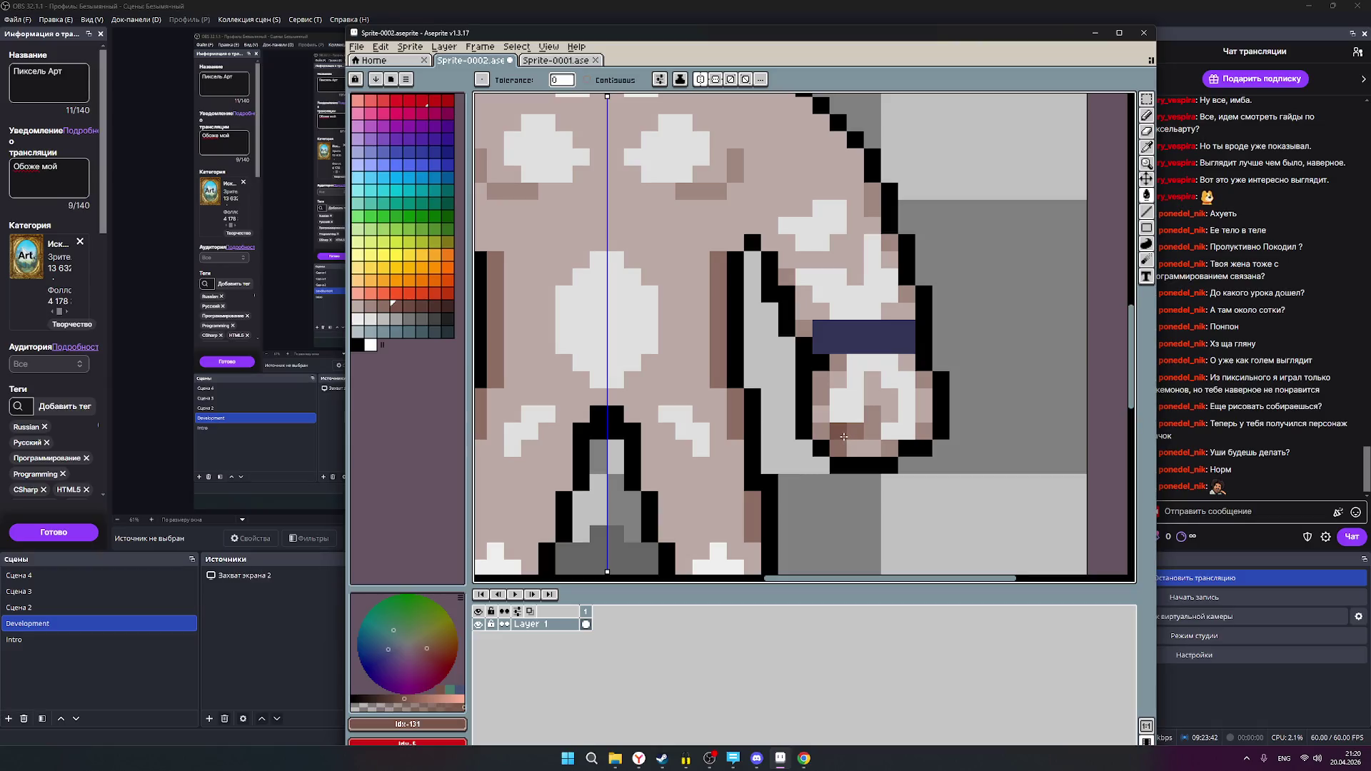
- Paint a darker brown test pixel on the right hand, then undo it
key("bracketleft")
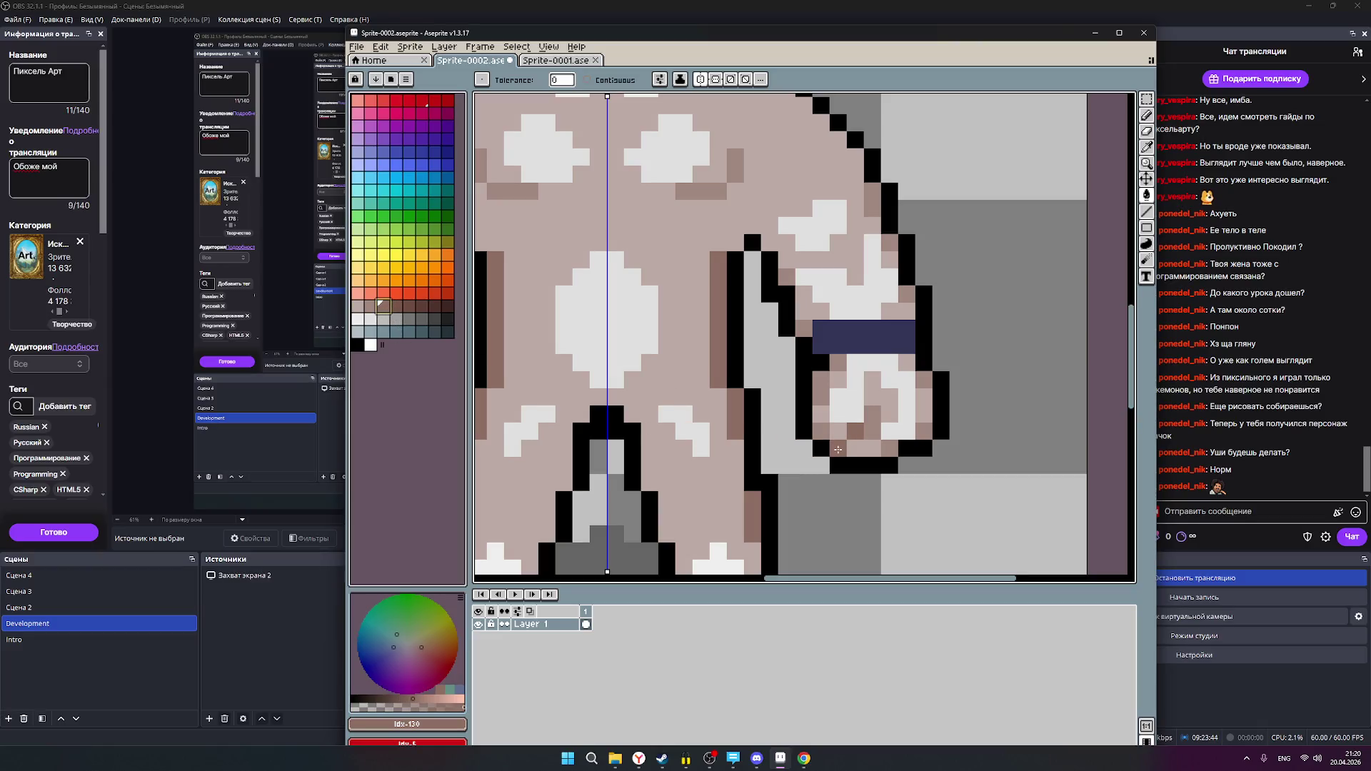
key("bracketright")
left_click(529, 346)
key("ctrl+z")
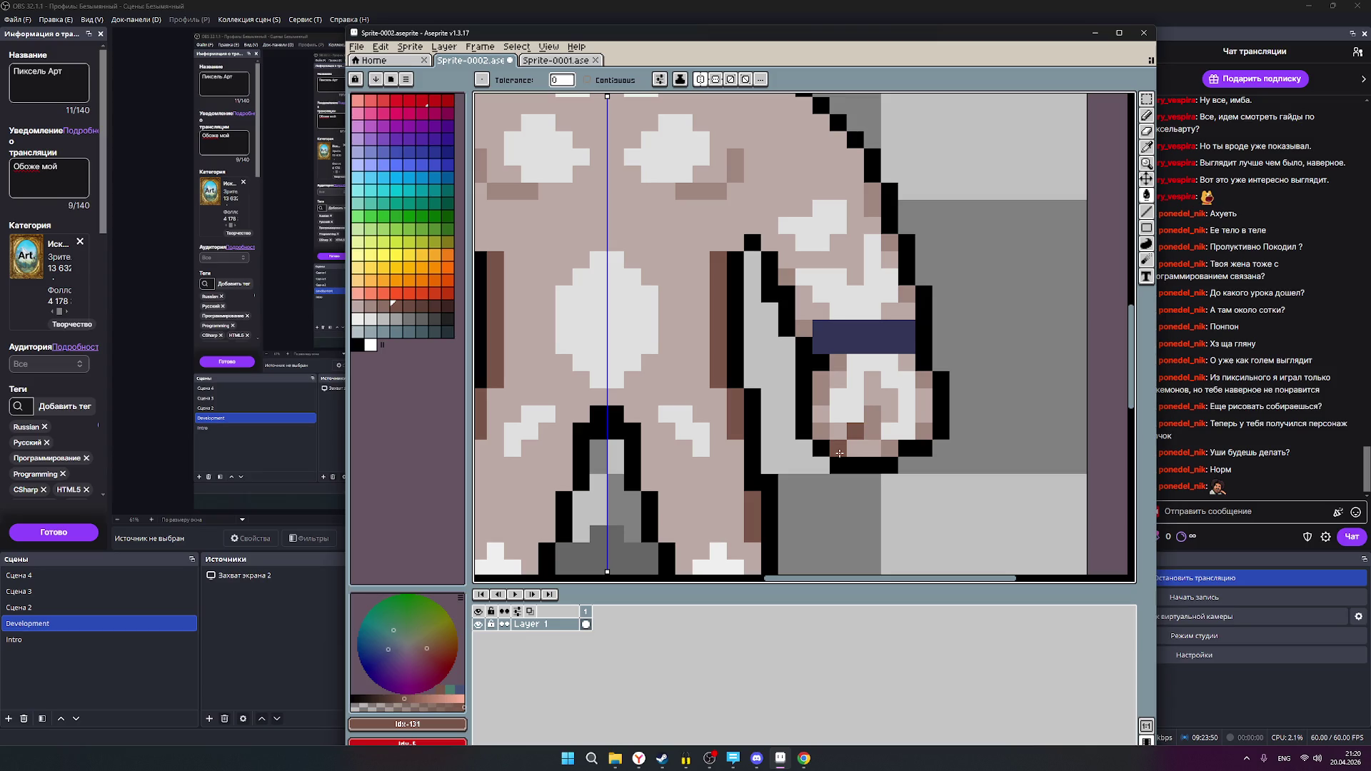
scroll(840, 453, "down", 3)
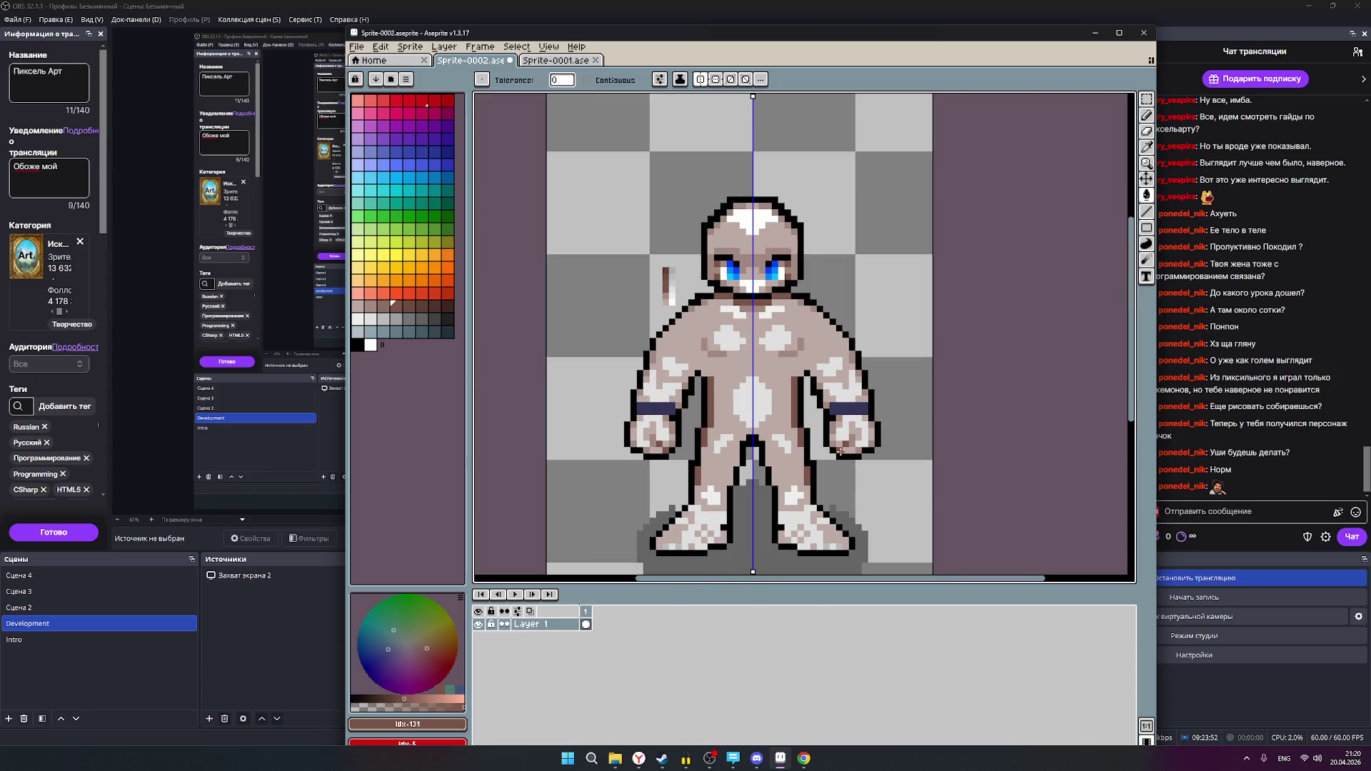
scroll(852, 461, "up", 1)
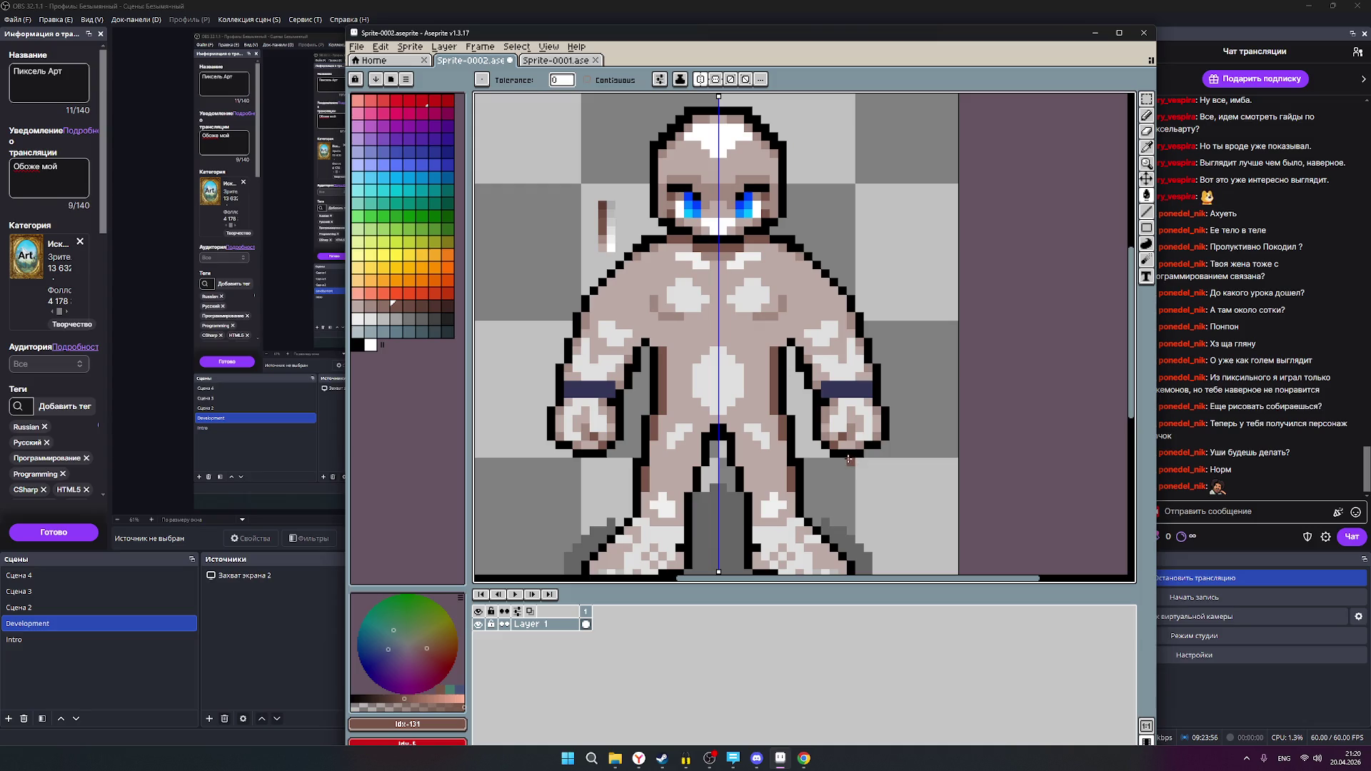
scroll(714, 274, "up", 3)
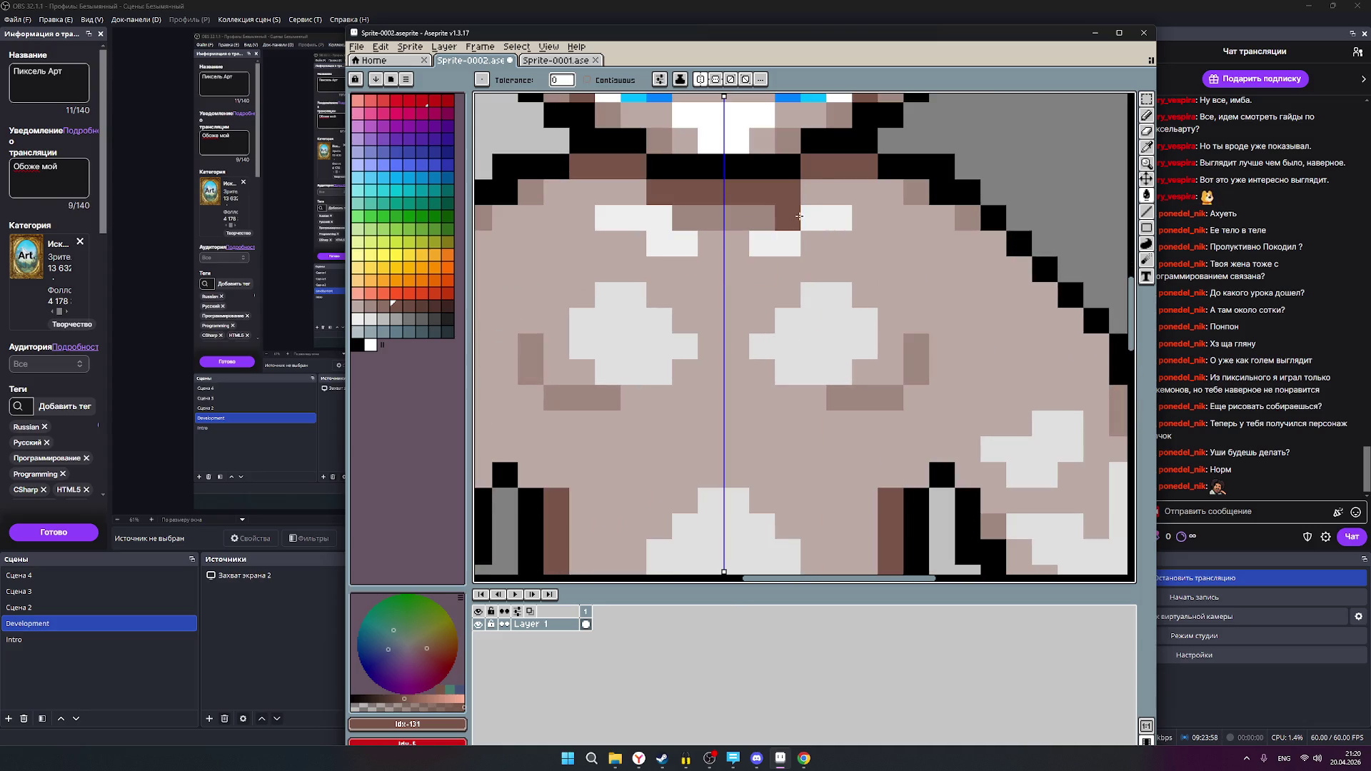
- Cover the stray dark pixel below the neck with skin colour, then pick a lighter brown swatch
left_click(845, 189)
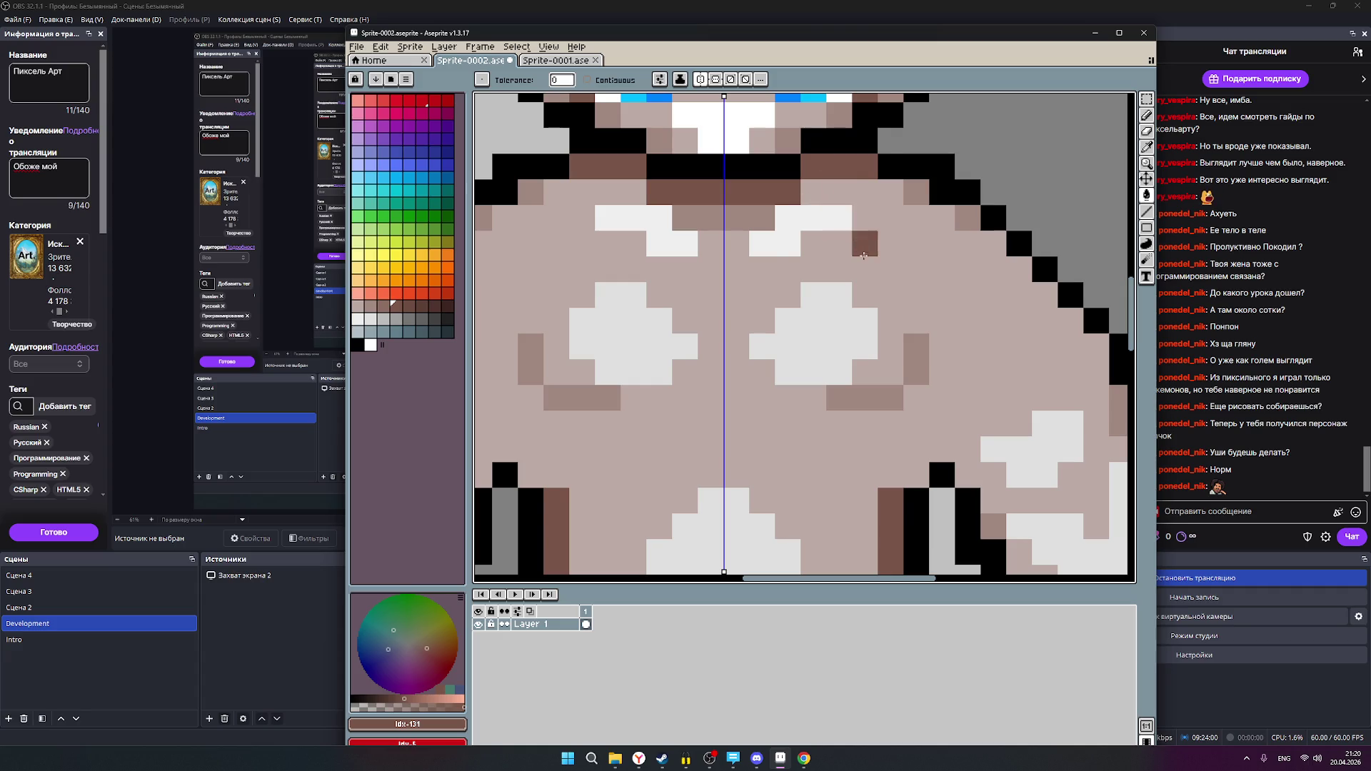
scroll(863, 257, "down", 2)
scroll(865, 264, "down", 1)
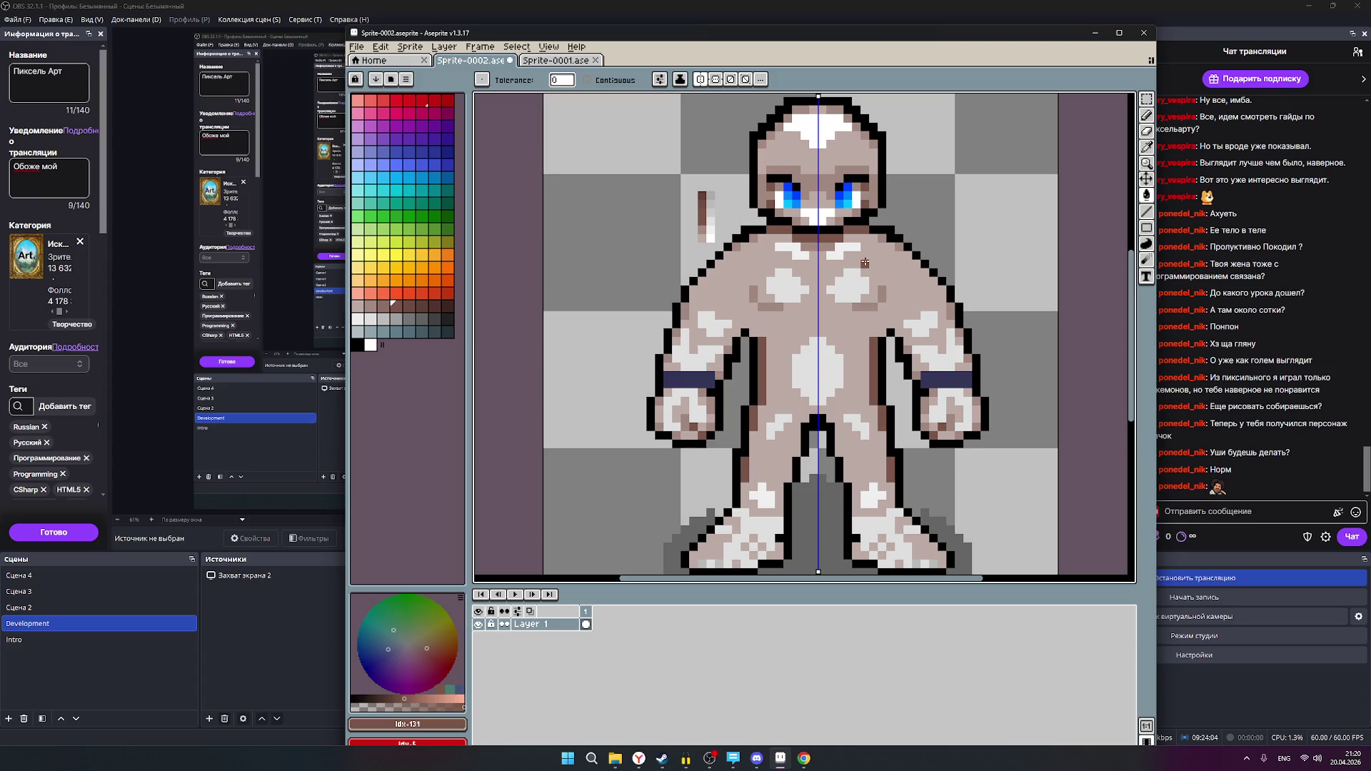
scroll(971, 301, "down", 1)
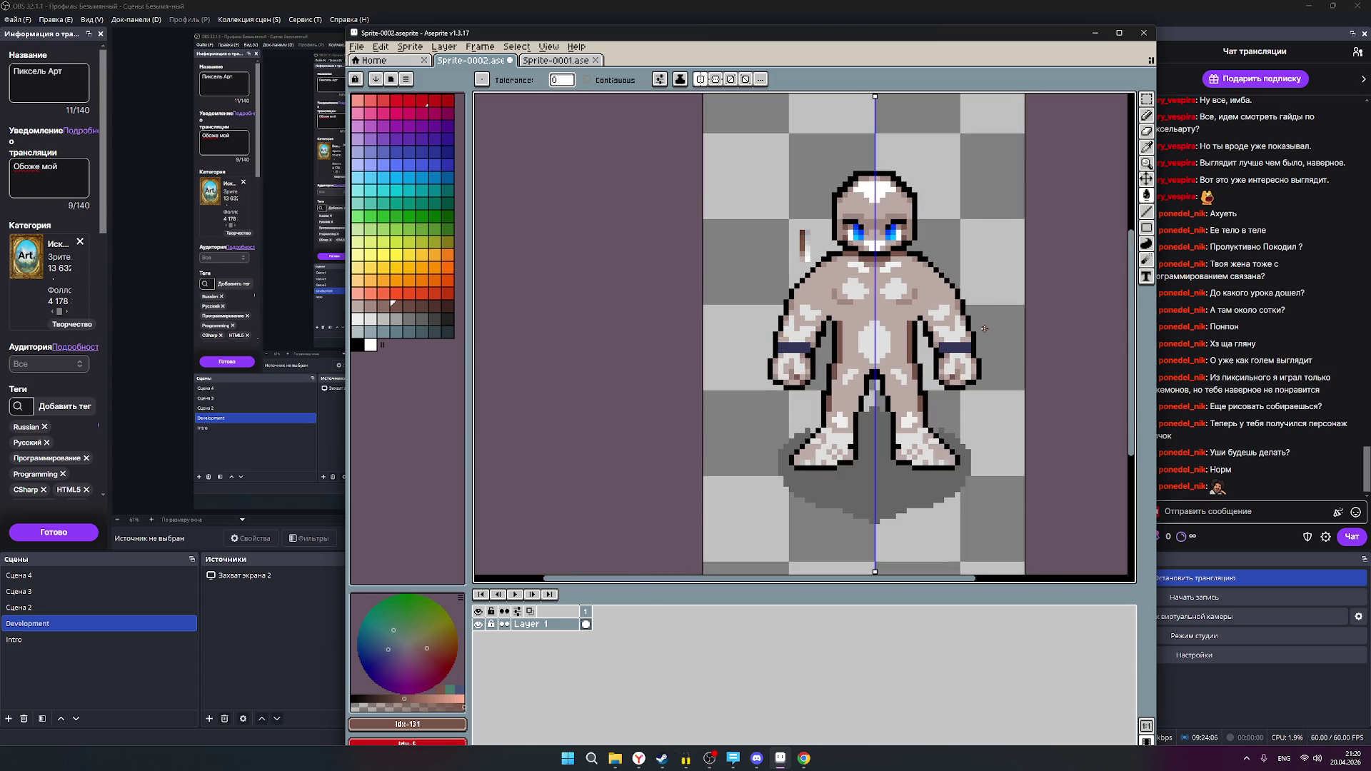
scroll(965, 377, "up", 1)
scroll(964, 379, "up", 2)
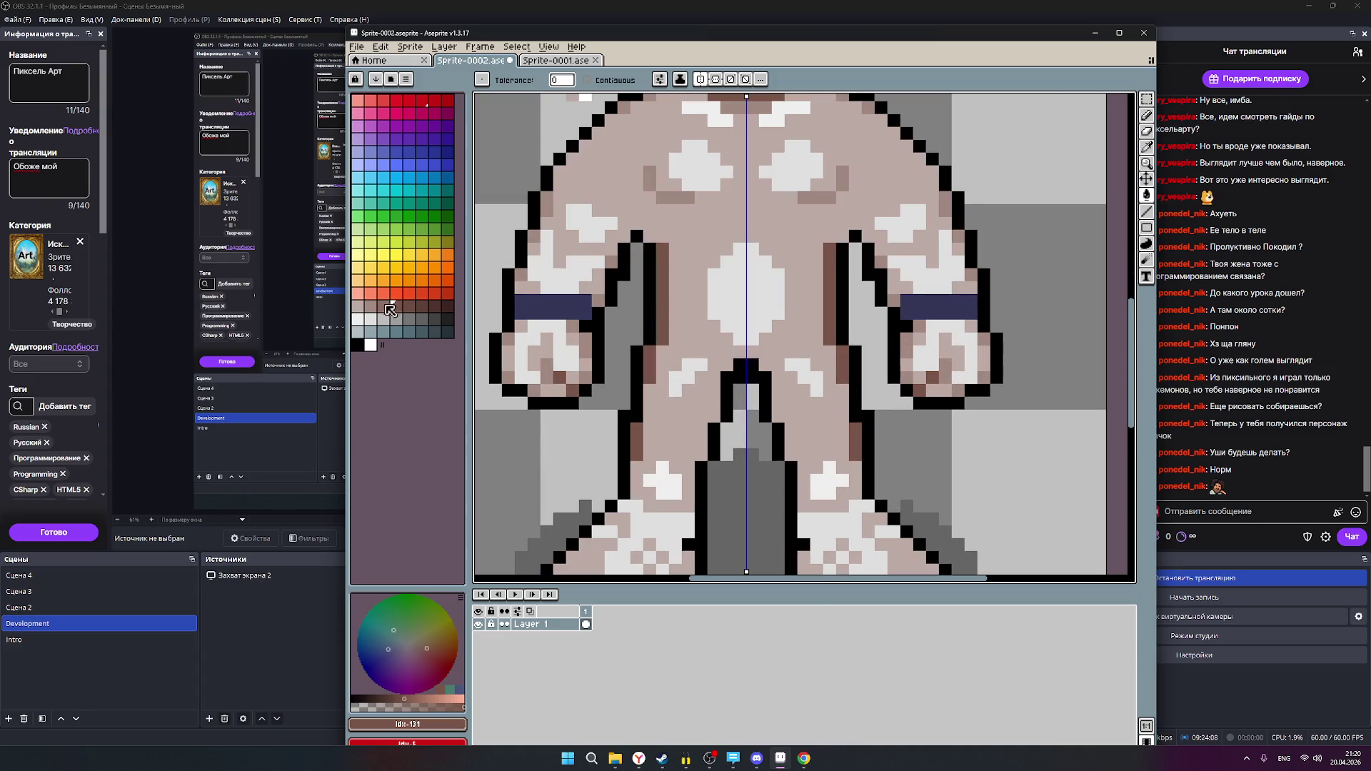
left_click(382, 306)
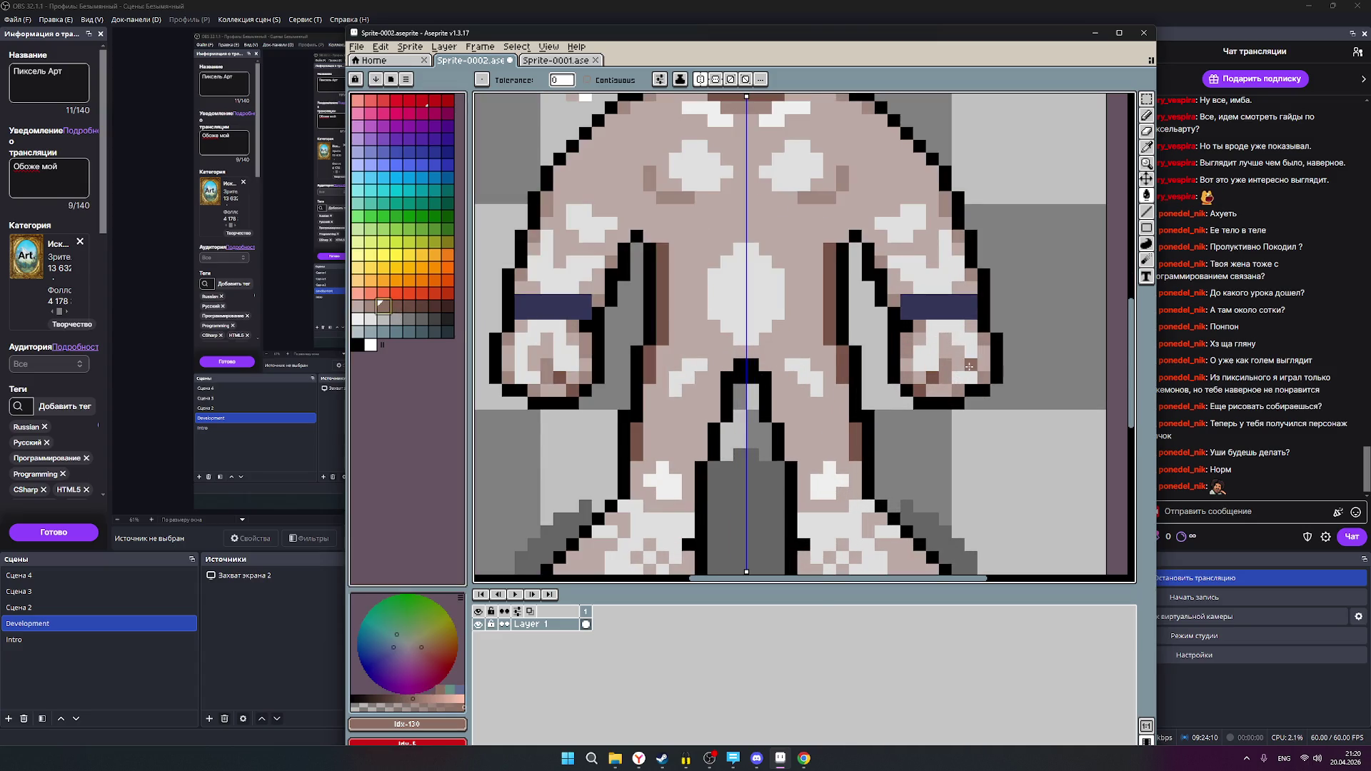
scroll(988, 390, "up", 2)
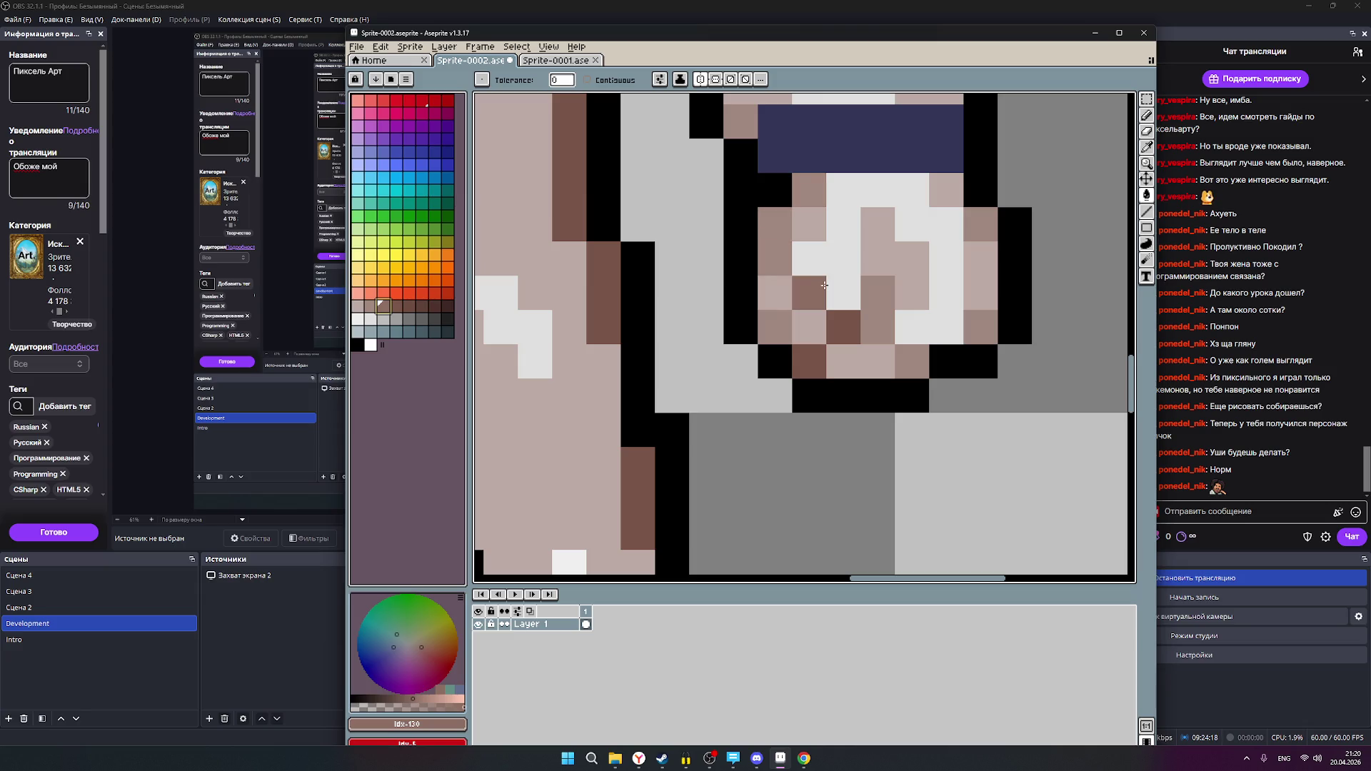
- Pencil darker brown shading pixels onto the right hand's knuckles
left_click(776, 326, "alt")
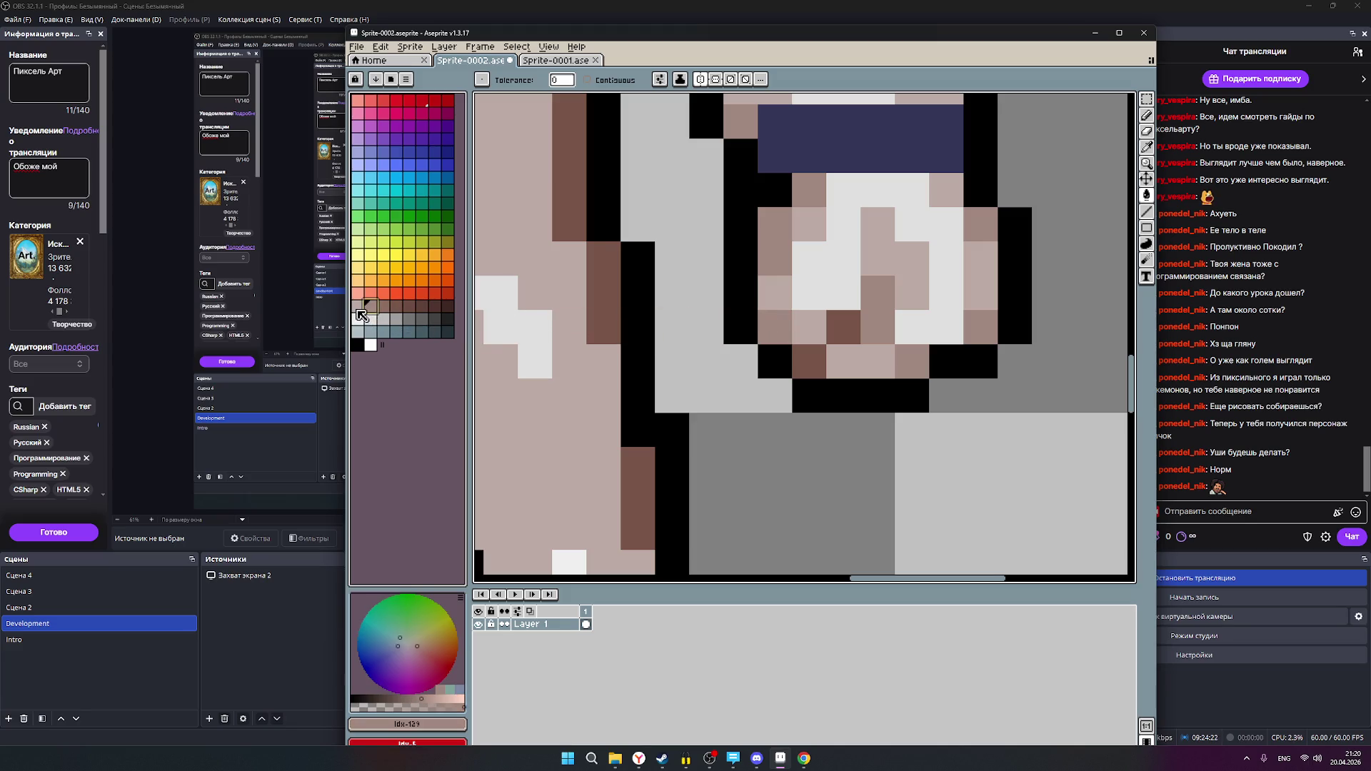
left_click(395, 306)
left_click(857, 353)
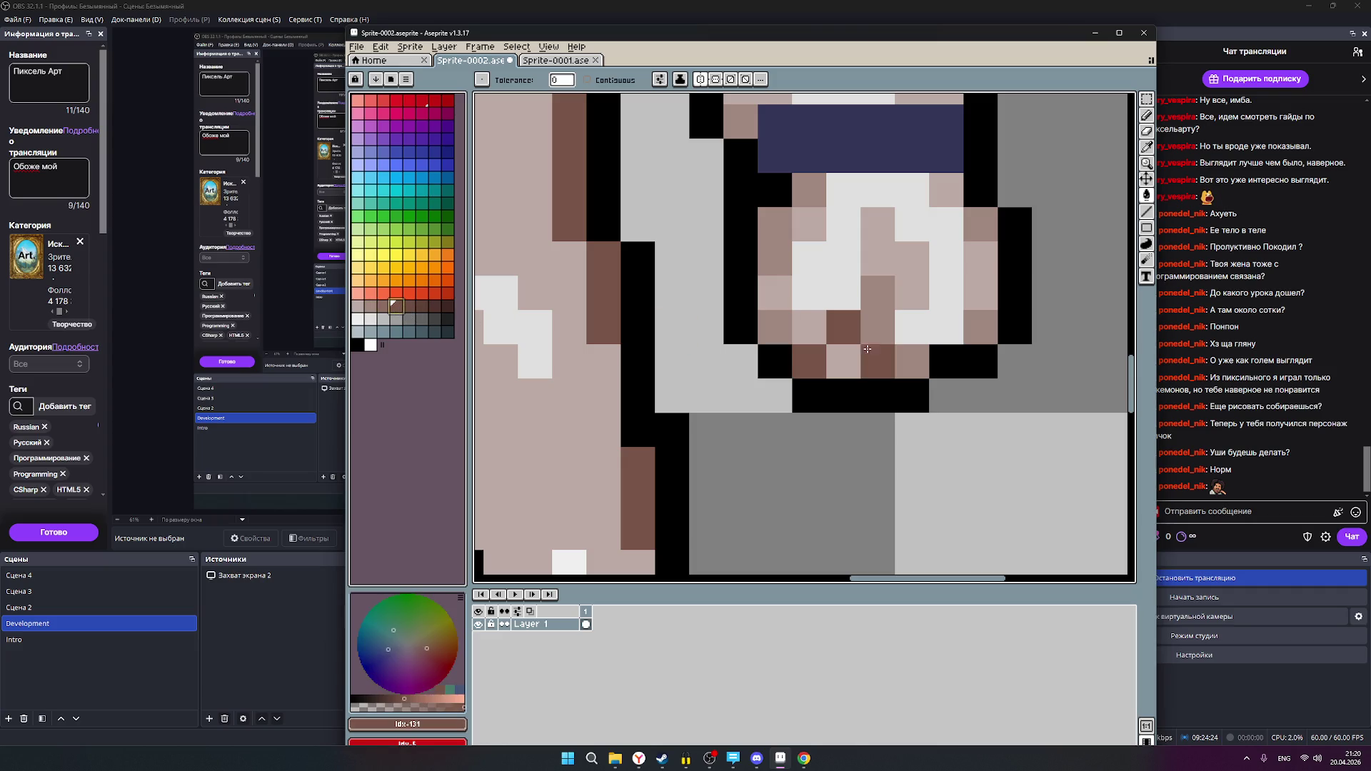
left_click(382, 305)
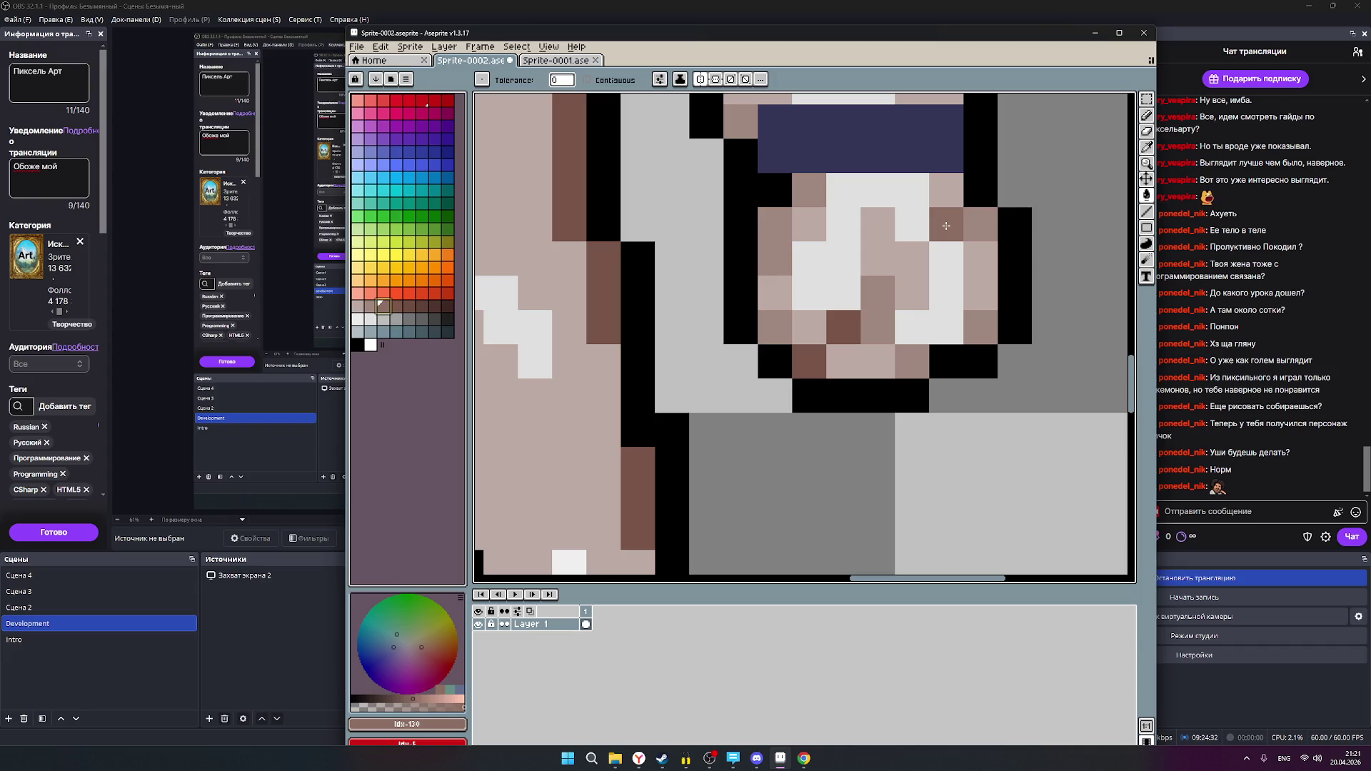
- Step through the brown shades and bring up the greyscale Sprite-0001 for comparison
key("bracketleft")
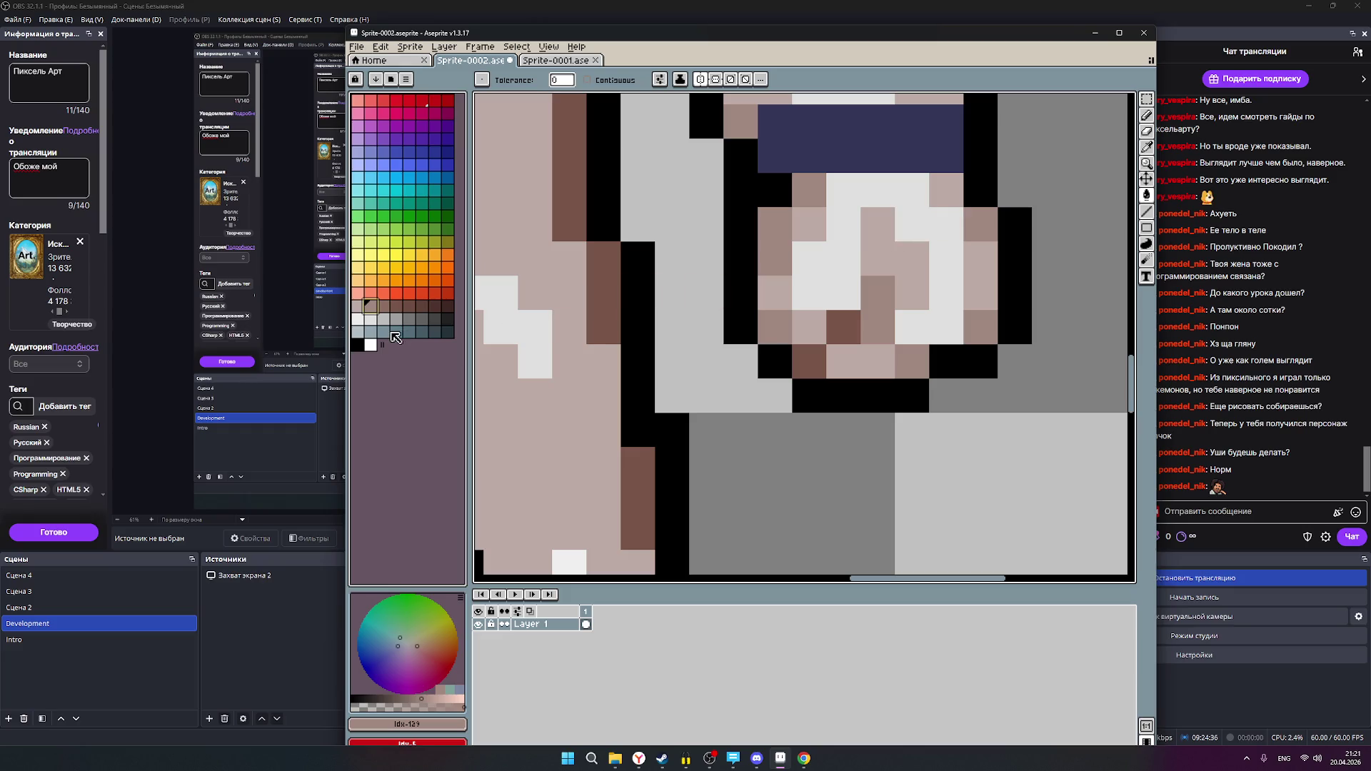
key("bracketright")
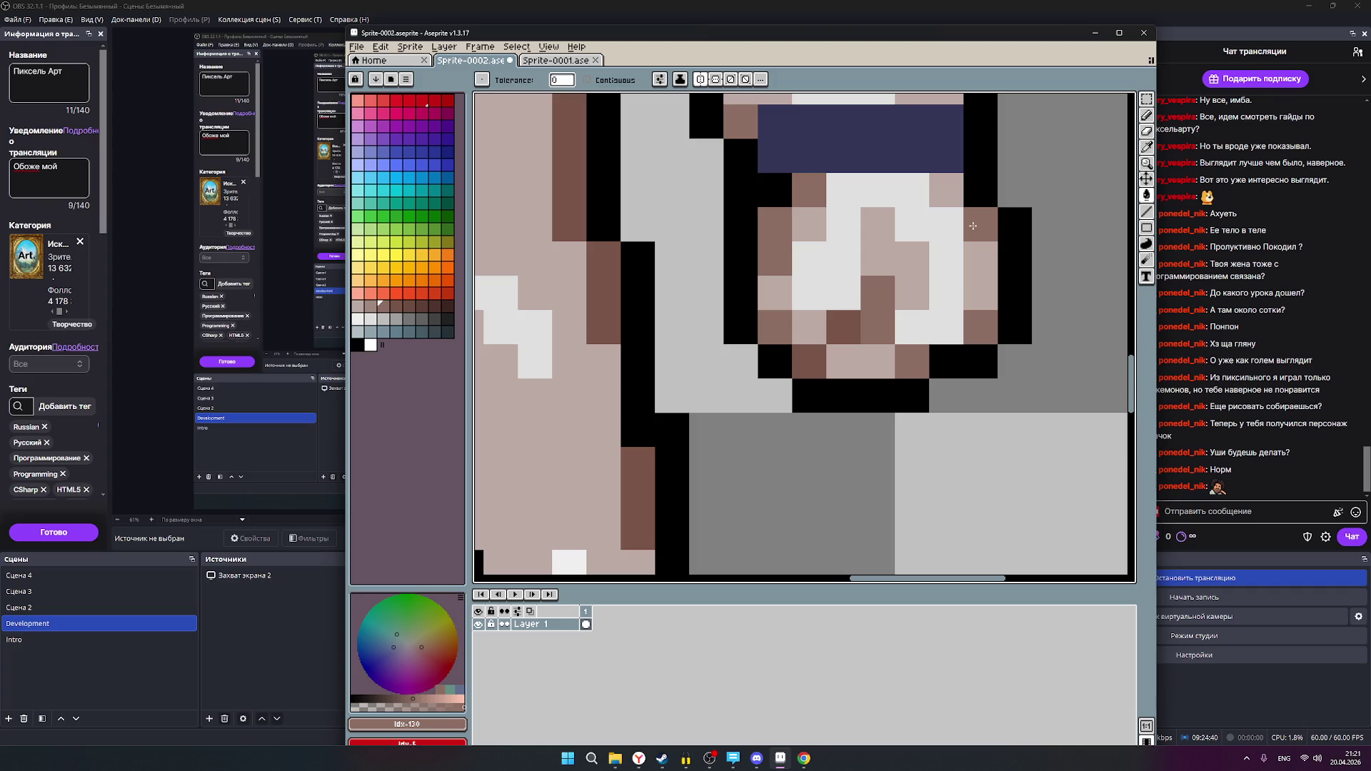
scroll(942, 236, "down", 2)
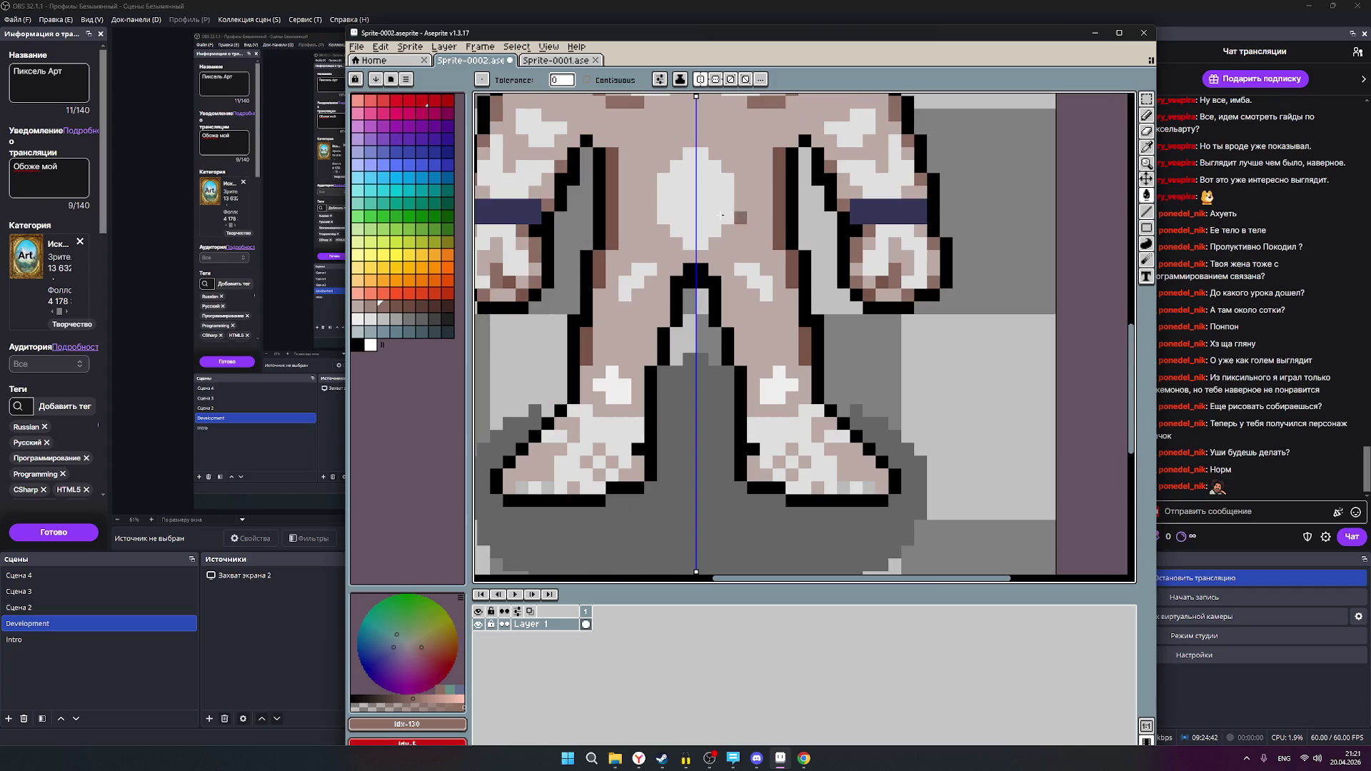
left_click(564, 63)
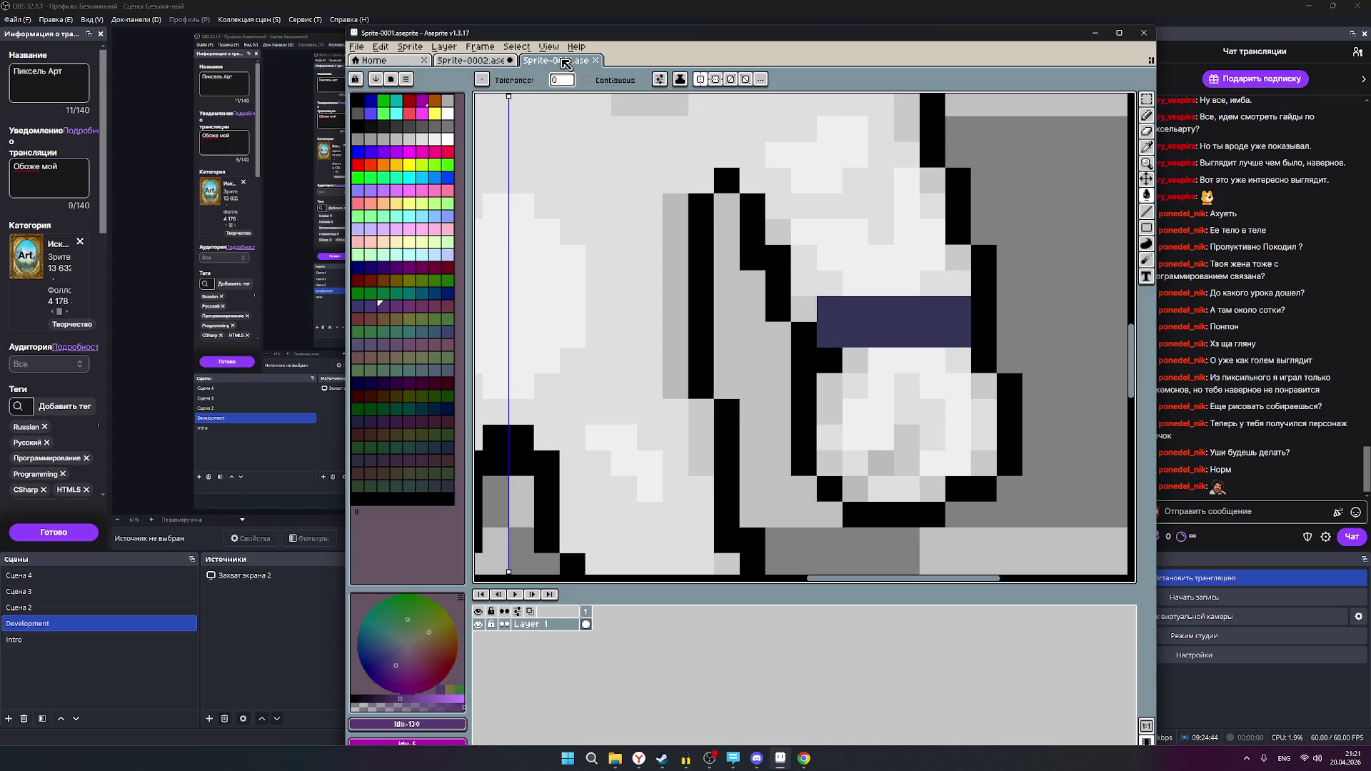
- Return to the Sprite-0002 golem and zoom around it
left_click(486, 63)
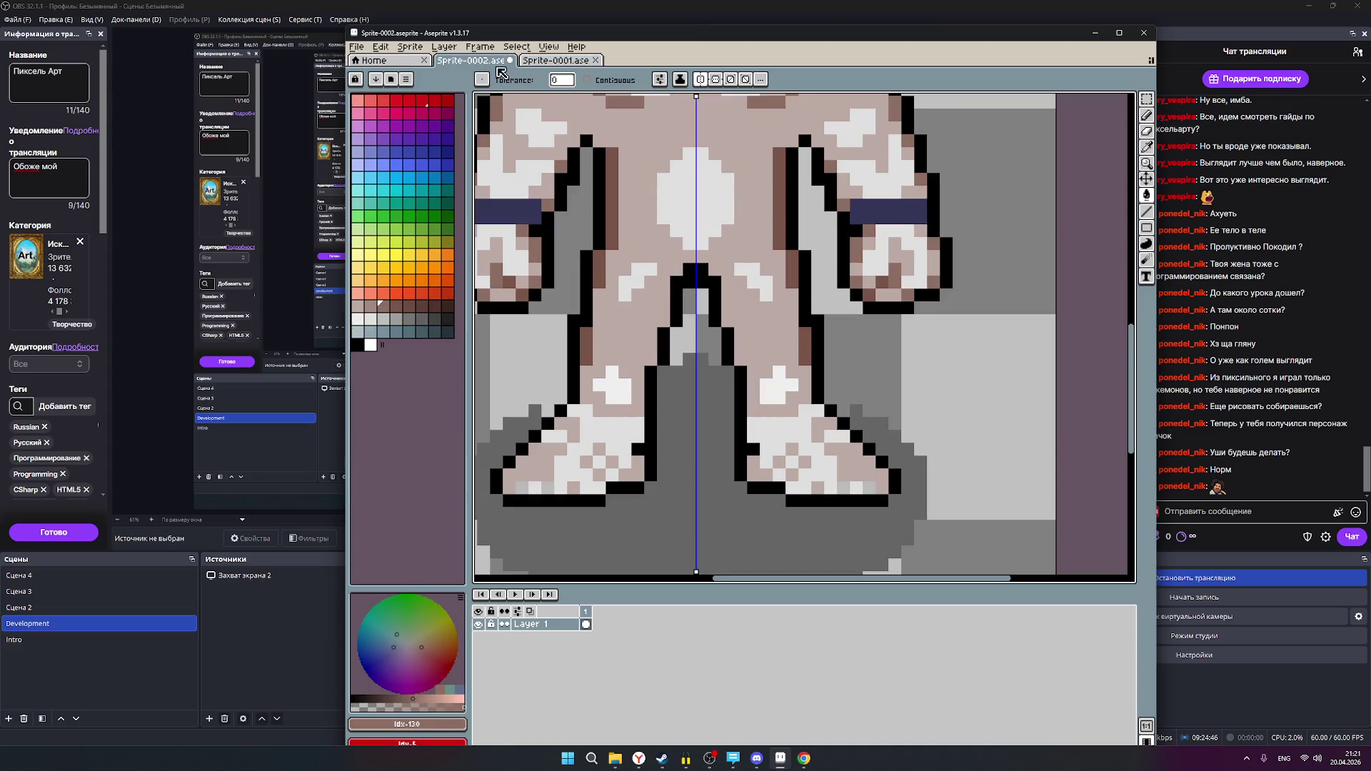
scroll(992, 240, "down", 1)
scroll(965, 233, "down", 1)
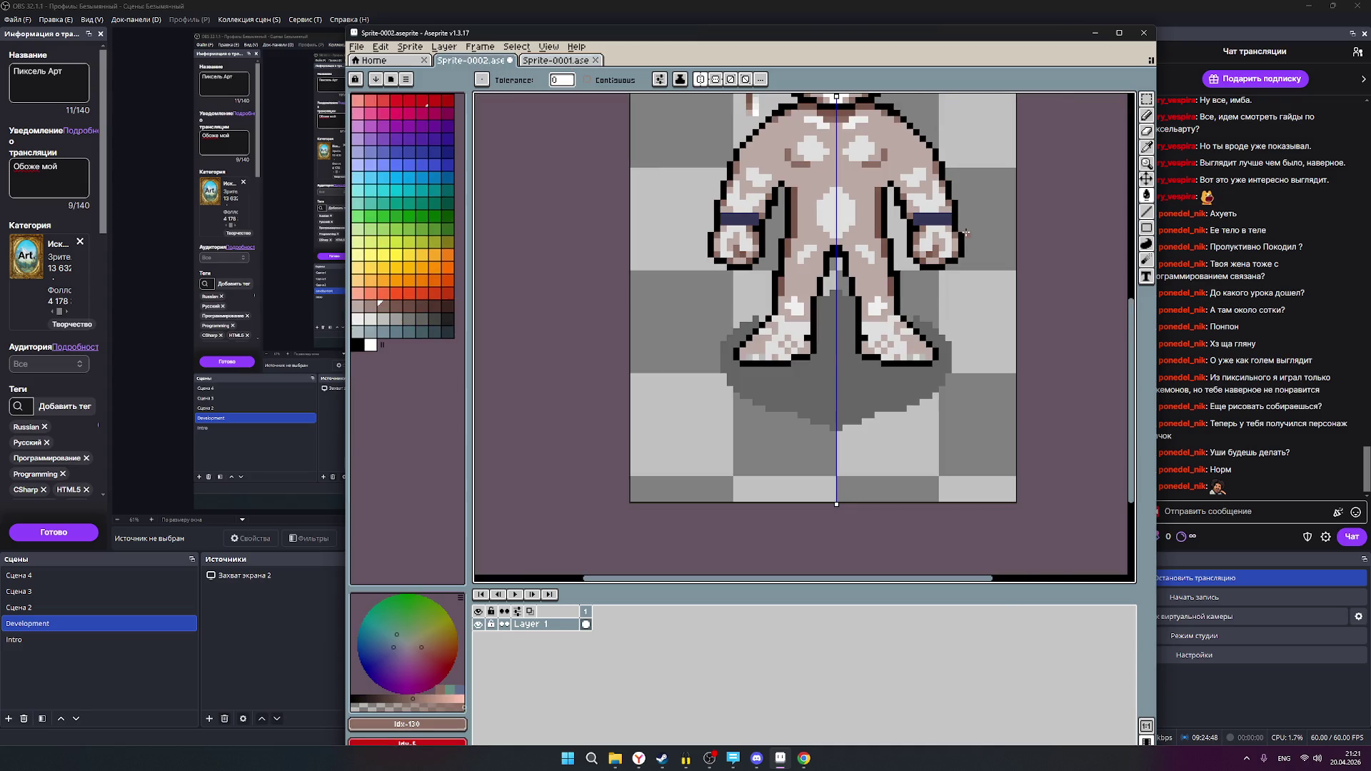
scroll(965, 234, "up", 2)
scroll(942, 214, "up", 1)
scroll(906, 222, "down", 3)
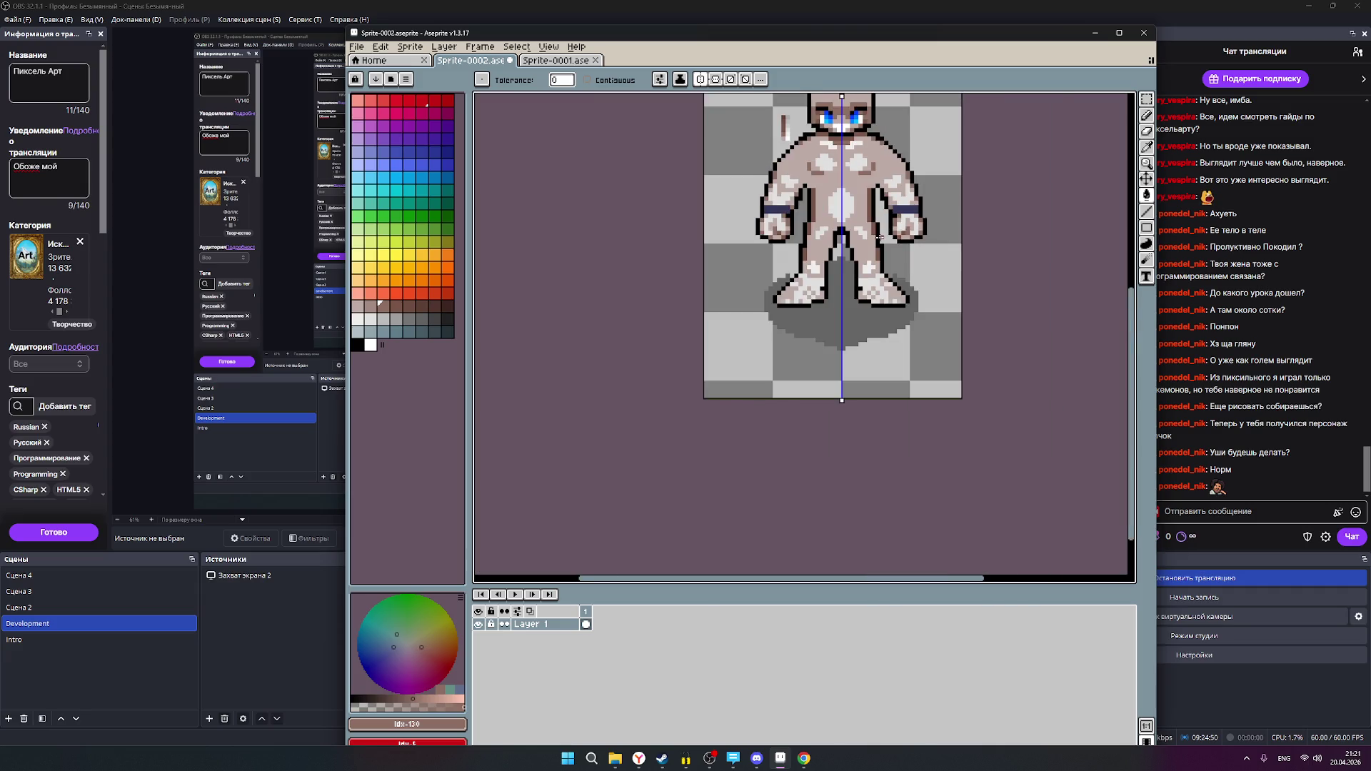
scroll(876, 199, "up", 1)
scroll(876, 199, "up", 3)
scroll(922, 335, "up", 1)
scroll(921, 335, "up", 1)
scroll(921, 335, "down", 1)
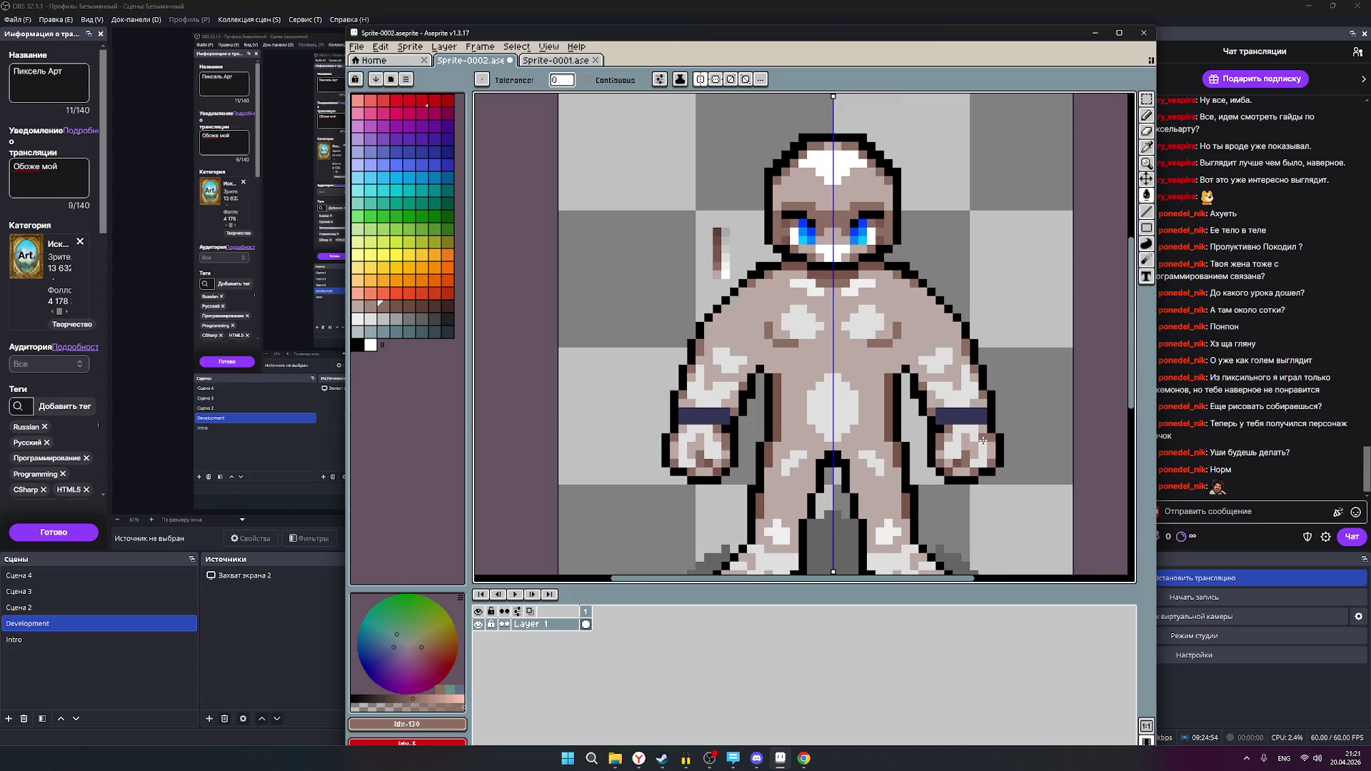
scroll(983, 441, "up", 1)
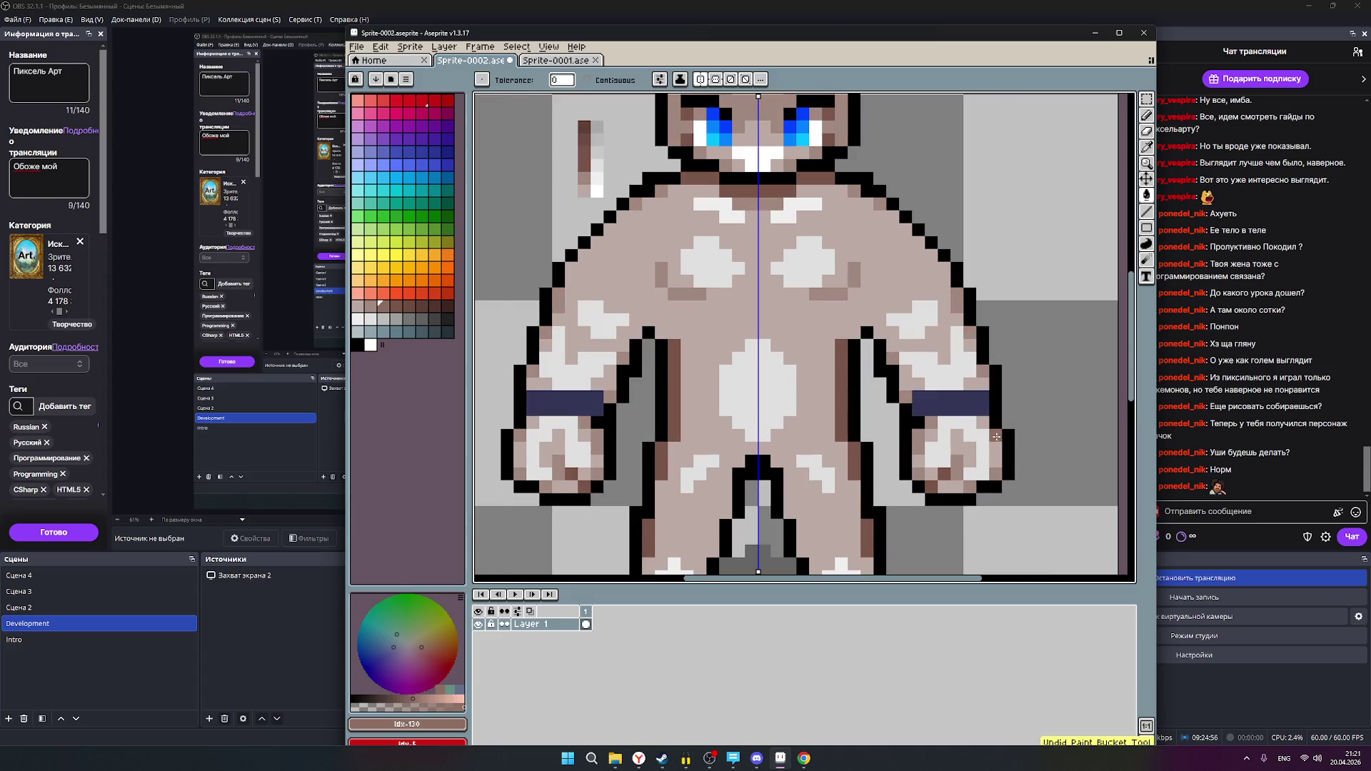
scroll(996, 438, "down", 1)
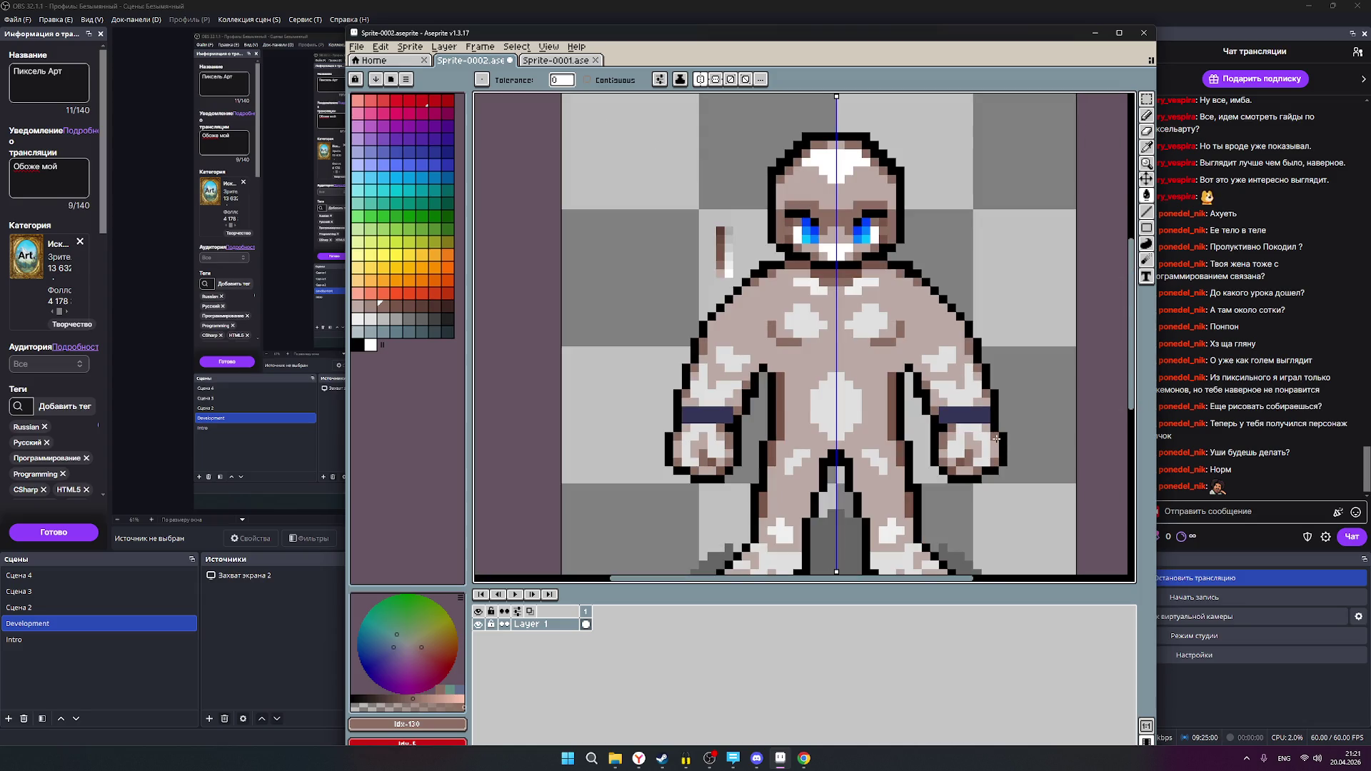
- Undo the last bucket fill, pick a lighter brown swatch, and shift the body colour to deeper mauve
key("ctrl+z")
scroll(1015, 438, "up", 1)
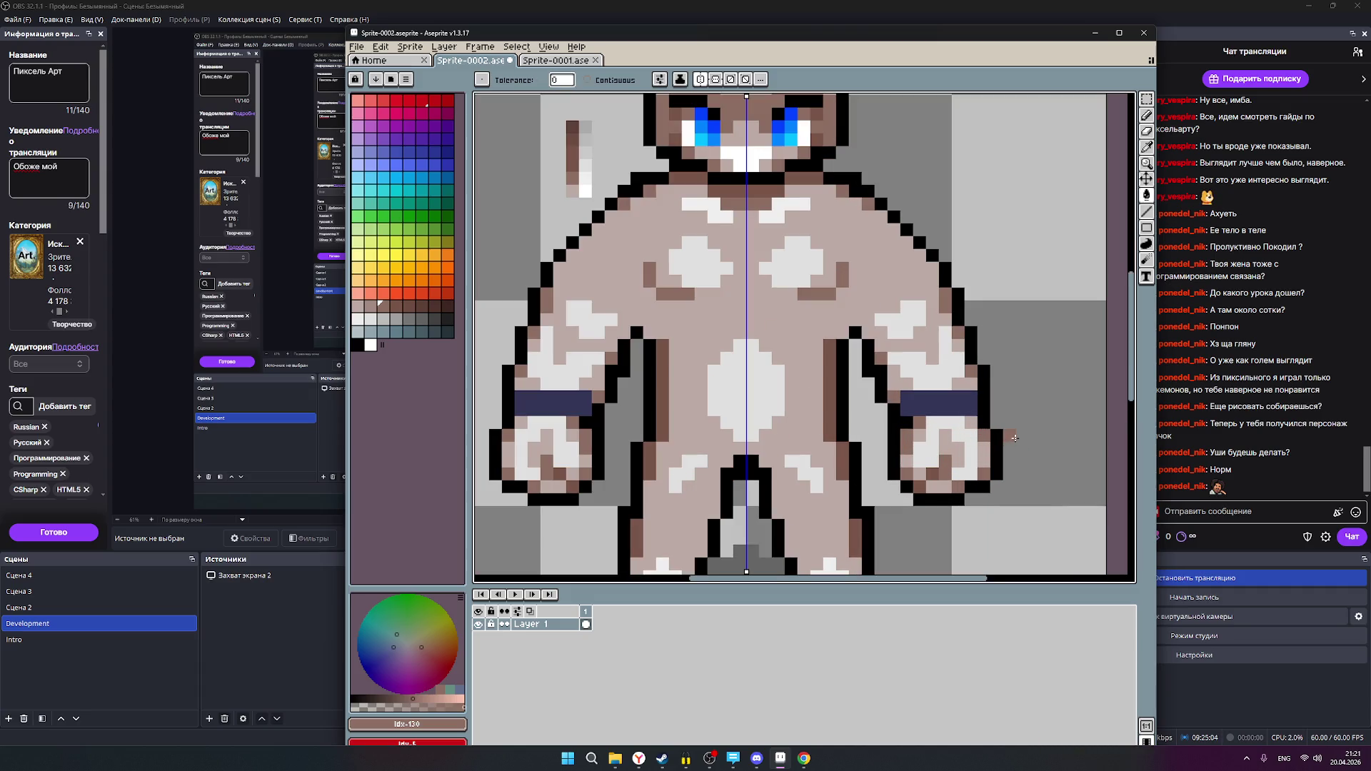
scroll(777, 282, "down", 2)
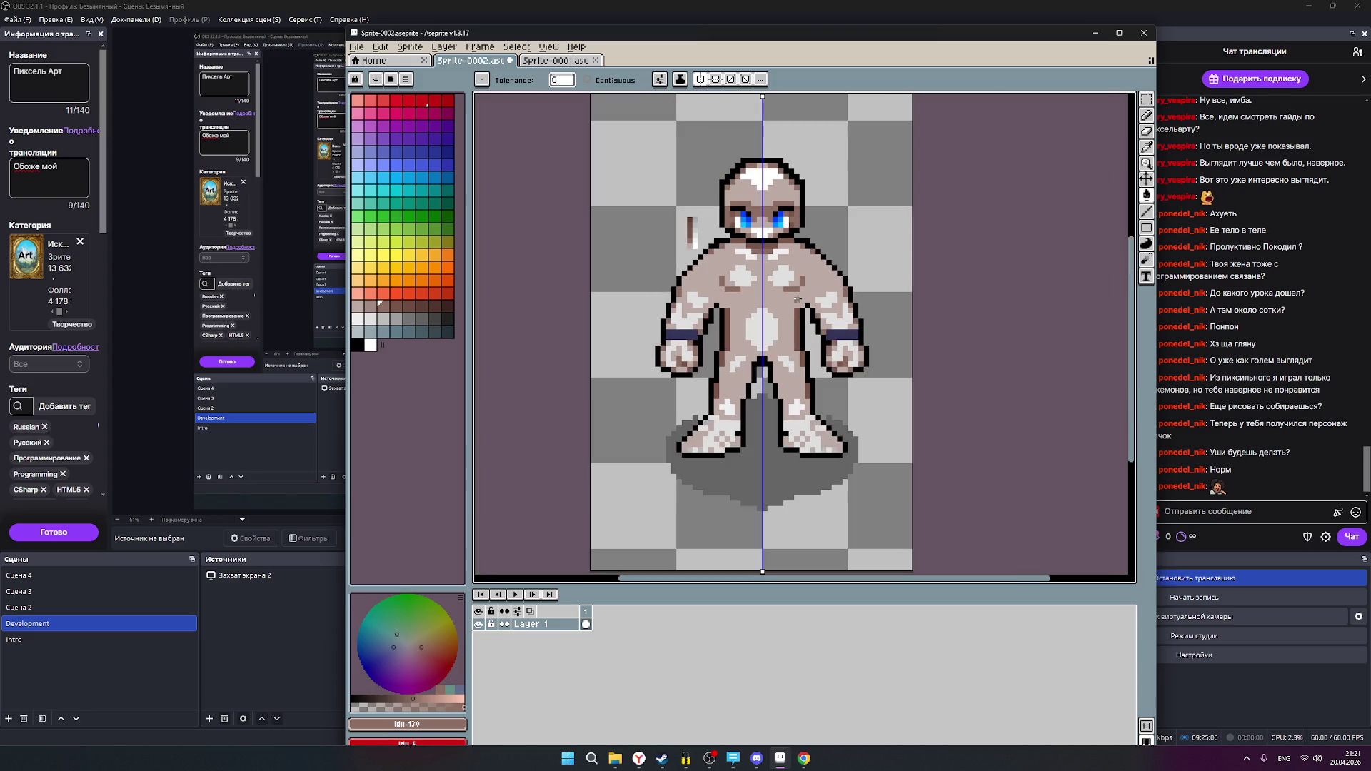
scroll(791, 238, "up", 1)
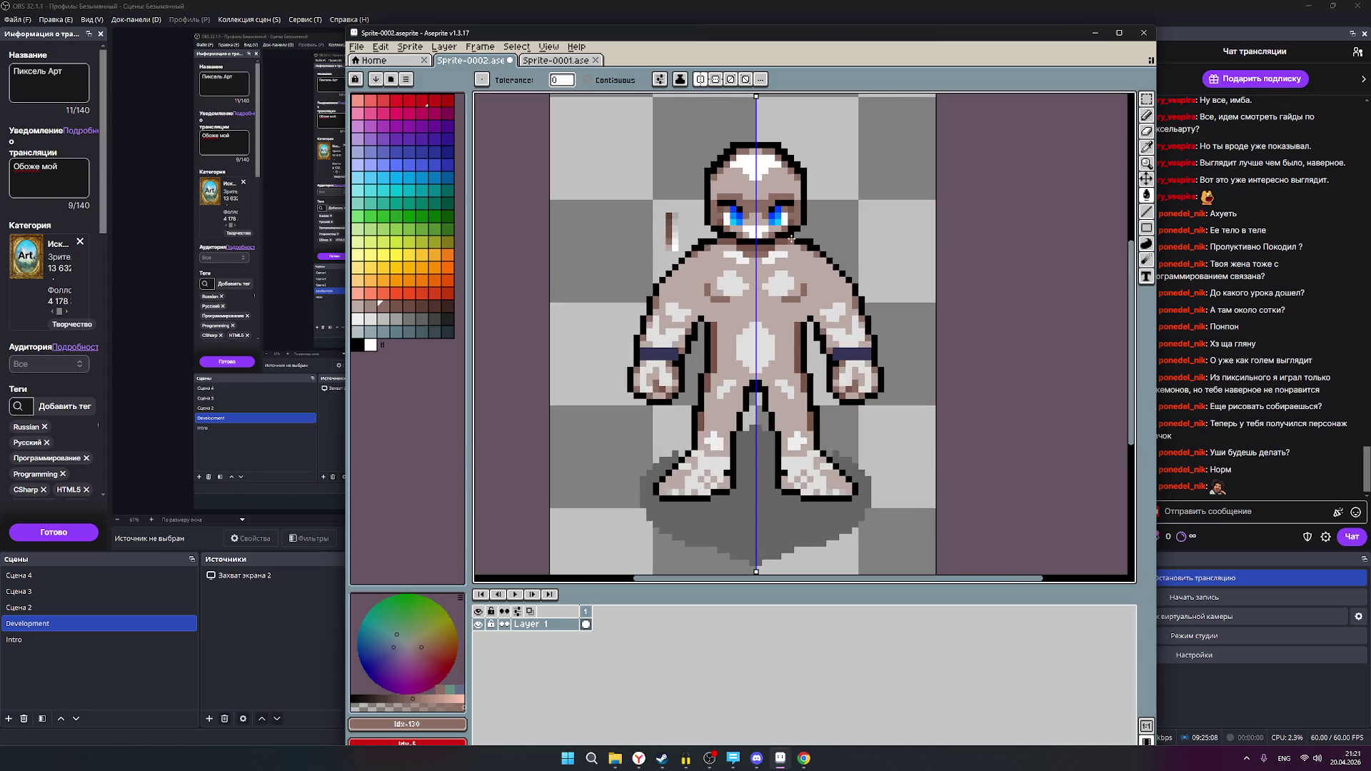
scroll(821, 255, "up", 1)
scroll(880, 345, "up", 1)
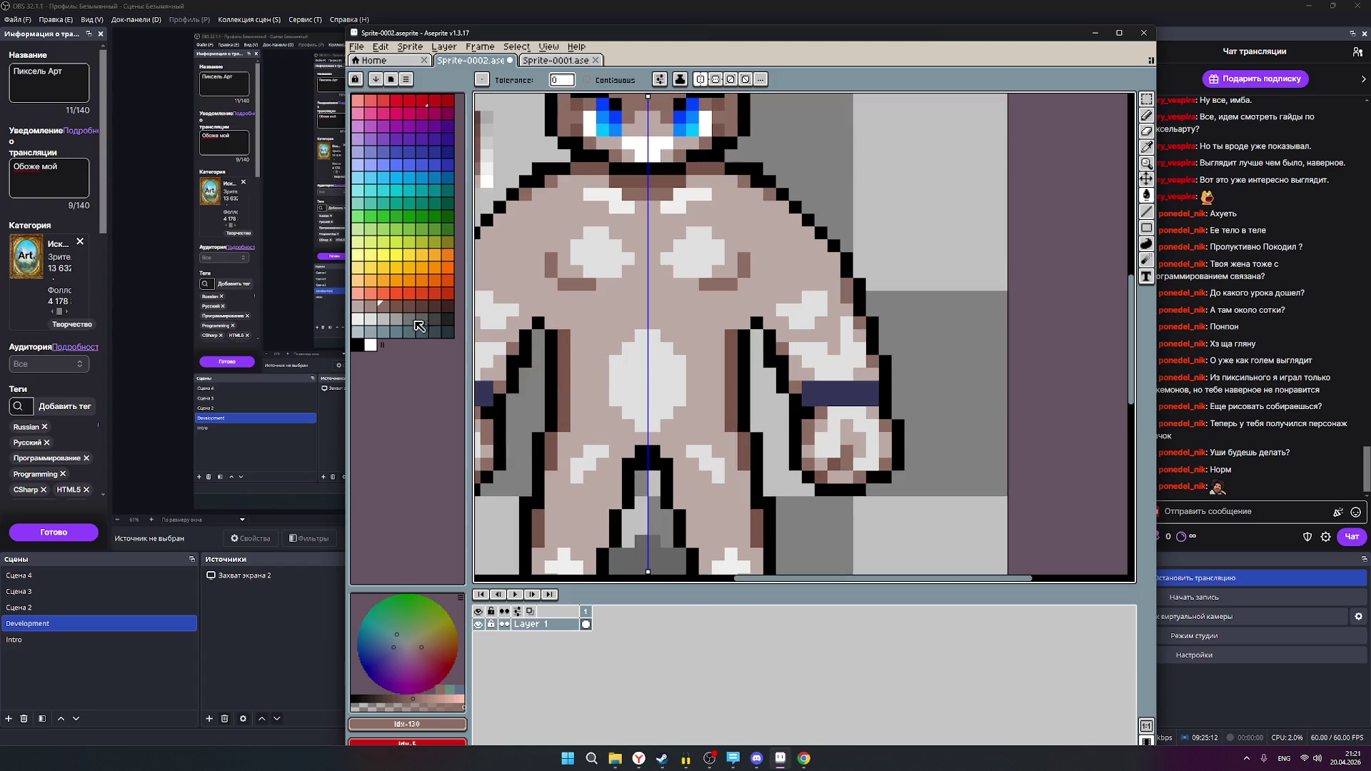
left_click(372, 307)
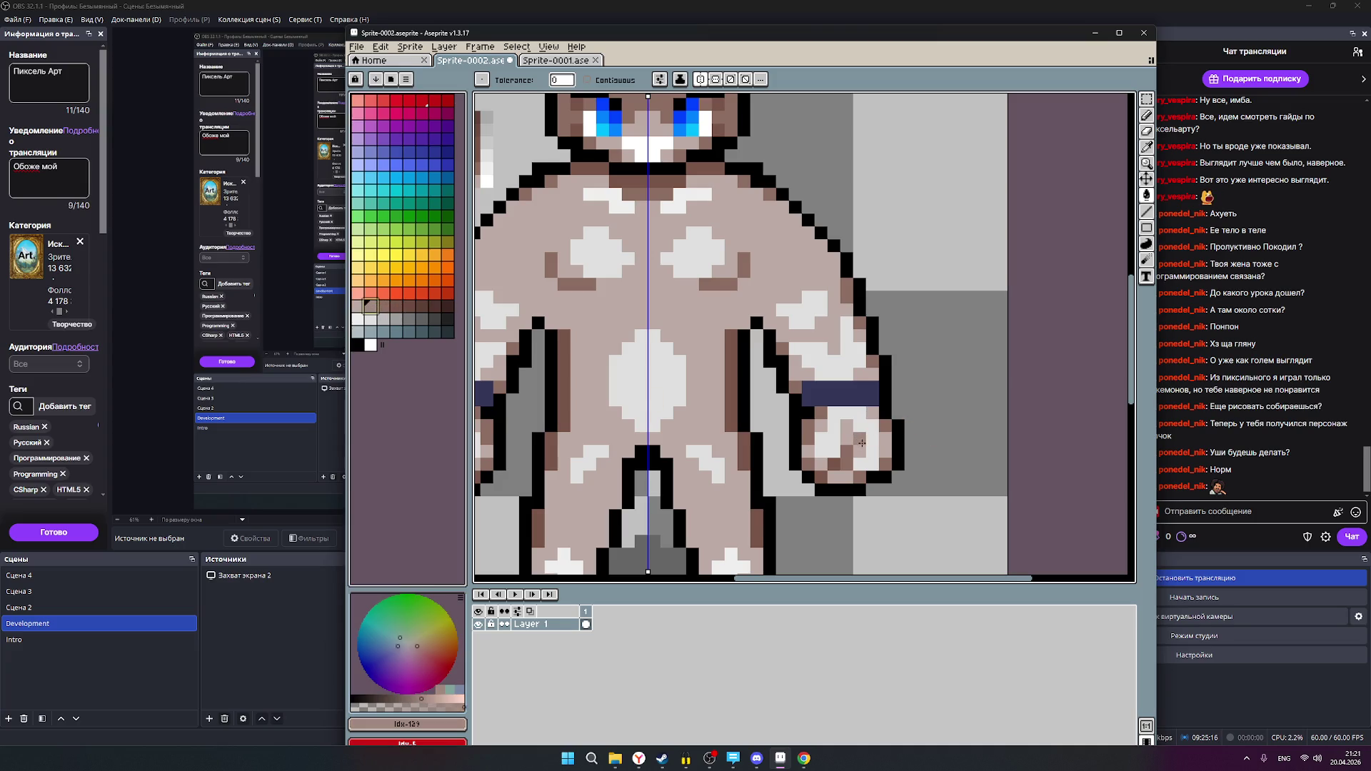
scroll(863, 445, "up", 1)
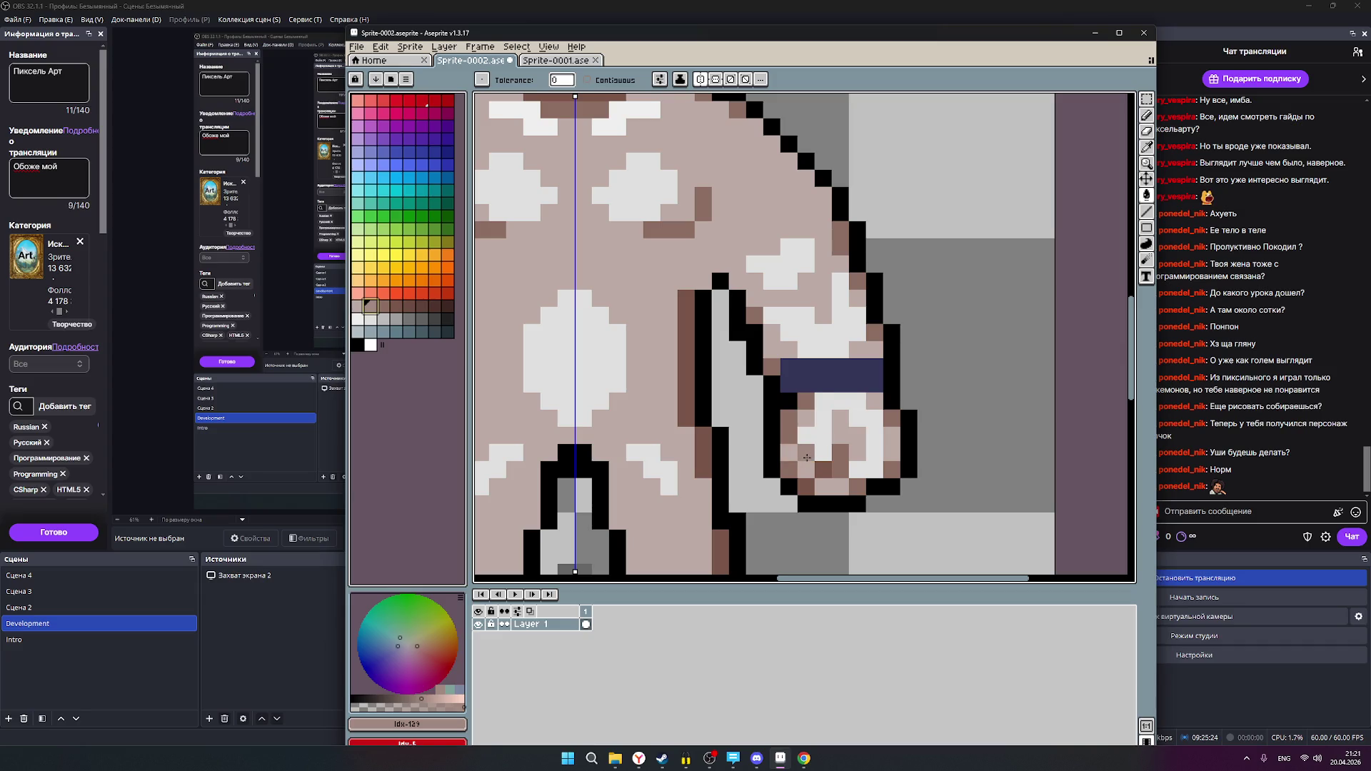
key("ctrl+z")
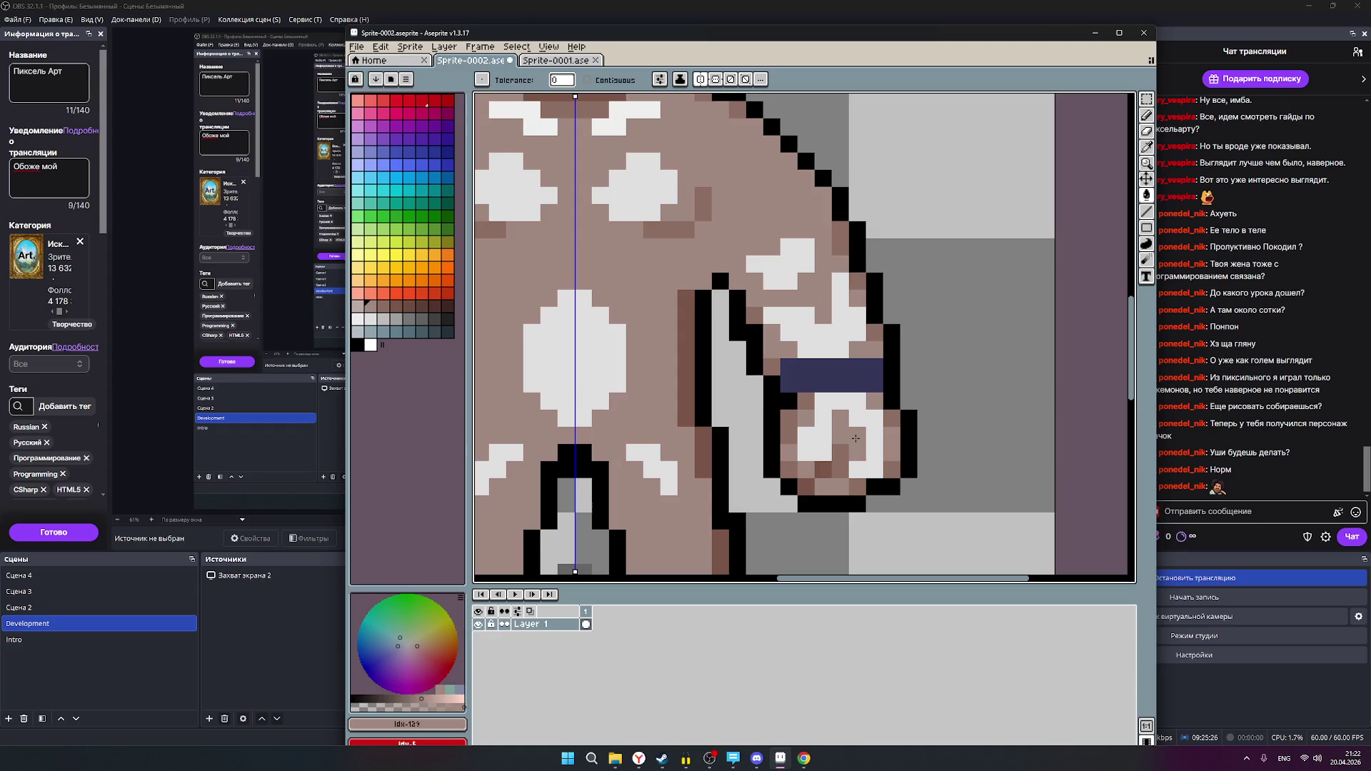
- Bucket-fill the white highlights on body, hands, feet, head and mouth with light brown
scroll(855, 438, "down", 5)
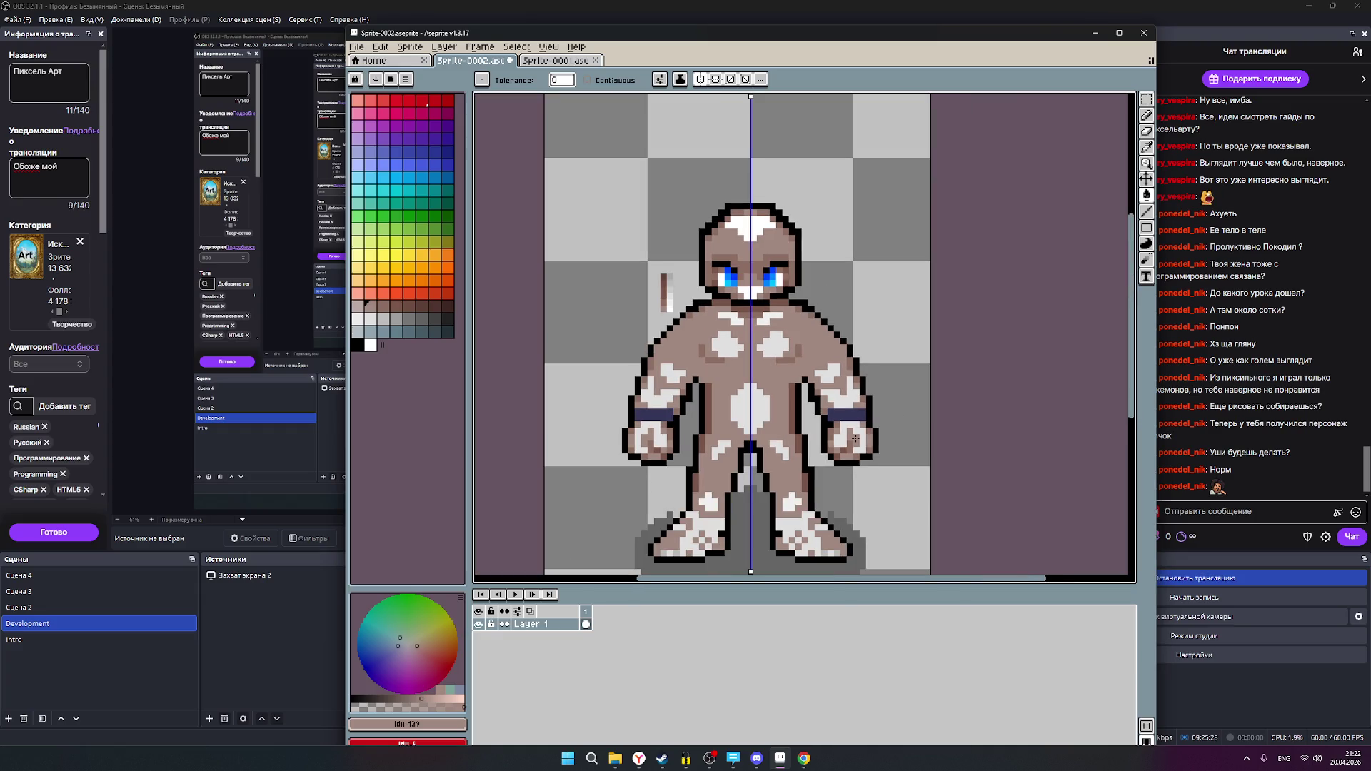
scroll(857, 441, "up", 1)
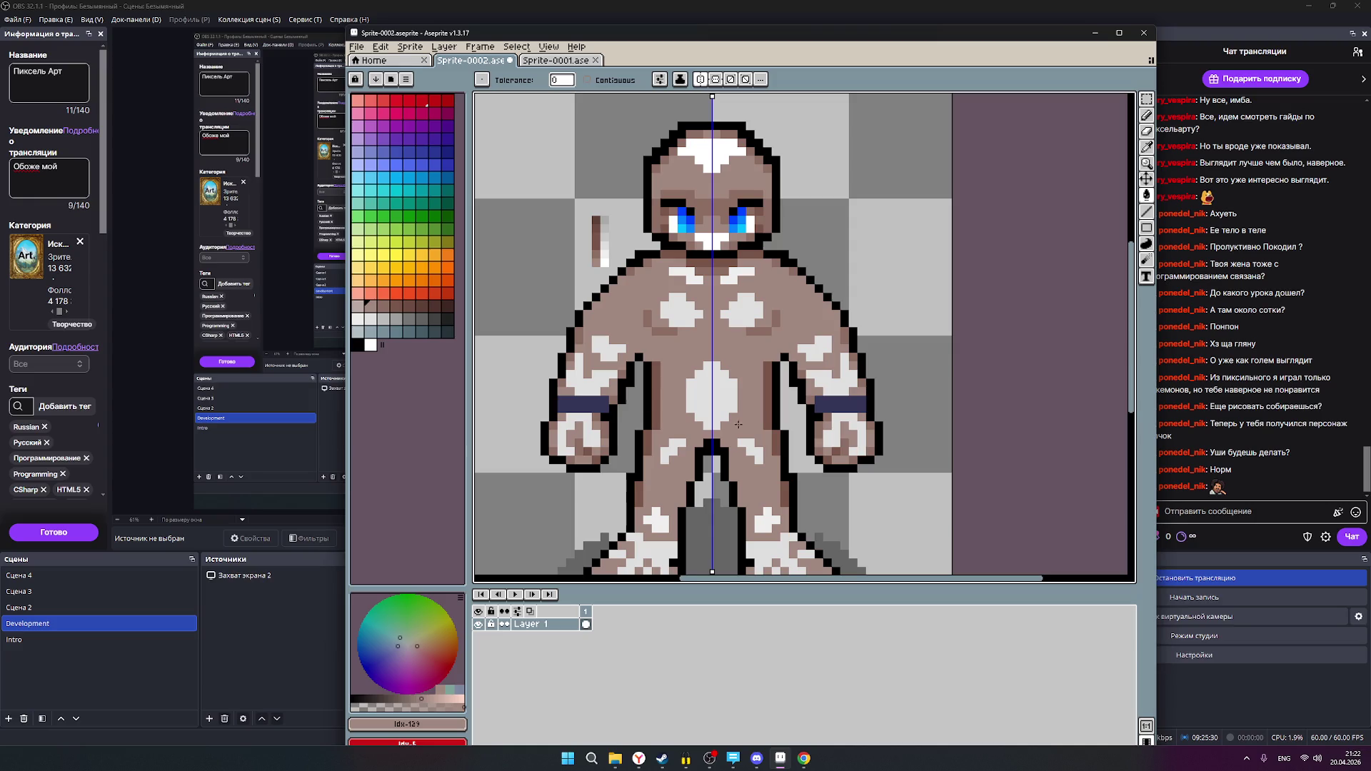
key("bracketleft")
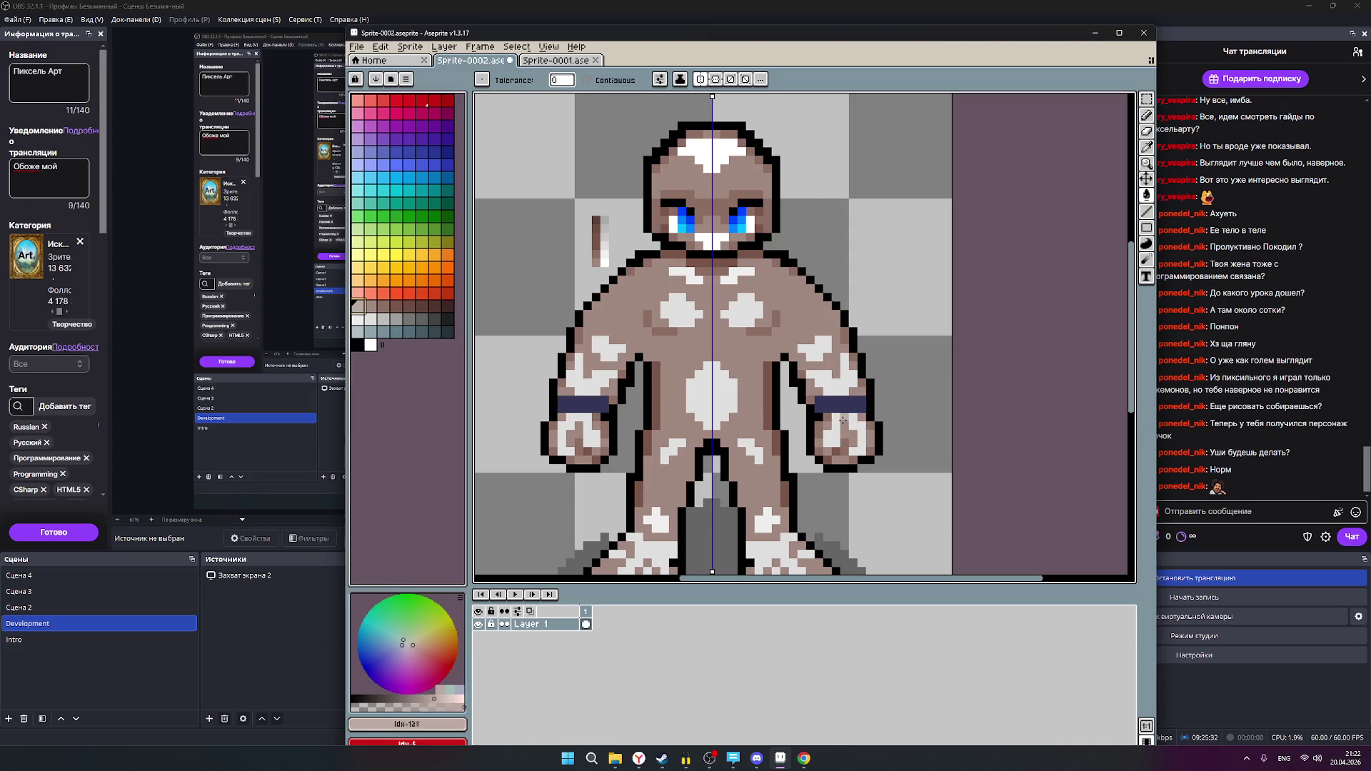
left_click(841, 420)
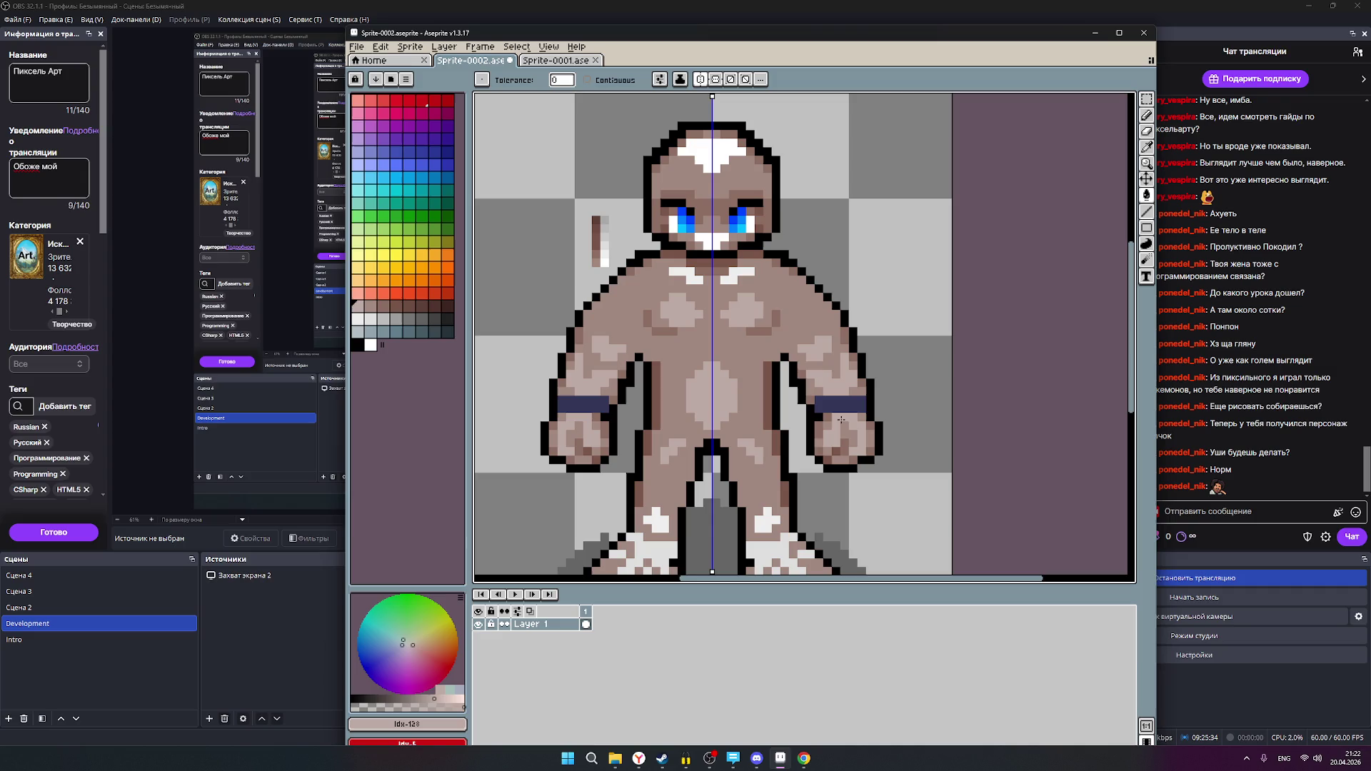
left_click(695, 283)
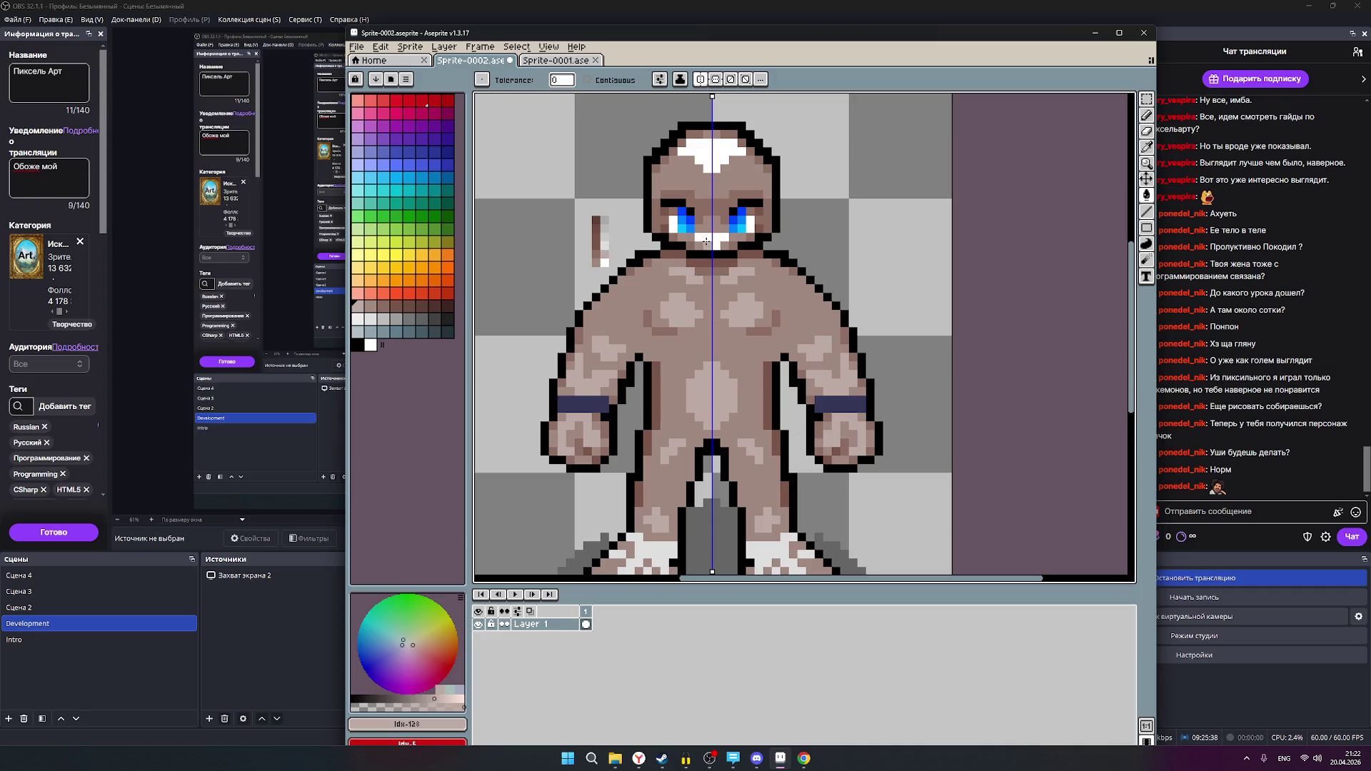
left_click(708, 154)
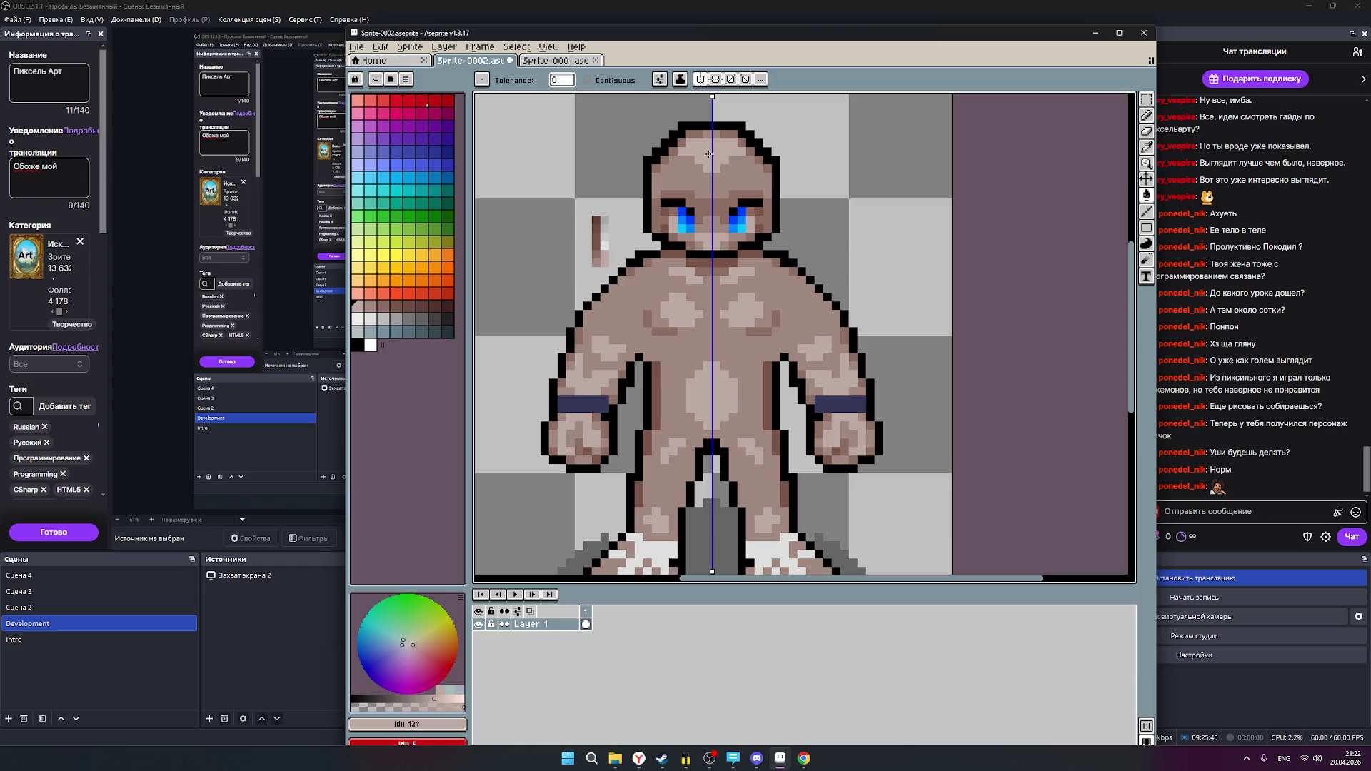
scroll(708, 152, "up", 3)
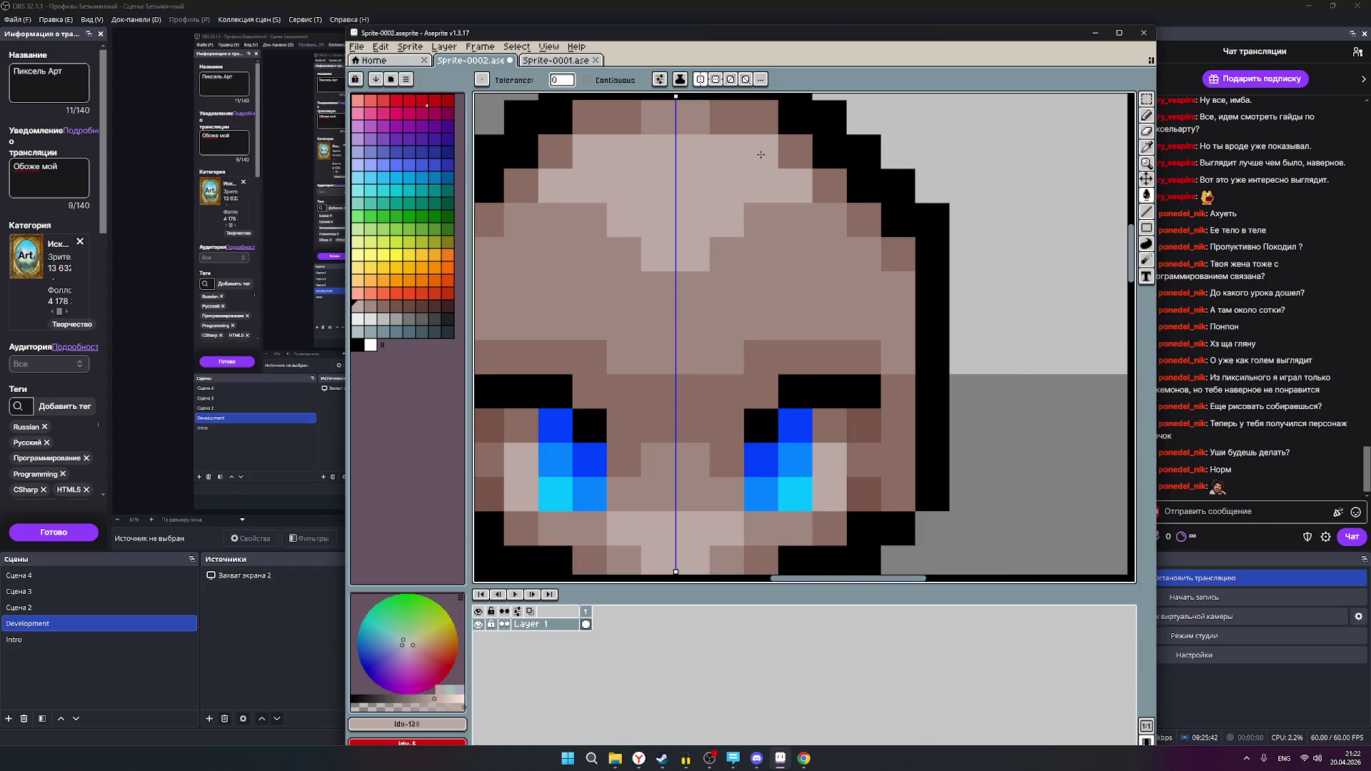
scroll(760, 154, "down", 2)
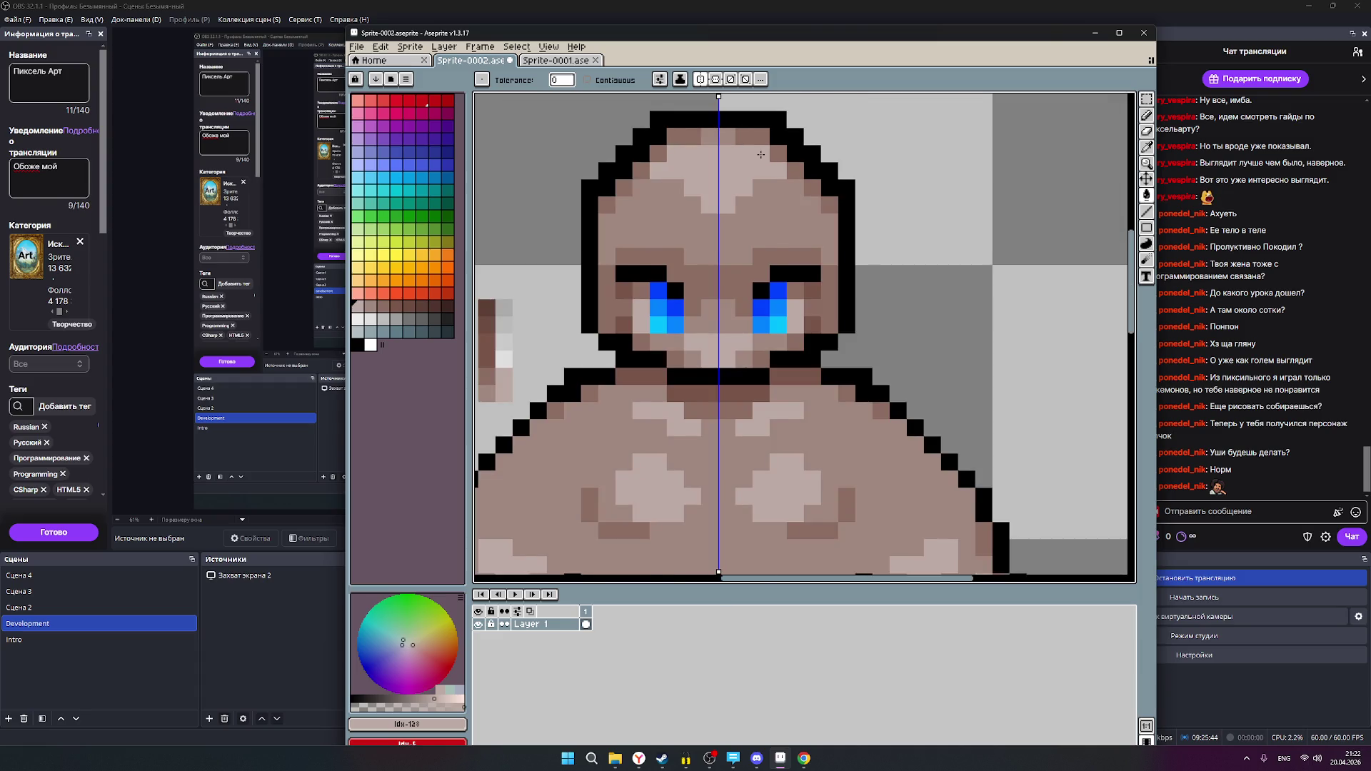
scroll(761, 154, "down", 3)
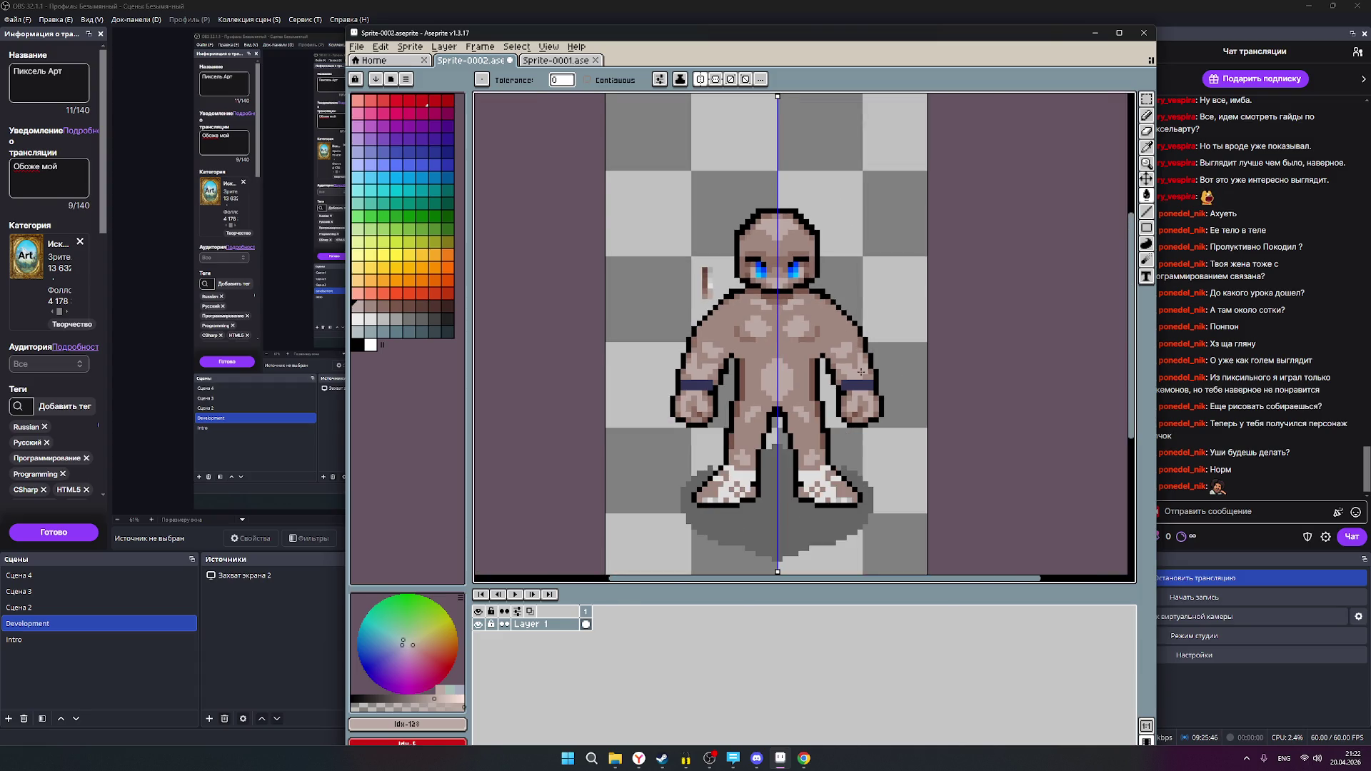
scroll(871, 399, "down", 1)
scroll(857, 435, "up", 1)
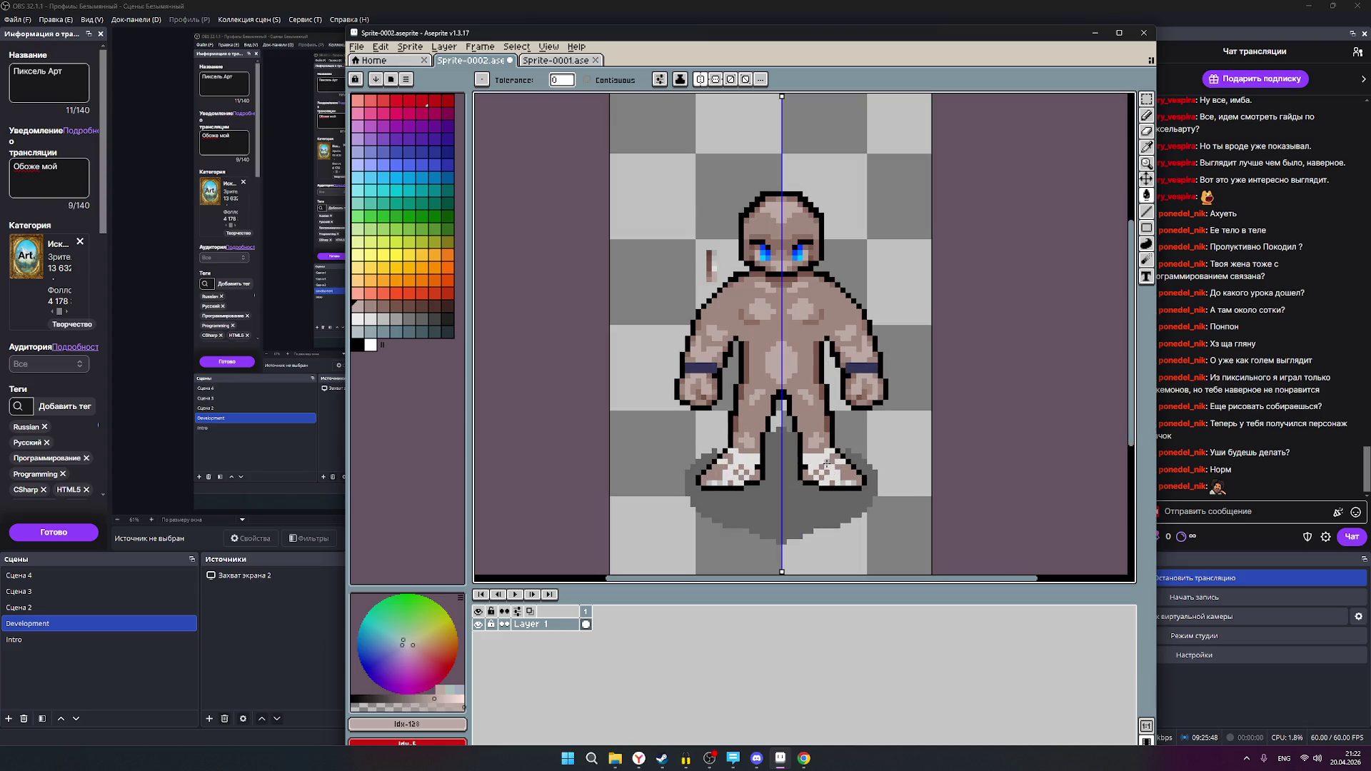
scroll(827, 464, "up", 2)
scroll(821, 461, "up", 2)
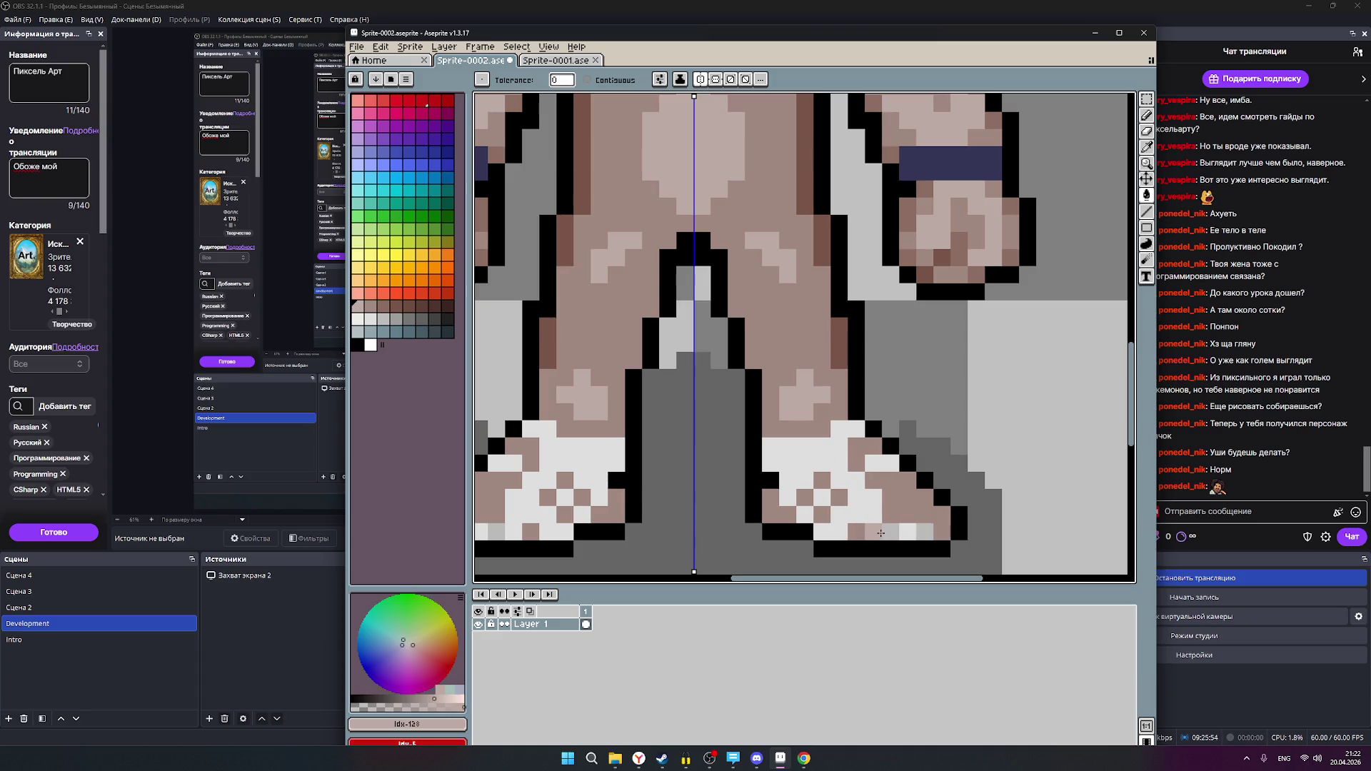
- Bucket-fill the white shoes on both feet with pink
left_click(806, 458)
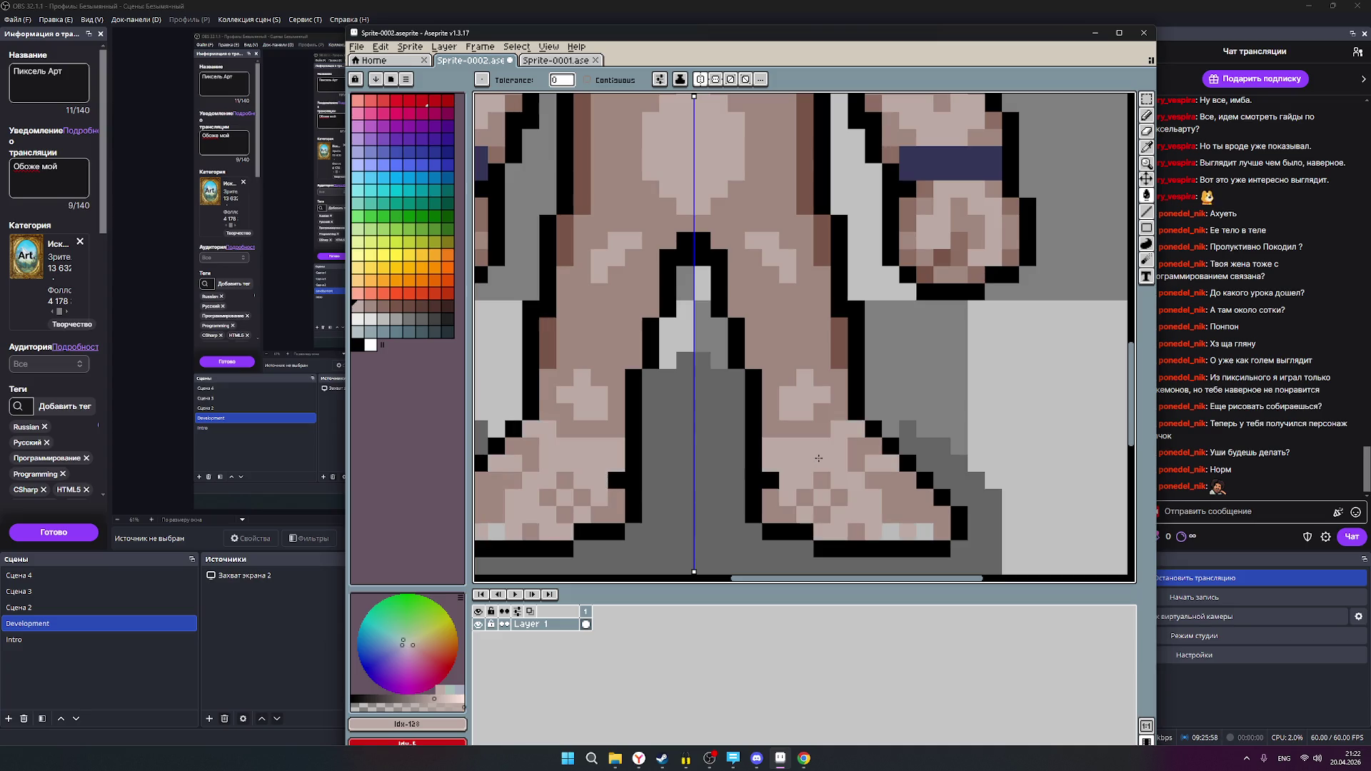
scroll(892, 532, "up", 2)
scroll(892, 532, "down", 2)
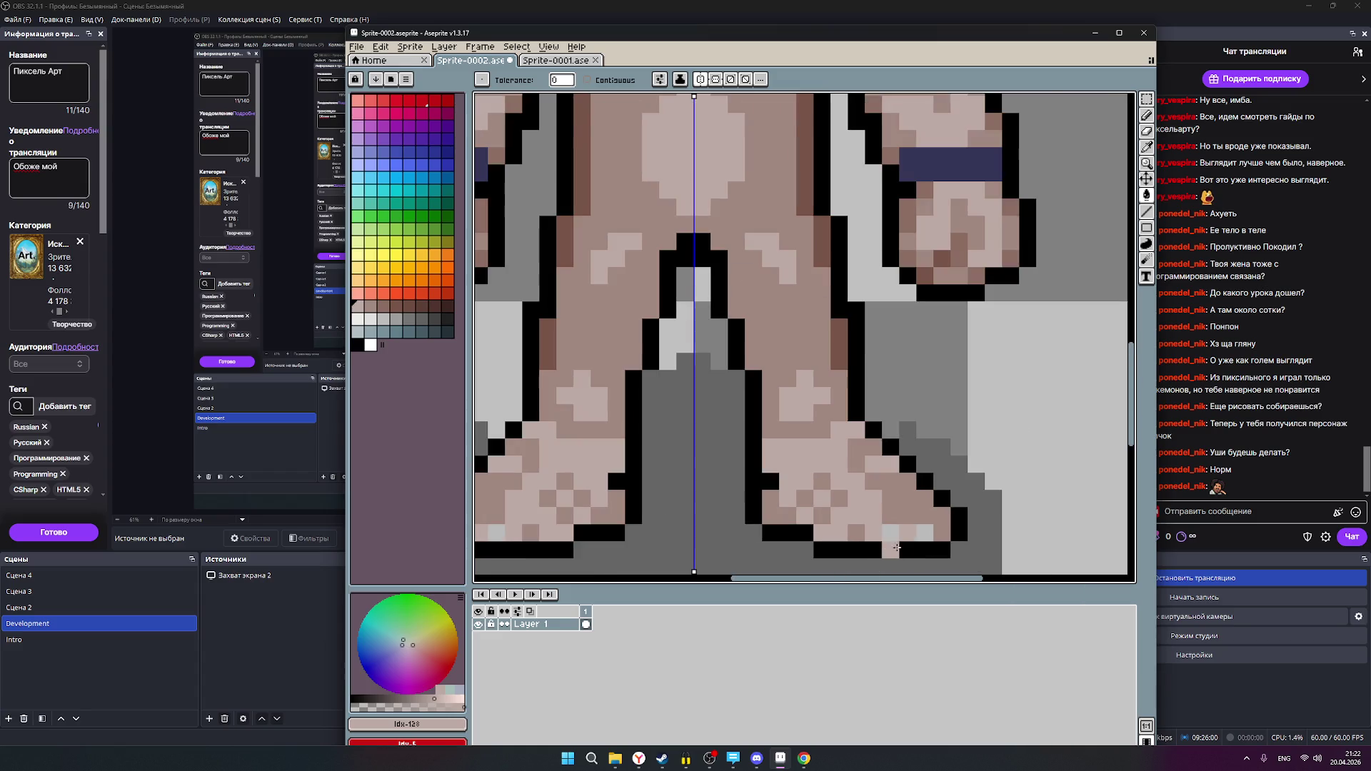
scroll(898, 548, "up", 2)
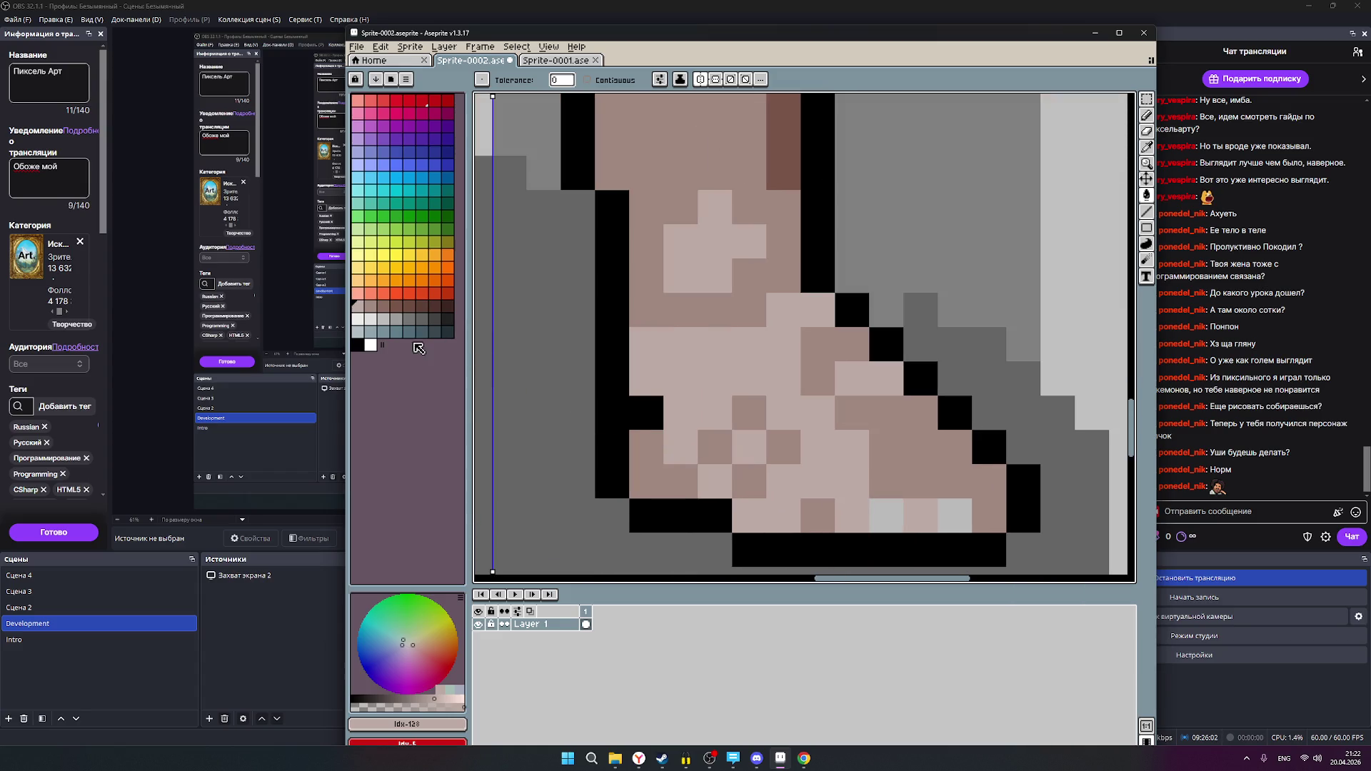
- Pencil individual shoe pixels in neighbouring pink shades, including the left foot's bottom edge
left_click(369, 305)
left_click(900, 515)
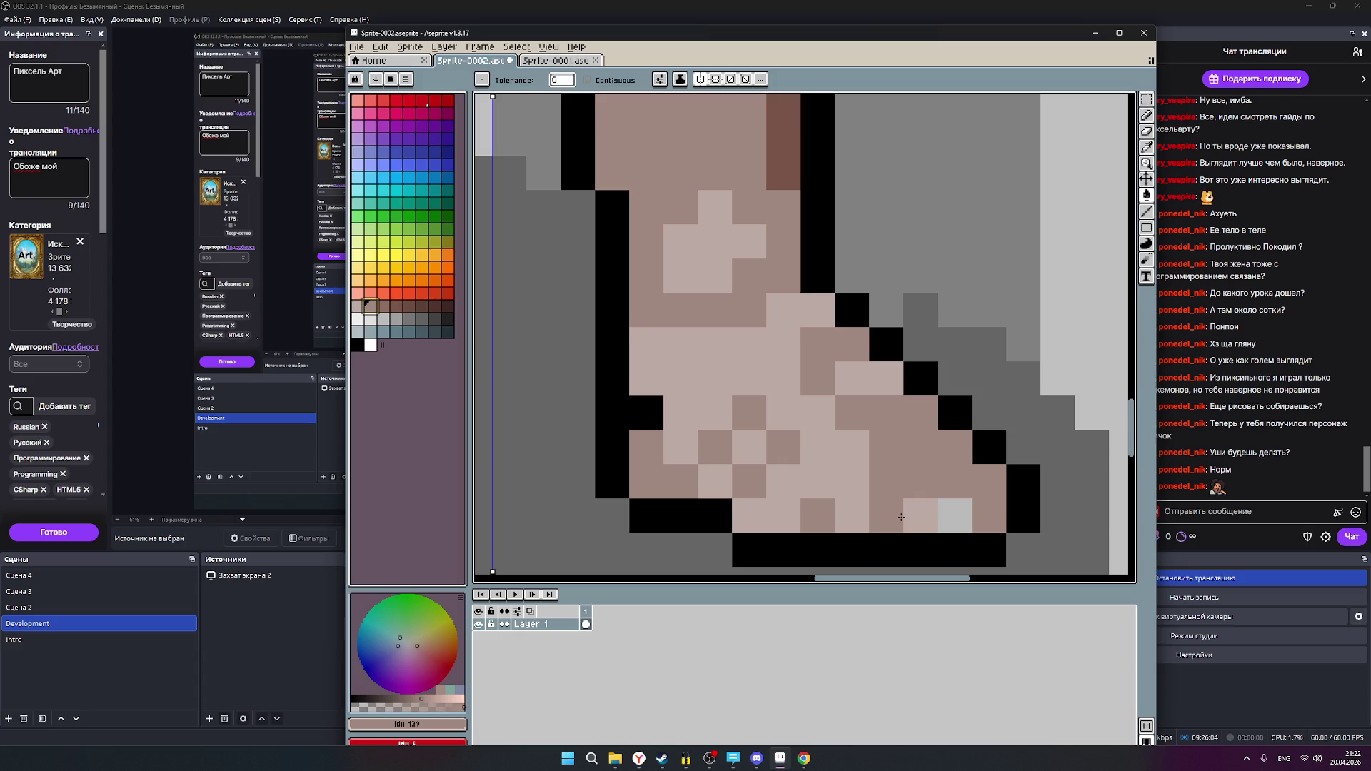
scroll(900, 516, "down", 2)
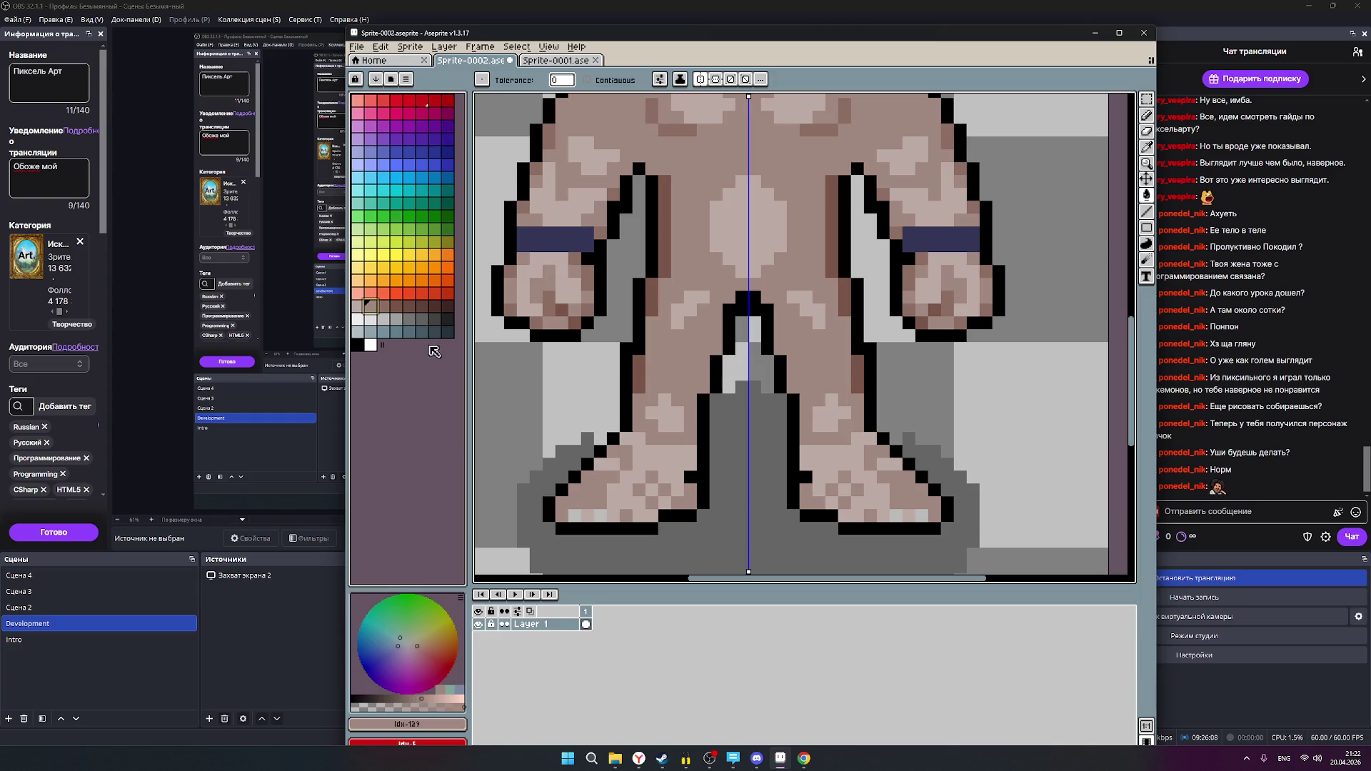
left_click(382, 305)
left_click(582, 515)
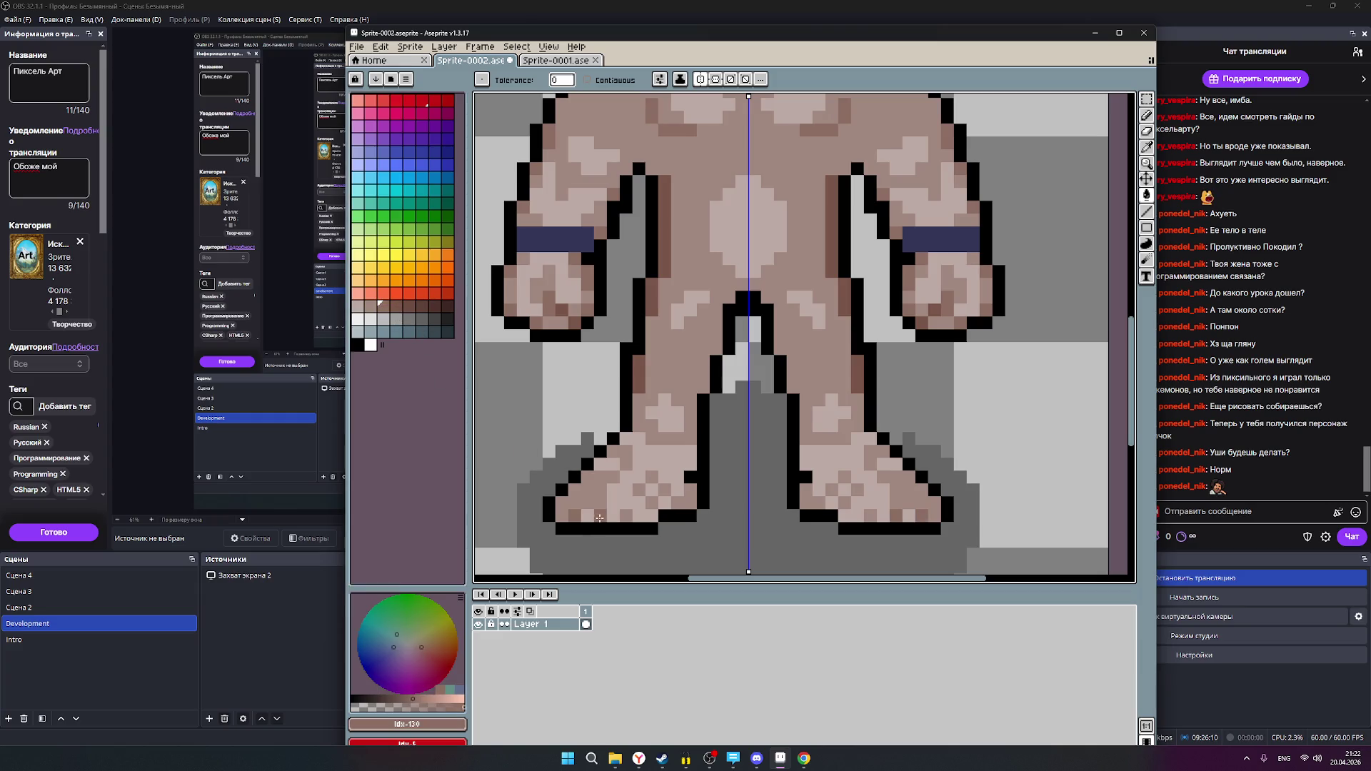
scroll(793, 512, "down", 2)
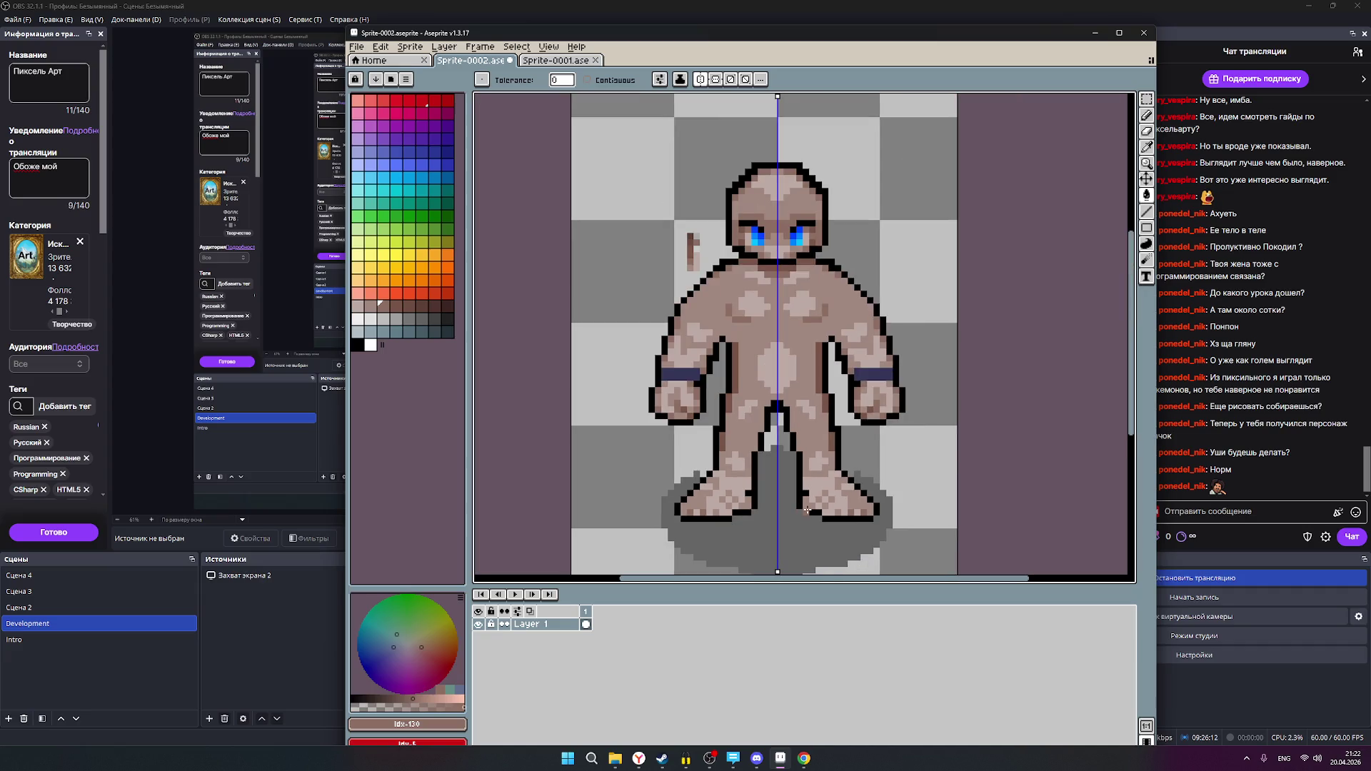
- Zoom out and maximize the Aseprite window to view the whole golem
scroll(927, 454, "down", 2)
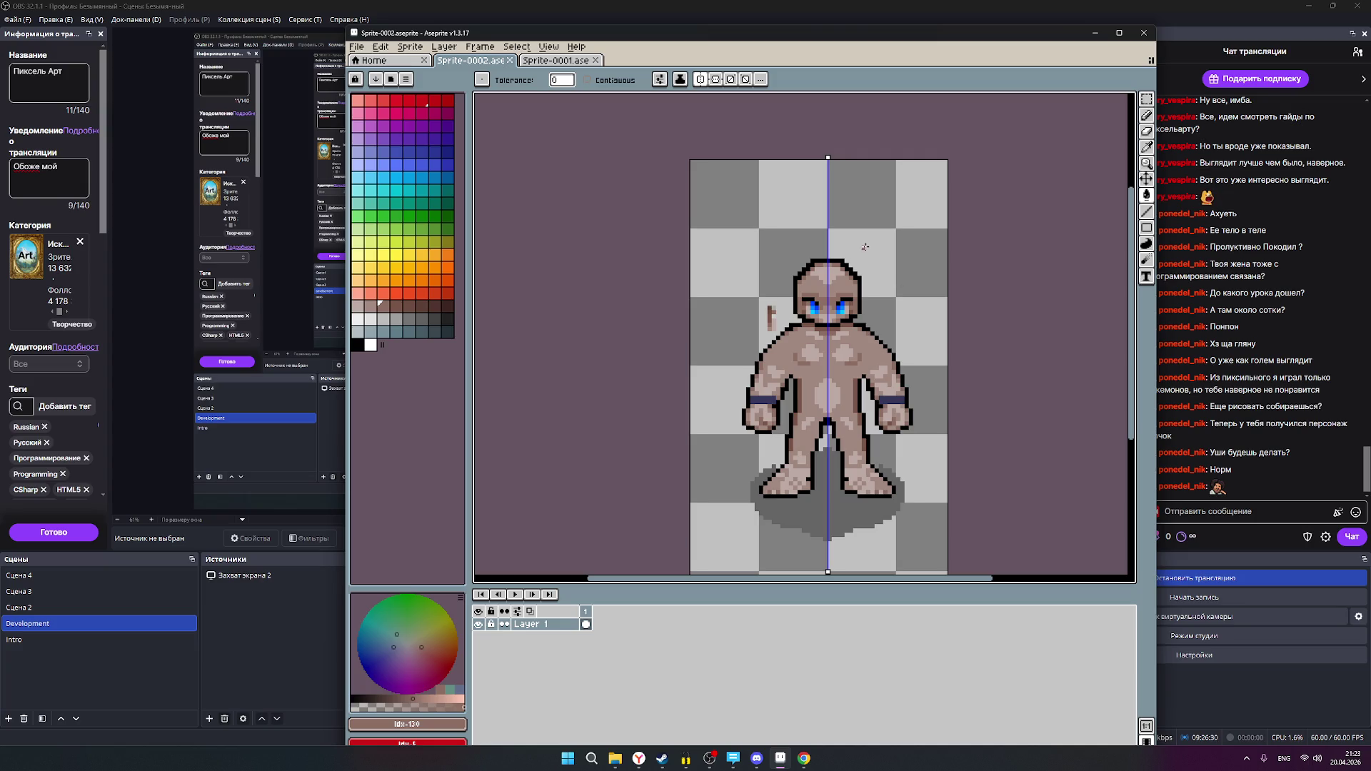
left_click(1125, 33)
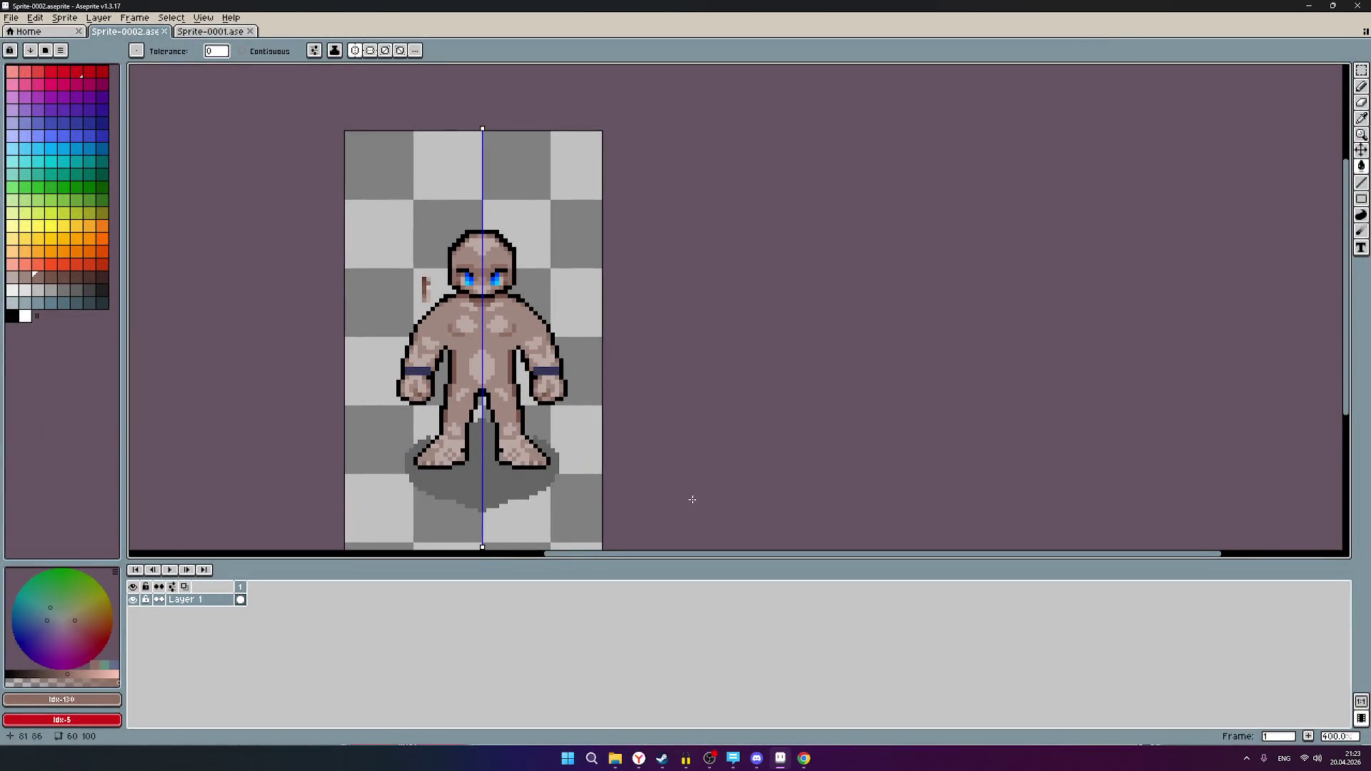
- Zoom in and out over the golem, then minimize Aseprite to reveal OBS Studio
scroll(507, 278, "up", 2)
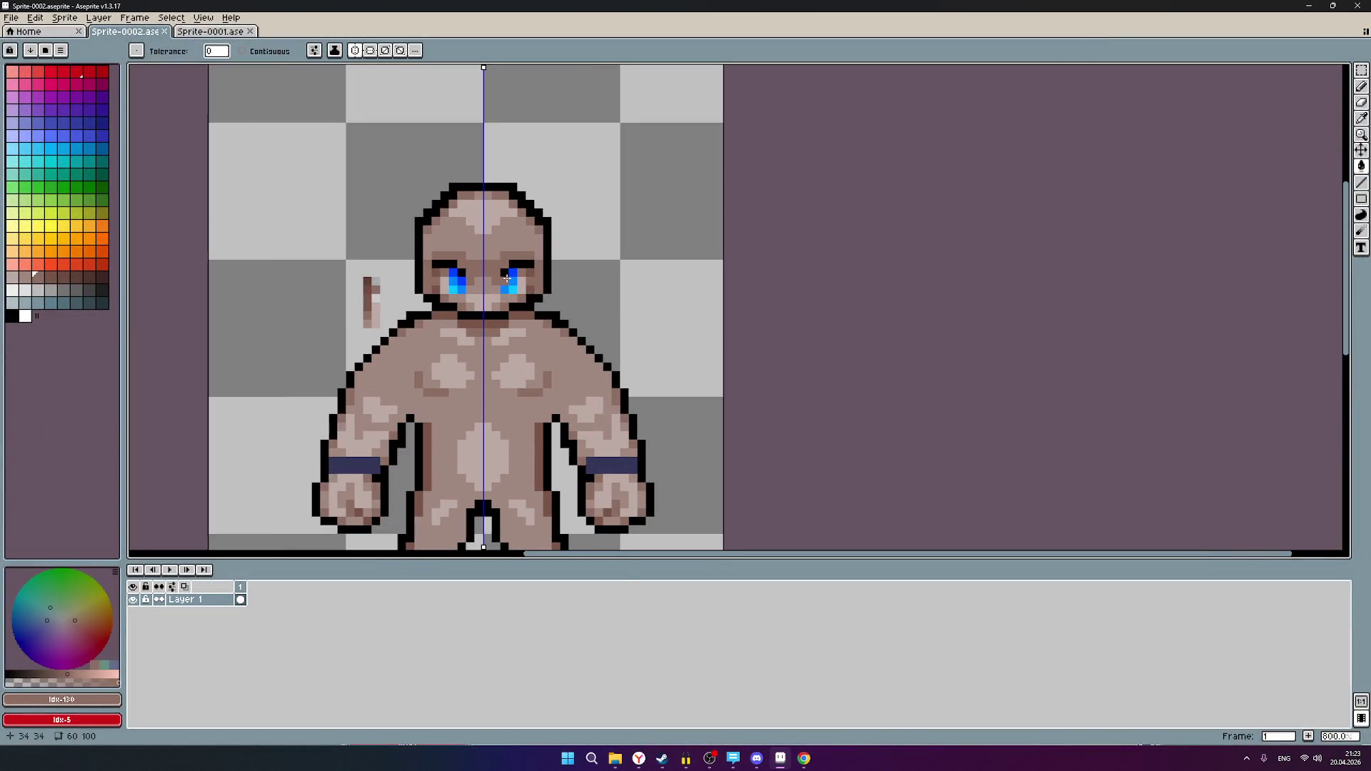
scroll(506, 278, "down", 3)
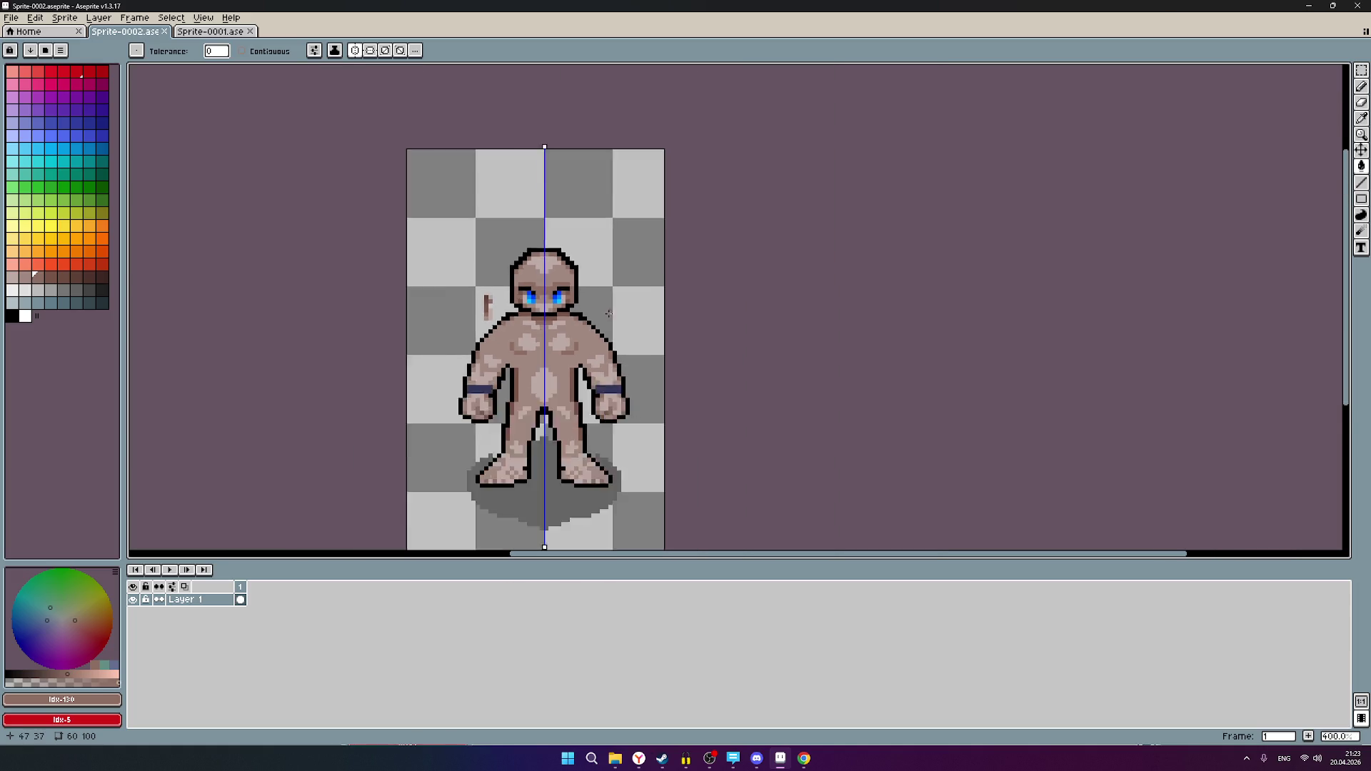
scroll(609, 313, "down", 1)
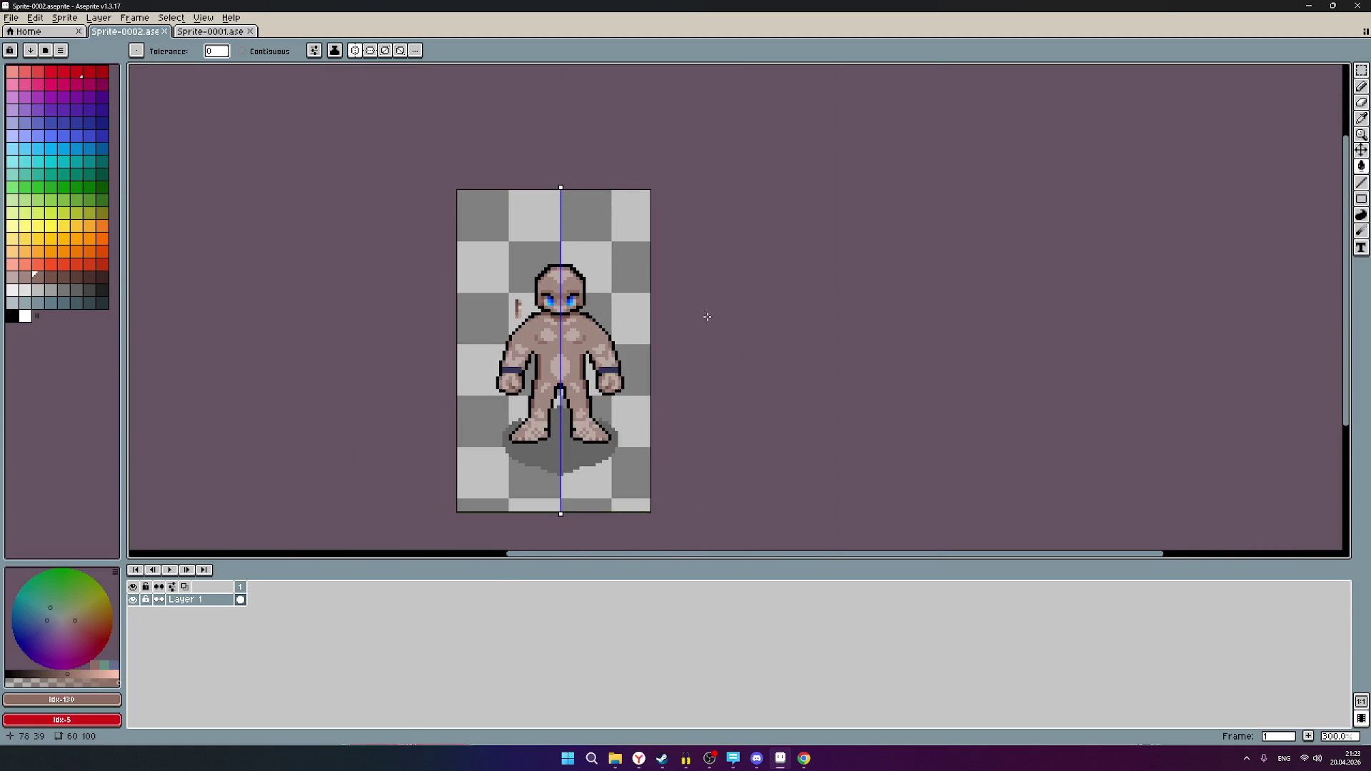
scroll(676, 325, "up", 1)
scroll(671, 352, "down", 2)
scroll(671, 352, "up", 2)
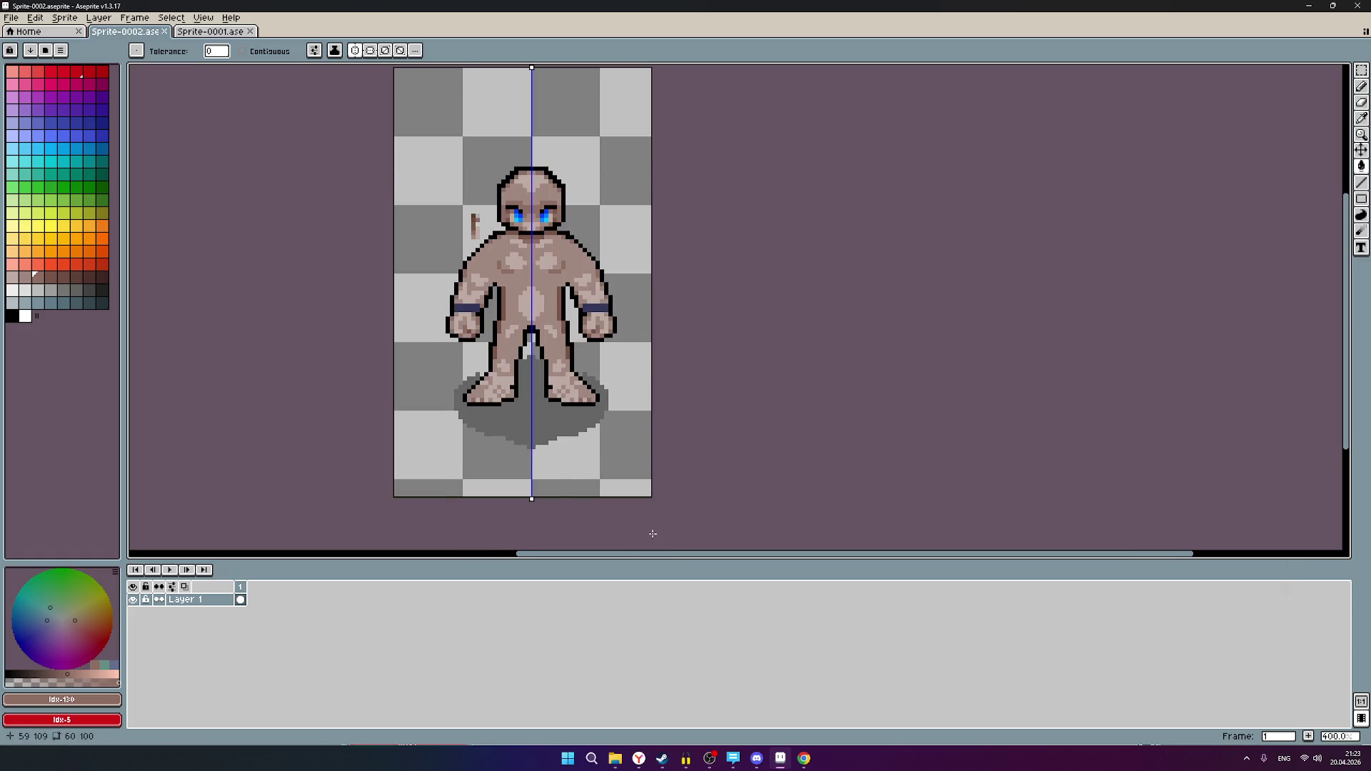
scroll(650, 532, "down", 1)
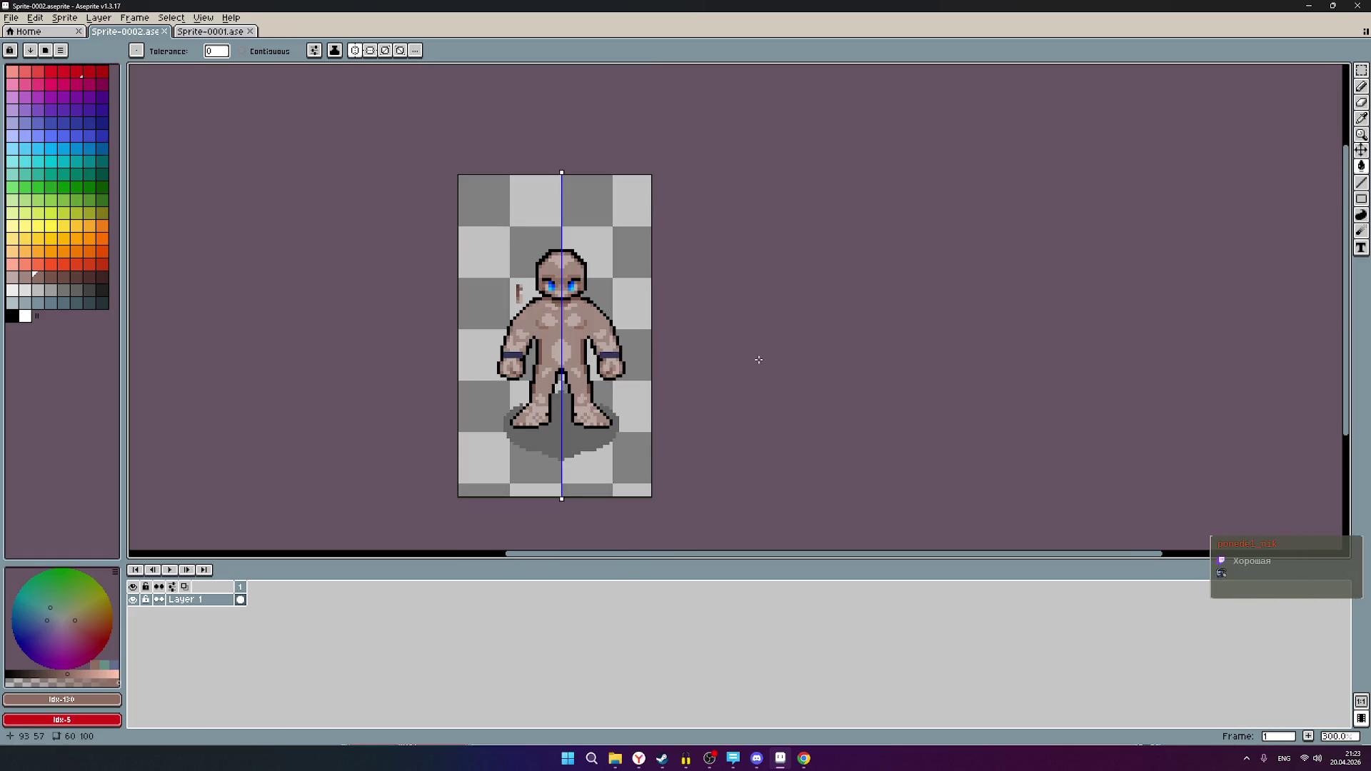
scroll(543, 352, "up", 2)
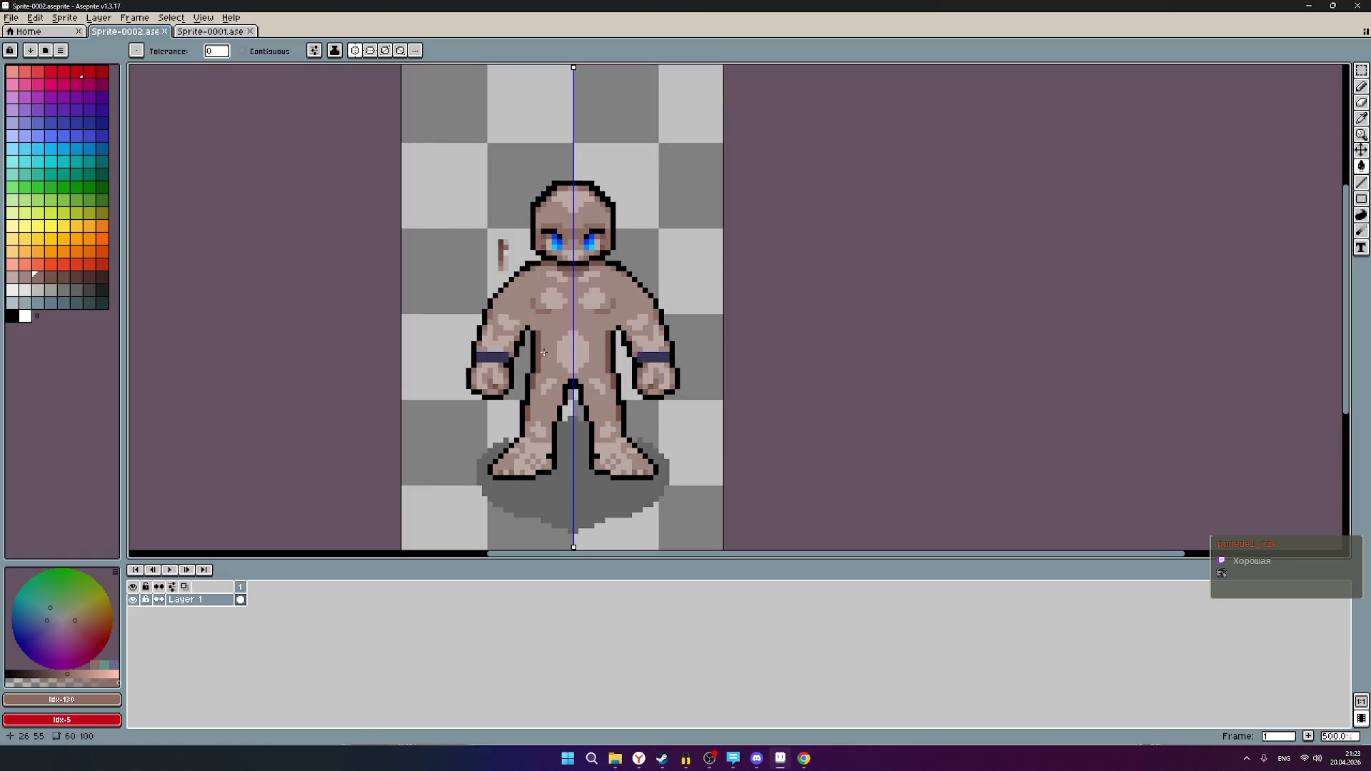
scroll(663, 360, "up", 1)
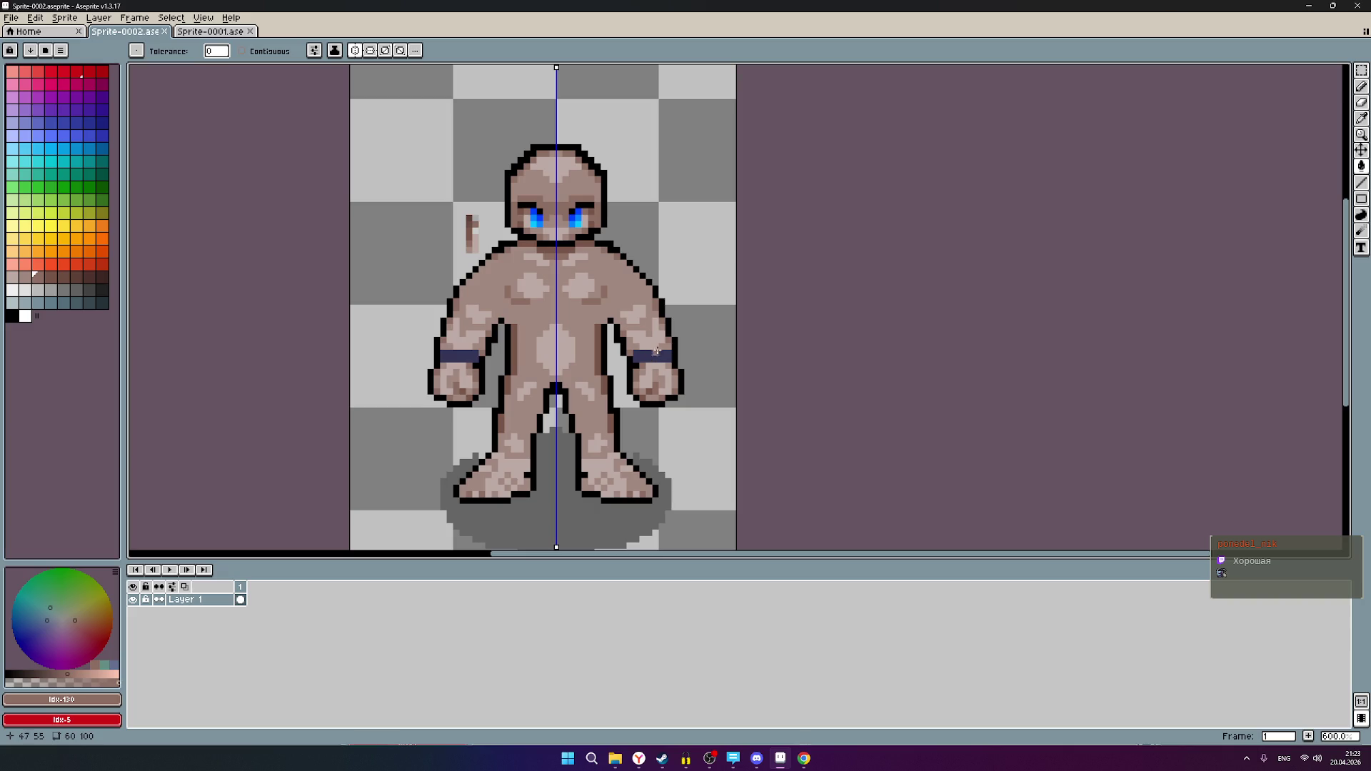
scroll(702, 343, "down", 2)
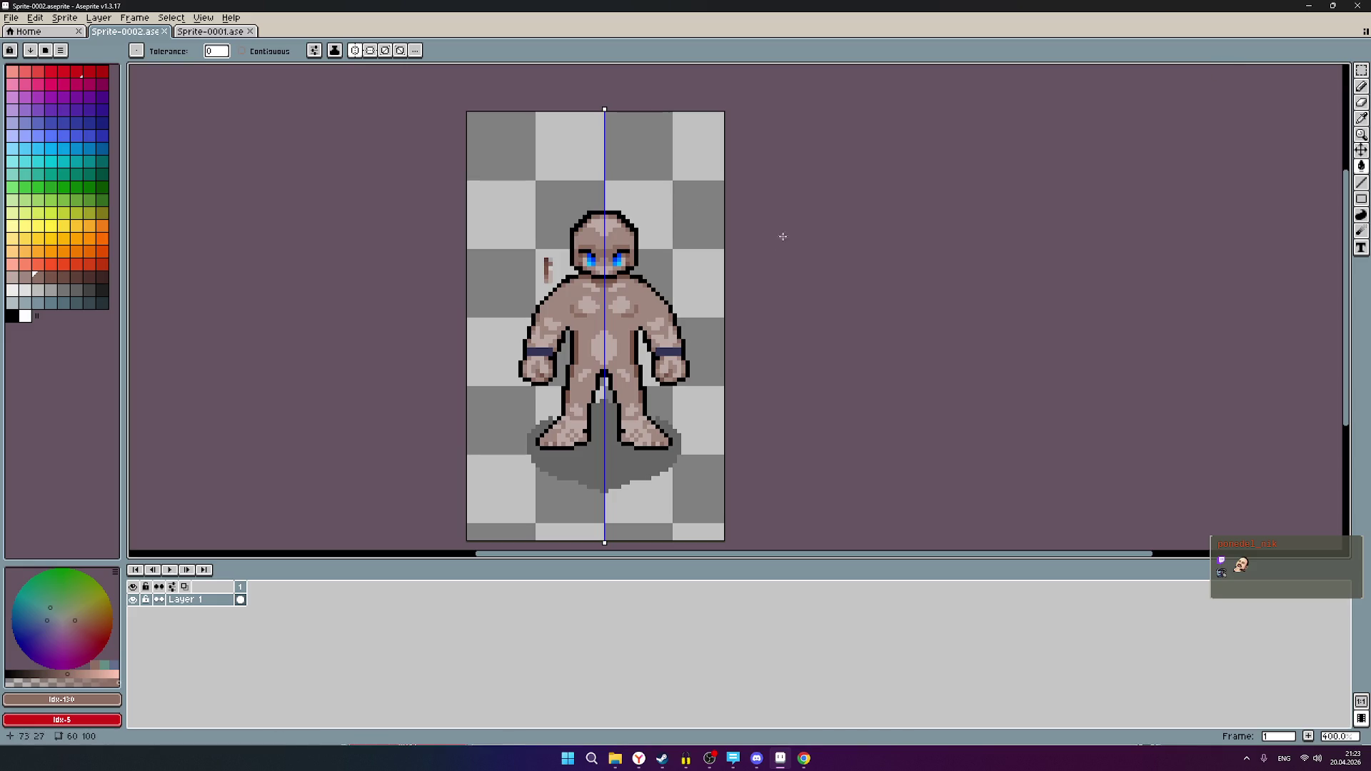
left_click(1307, 7)
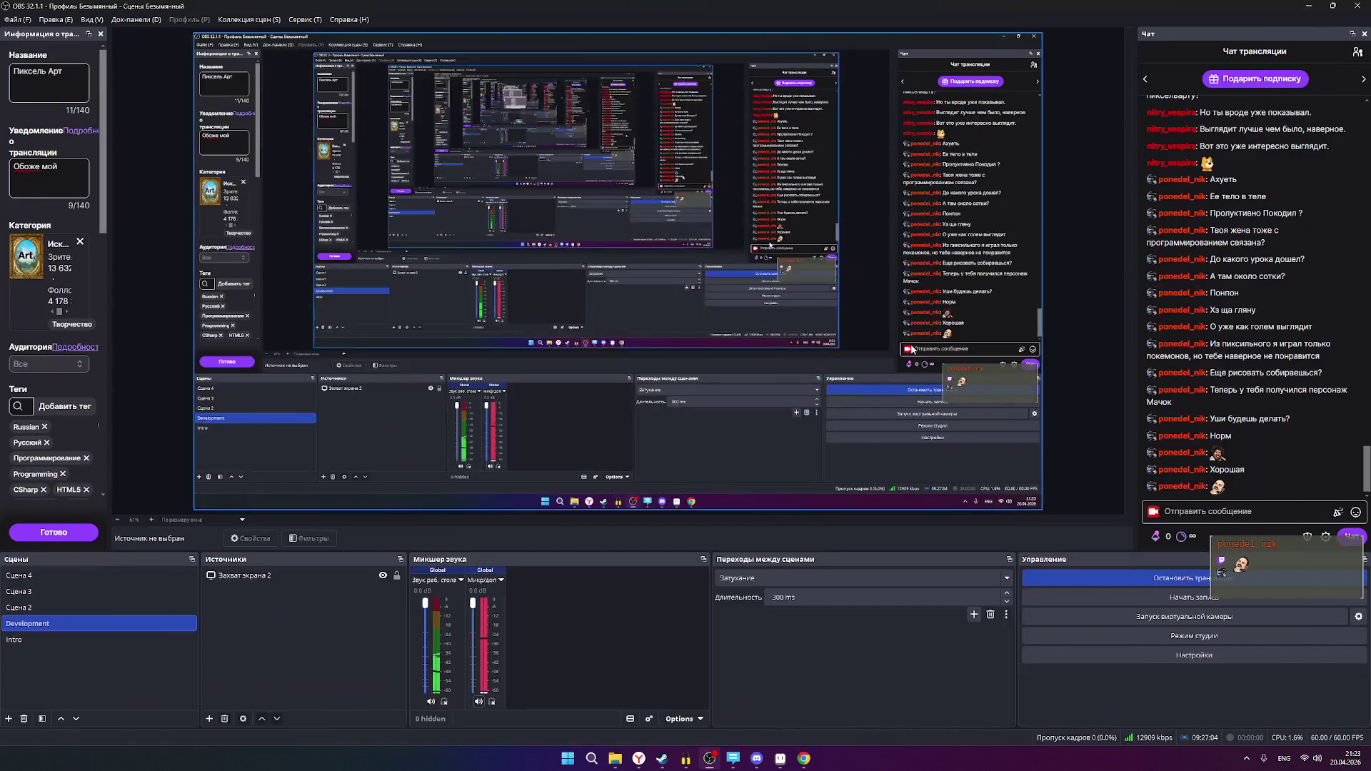
- Show and close the OBS chat user list, then switch to another window
left_click(1355, 52)
left_click(1356, 52)
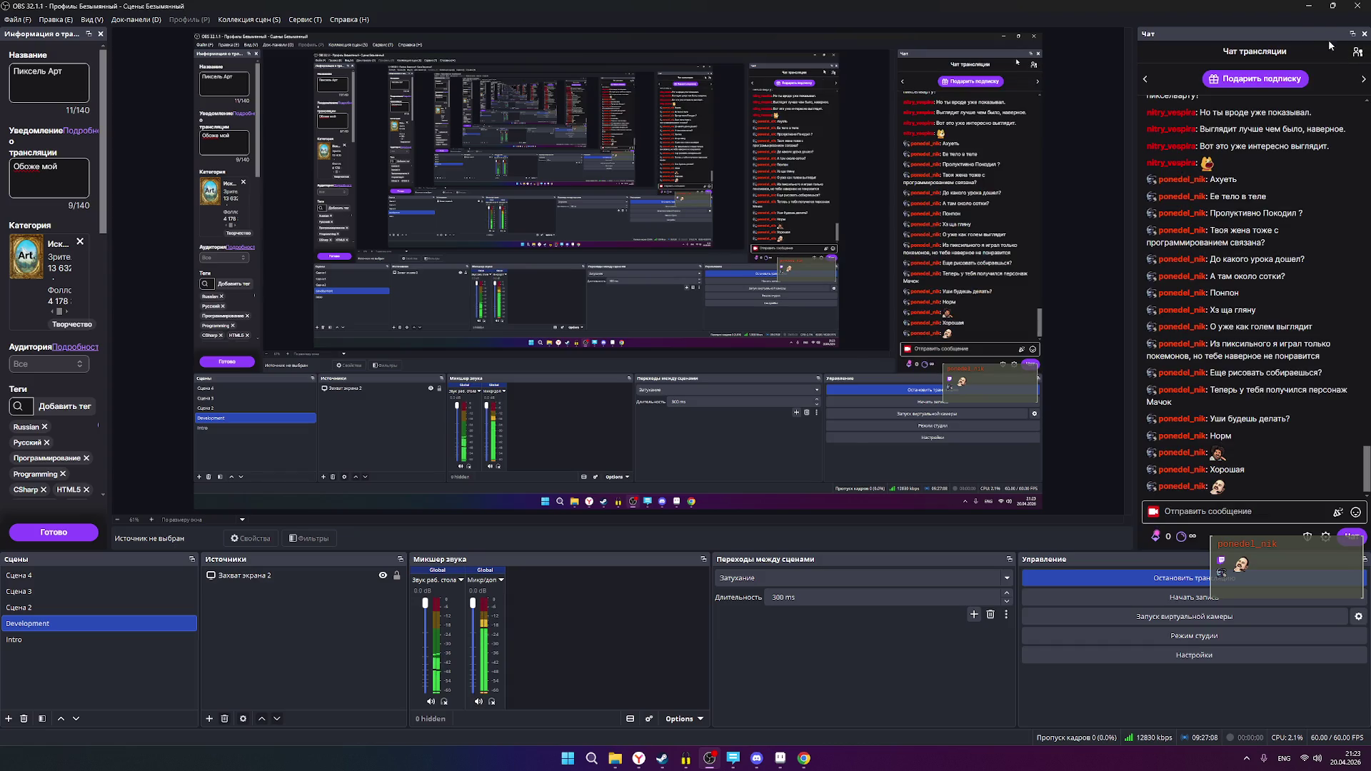
key("alt+Tab")
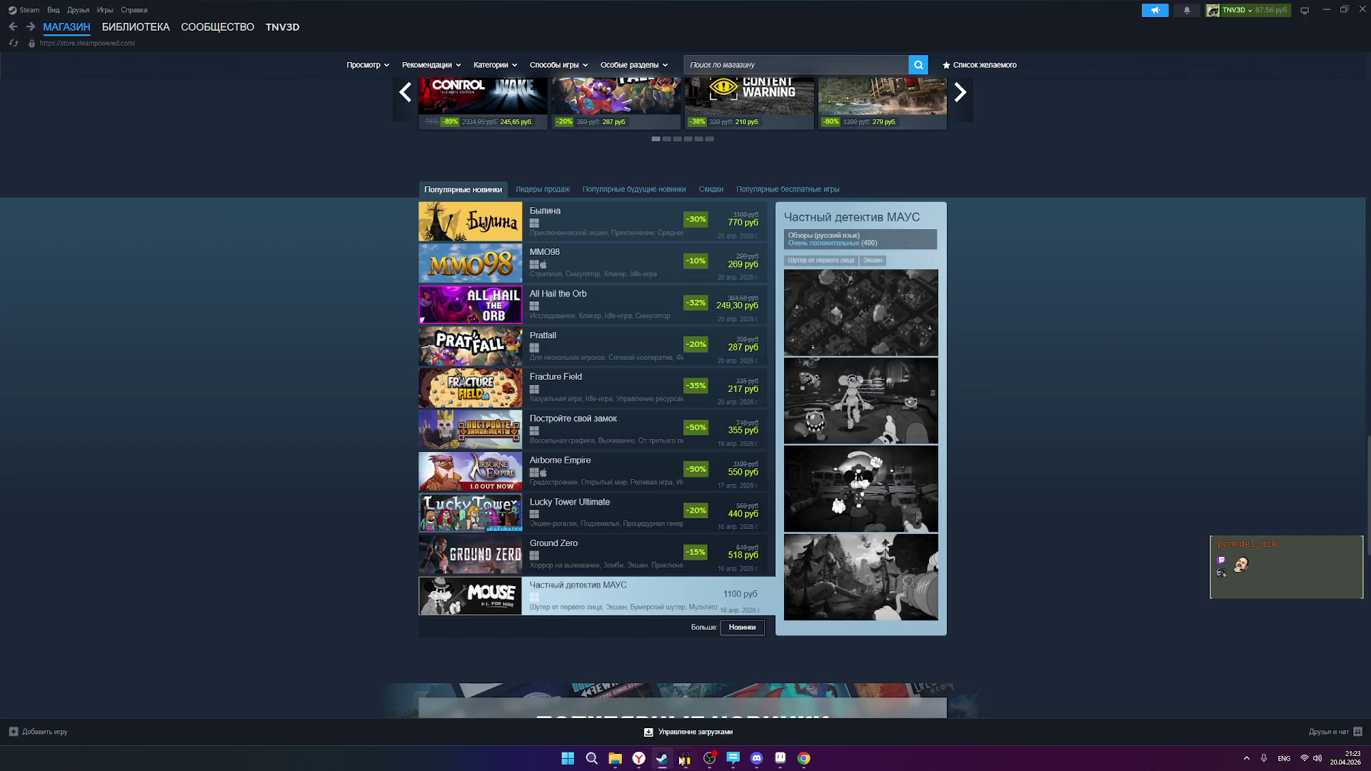
- View the Ragnarok Online sprite image search in Yandex Browser, then bring Aseprite back
left_click(631, 712)
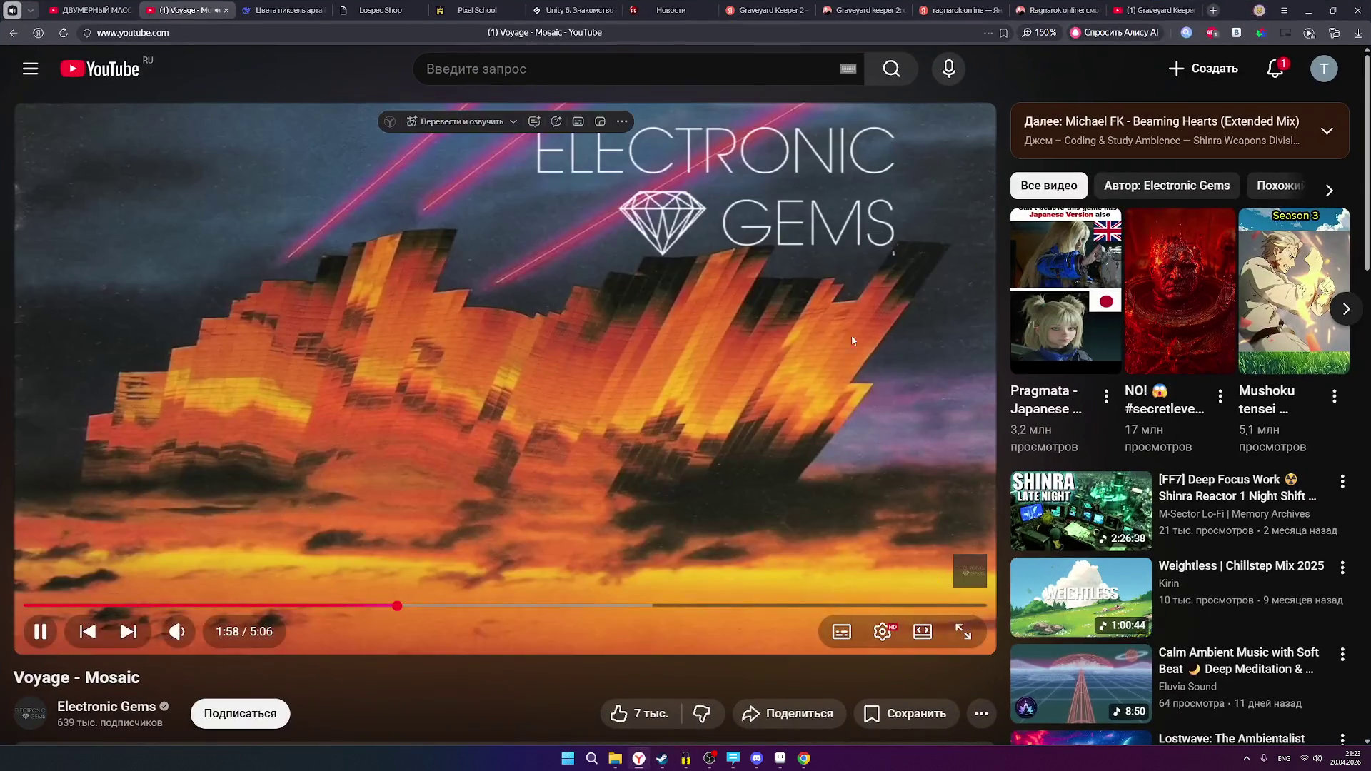
left_click(1055, 10)
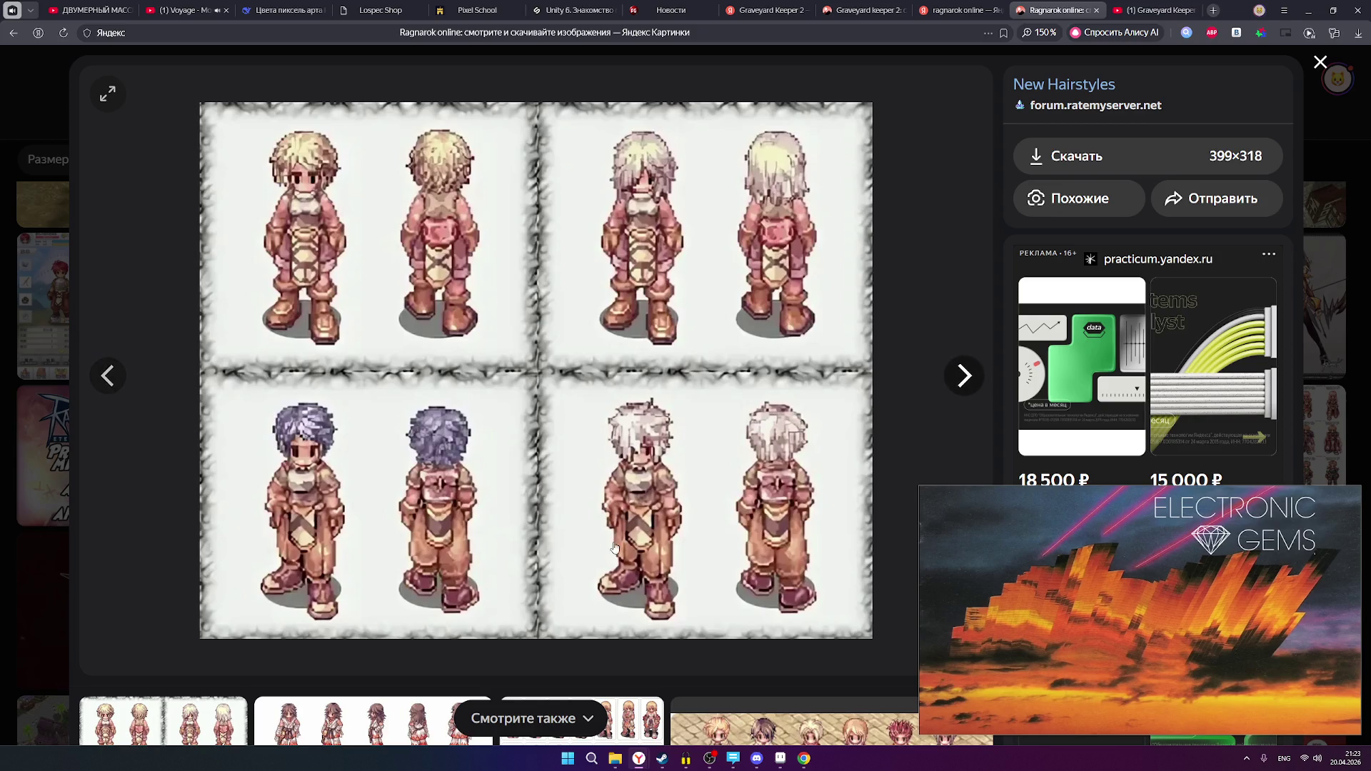
scroll(613, 544, "down", 2)
left_click(780, 758)
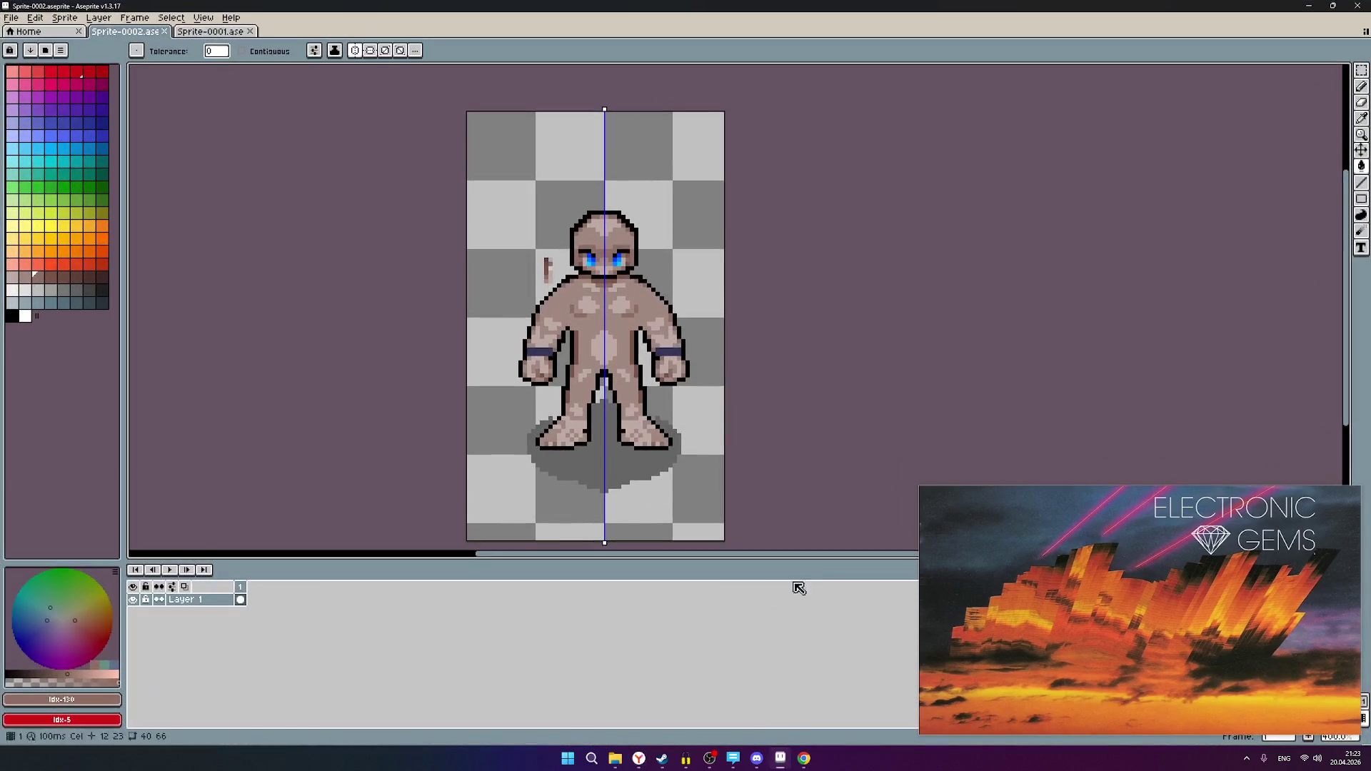
- Restore Aseprite to a floating window and place it right of the Ragnarok reference image
mouse_move(1182, 6)
left_mouse_down()
mouse_move(1182, 119)
mouse_move(1067, 63)
mouse_move(1014, 60)
left_mouse_up()
scroll(428, 419, "down", 1)
scroll(428, 419, "up", 1)
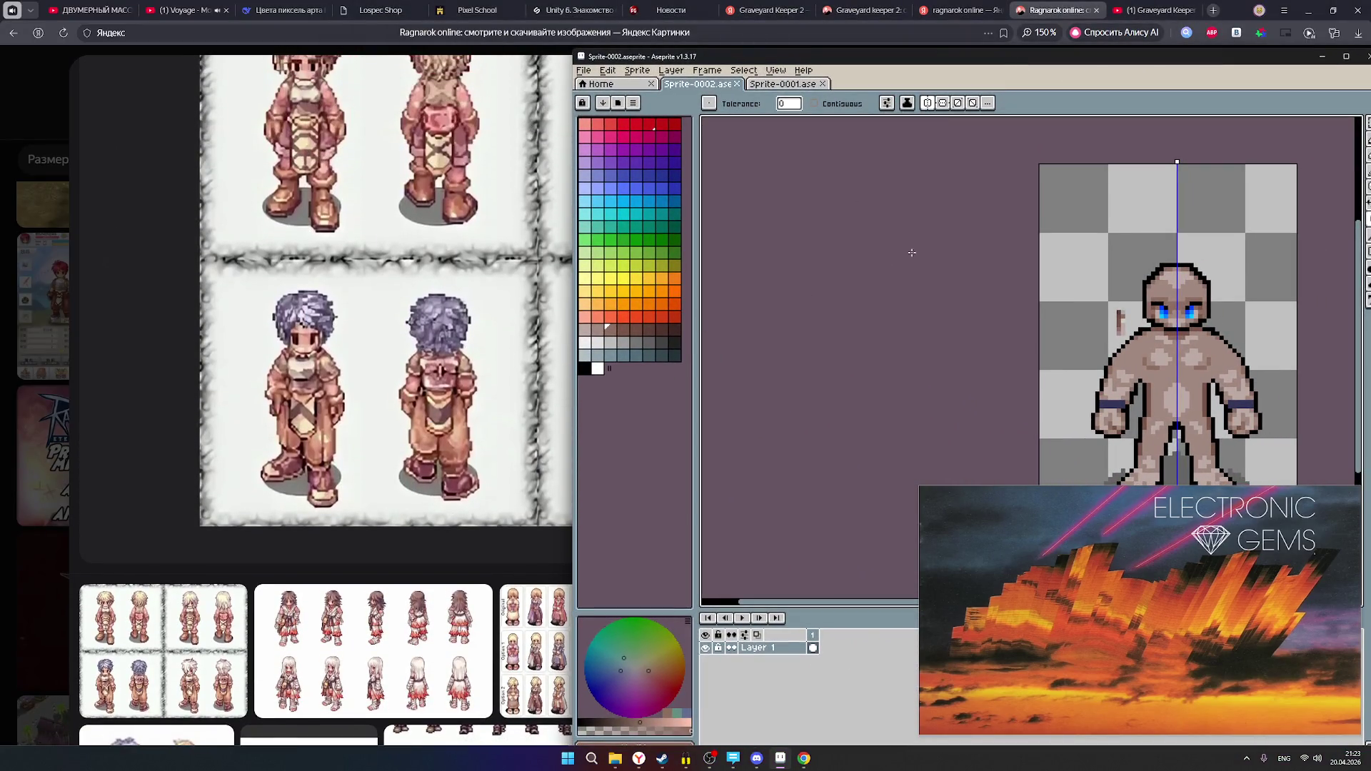
left_click_drag(953, 64, 781, 57)
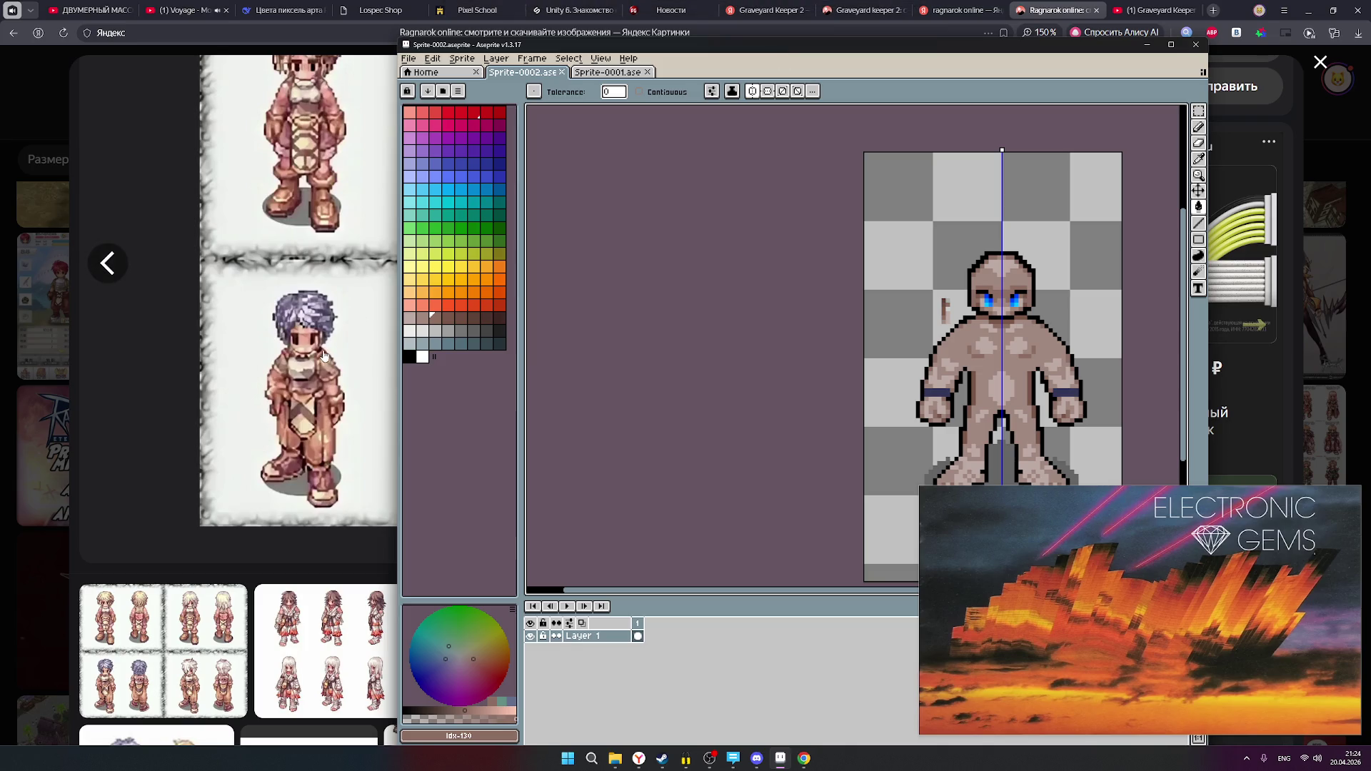
scroll(321, 332, "up", 2)
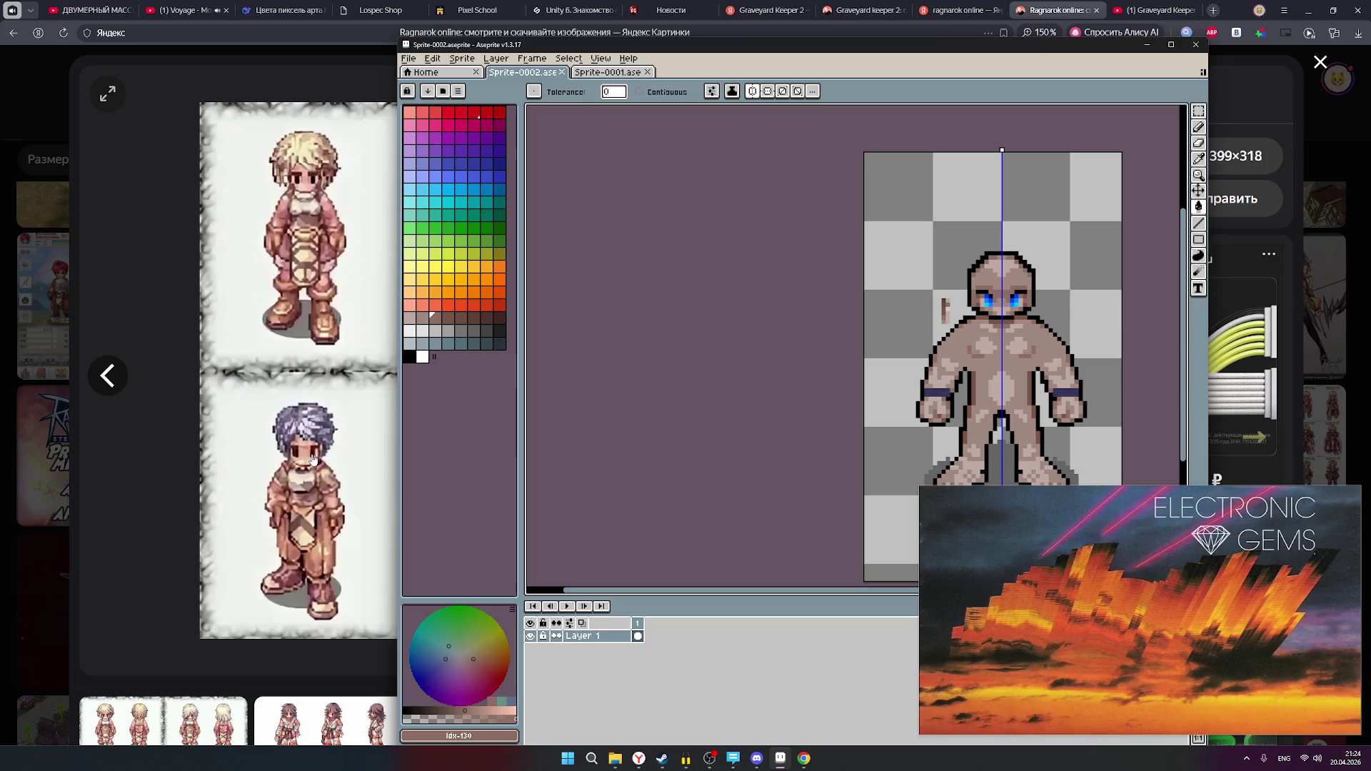
scroll(328, 479, "down", 1)
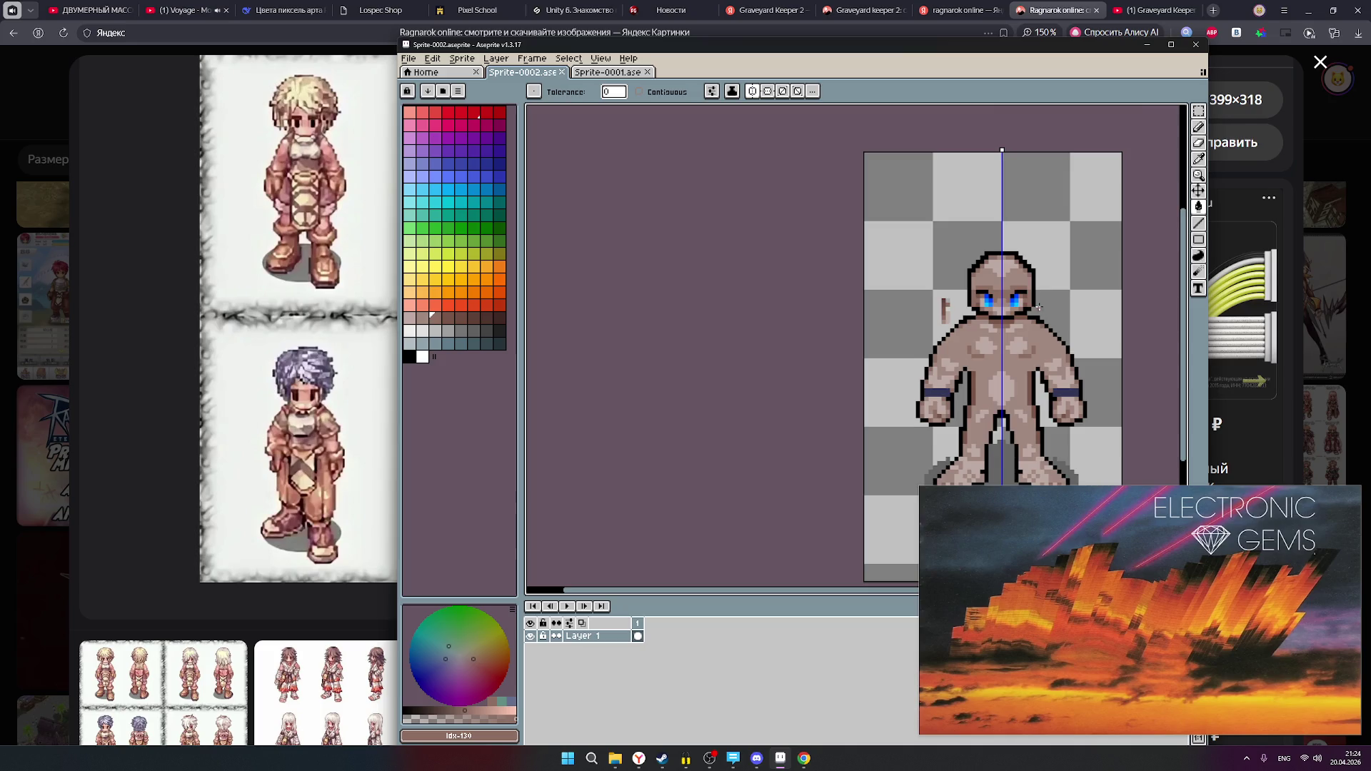
scroll(1038, 307, "up", 4)
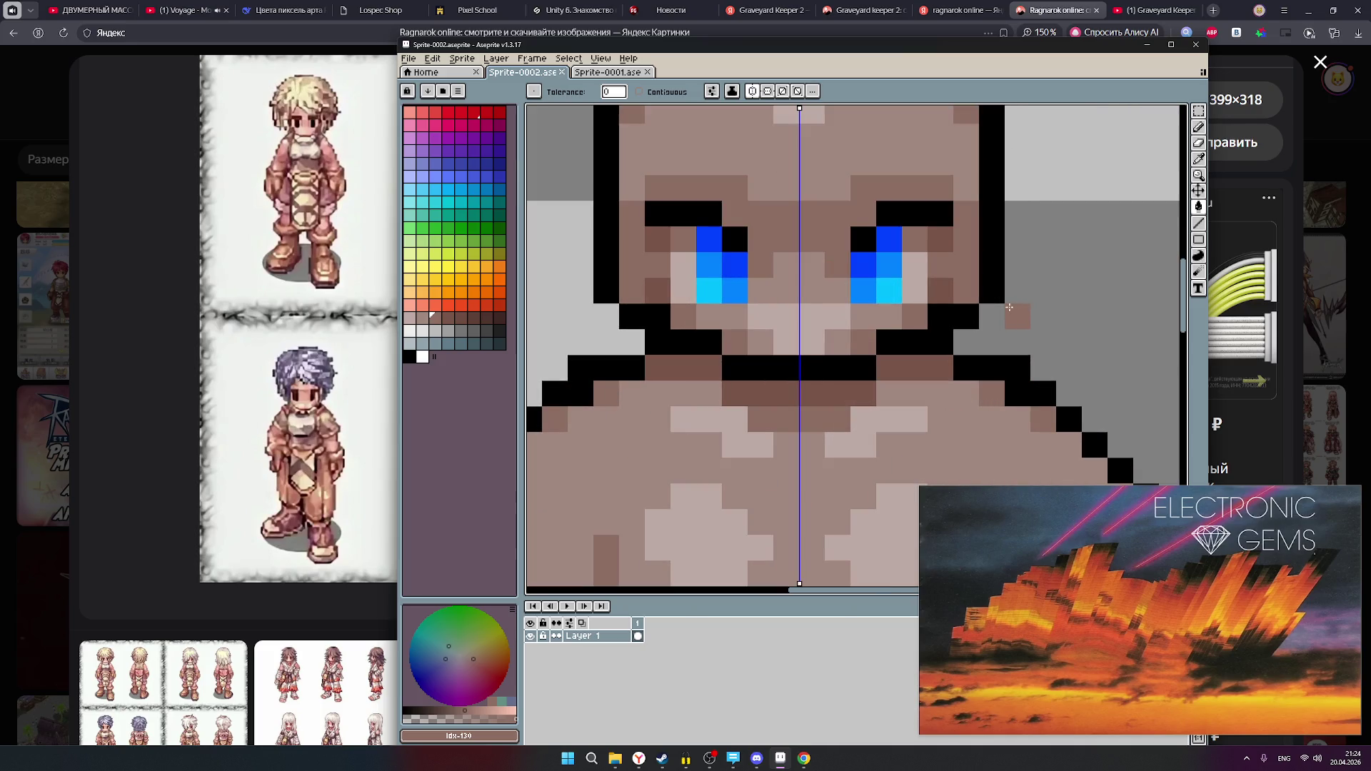
scroll(1009, 307, "down", 4)
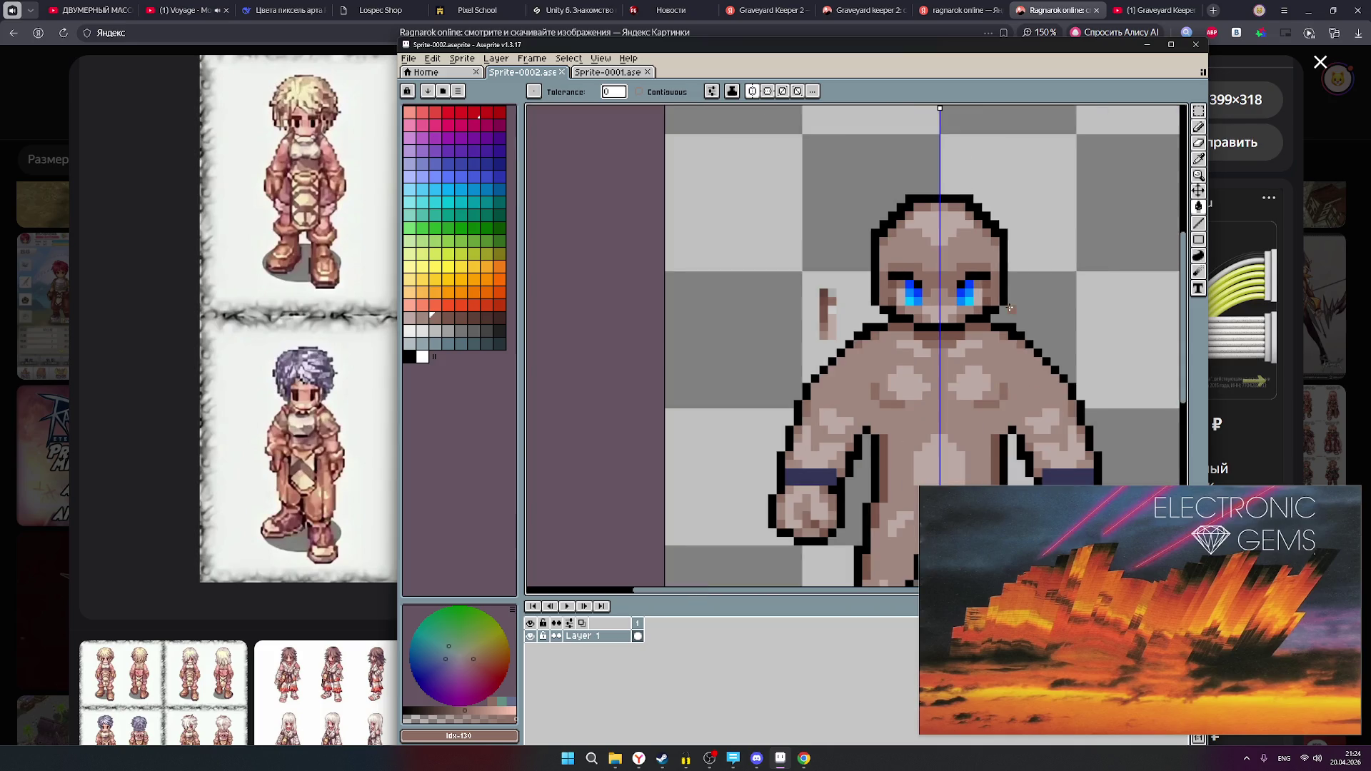
scroll(1031, 299, "down", 2)
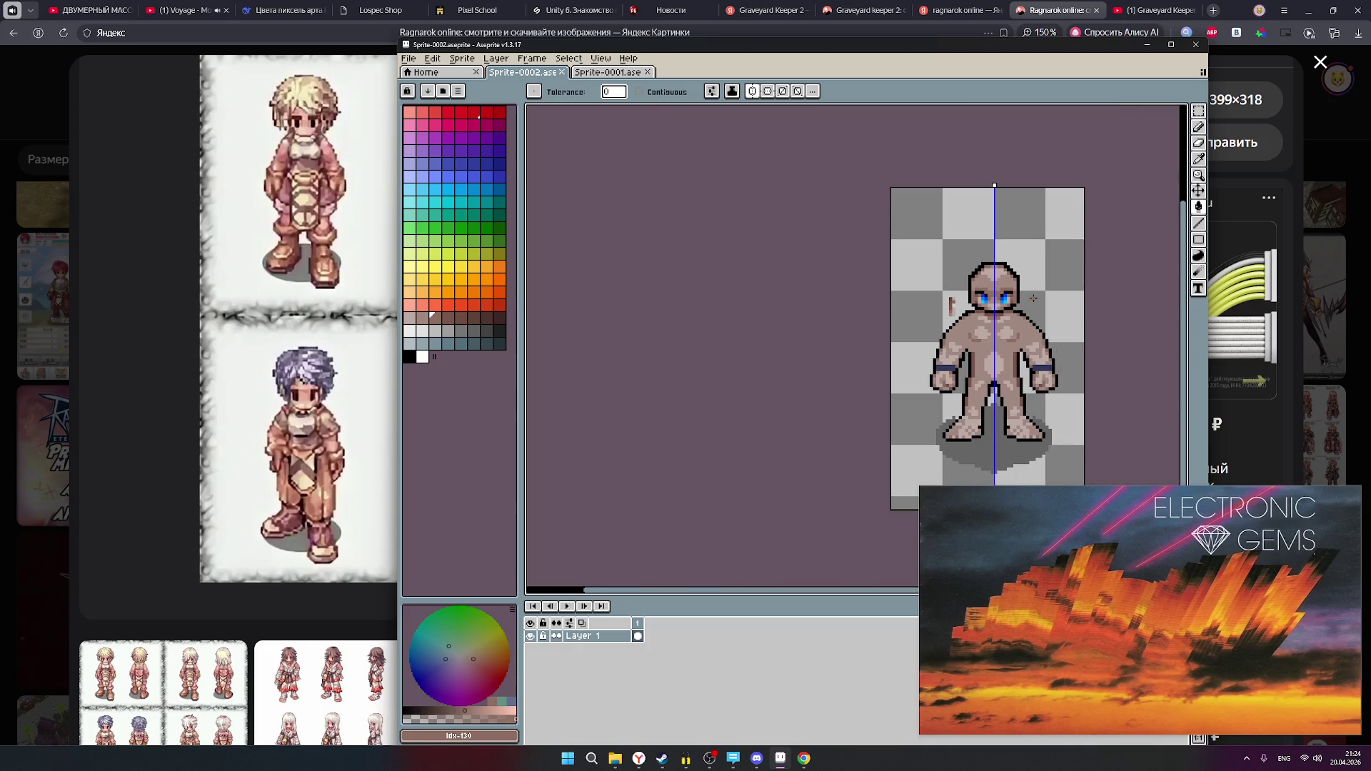
- Shift the sprite window up-left, then try a dark brown body fill and undo it
left_click_drag(831, 49, 689, 20)
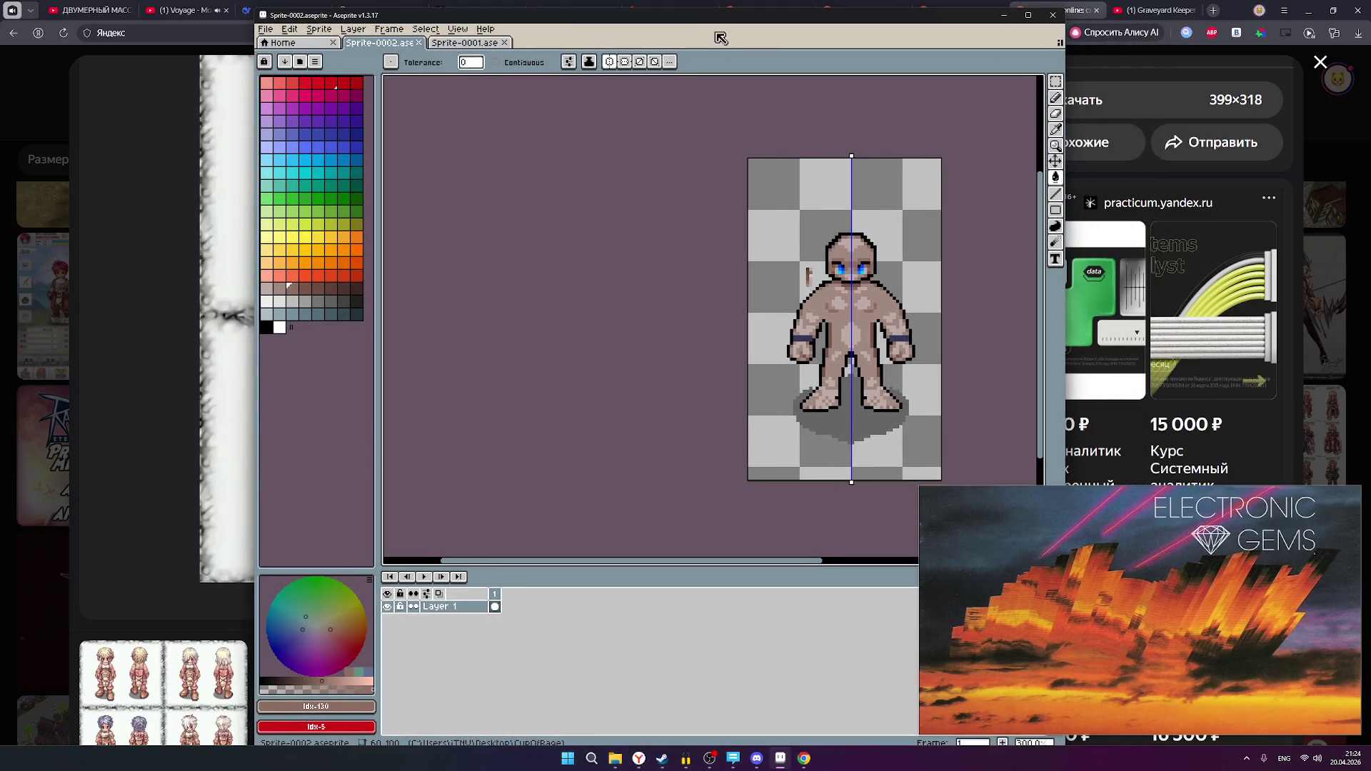
scroll(940, 187, "down", 1)
scroll(934, 209, "up", 1)
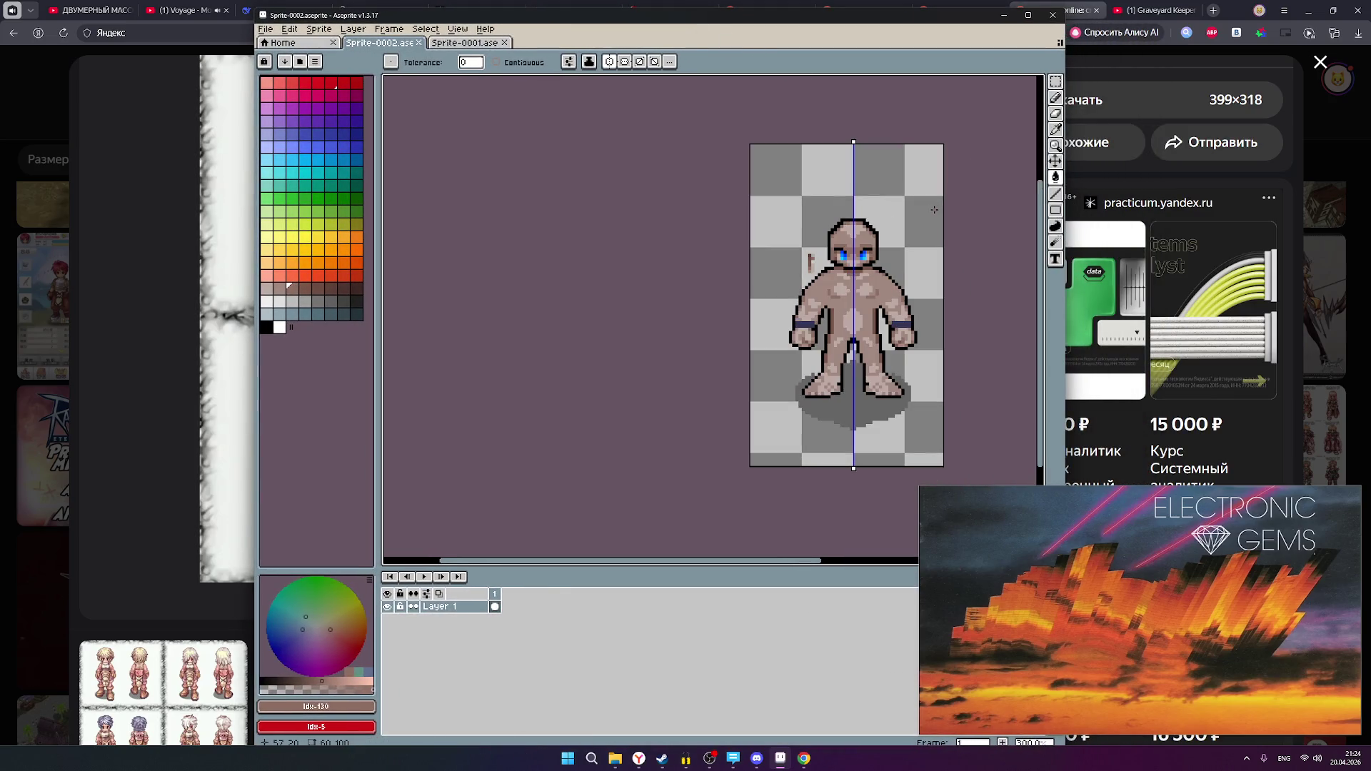
scroll(845, 318, "up", 1)
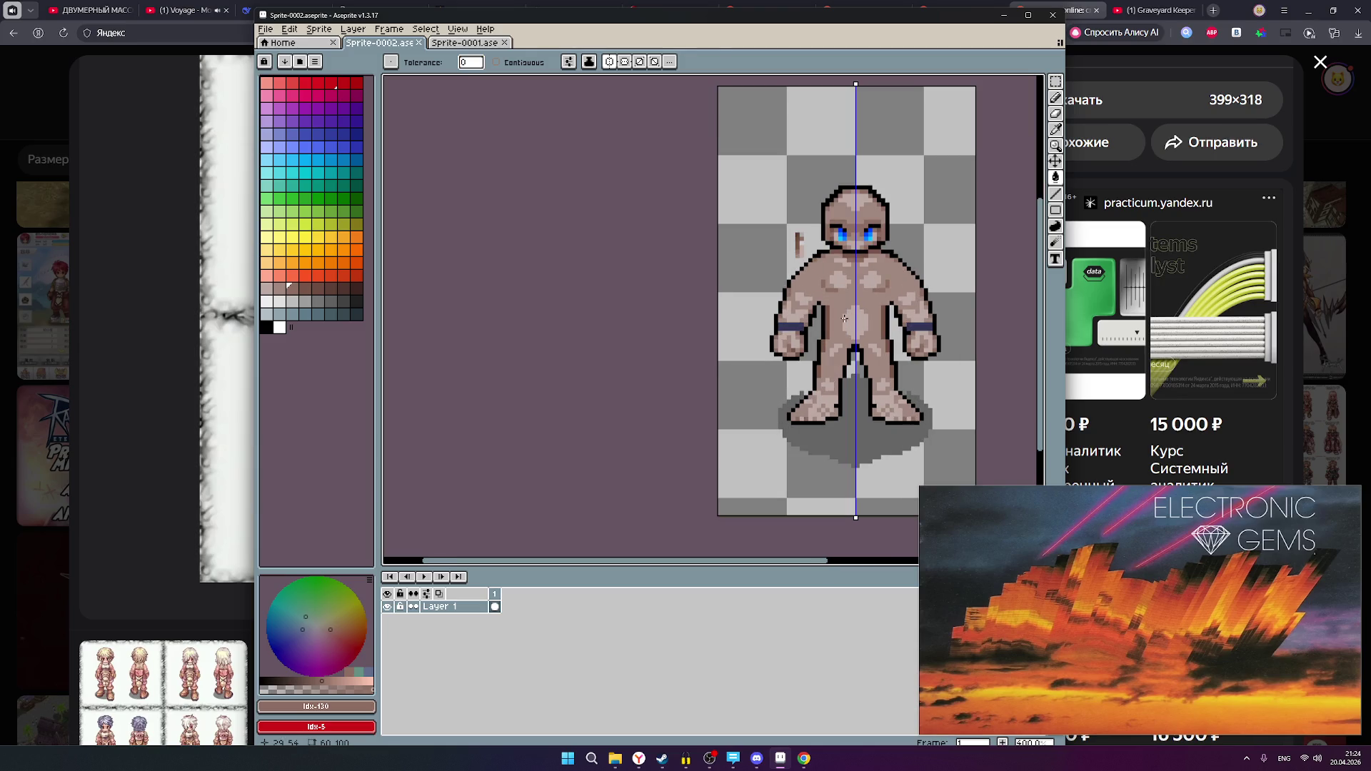
scroll(845, 319, "up", 1)
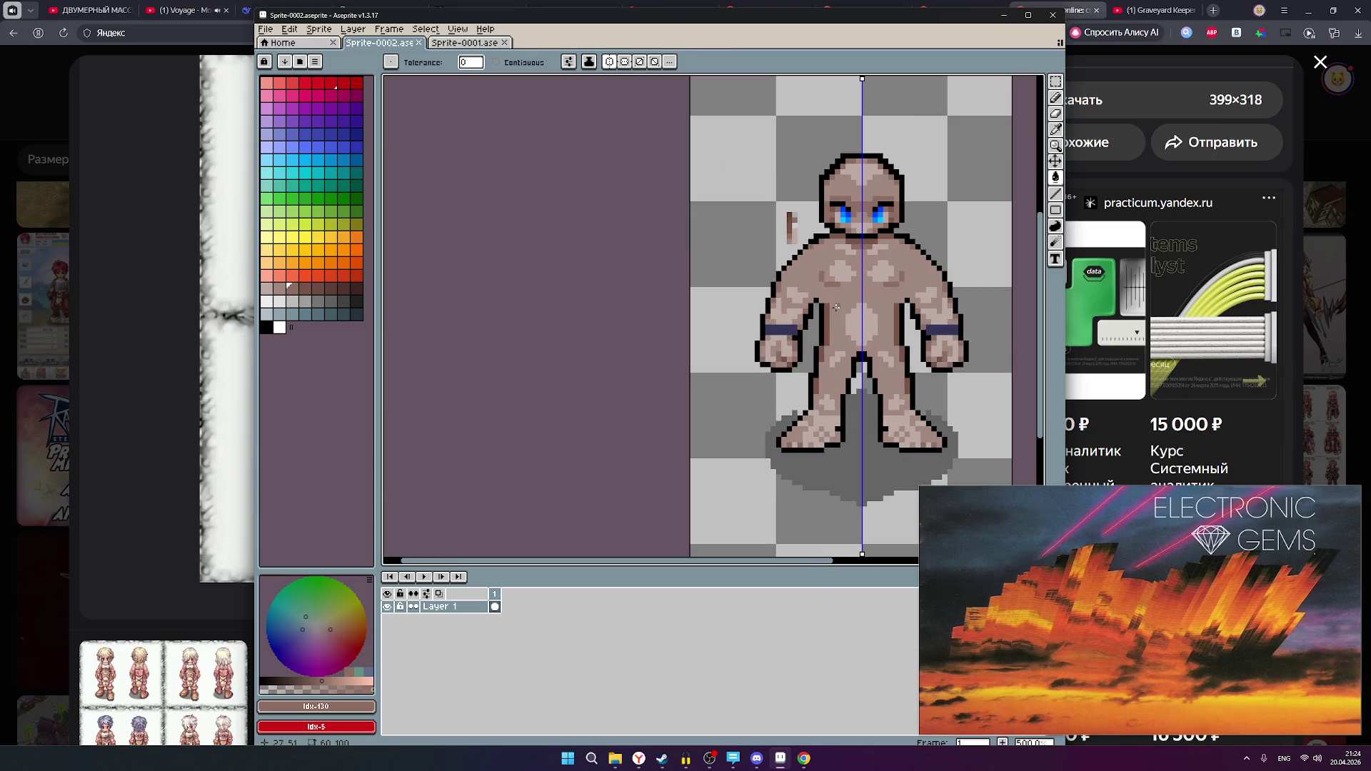
scroll(835, 307, "up", 1)
scroll(834, 305, "up", 1)
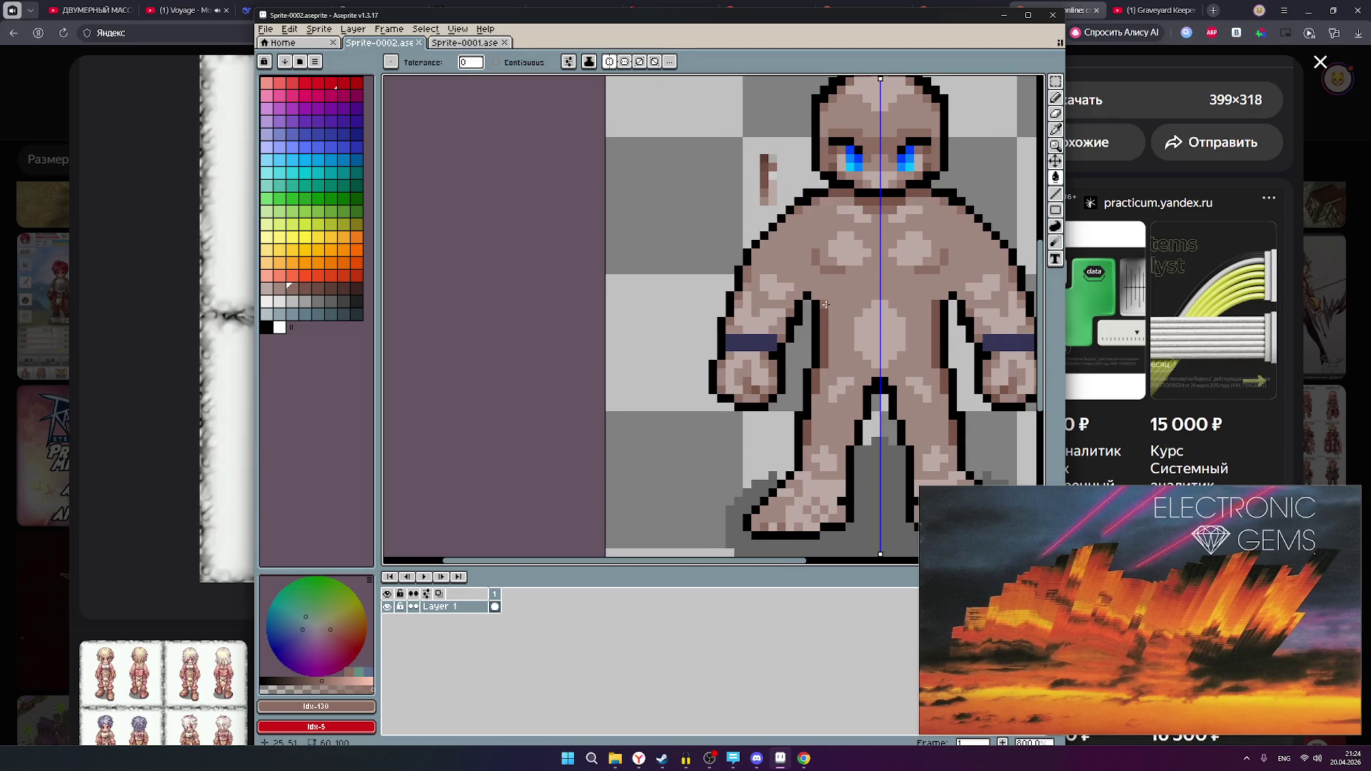
left_click(837, 308)
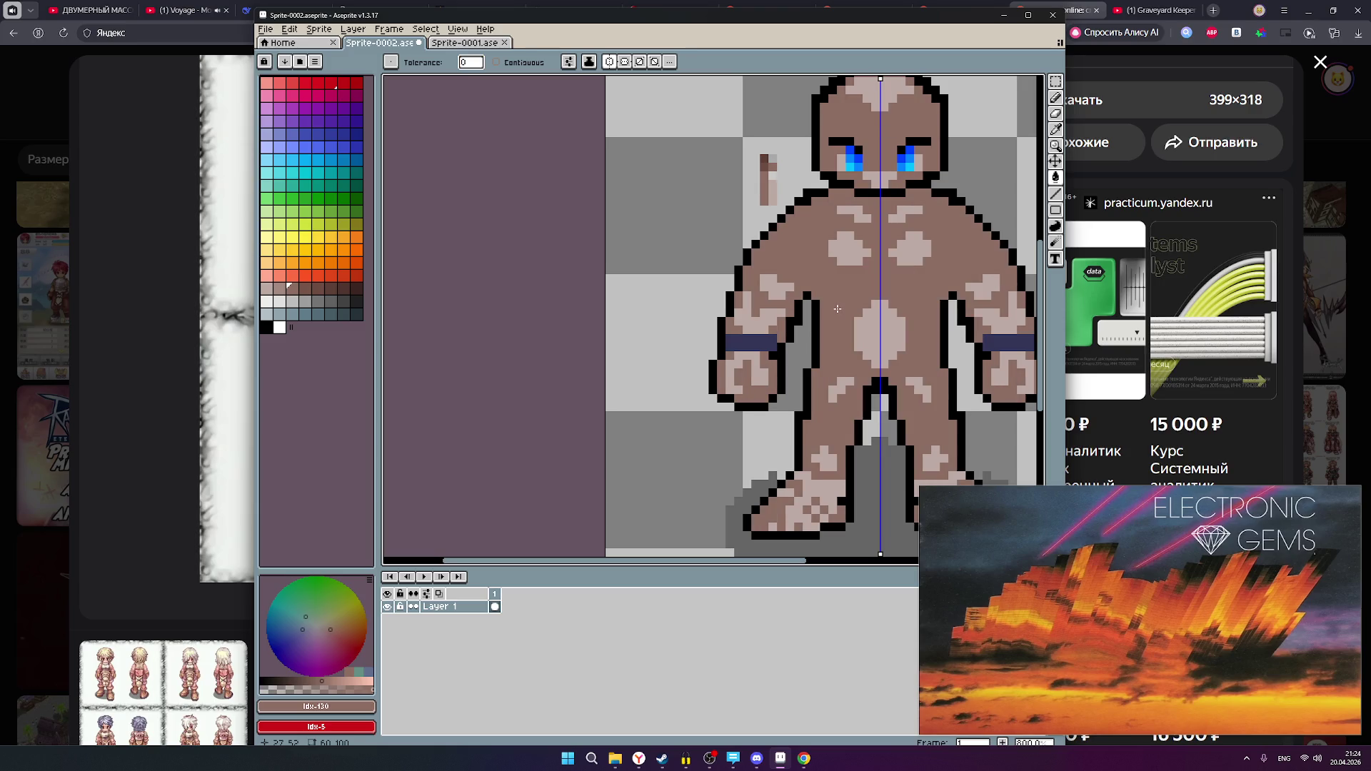
key("ctrl+z")
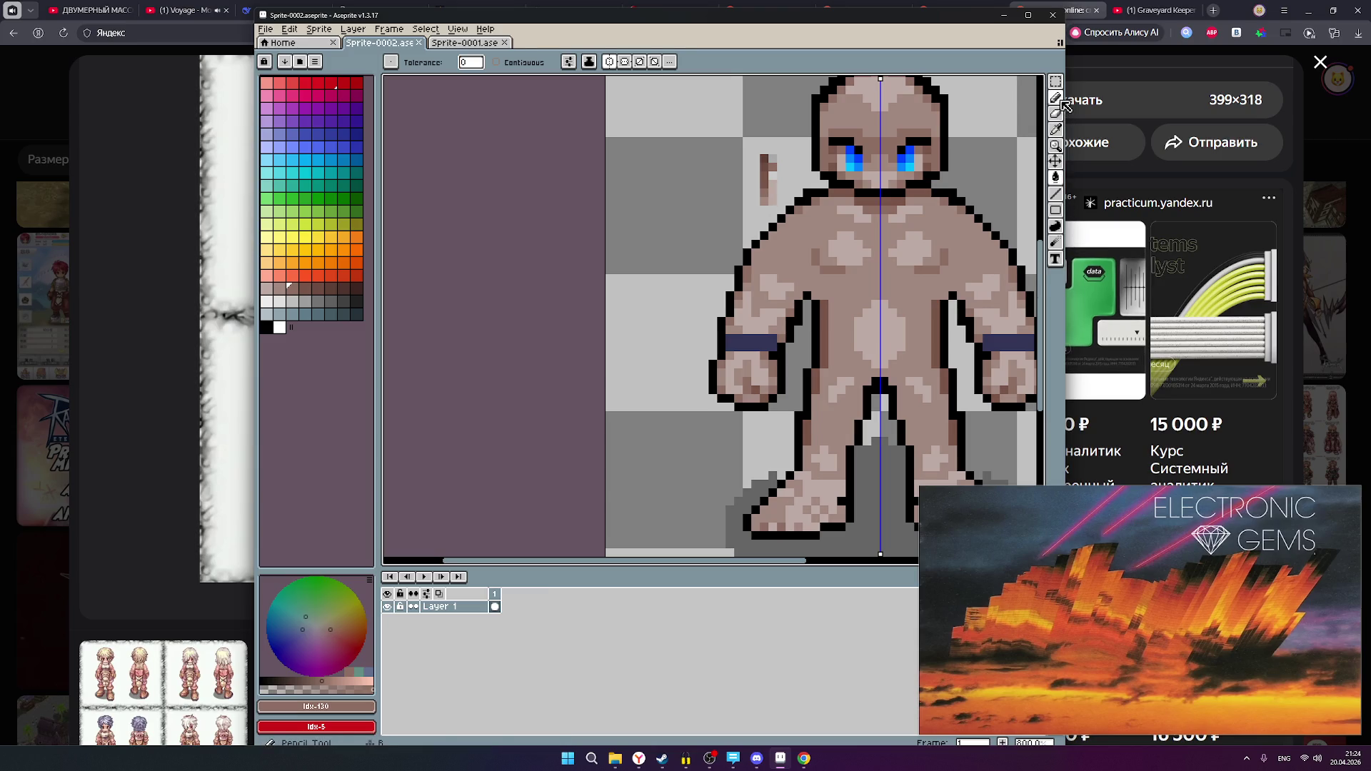
- With the Pencil, place dark brown pixels forming a diagonal line across the chest
key("b")
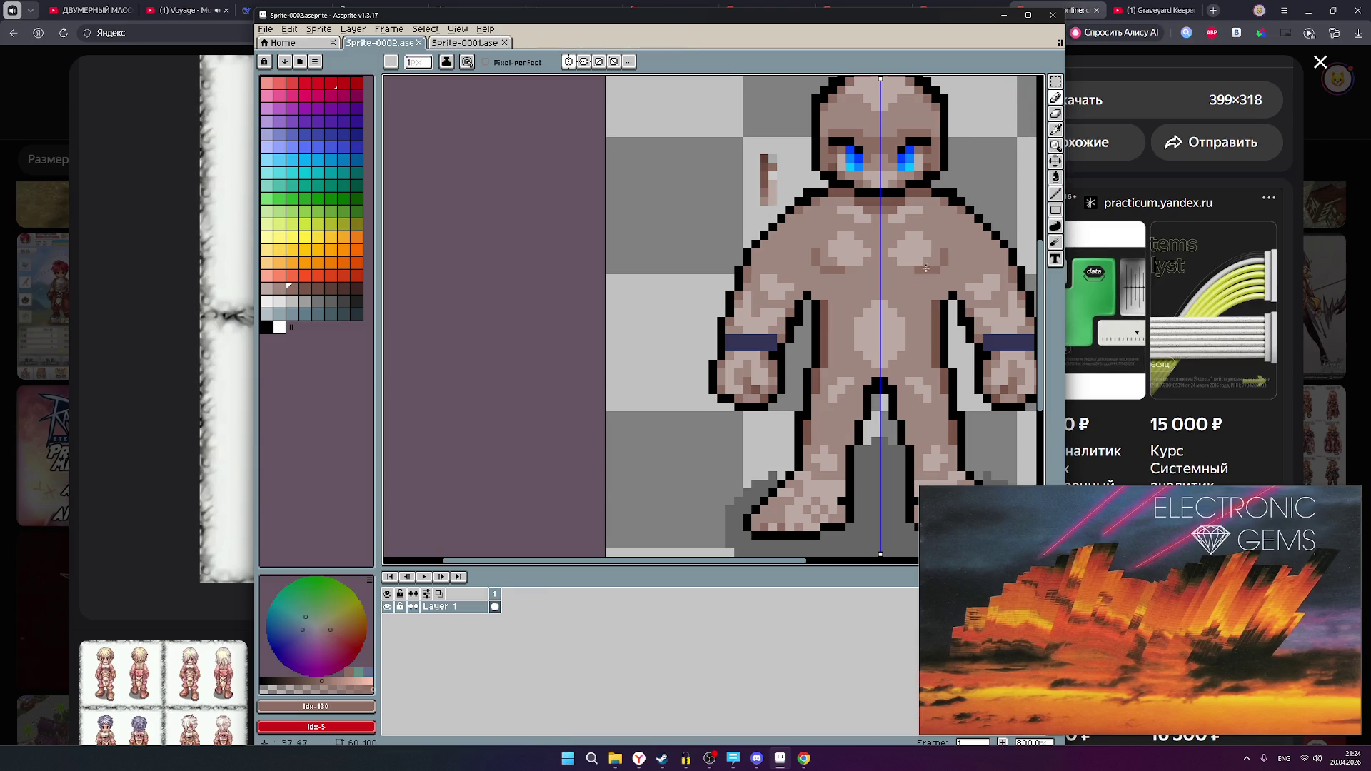
scroll(832, 305, "up", 2)
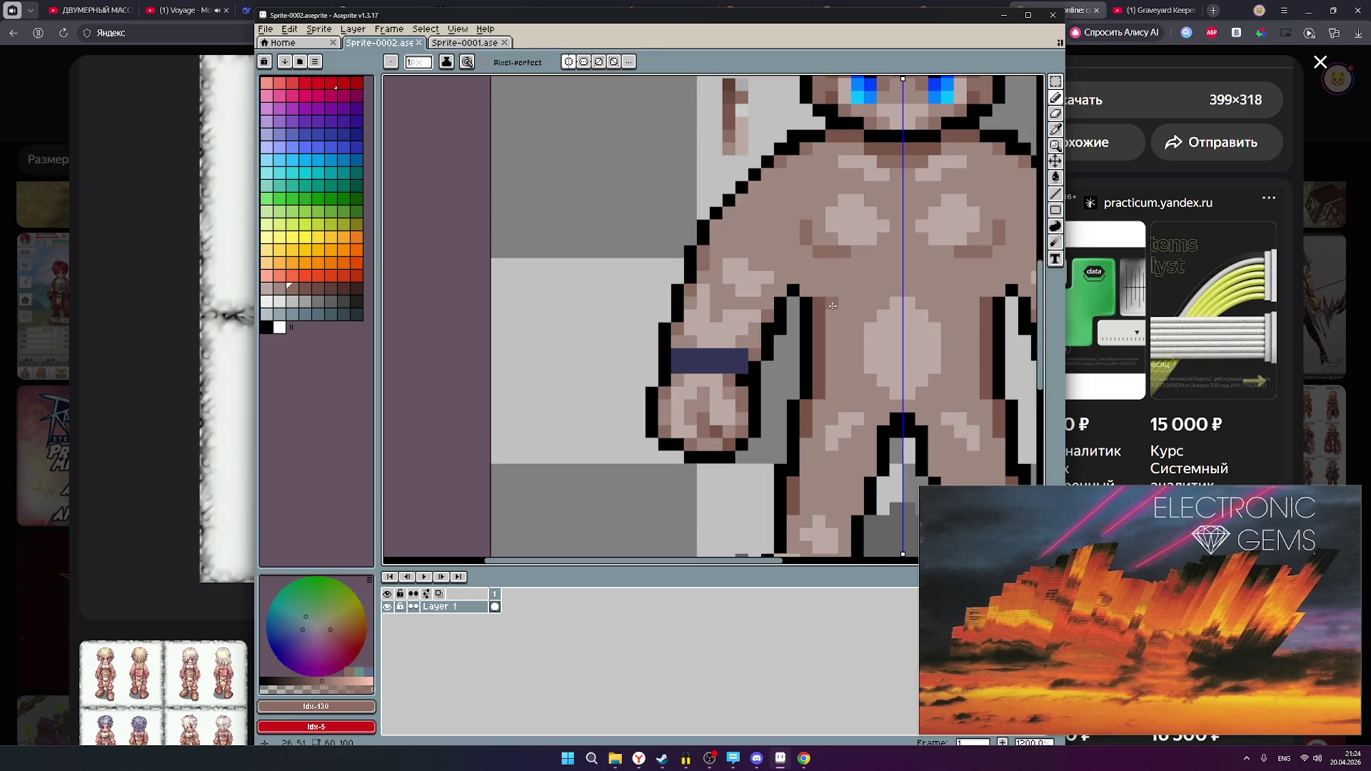
left_click(844, 315)
key("ctrl+z")
left_click(849, 305)
left_click(857, 291)
left_click(871, 277)
left_click(883, 277)
left_click(896, 277)
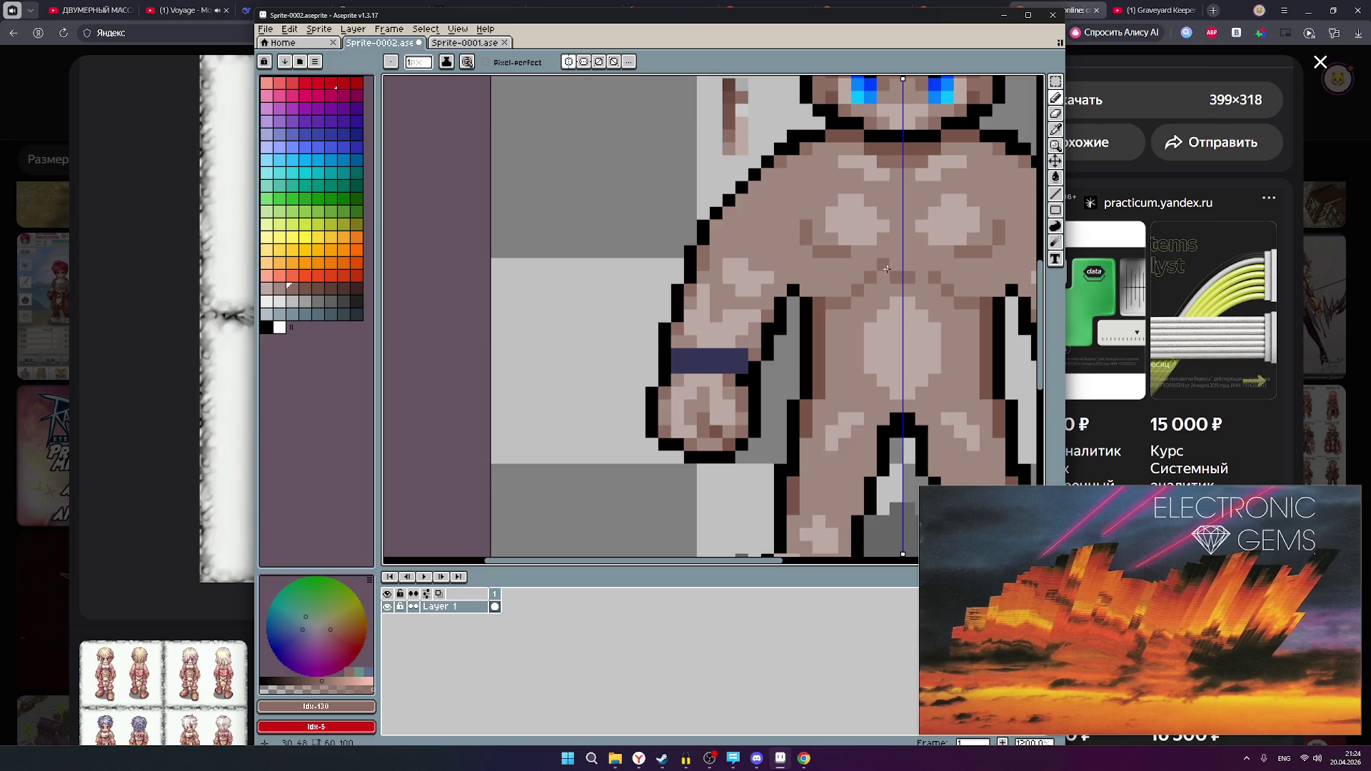
scroll(956, 267, "down", 3)
scroll(955, 280, "down", 1)
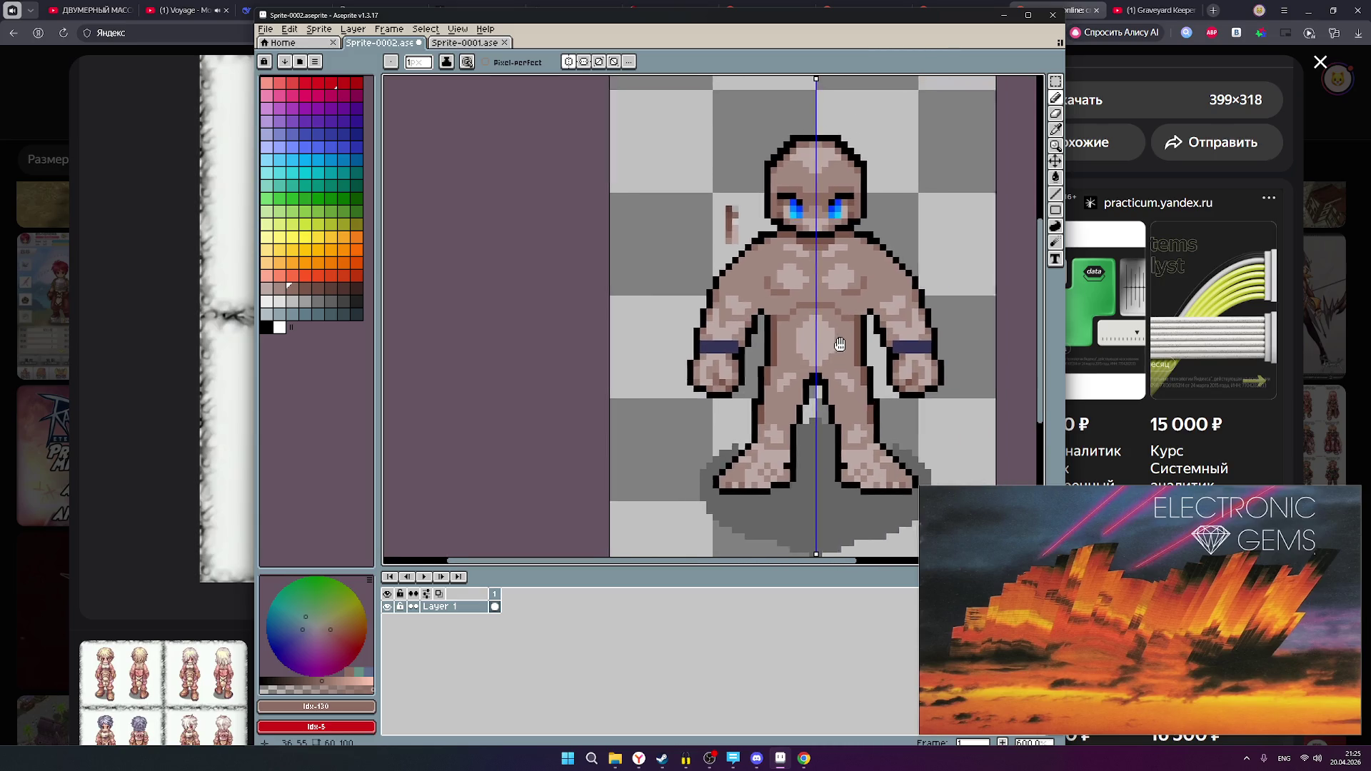
scroll(863, 312, "up", 2)
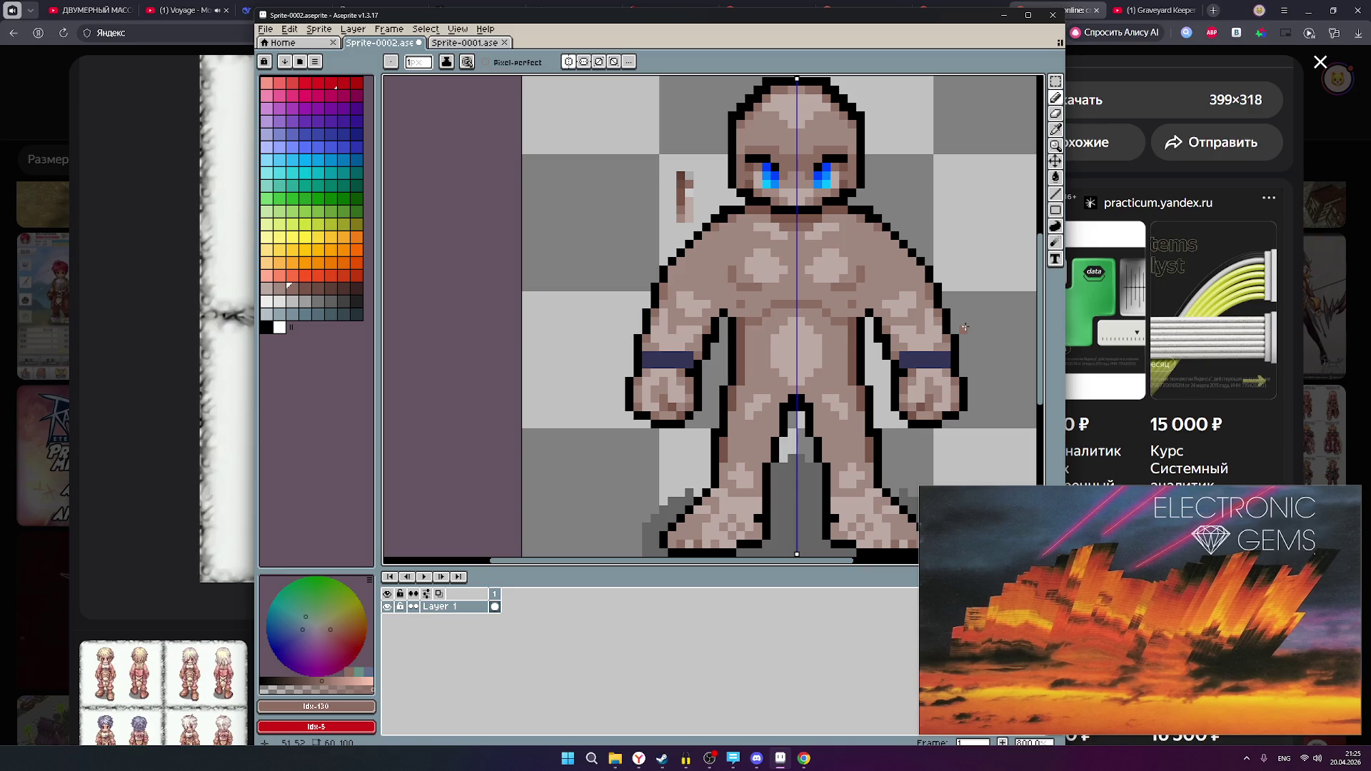
- Undo those pixels and redraw a mirrored dark line across the chest, lightening part of it
key("ctrl+z")
key("ctrl+z")
key("ctrl+z")
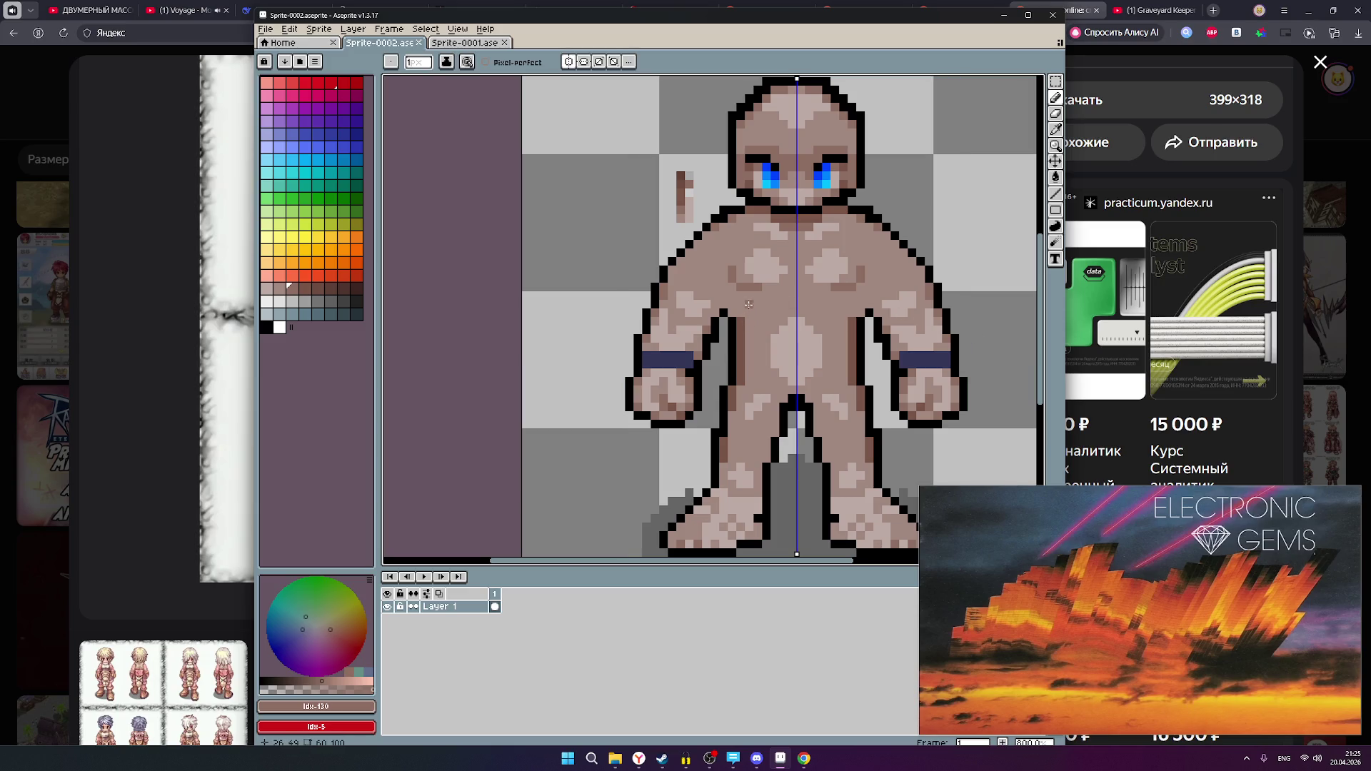
left_click_drag(745, 307, 785, 307)
scroll(839, 307, "down", 2)
scroll(857, 303, "up", 1)
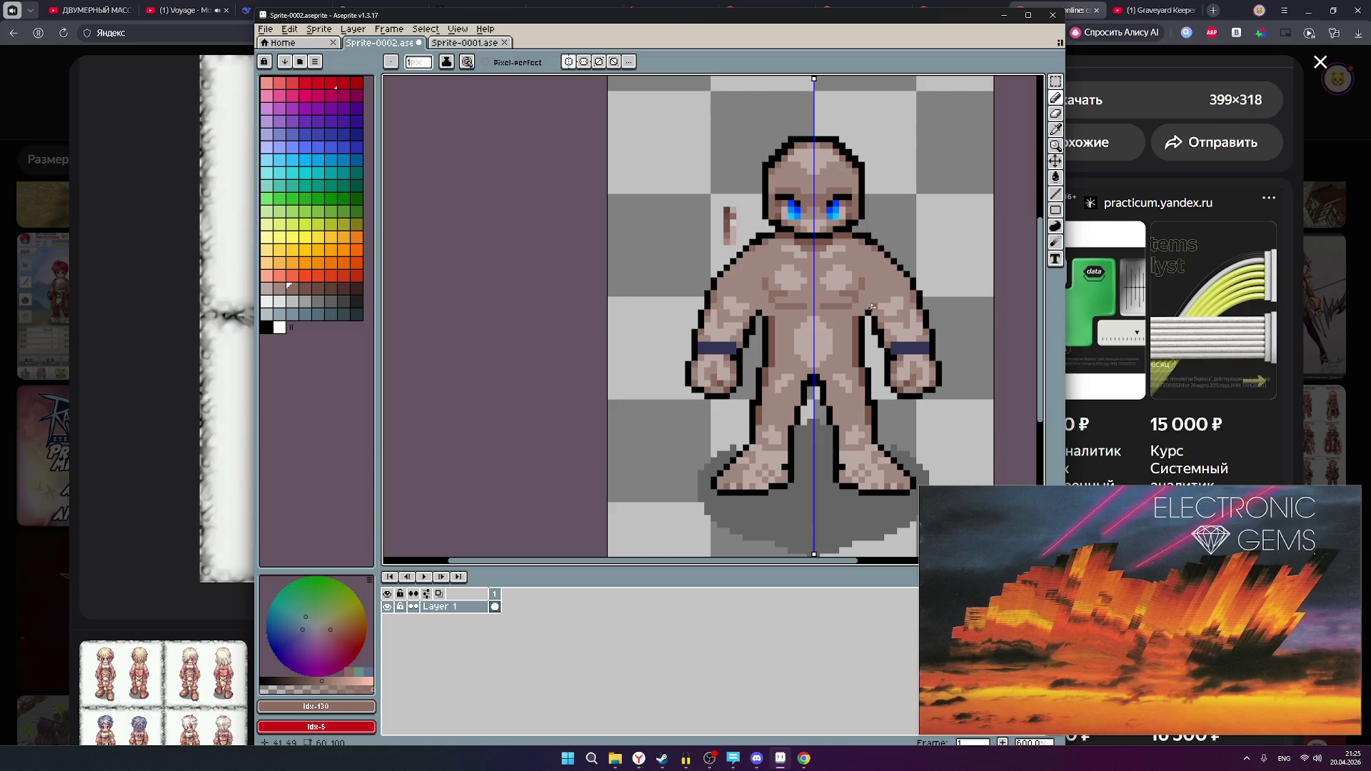
mouse_move(806, 307)
left_mouse_down()
mouse_move(766, 306)
mouse_move(766, 294)
left_mouse_up()
key("v")
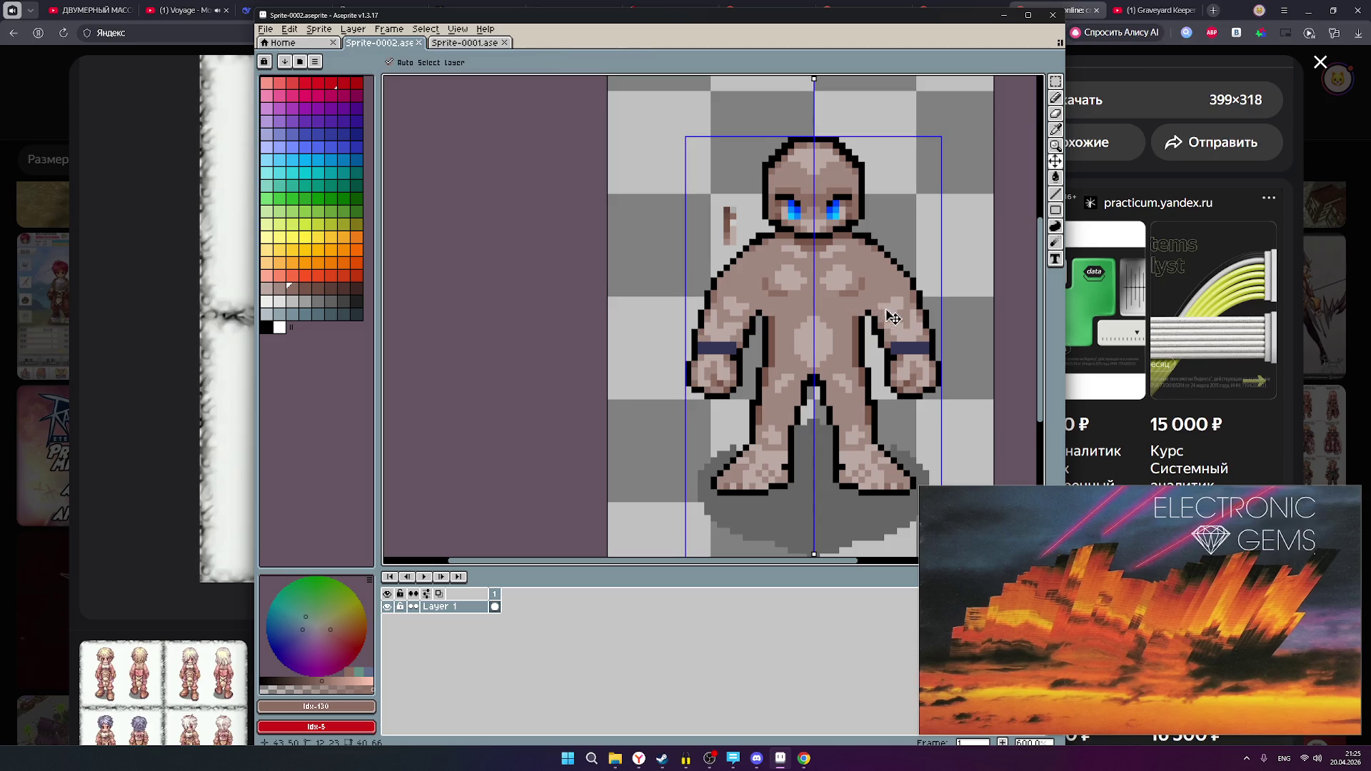
key("b")
scroll(885, 307, "down", 1)
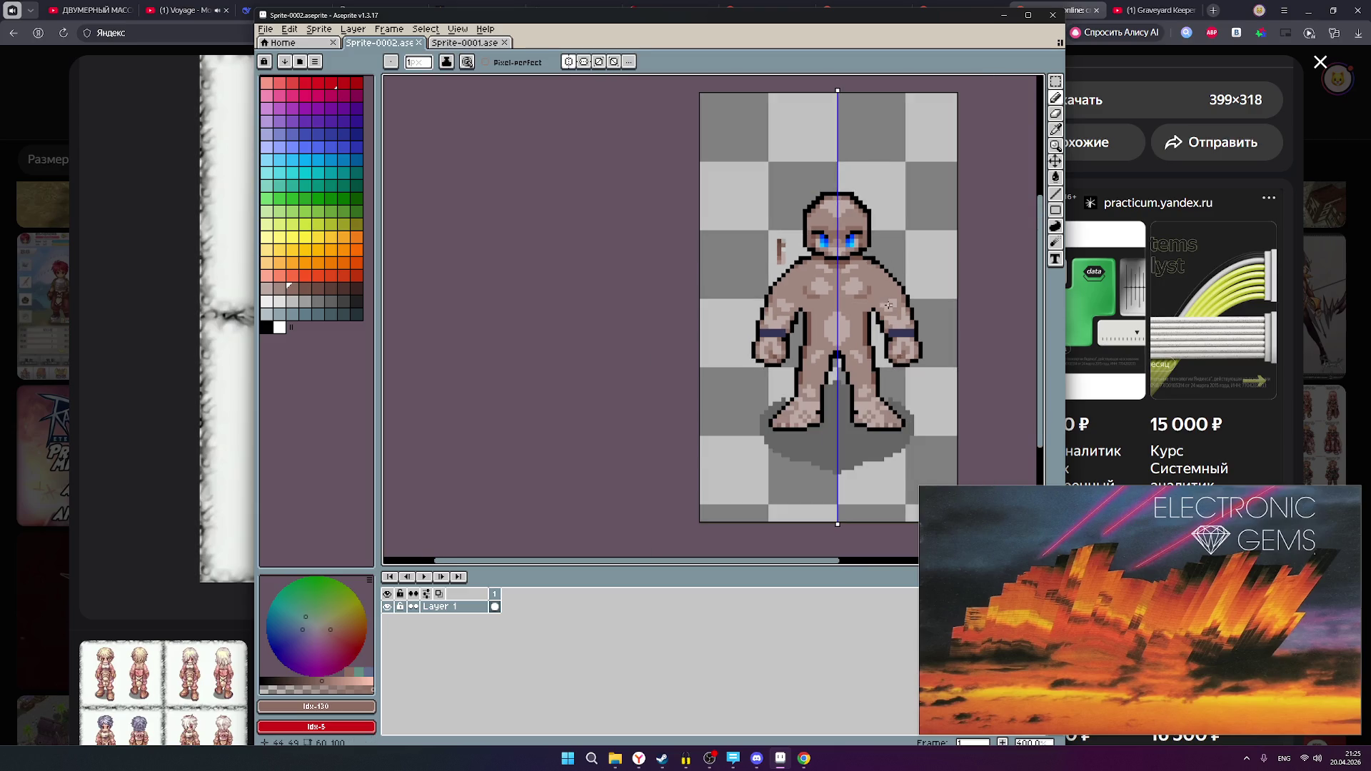
scroll(888, 306, "up", 1)
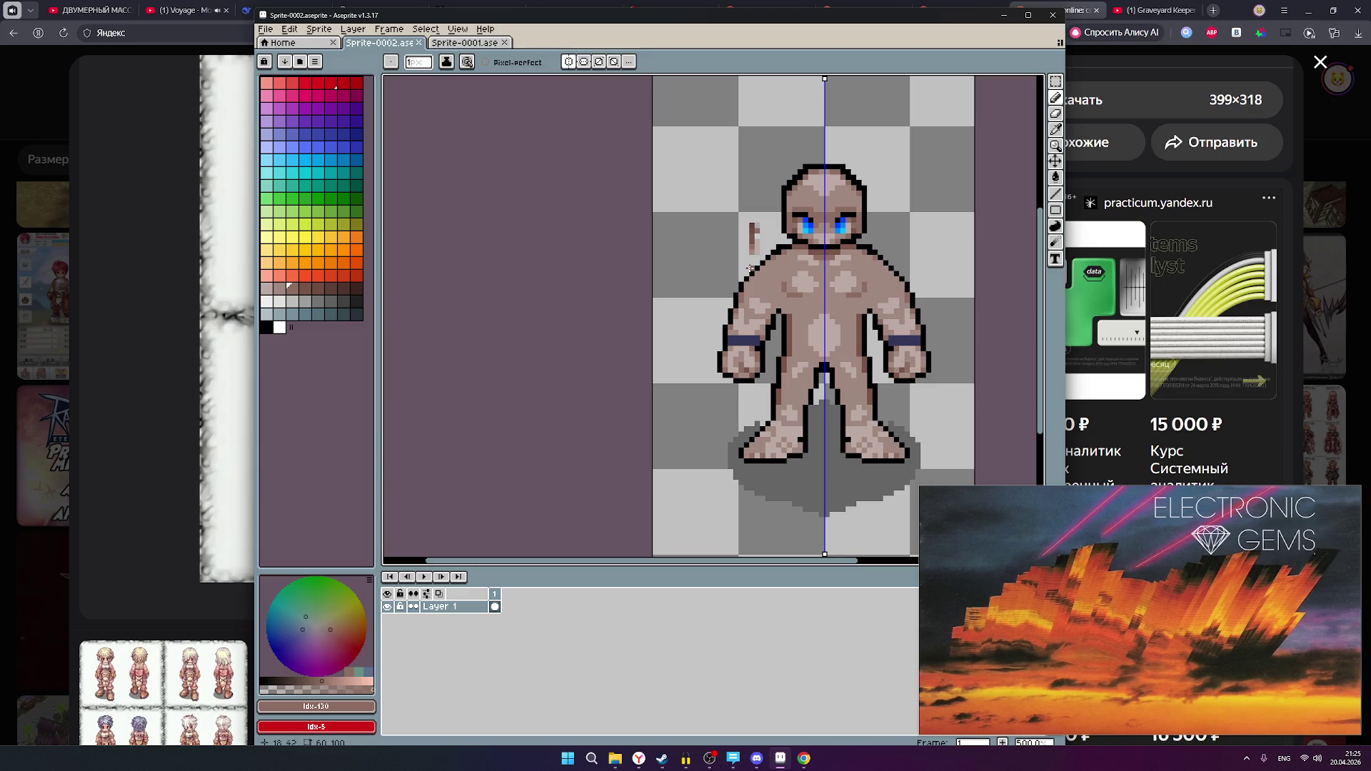
scroll(779, 252, "up", 4)
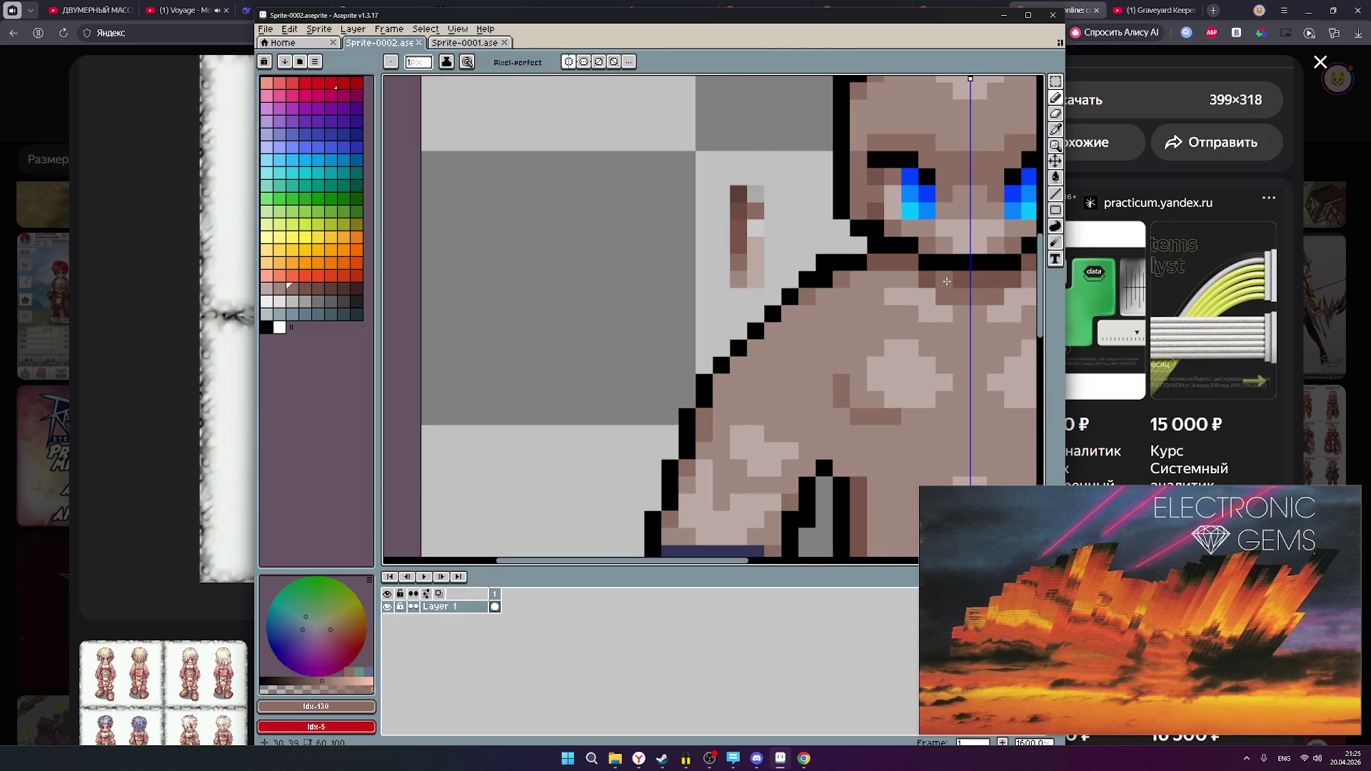
- Paint a dark brown pixel beside the small mark near the golem's head and pan across its upper body
left_click(304, 287)
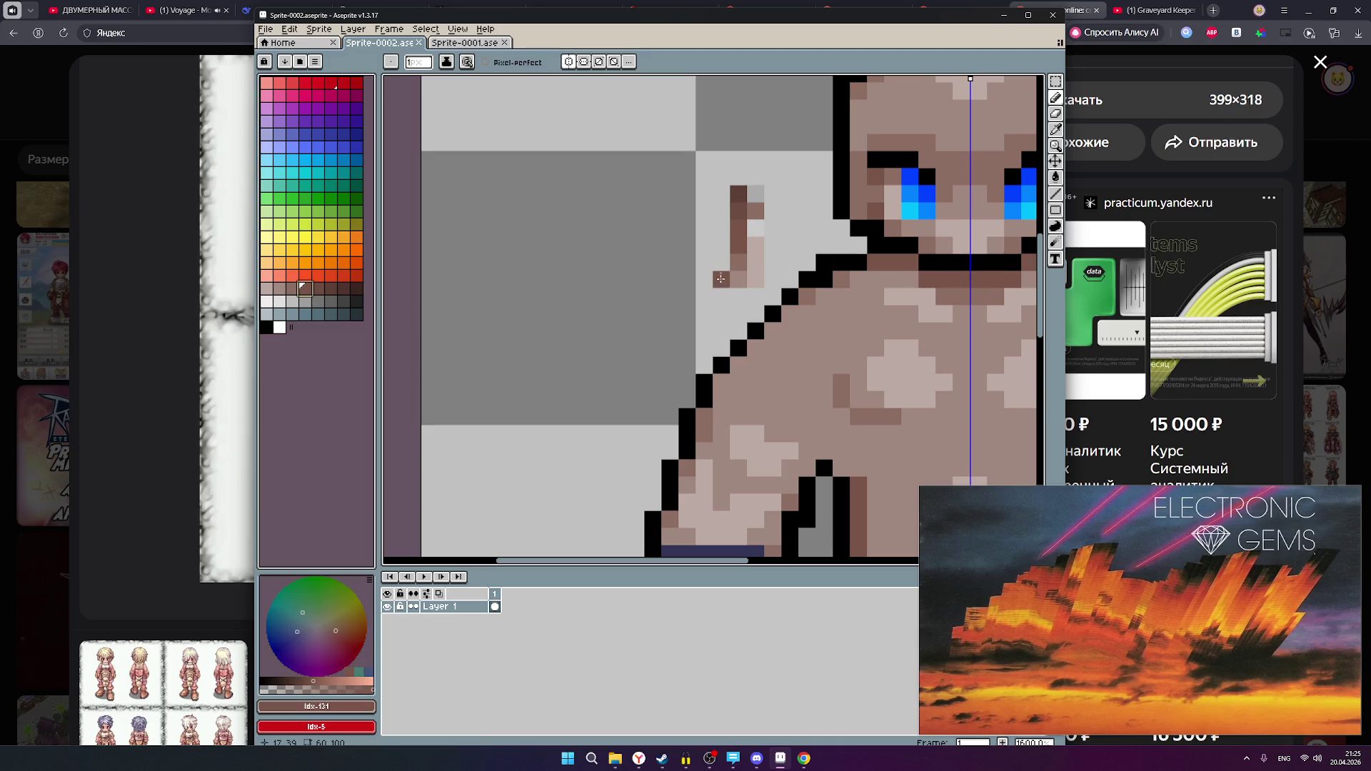
left_click(723, 250)
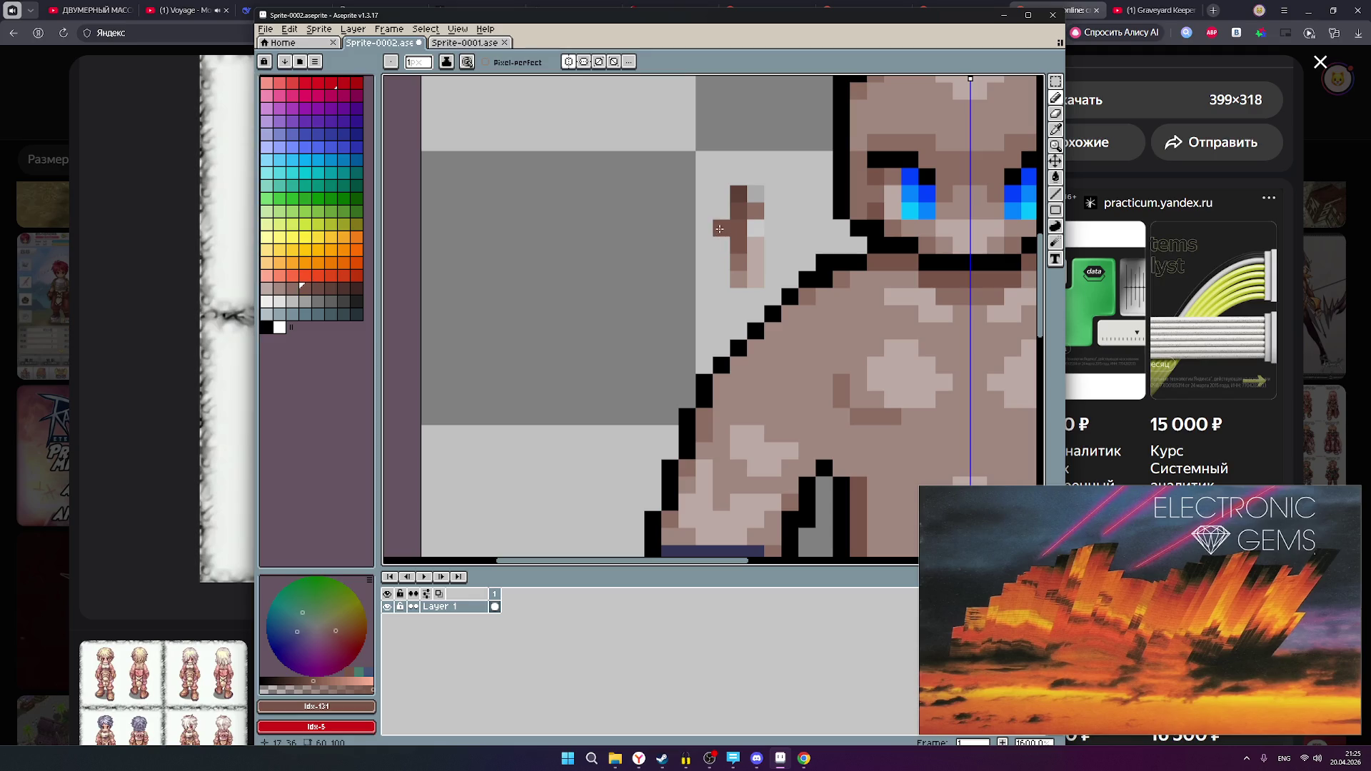
scroll(746, 278, "down", 2)
scroll(760, 258, "up", 2)
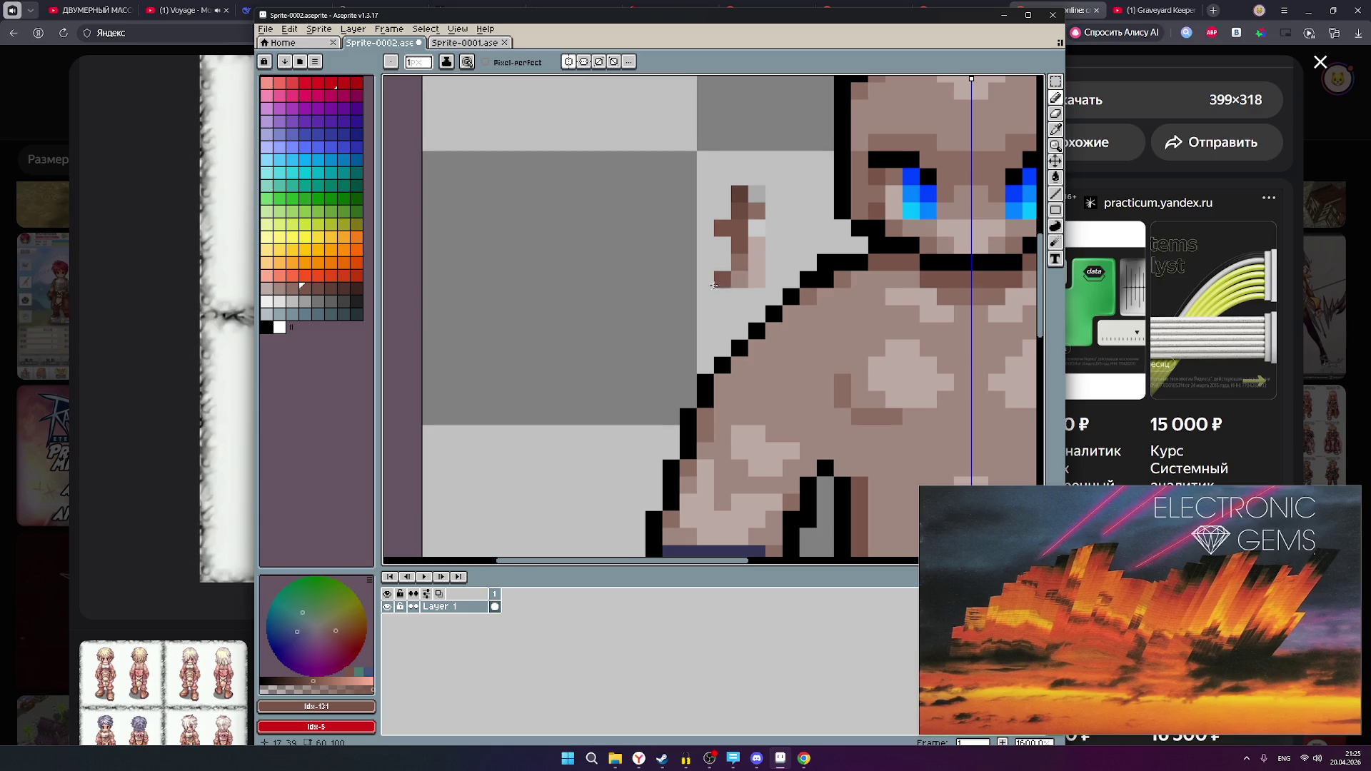
left_click_drag(739, 278, 587, 273)
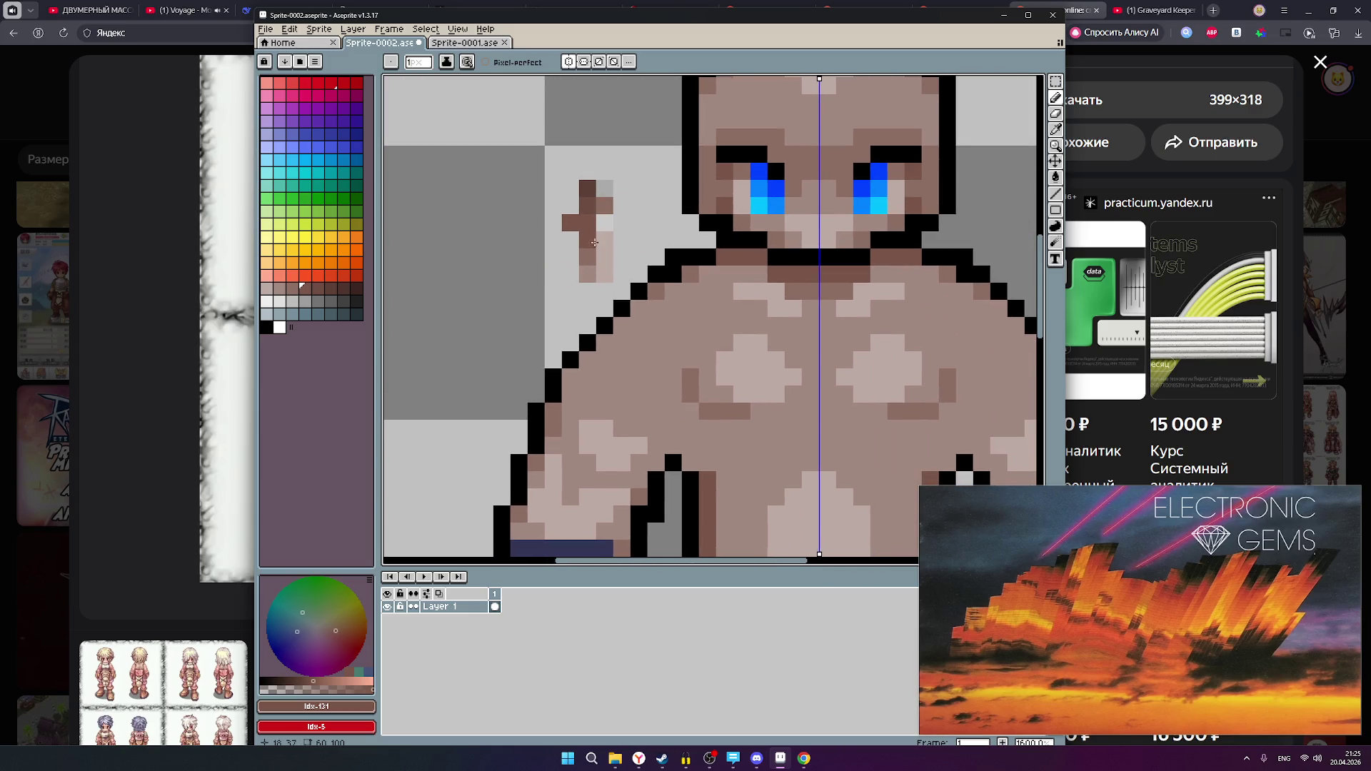
- Bring the browser forward and close the enlarged image to show the Ragnarok Online results
scroll(895, 284, "down", 3)
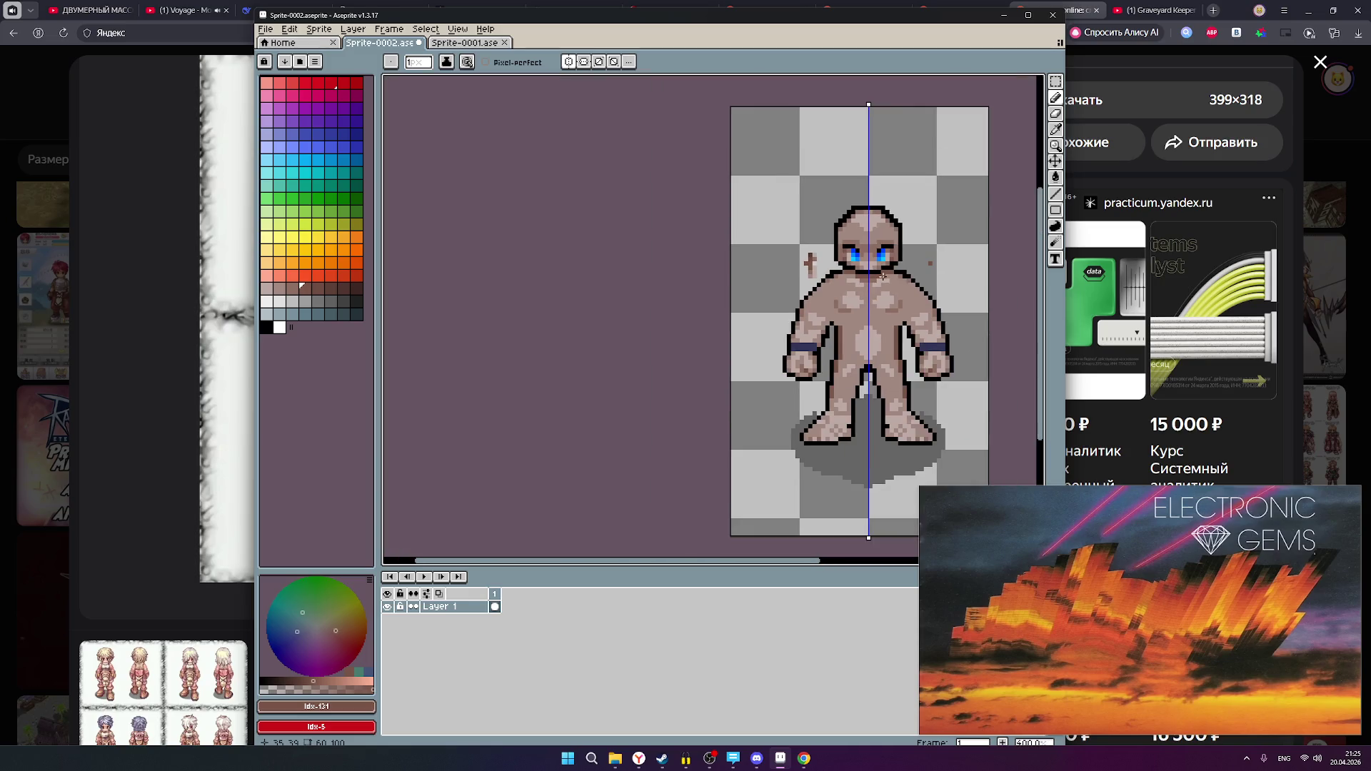
scroll(913, 280, "up", 2)
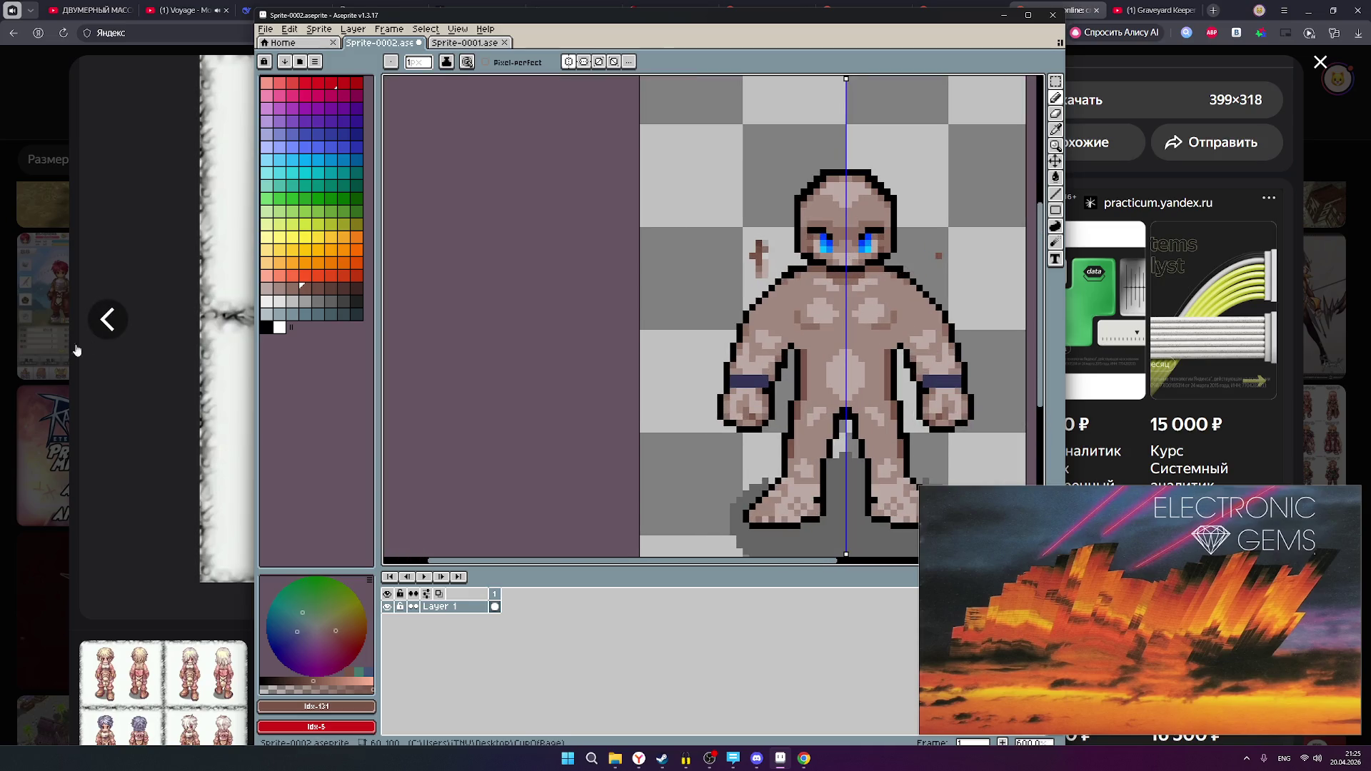
left_click(44, 593)
left_click(153, 485)
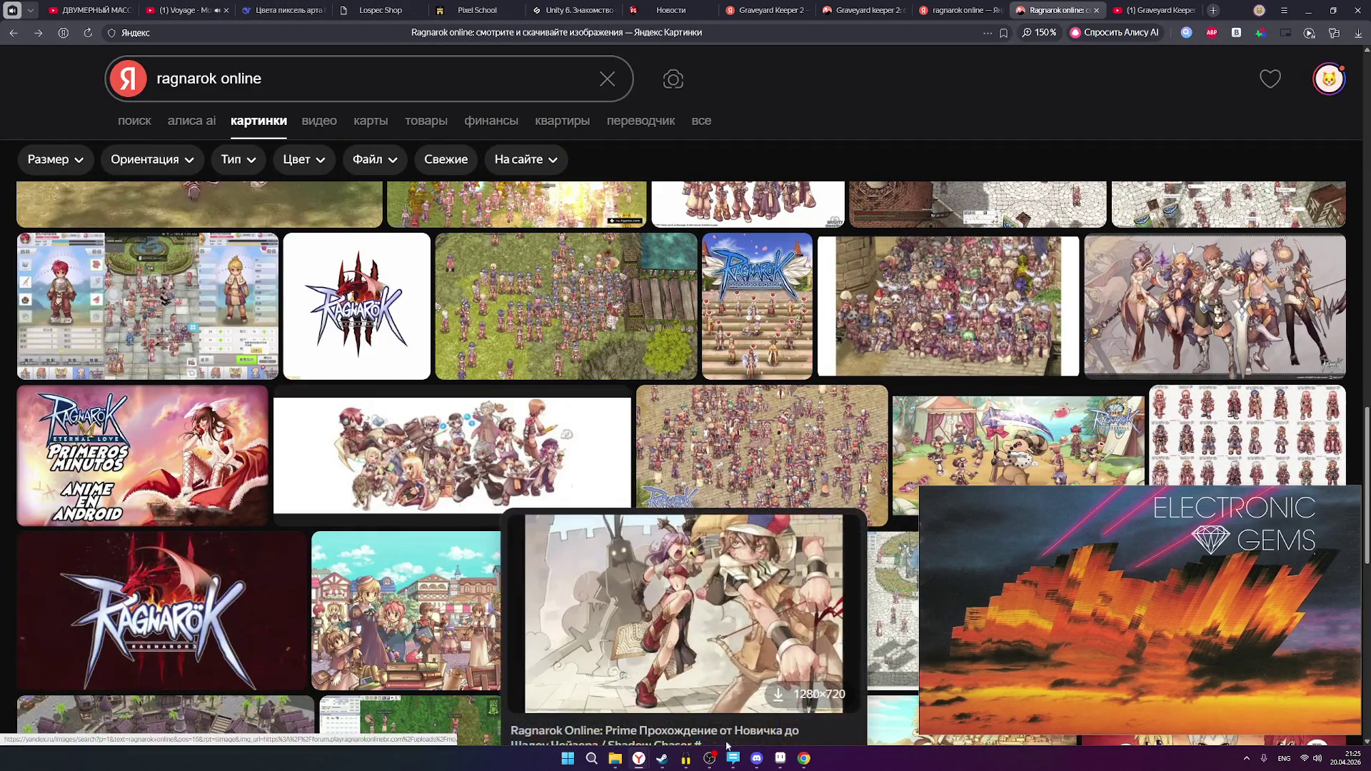
- In Chrome, go from the Pinterest pin tab back to the rpg-personagem board and scroll through it
left_click(804, 758)
left_click(83, 11)
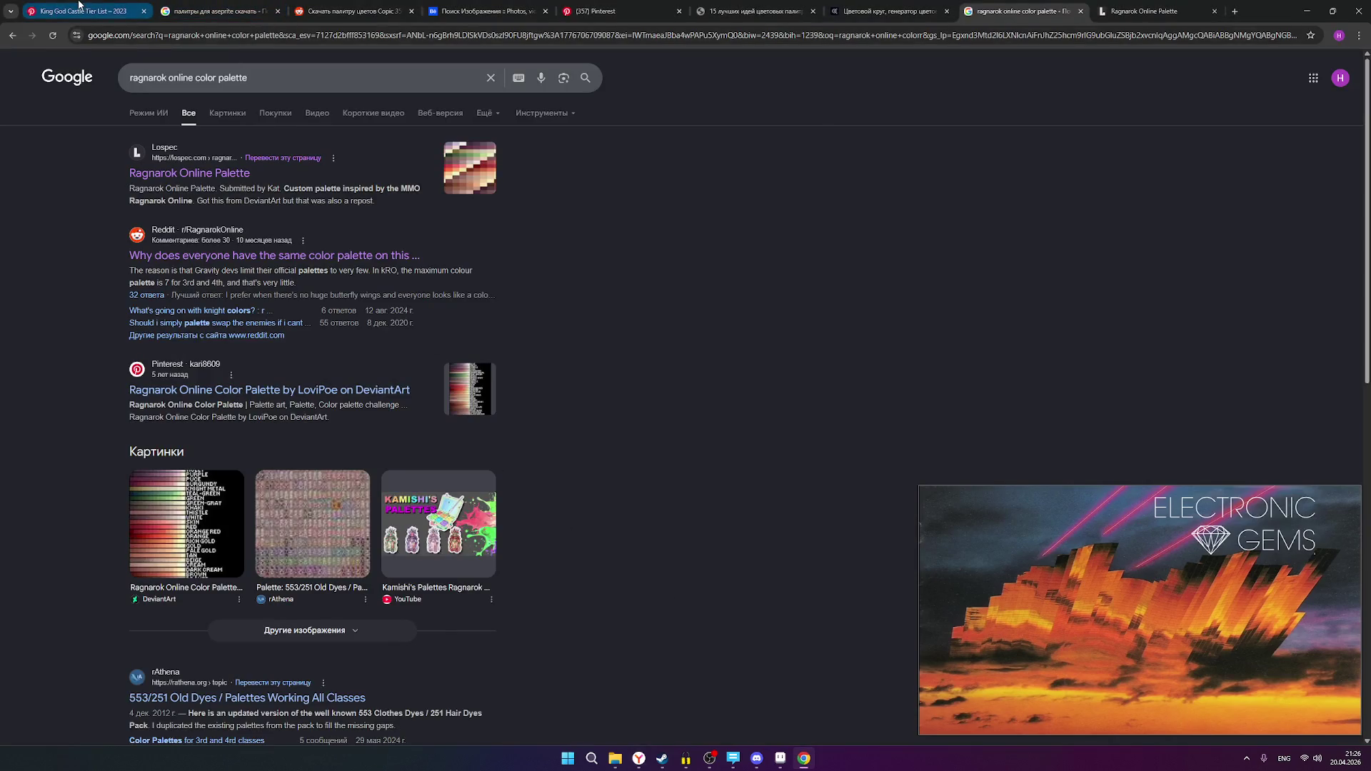
left_click(67, 111)
scroll(510, 276, "down", 1)
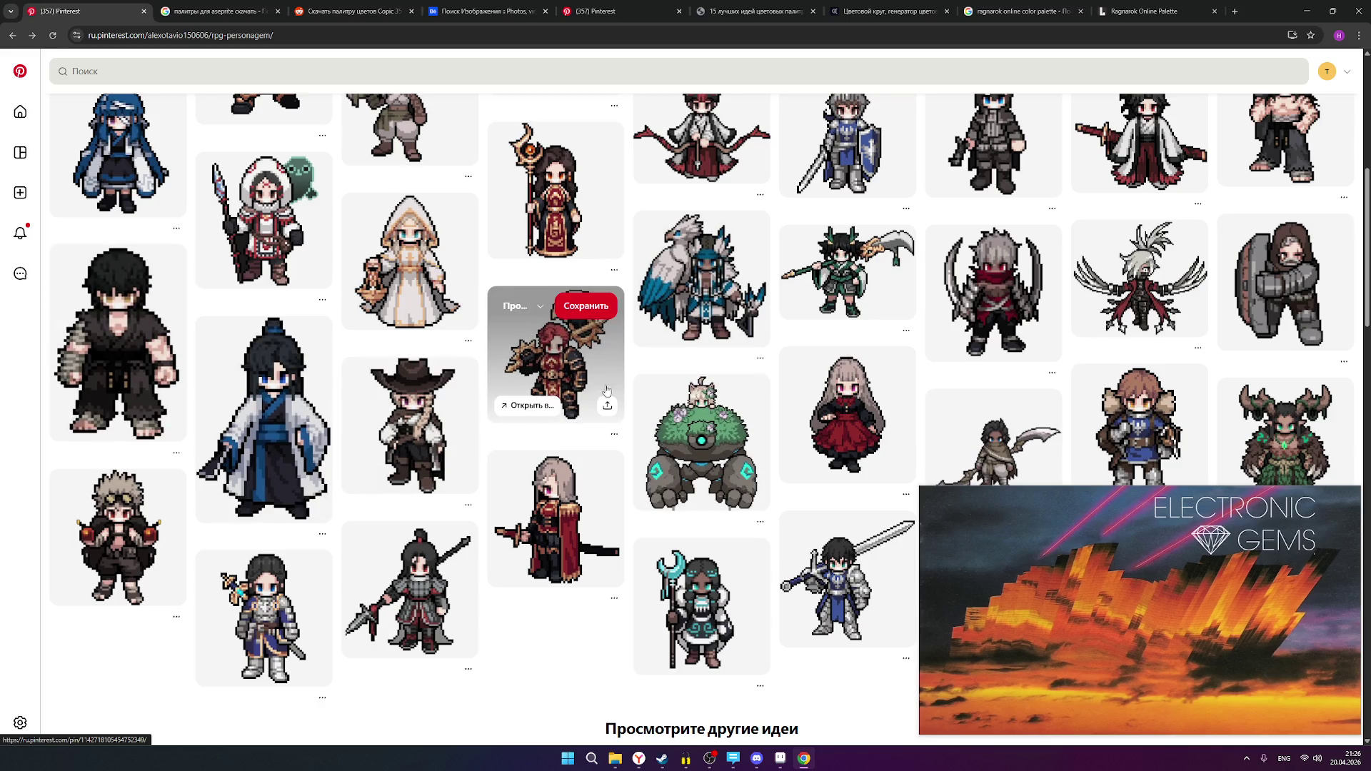
scroll(685, 395, "down", 1)
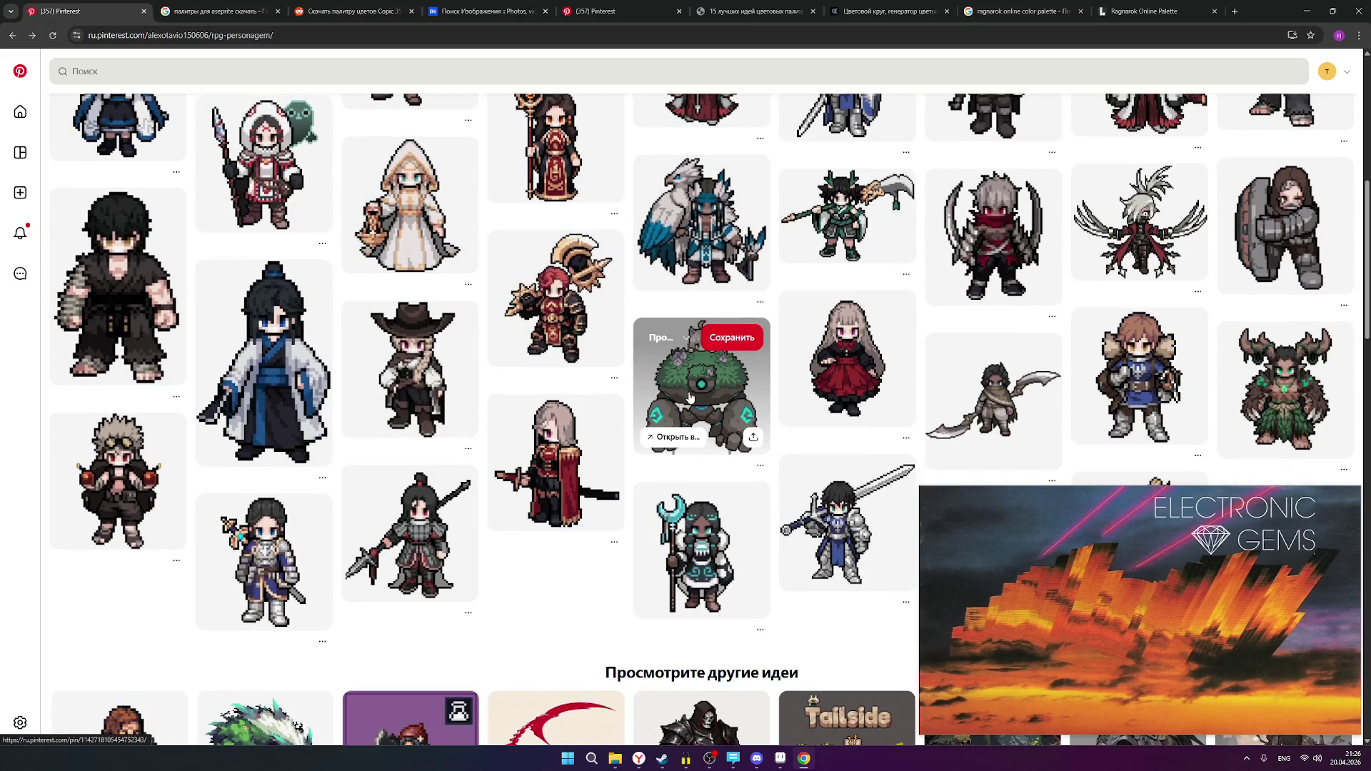
- Open the green horned forest creature pin and bring up its image options, then dismiss them
left_click(1281, 389)
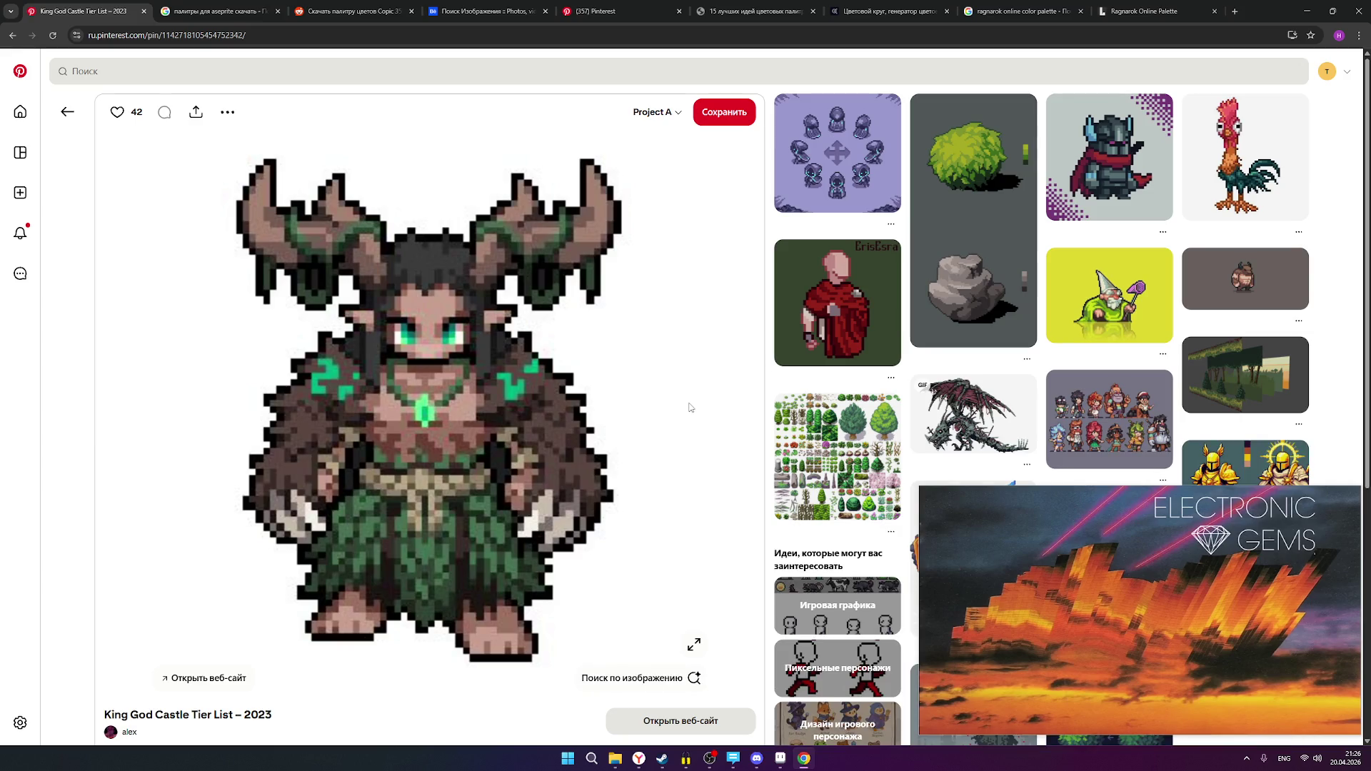
right_click(462, 434)
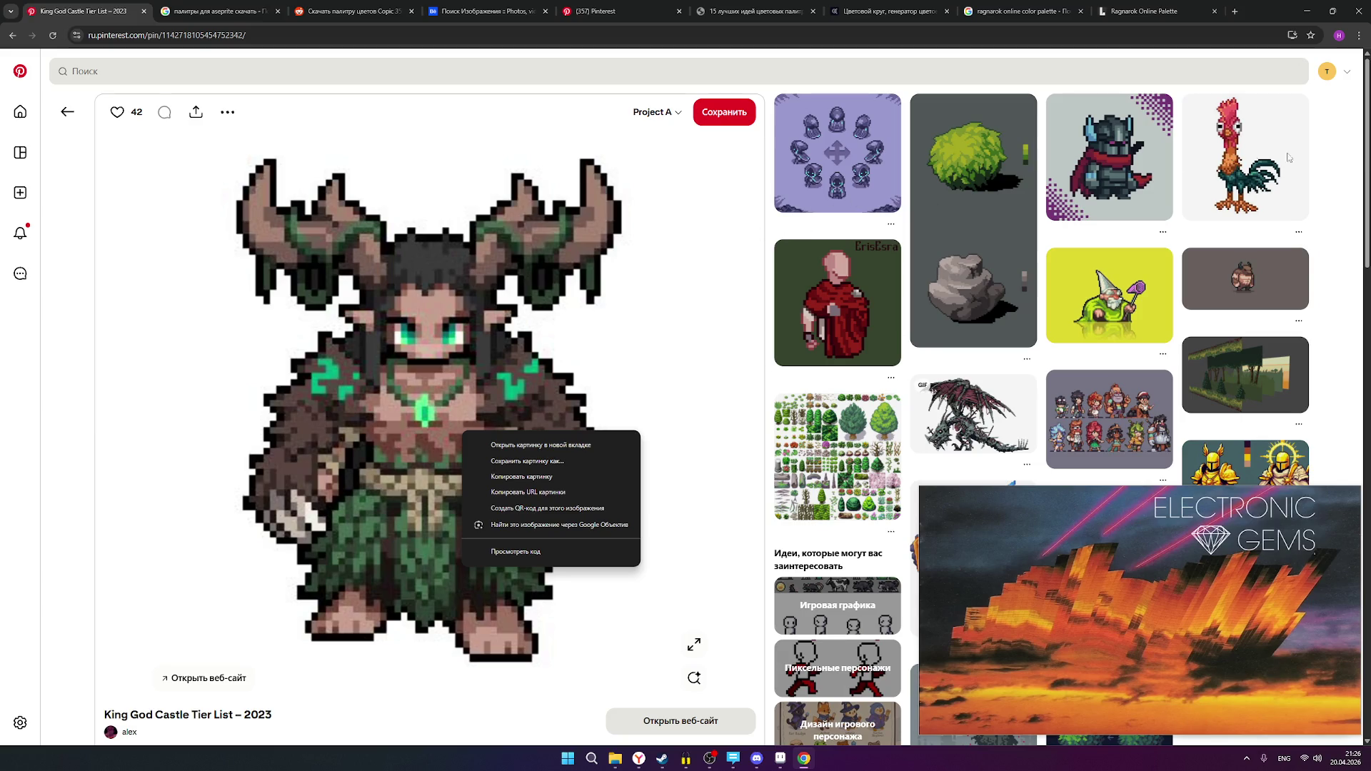
key("Escape")
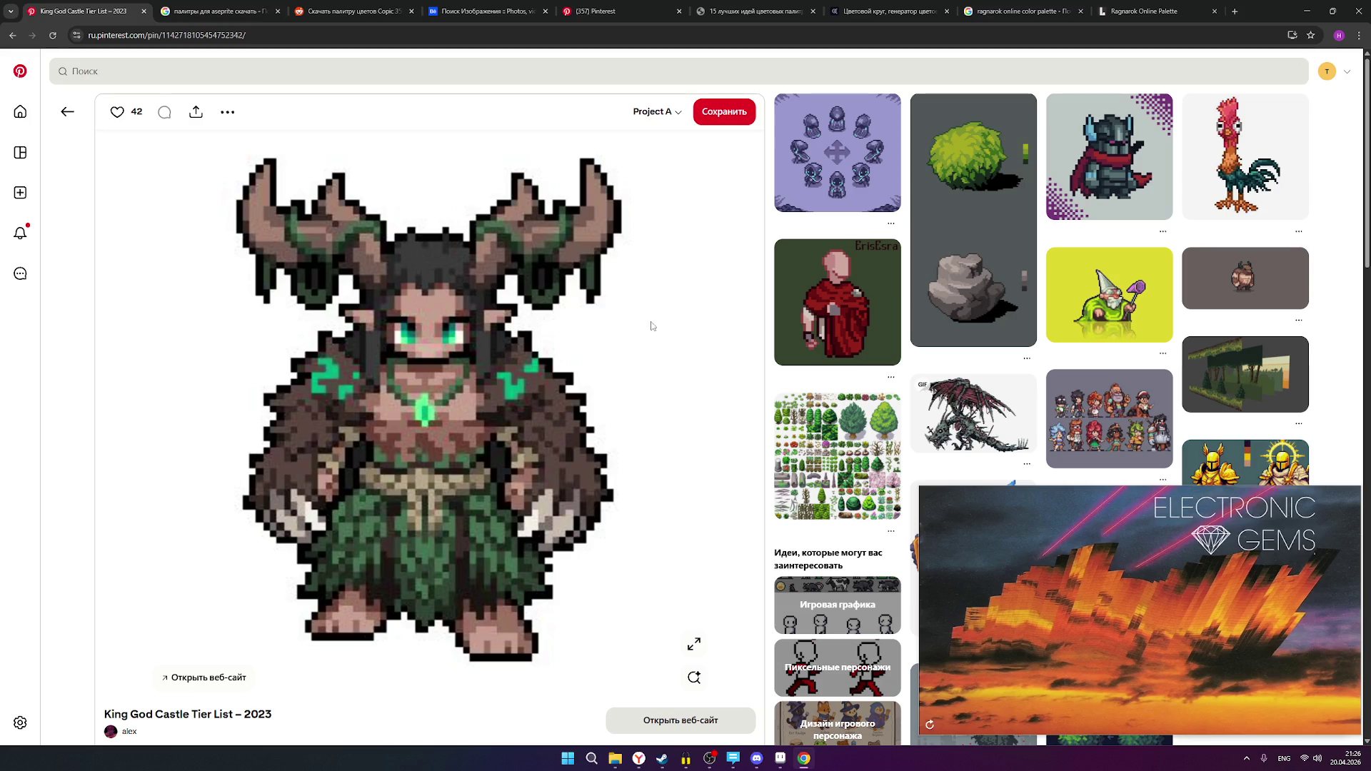
- Go back to the RPG personagem board and bring the Aseprite golem window to the front
left_click(12, 36)
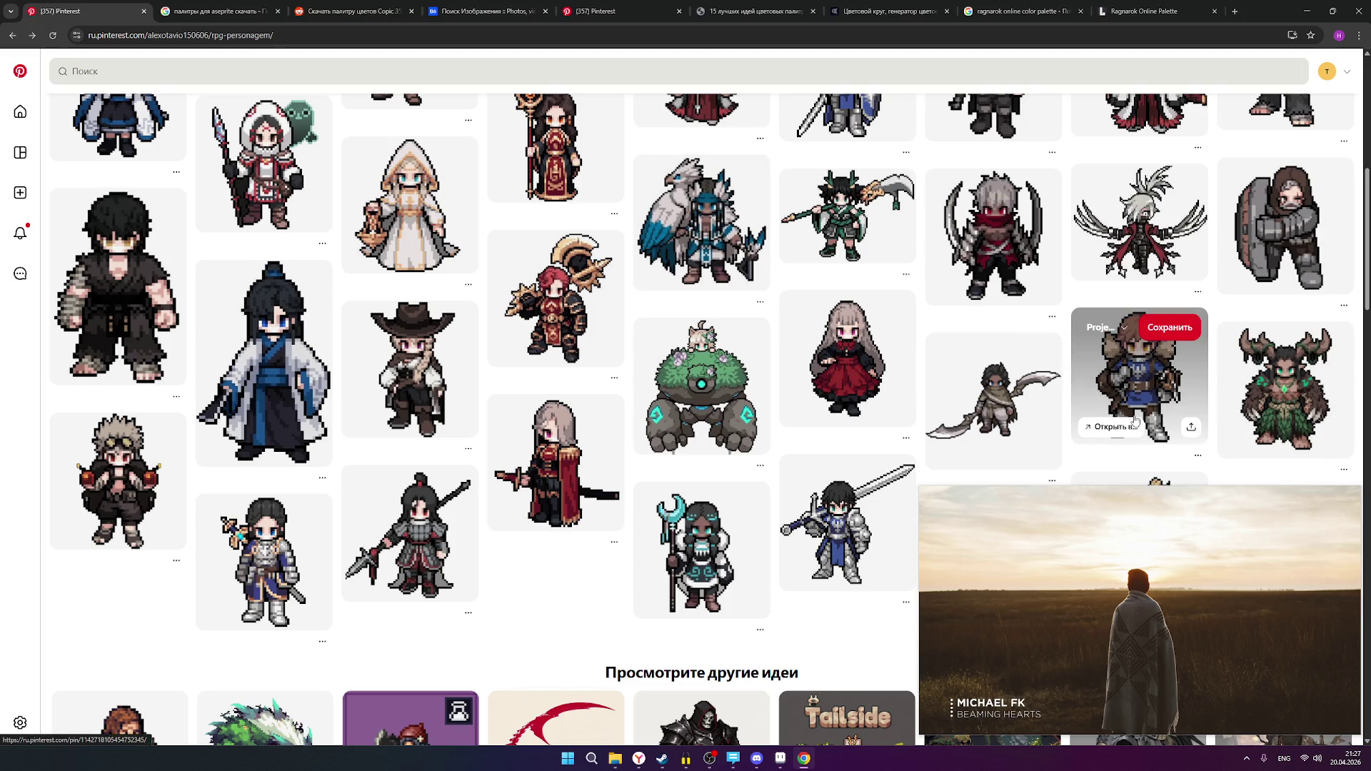
left_click(780, 758)
scroll(906, 237, "up", 5)
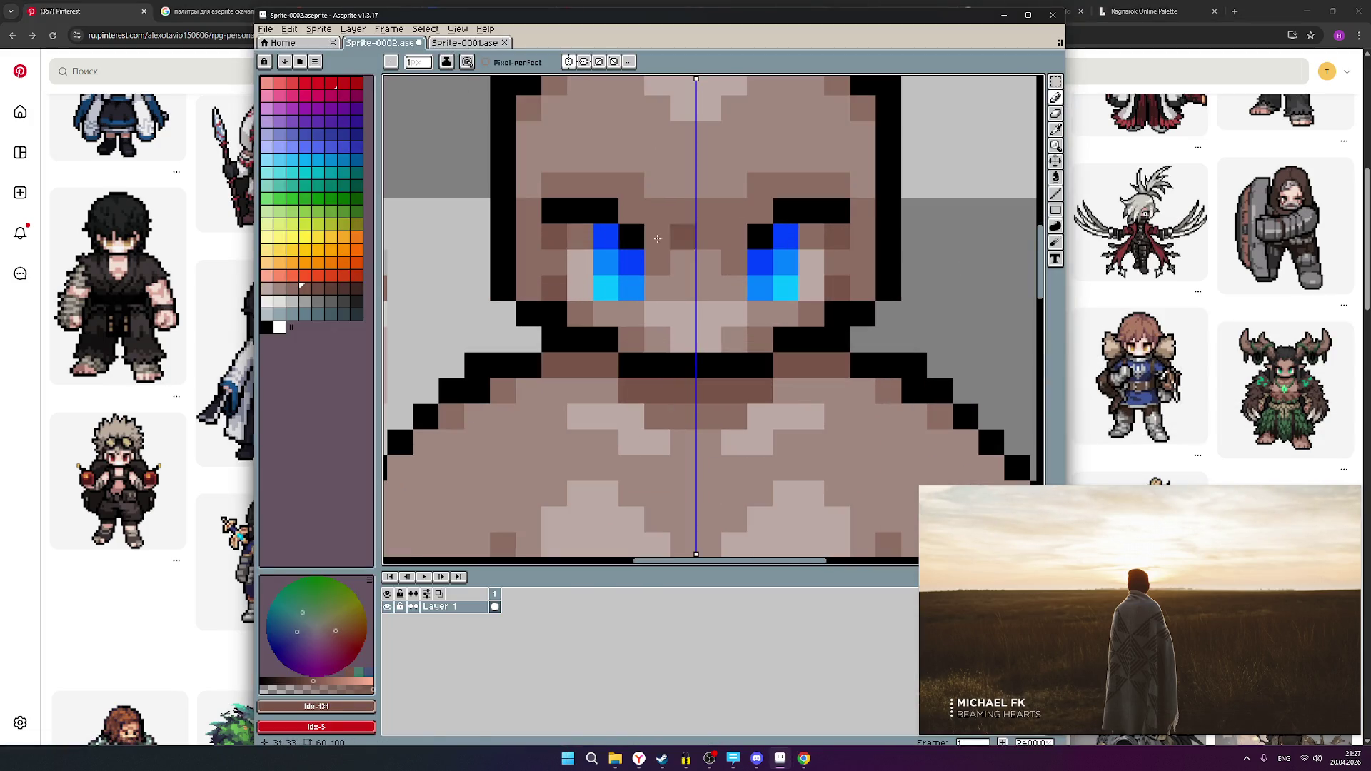
- Paint light grey eye whites beside both blue irises with mirrored drawing
left_click(278, 302)
left_click(589, 265)
key("ctrl+z")
key("bracketleft")
key("bracketright")
left_click(583, 267)
key("ctrl+z")
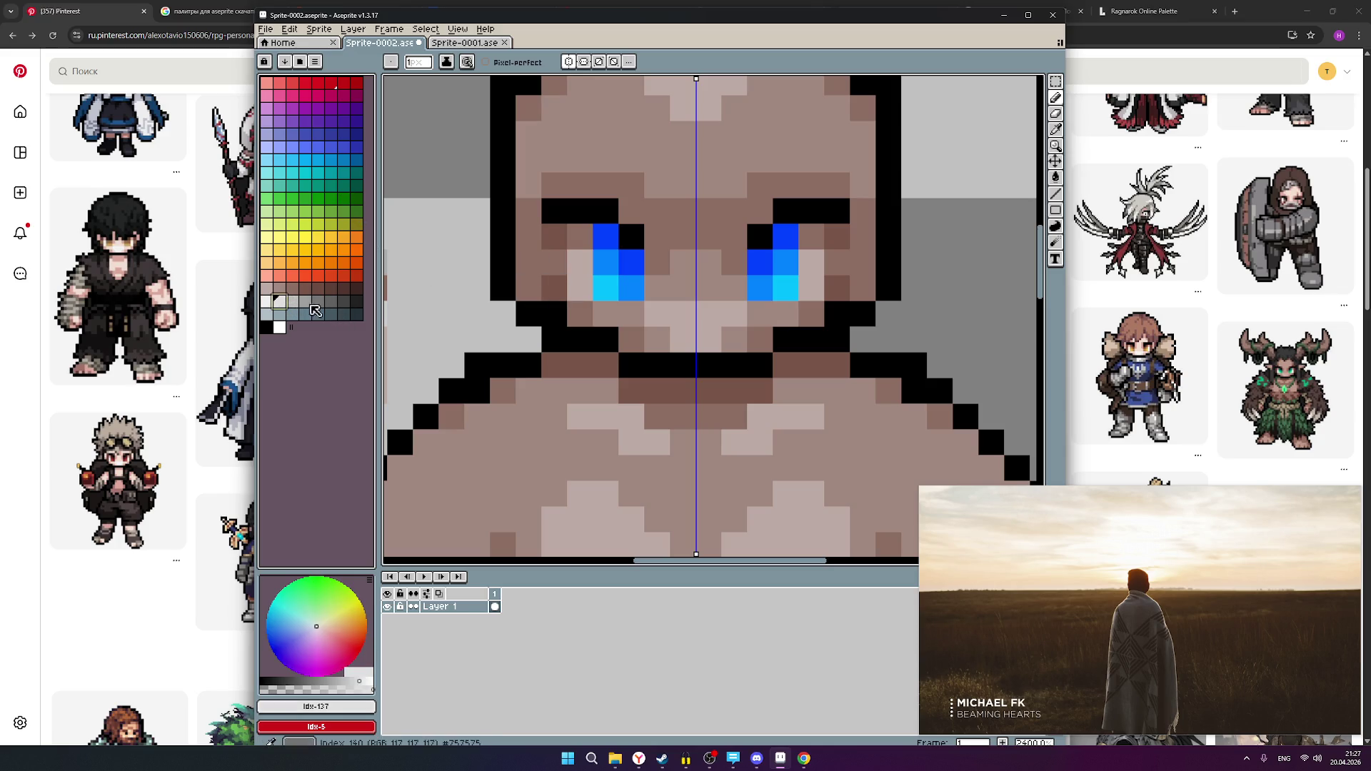
left_click(579, 263)
left_click(580, 288)
- Centre the sprite, turn symmetry off and erase the stray speck right of the head
scroll(818, 284, "down", 7)
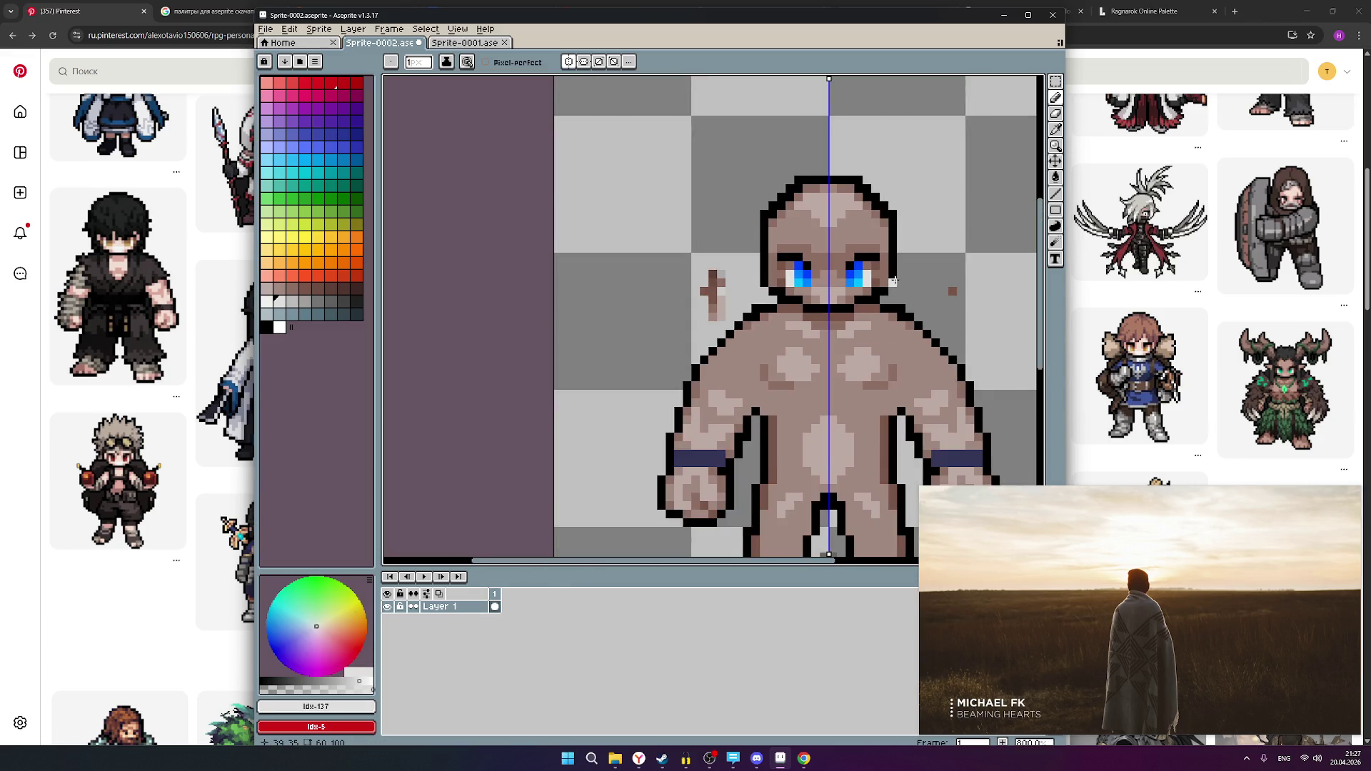
left_click_drag(907, 286, 732, 263)
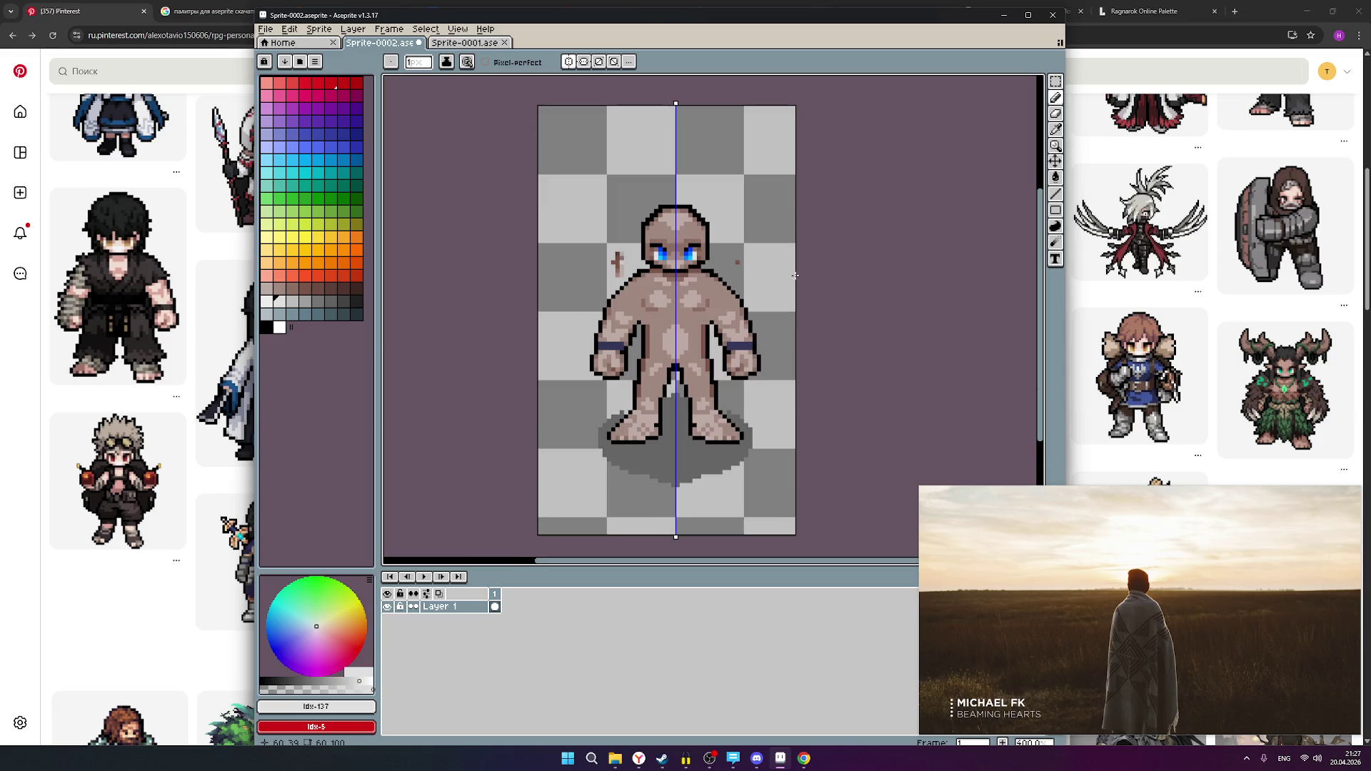
scroll(733, 249, "down", 3)
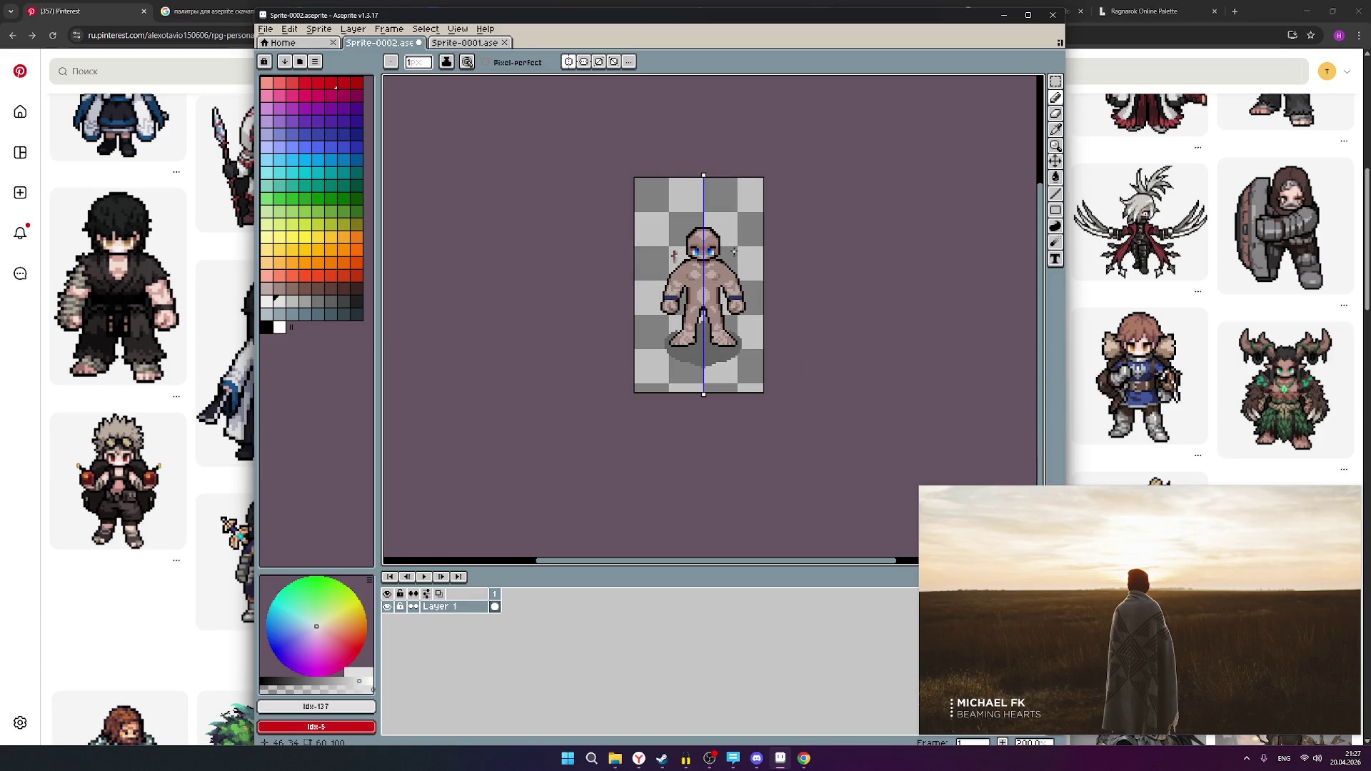
scroll(775, 233, "up", 4)
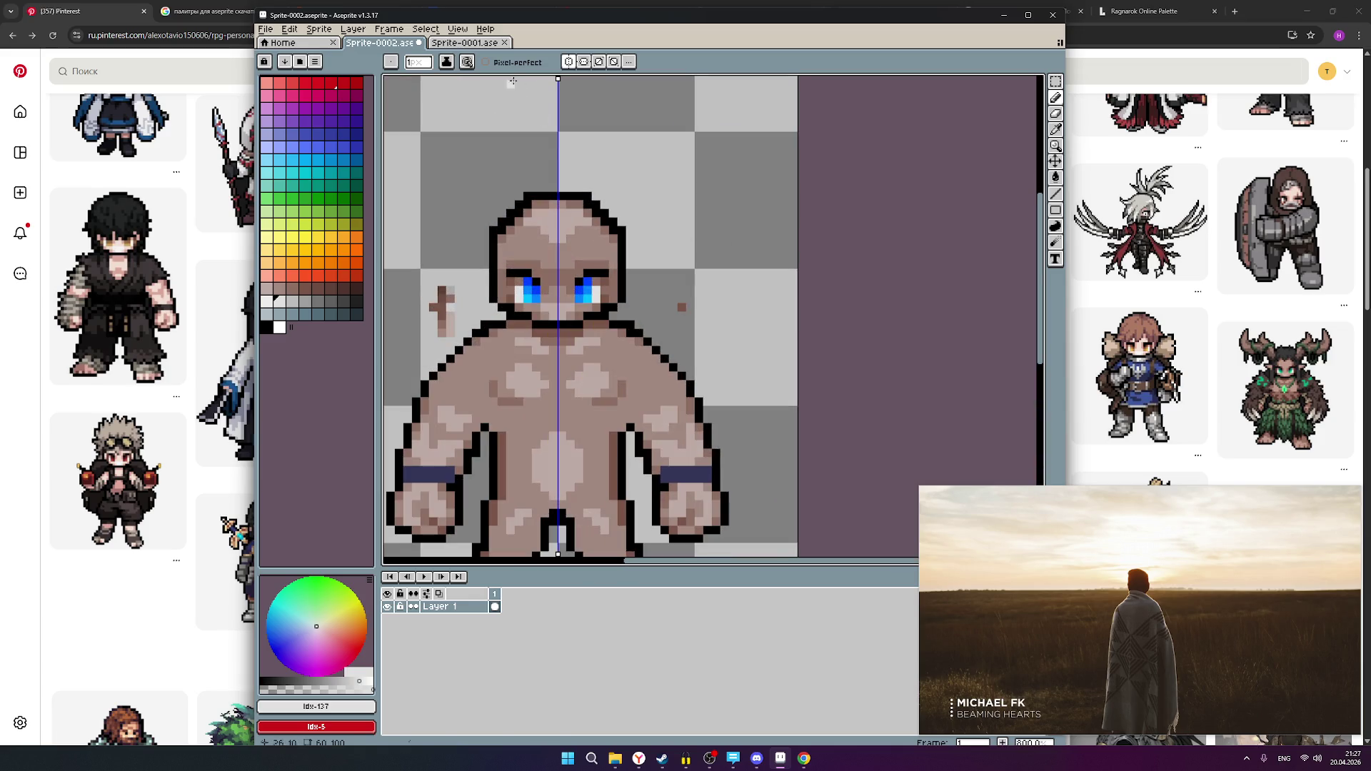
left_click(574, 62)
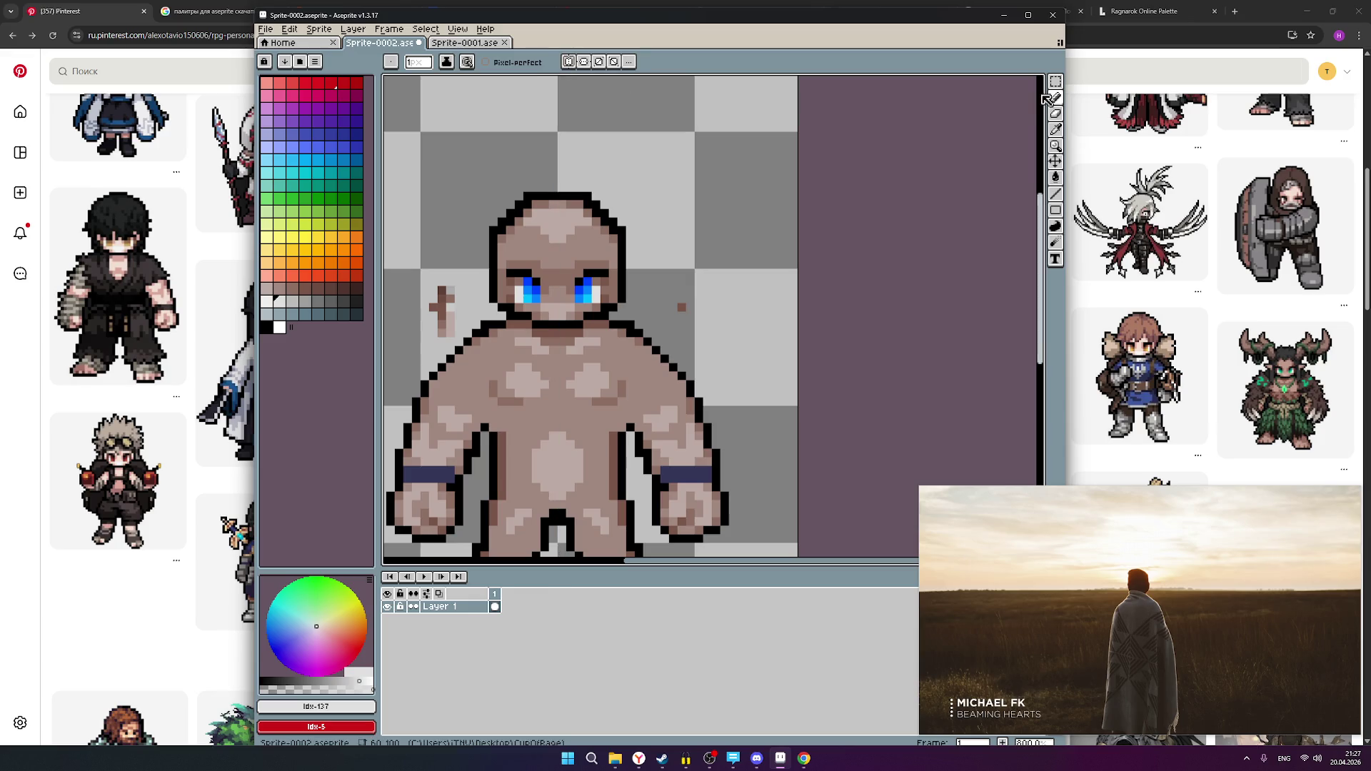
left_click(681, 307)
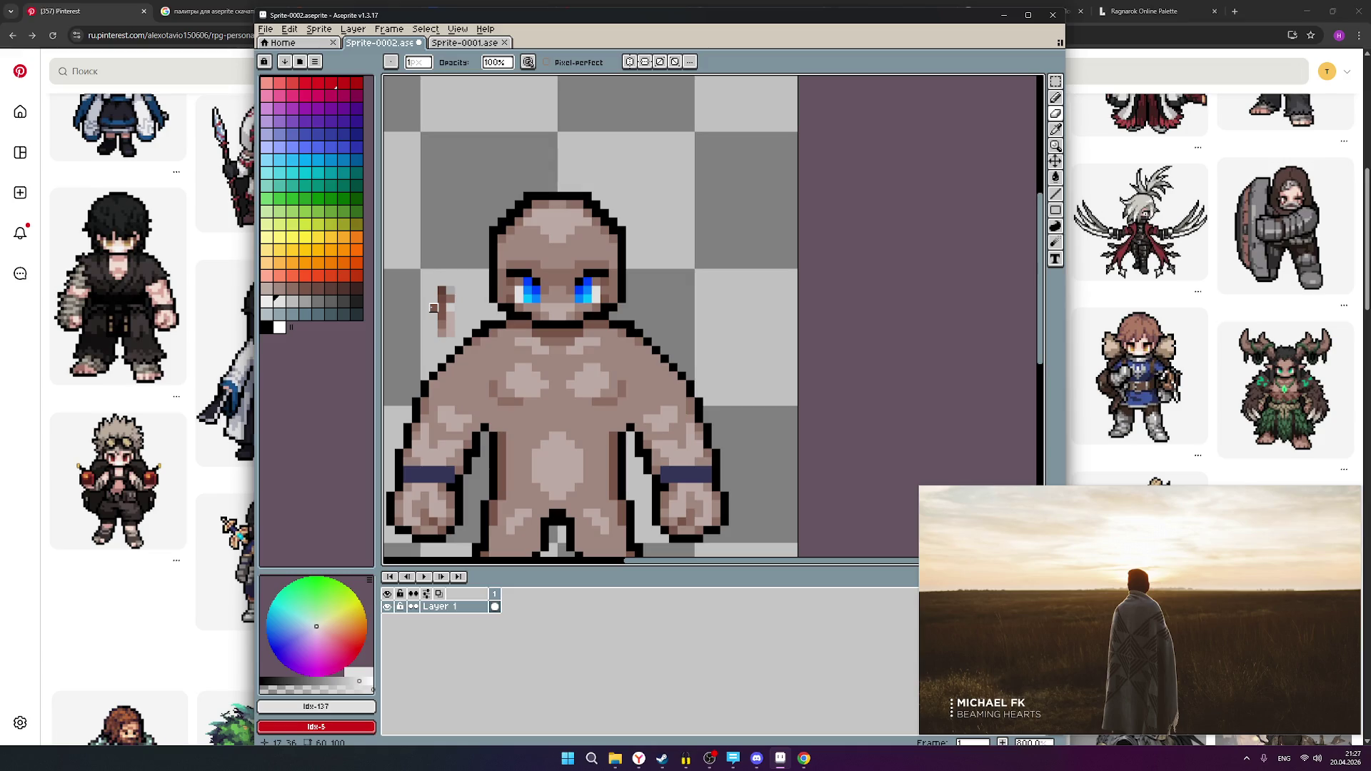
- Repaint the cross-shaped mark left of the head with the pencil, shading dark brown to pale pink
scroll(723, 246, "down", 1)
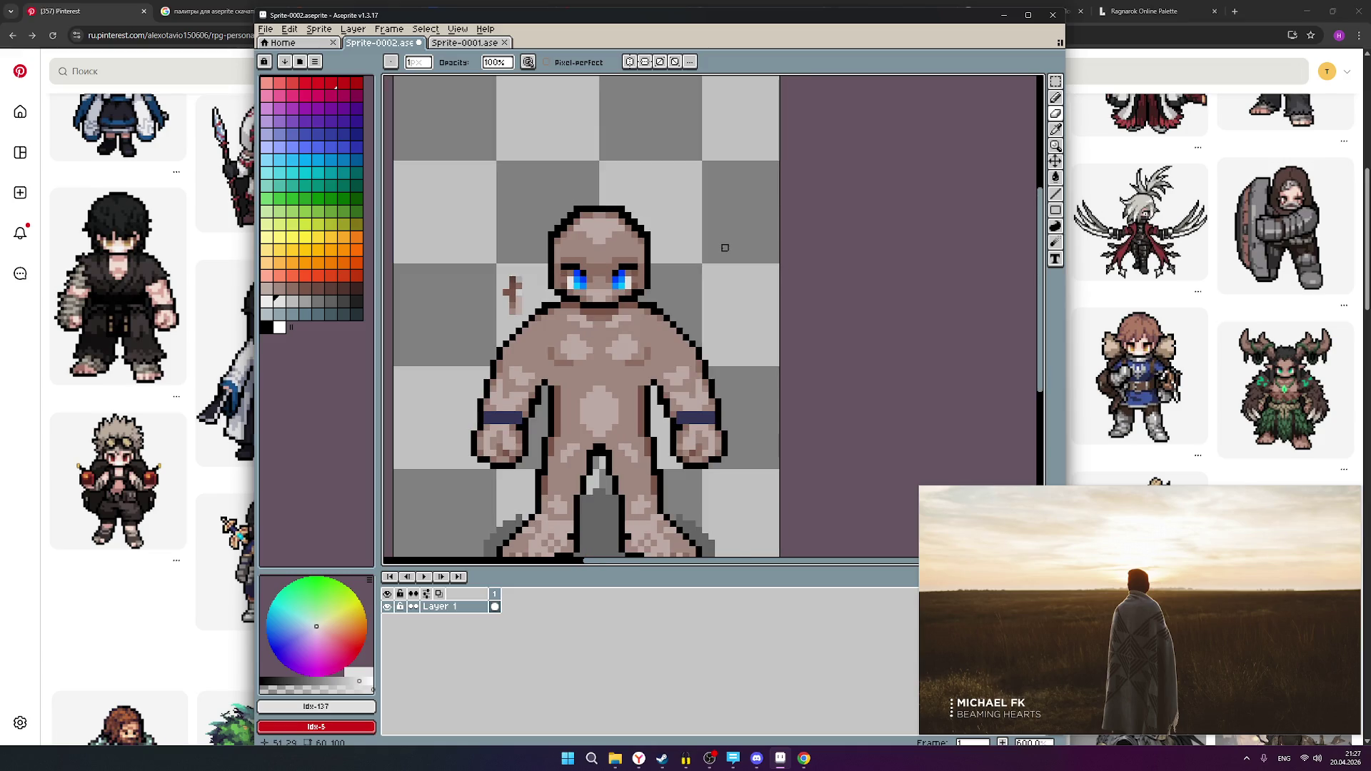
scroll(514, 319, "up", 3)
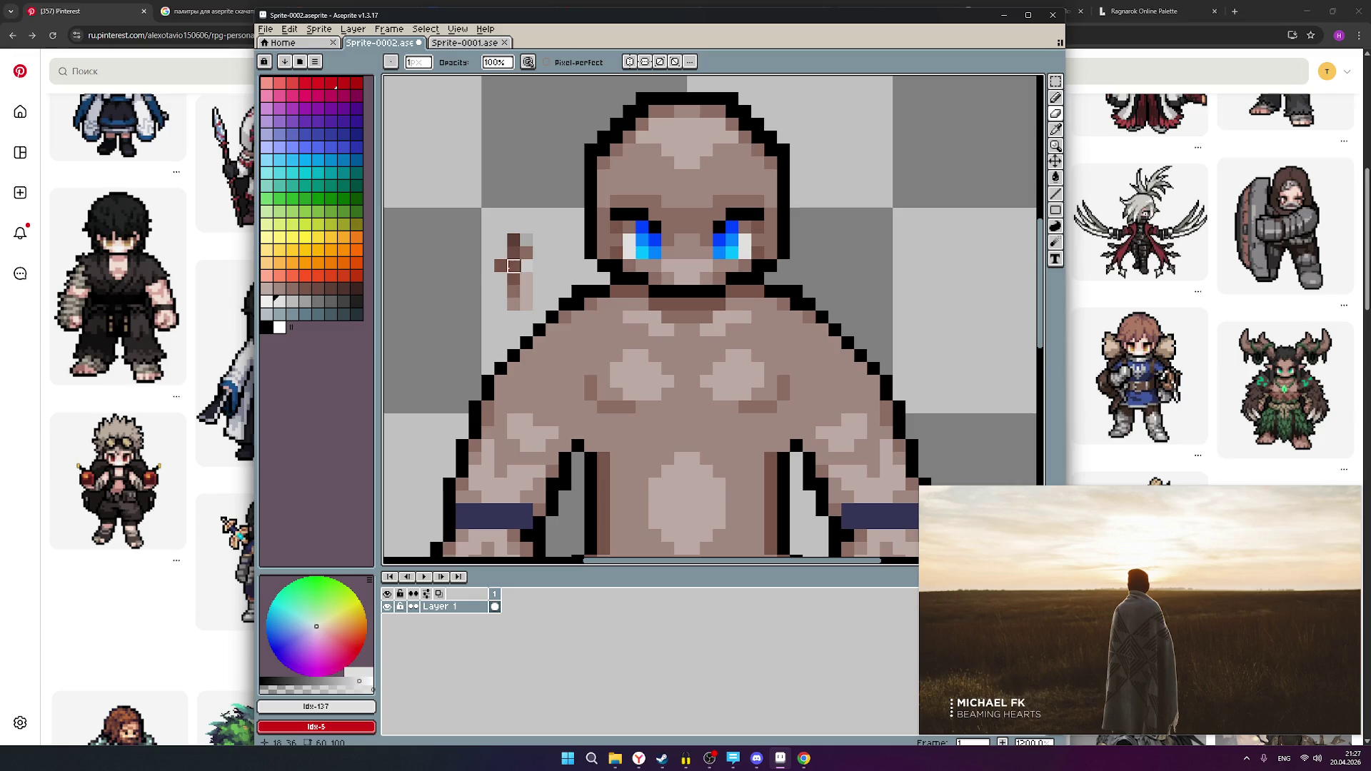
scroll(468, 258, "up", 5)
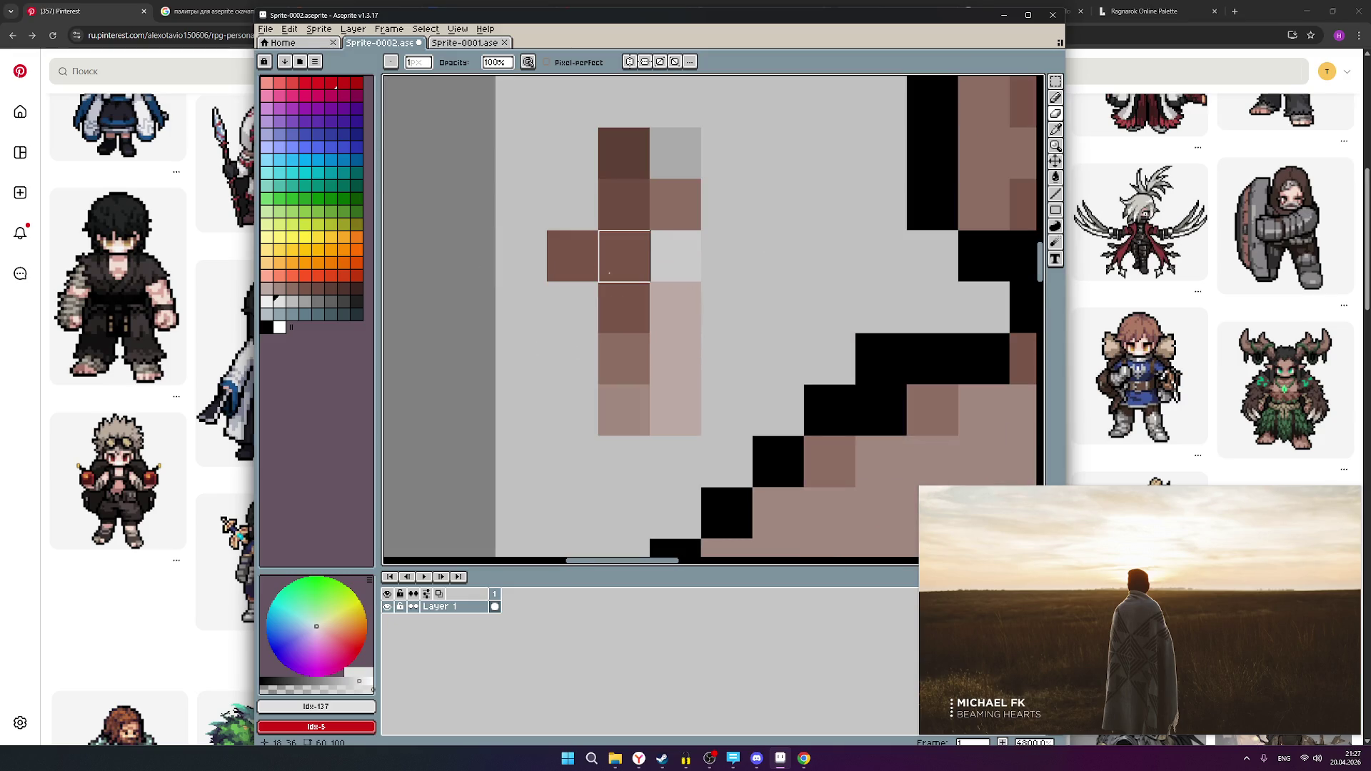
left_click(292, 288)
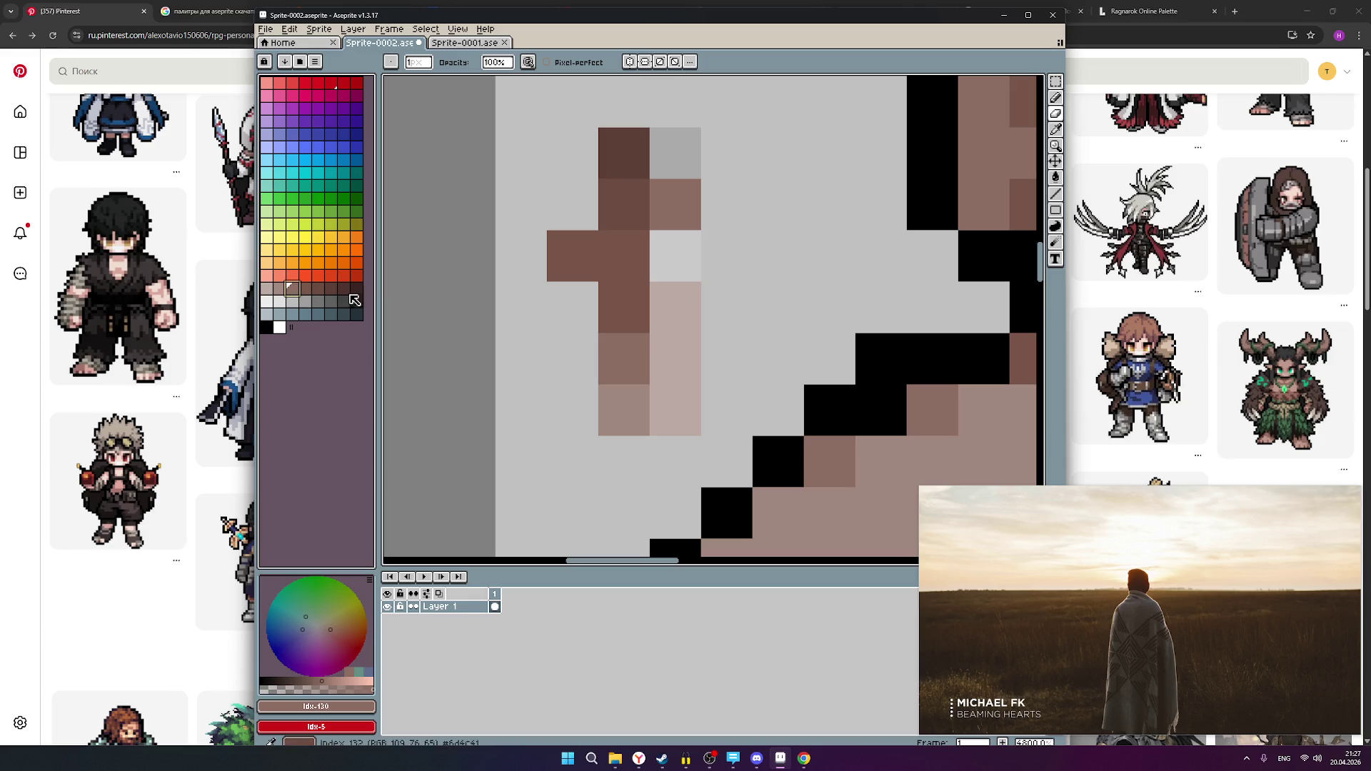
left_click(1054, 101)
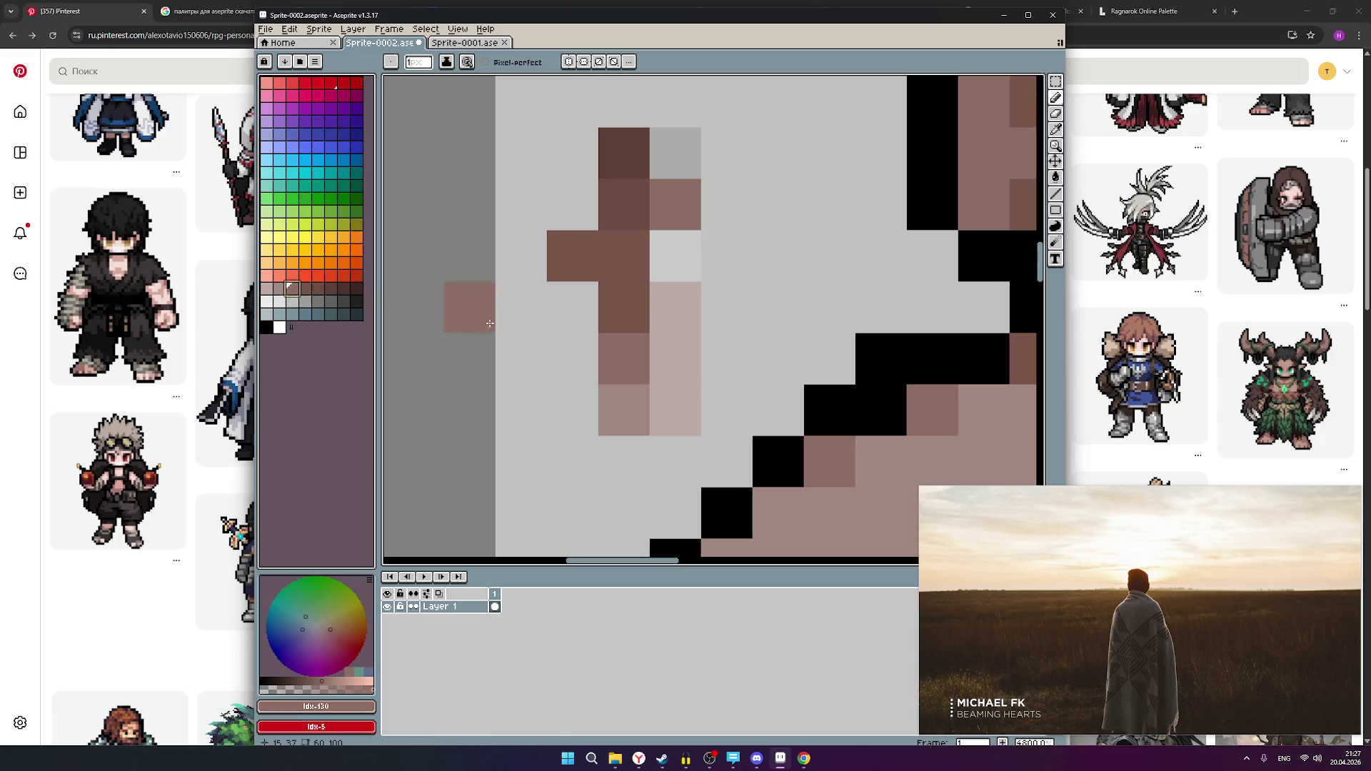
left_click(609, 320)
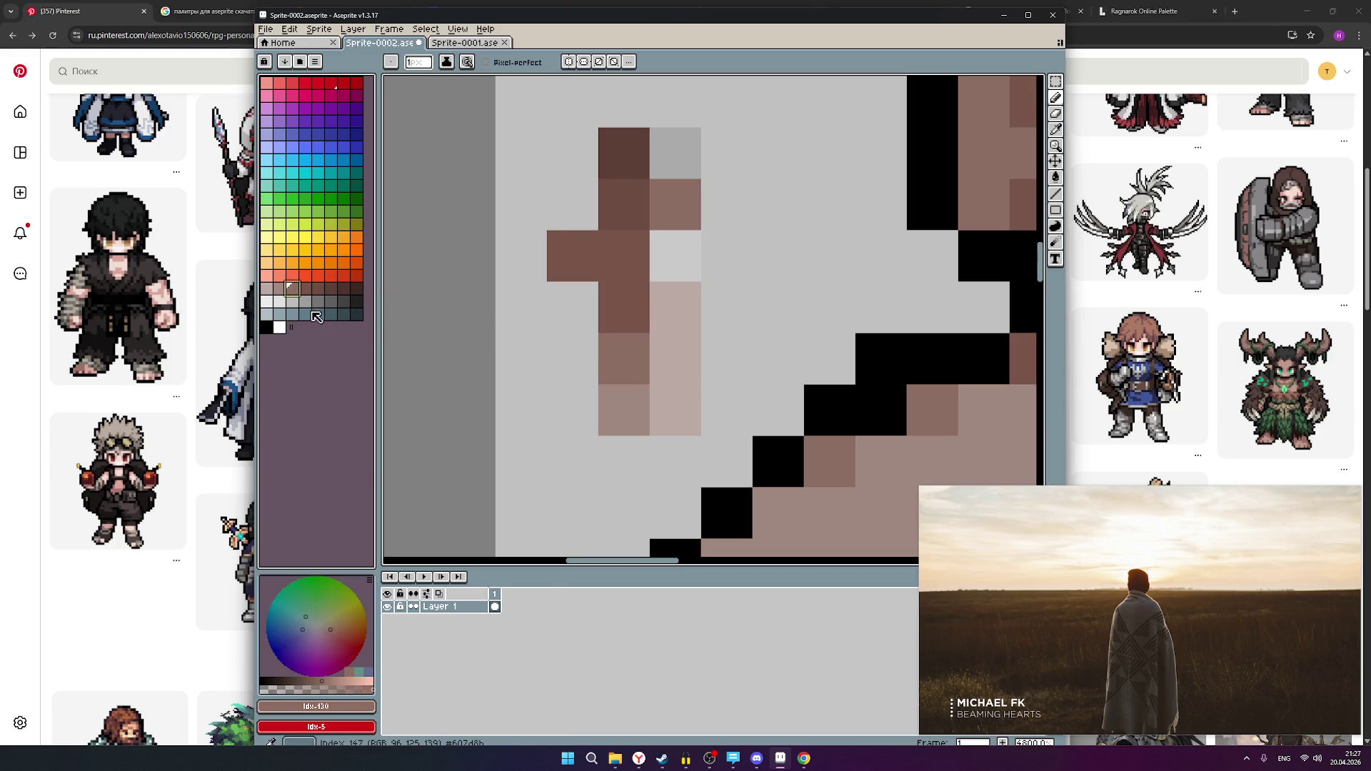
left_click(267, 287)
left_click(602, 413)
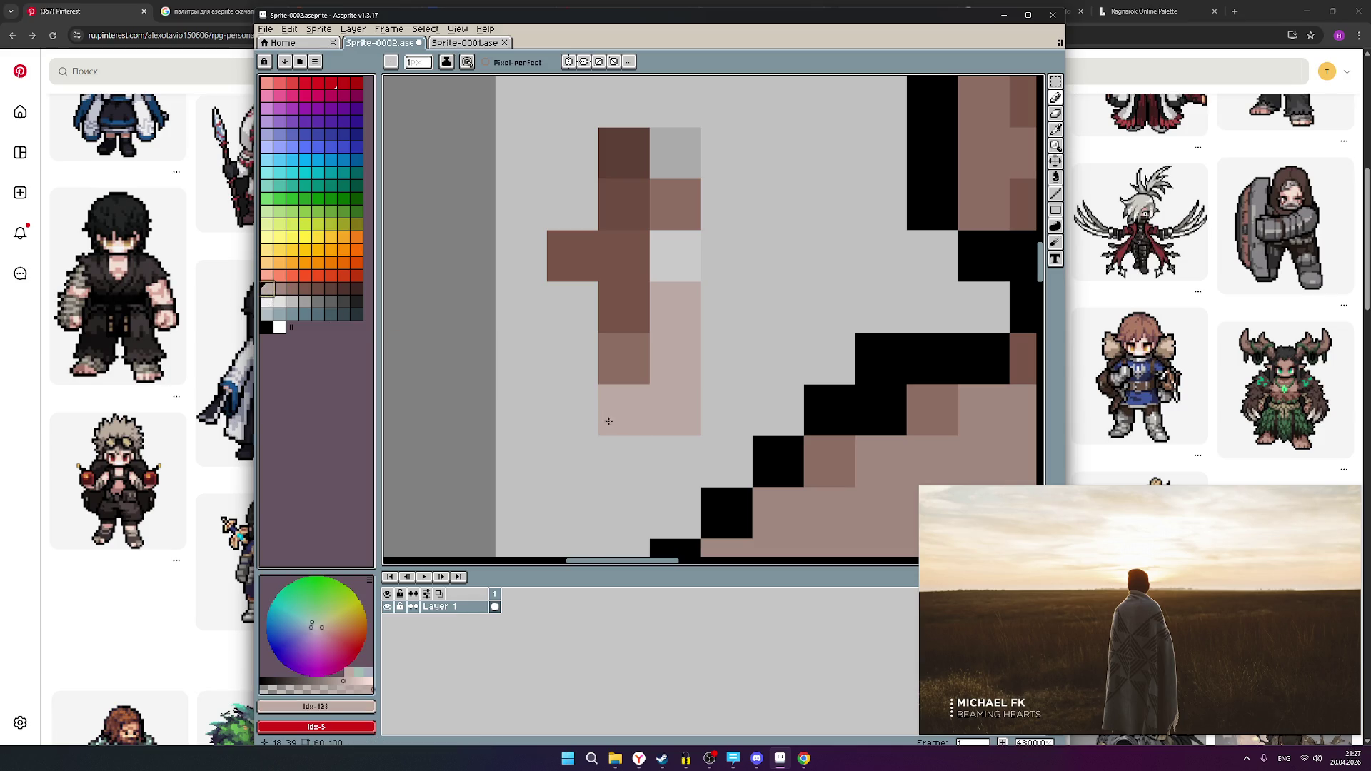
left_click(608, 457)
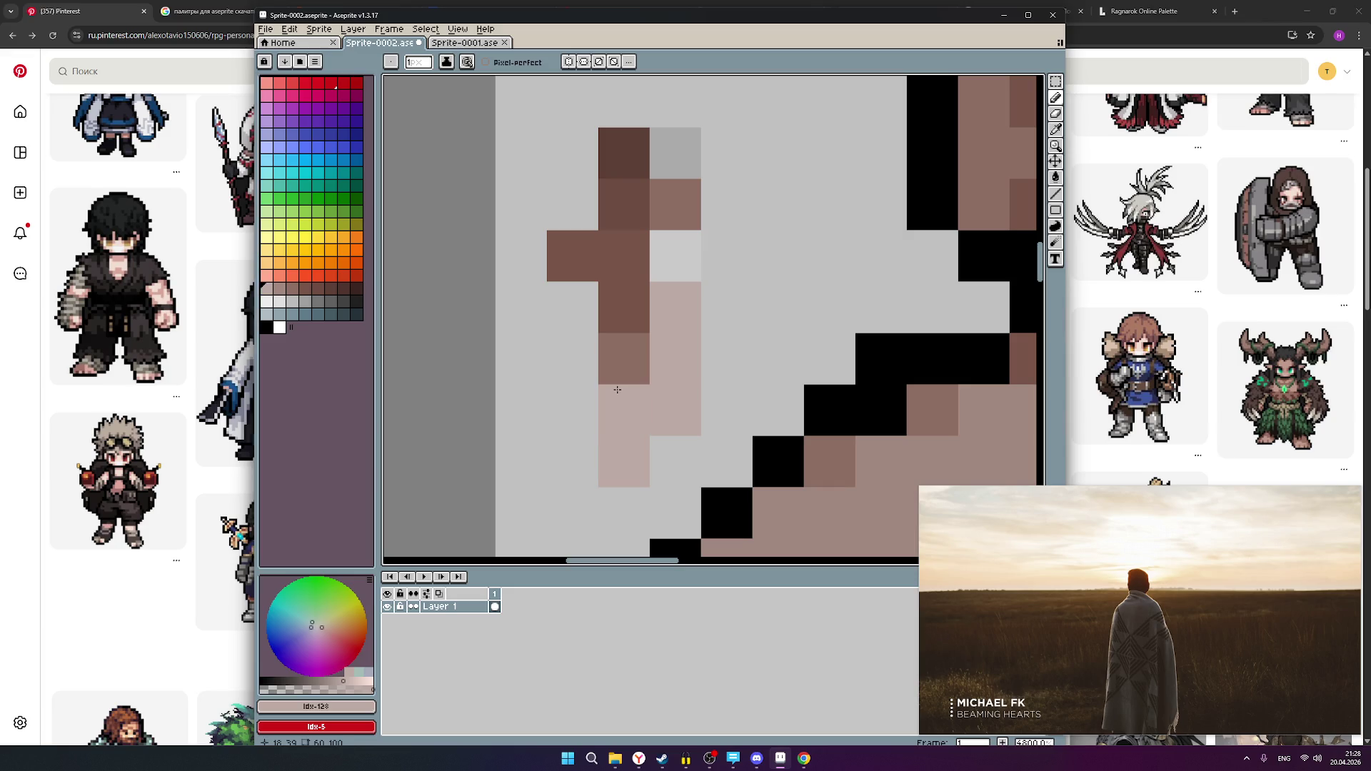
left_click(305, 287)
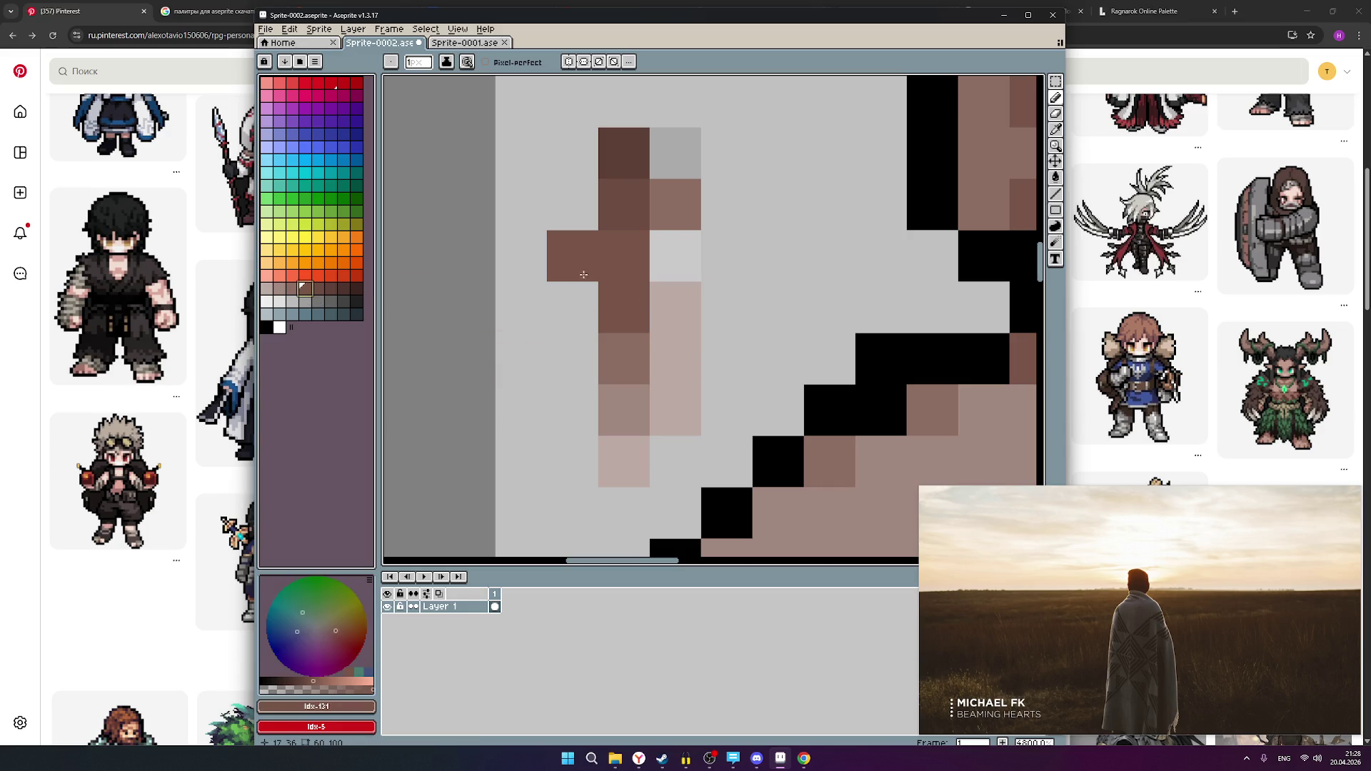
- Erase the light column beside the mark, leaving a short vertical brown stub
scroll(549, 363, "down", 1)
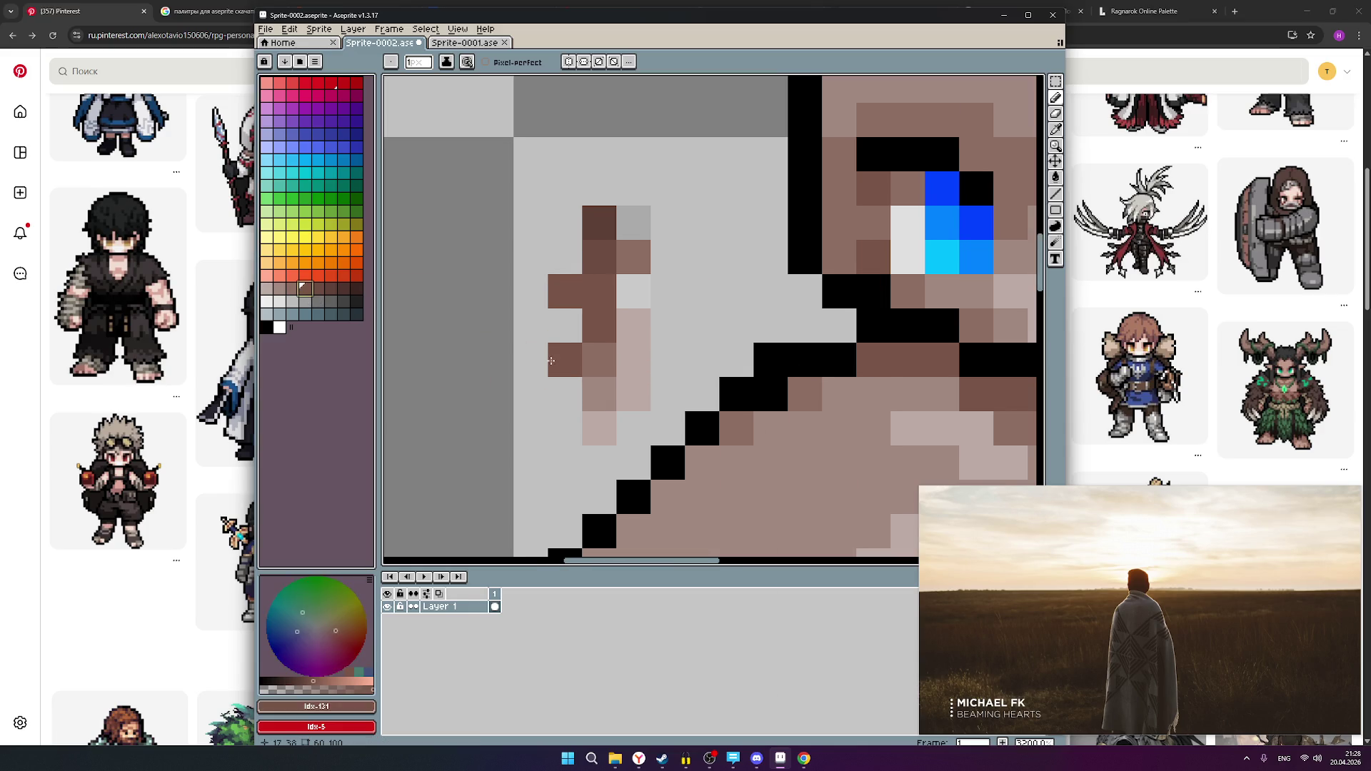
scroll(642, 329, "down", 1)
scroll(710, 325, "down", 1)
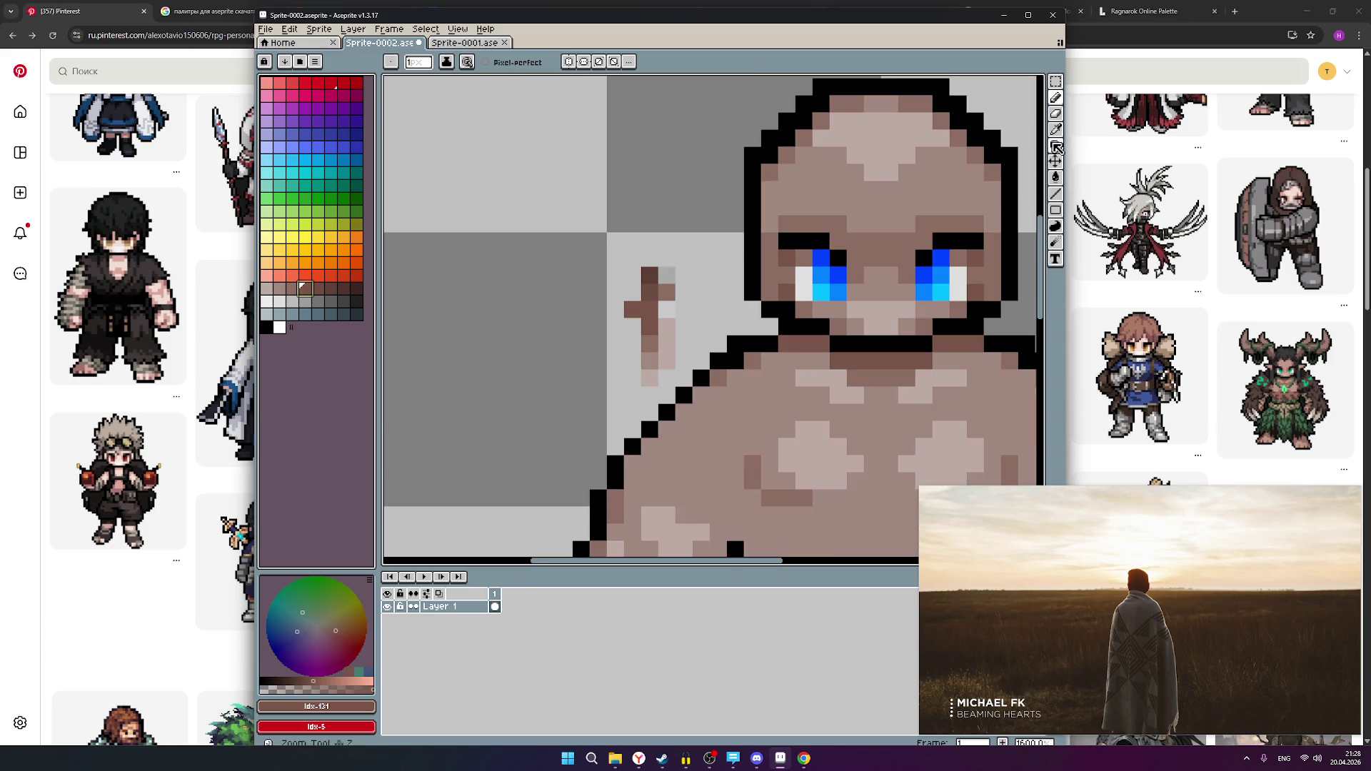
key("e")
scroll(692, 321, "up", 1)
mouse_move(641, 398)
left_mouse_down()
mouse_move(640, 226)
mouse_move(607, 226)
mouse_move(607, 294)
mouse_move(572, 294)
left_mouse_up()
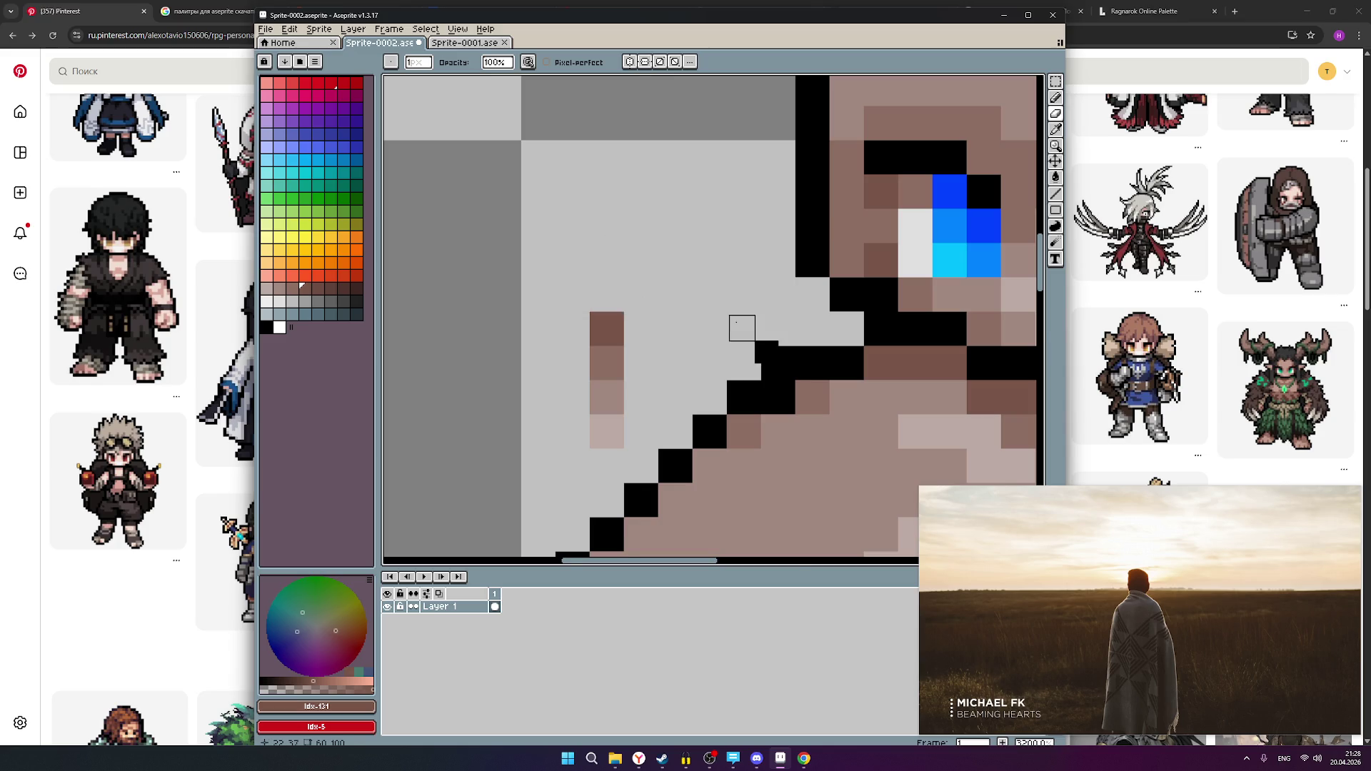
scroll(744, 329, "down", 2)
scroll(750, 306, "down", 1)
scroll(714, 304, "right", 2)
scroll(676, 300, "left", 3)
scroll(701, 325, "left", 1)
scroll(611, 339, "up", 1)
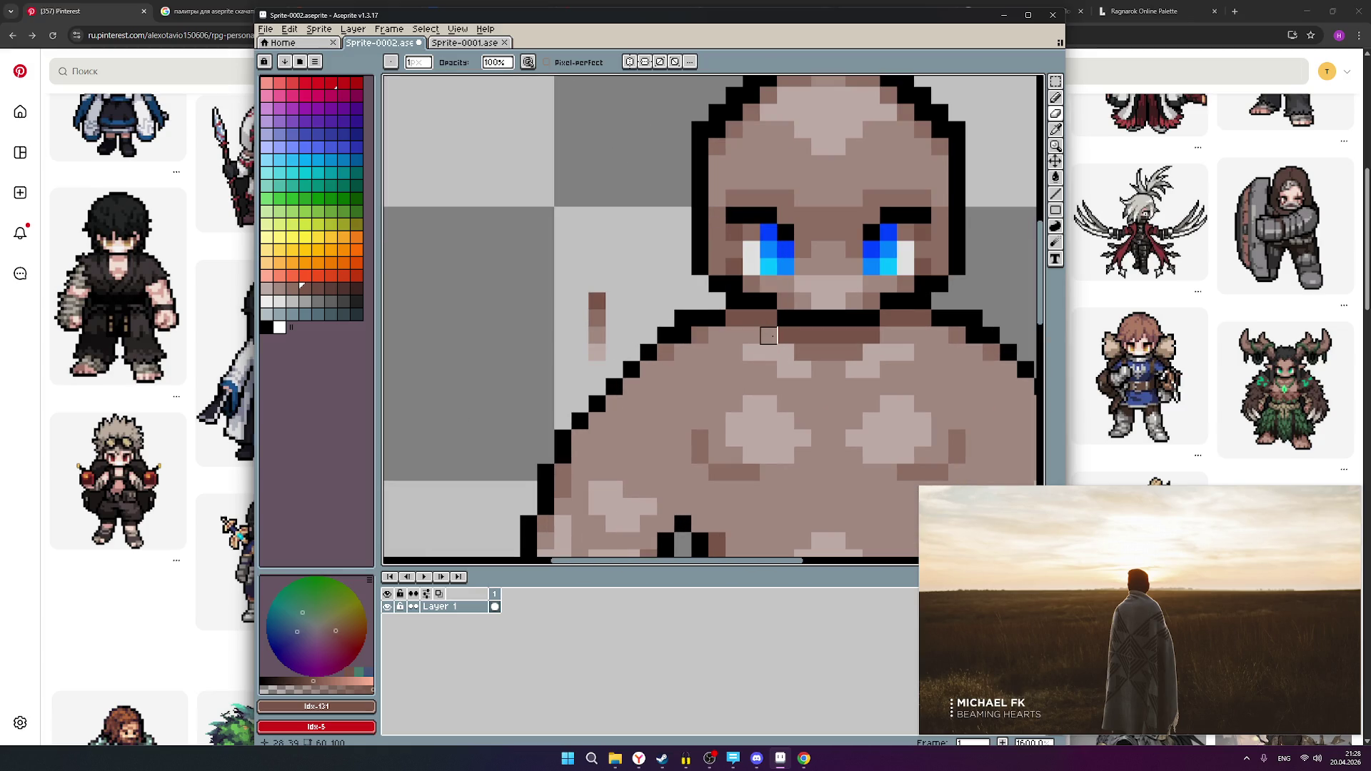
scroll(828, 378, "down", 6)
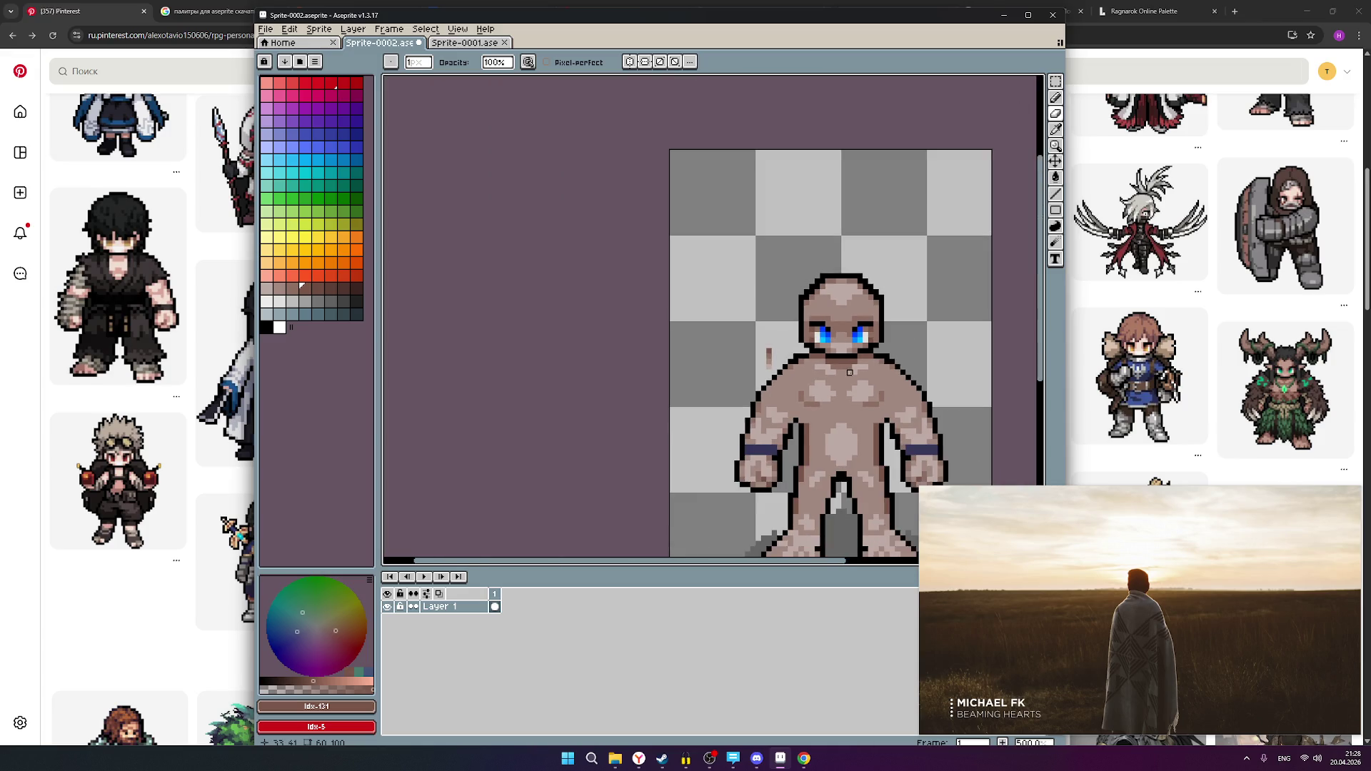
scroll(785, 375, "right", 3)
scroll(785, 375, "down", 1)
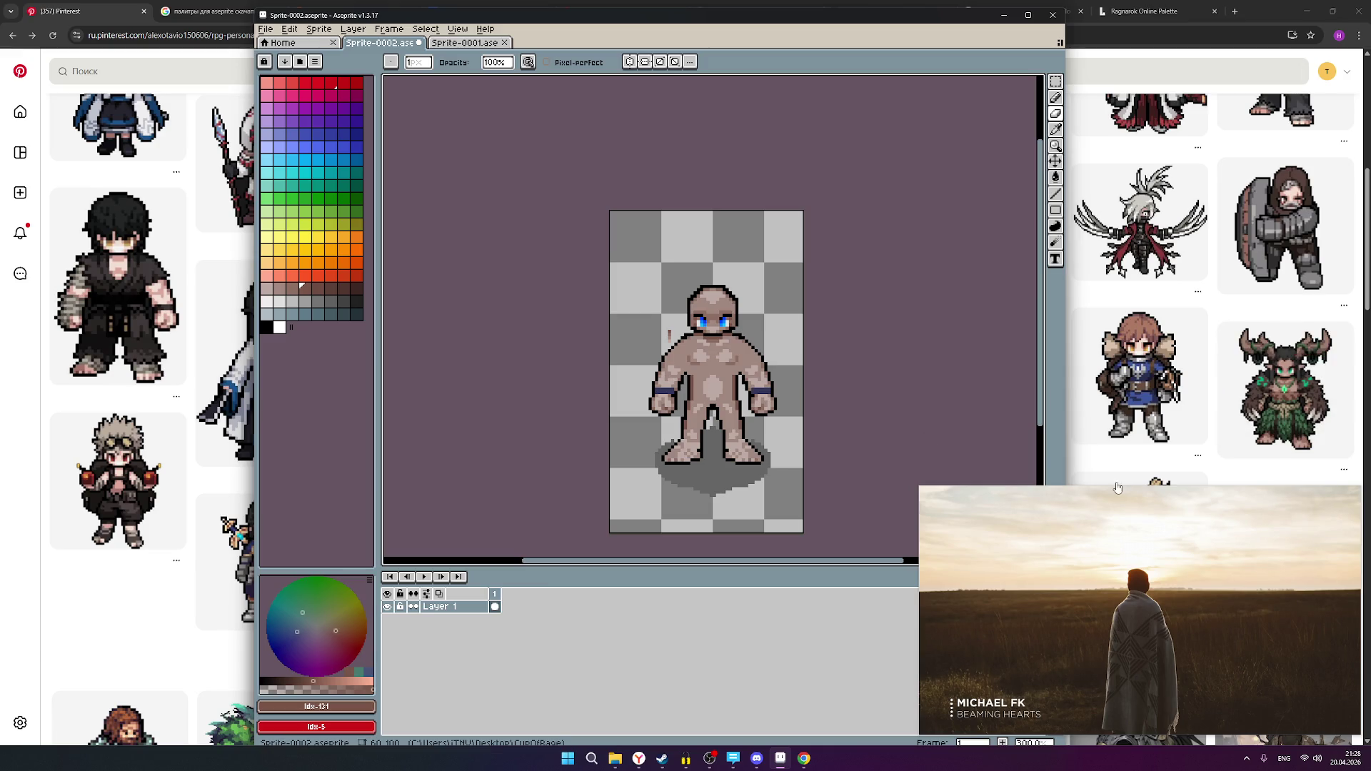
mouse_move(1308, 415)
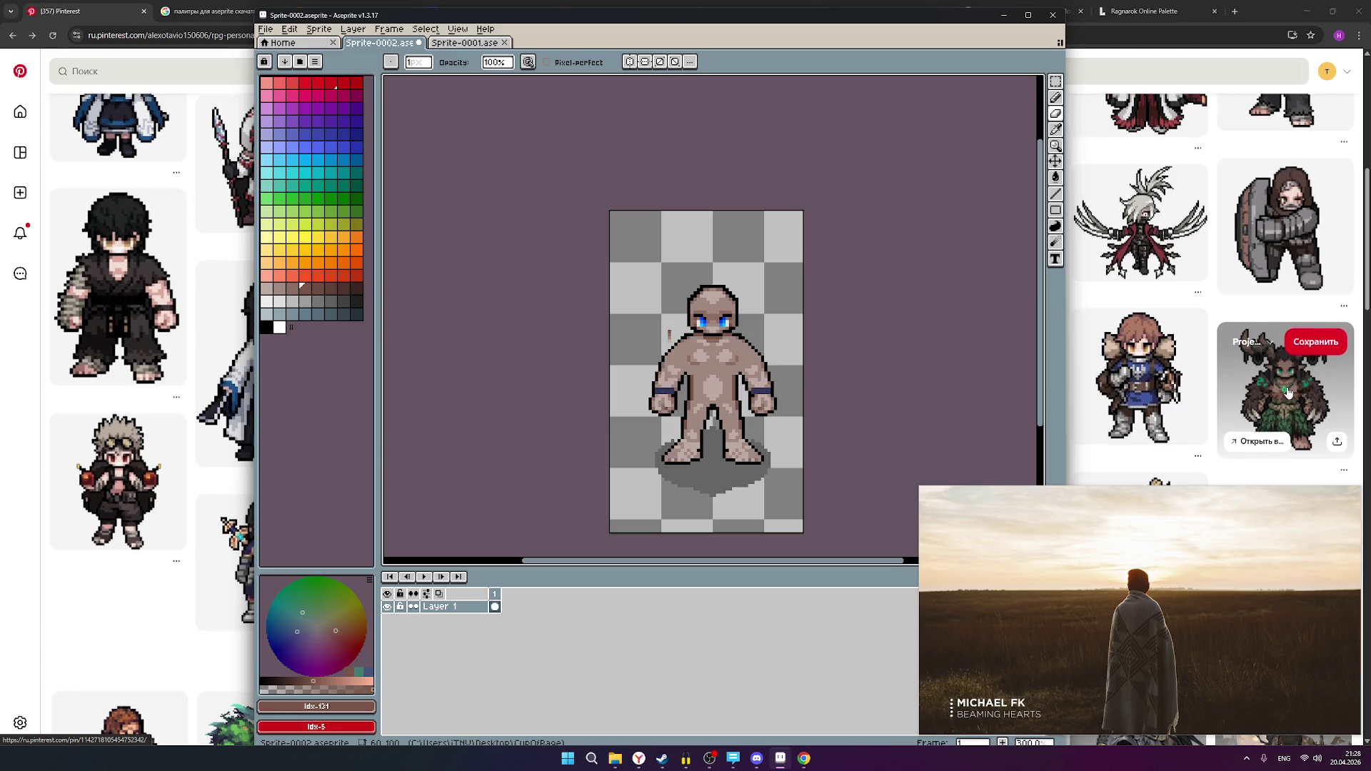
scroll(1249, 421, "up", 2)
scroll(1178, 428, "down", 3)
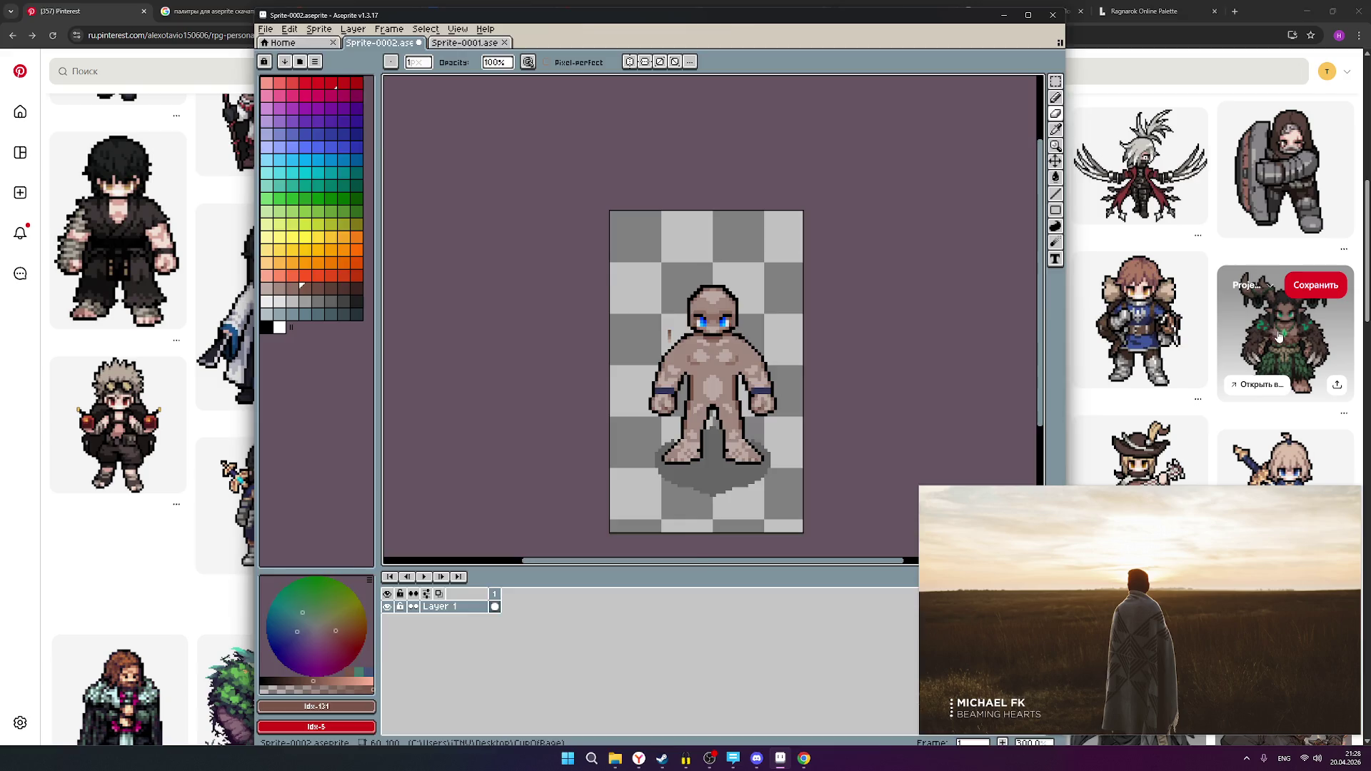
- View the antlered green monster pin, return to the board and close the floating music video
left_click(1245, 386)
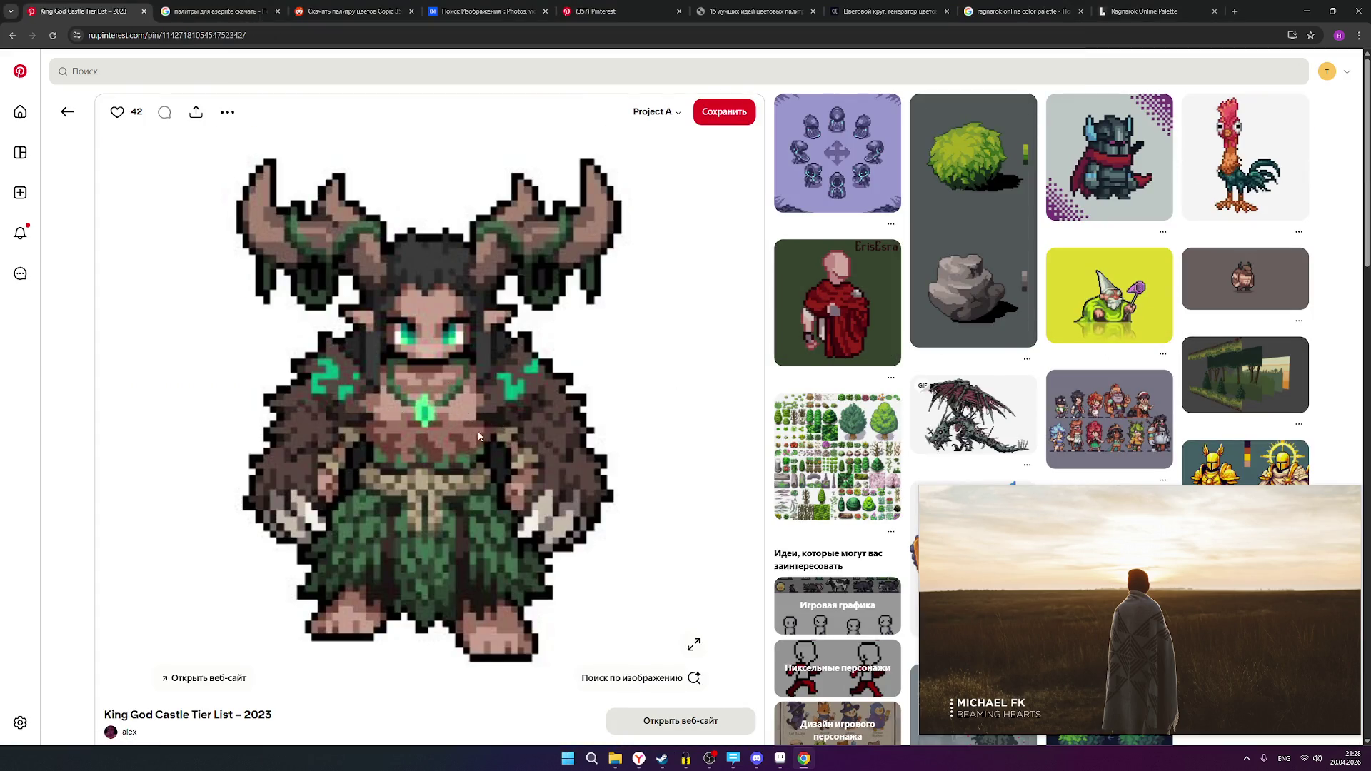
left_click(11, 37)
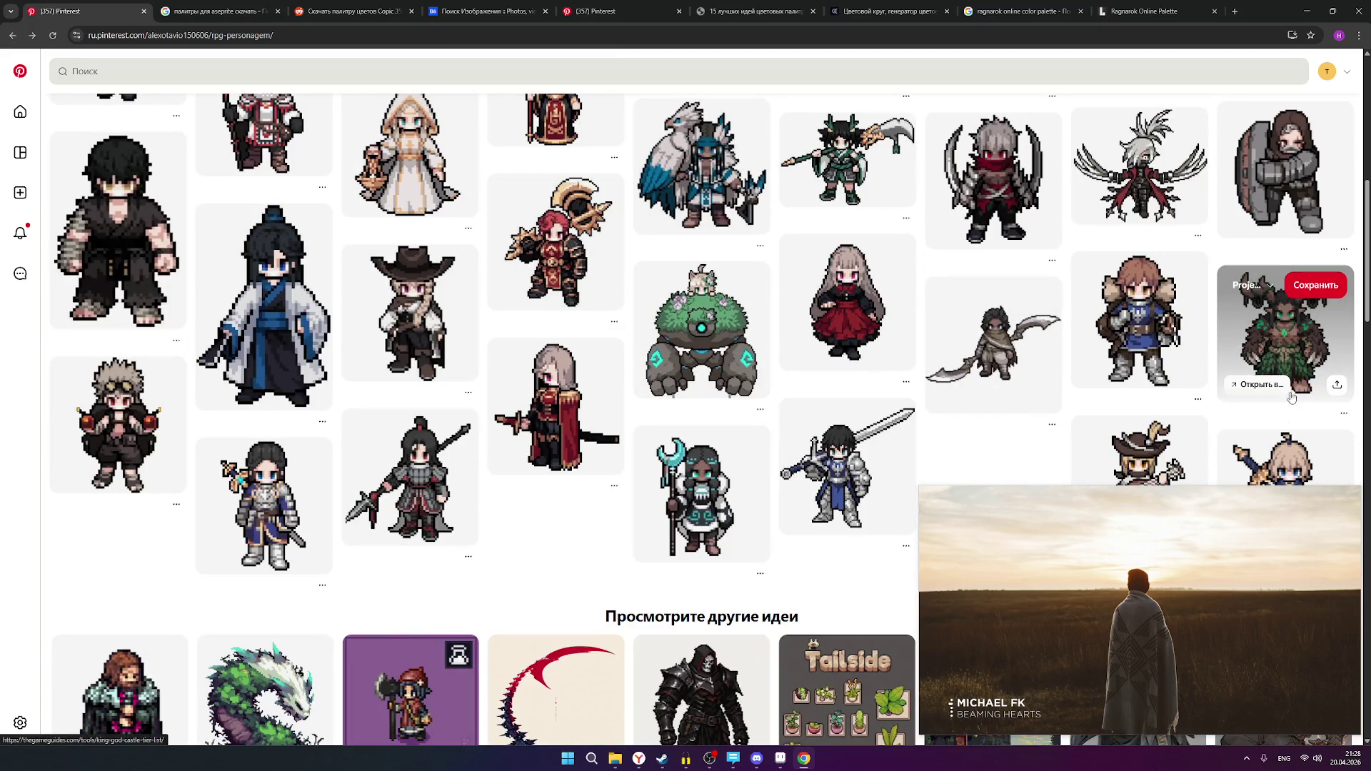
mouse_move(1128, 521)
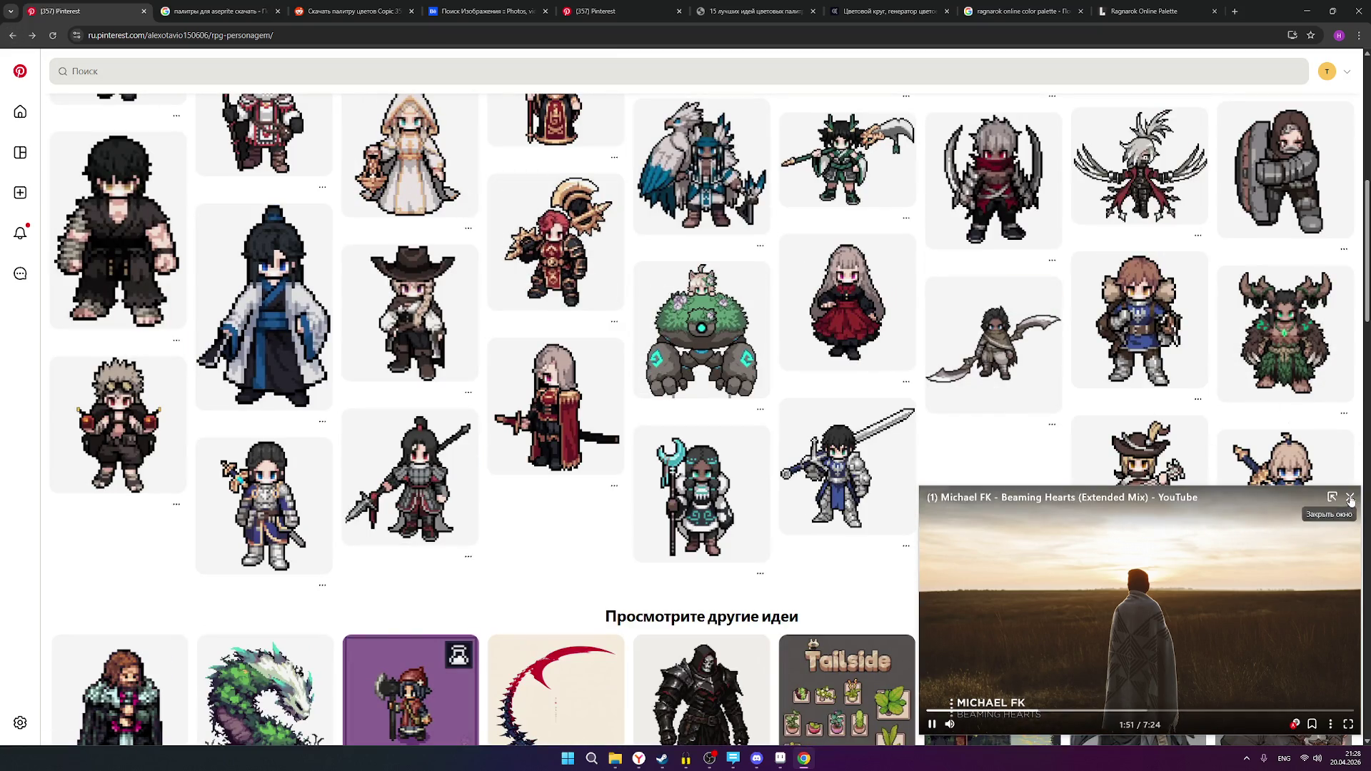
left_click(1350, 498)
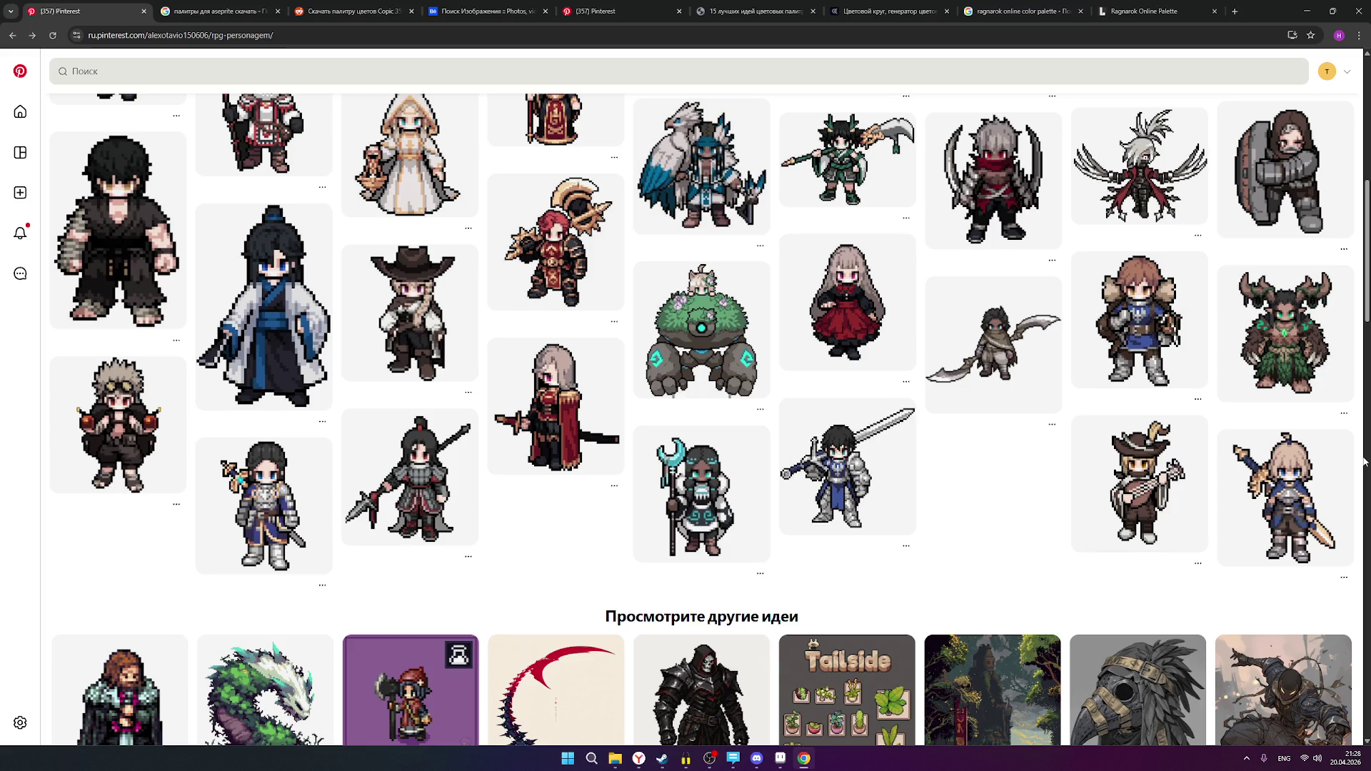
- Bring the Aseprite golem sprite back in front of the character board
mouse_move(1321, 471)
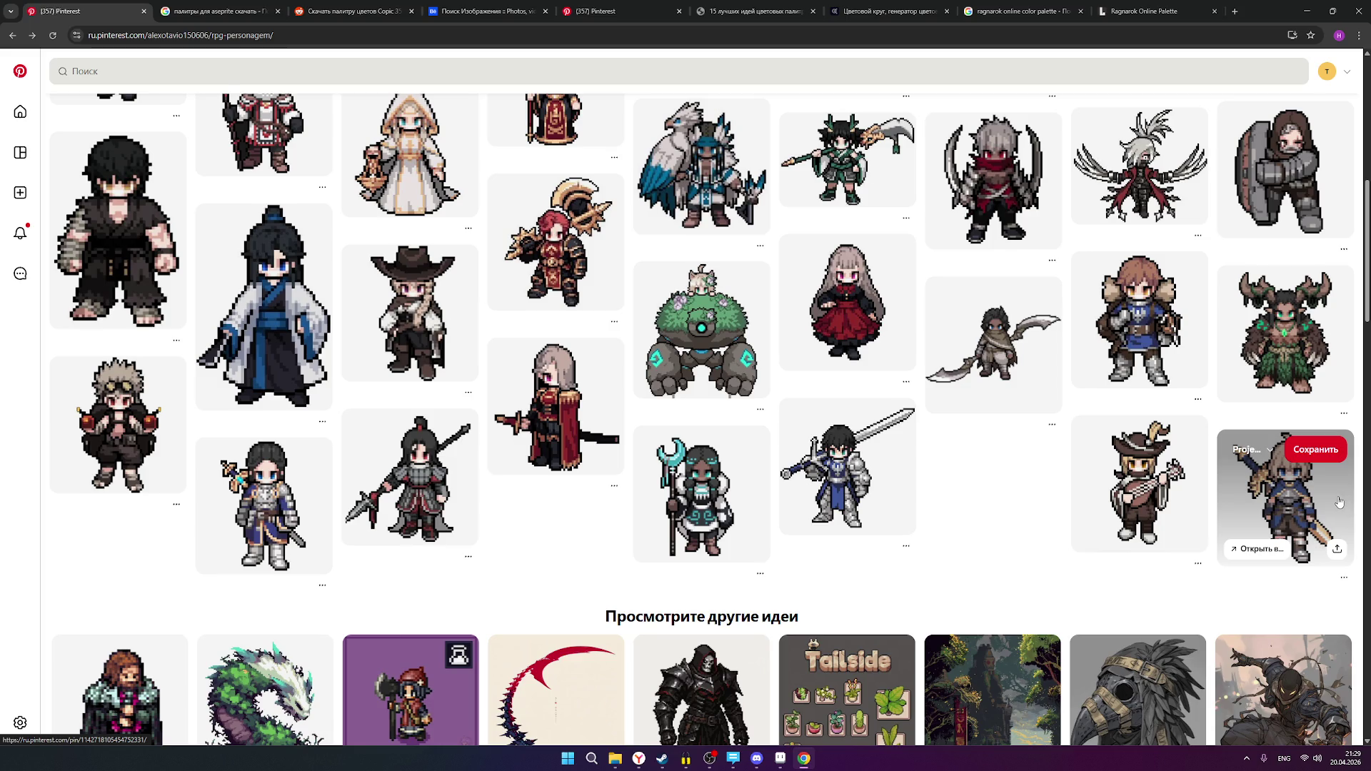
scroll(1339, 502, "up", 1)
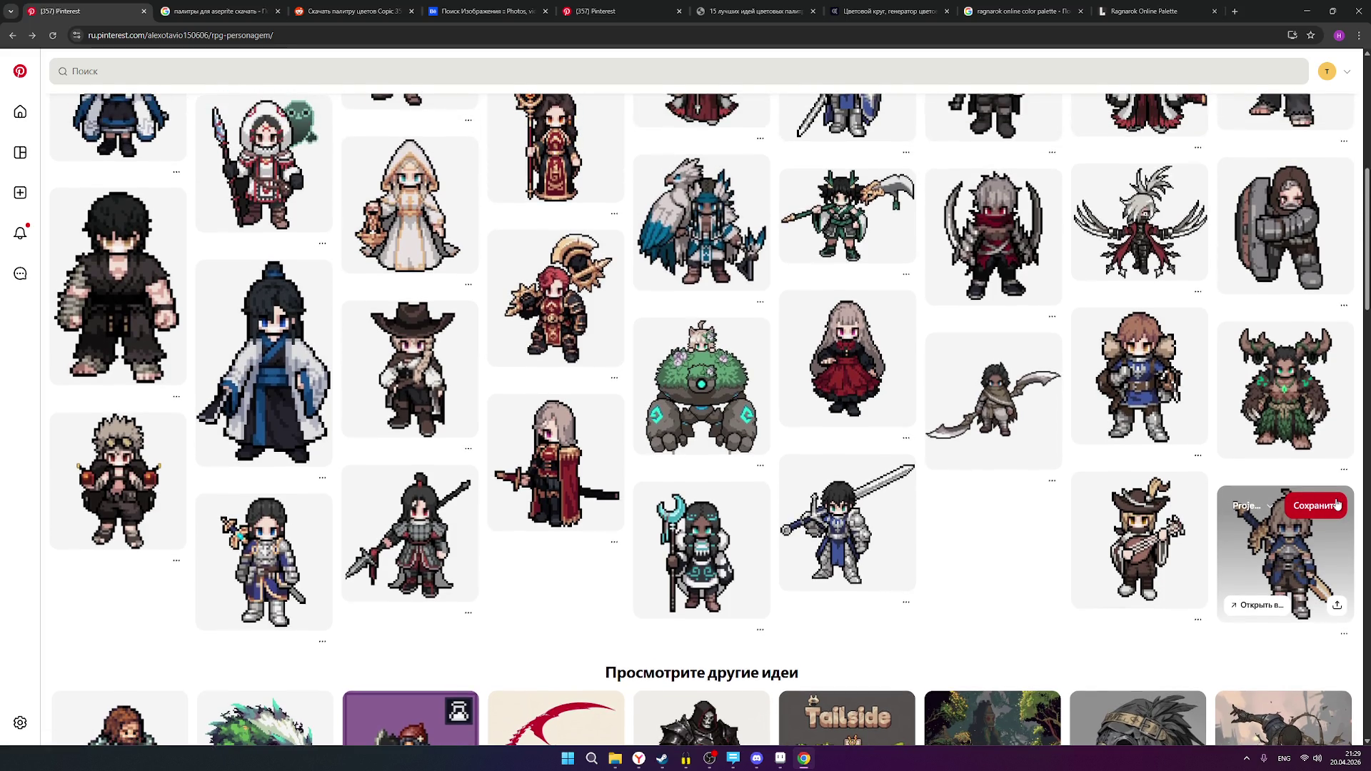
left_click(781, 758)
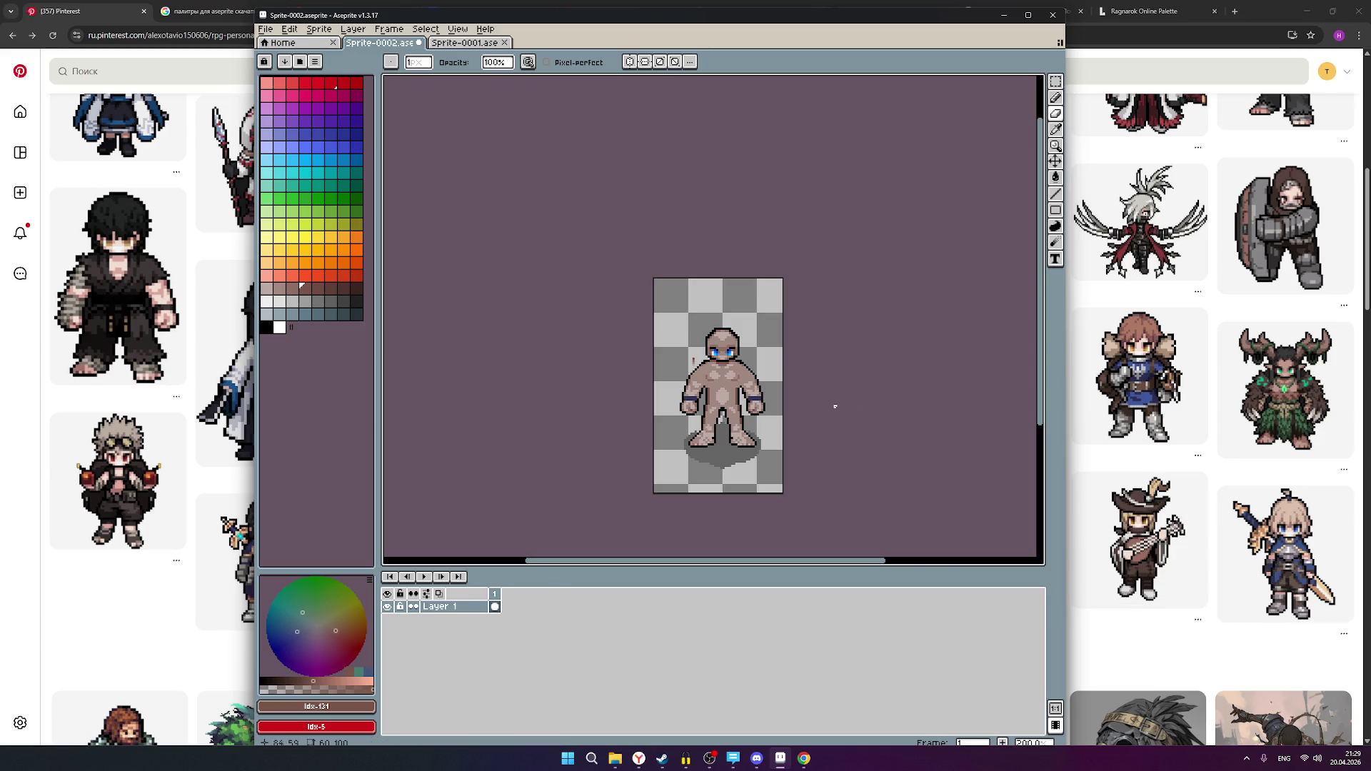
scroll(836, 406, "up", 3)
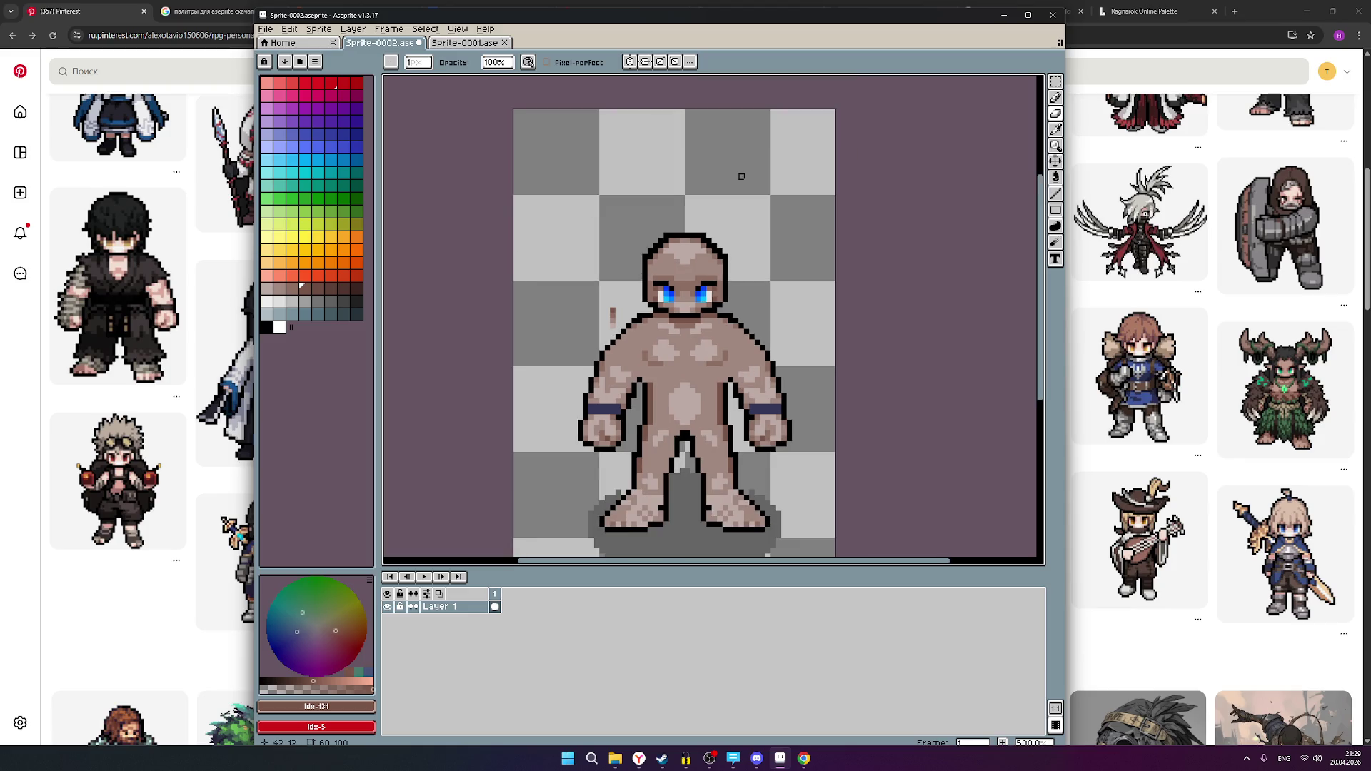
scroll(741, 176, "down", 1)
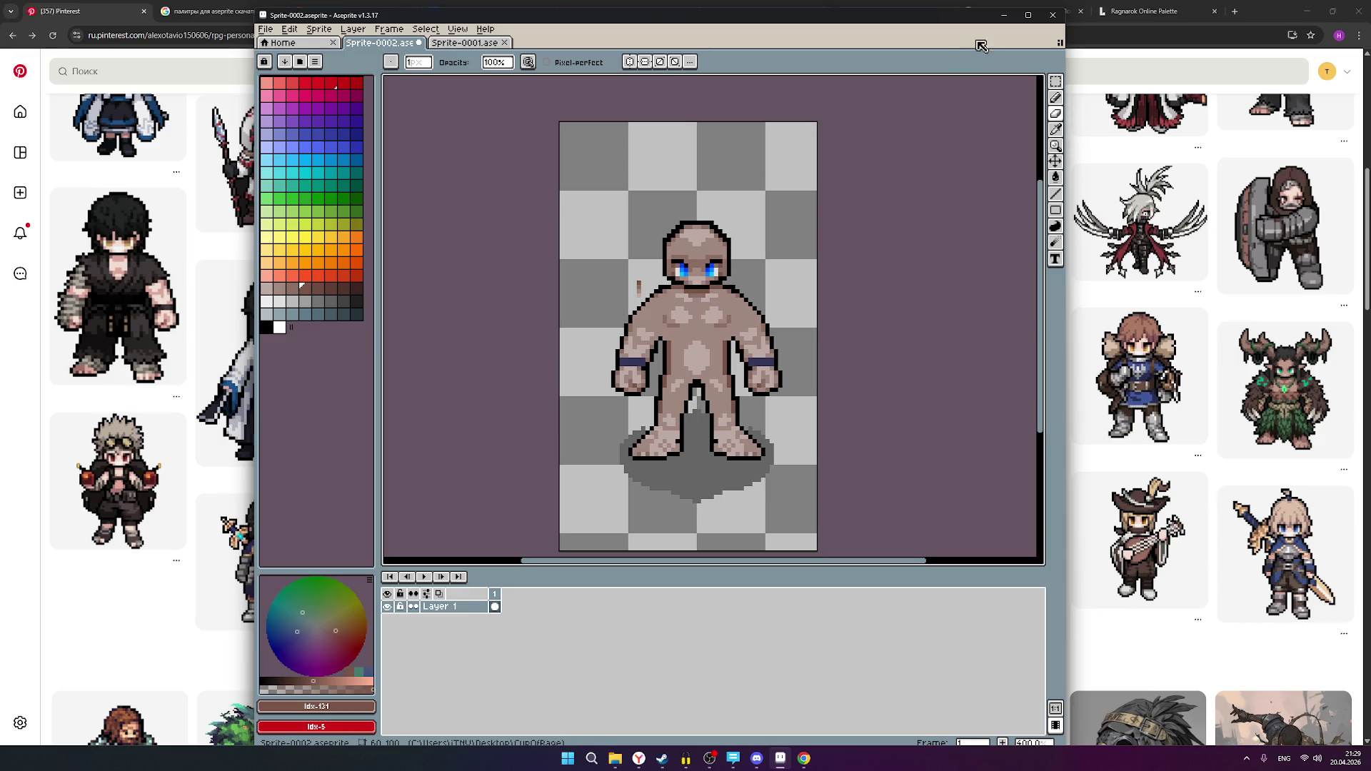
left_click(1004, 14)
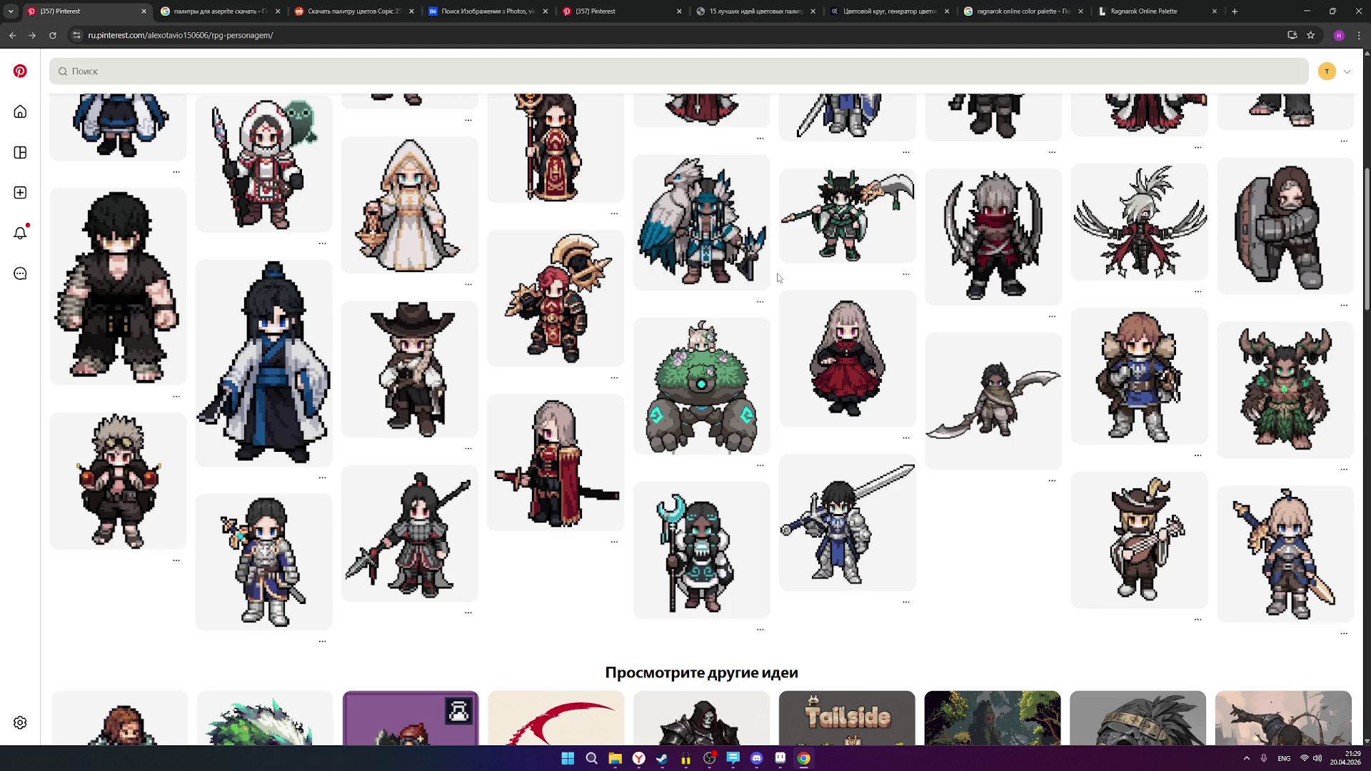
- Show the 210-colour Lospec Ragnarok Online Palette page at its title and open a blank tab beside it
left_click(1021, 11)
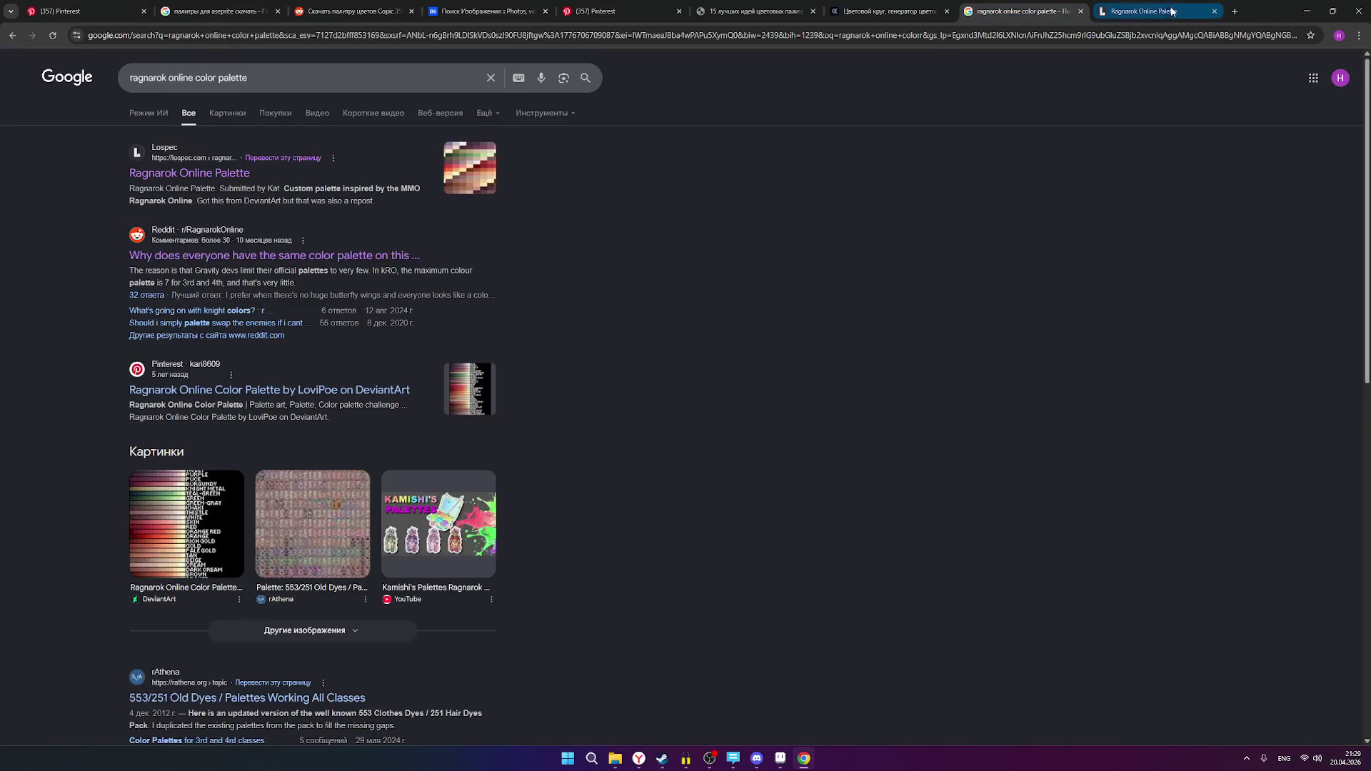
left_click(1152, 11)
scroll(1031, 195, "up", 7)
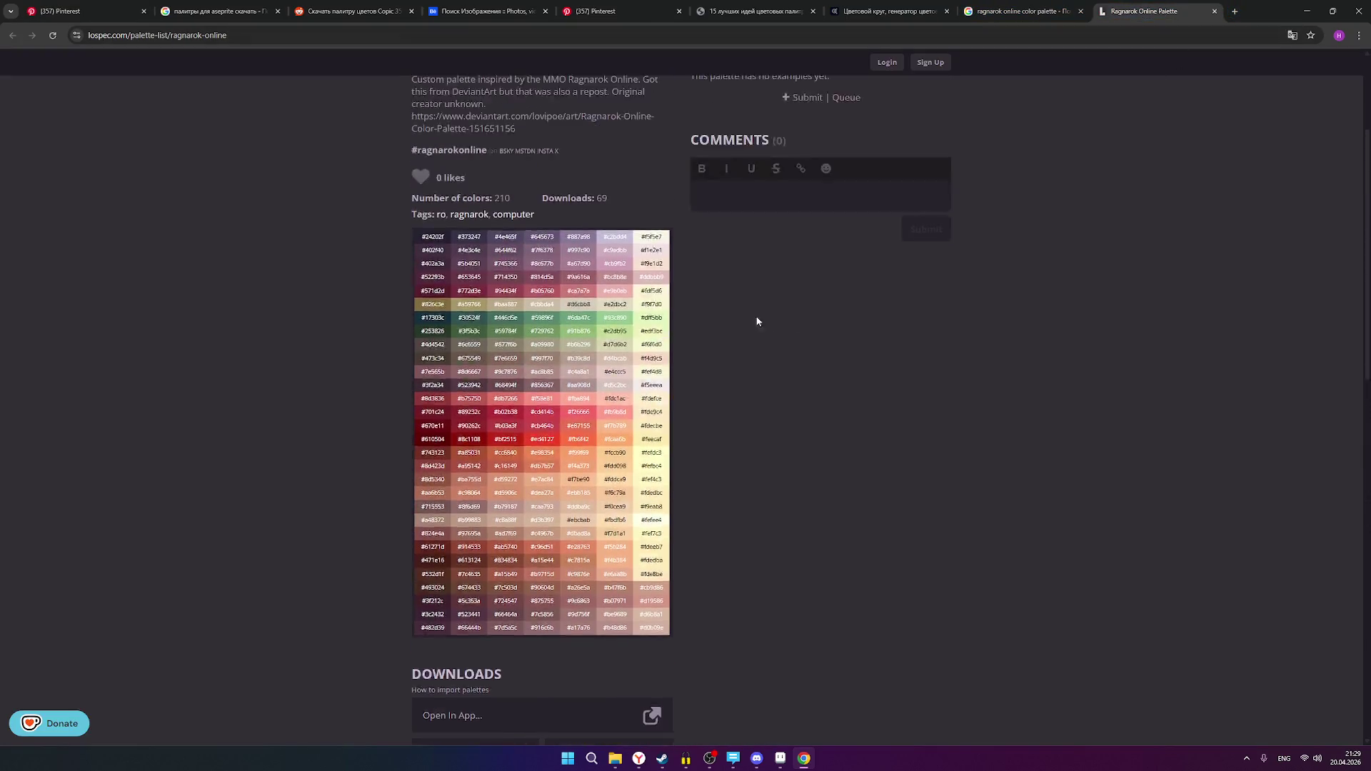
scroll(579, 324, "up", 2)
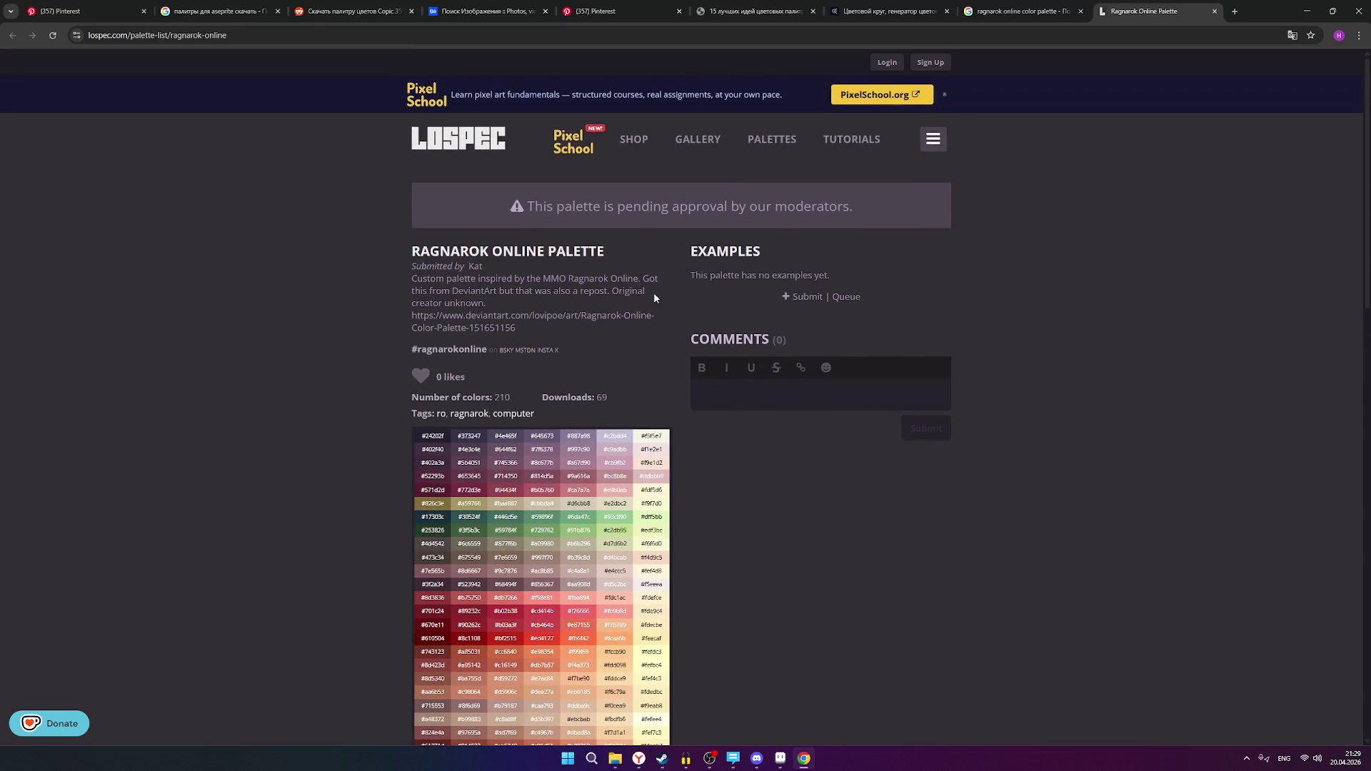
left_click(1233, 12)
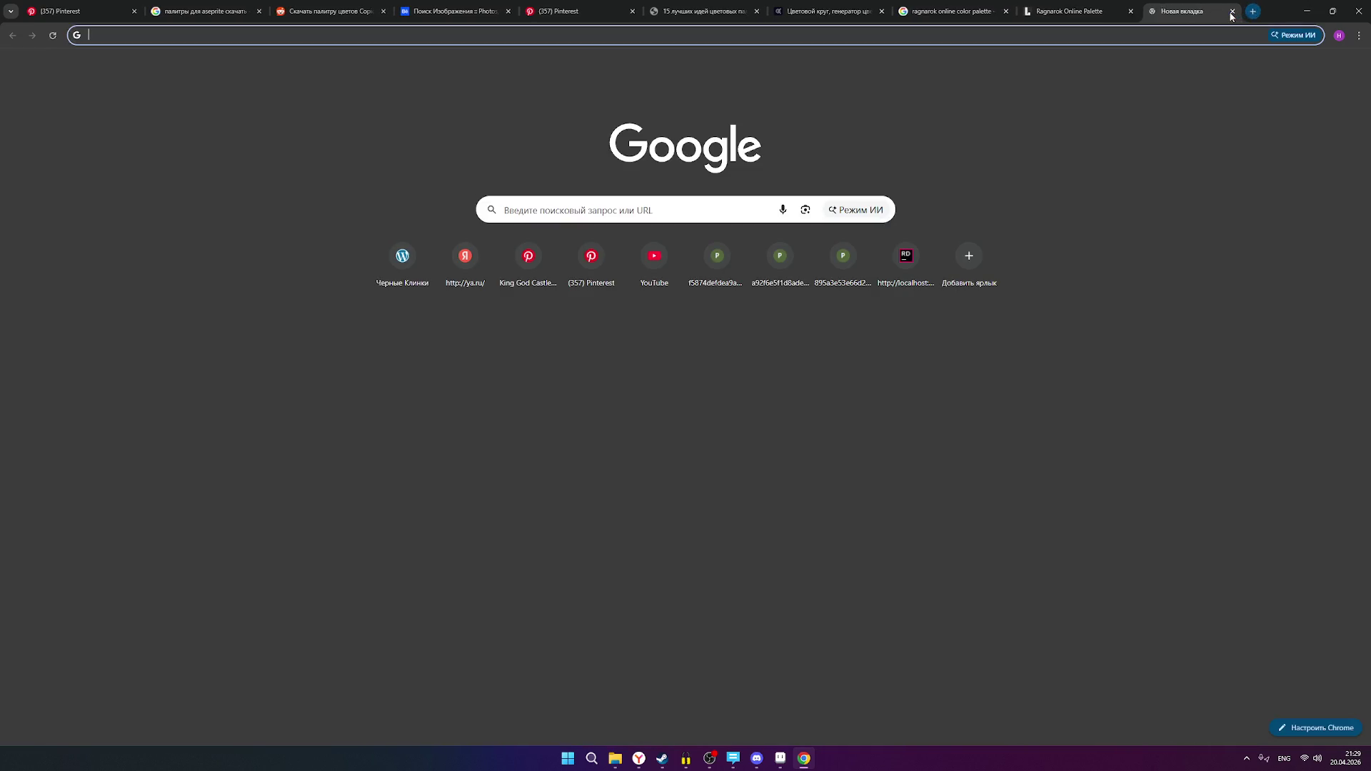
- Search Google for 'дипсик' and open the official deepseek.com site to start a chat
type("lbgcbr")
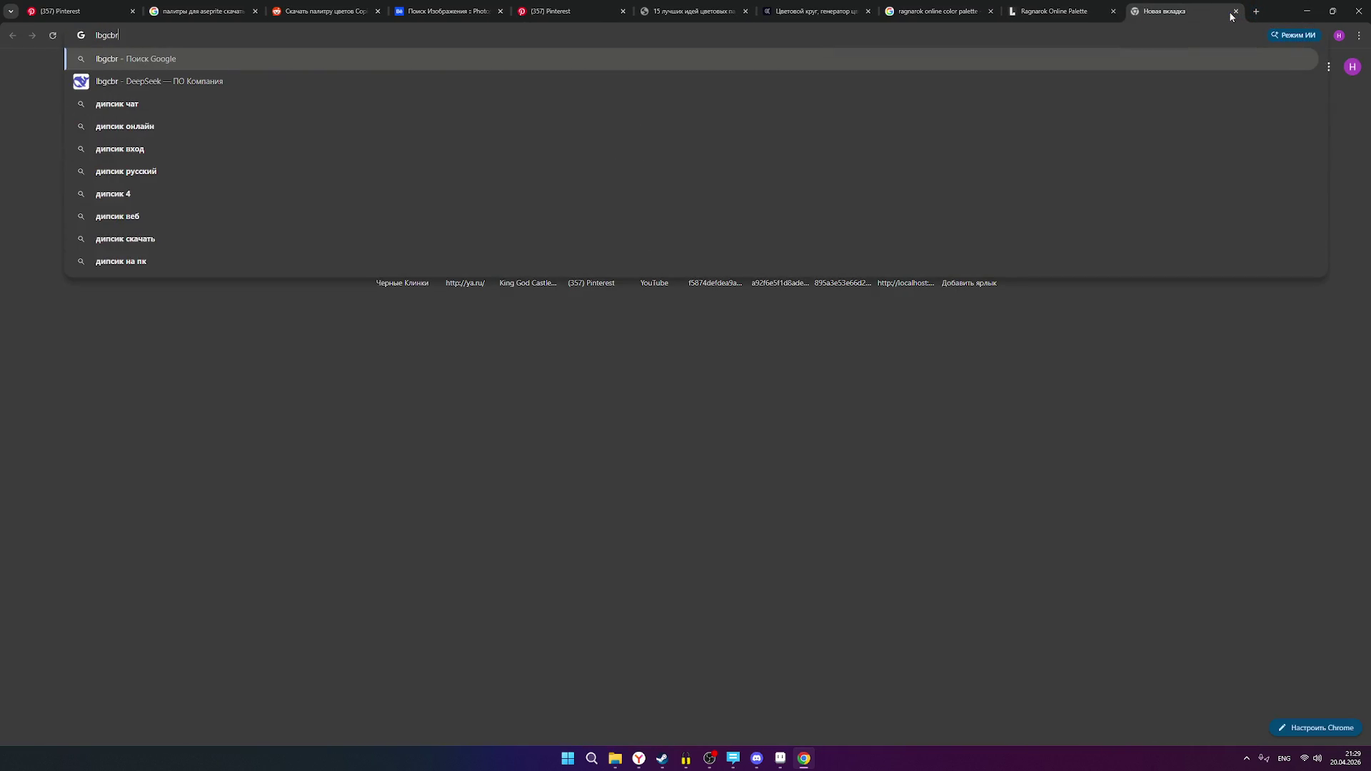
key("BackSpace")
key("BackSpace")
key("BackSpace")
type("дипсик")
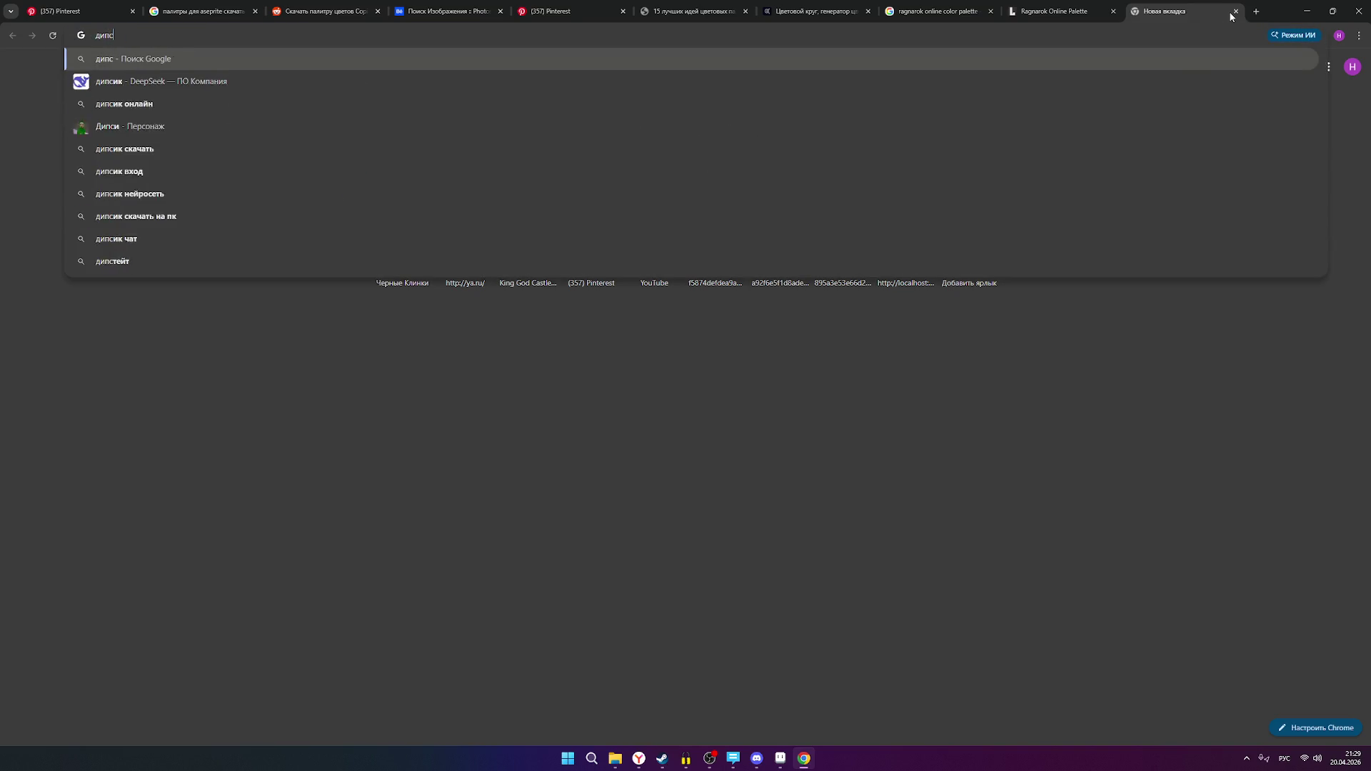
key("Return")
left_click(300, 173)
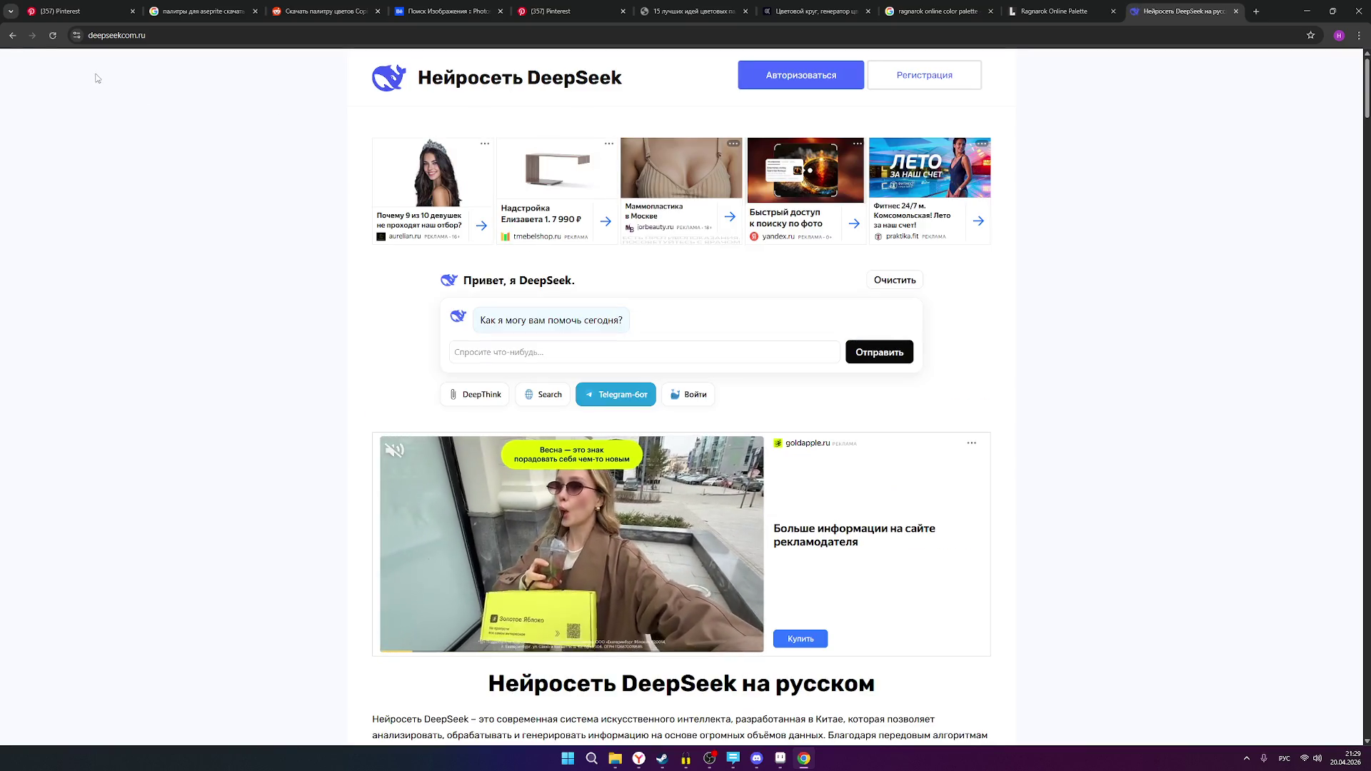
left_click(11, 35)
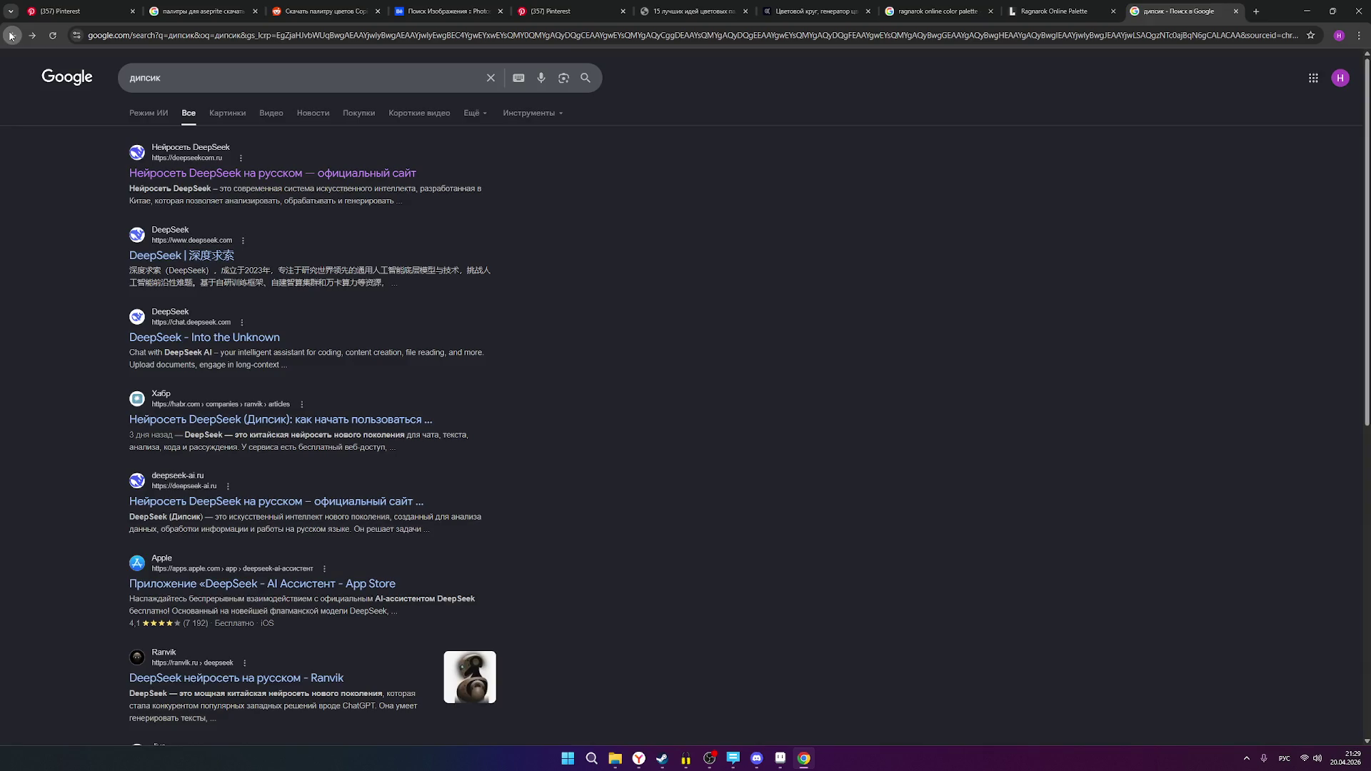
left_click(202, 264)
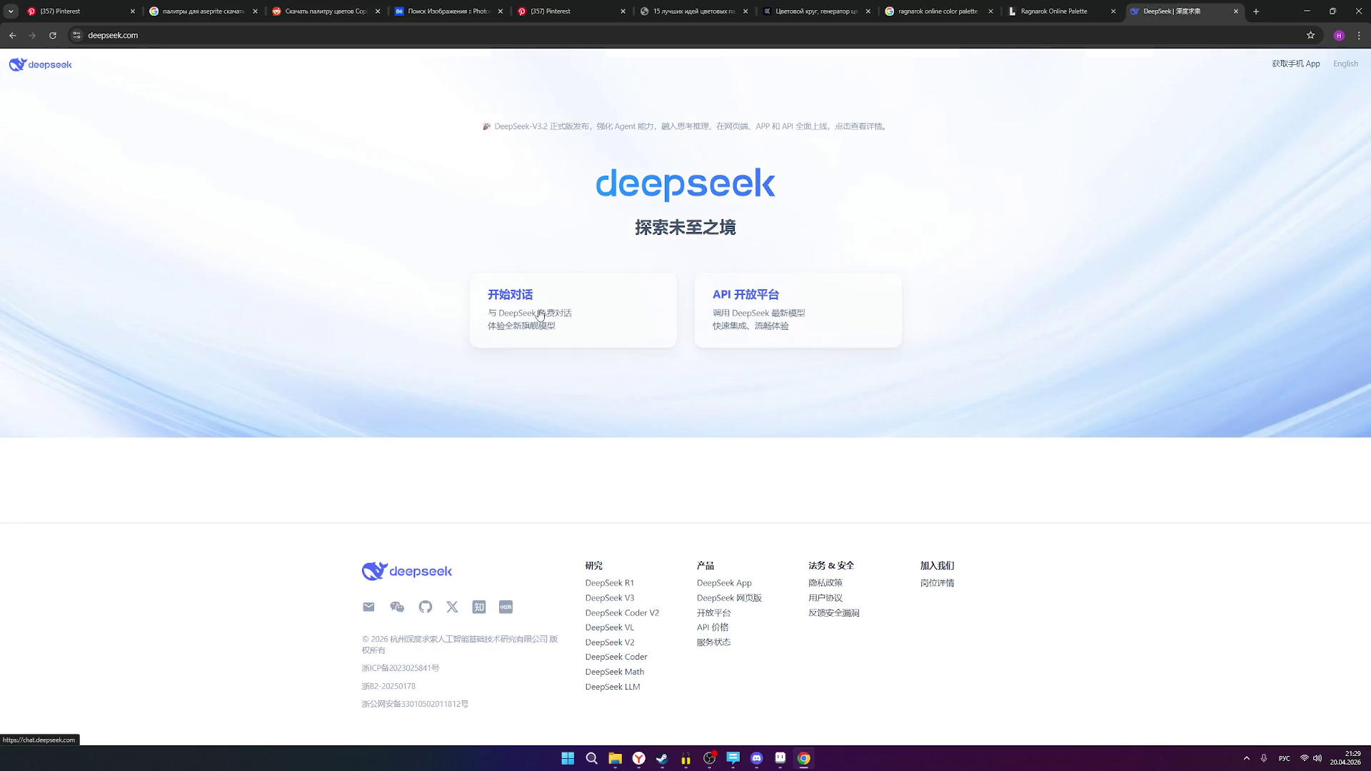
left_click(539, 312)
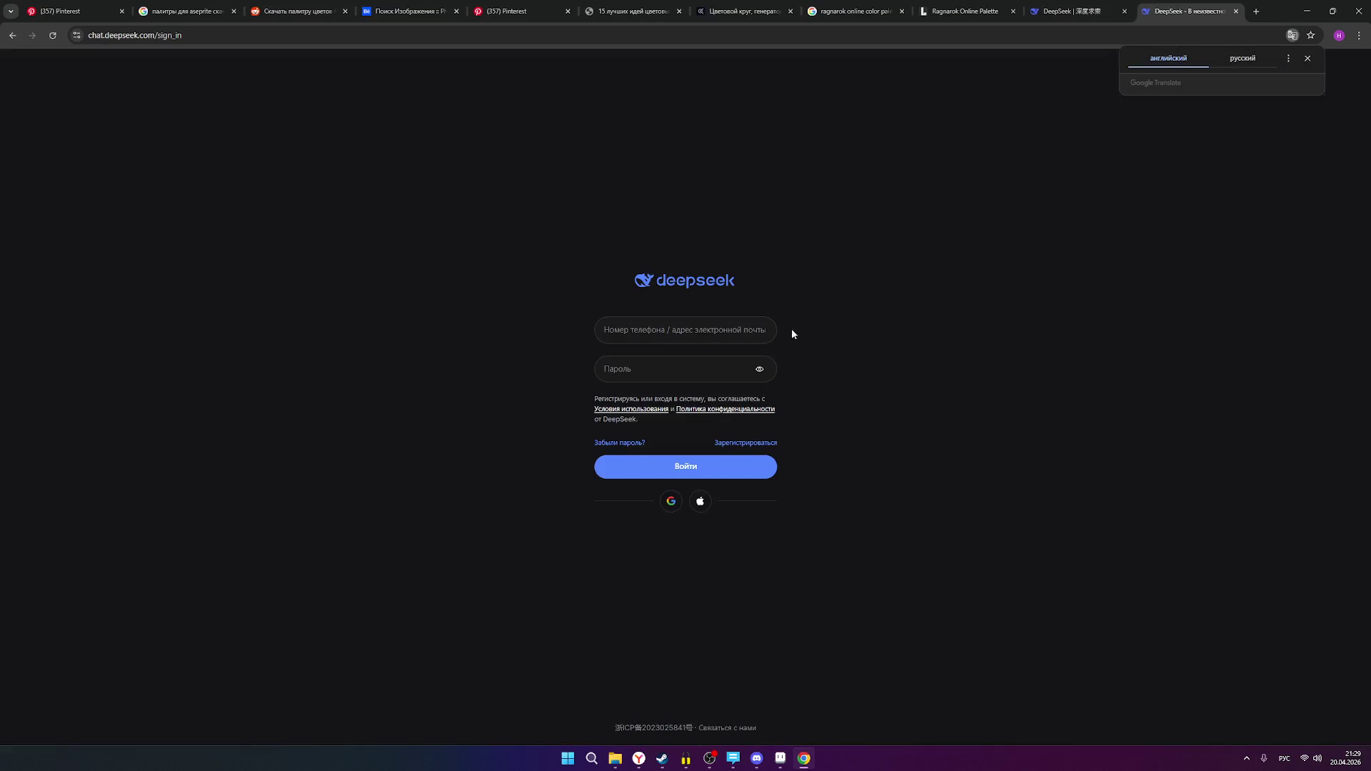
- Close the sign-in tab and open the Yandex DeepSeek chat, highlighting its 20–30 colour maximum
left_click(1235, 11)
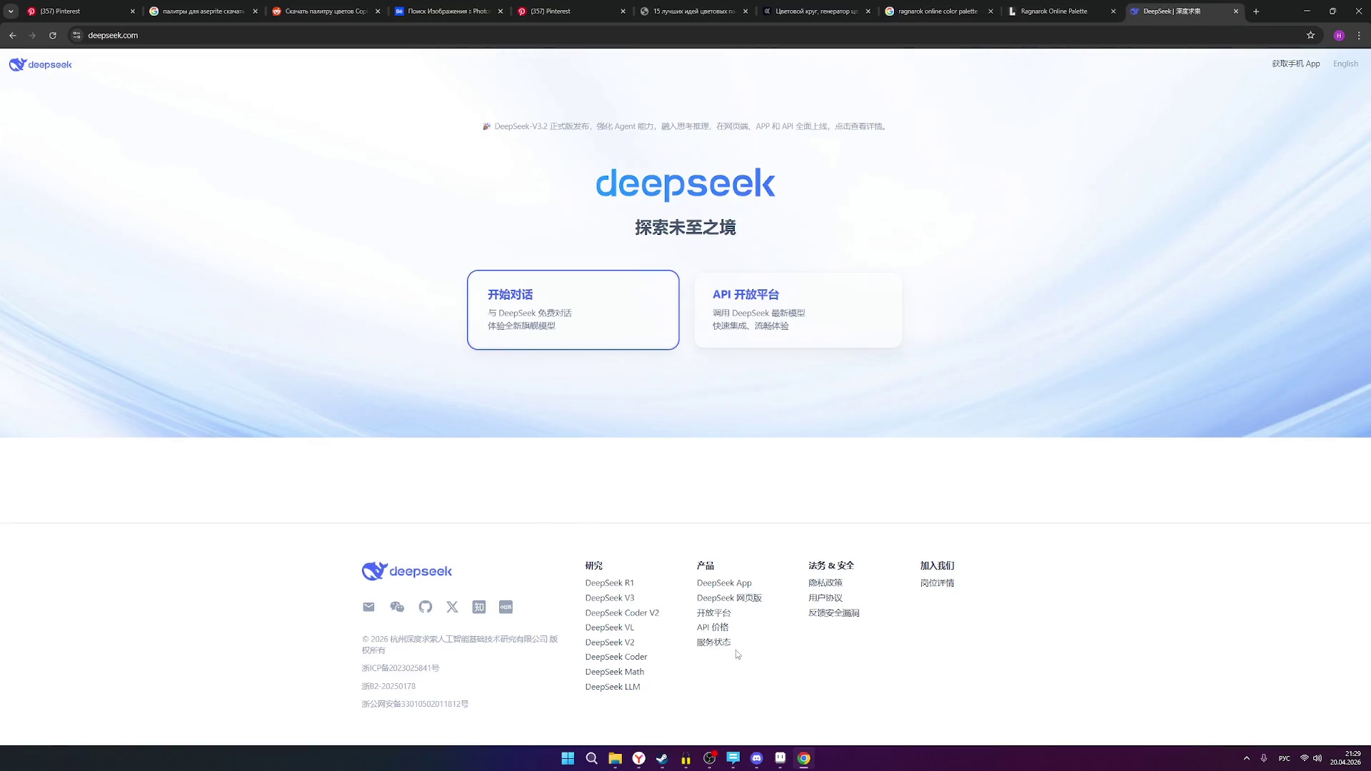
left_click(645, 761)
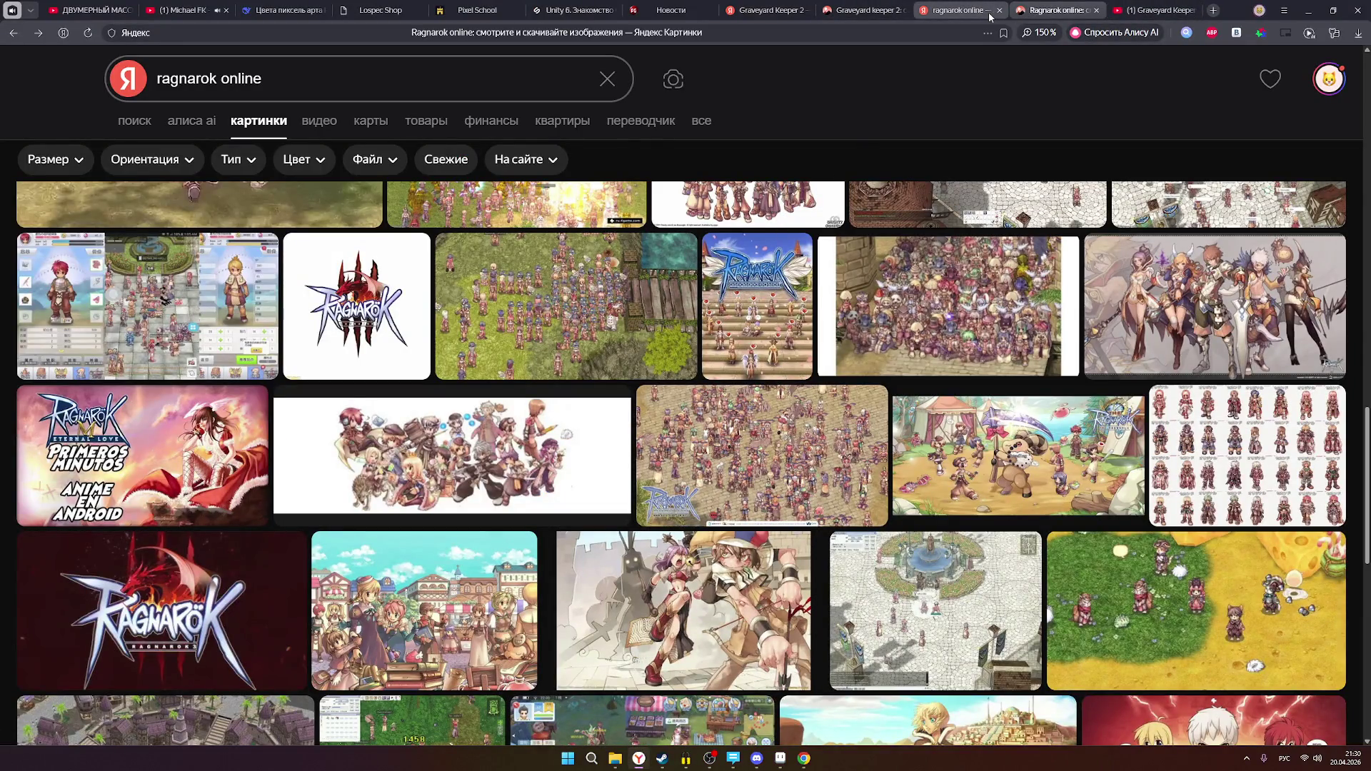
left_click(282, 11)
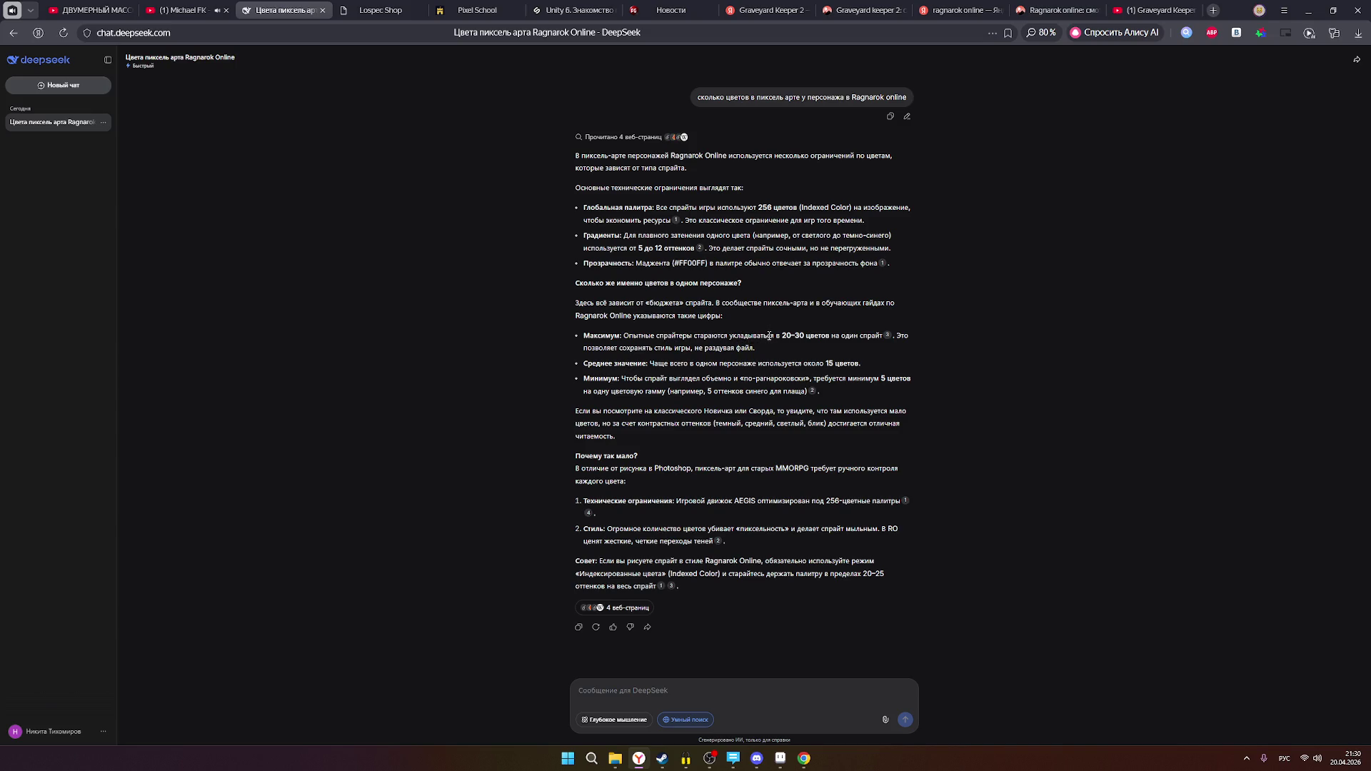
mouse_move(784, 335)
left_mouse_down()
mouse_move(846, 335)
mouse_move(771, 353)
mouse_move(796, 347)
left_mouse_up()
- Bring the Aseprite golem sprite back to the front
mouse_move(779, 758)
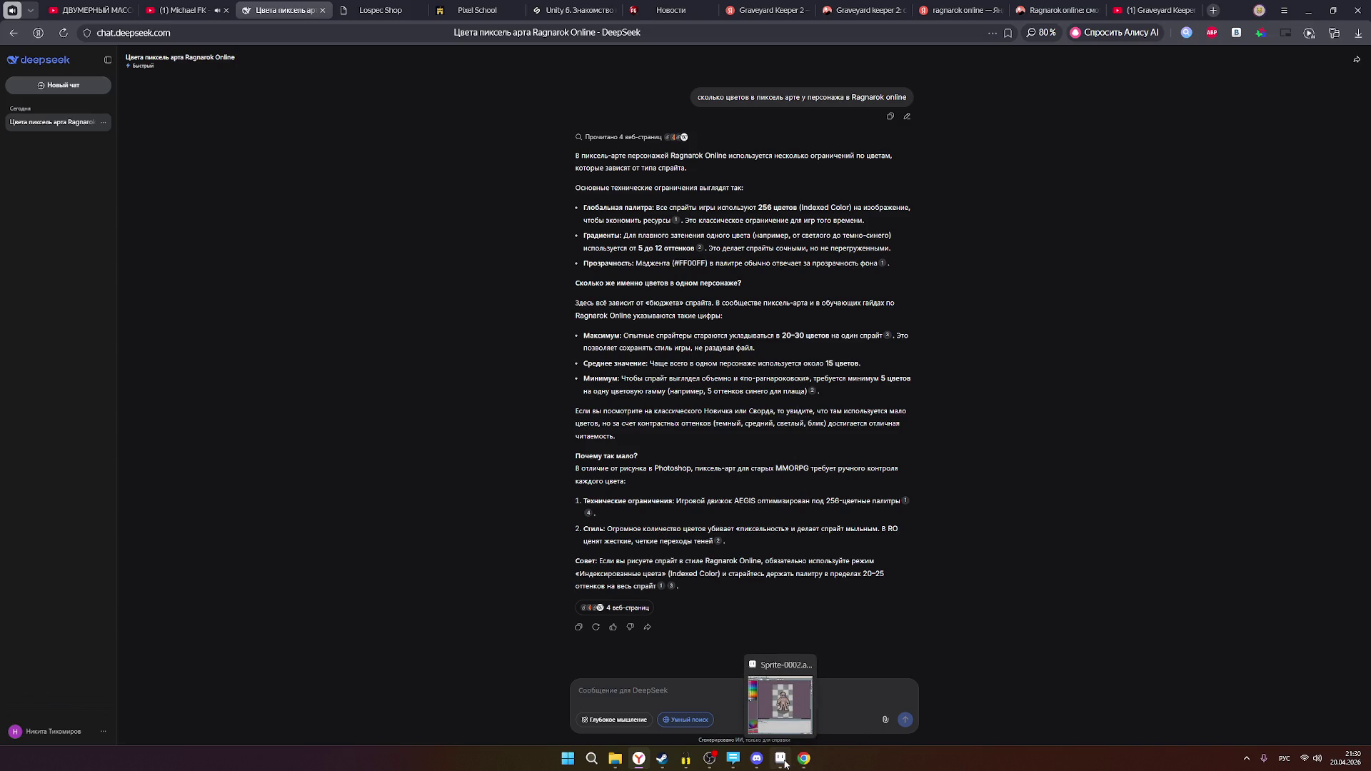
left_click(789, 682)
scroll(623, 307, "up", 5)
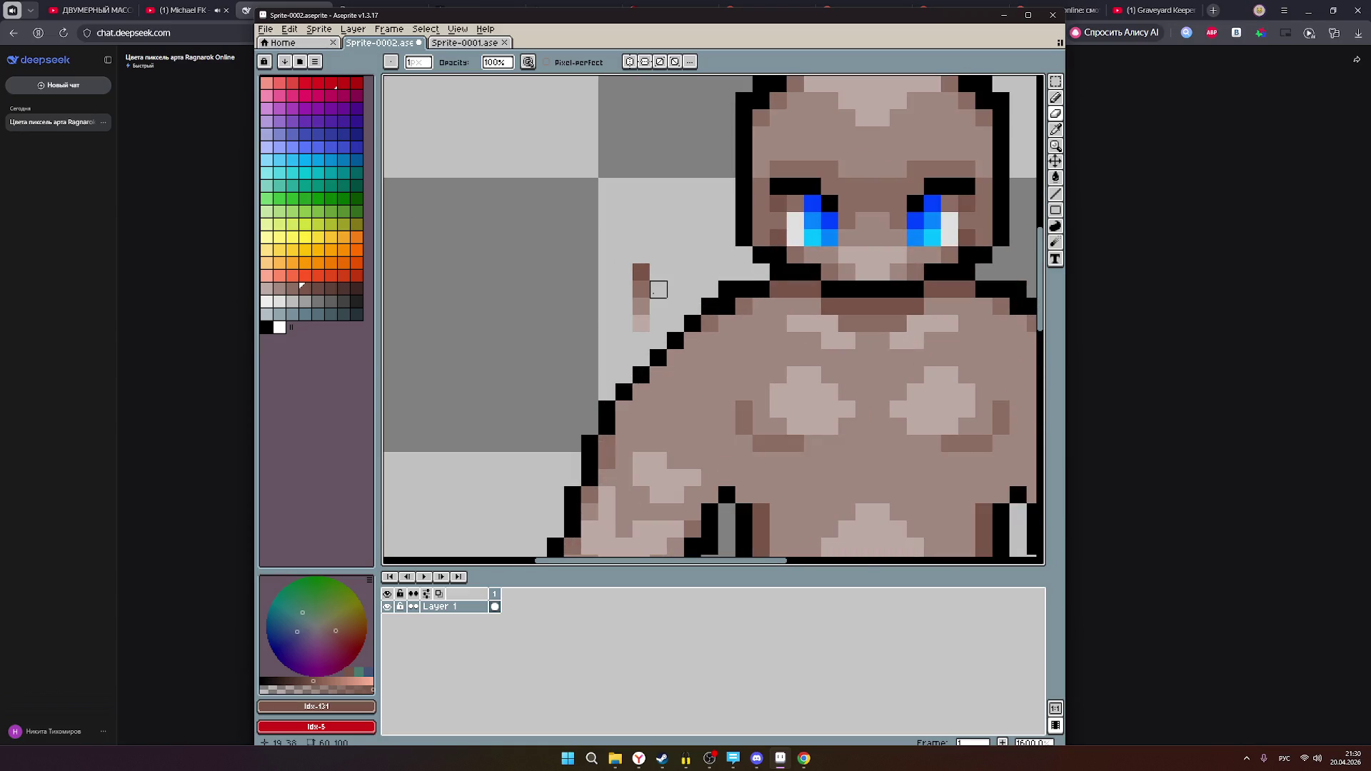
- Zoom the golem canvas in and out, then bring the DeepSeek colour chat back in front
scroll(657, 289, "down", 3)
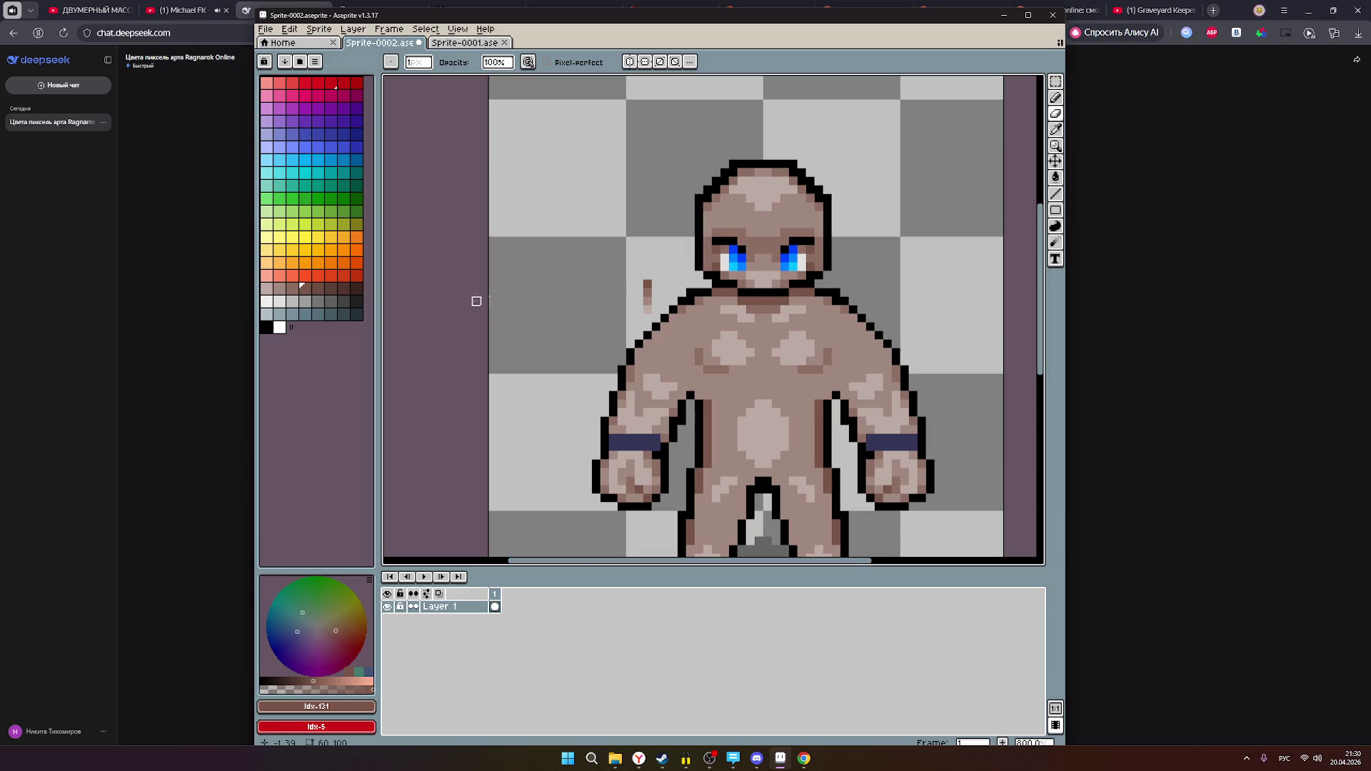
scroll(648, 330, "up", 1)
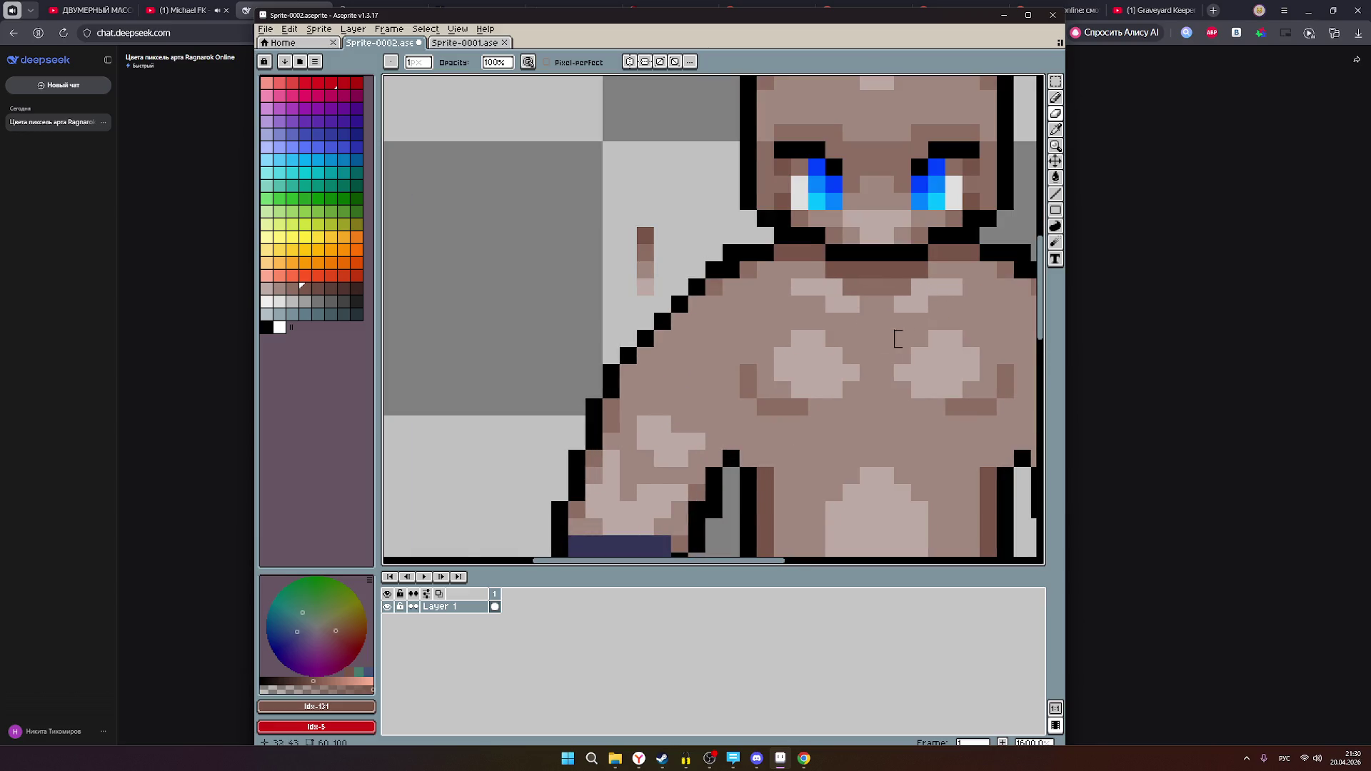
scroll(884, 336, "down", 1)
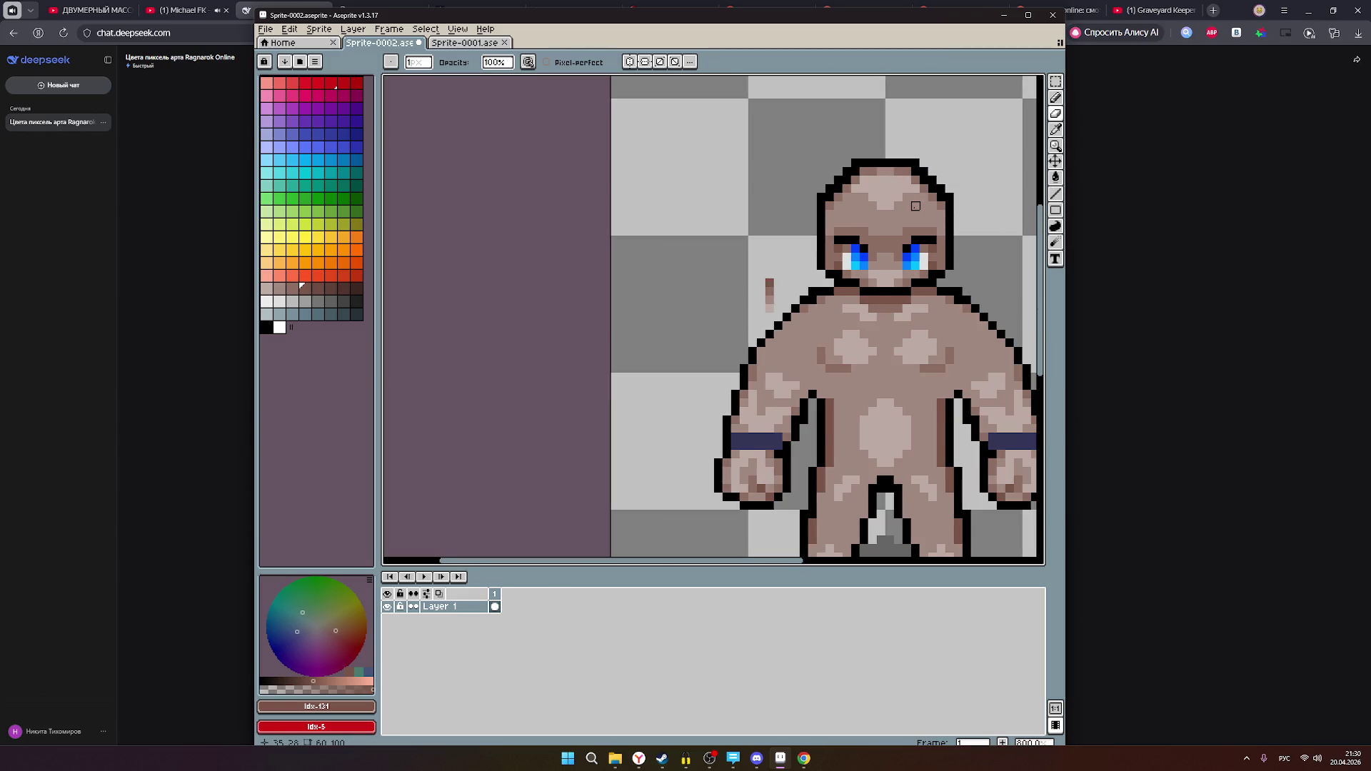
left_click(1141, 203)
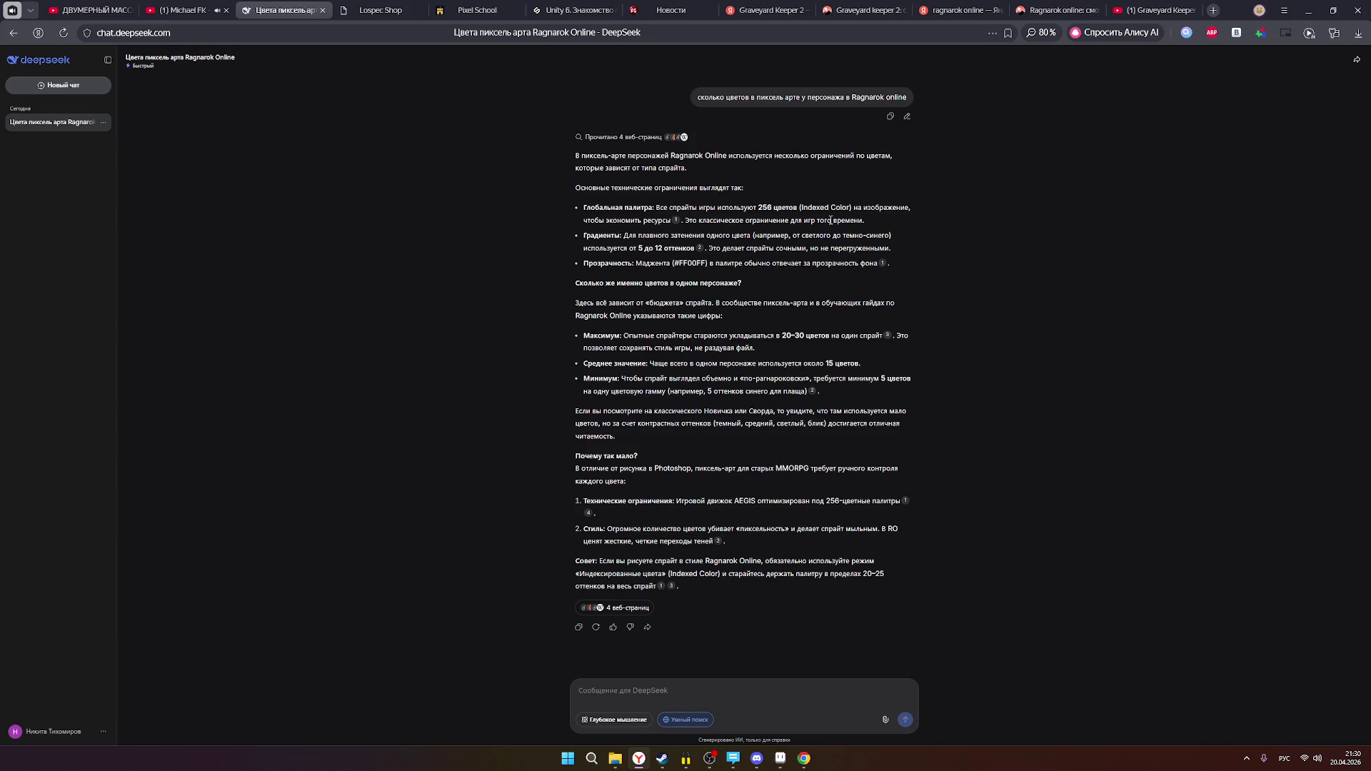
- Highlight DeepSeek's 20–30 colour maximum and ~15 colour average, then bring the golem sprite forward
left_click_drag(769, 331, 865, 333)
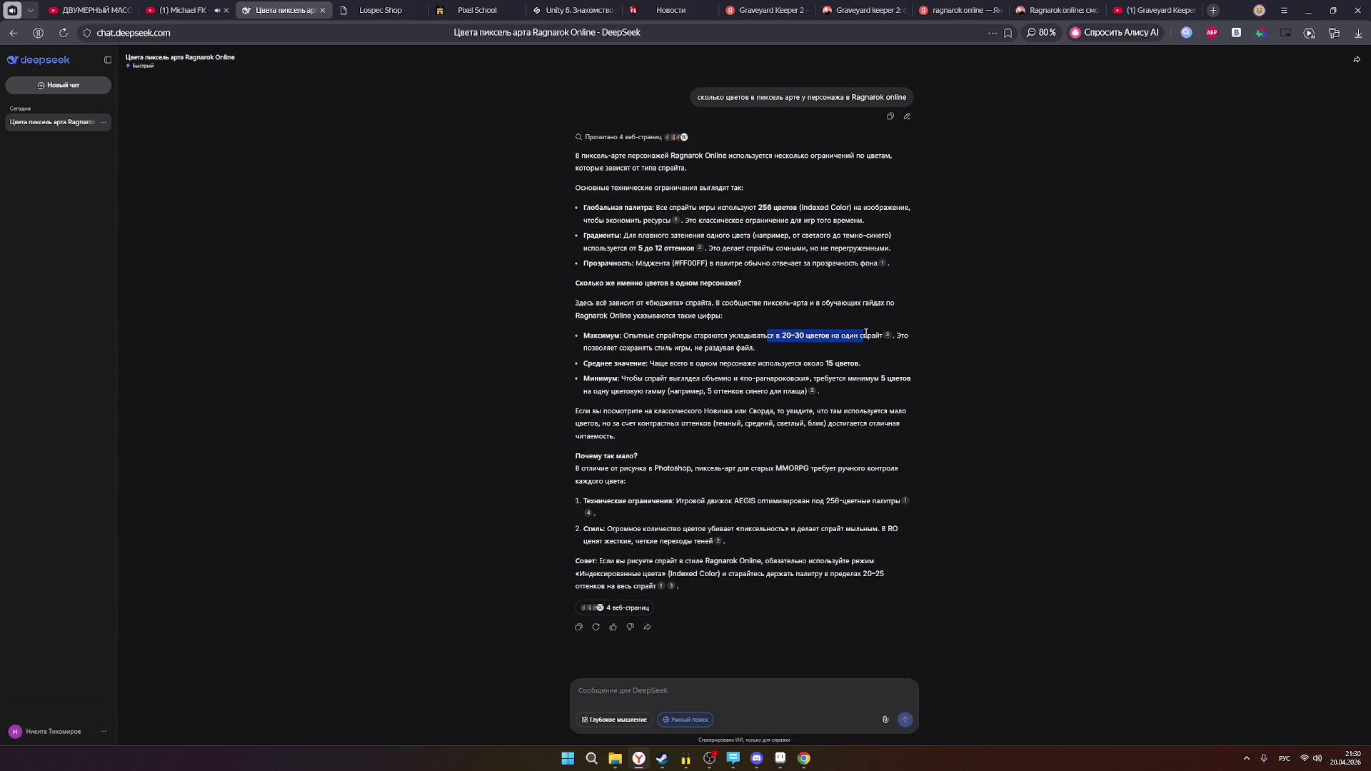
left_click(637, 359)
left_click_drag(663, 361, 861, 370)
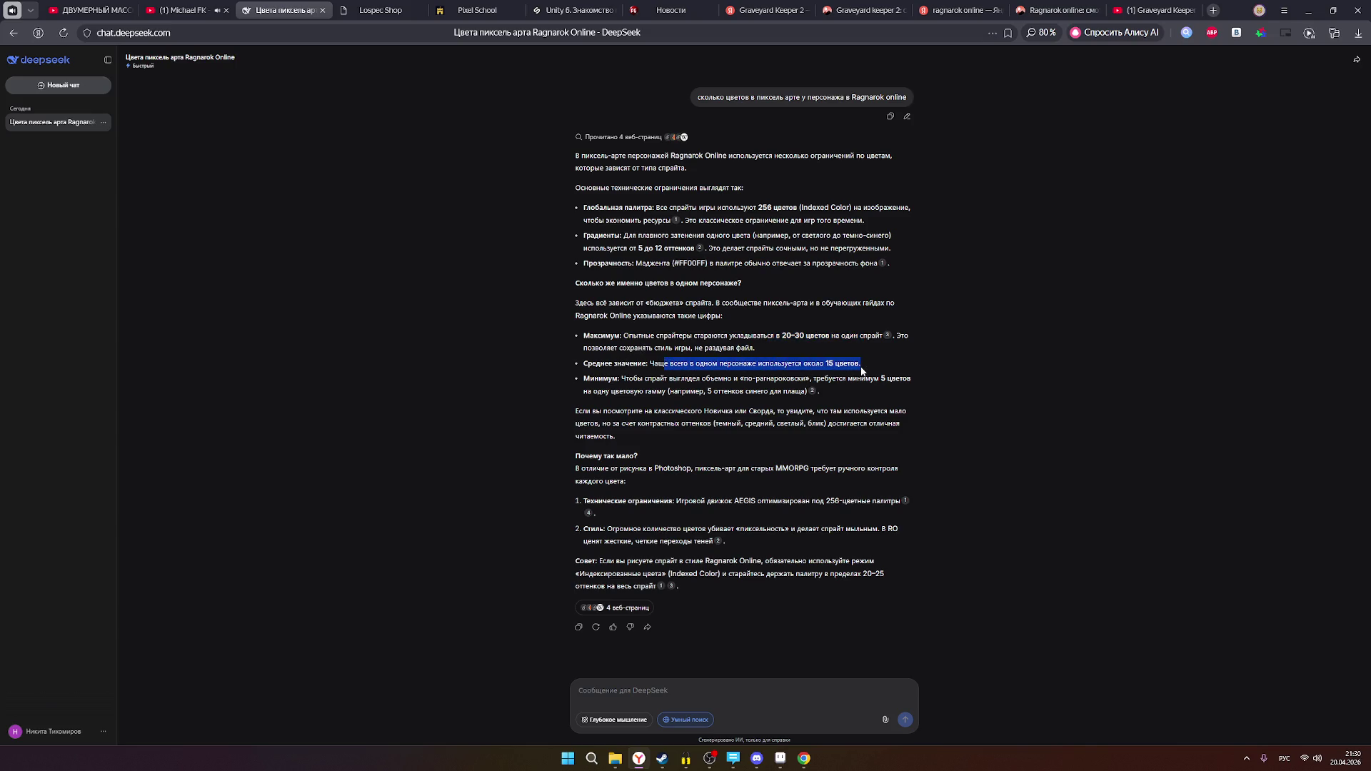
left_click(735, 366)
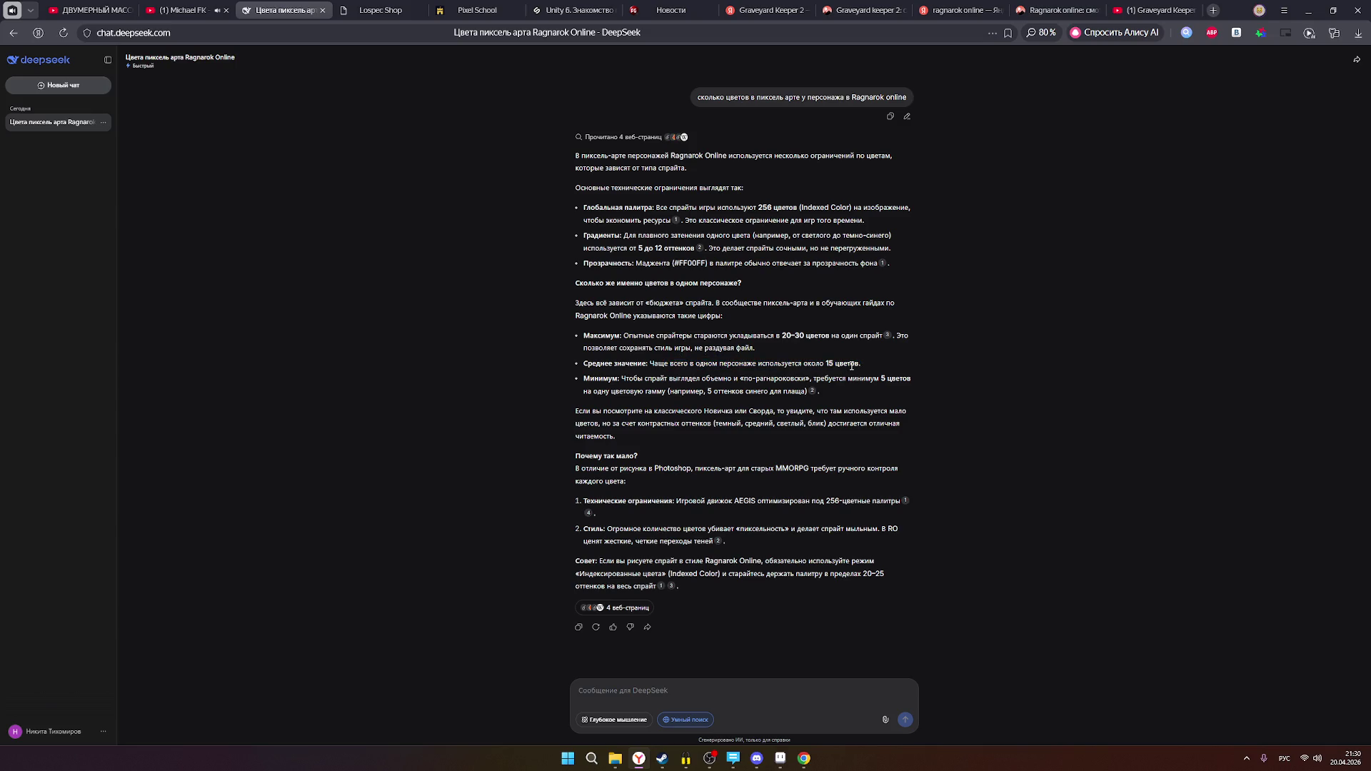
left_click(782, 756)
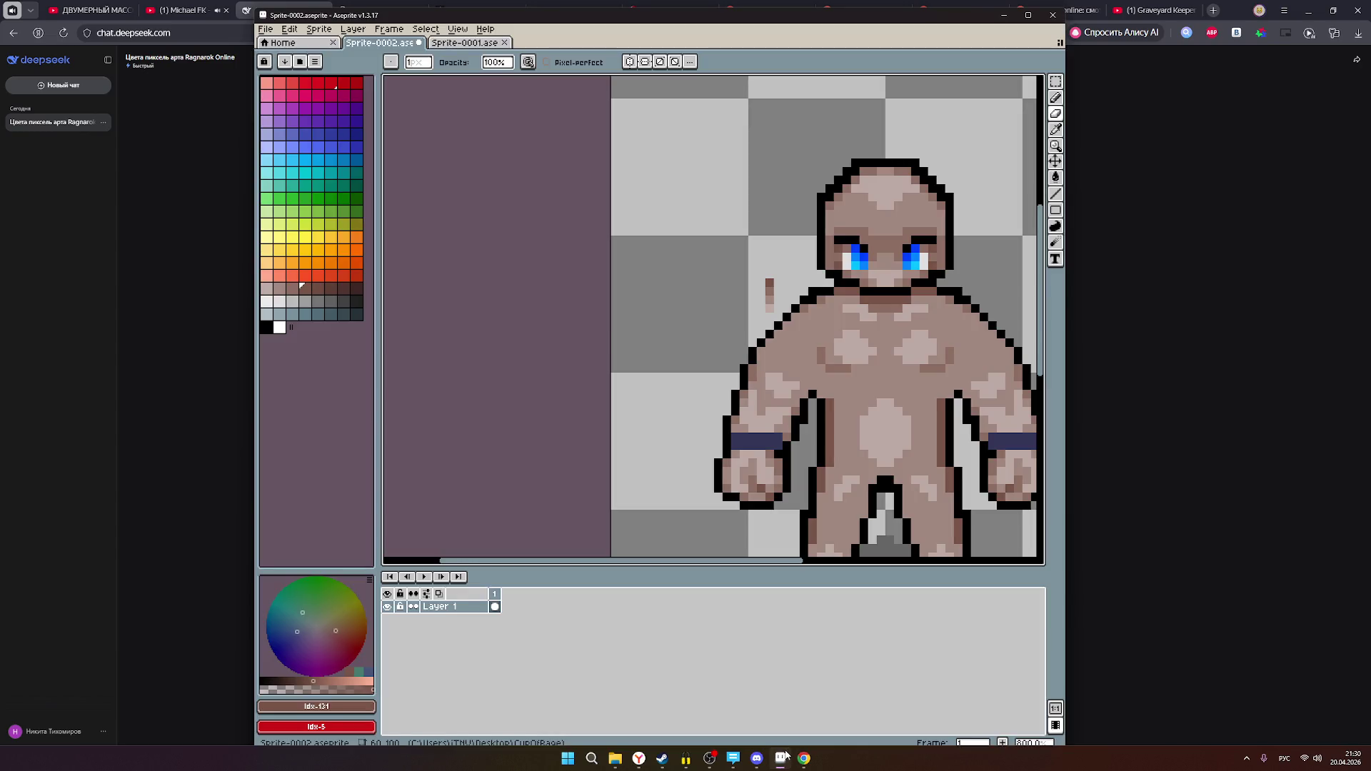
- Minimize the Aseprite golem window from the taskbar to reveal the DeepSeek chat
left_click(784, 755)
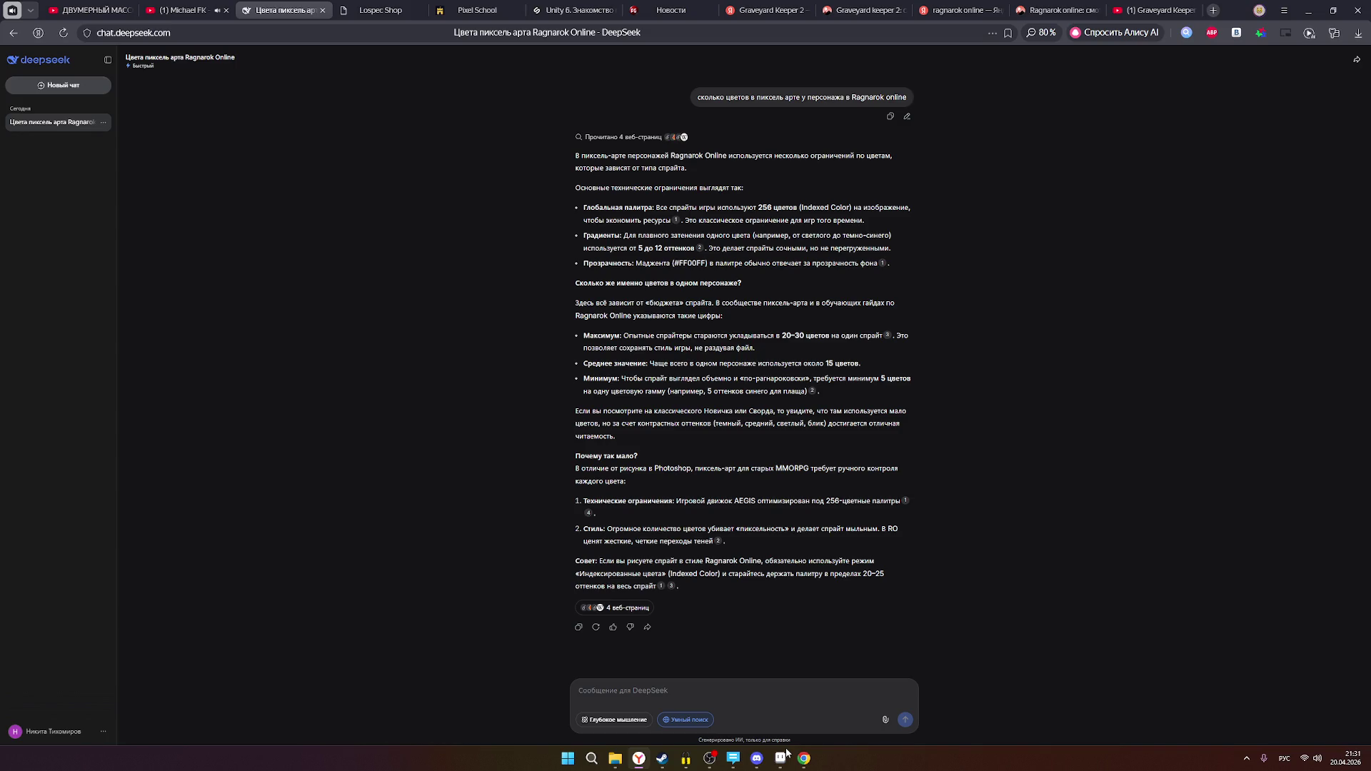
- Browse the Ragnarok Online image results and view the wooden-interior screenshot full size
left_click(1213, 10)
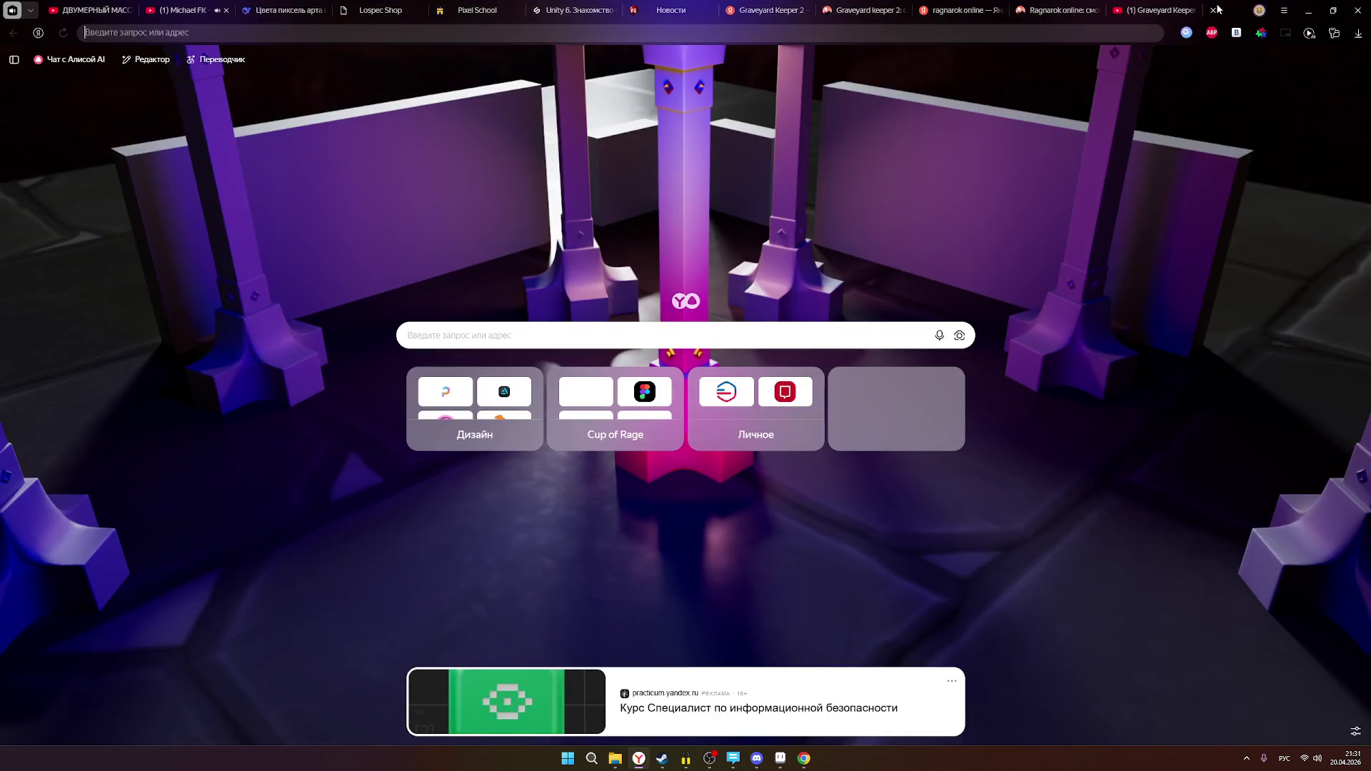
type("кфптфкщл")
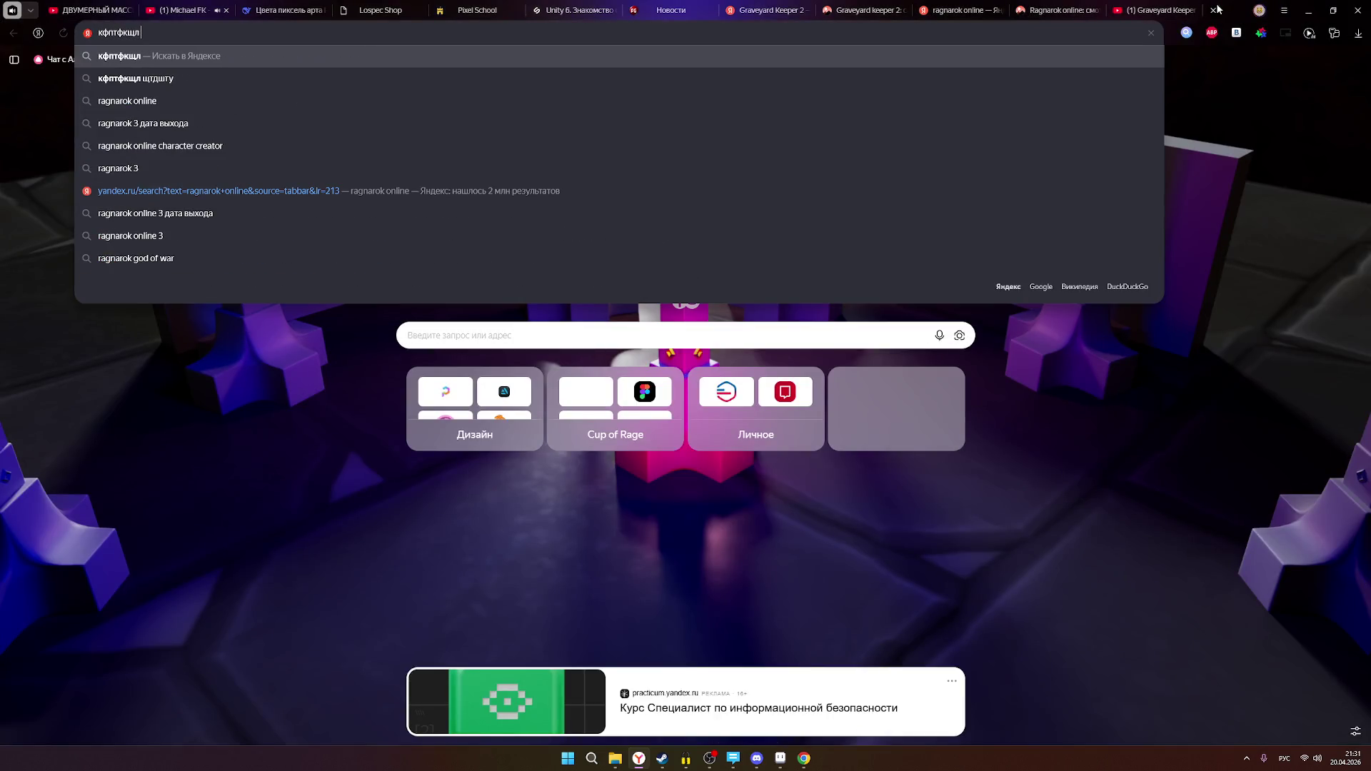
left_click(1213, 10)
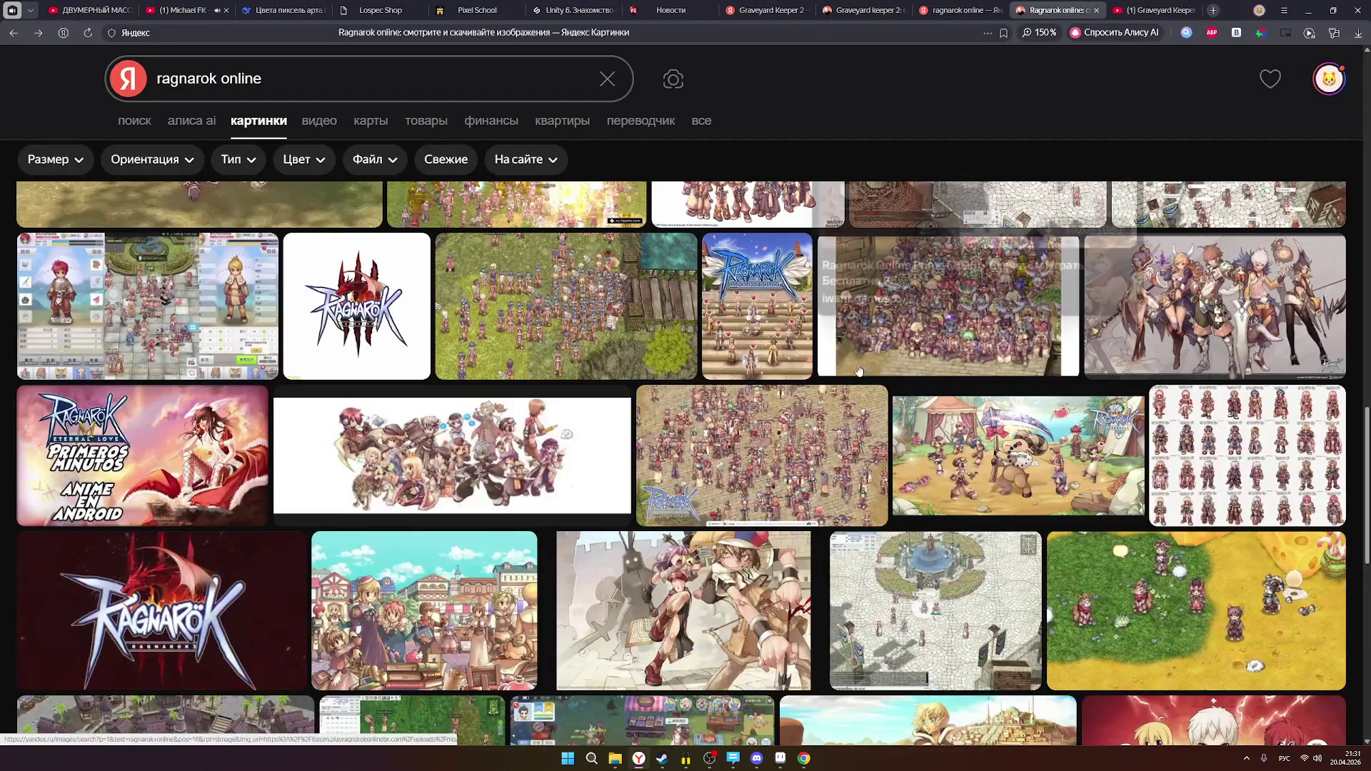
scroll(805, 448, "down", 5)
scroll(805, 448, "up", 10)
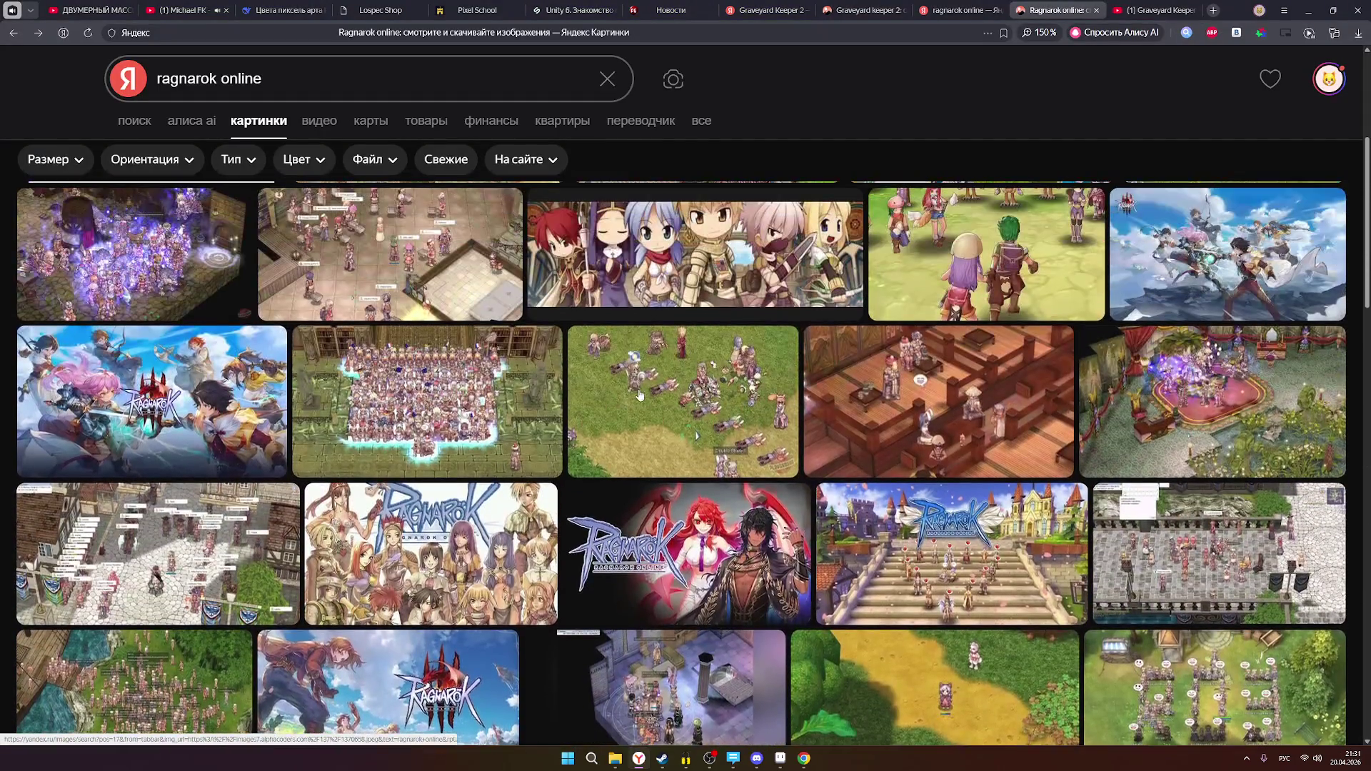
mouse_move(634, 393)
left_click(787, 389)
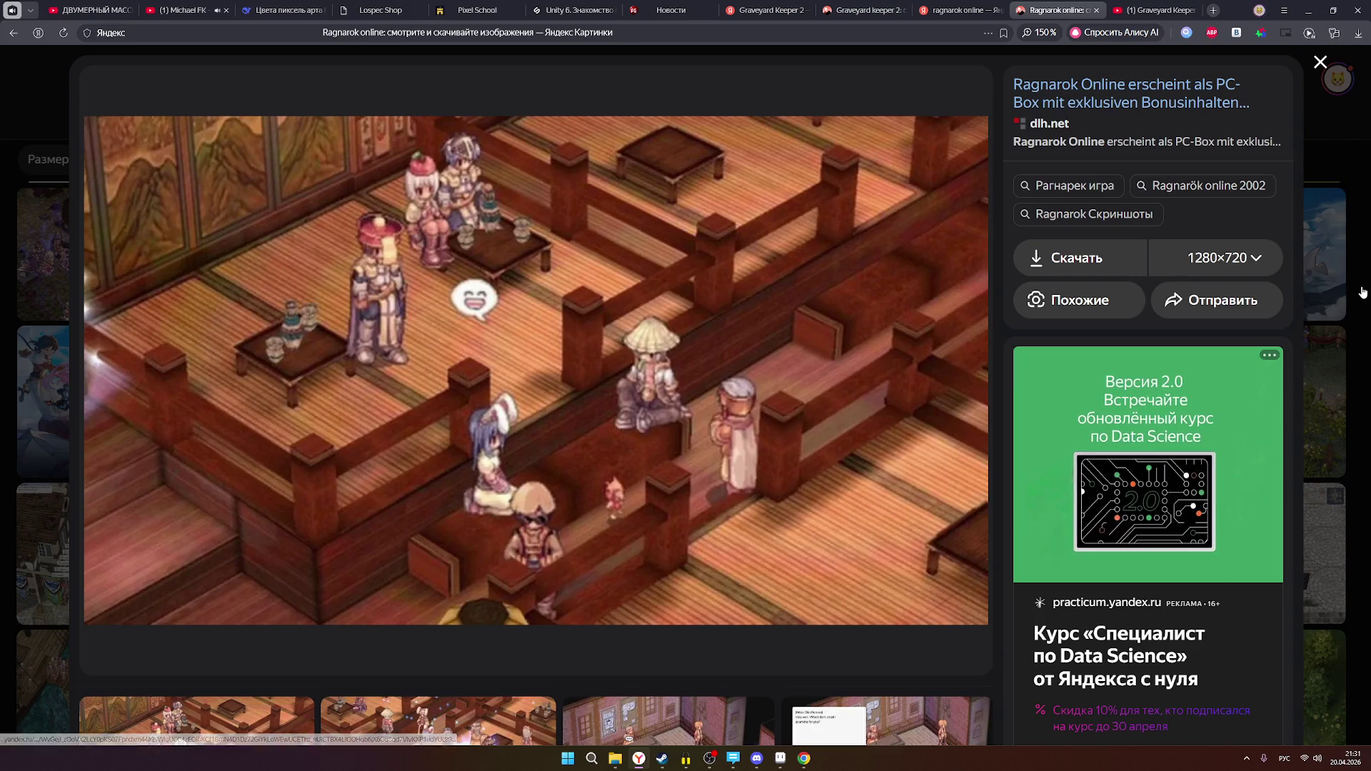
key("Escape")
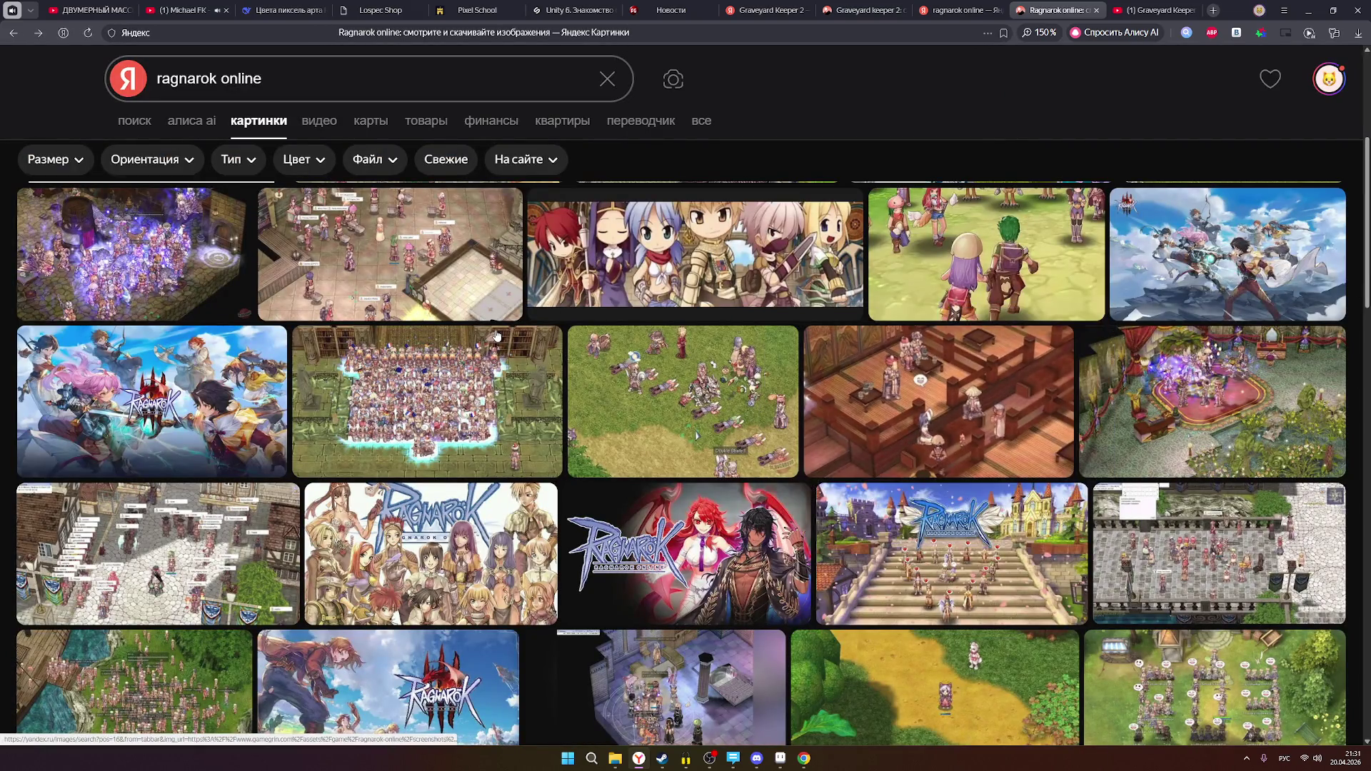
- Close the Graveyard Keeper, both Graveyard Keeper 2 tabs and the news tab
mouse_move(394, 292)
left_click(949, 10)
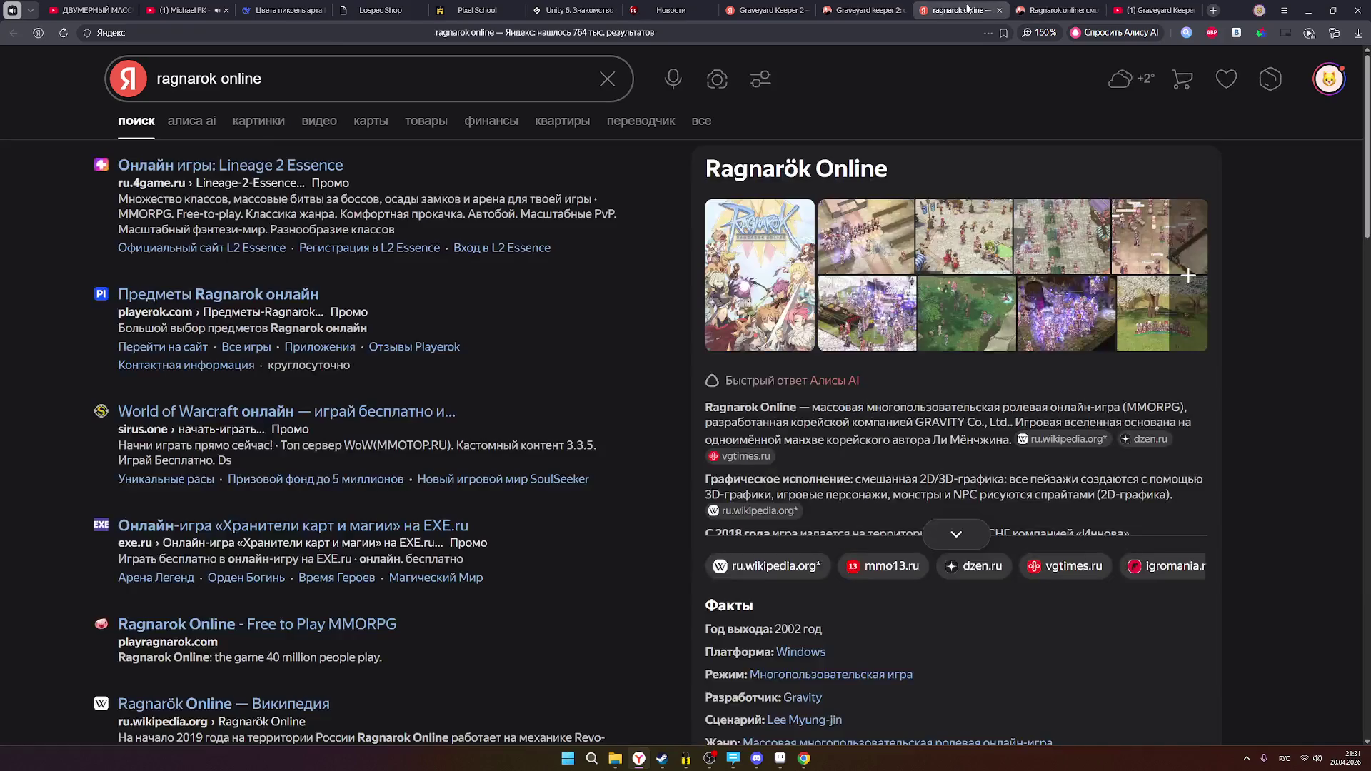
left_click(905, 7)
left_click(903, 10)
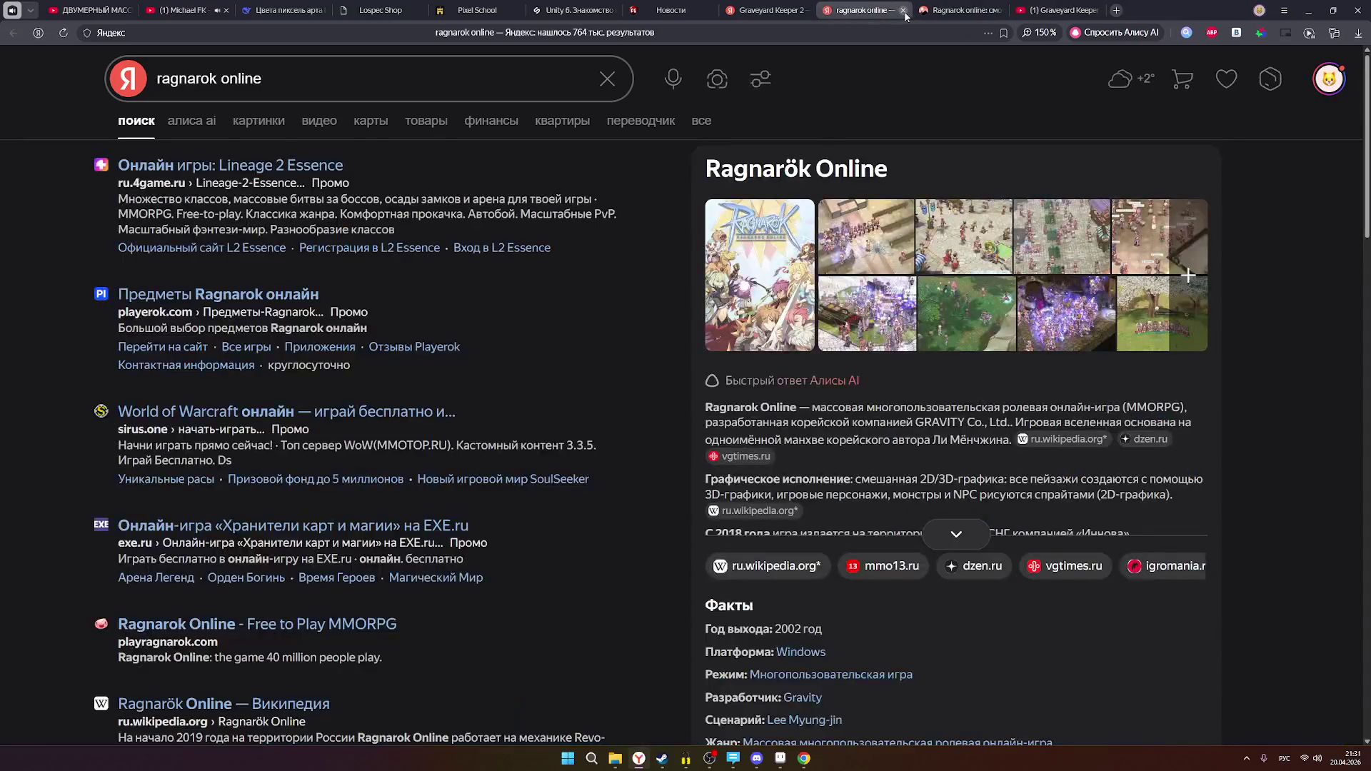
left_click(786, 11)
left_click(808, 10)
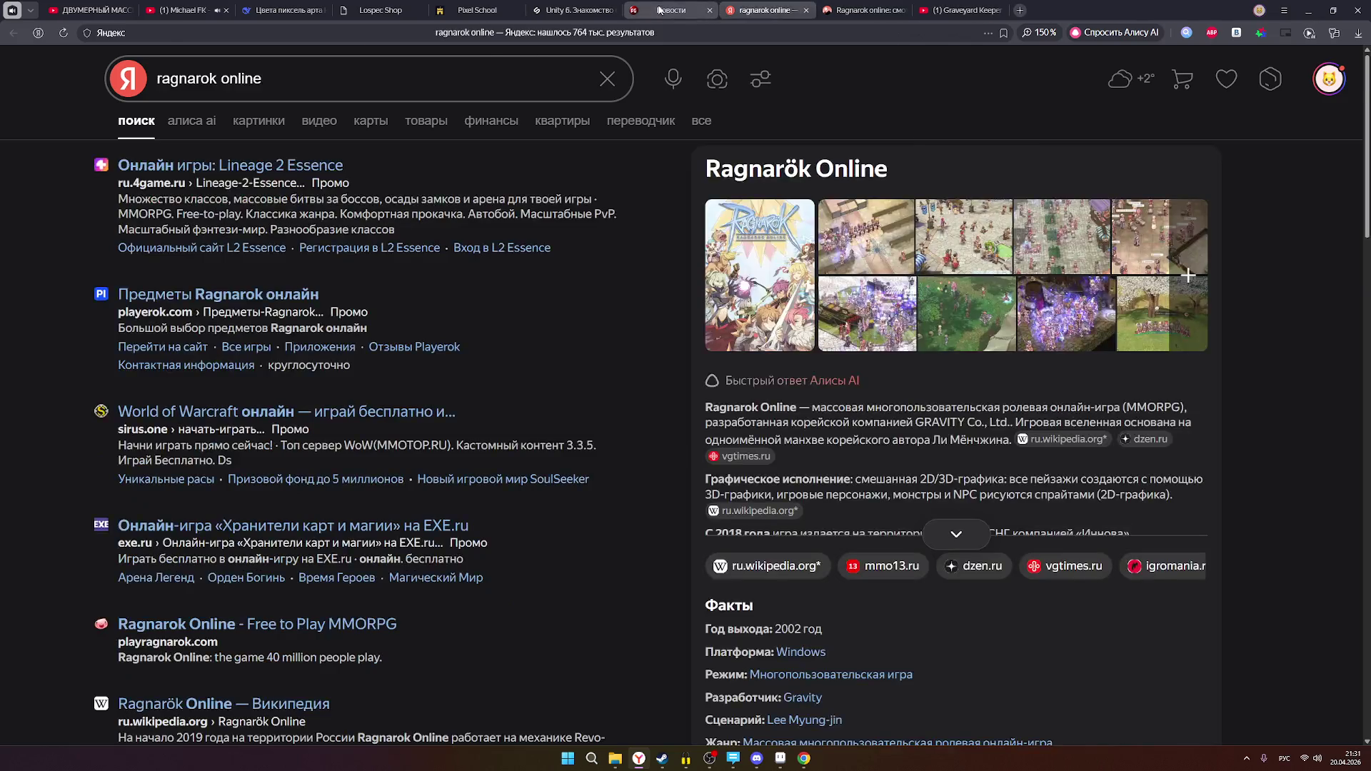
left_click(714, 12)
left_click(710, 10)
- Close the Pixel School tab and return to the DeepSeek Ragnarok colours chat
left_click(654, 10)
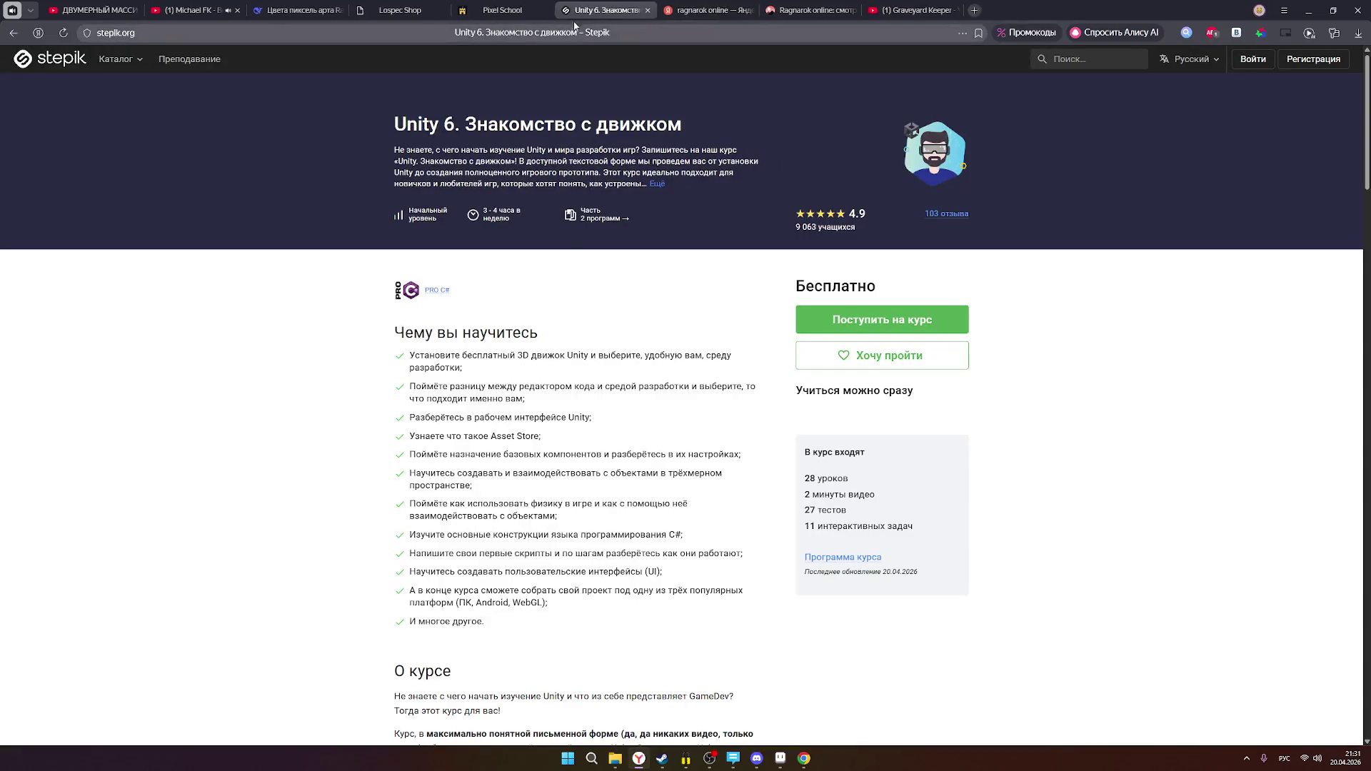
left_click(532, 10)
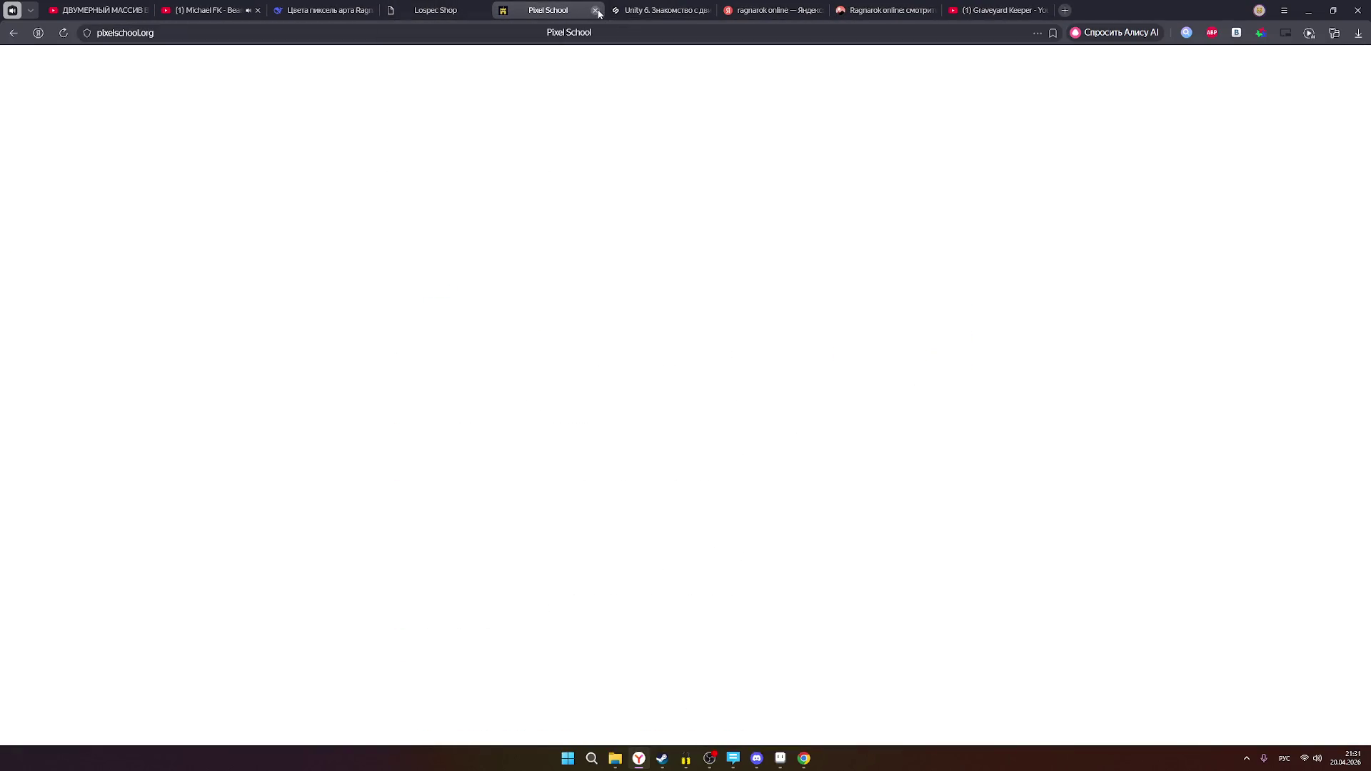
left_click(564, 11)
left_click(564, 12)
left_click(435, 10)
left_click(325, 10)
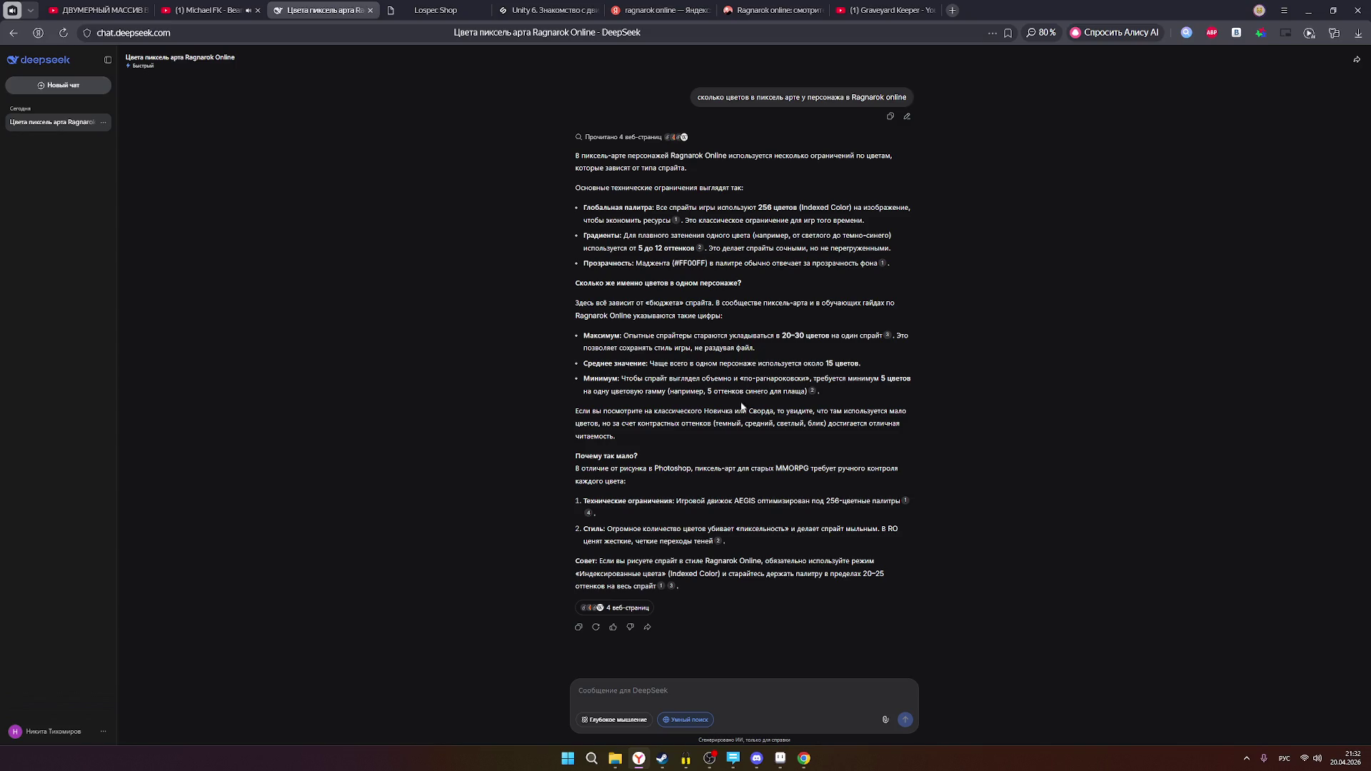
- Ask DeepSeek how many skin colours Ragnarok Online sprites use
left_click(682, 700)
type("сколько ")
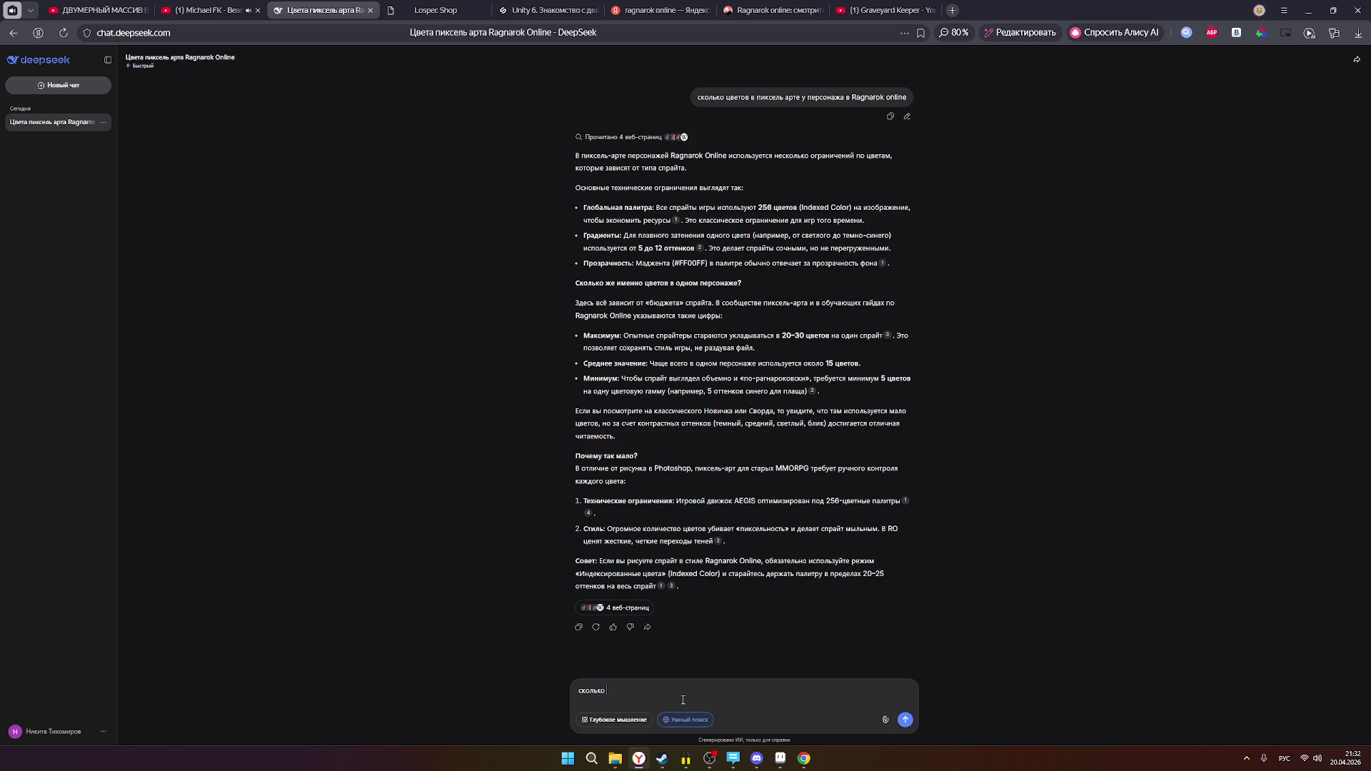
type("сцветов кожи в")
key("alt+shift")
type("Ragnarok online?")
key("Return")
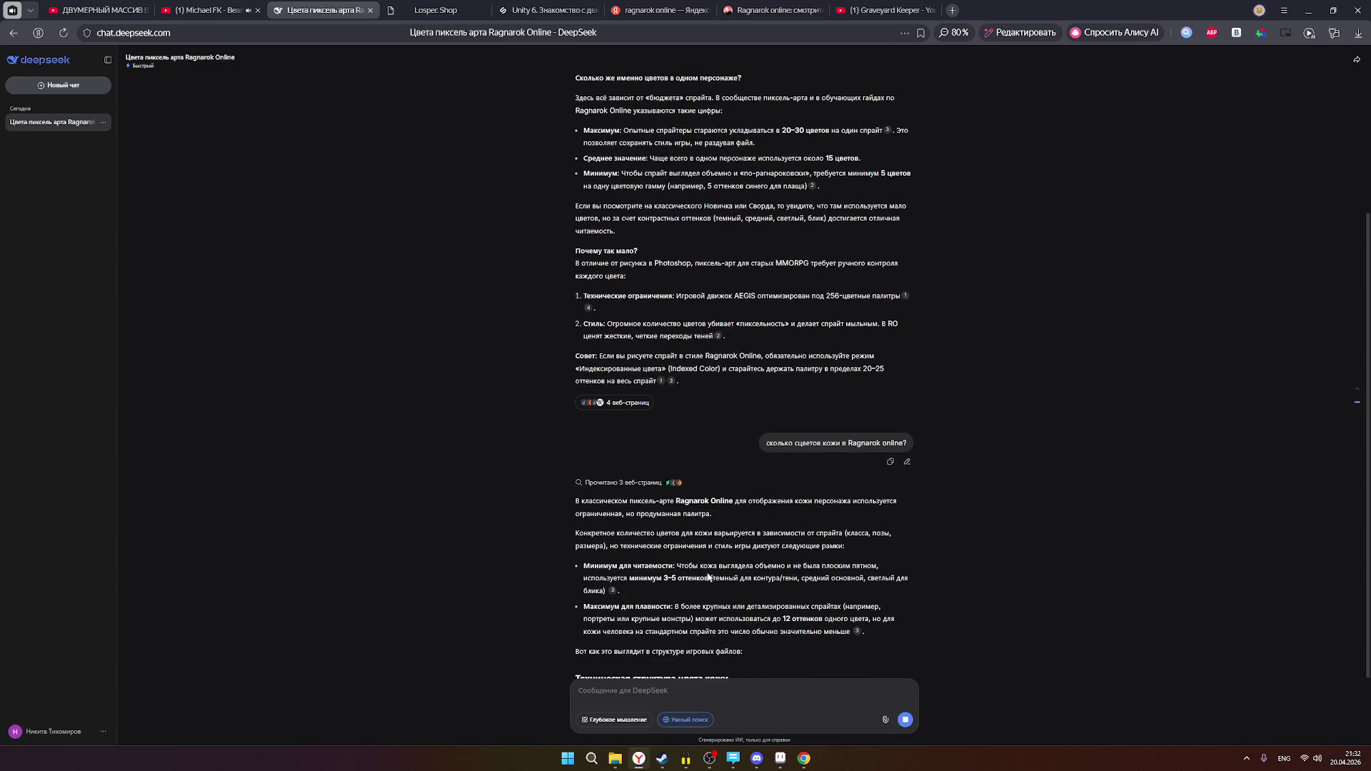
- Highlight the 'minimum 3–5 shades' line of the answer, then bring Aseprite back up
mouse_move(583, 567)
left_mouse_down()
mouse_move(845, 567)
mouse_move(656, 589)
mouse_move(707, 578)
left_mouse_up()
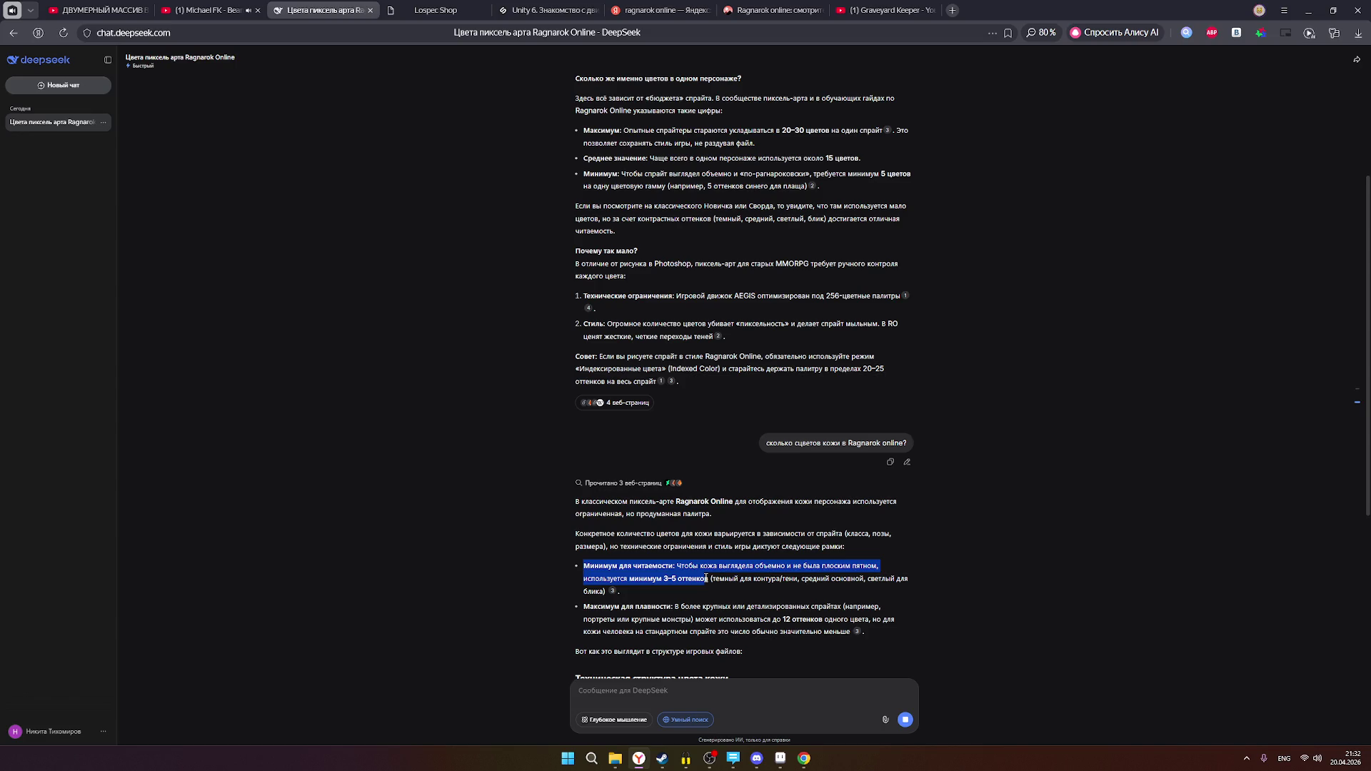
left_click(703, 577)
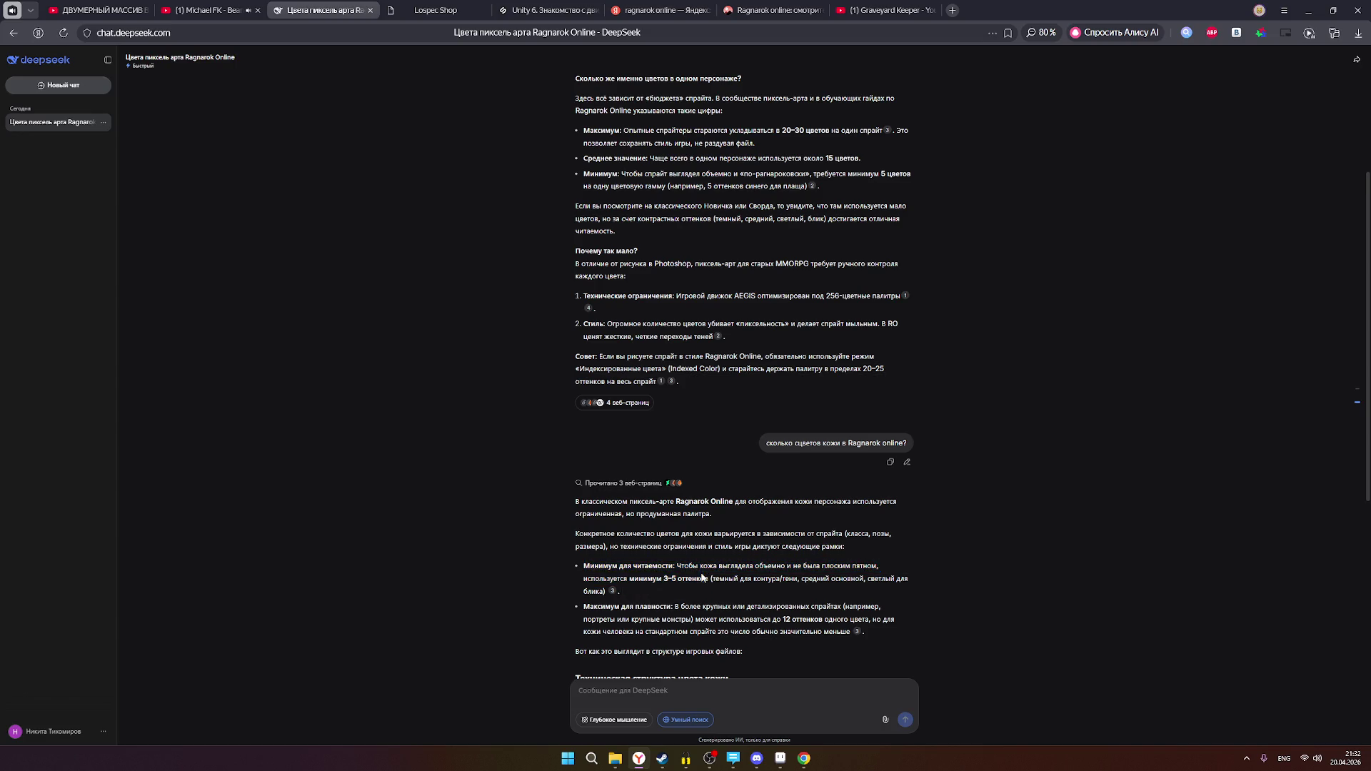
left_click(780, 759)
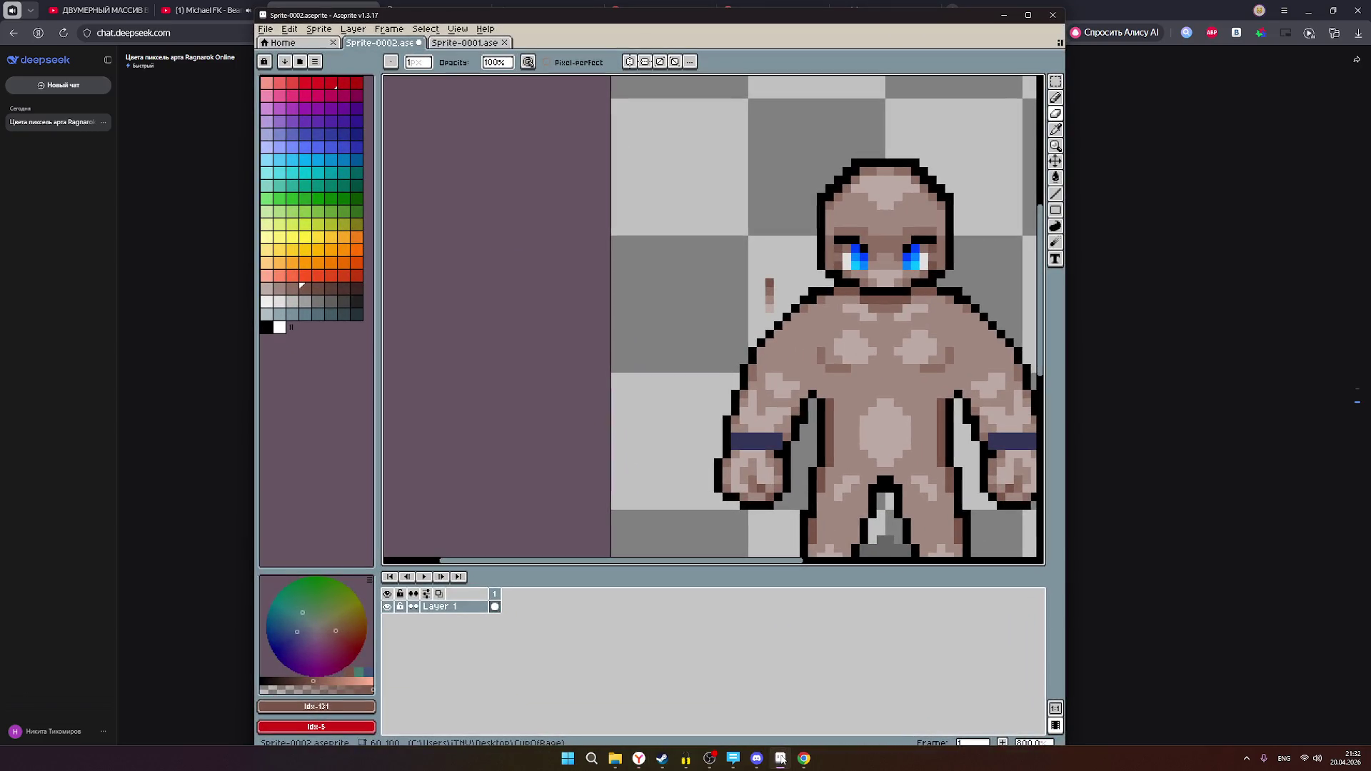
scroll(859, 457, "down", 2)
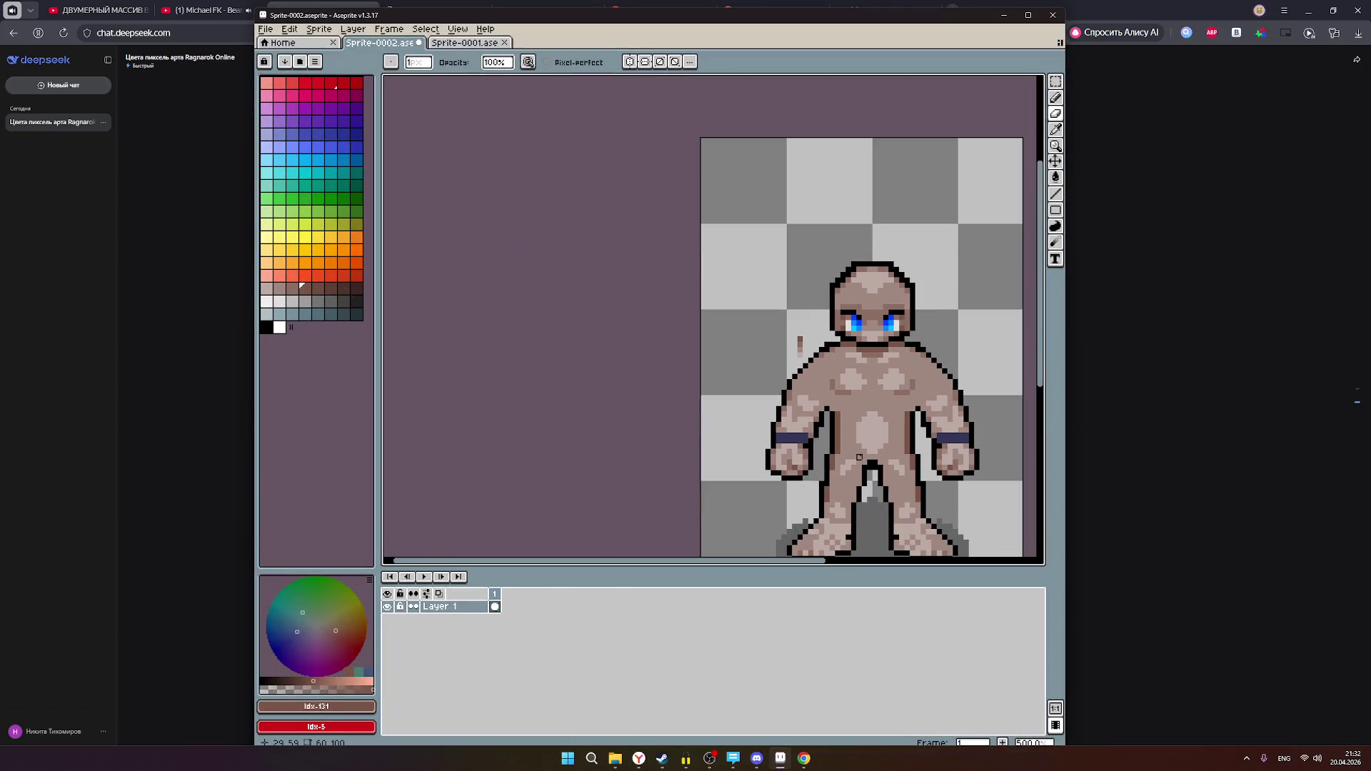
scroll(814, 334, "up", 2)
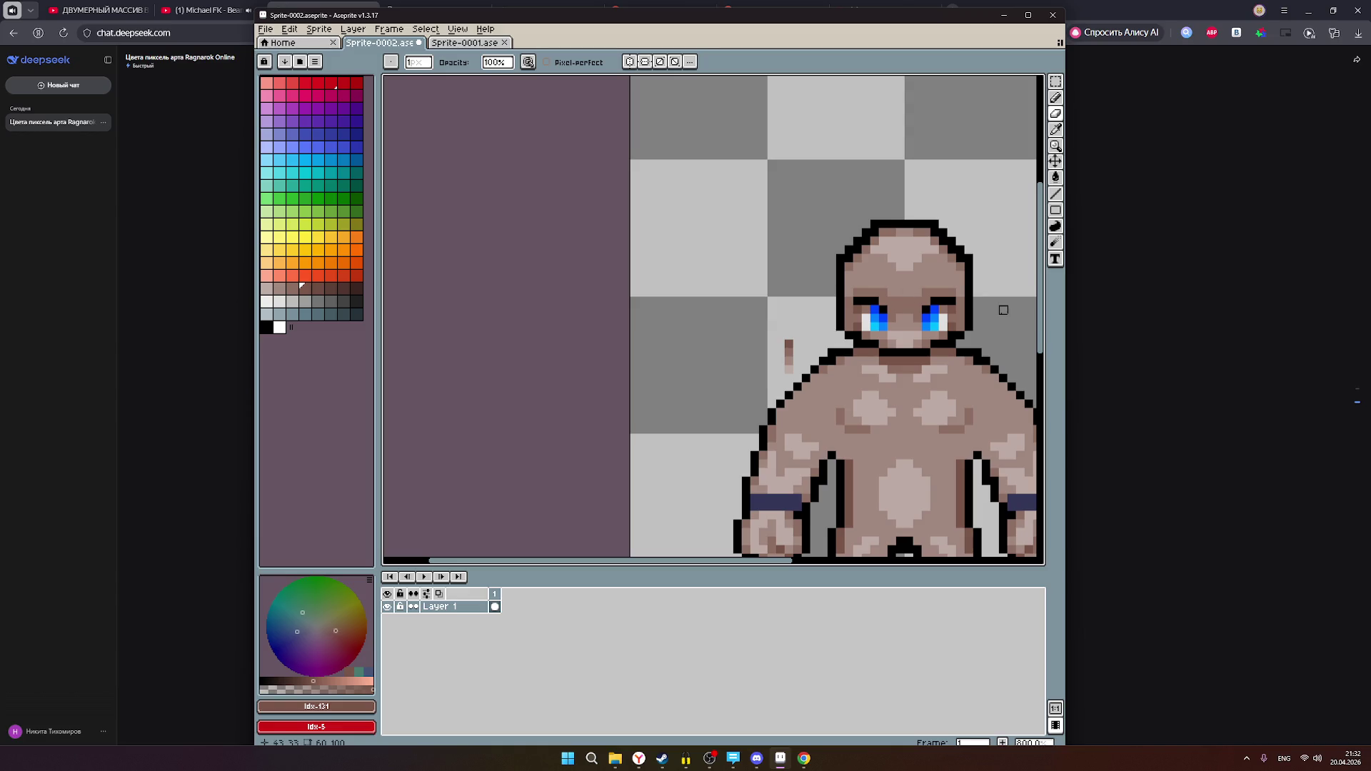
scroll(980, 316, "down", 2)
scroll(978, 317, "down", 1)
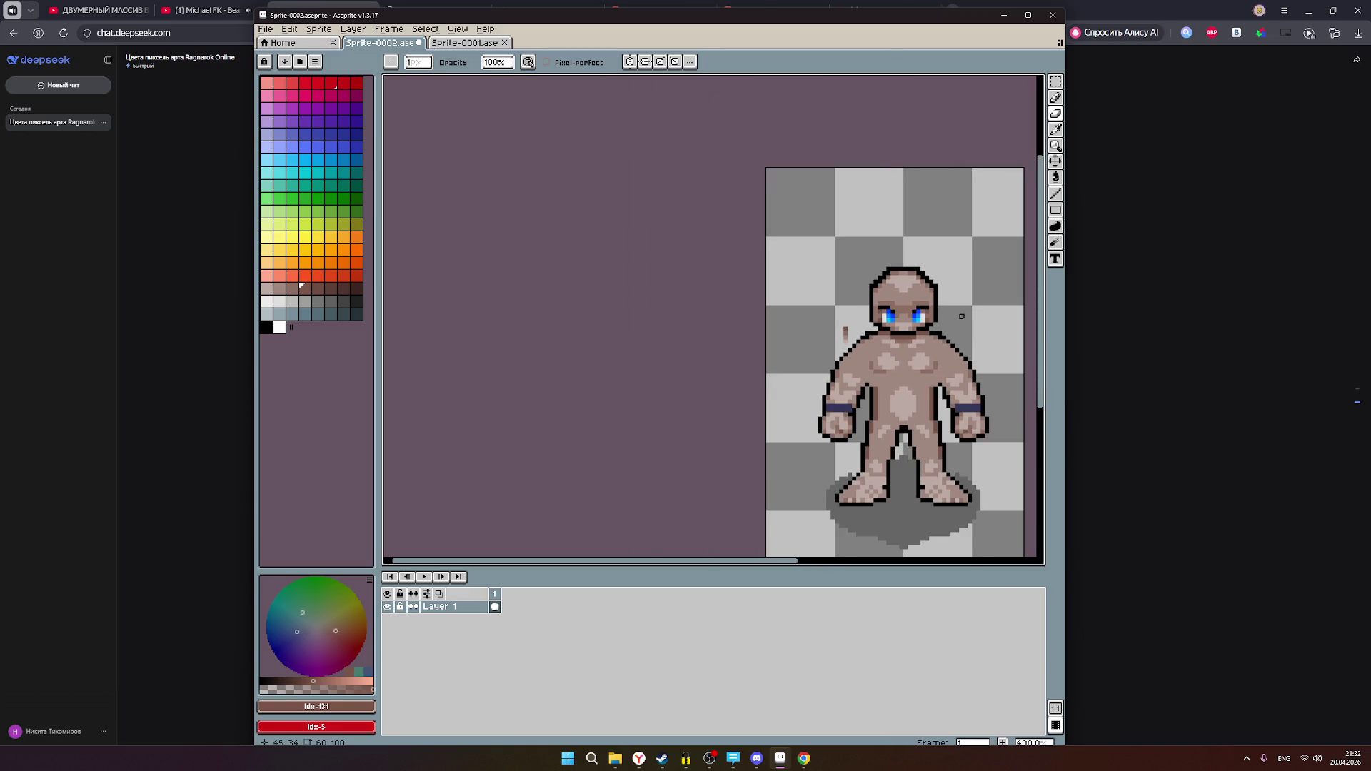
scroll(962, 317, "up", 1)
left_click_drag(948, 312, 867, 311)
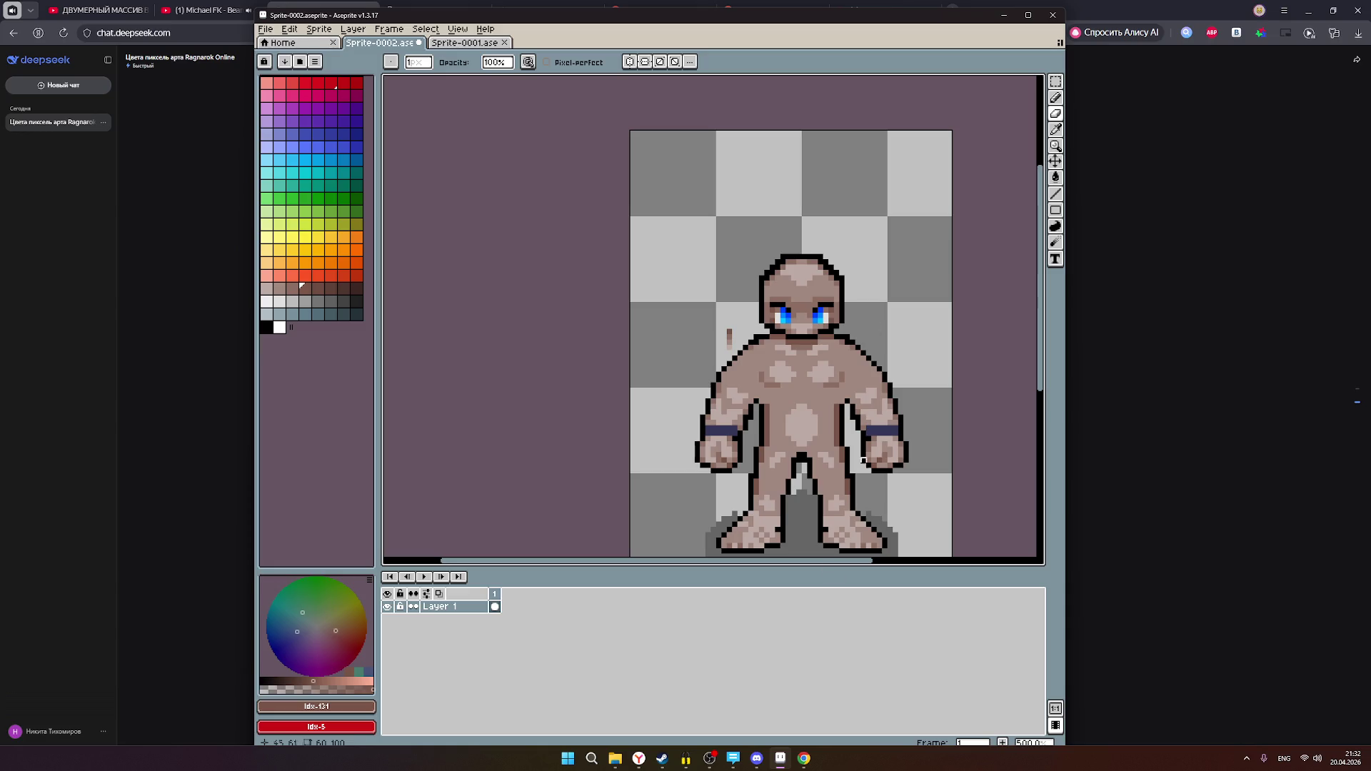
left_click(711, 760)
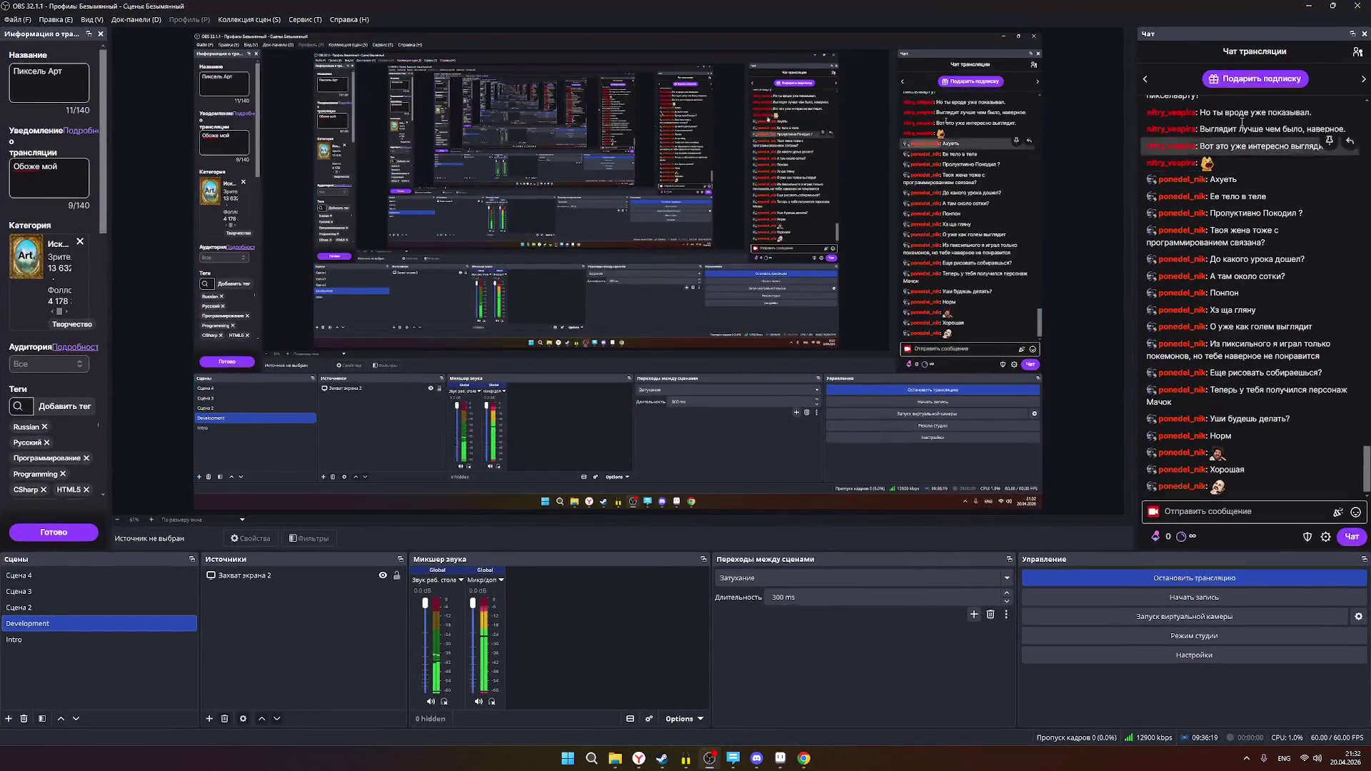
left_click(1354, 54)
left_click(1356, 53)
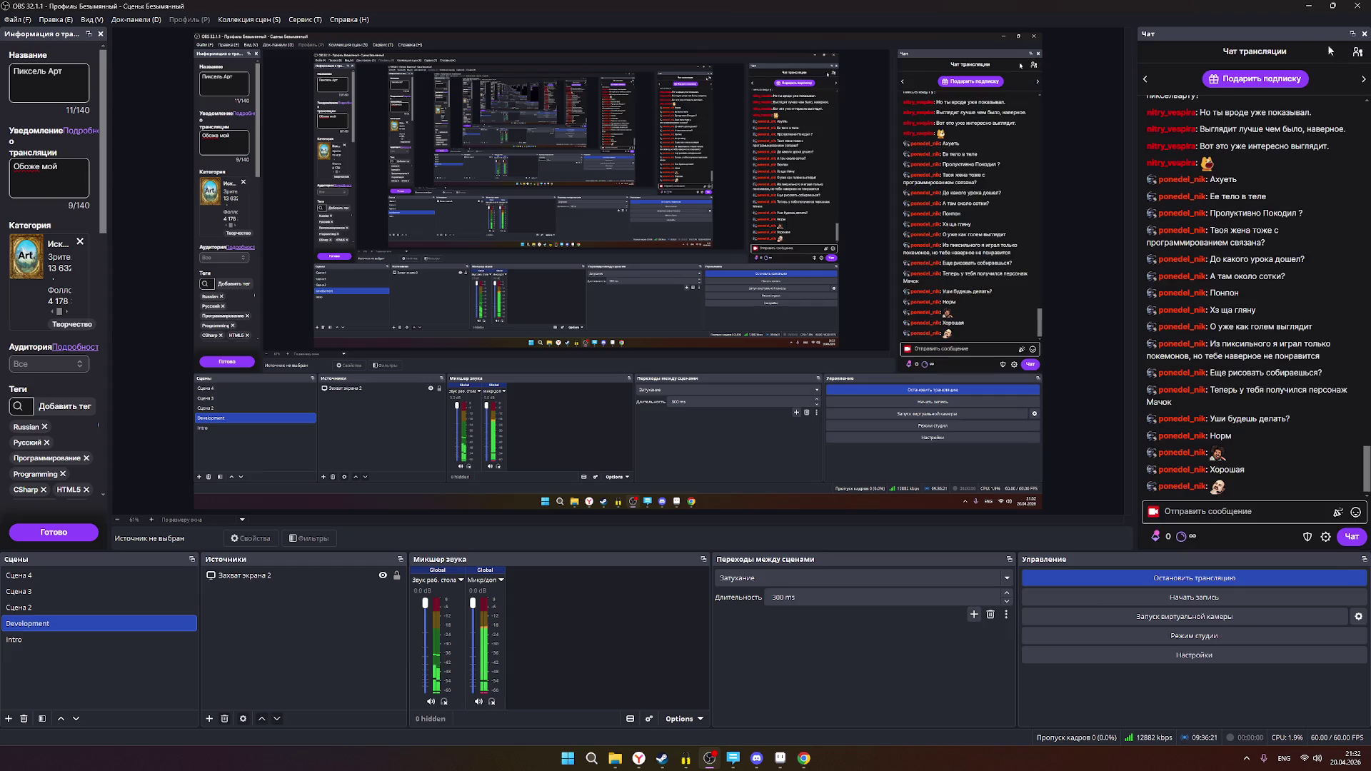
left_click(1311, 10)
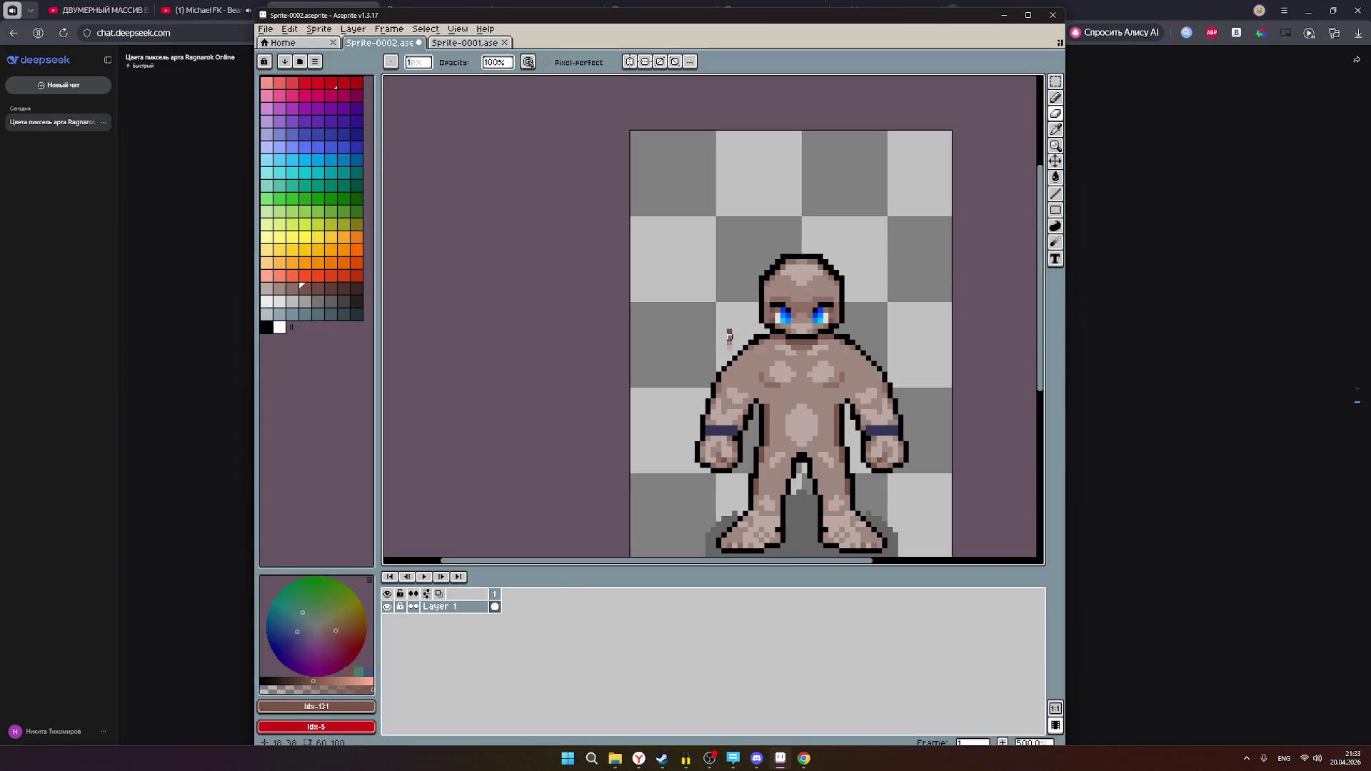
- Select skin shade idx-132 and switch to single-pixel drawing
left_click(317, 288)
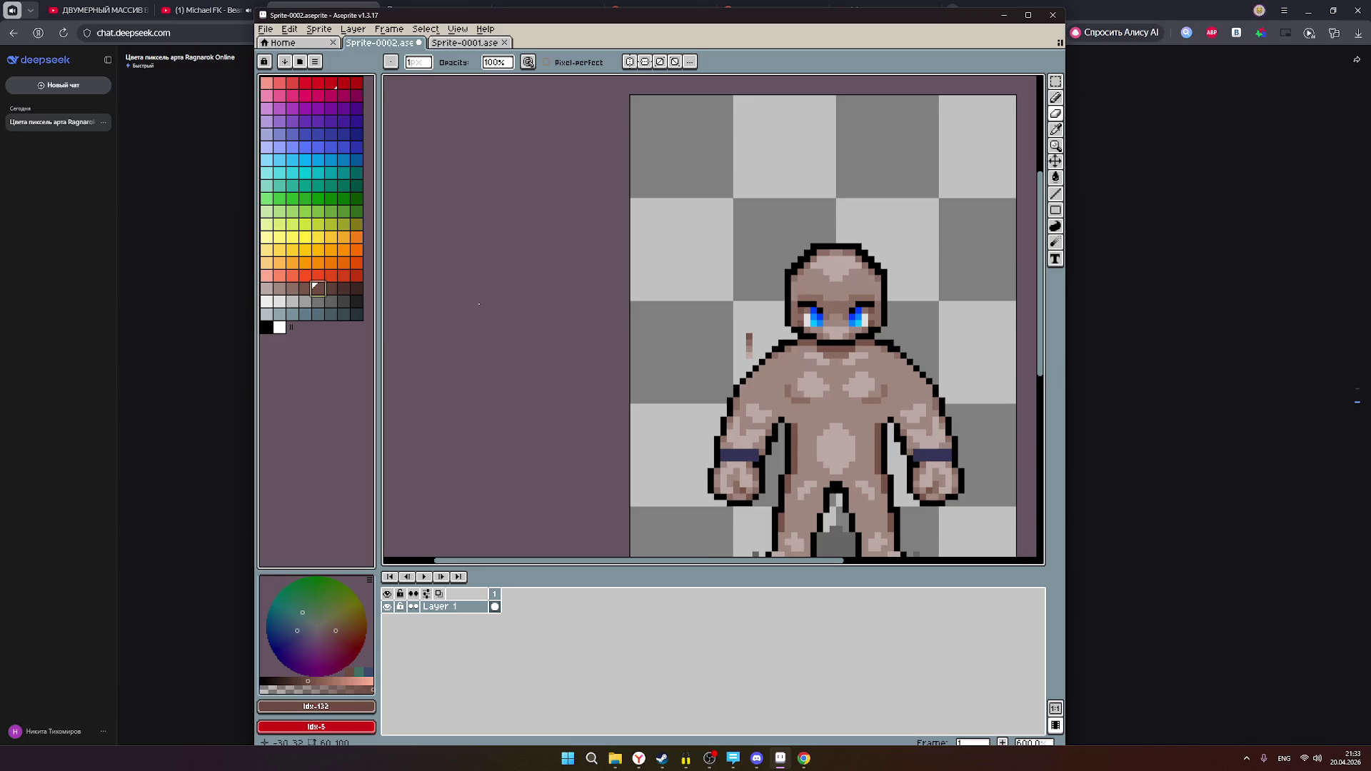
scroll(768, 330, "up", 4)
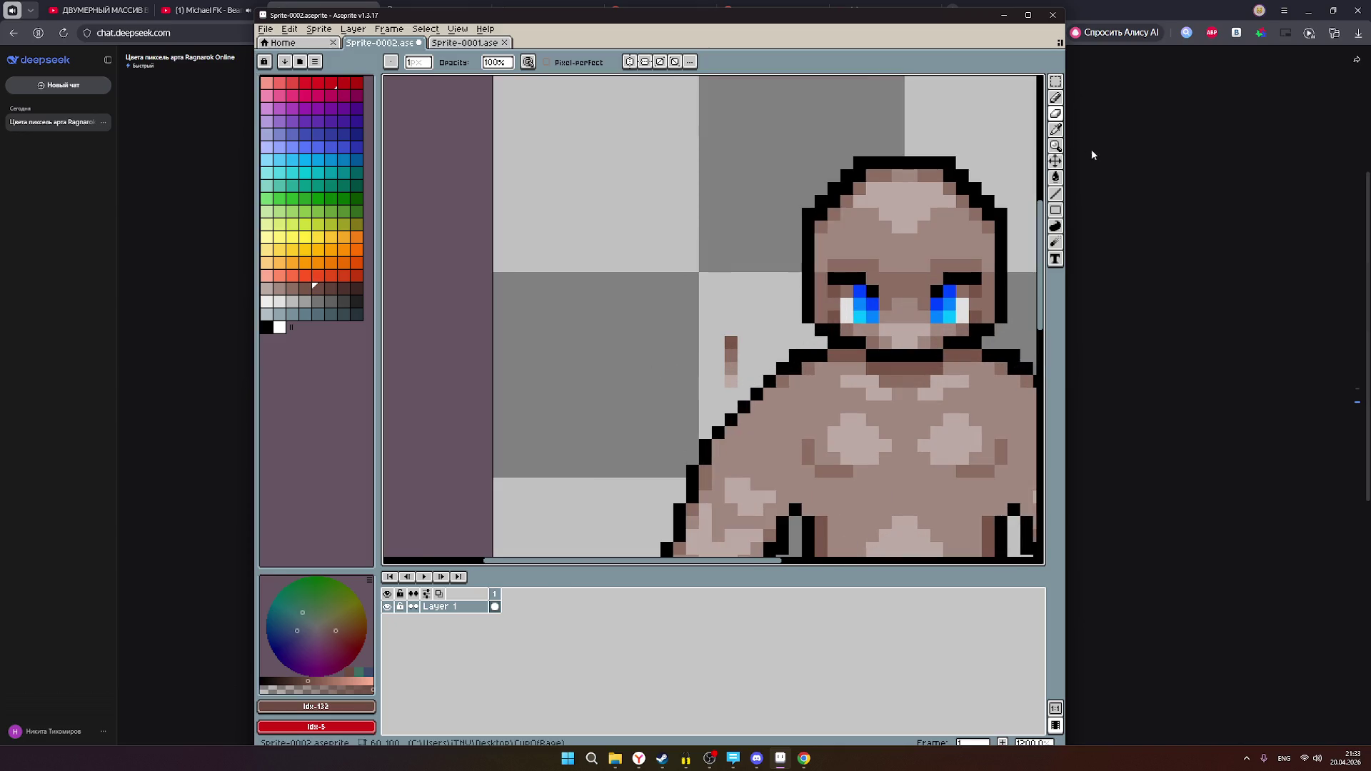
left_click(1055, 97)
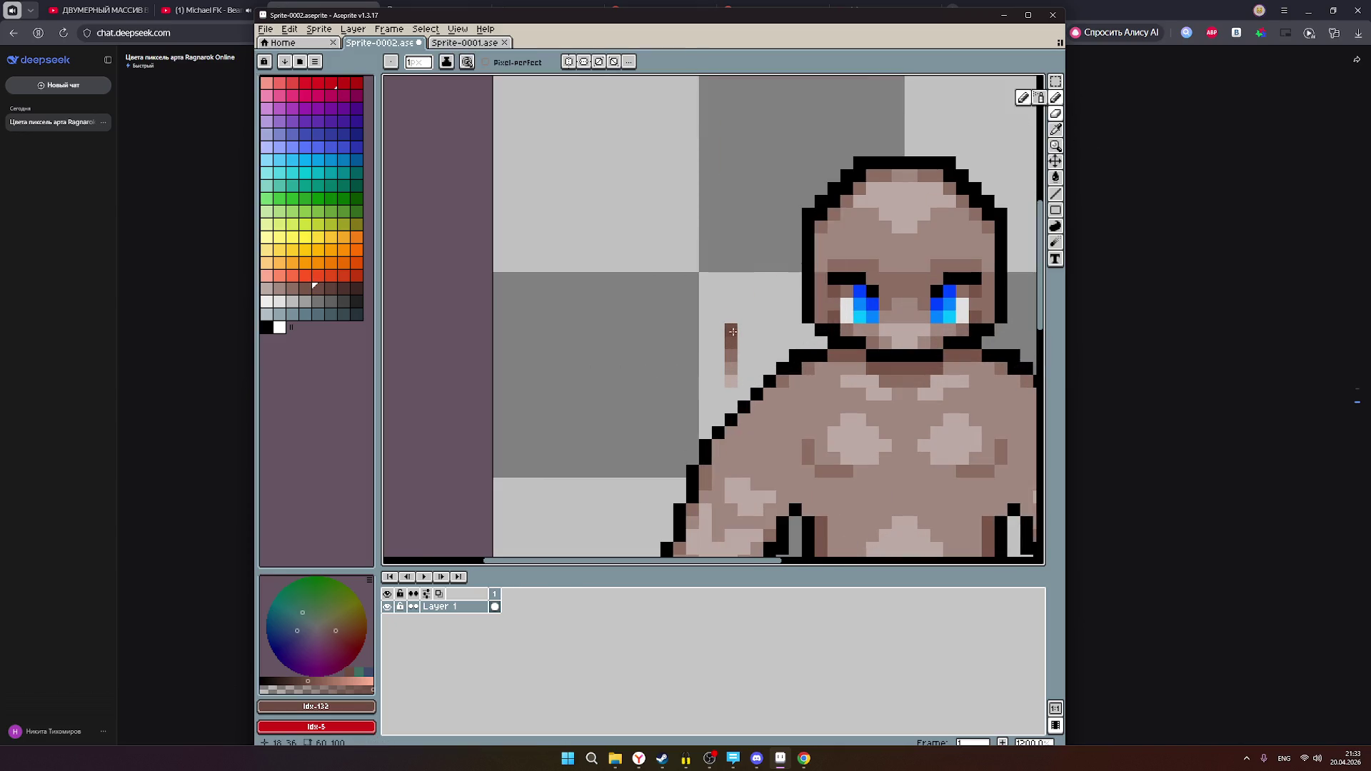
- Zoom around the golem sprite, then bring the DeepSeek chat forward
scroll(732, 332, "up", 3)
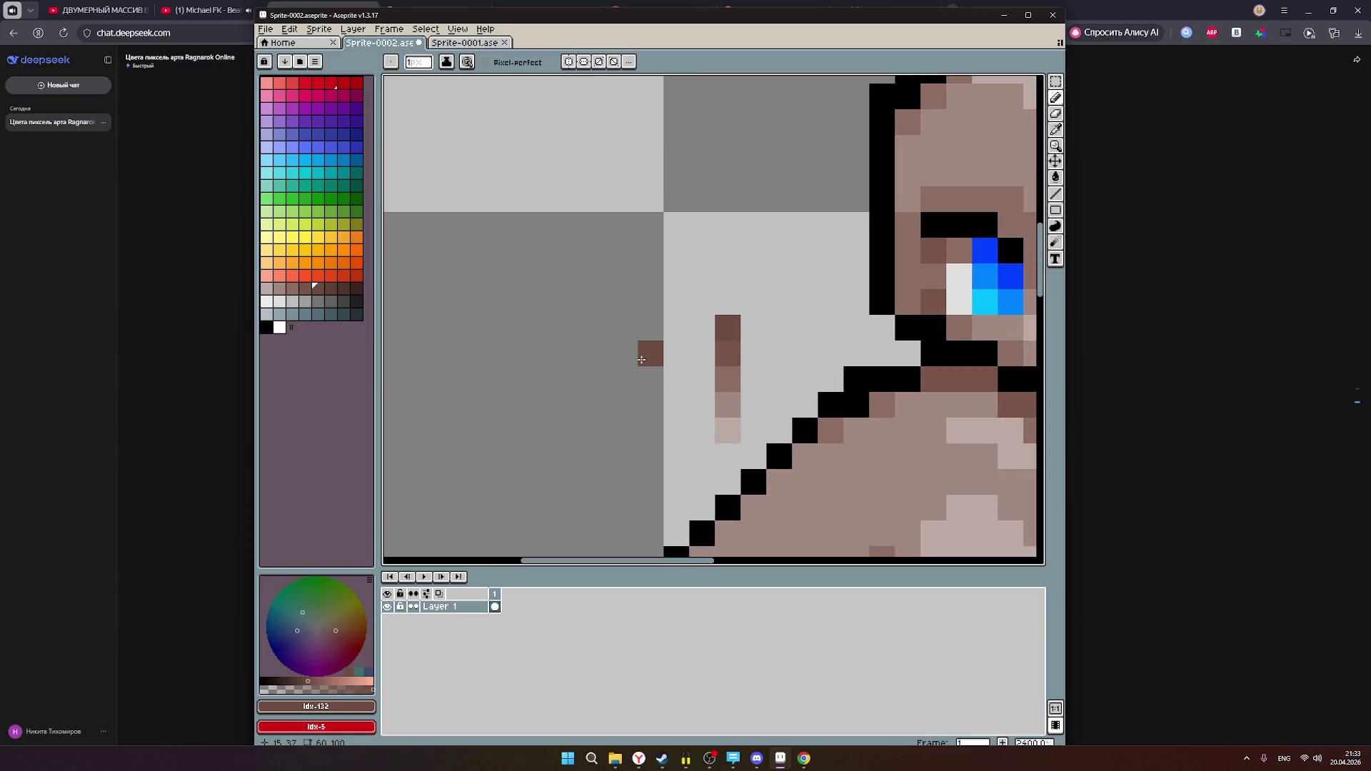
scroll(773, 349, "down", 3)
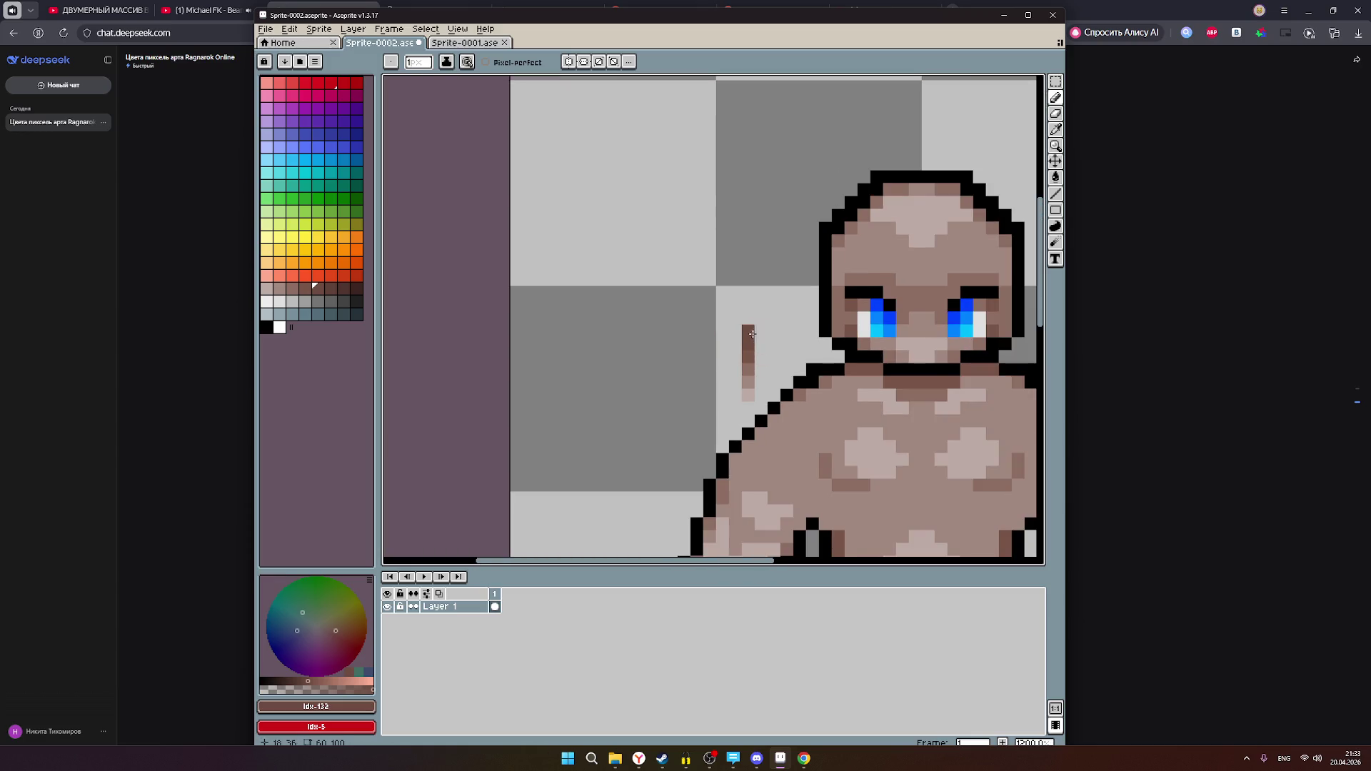
scroll(800, 305, "down", 4)
scroll(861, 330, "up", 7)
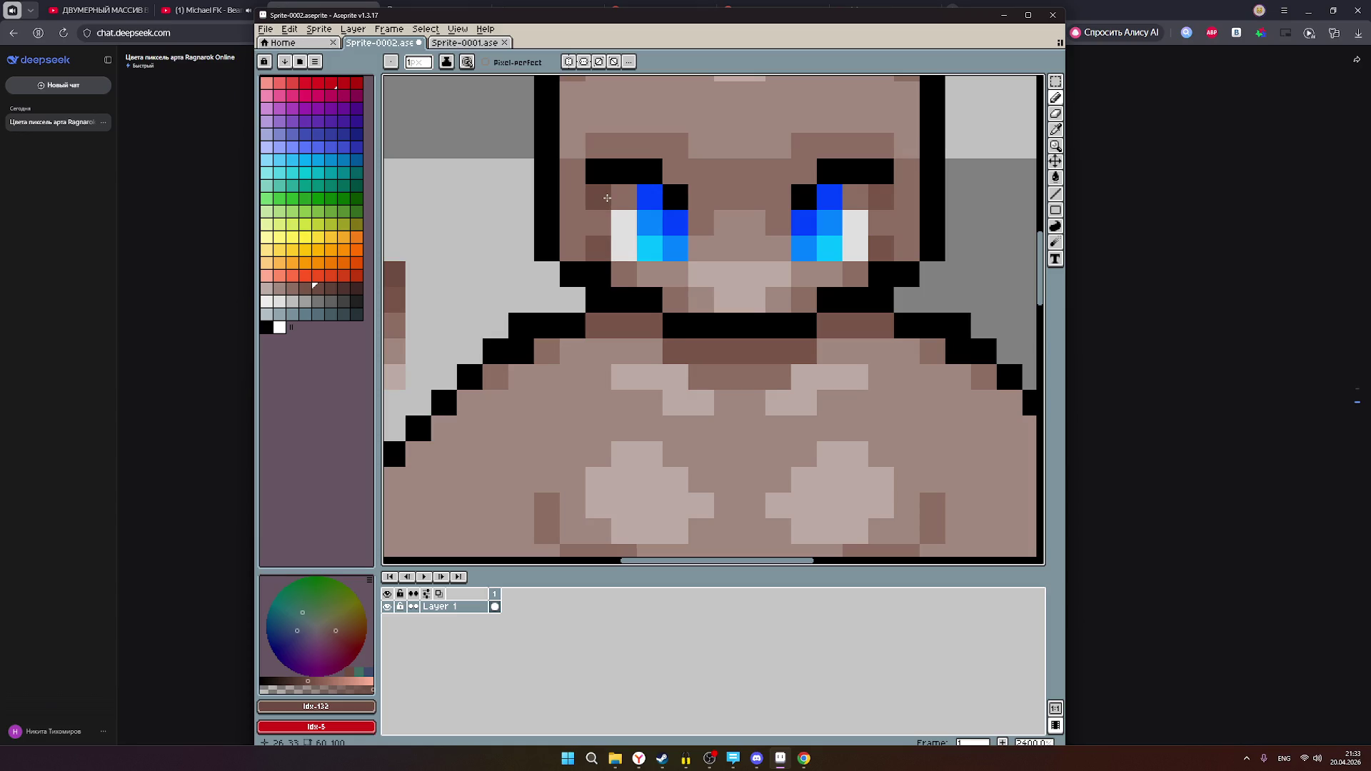
scroll(828, 248, "down", 3)
scroll(832, 253, "down", 3)
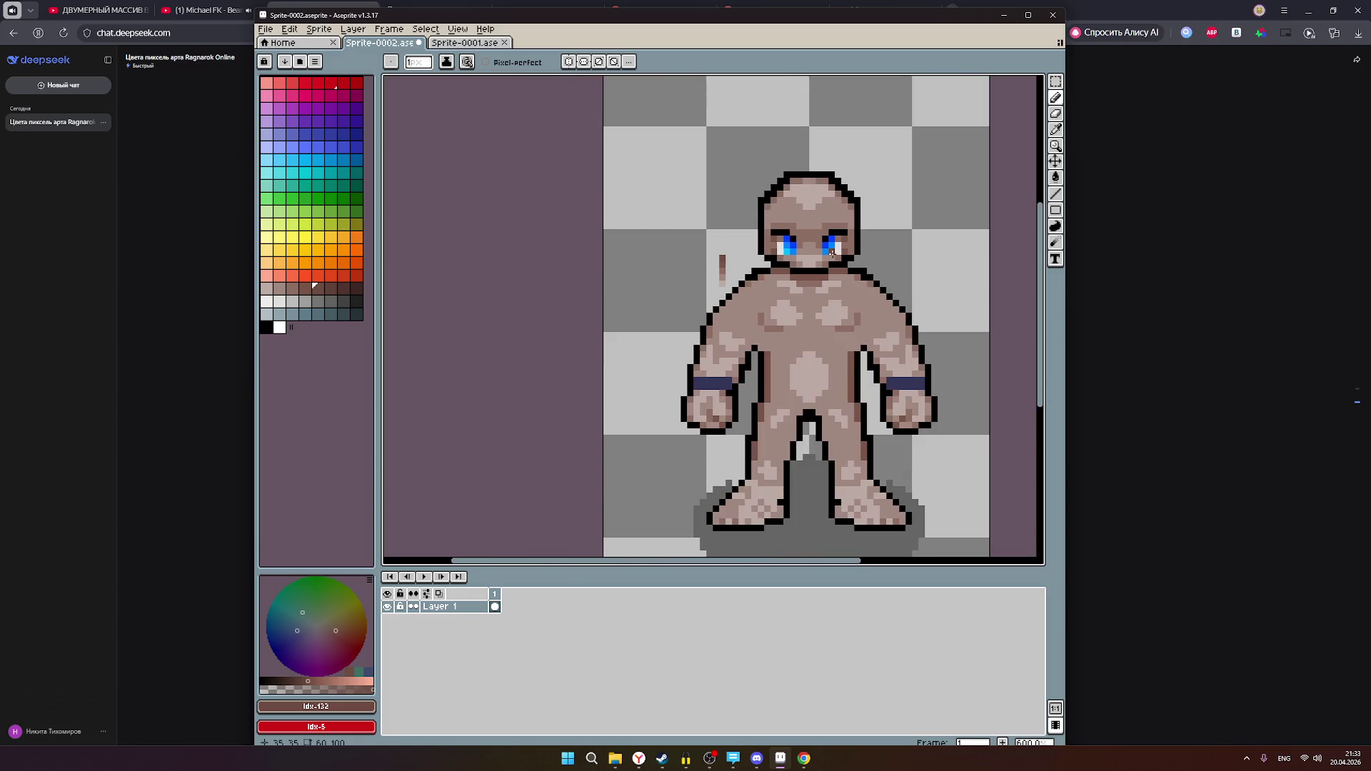
scroll(953, 348, "down", 1)
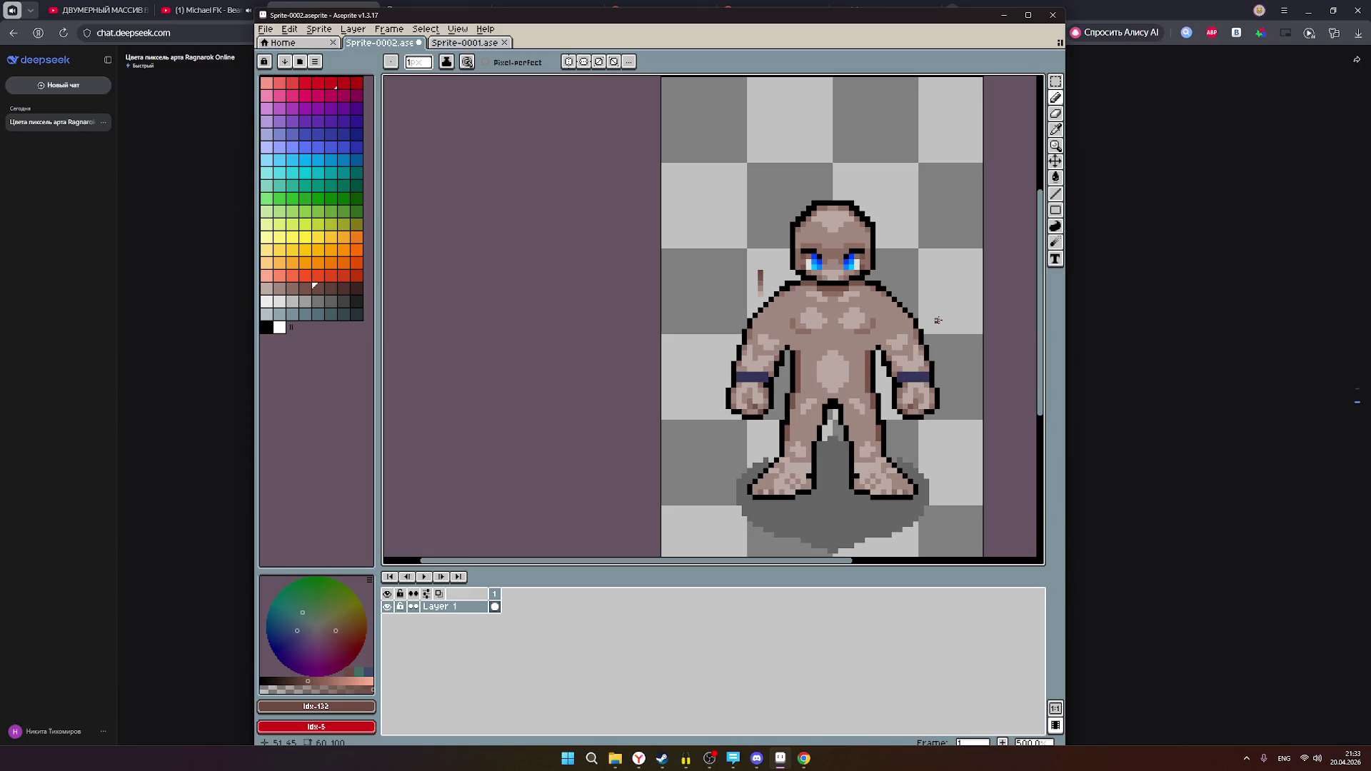
left_click(1209, 212)
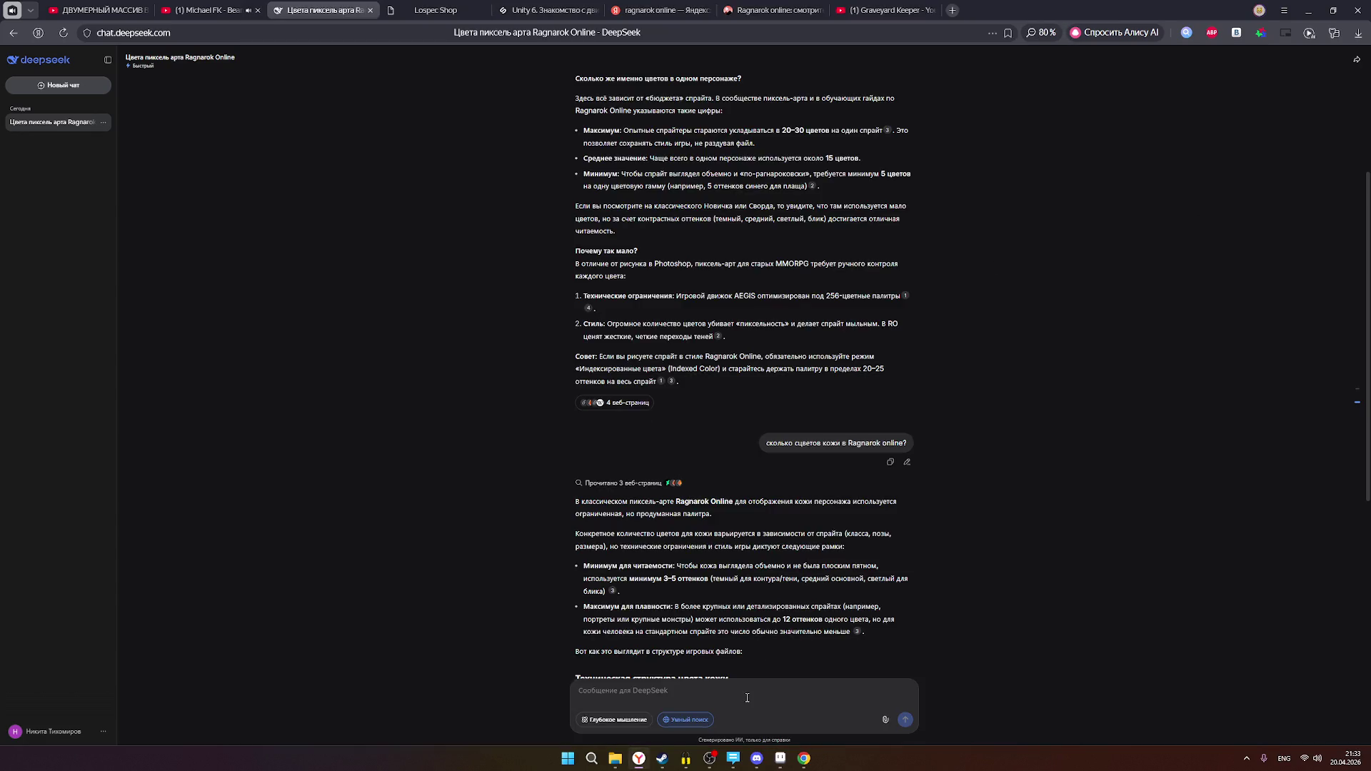
left_click(780, 758)
key("v")
key("b")
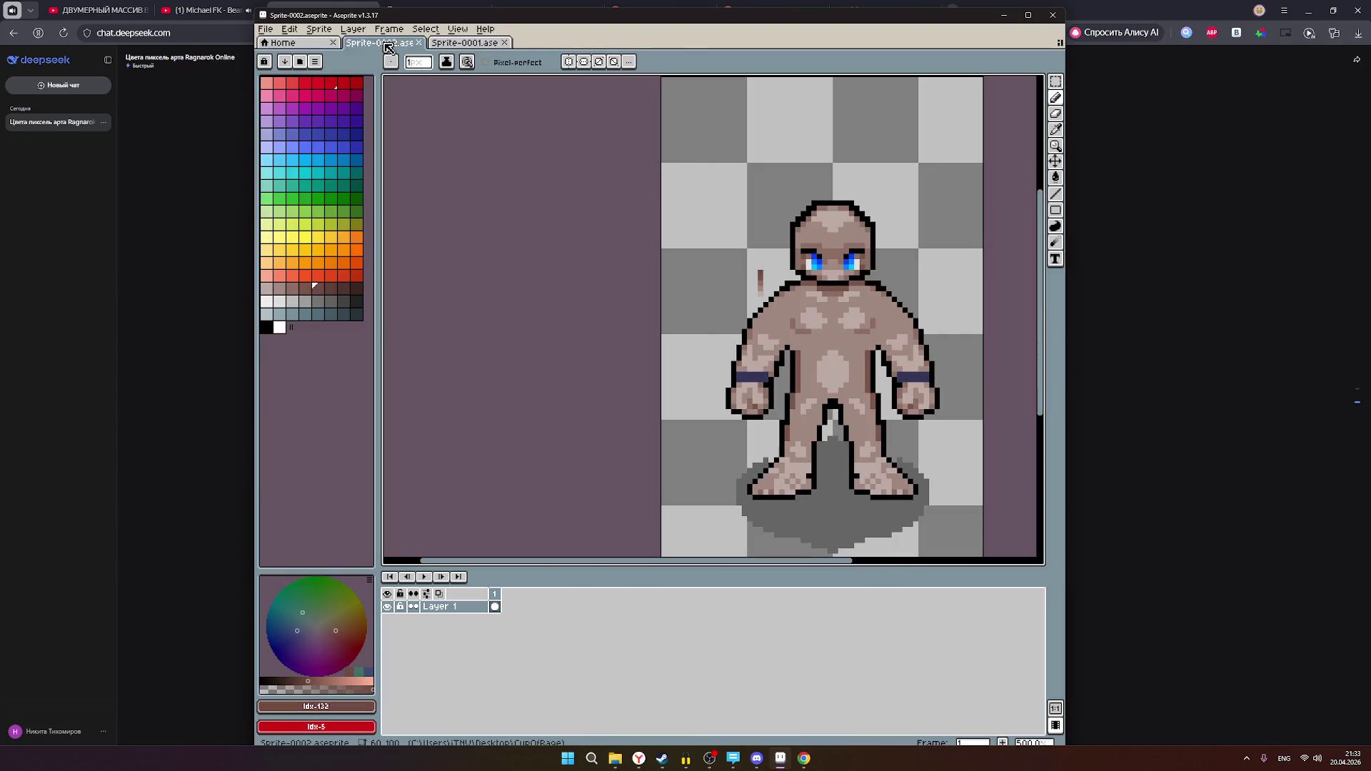
left_click(471, 44)
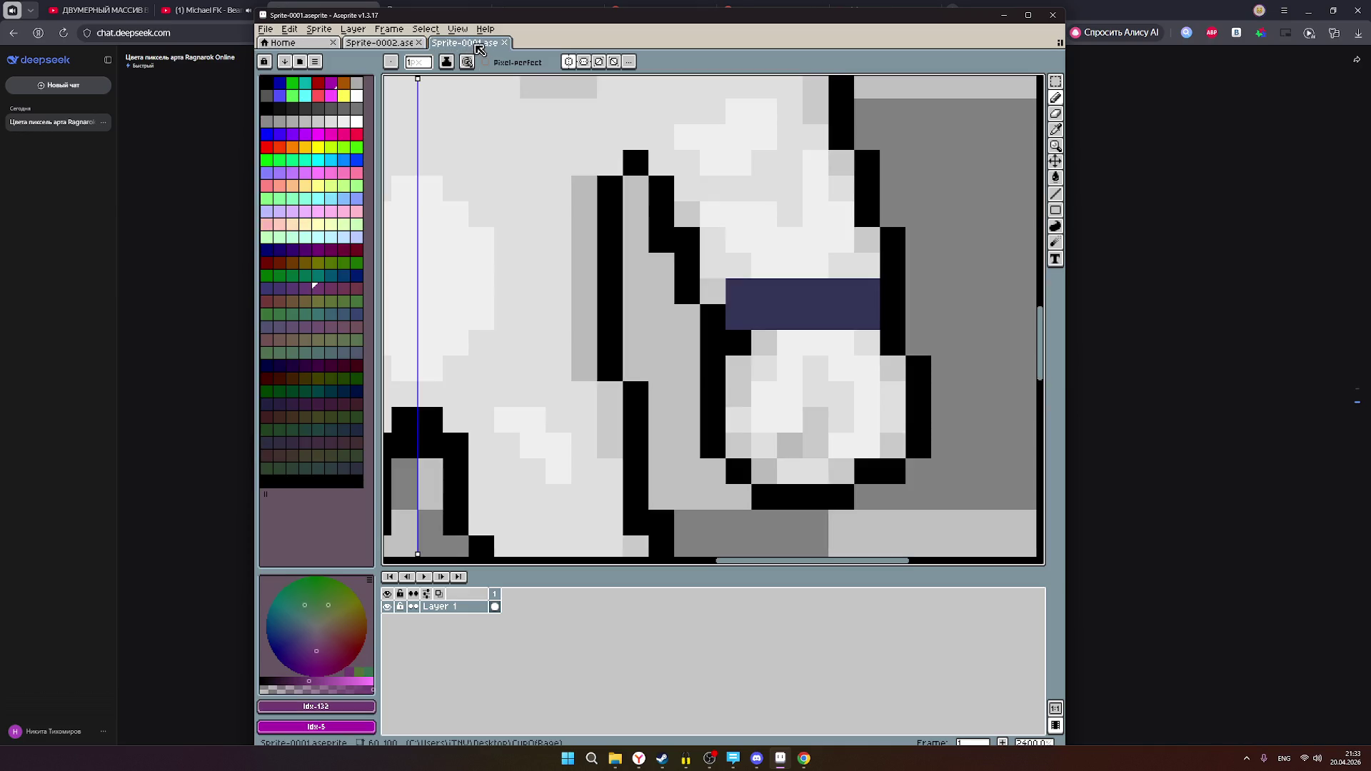
scroll(685, 214, "down", 6)
scroll(701, 215, "up", 3)
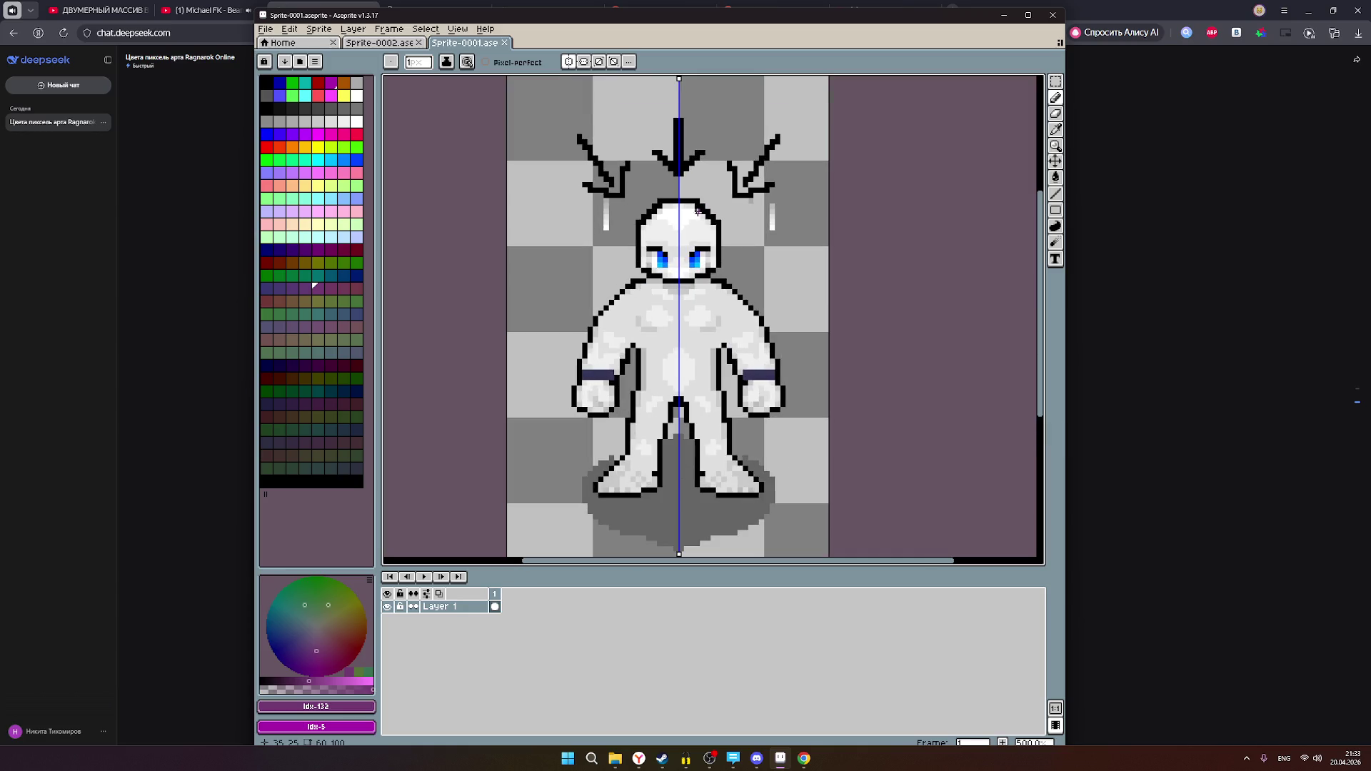
left_click(382, 44)
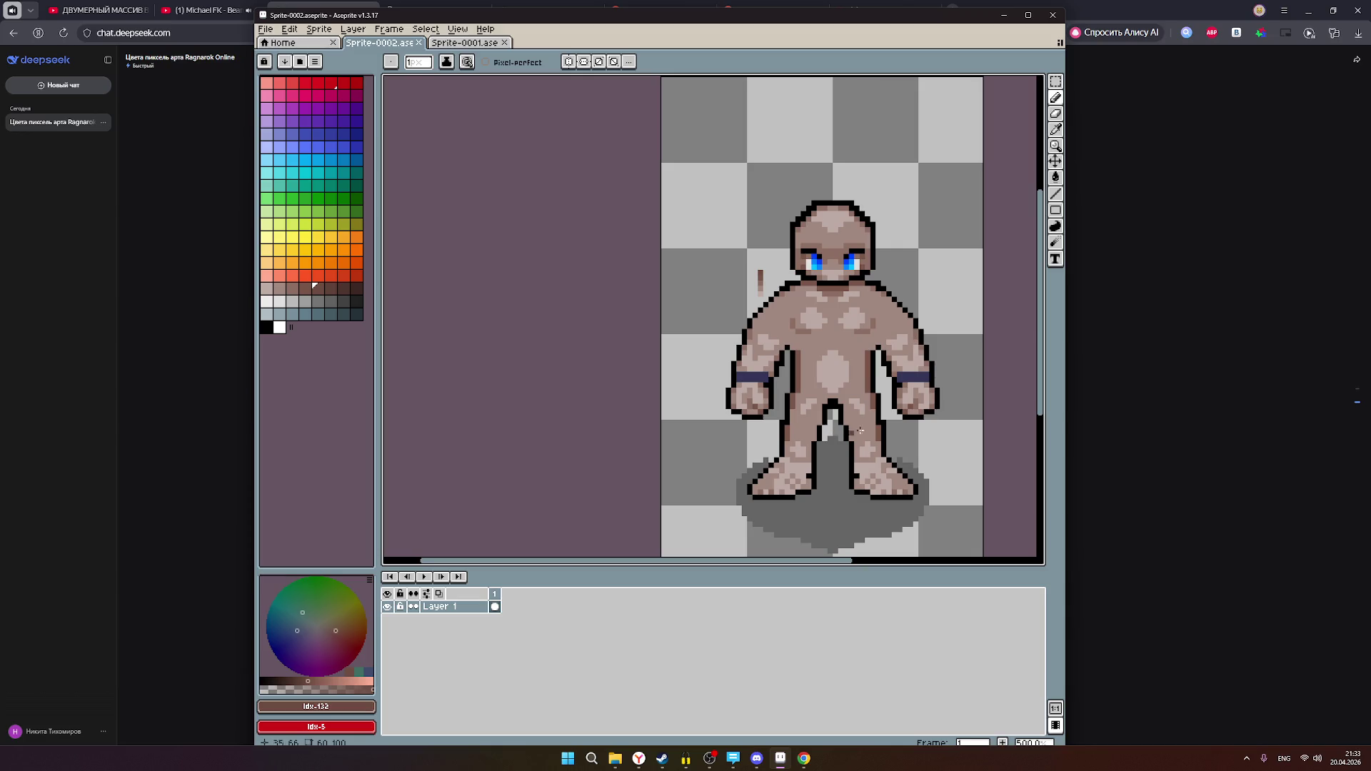
scroll(851, 432, "down", 1)
scroll(871, 421, "up", 1)
scroll(896, 400, "up", 1)
scroll(896, 401, "down", 1)
left_click(1154, 324)
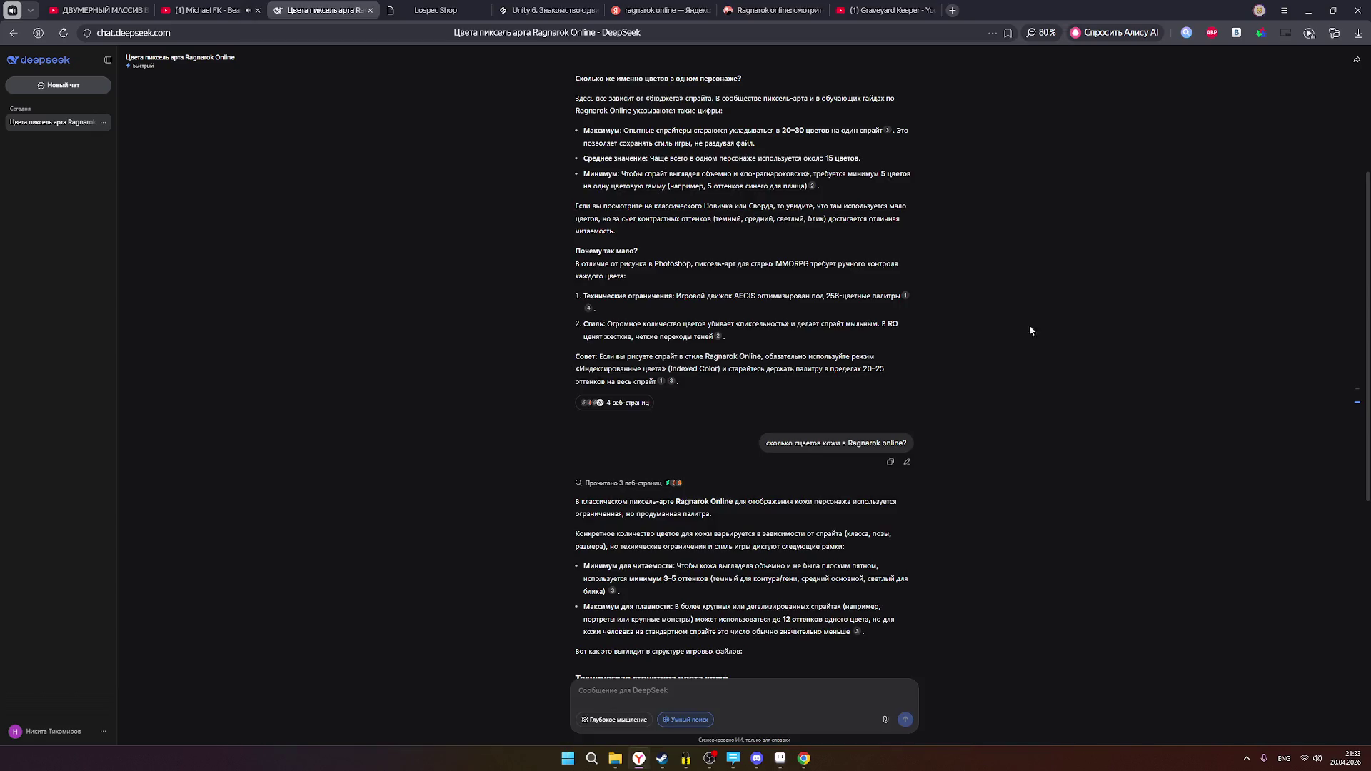
- Glance at the Ragnarok Online images and Graveyard Keeper videos, then return to DeepSeek
scroll(824, 437, "down", 7)
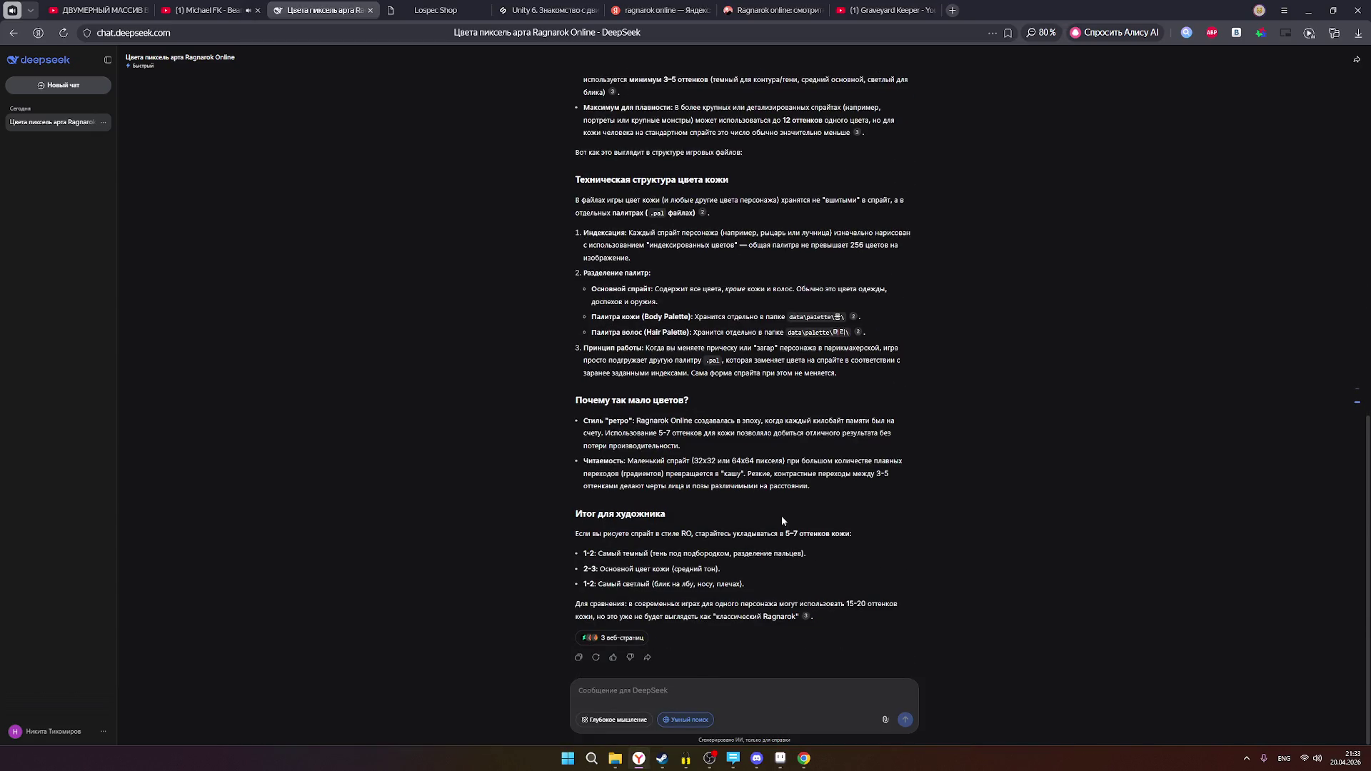
left_click(771, 10)
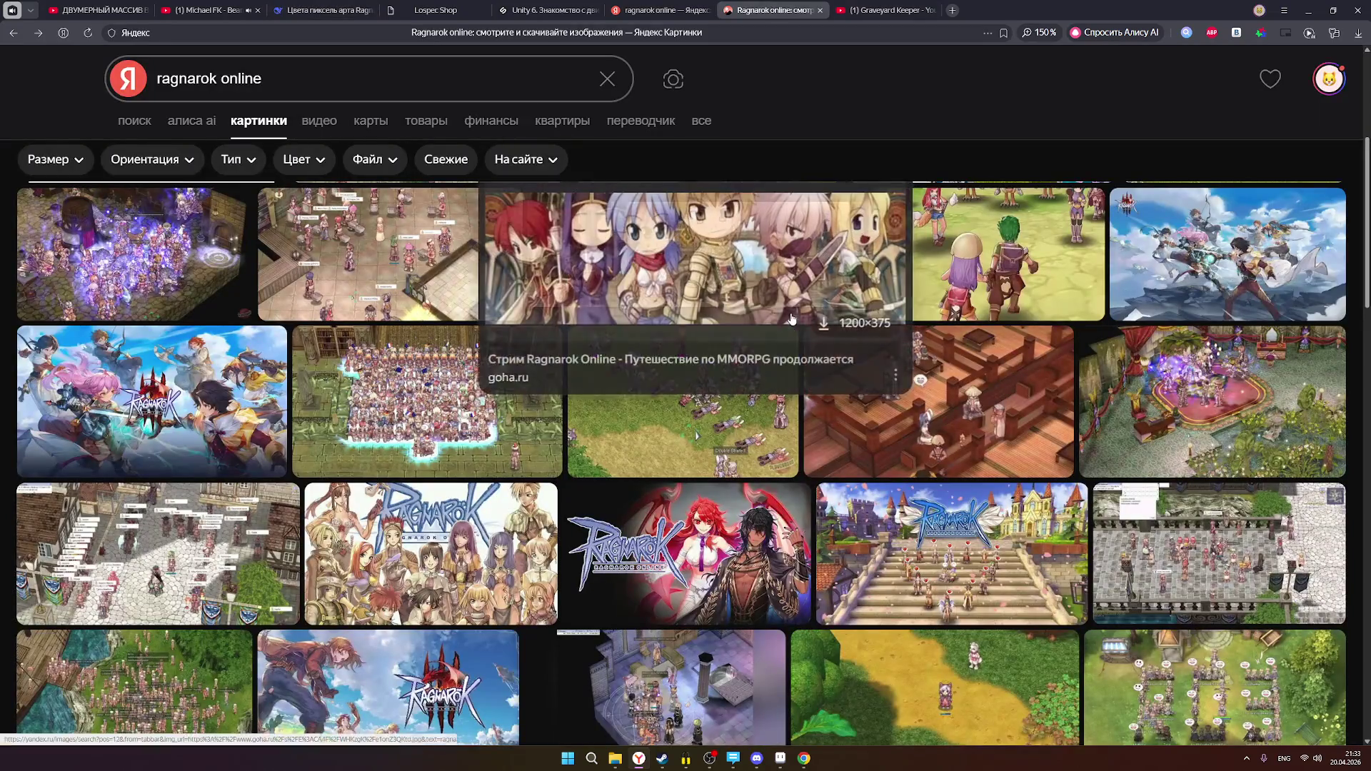
left_click(885, 10)
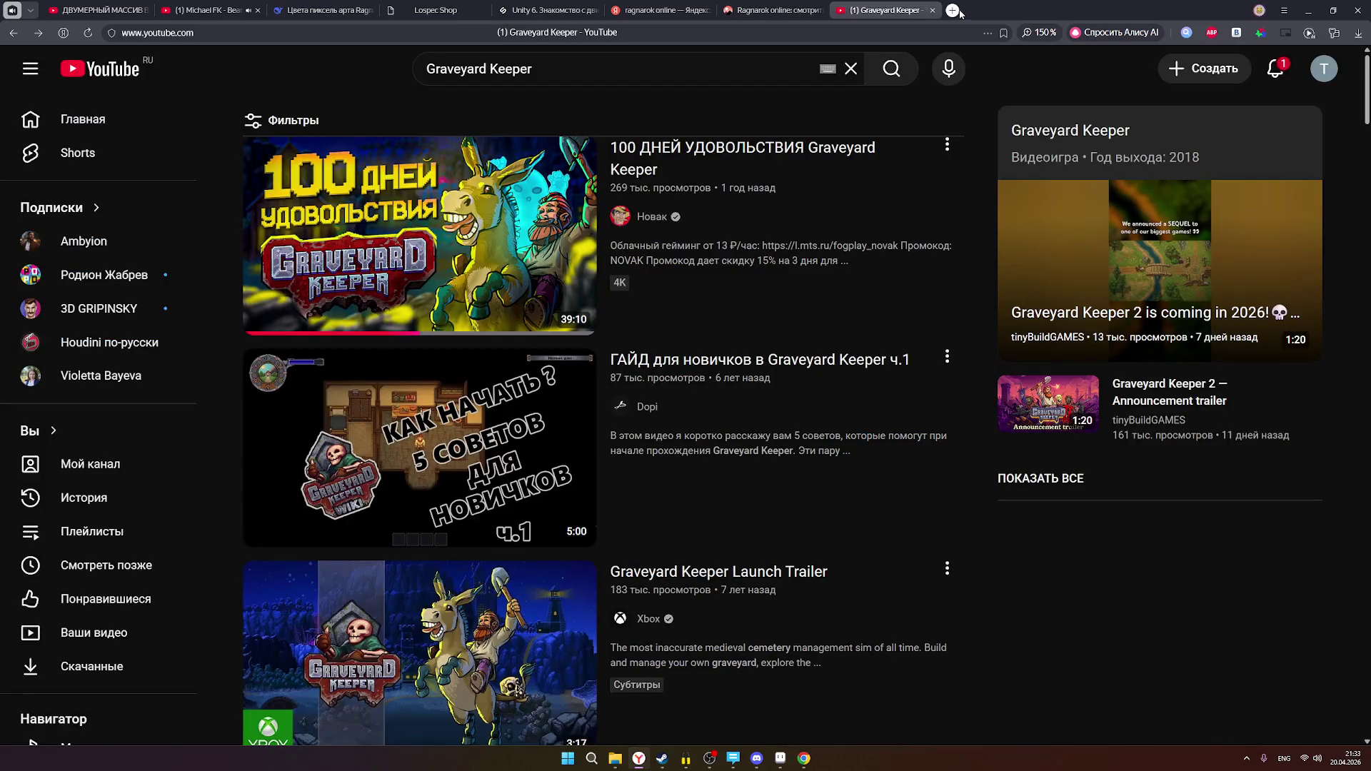
left_click(325, 10)
- Ask DeepSeek whether copying a colour palette from another game is an infringement
left_click(639, 696)
type("ч")
key("alt+shift")
key("ctrl+a")
type("если я скопирую цветовую палитру из чу")
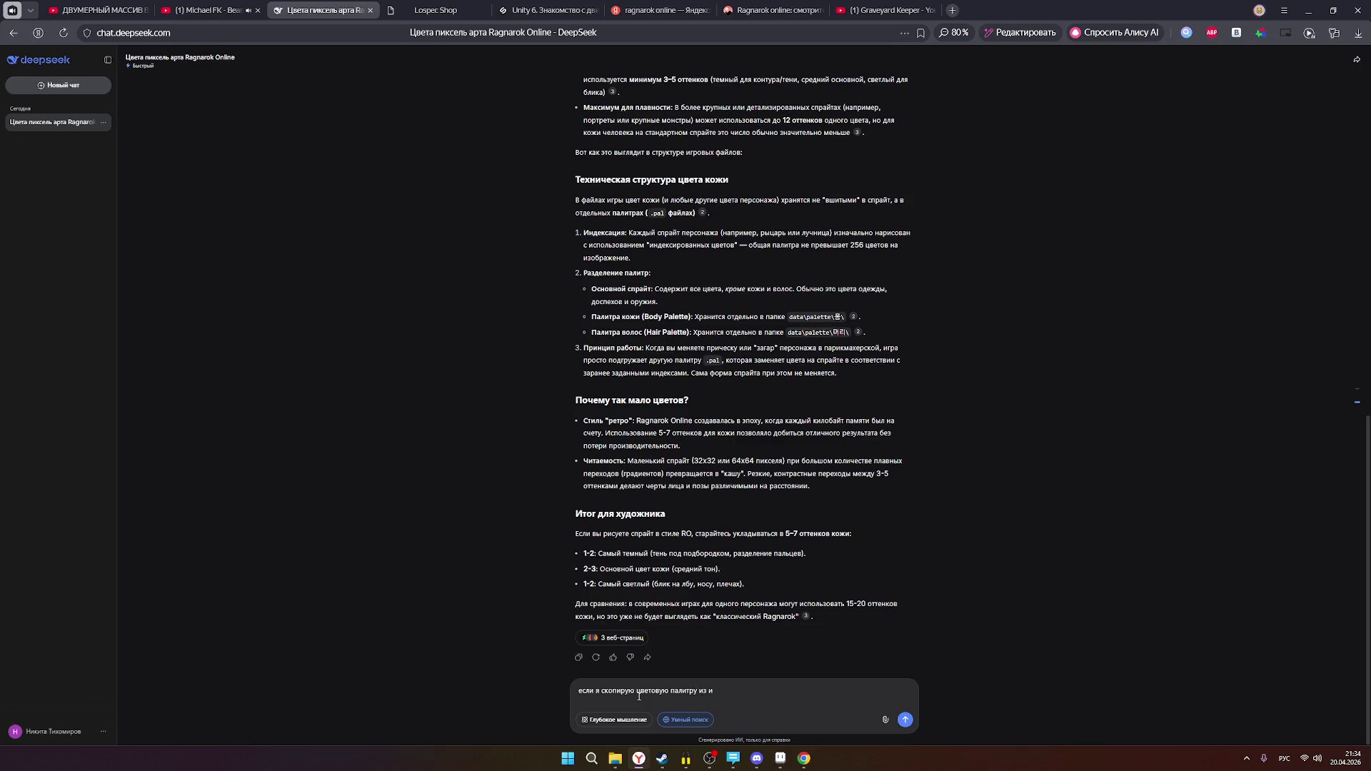
type("жой игры это ")
type("буде тявляться нарушением?")
key("Return")
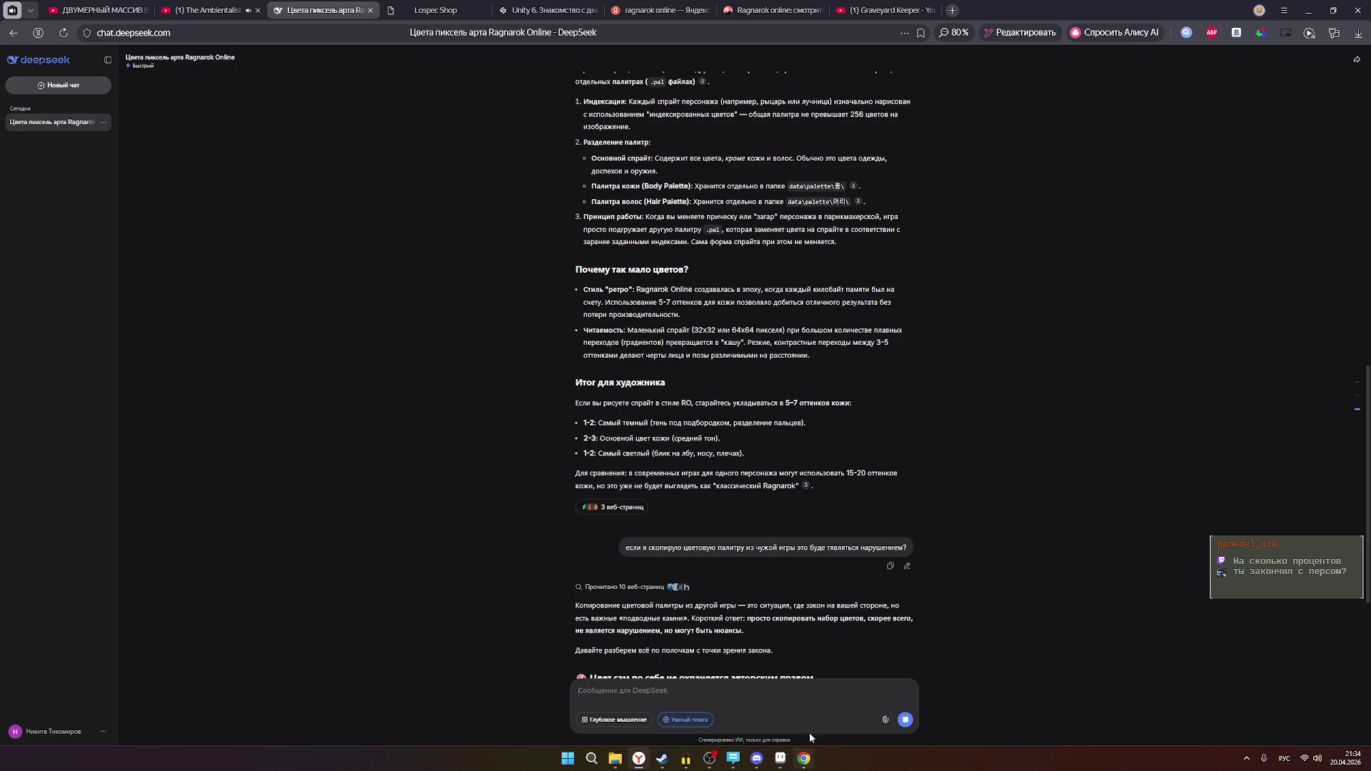
- Read through the reply, then bring Aseprite and OBS Studio to the front
scroll(869, 604, "down", 2)
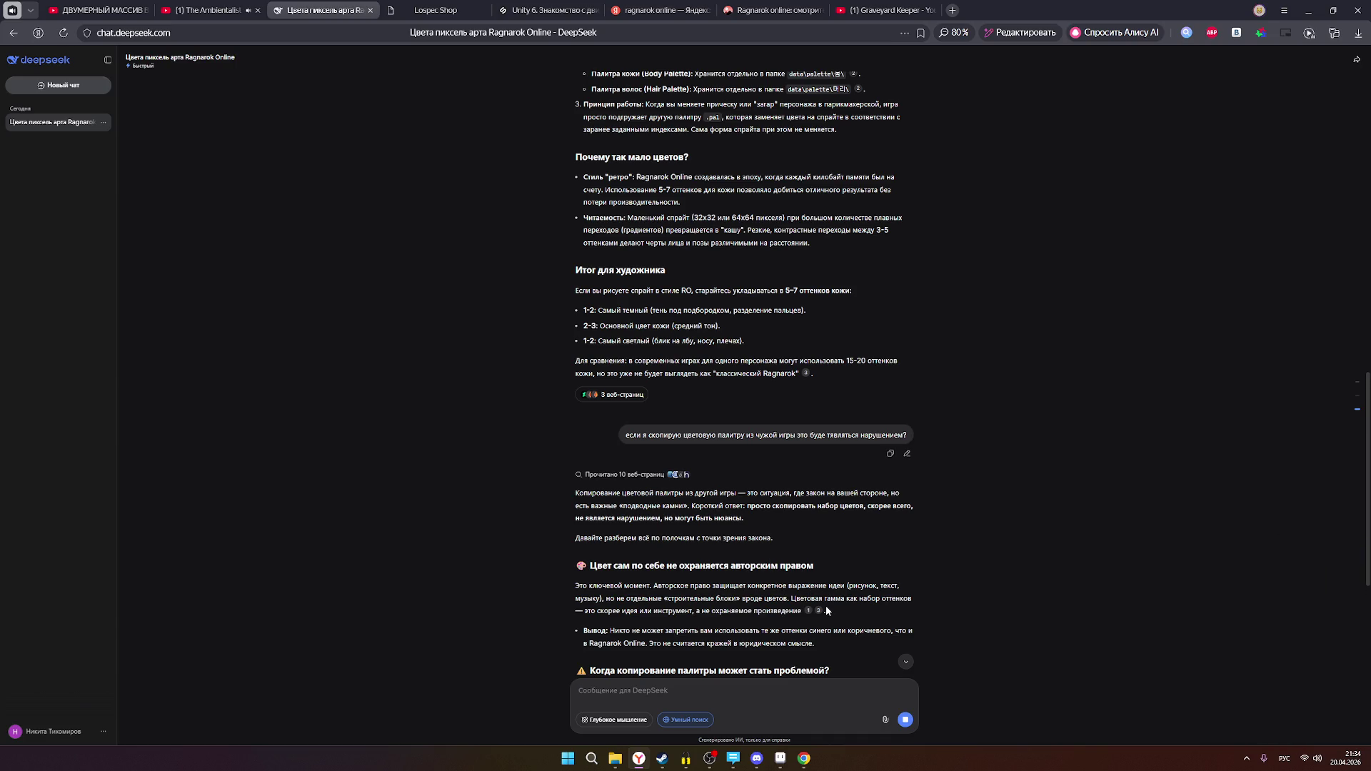
scroll(819, 599, "down", 3)
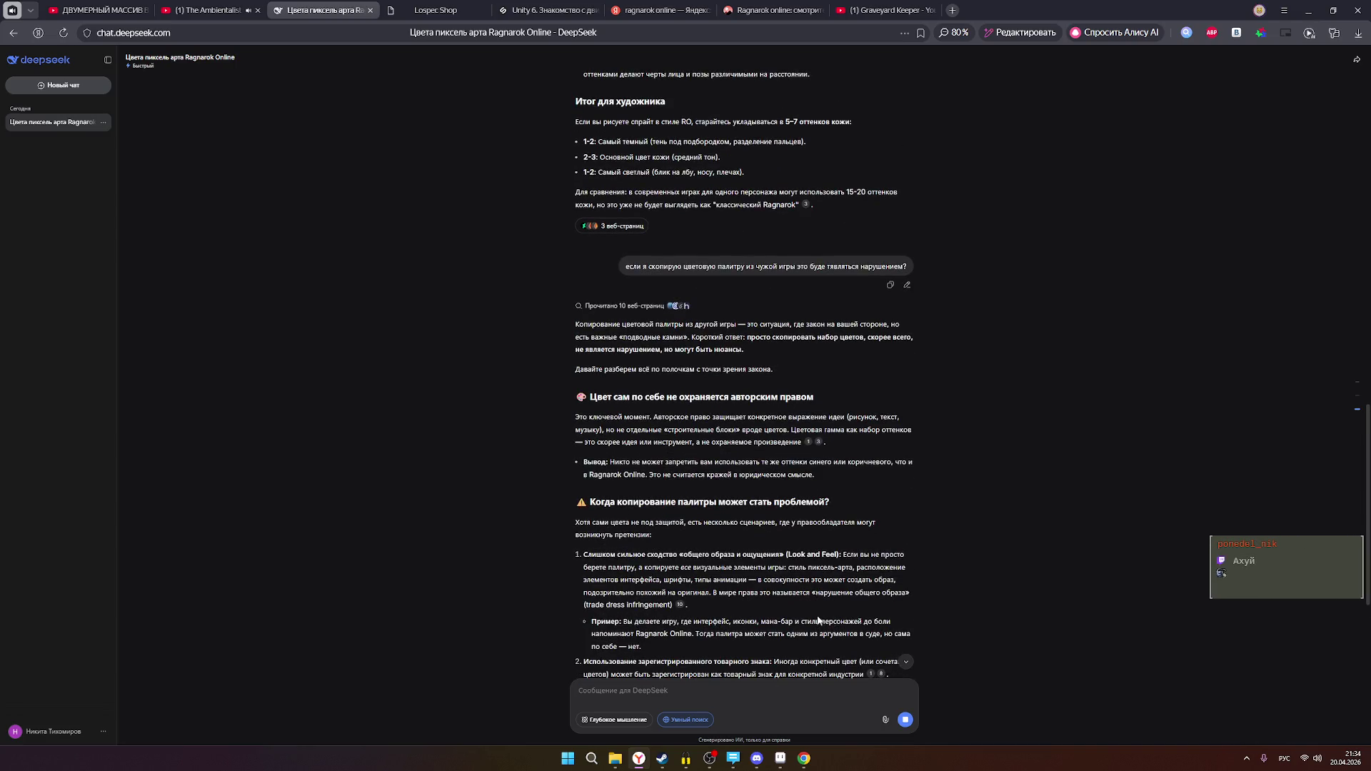
left_click(780, 758)
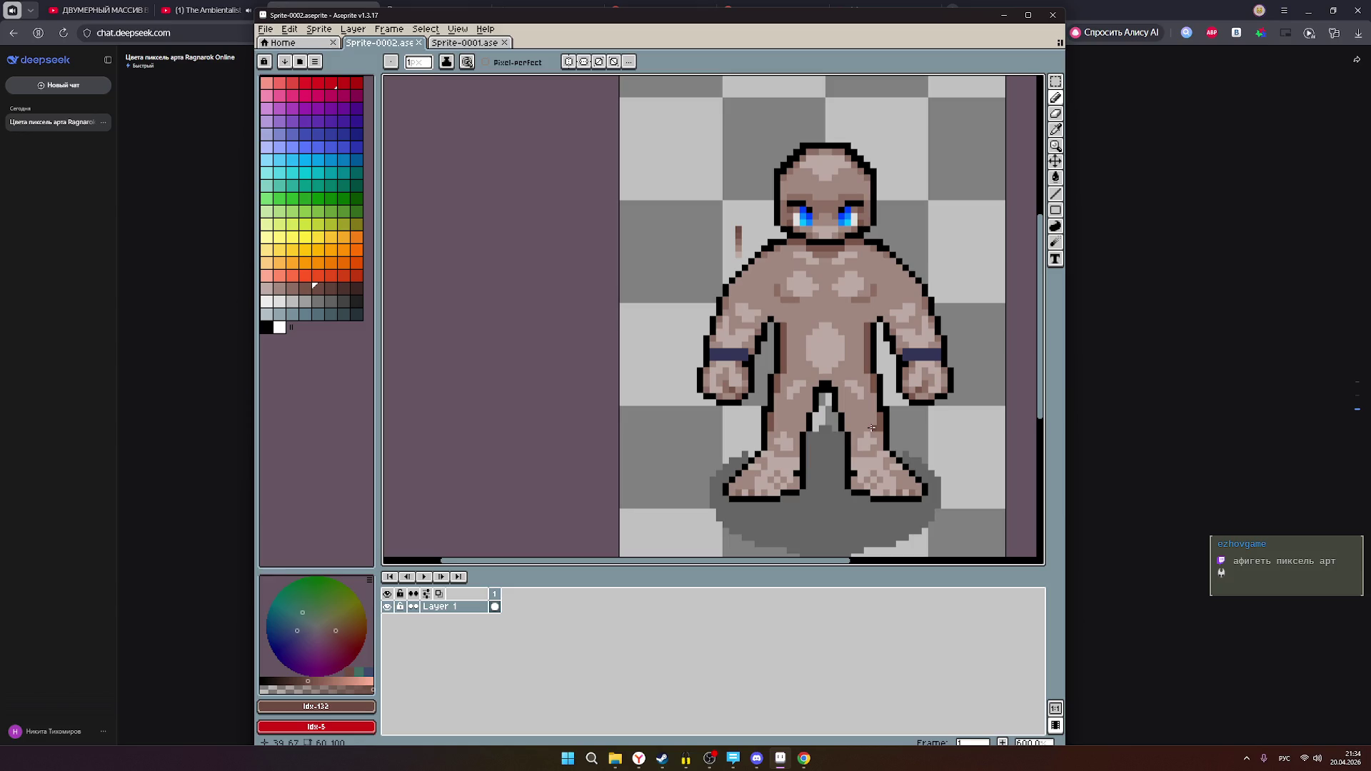
left_click(708, 758)
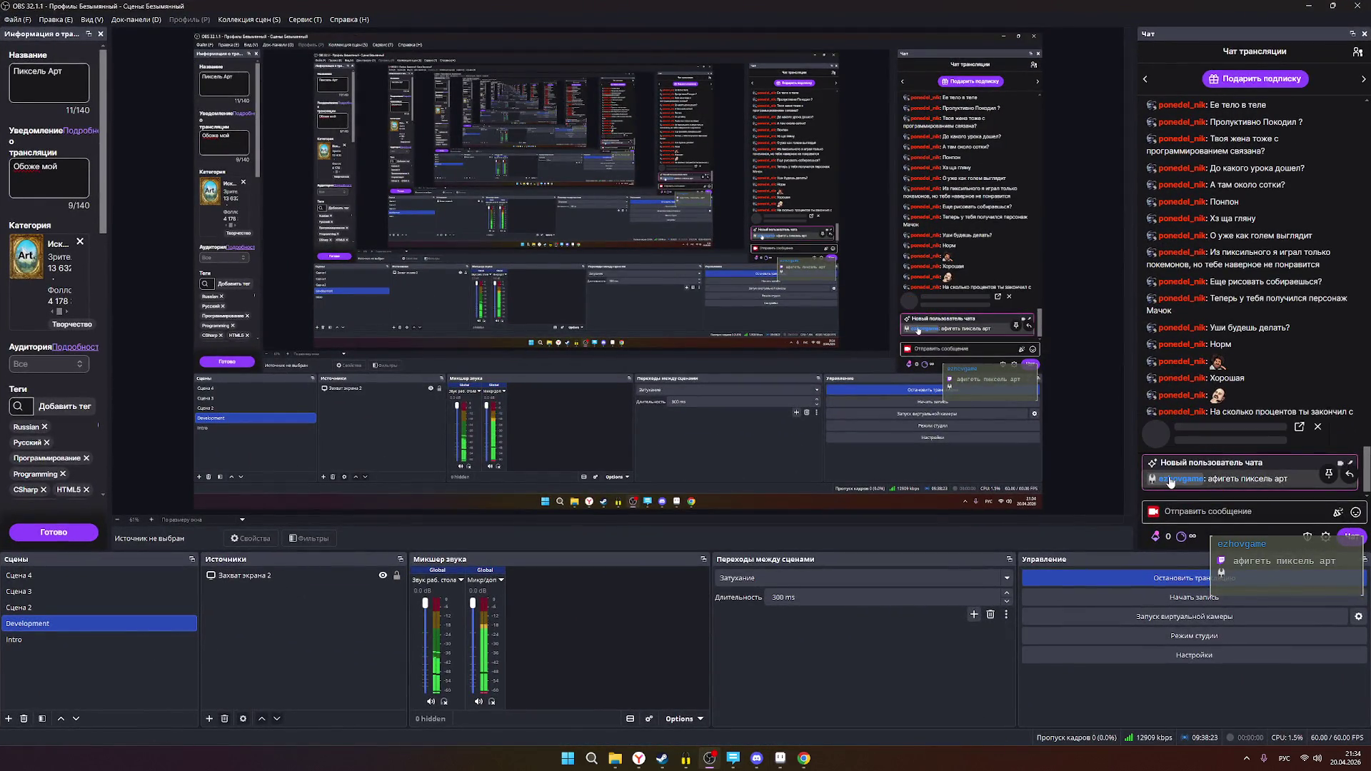
- Check a chat viewer's profile card in OBS, then minimise OBS to reveal the golem sprite
left_click(1169, 482)
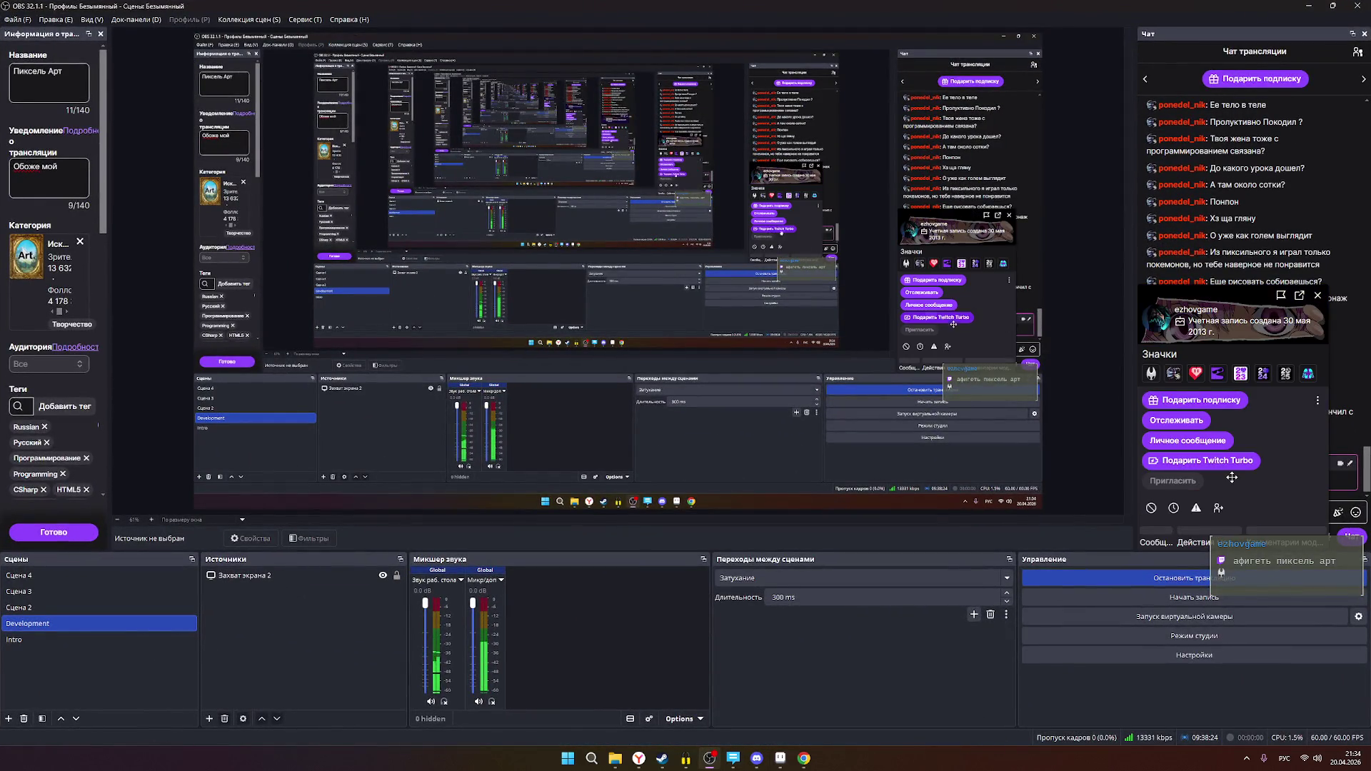
left_click(1314, 295)
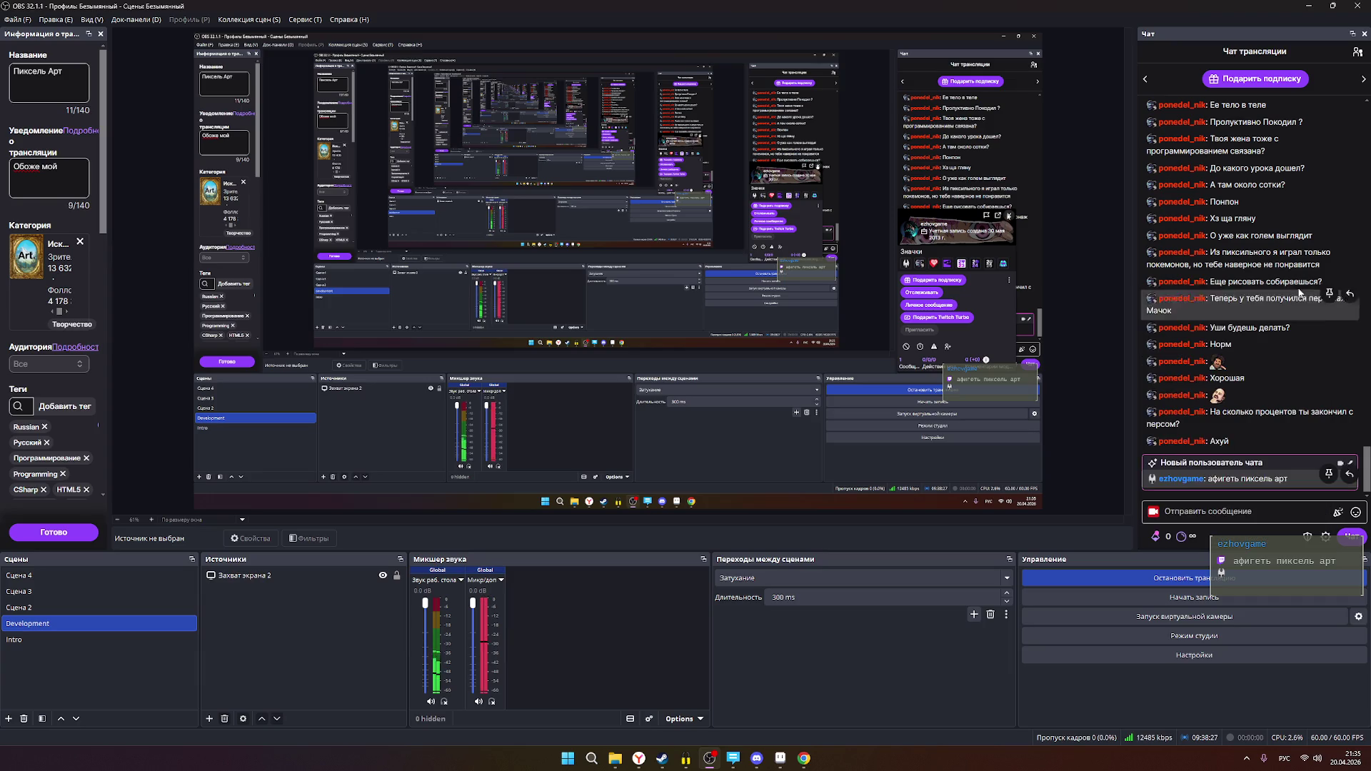
left_click(1305, 7)
scroll(866, 332, "down", 5)
scroll(866, 331, "up", 2)
scroll(866, 331, "down", 1)
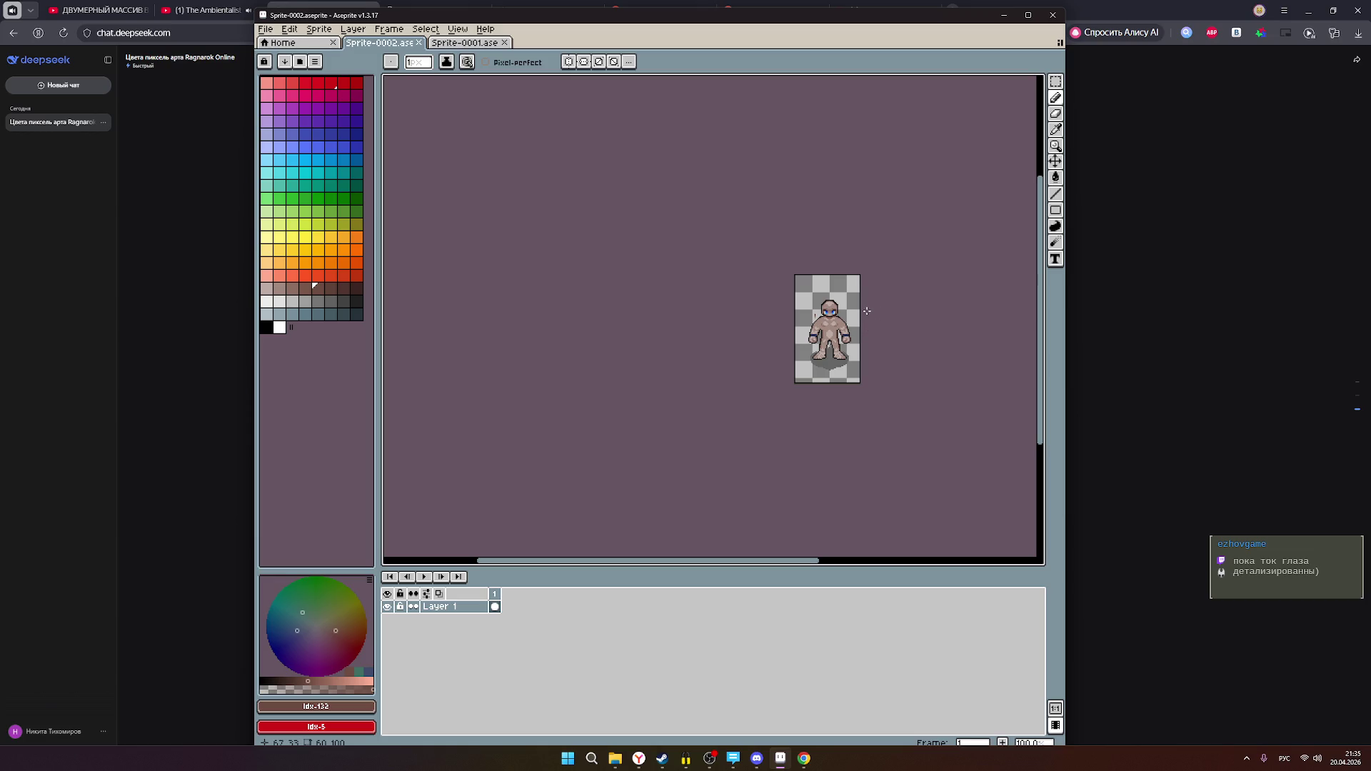
- Zoom in and out on the Sprite-0002 golem
scroll(871, 309, "up", 1)
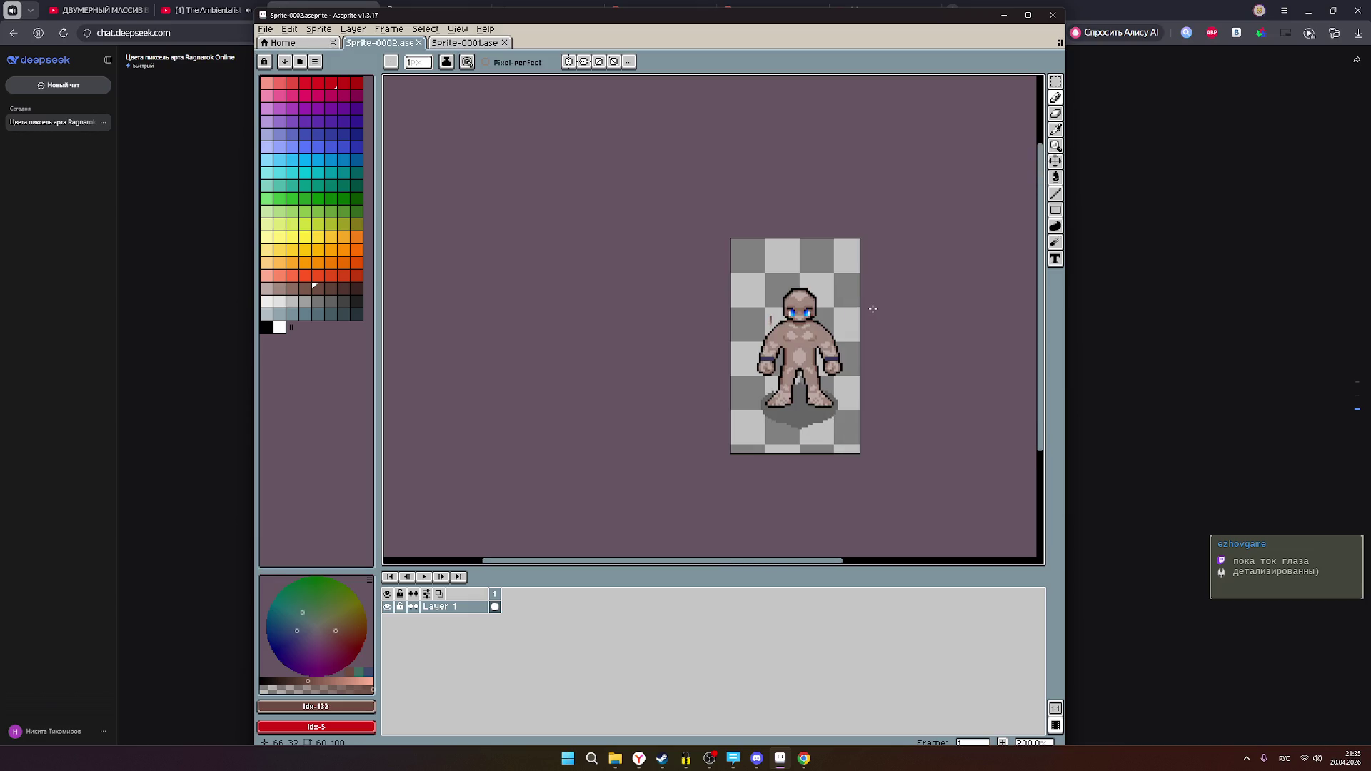
scroll(873, 308, "down", 1)
scroll(873, 309, "up", 1)
scroll(876, 304, "up", 10)
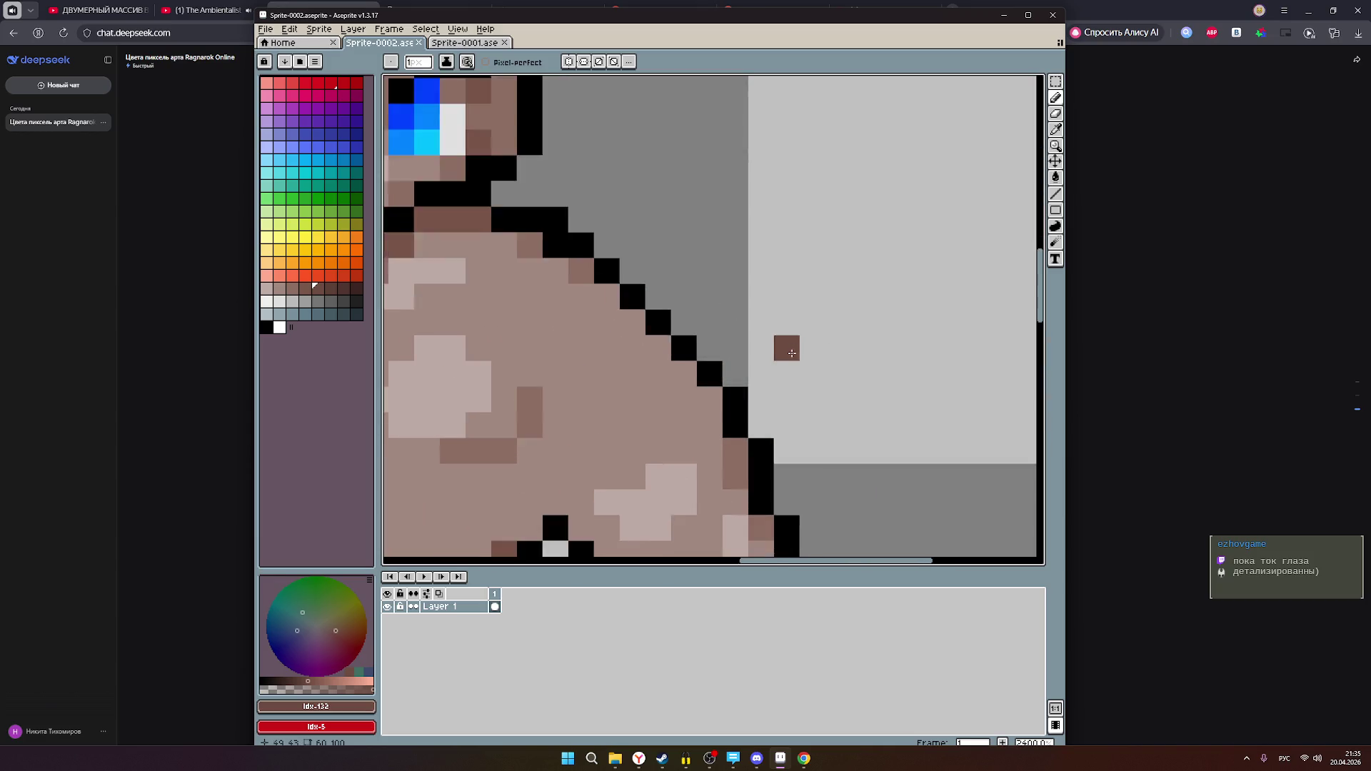
scroll(791, 352, "down", 3)
scroll(891, 352, "down", 2)
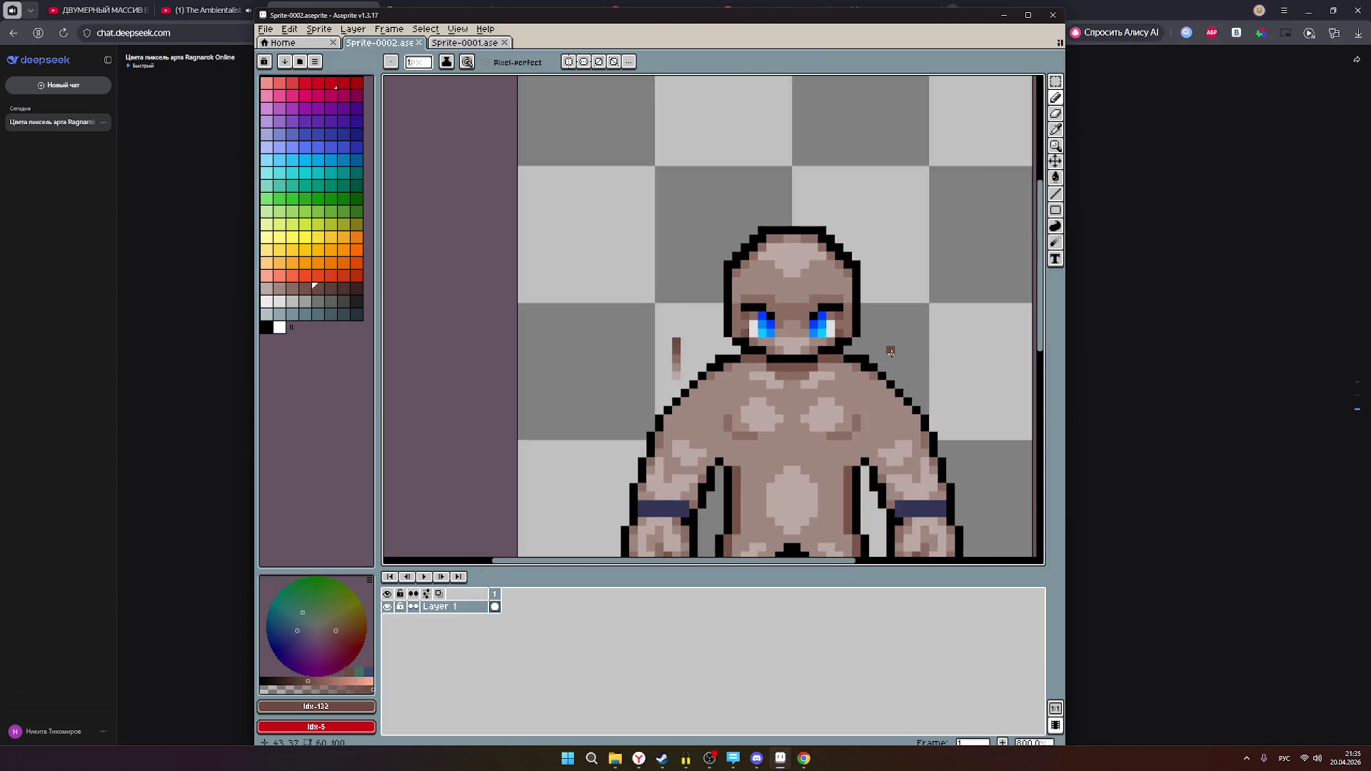
scroll(890, 351, "down", 4)
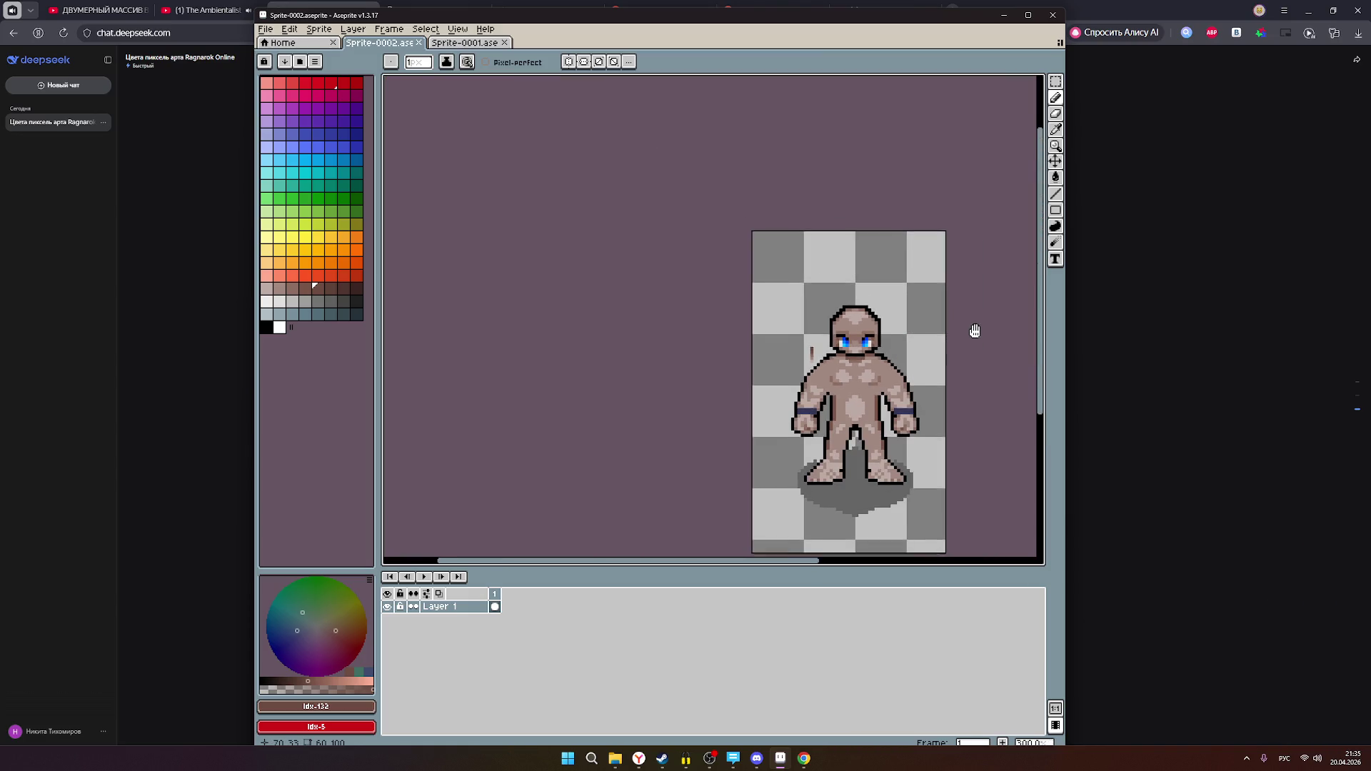
- Pan to the golem's blue-eyed face and erase the dark pixel beside the left eye
left_click_drag(976, 331, 860, 281)
scroll(785, 300, "up", 6)
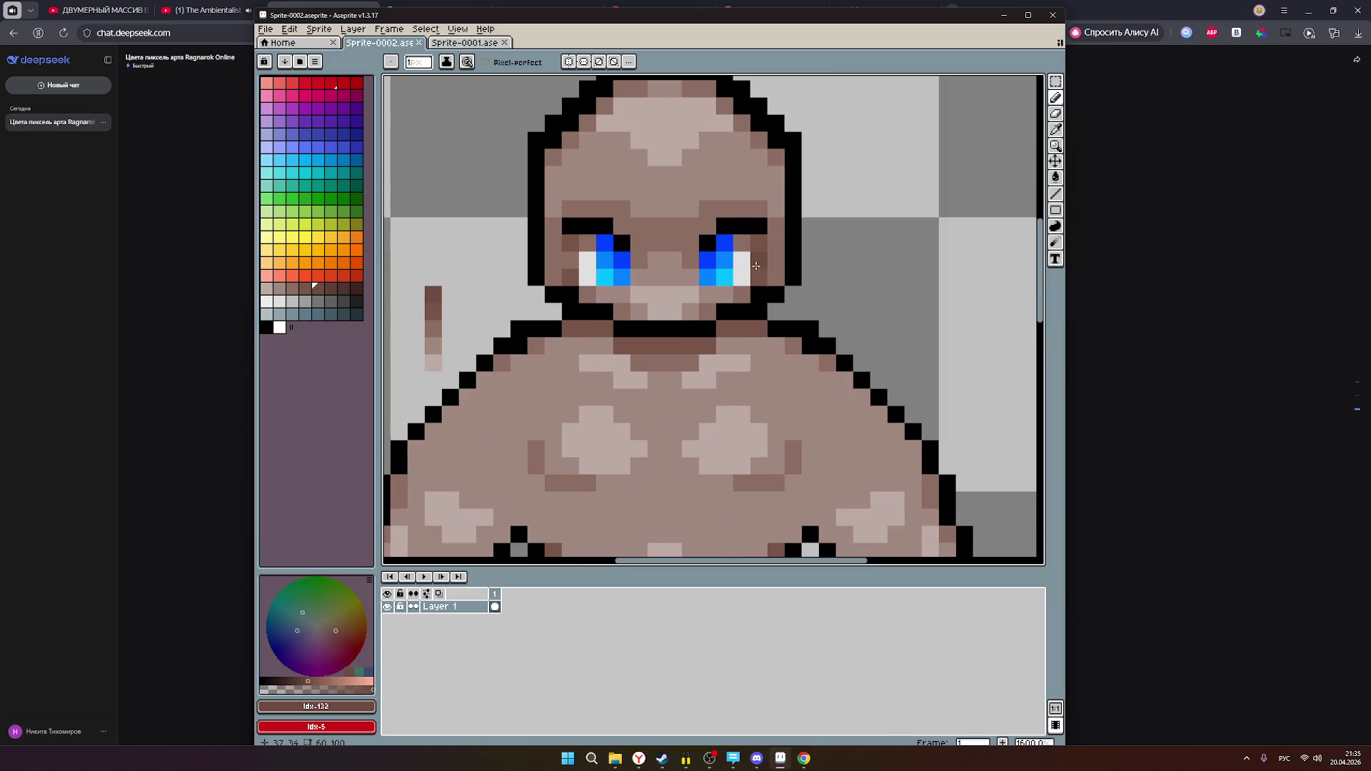
scroll(793, 264, "down", 3)
scroll(792, 265, "down", 4)
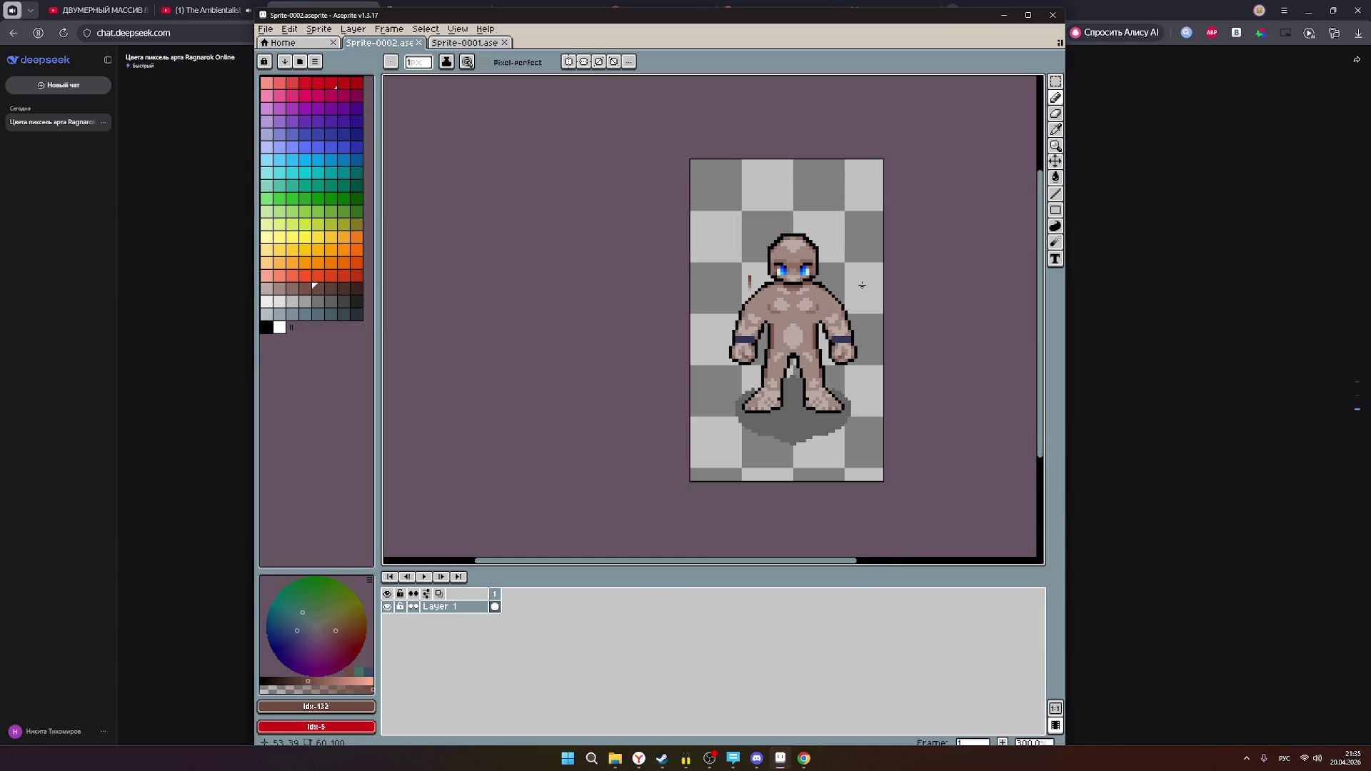
scroll(802, 262, "up", 3)
scroll(802, 263, "up", 3)
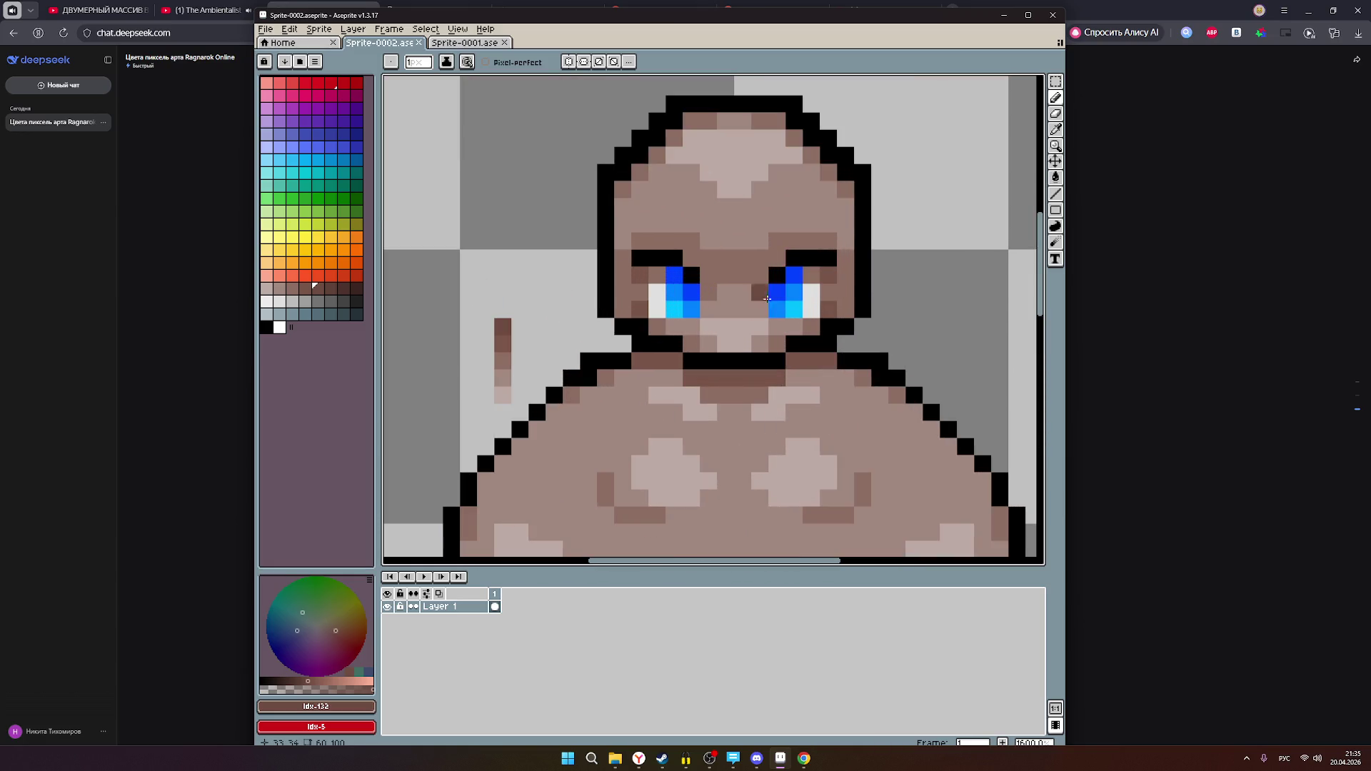
scroll(807, 296, "down", 3)
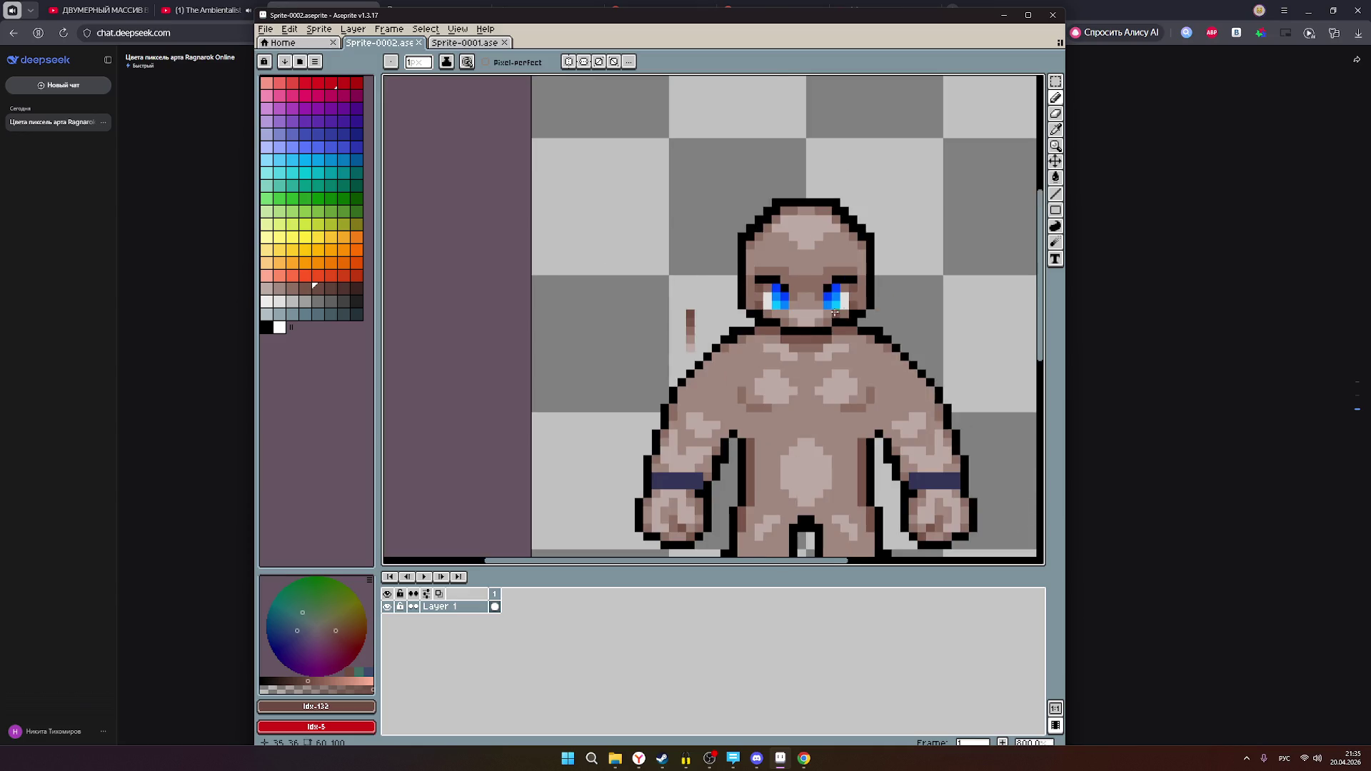
scroll(839, 265, "up", 3)
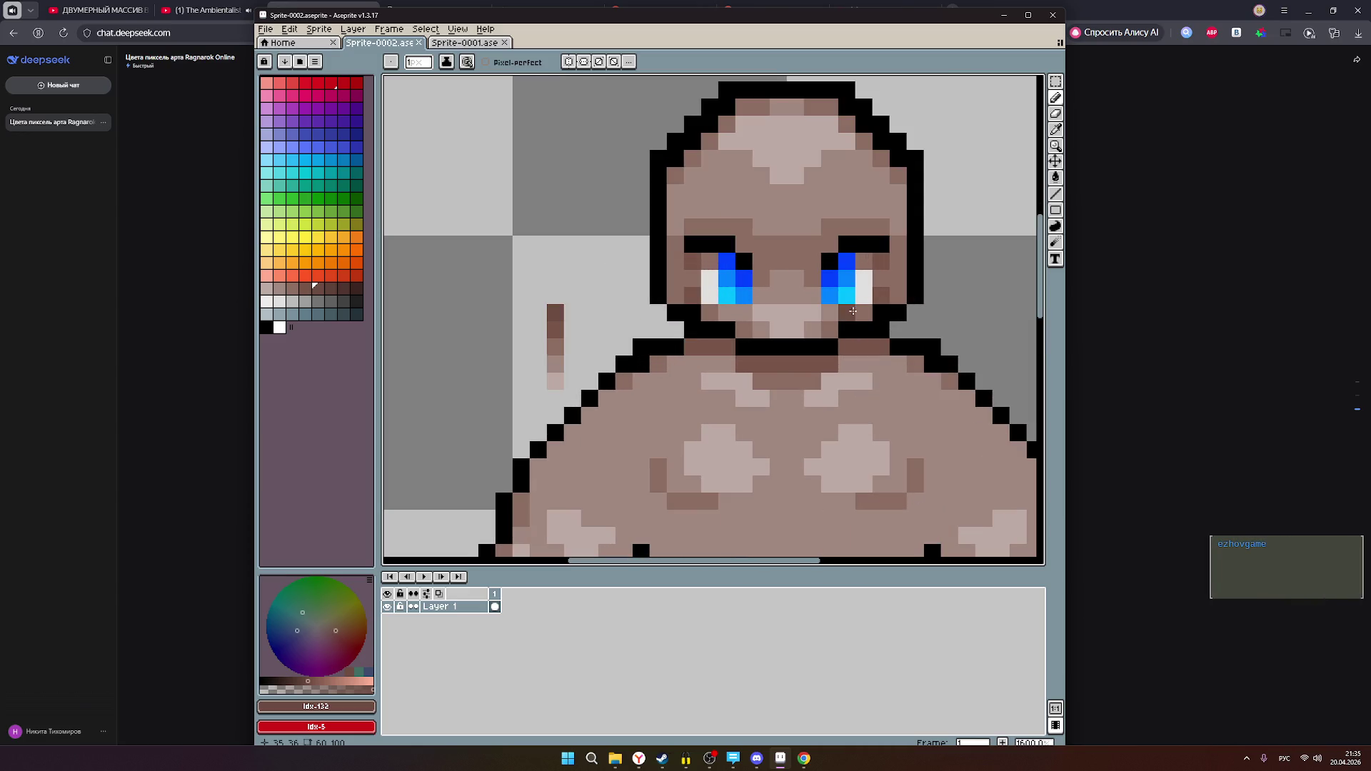
scroll(865, 339, "down", 3)
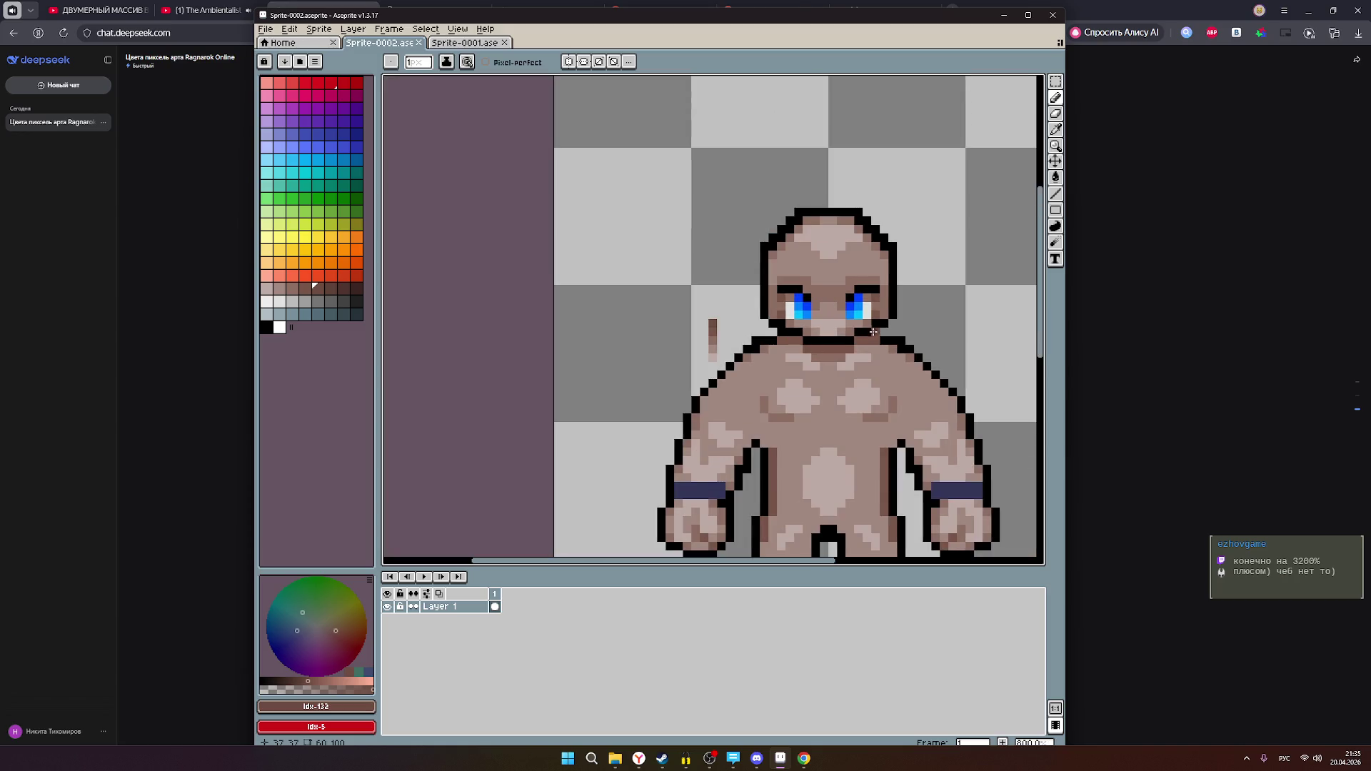
scroll(800, 308, "up", 5)
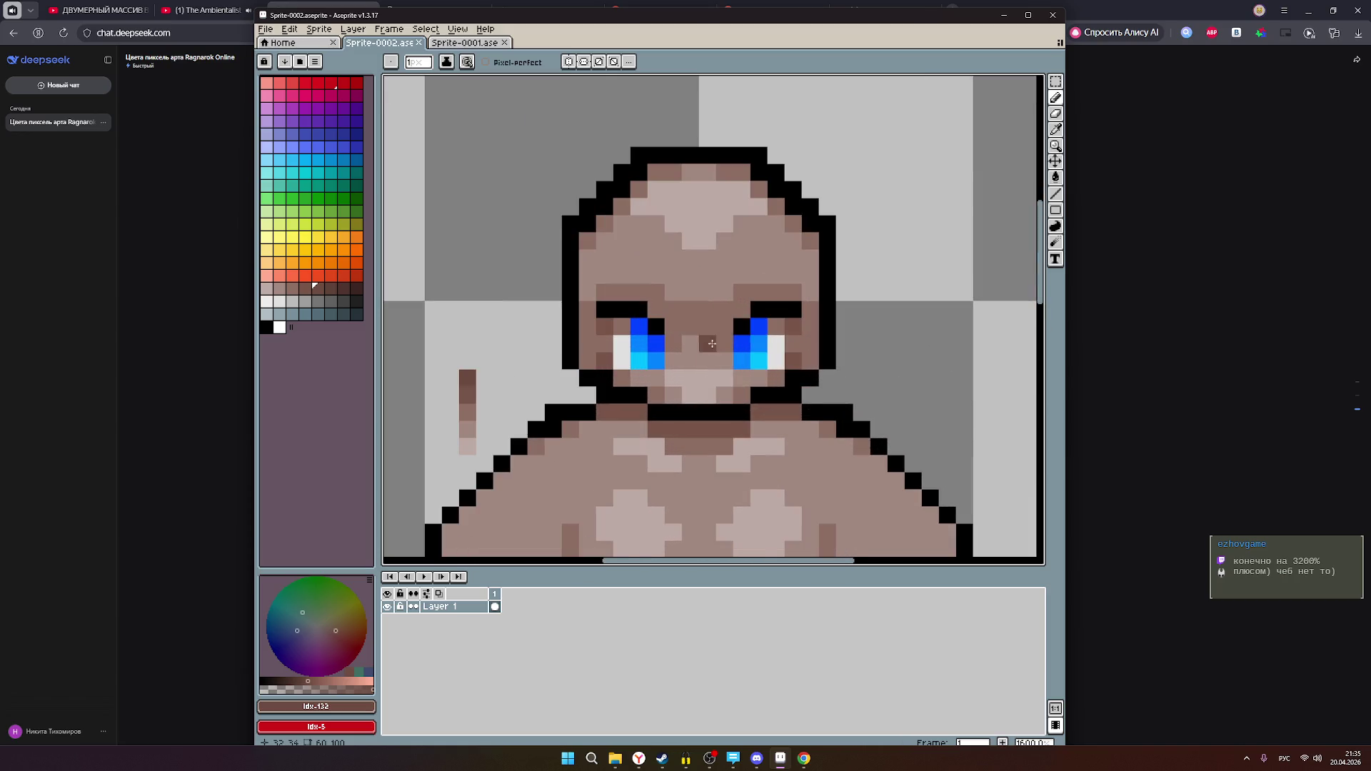
right_click(621, 347)
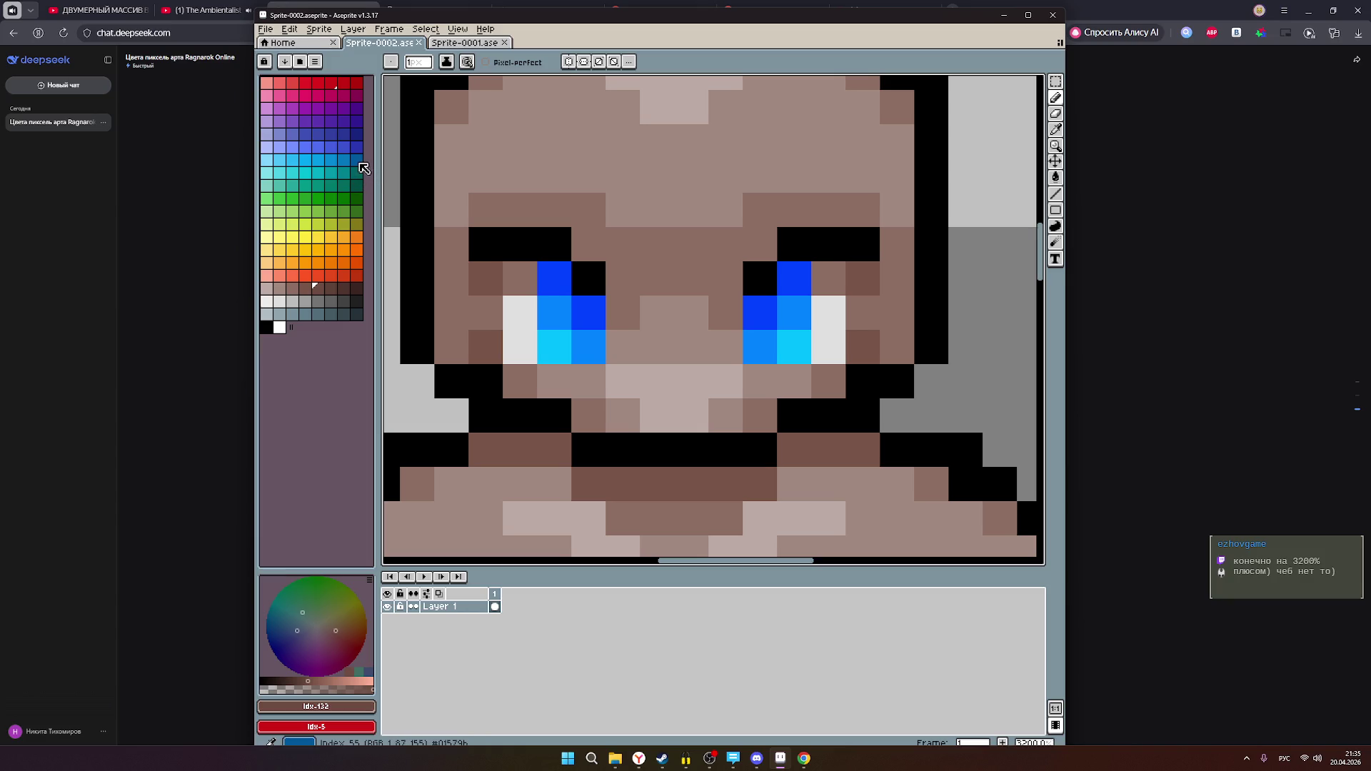
- Repaint the right eye's pixels in dark blue, medium blue and navy swatches
left_click(357, 147)
left_click(486, 210)
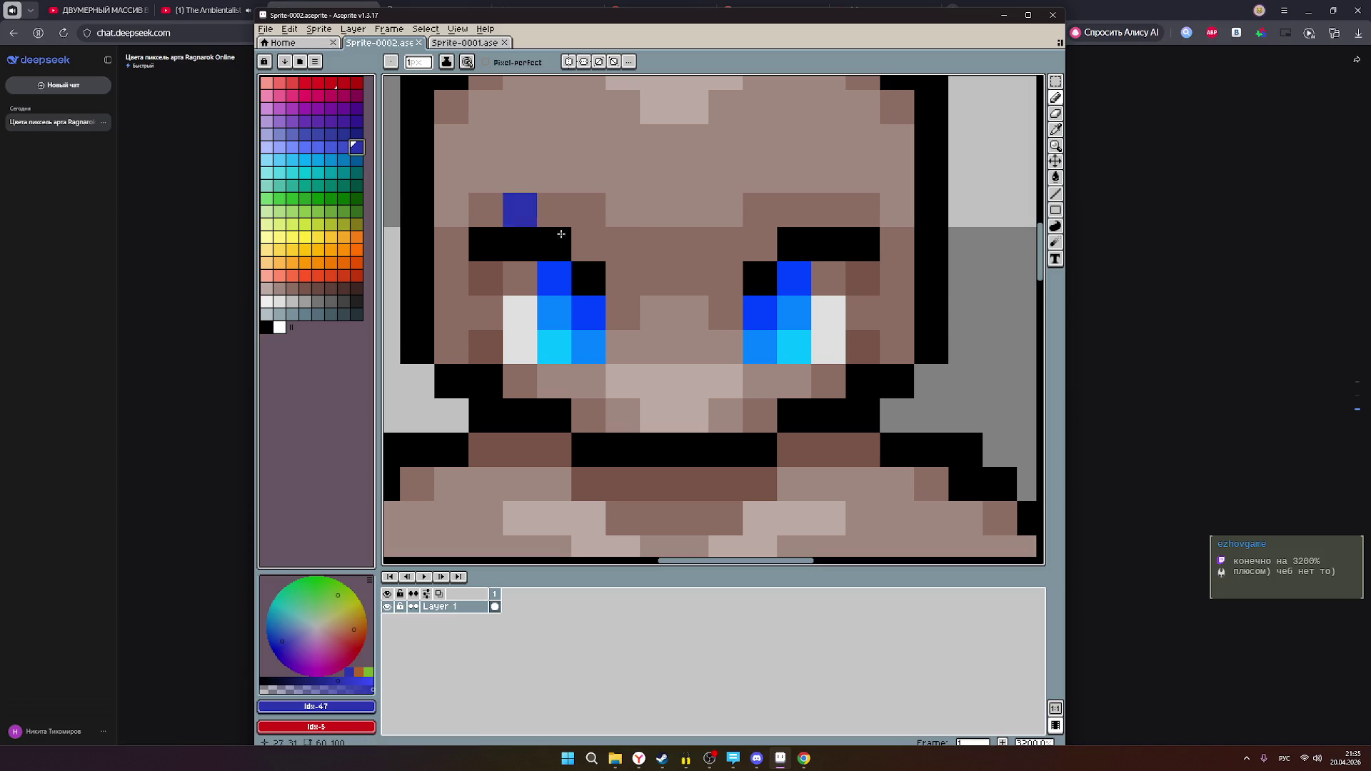
left_click(784, 285)
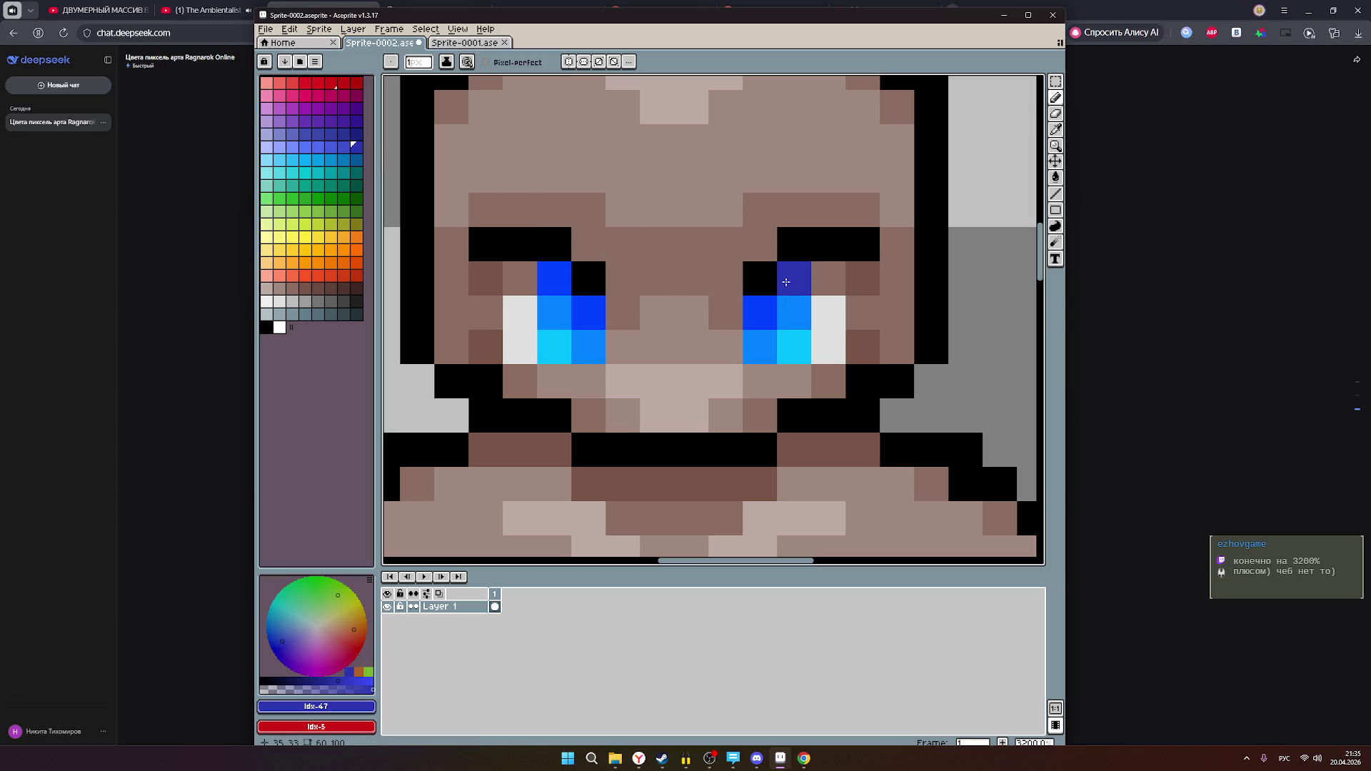
left_click(341, 150)
left_click(795, 313)
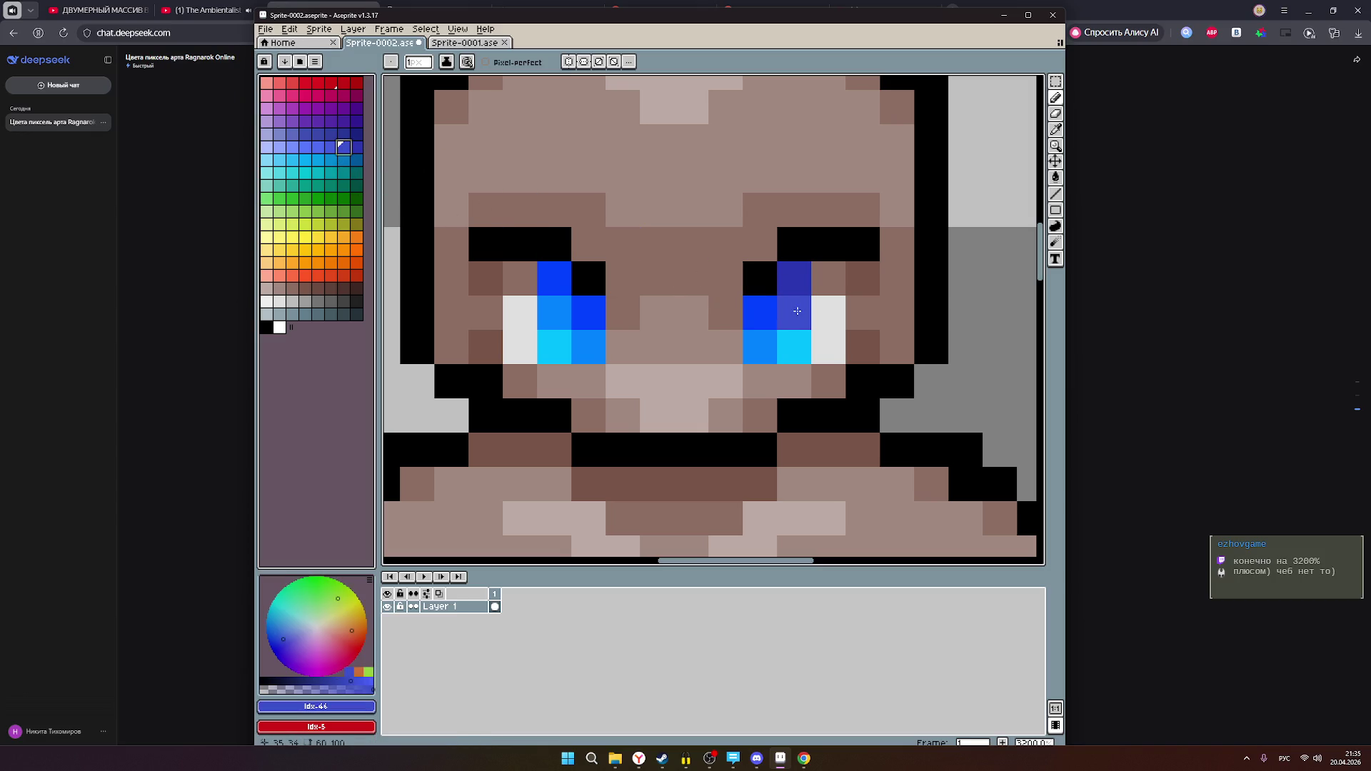
left_click(330, 149)
left_click(793, 350)
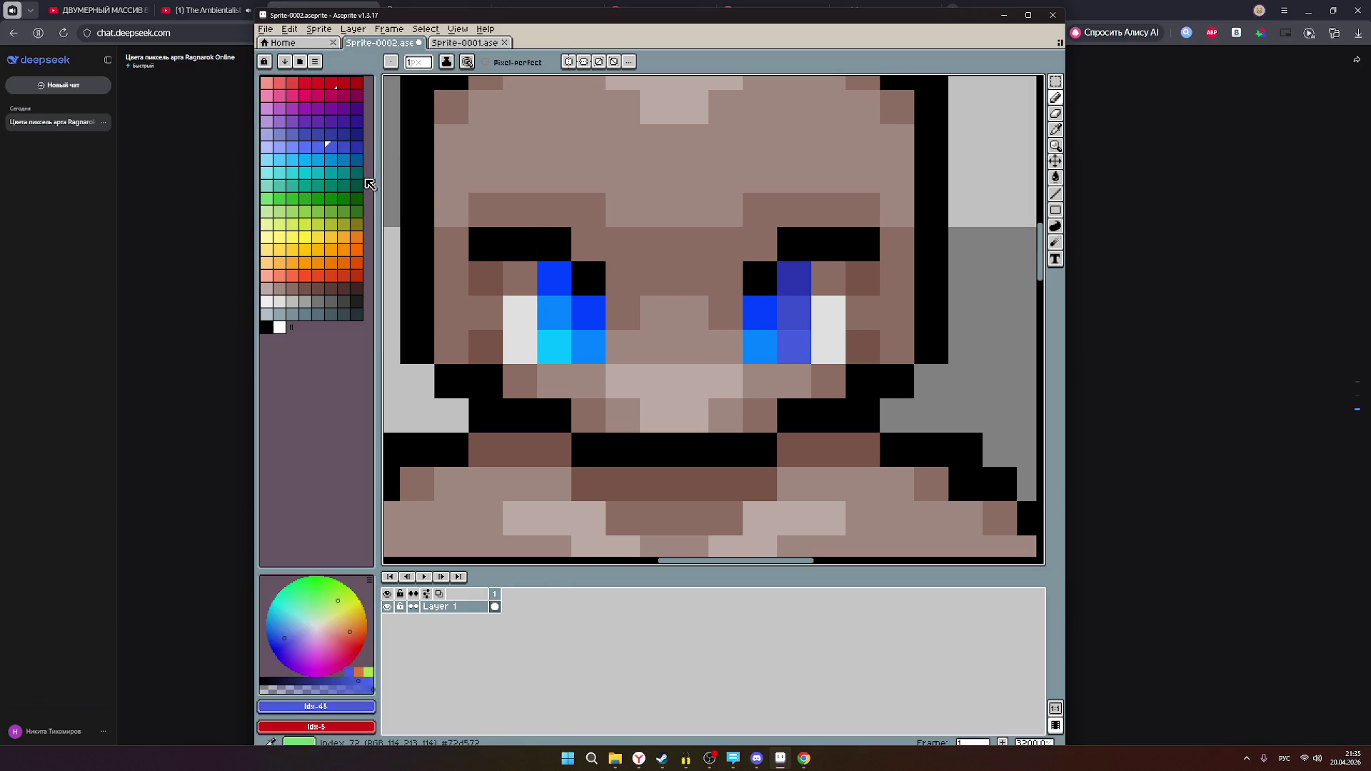
left_click(355, 133)
left_click(766, 305)
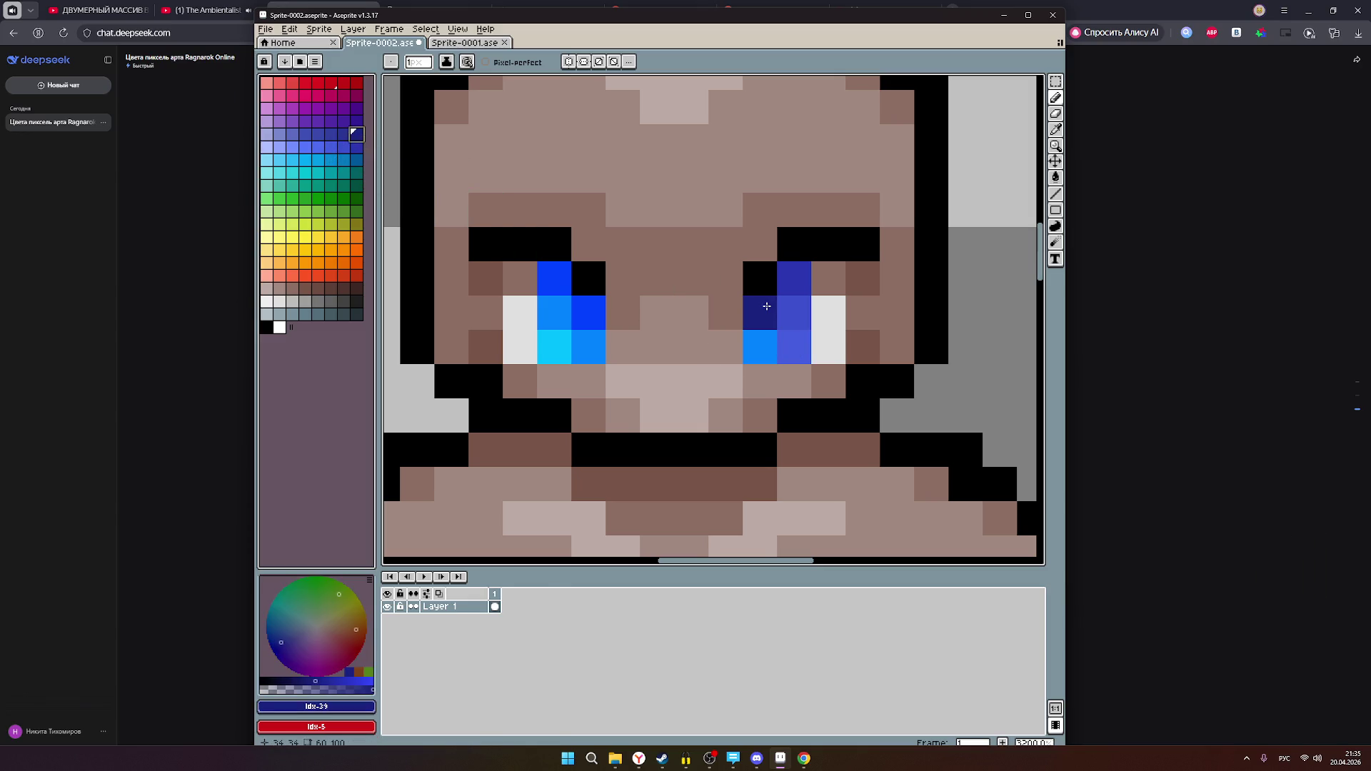
left_click(343, 134)
left_click(751, 355)
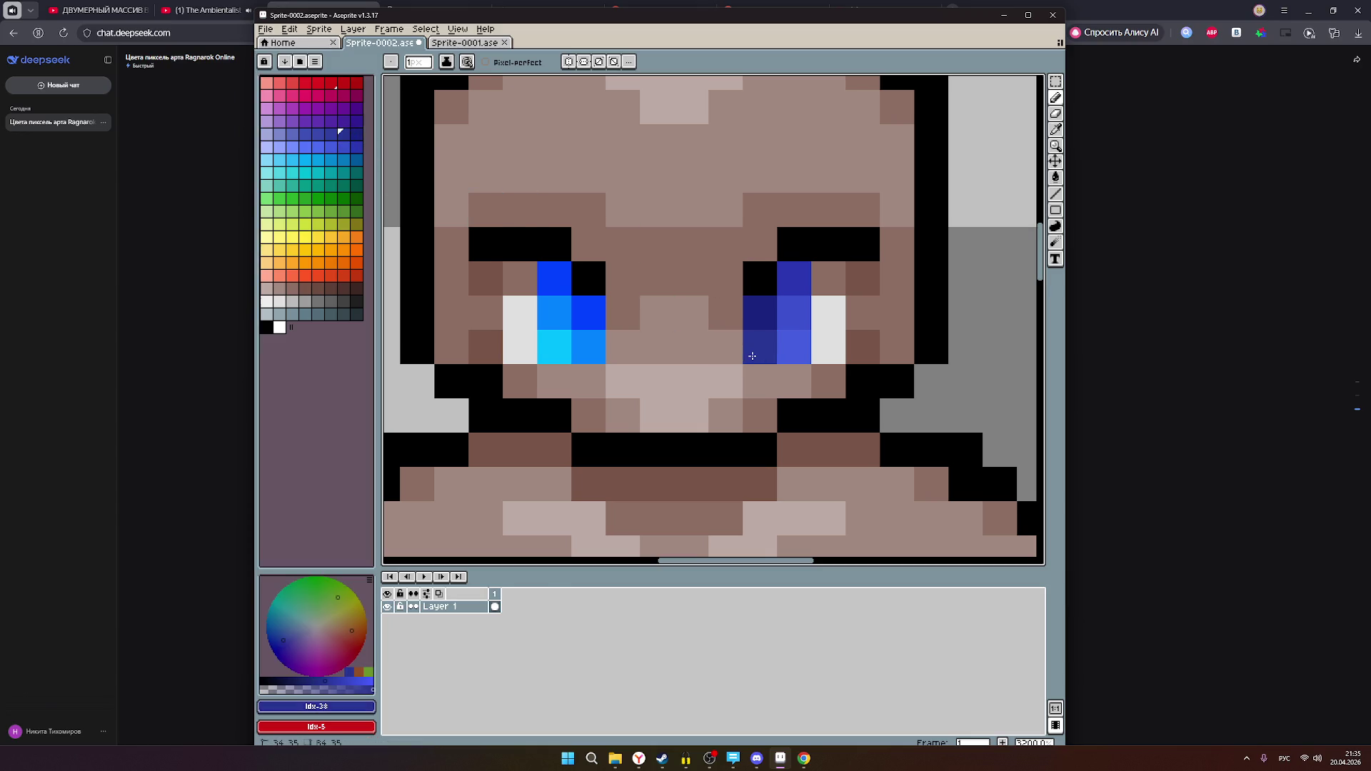
scroll(752, 355, "down", 6)
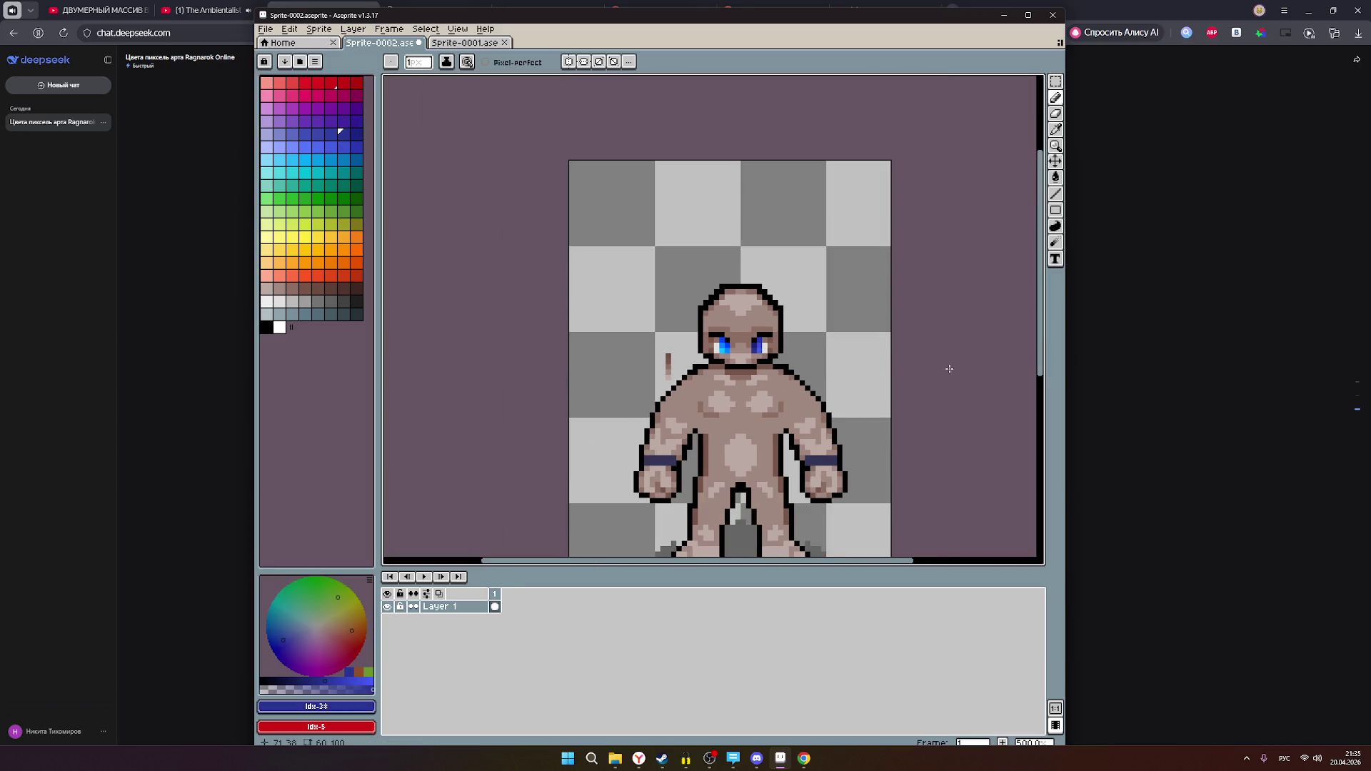
scroll(754, 347, "up", 2)
scroll(702, 347, "up", 3)
- Reshade the left eye's pixels with the same dark blue and navy swatches
left_click(356, 147)
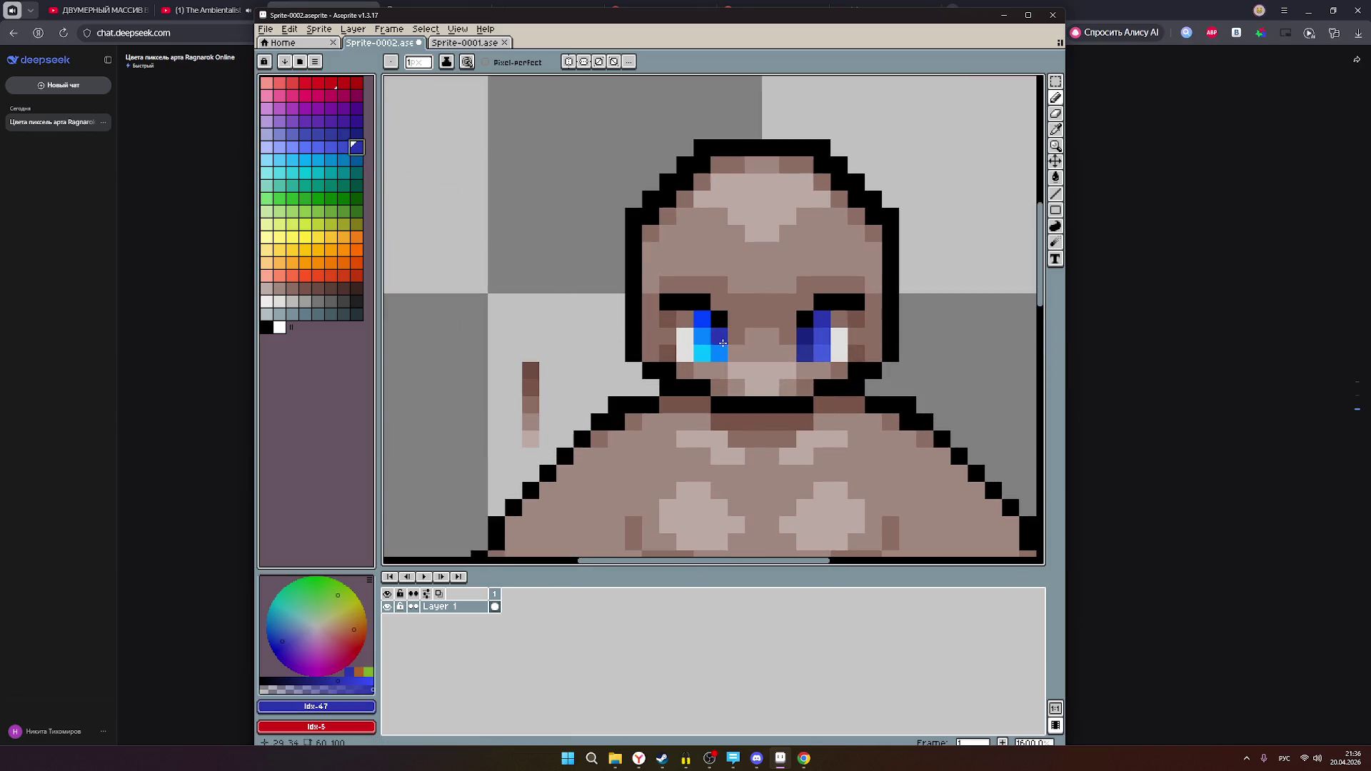
left_click(343, 147)
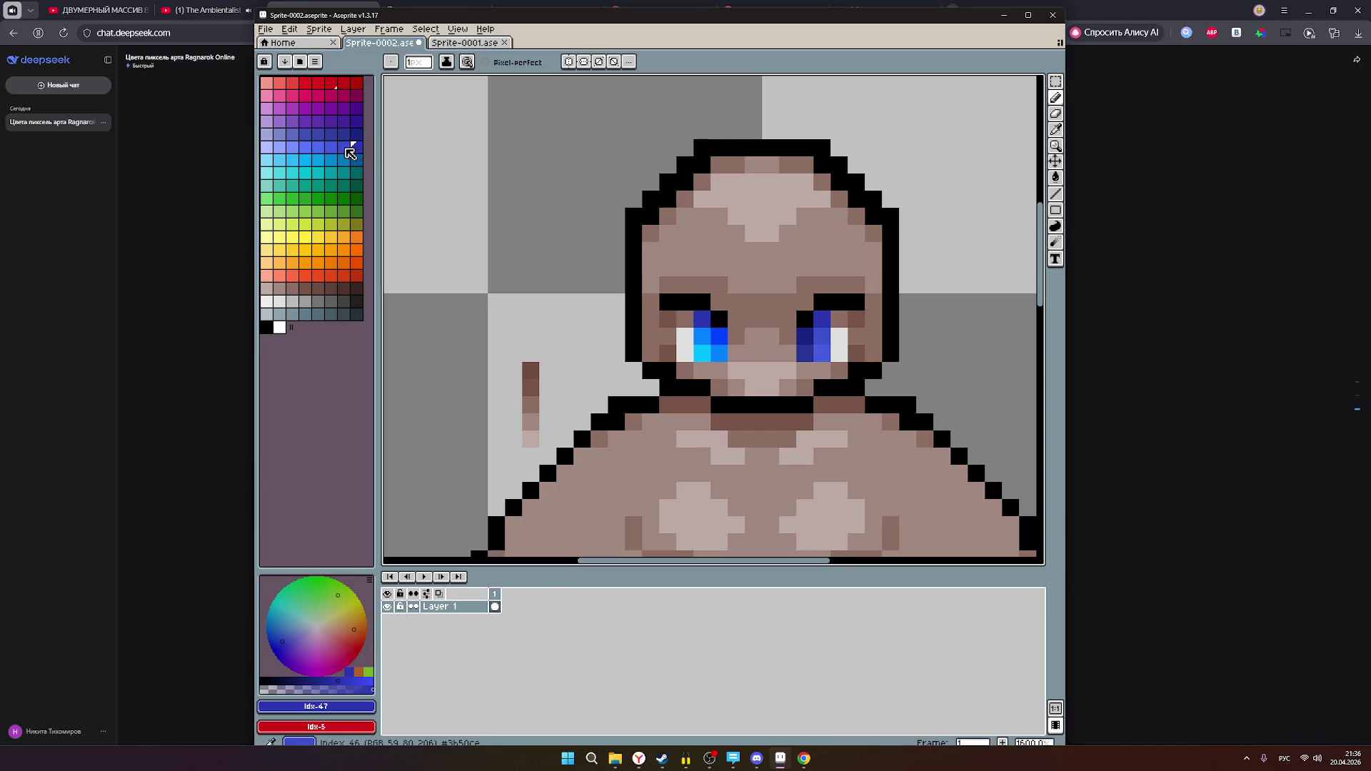
left_click(658, 338)
left_click(701, 336)
left_click(330, 147)
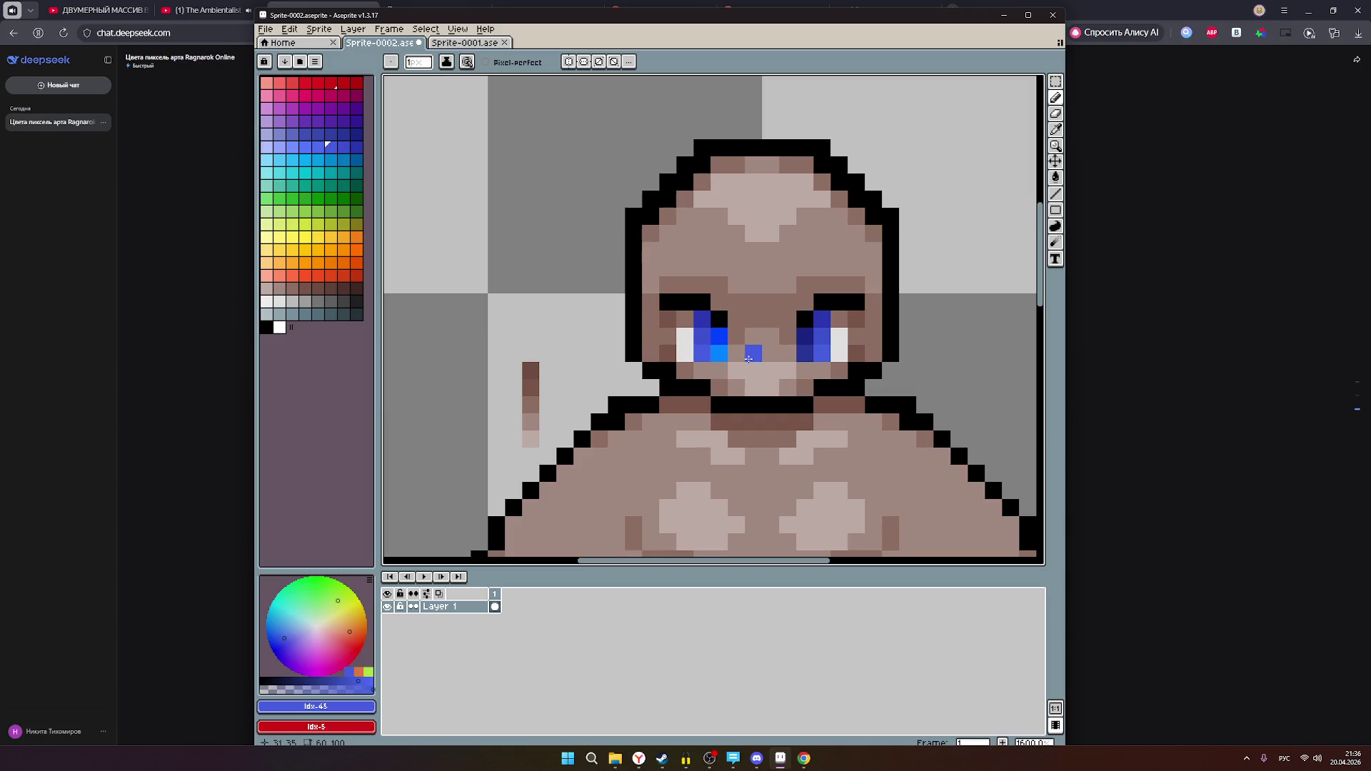
left_click(355, 133)
left_click(730, 340)
left_click(720, 337)
left_click(343, 135)
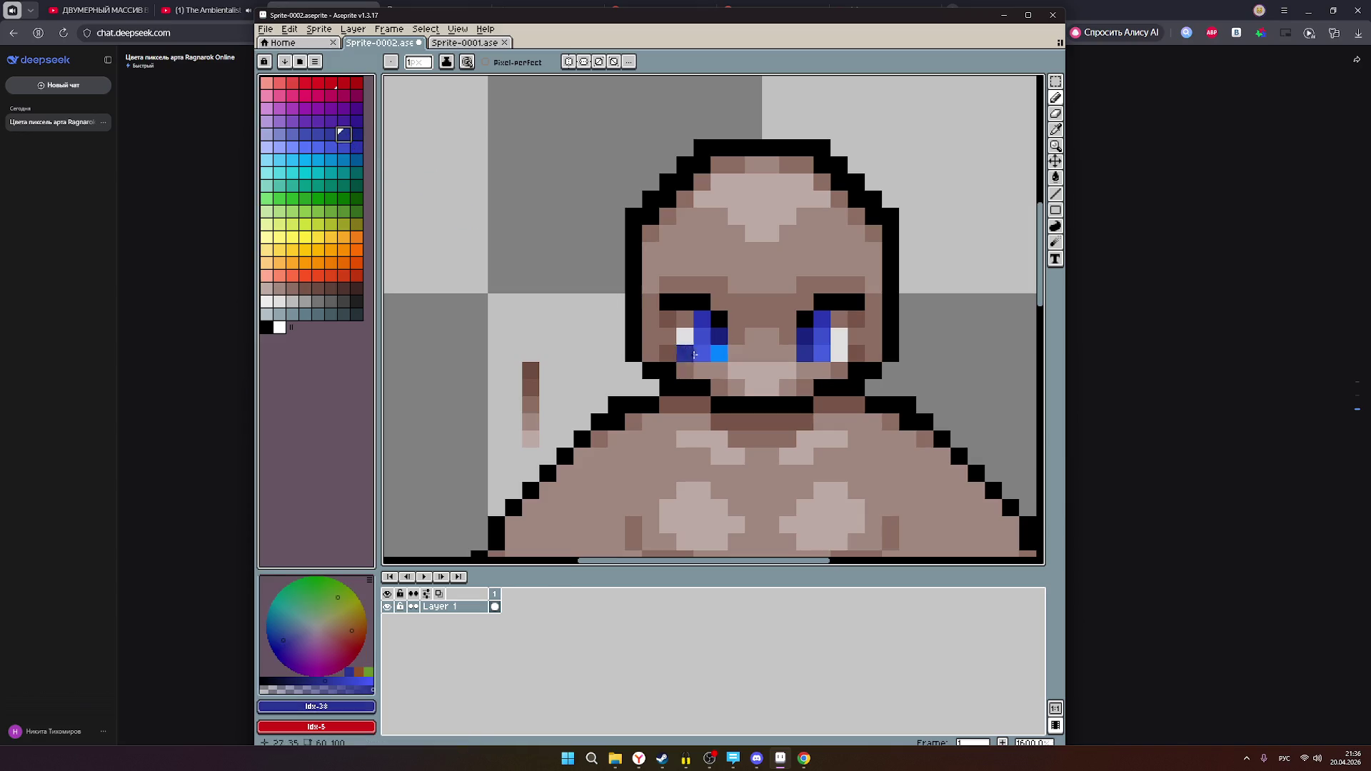
scroll(905, 389, "down", 4)
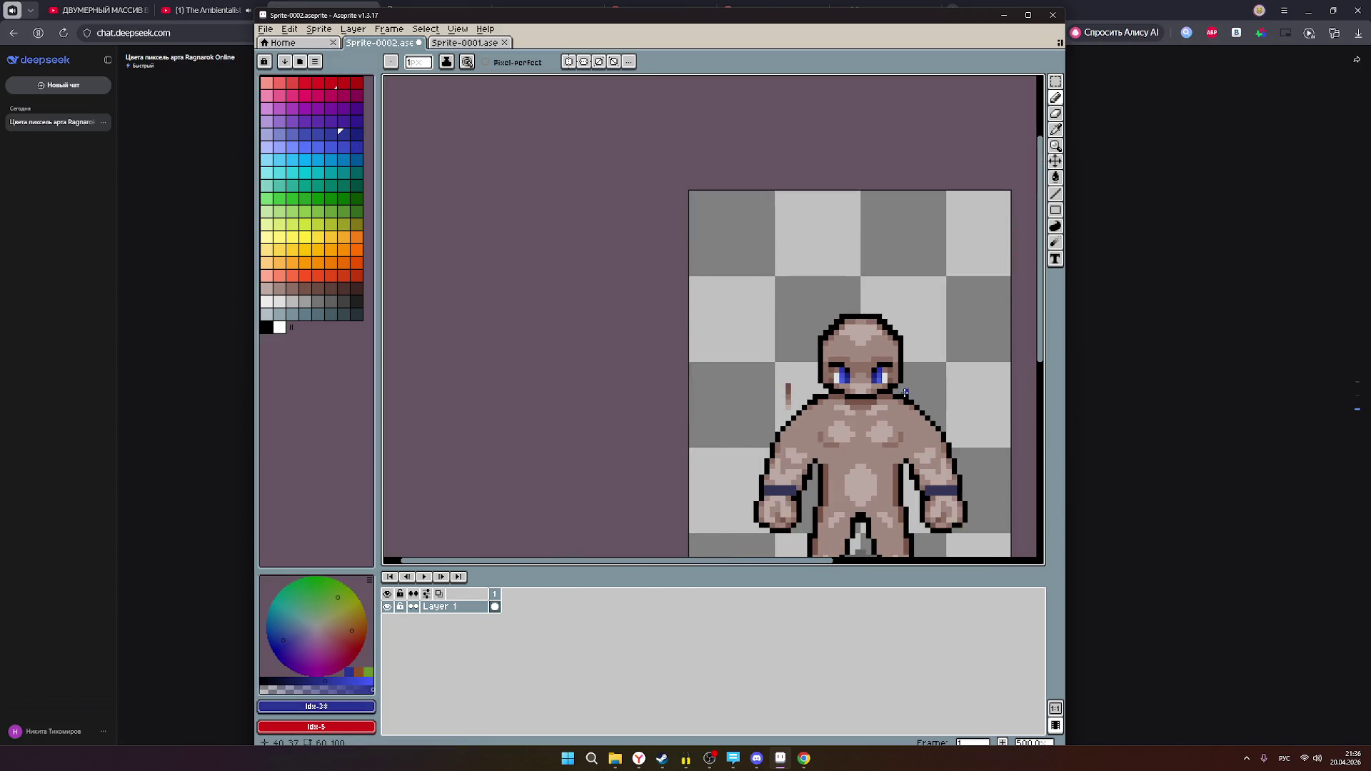
scroll(875, 378, "down", 3)
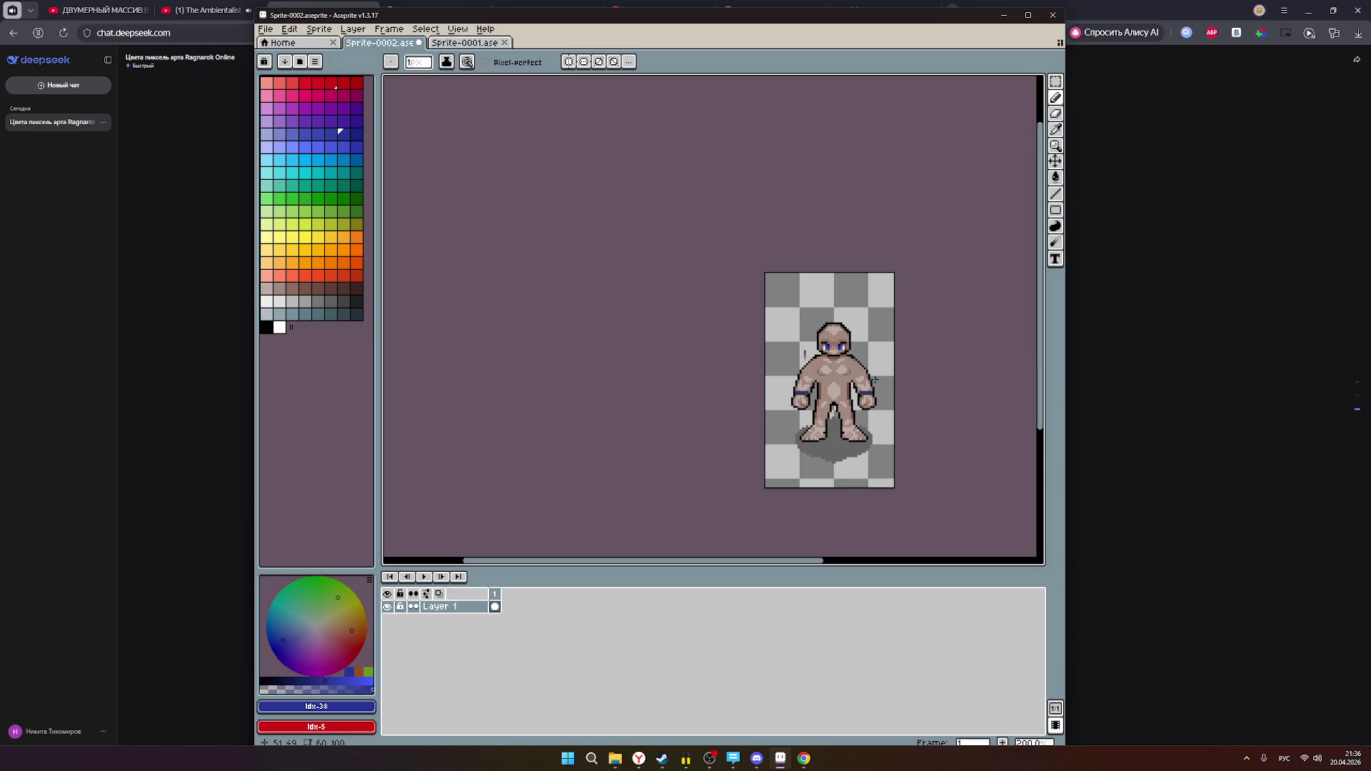
scroll(845, 388, "up", 3)
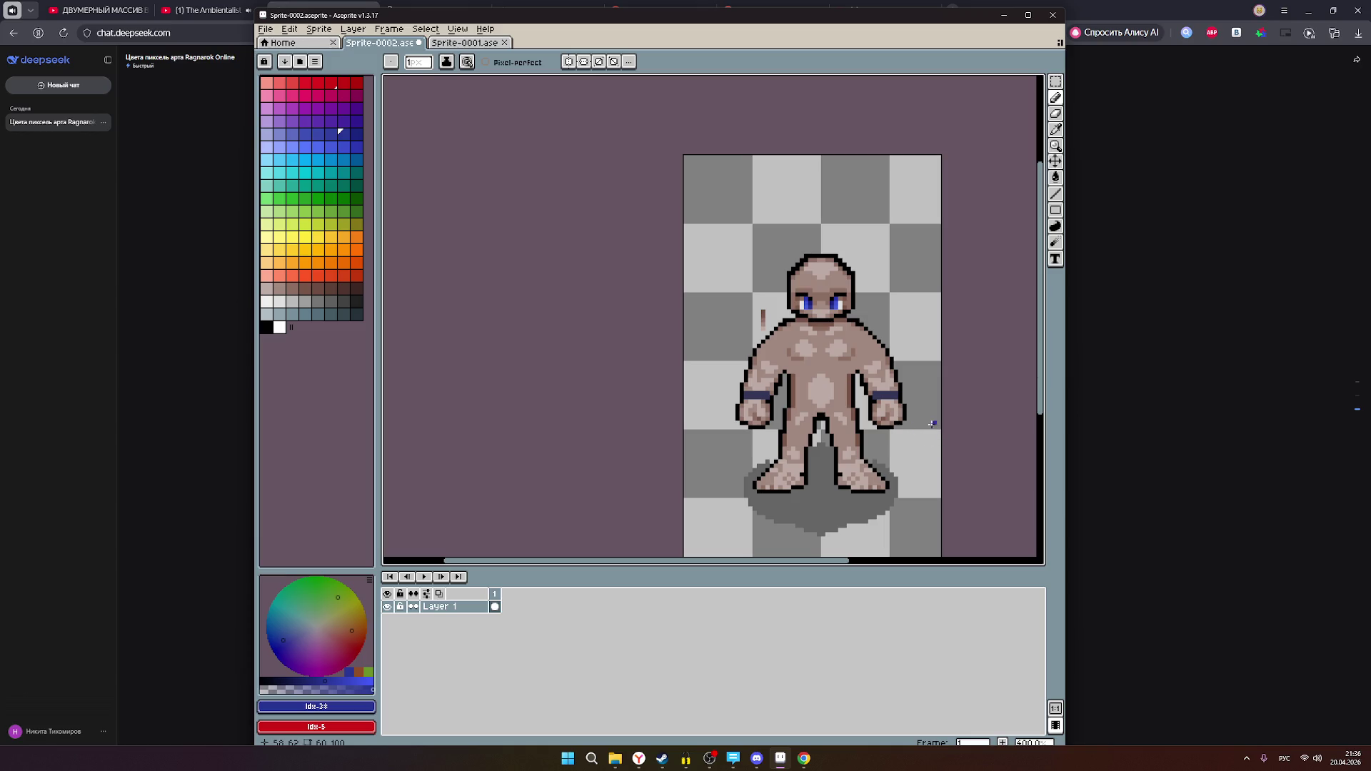
scroll(910, 408, "down", 3)
scroll(911, 408, "up", 1)
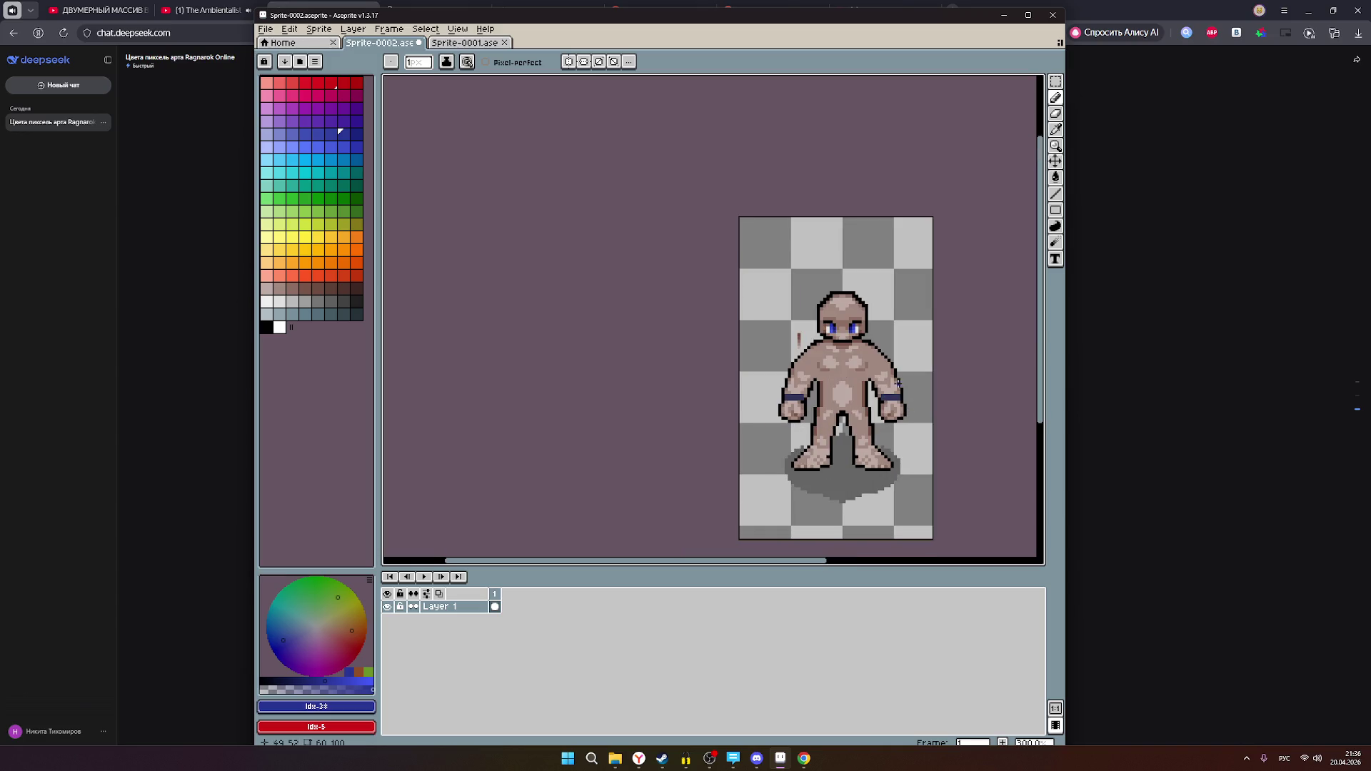
scroll(890, 384, "up", 1)
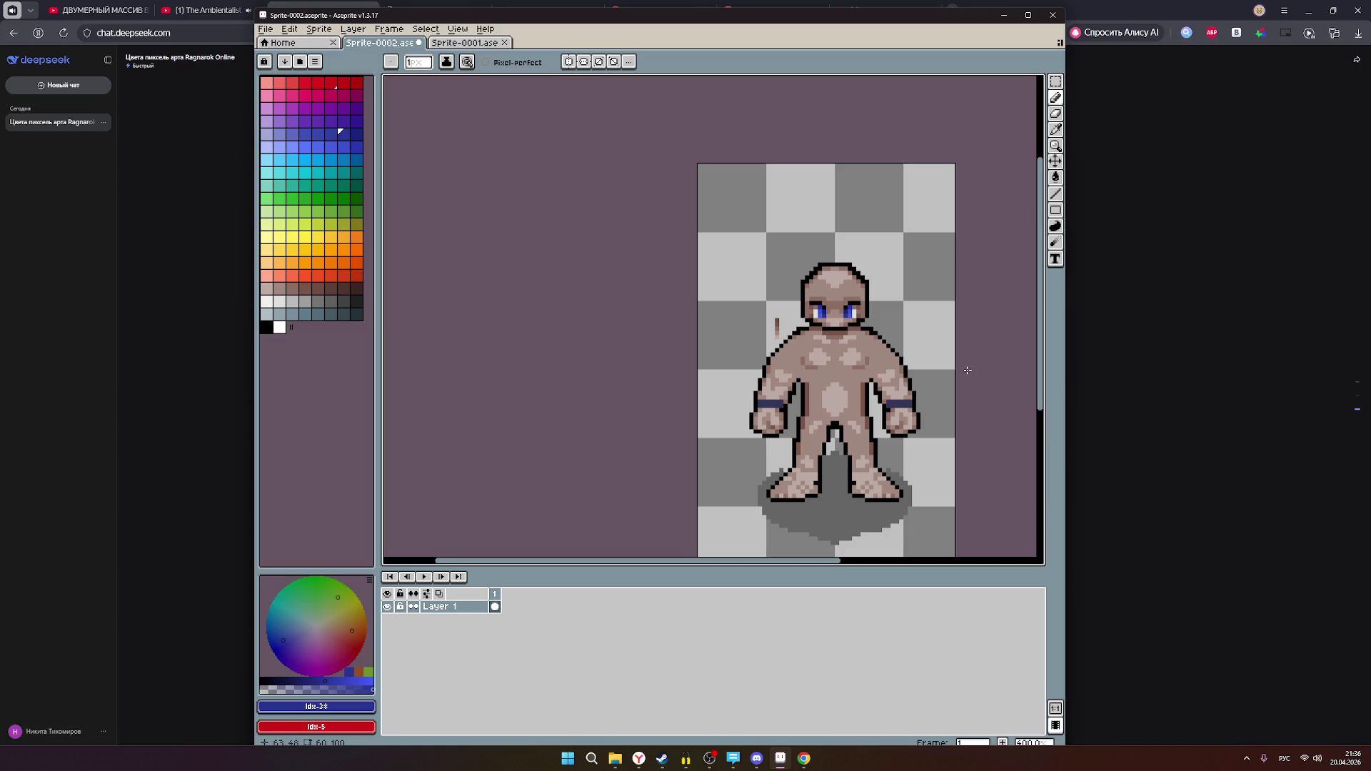
scroll(967, 370, "down", 1)
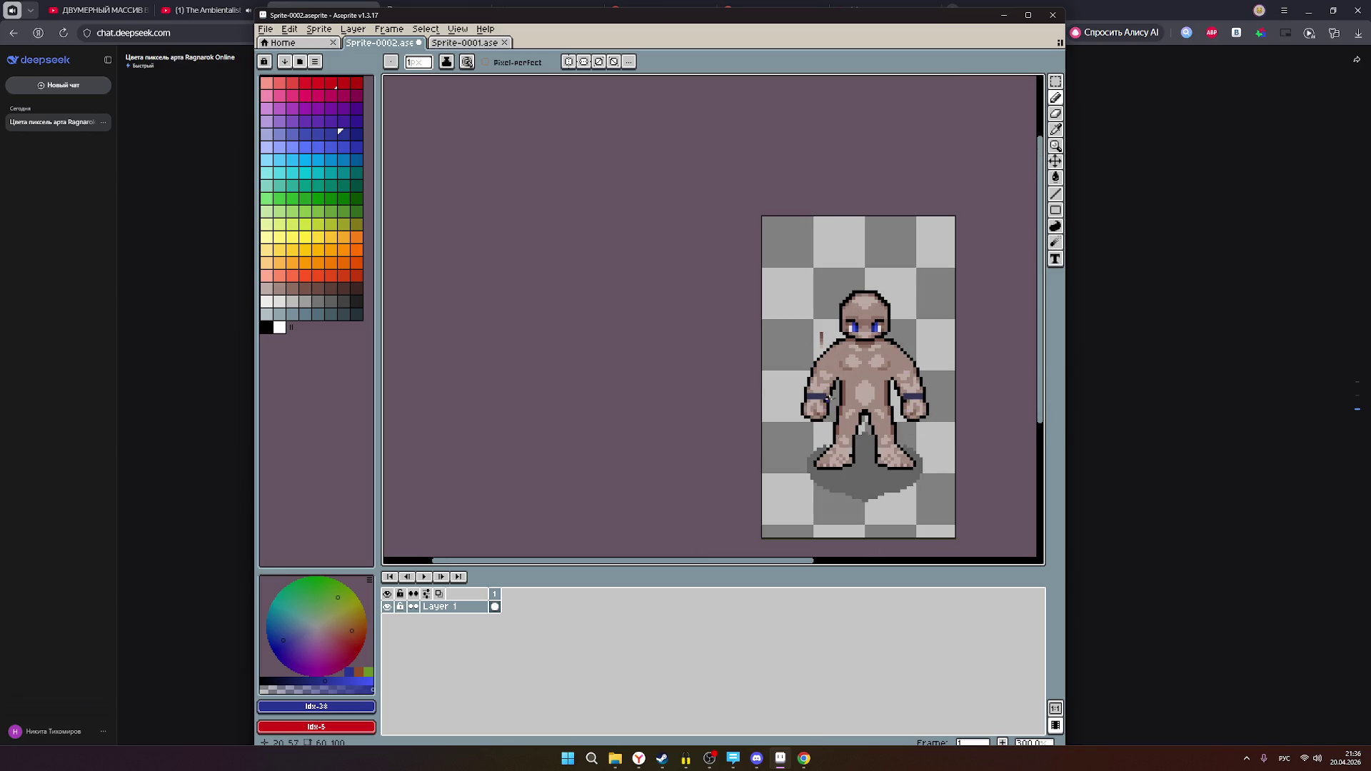
scroll(943, 391, "down", 2)
scroll(944, 391, "up", 1)
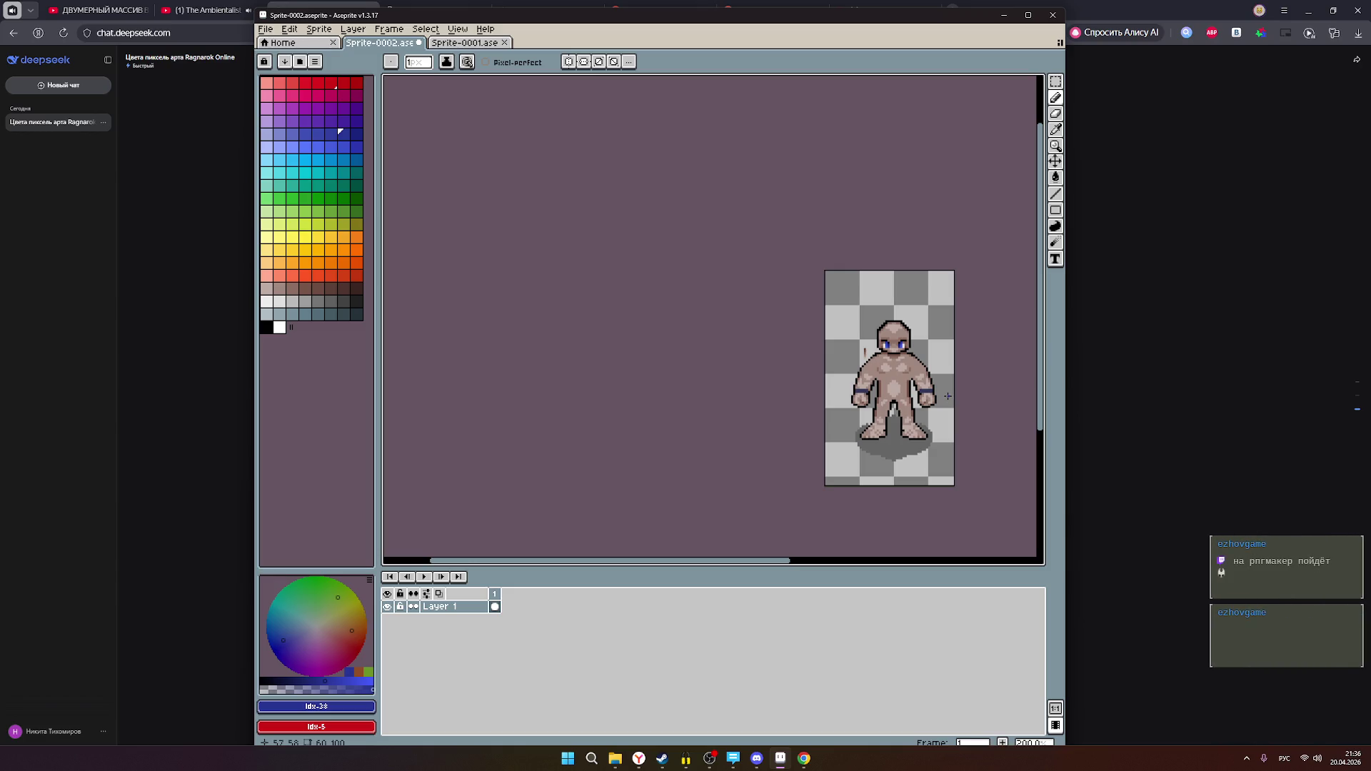
scroll(946, 396, "up", 3)
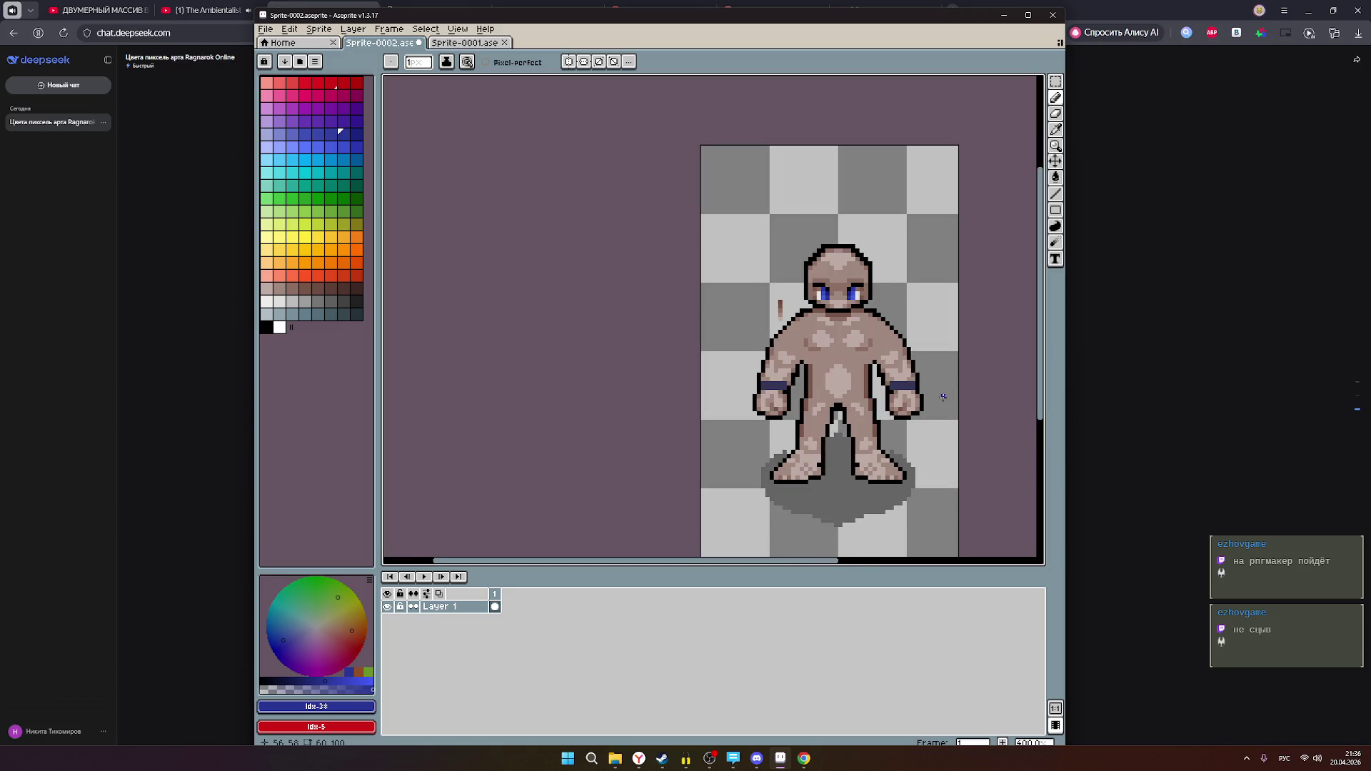
scroll(942, 396, "down", 3)
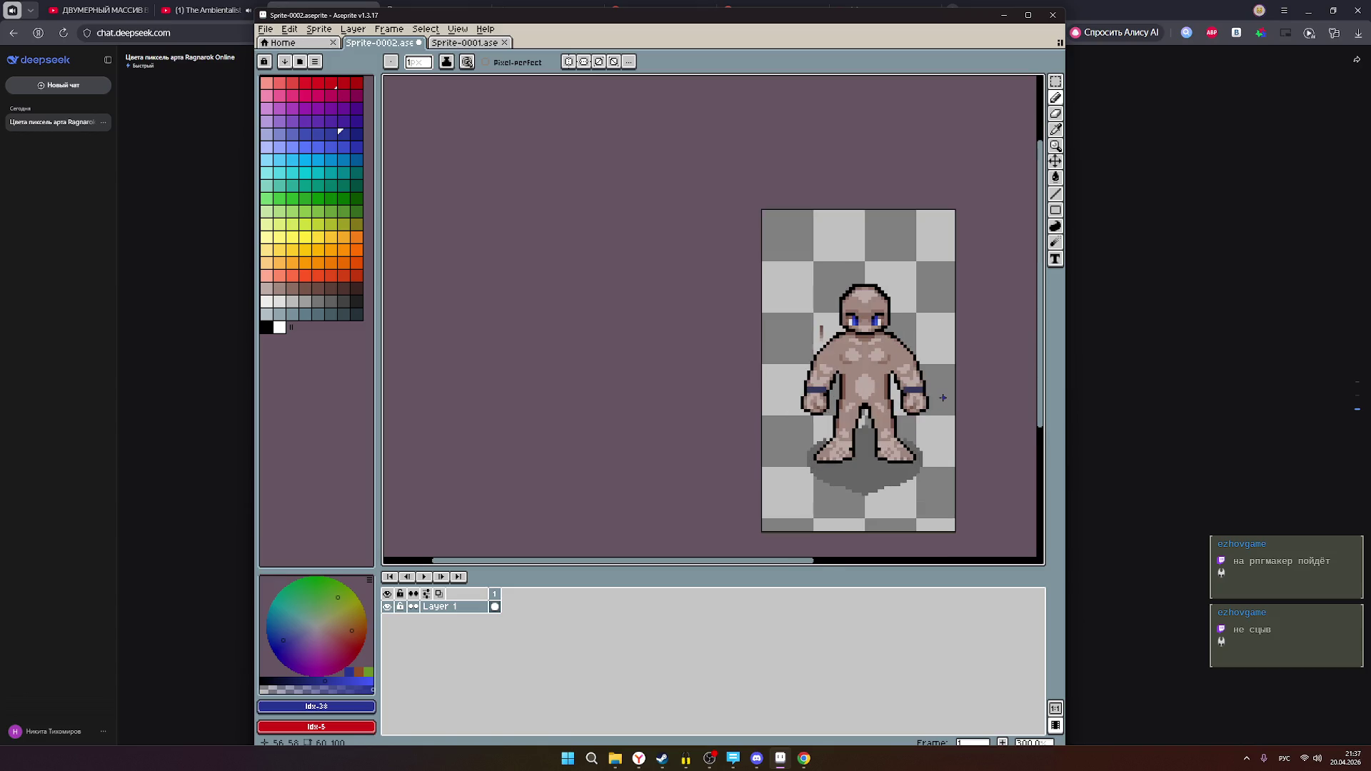
left_click(1171, 332)
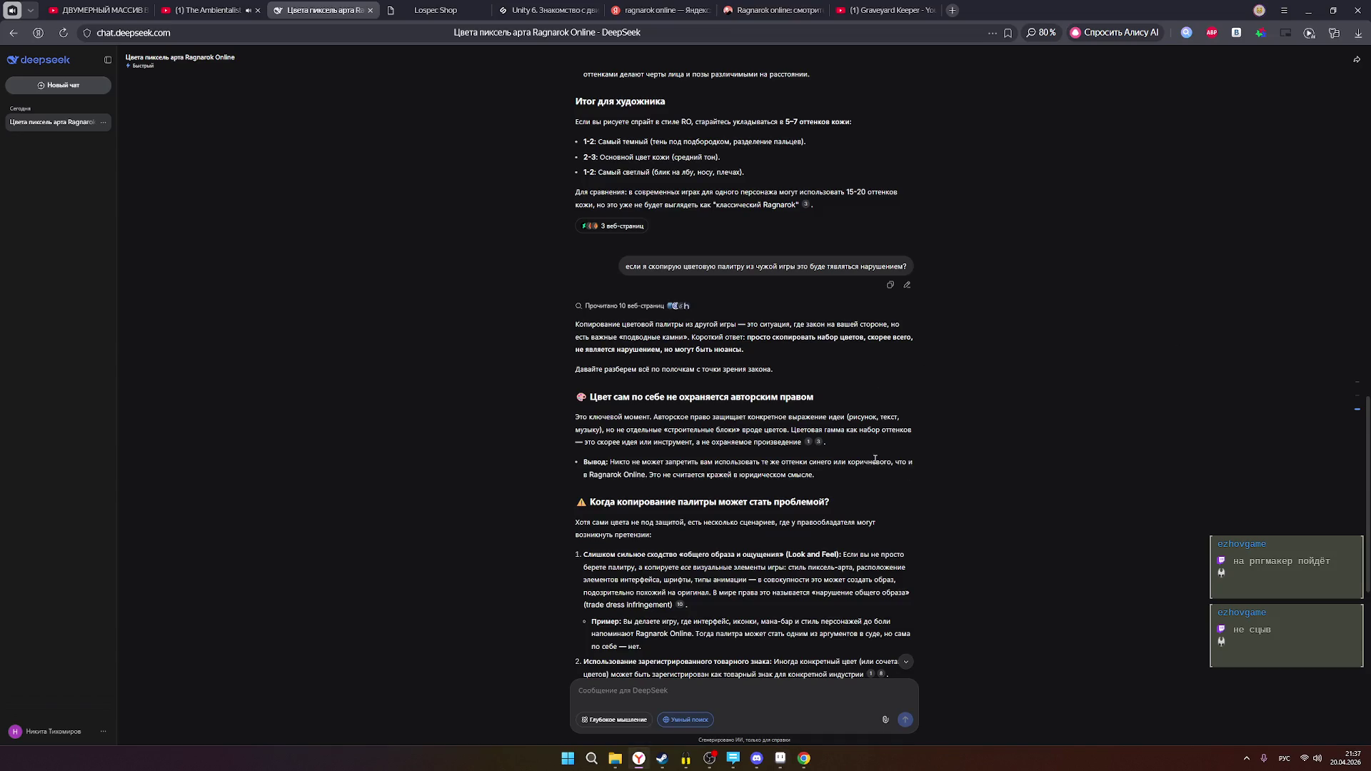
- Scroll DeepSeek's palette-copying answer down to its rules and practical advice sections
scroll(874, 459, "down", 2)
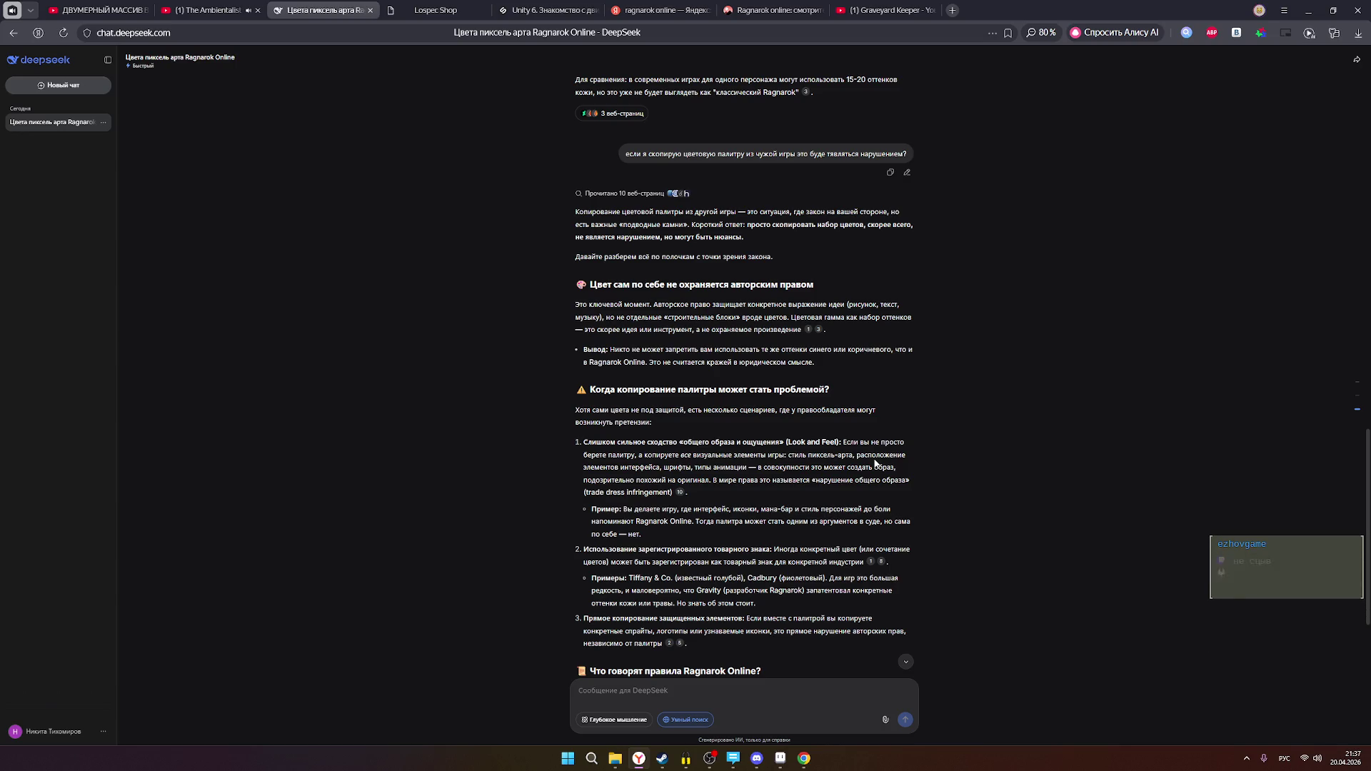
scroll(875, 463, "down", 1)
scroll(874, 463, "down", 1)
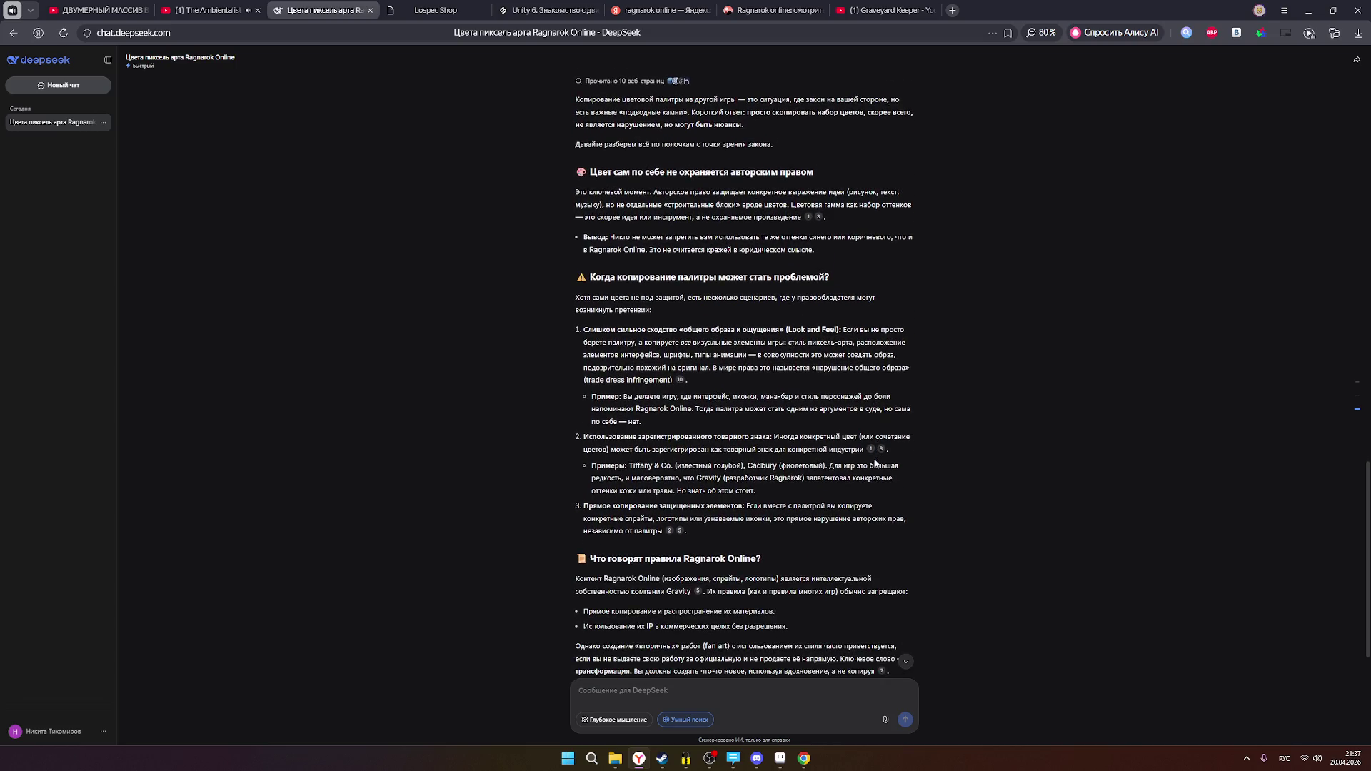
scroll(875, 463, "down", 2)
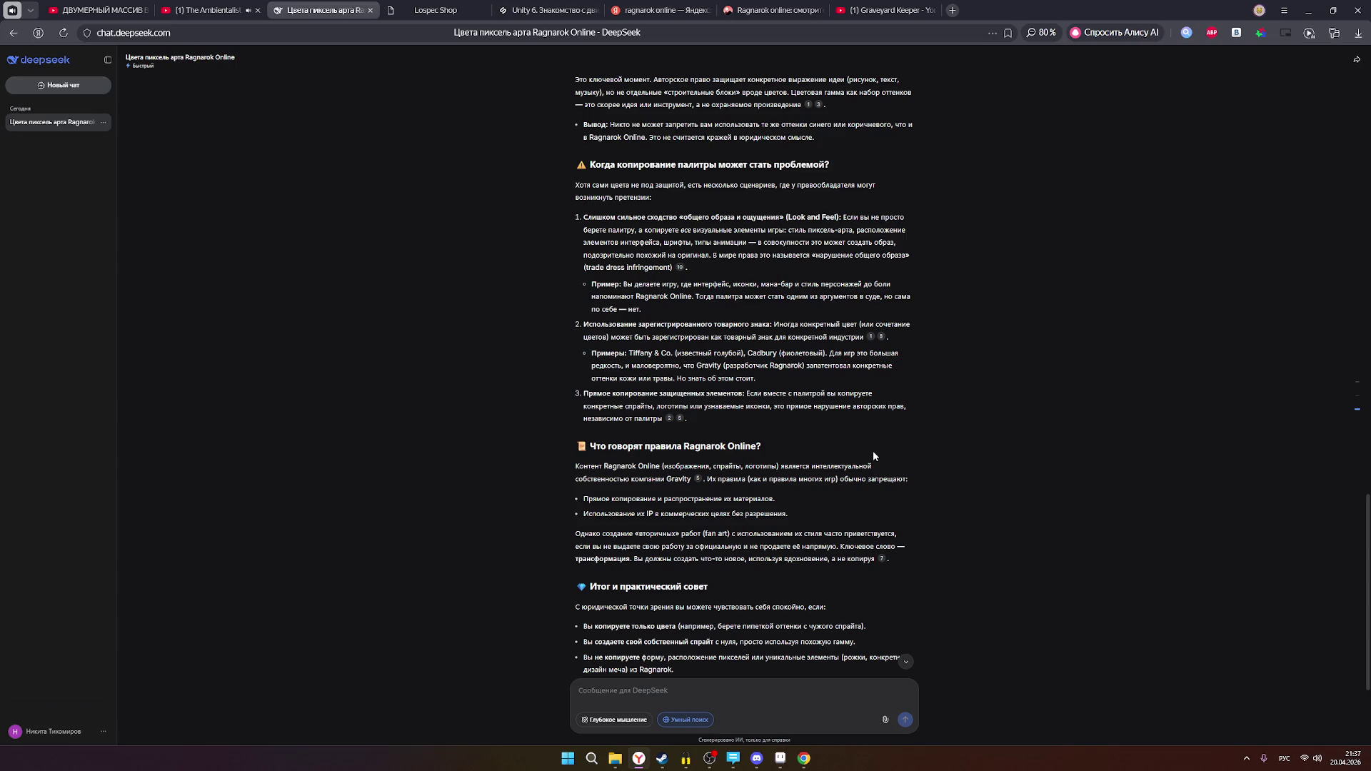
- Scroll through DeepSeek's Ragnarok palette-copying answer, then return to the empty new-chat page
scroll(872, 455, "down", 2)
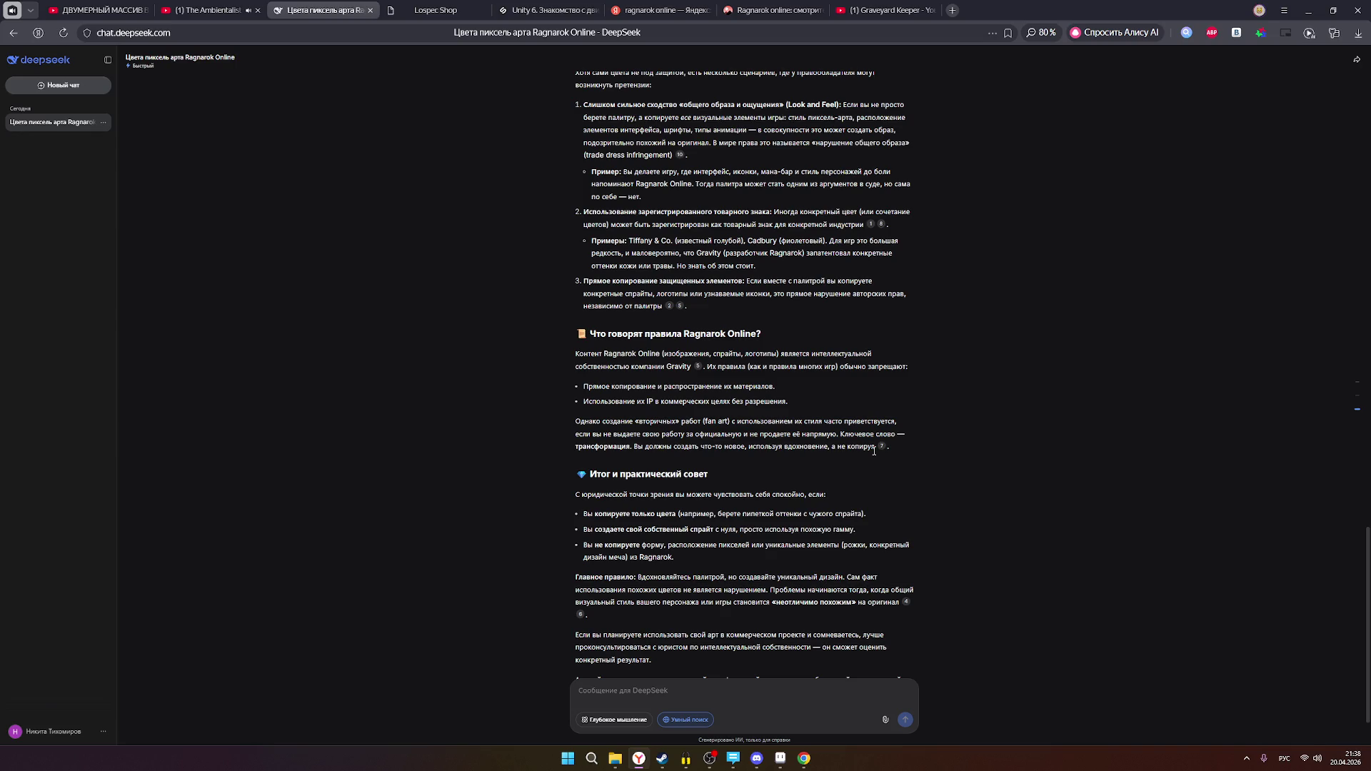
scroll(874, 451, "down", 1)
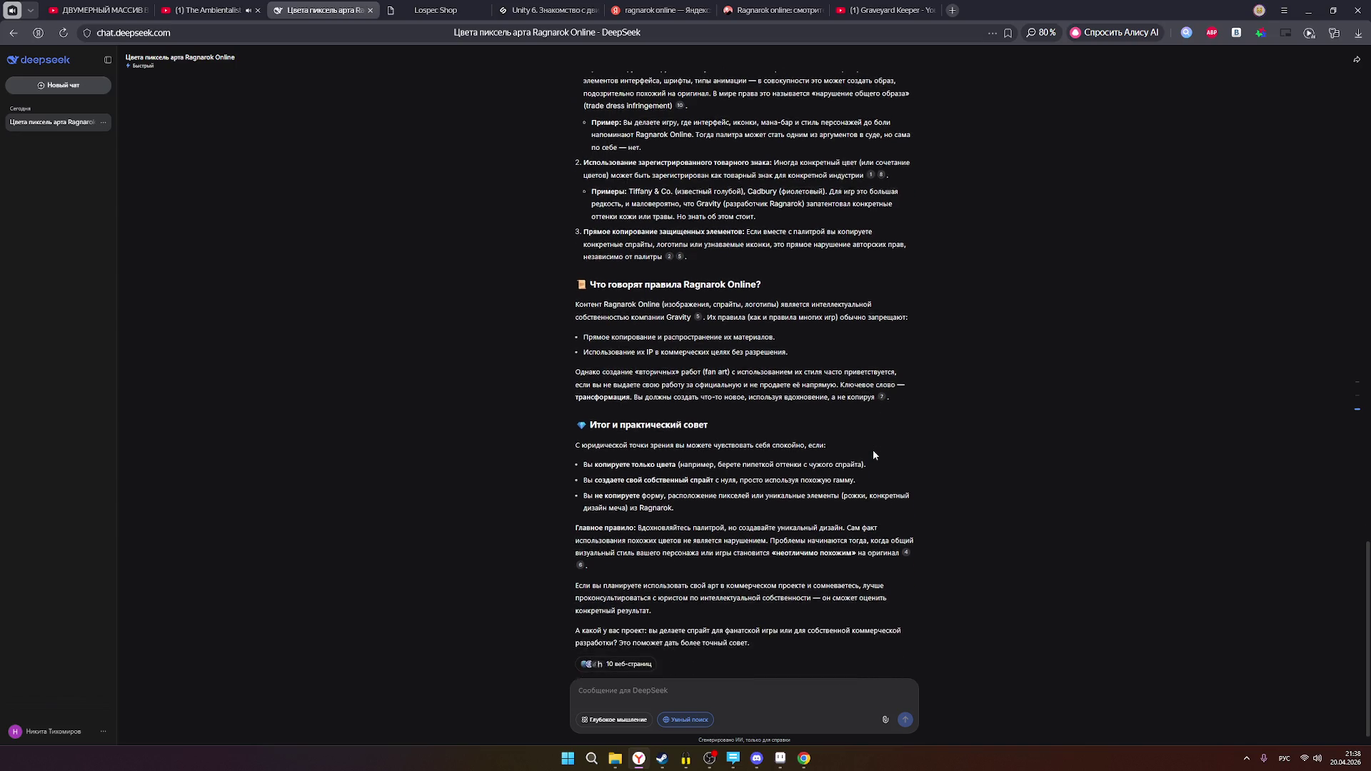
scroll(871, 457, "up", 12)
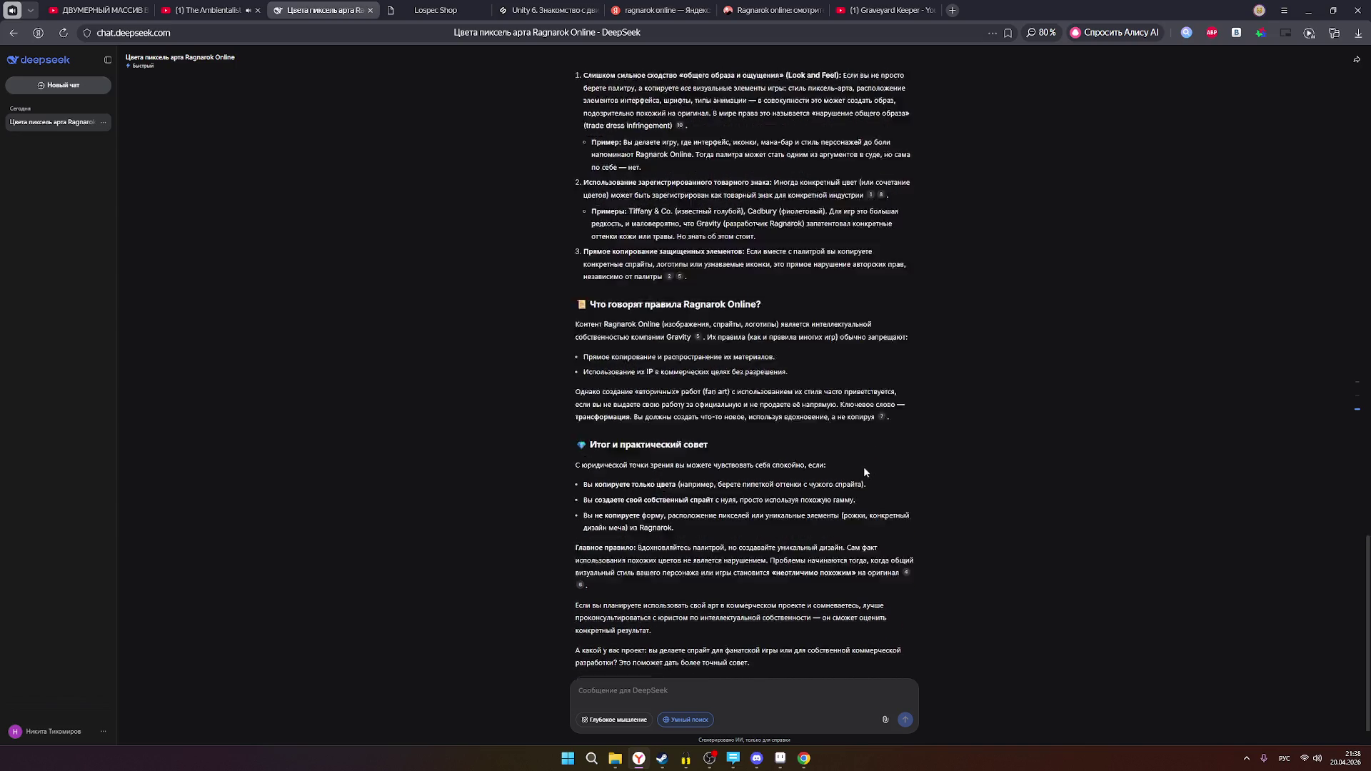
left_click(13, 33)
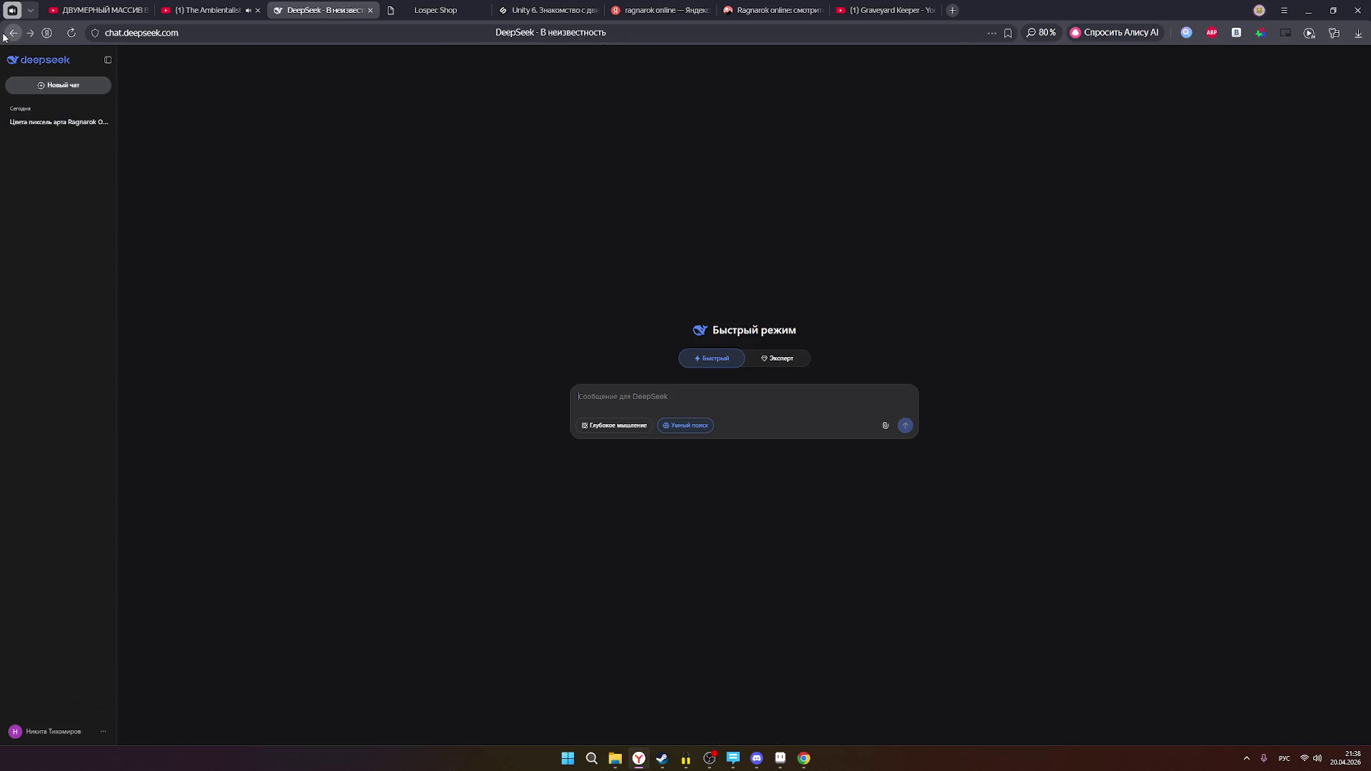
- Bring Aseprite forward and zoom in and out to inspect the muscular humanoid sprite
left_click(780, 758)
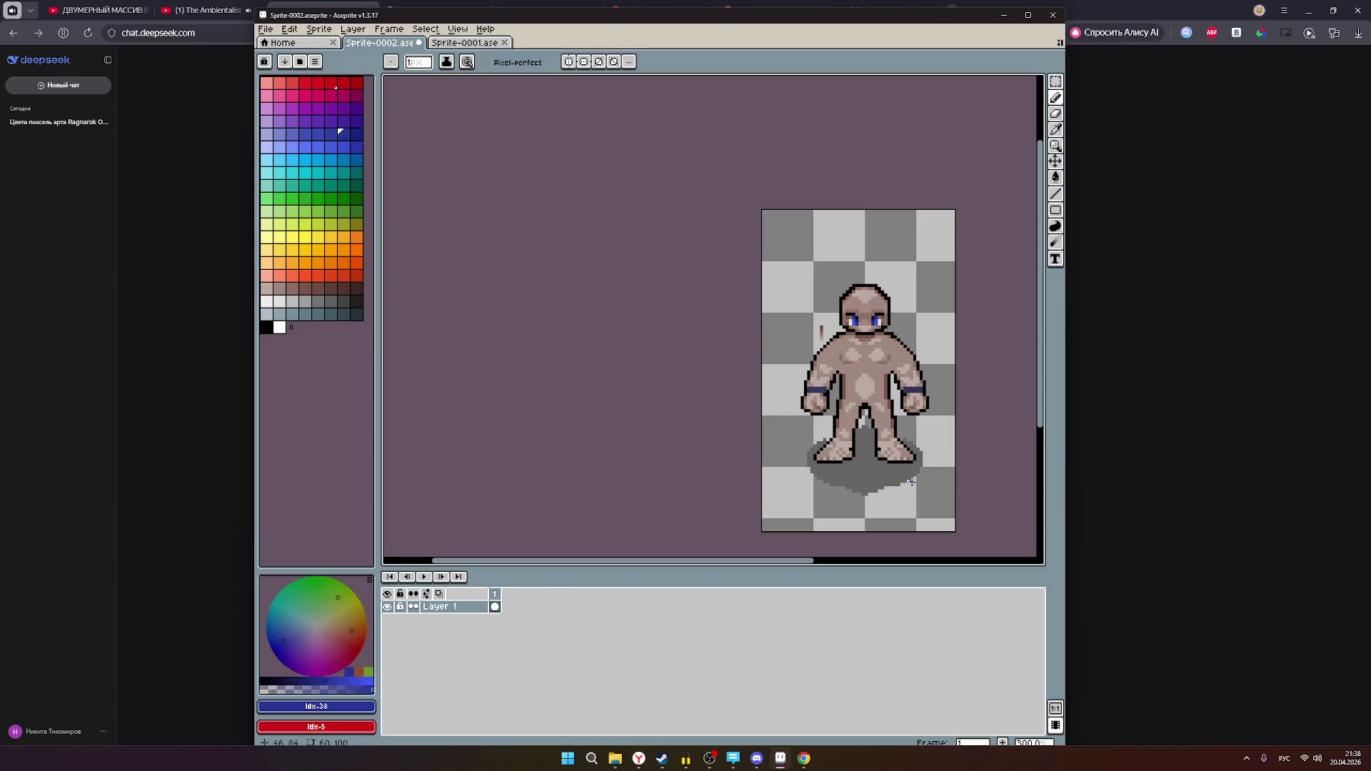
scroll(972, 368, "up", 1)
scroll(926, 363, "up", 1)
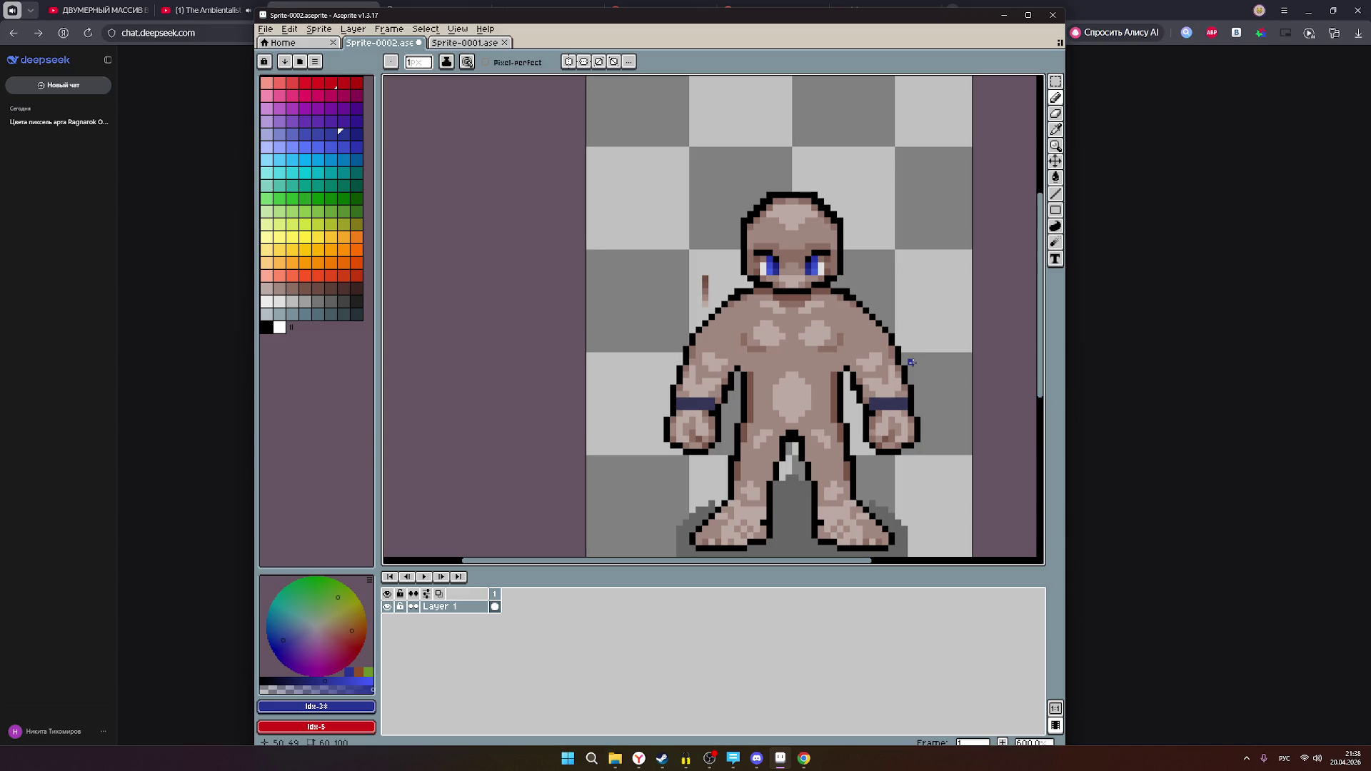
scroll(908, 433, "down", 4)
scroll(901, 423, "up", 4)
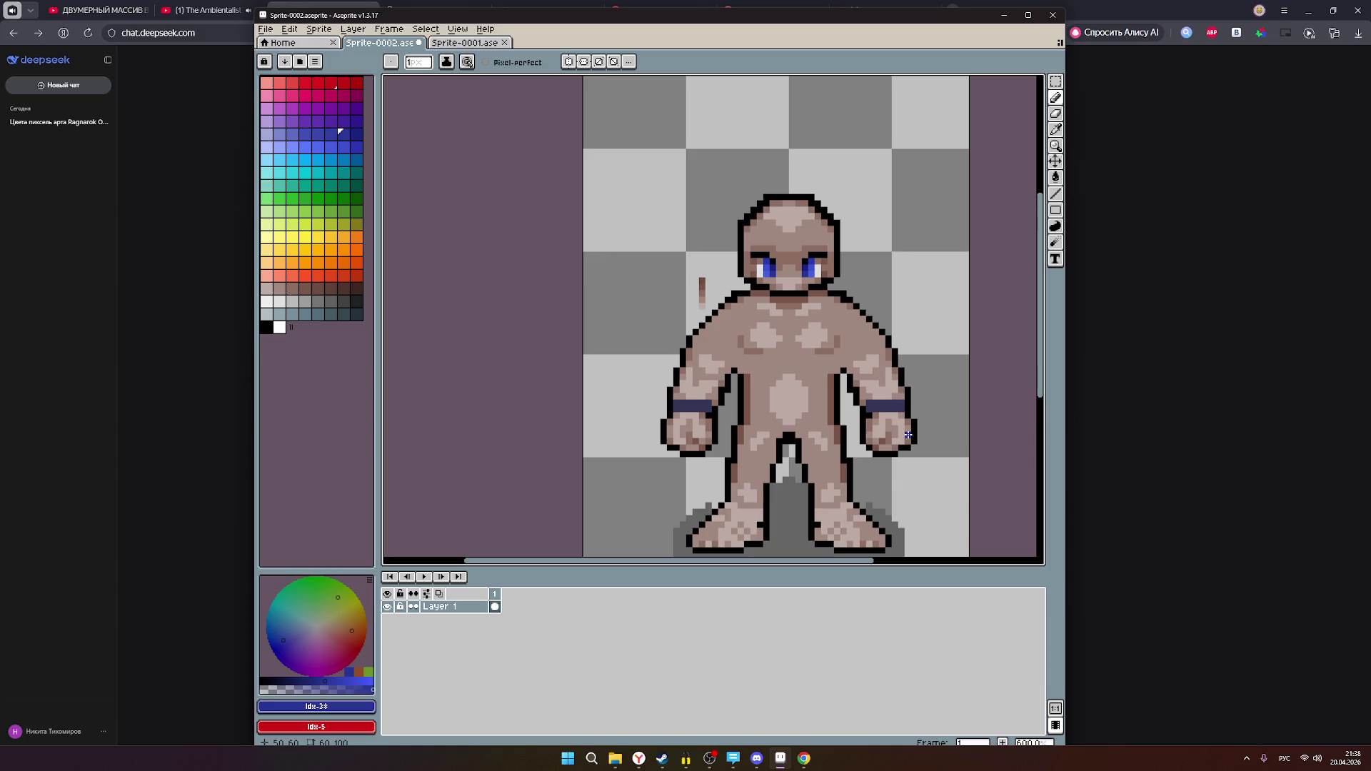
scroll(885, 397, "down", 1)
scroll(892, 391, "up", 1)
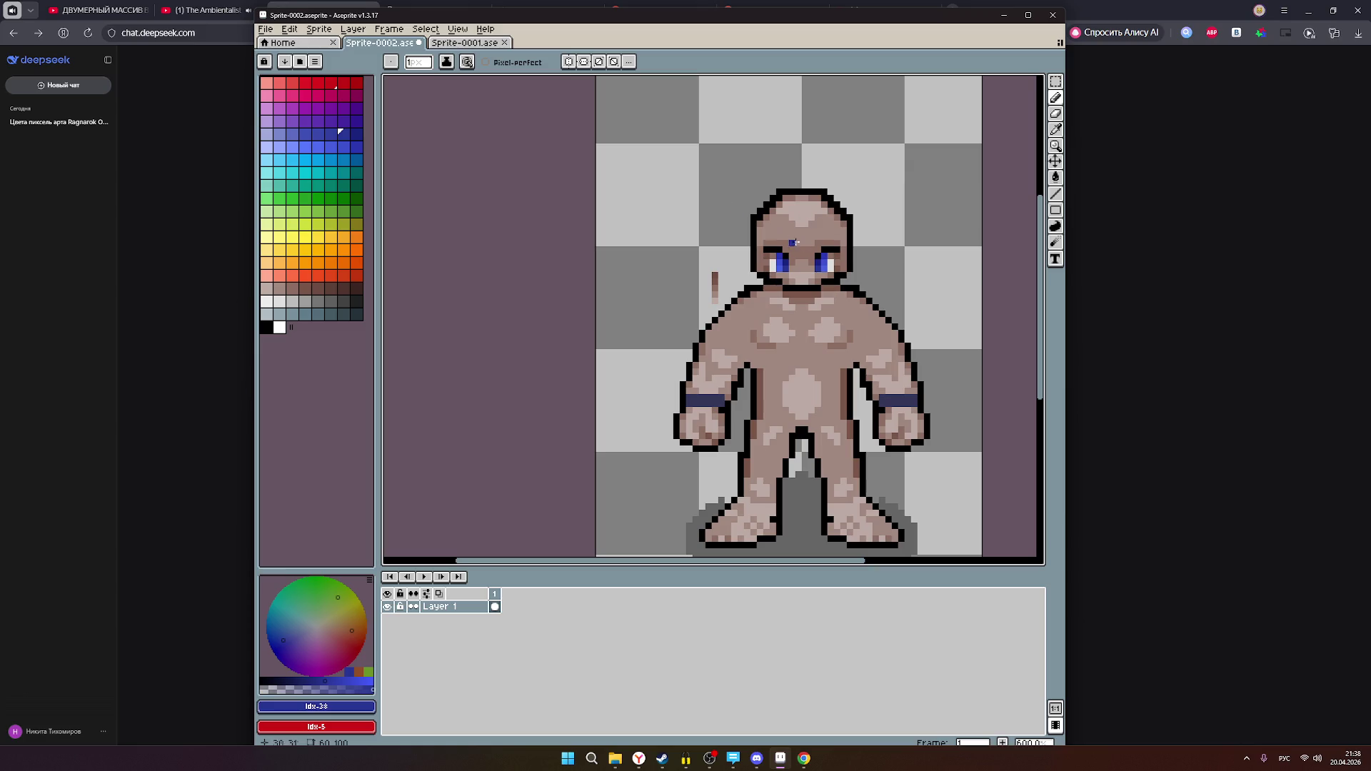
scroll(830, 243, "down", 1)
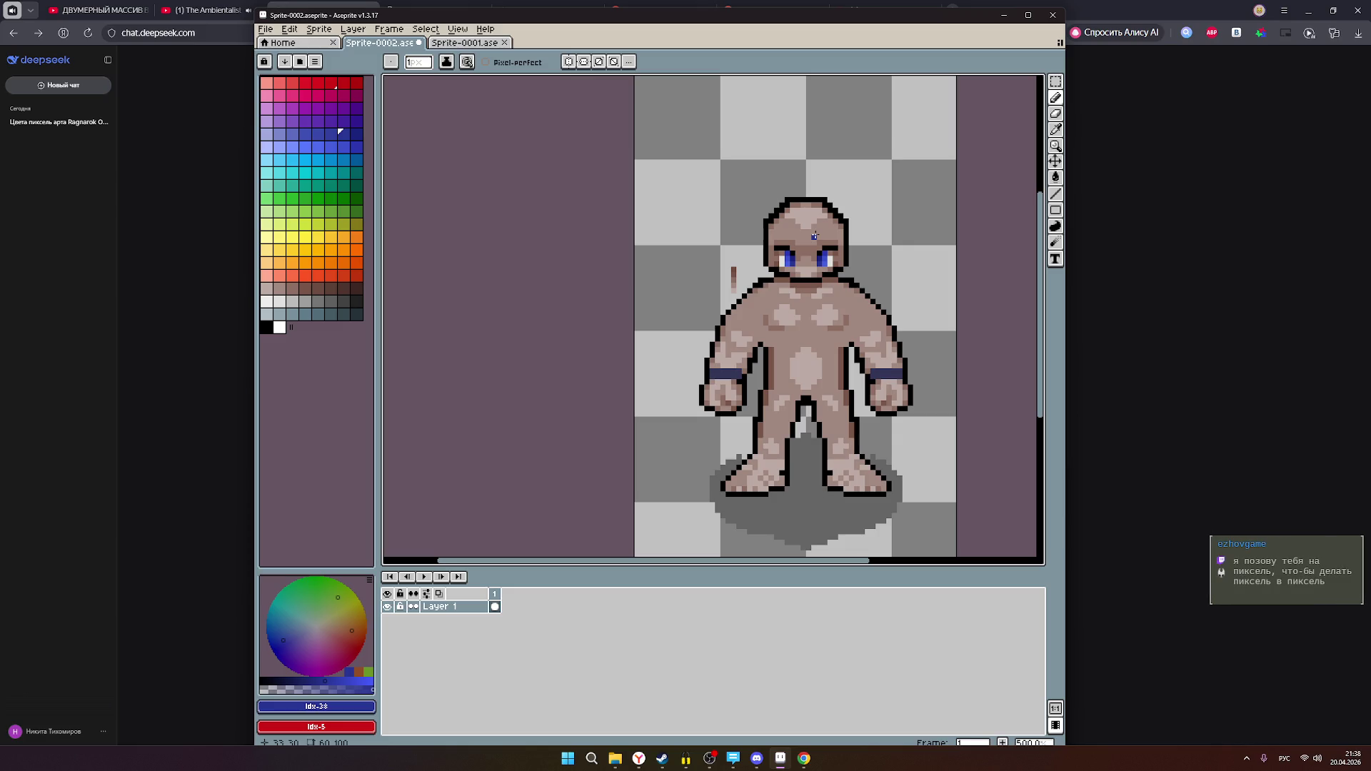
scroll(861, 236, "up", 1)
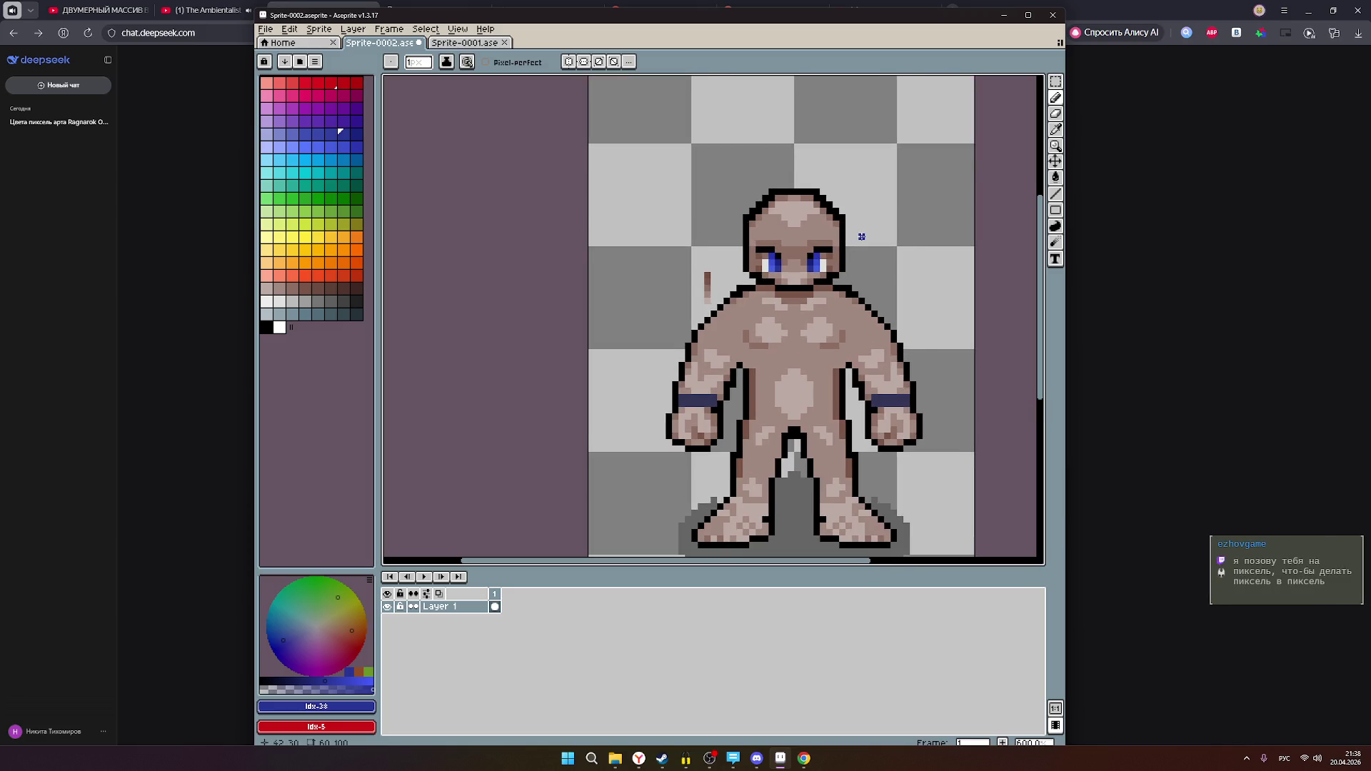
scroll(861, 236, "down", 1)
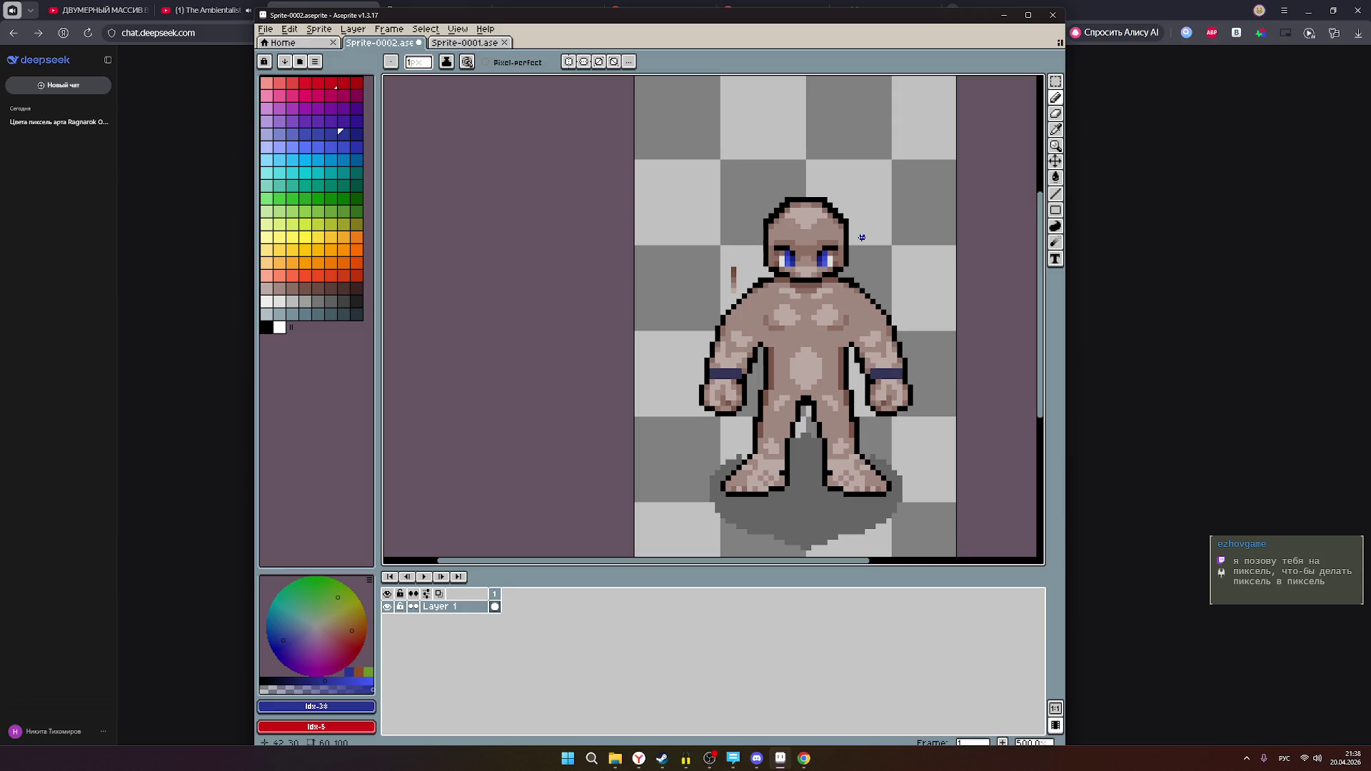
scroll(861, 237, "up", 1)
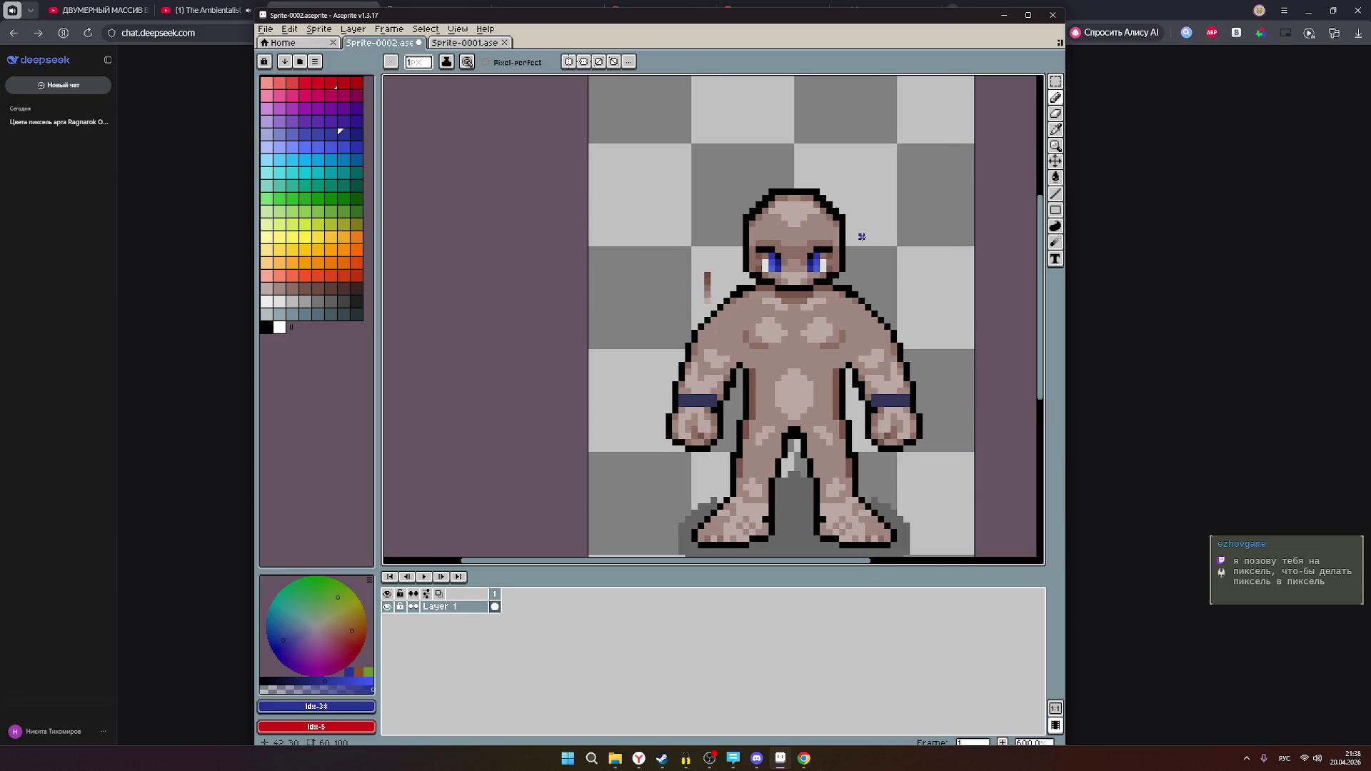
scroll(861, 236, "down", 1)
scroll(861, 236, "up", 1)
- Recentre the sprite, then open a chatting viewer's profile card in OBS
mouse_move(906, 297)
left_mouse_down()
mouse_move(838, 232)
mouse_move(805, 263)
mouse_move(810, 291)
left_mouse_up()
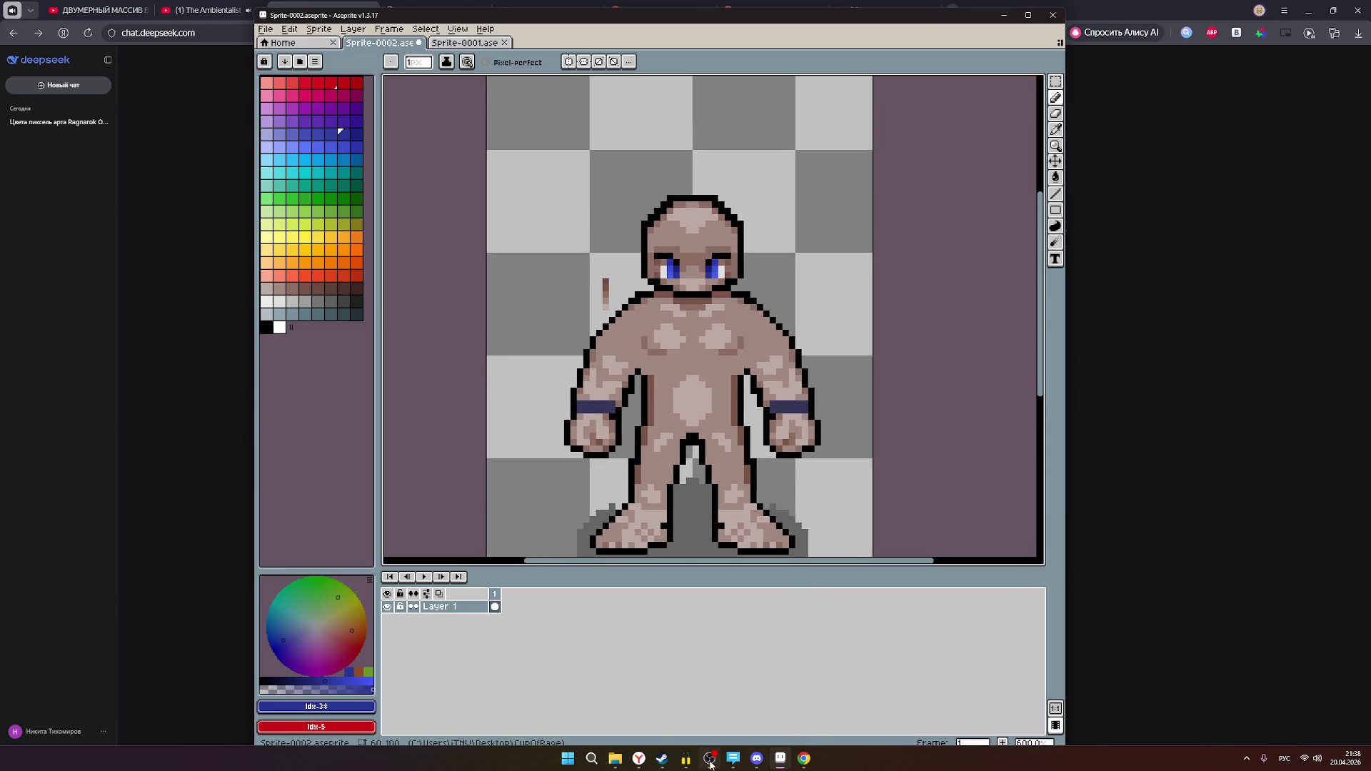
left_click(711, 759)
left_click(1183, 441)
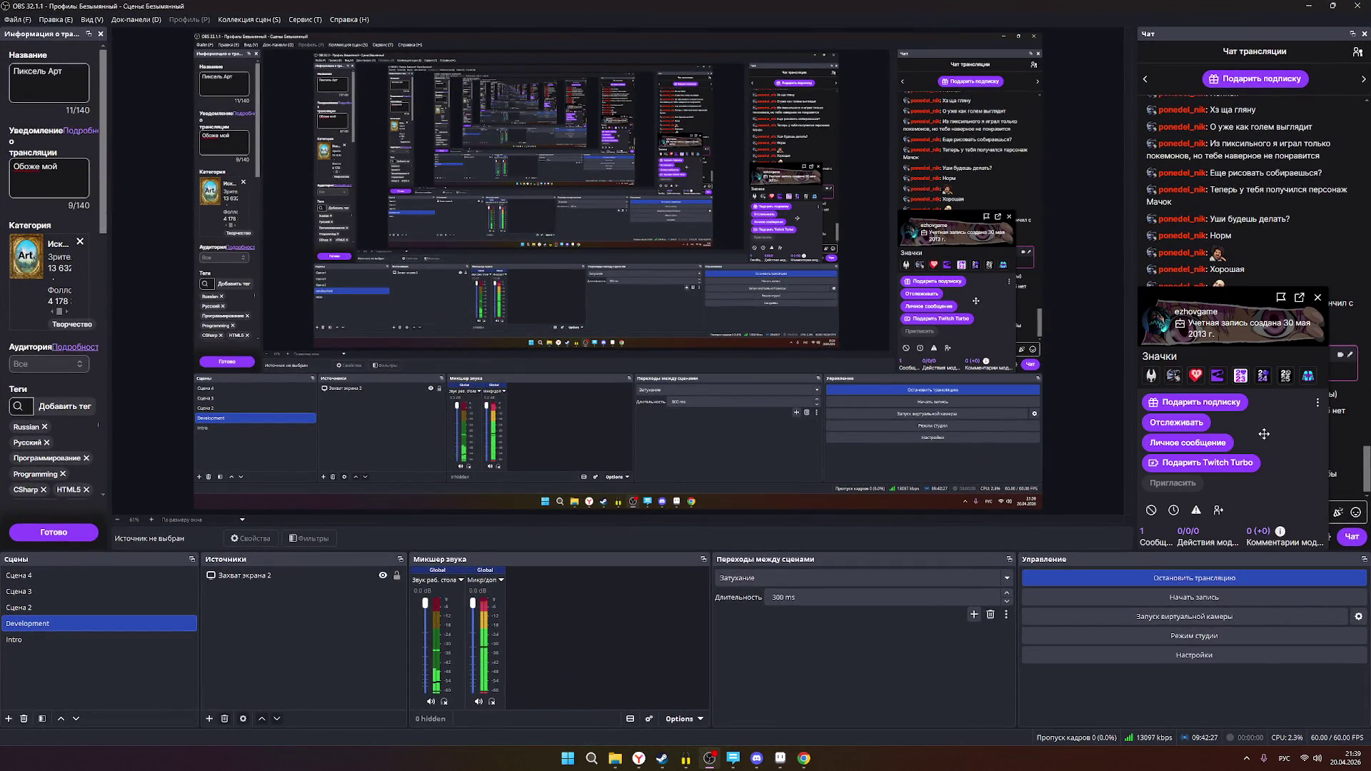
- Open the viewer's Twitch channel from the OBS chat card, then close that Twitch tab
left_click(1178, 323)
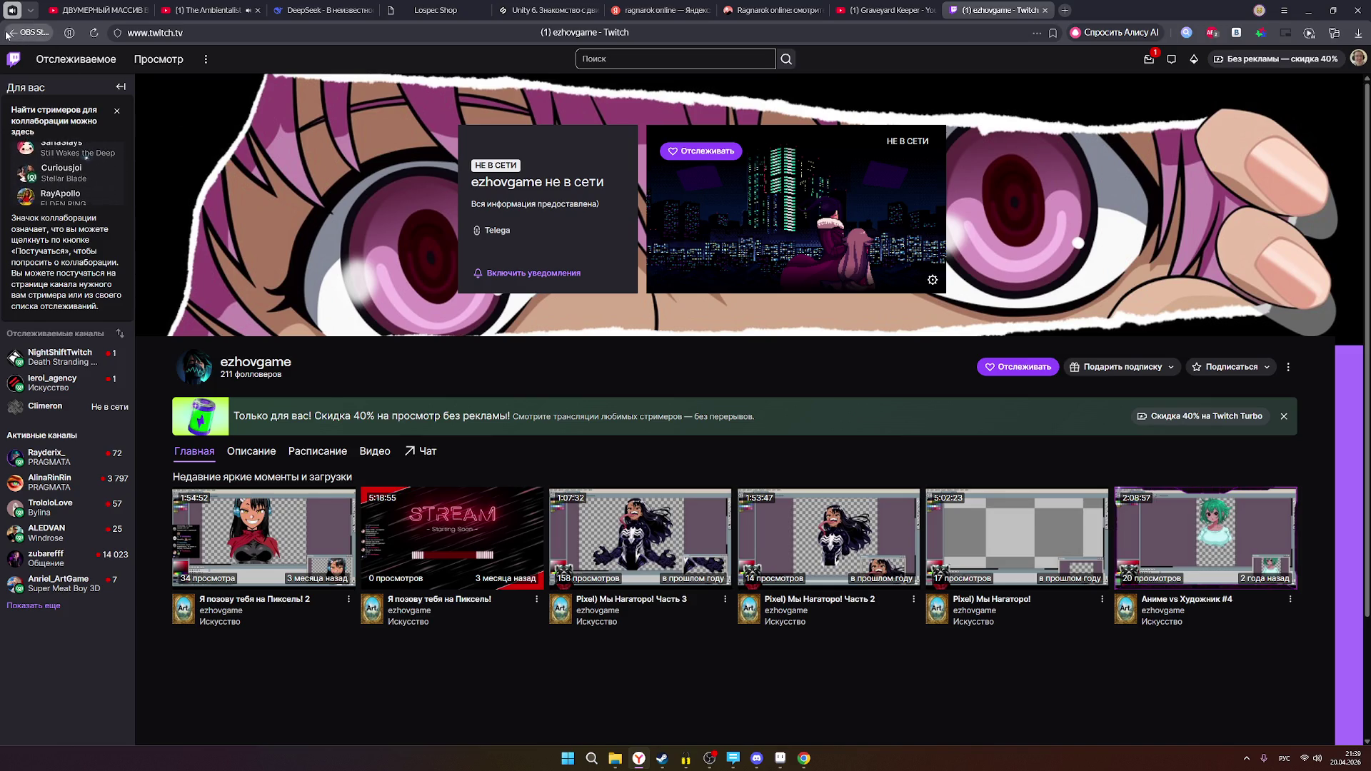
left_click(1045, 11)
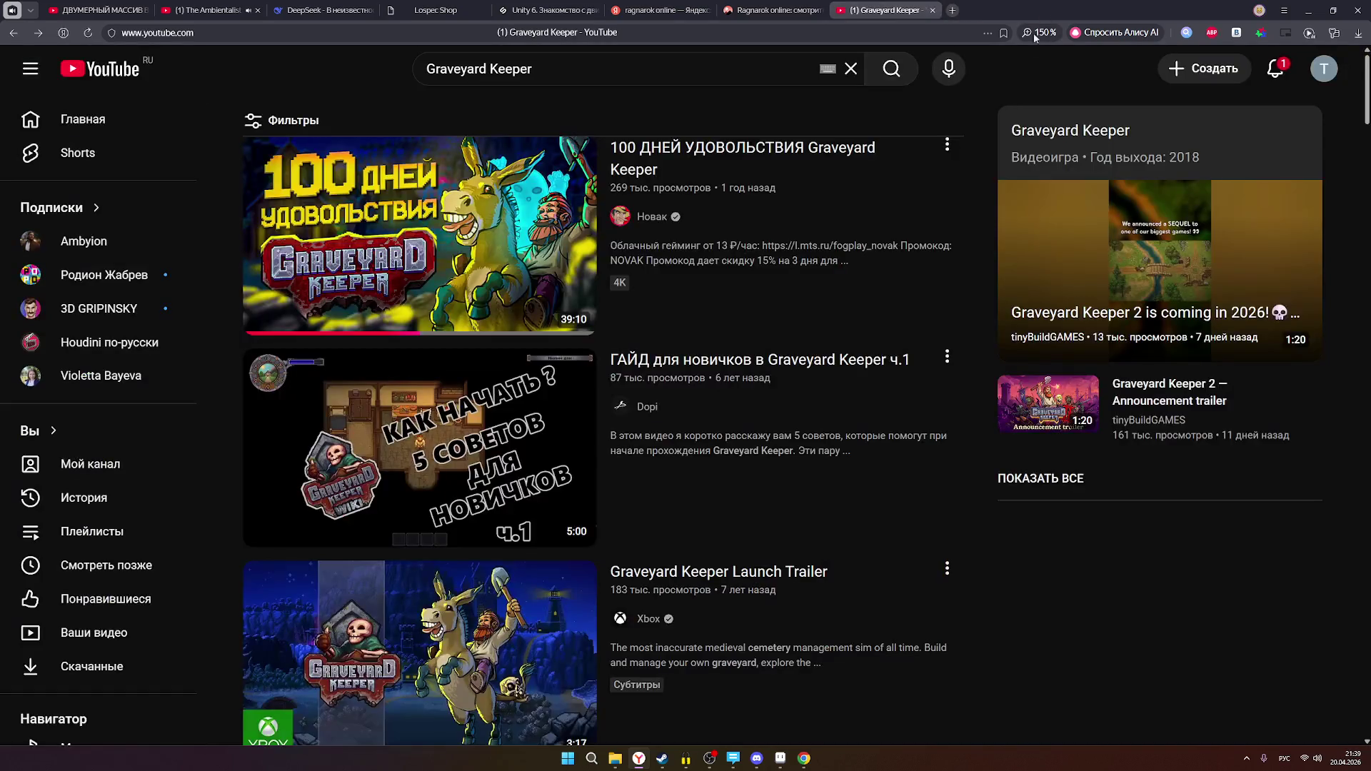
- Return Aseprite to the front and zoom in and out on the muscular sprite
left_click(784, 761)
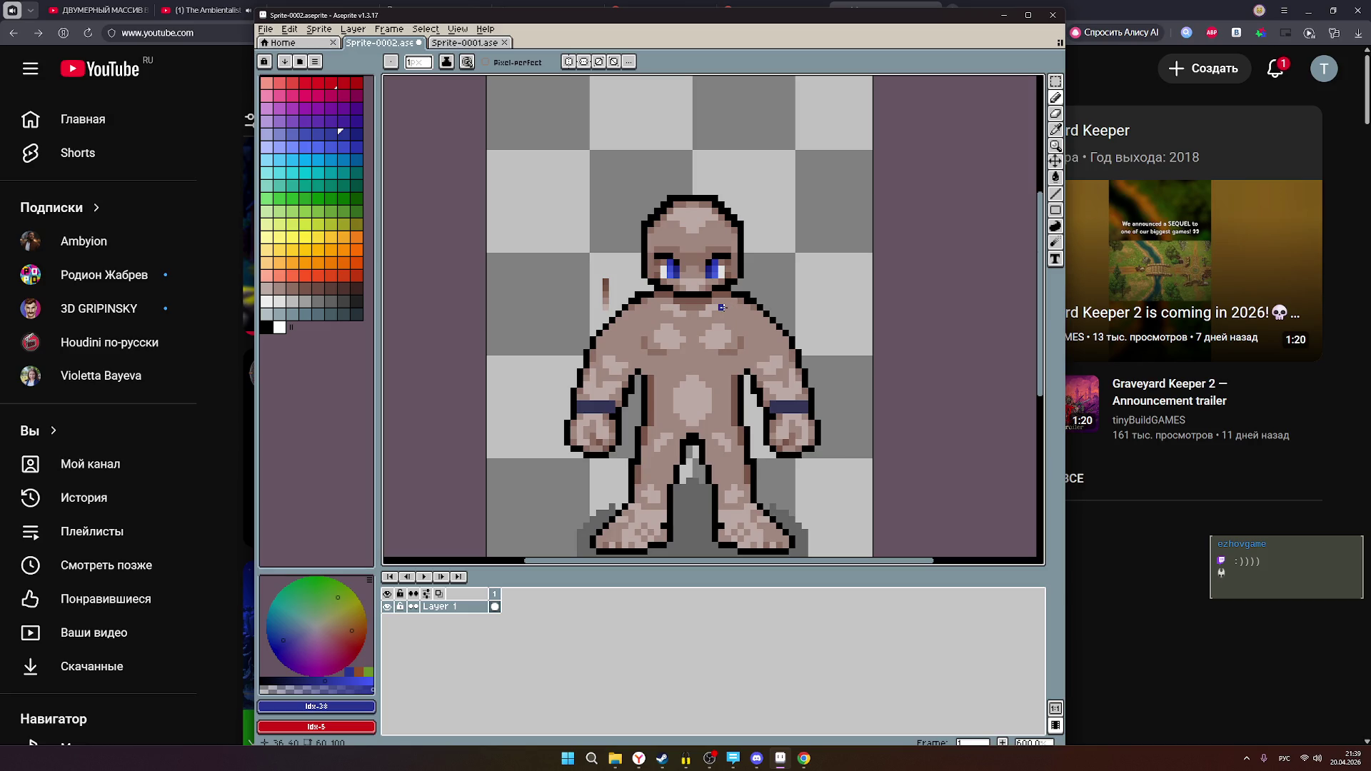
scroll(721, 305, "down", 2)
scroll(724, 310, "up", 1)
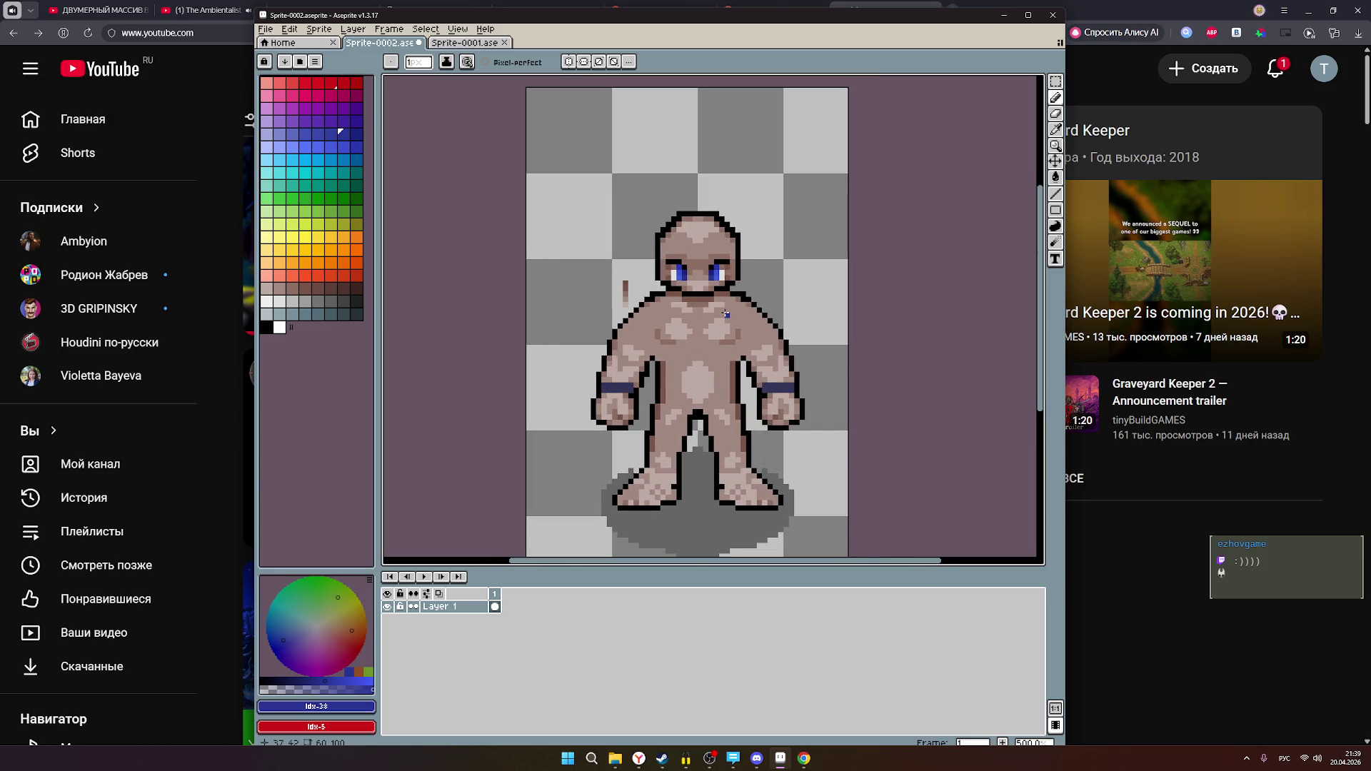
scroll(726, 313, "down", 1)
scroll(728, 316, "up", 1)
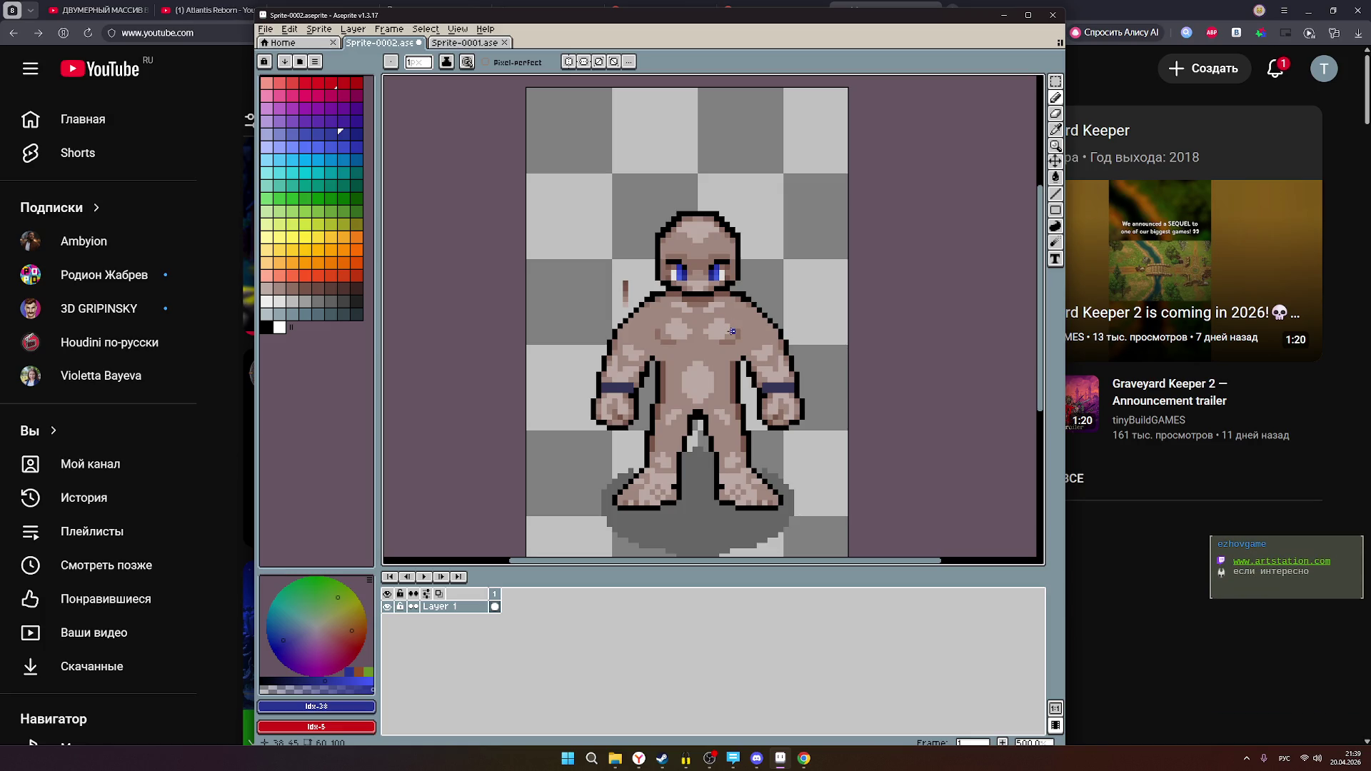
- Close the viewer's user card in OBS and open their shared ArtStation link, stopping the load
left_click(707, 763)
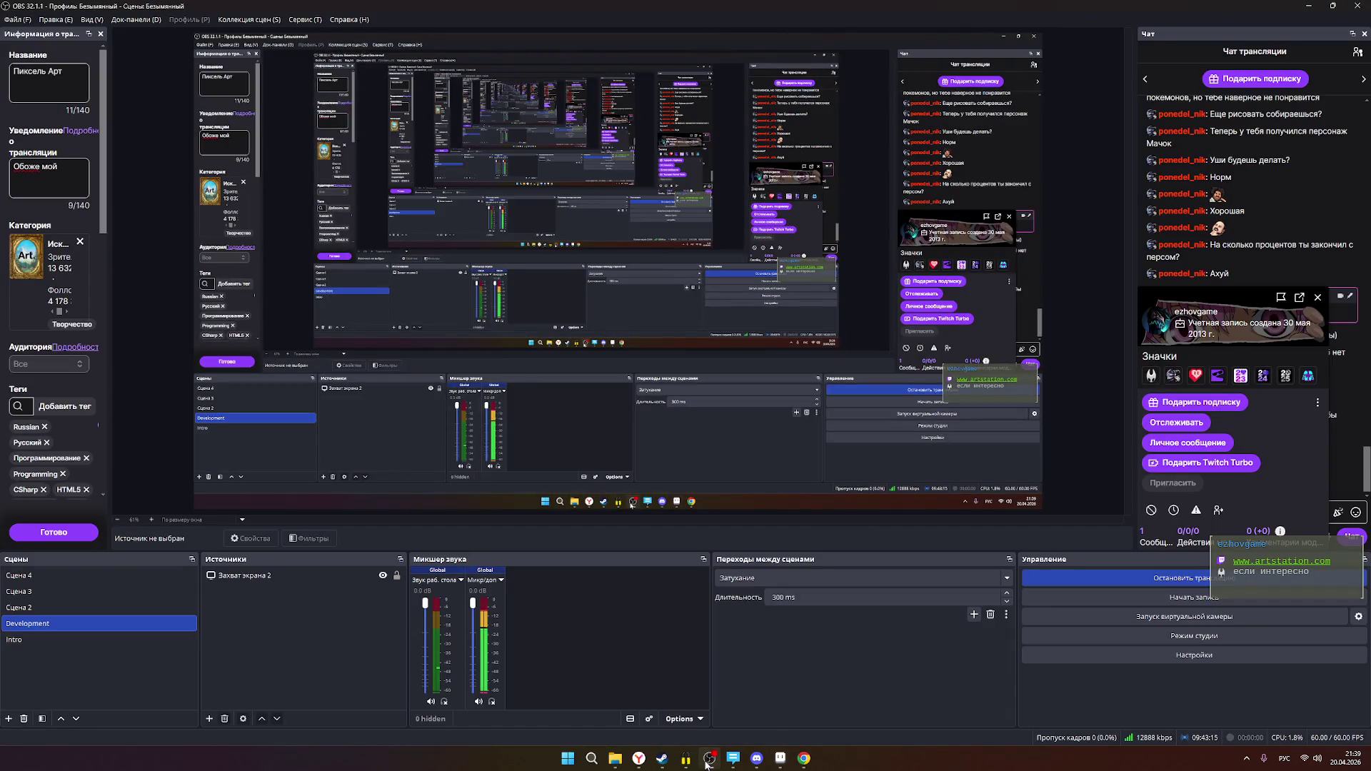
left_click(1317, 297)
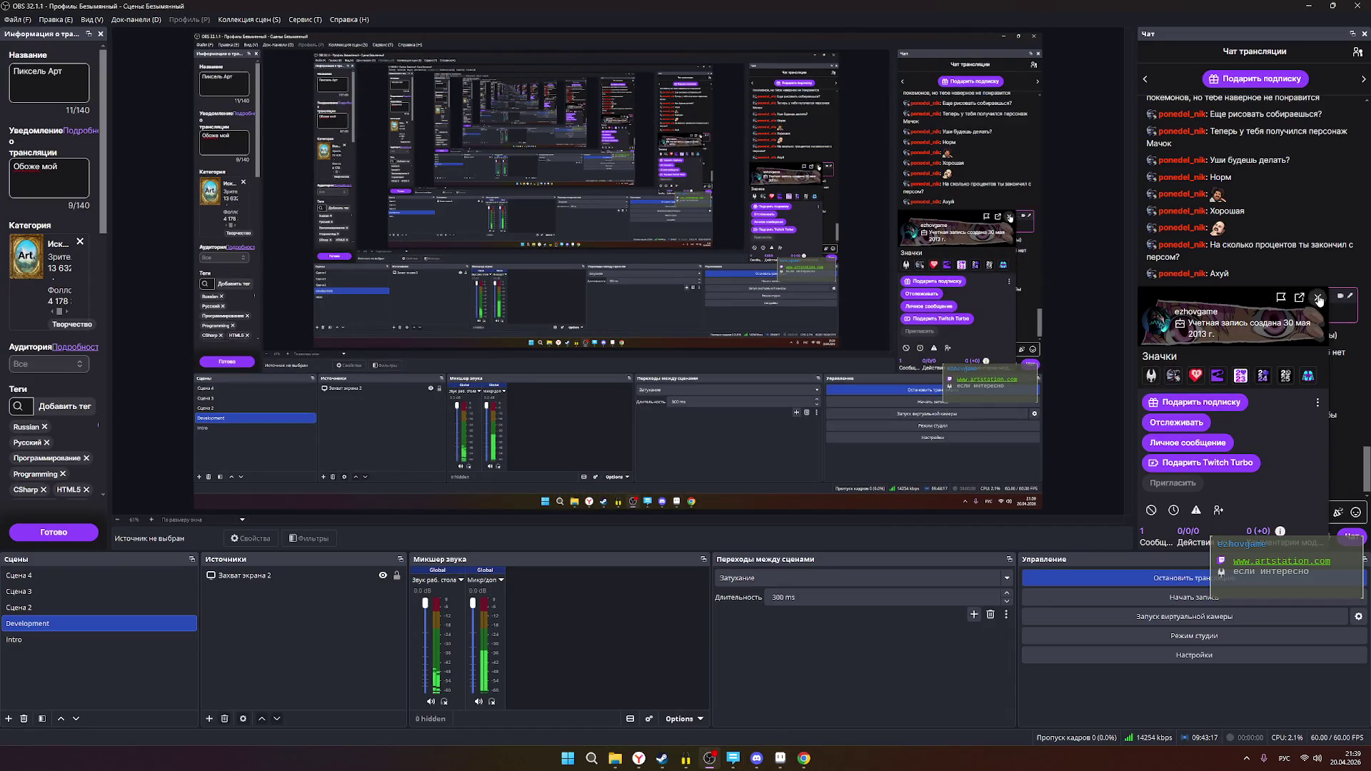
left_click(1223, 445)
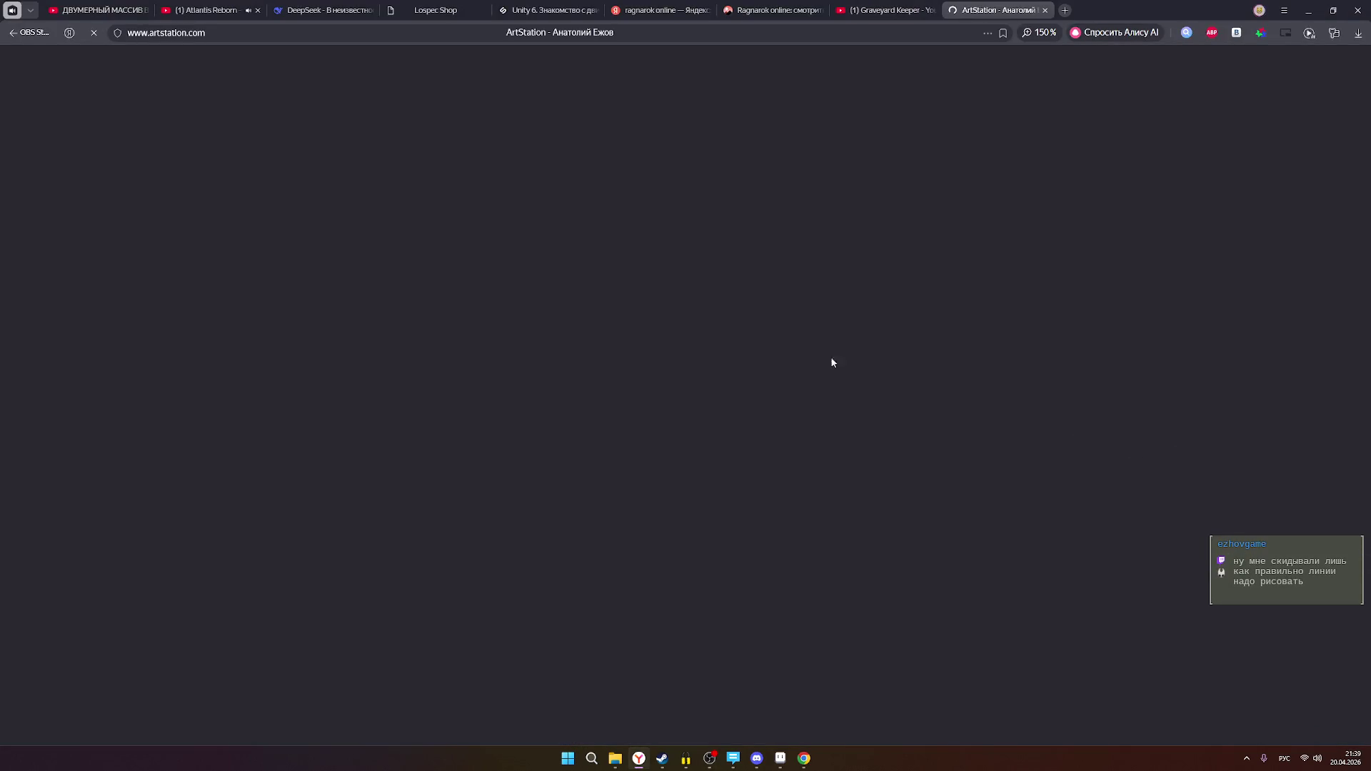
left_click(94, 36)
- Copy the ArtStation page address from the address bar with Копировать
left_click(239, 36)
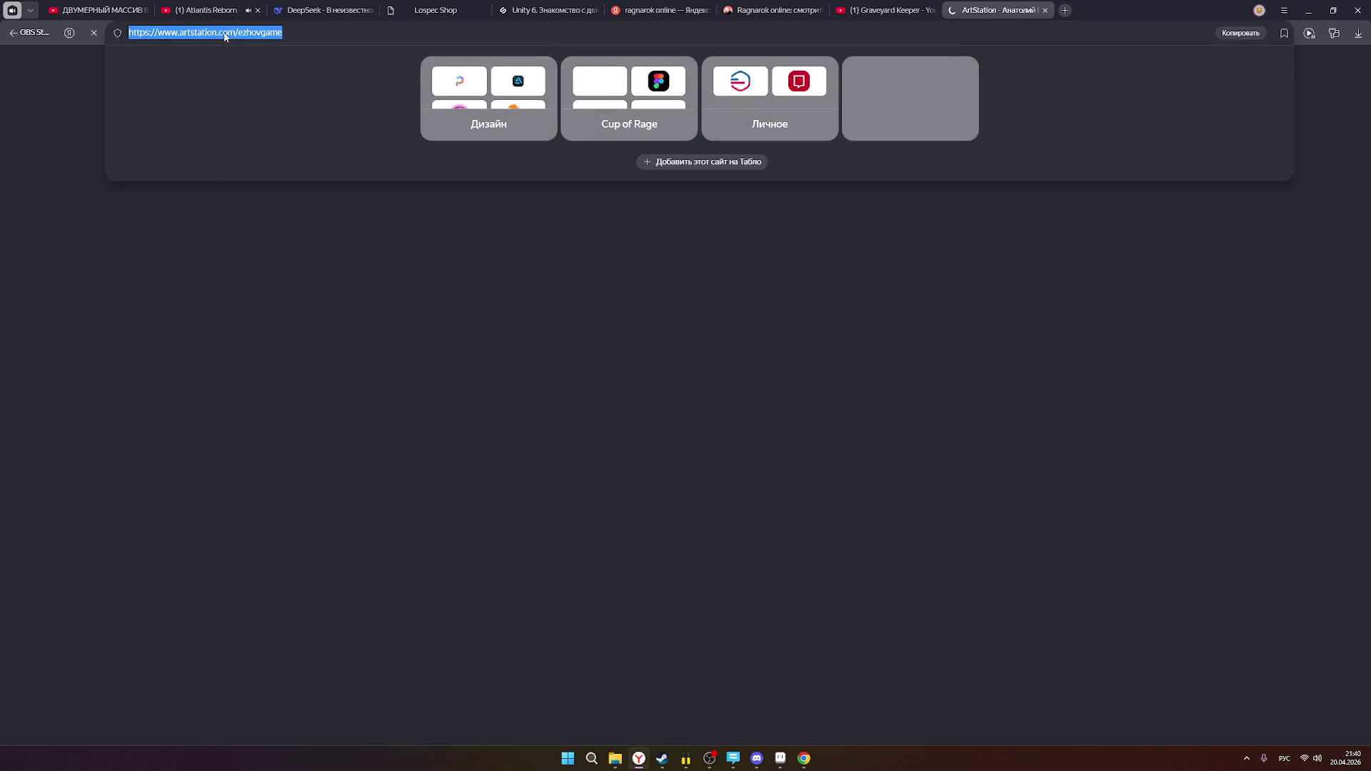
right_click(224, 36)
left_click(307, 98)
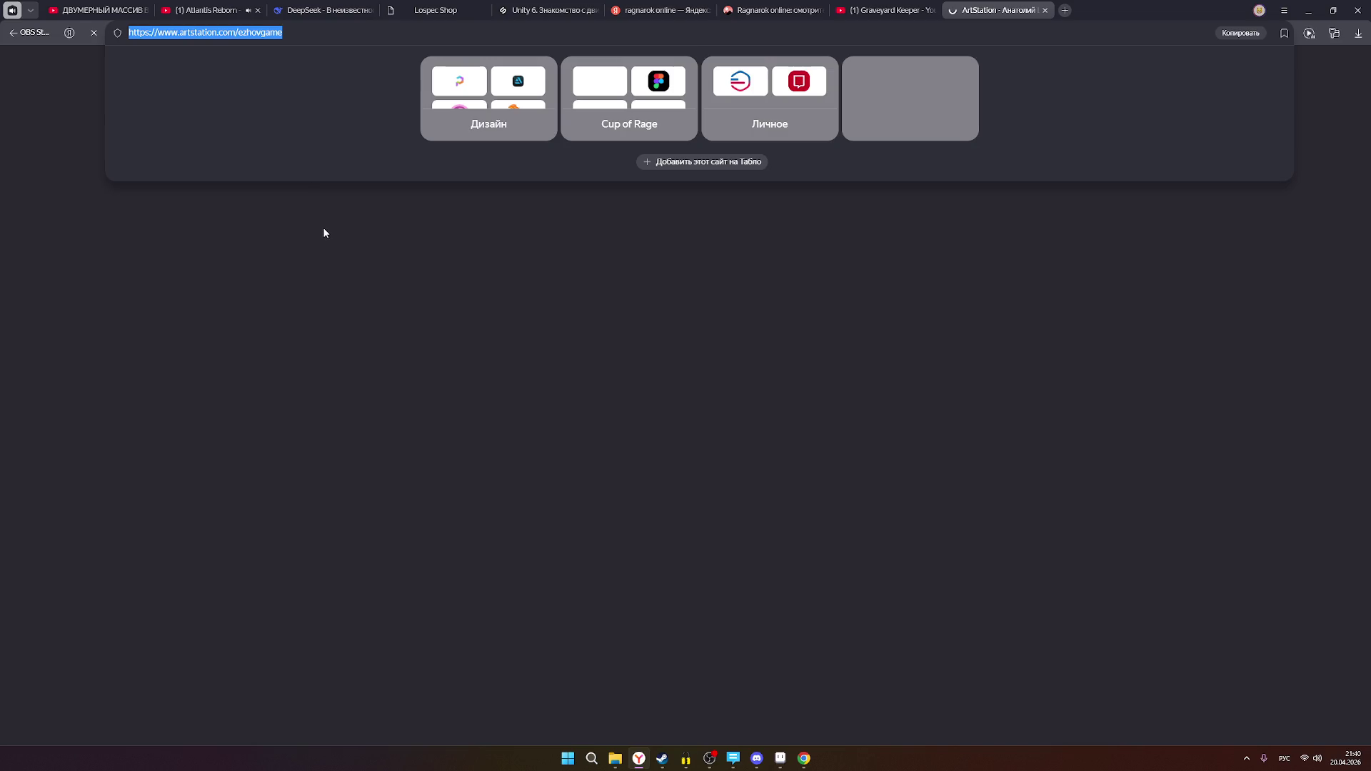
left_click(293, 184)
left_click(251, 36)
- Switch back to OBS and open the viewer's shared Reddit profile link
mouse_move(614, 758)
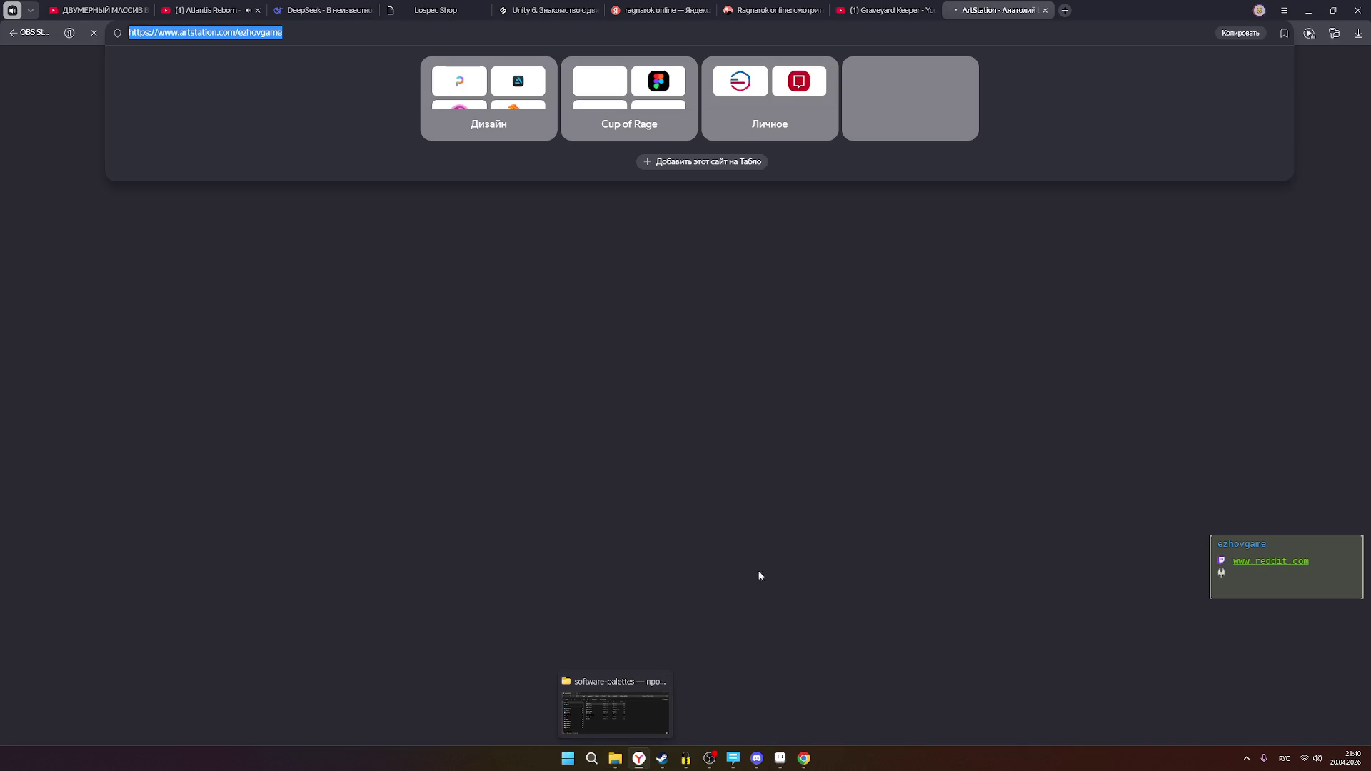
key("alt+Tab")
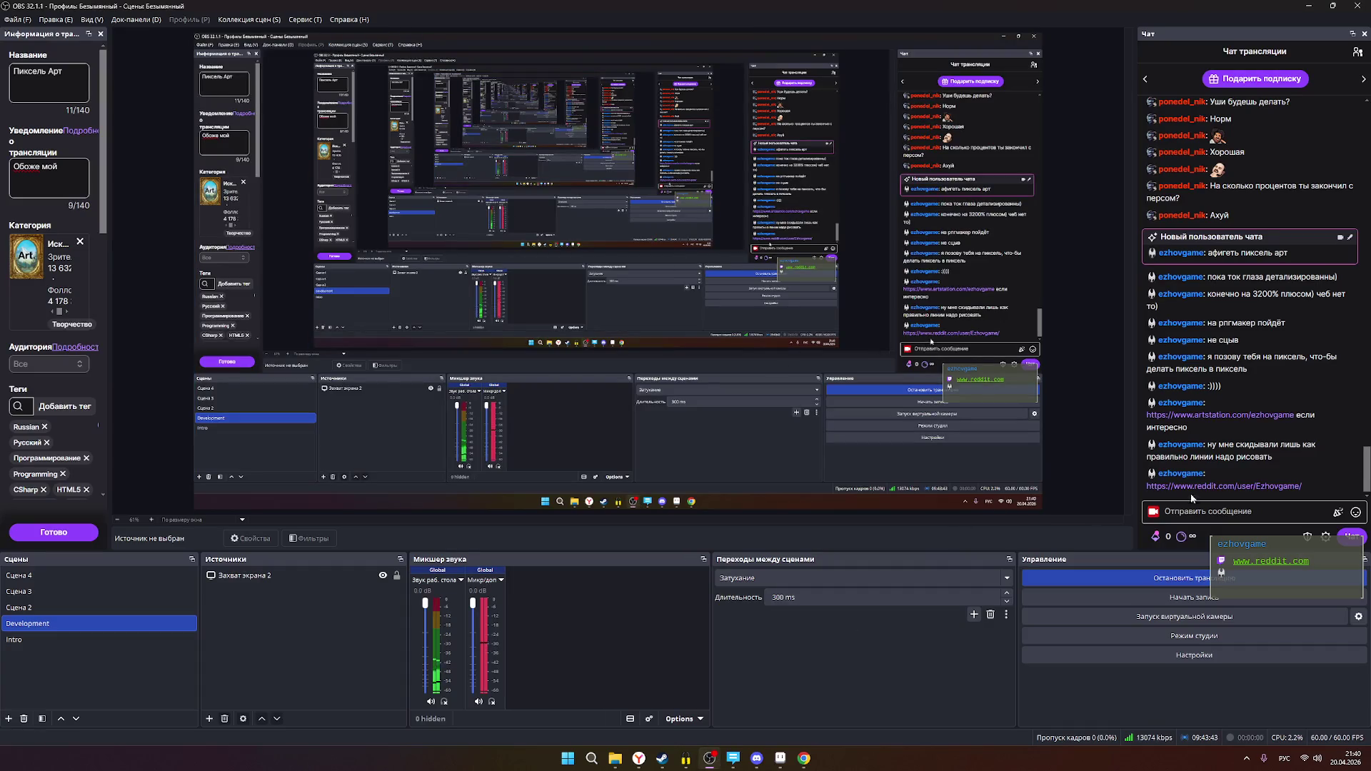
left_click(1190, 485)
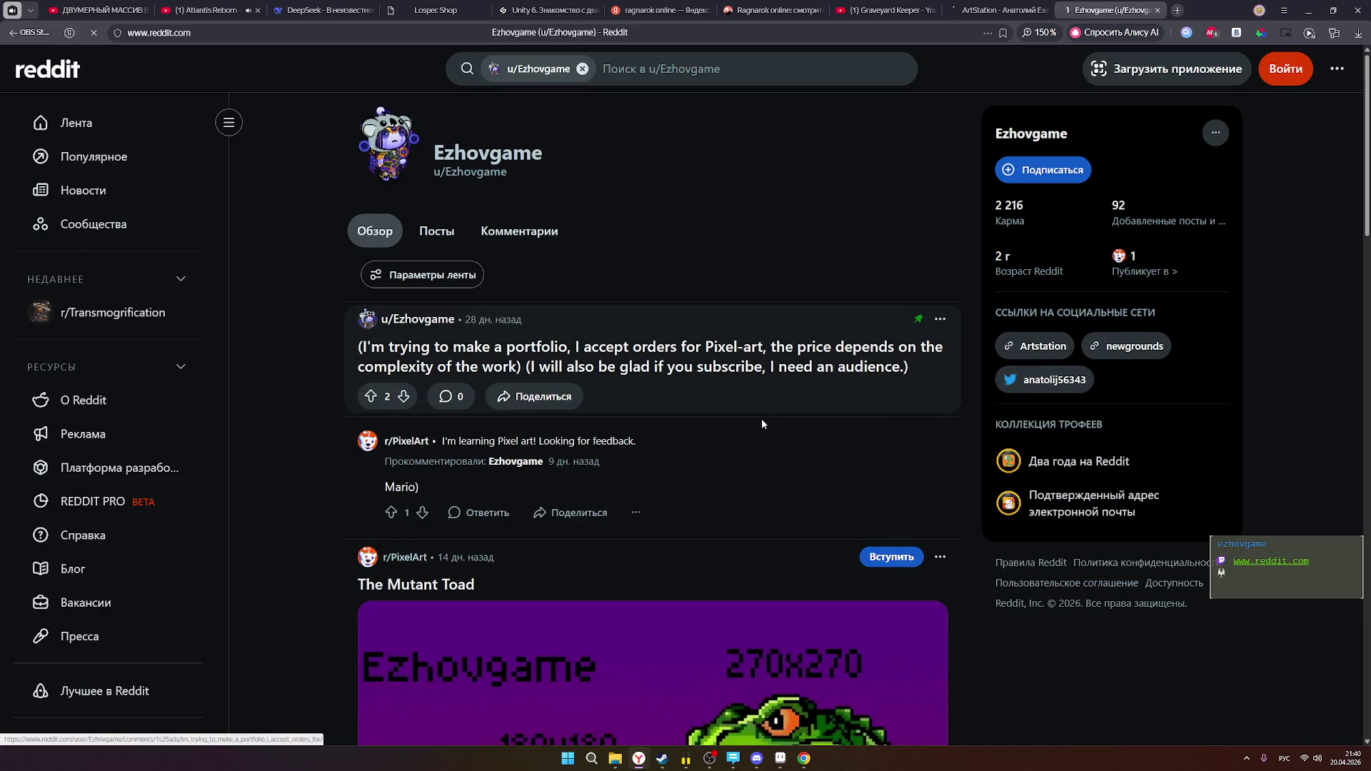
- Scroll through the viewer's Reddit profile of pixel-art posts
scroll(749, 405, "down", 5)
scroll(766, 389, "down", 1)
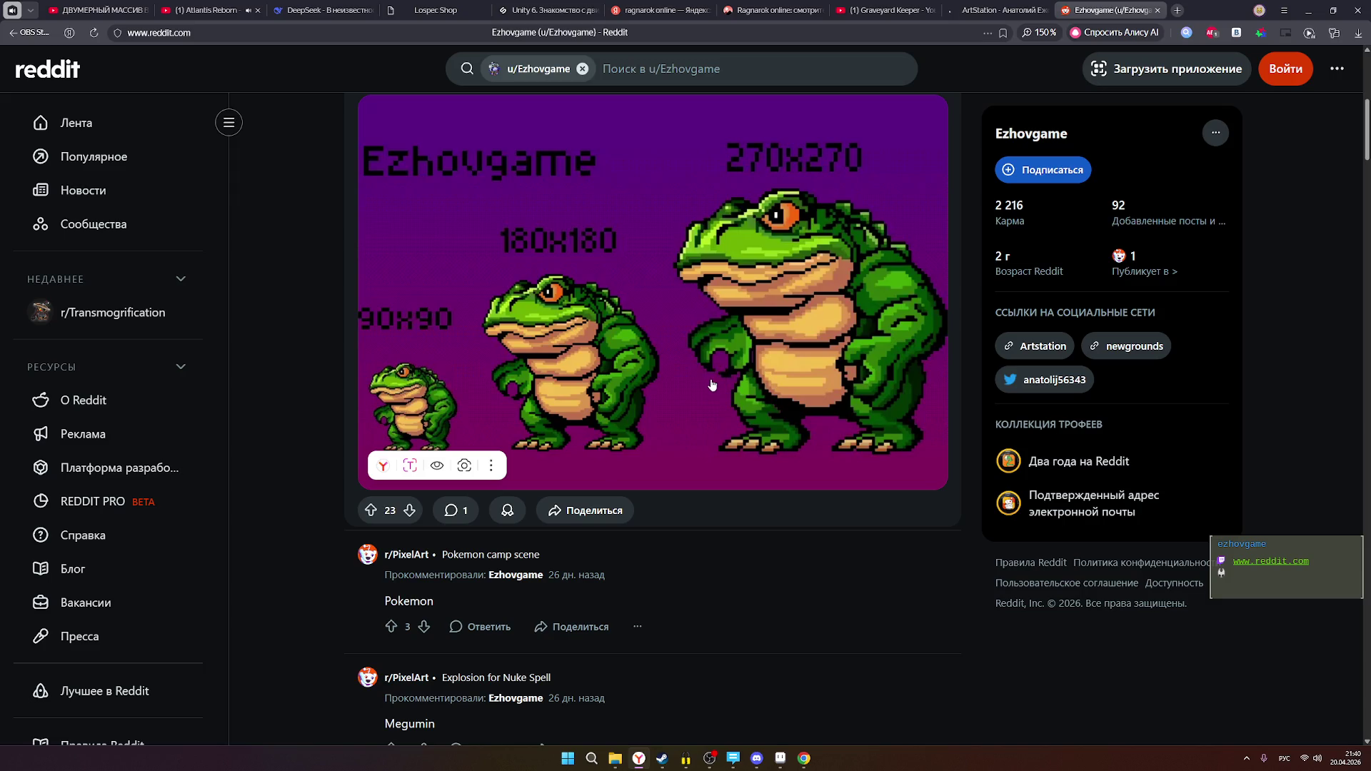
scroll(725, 399, "up", 1)
scroll(724, 401, "down", 3)
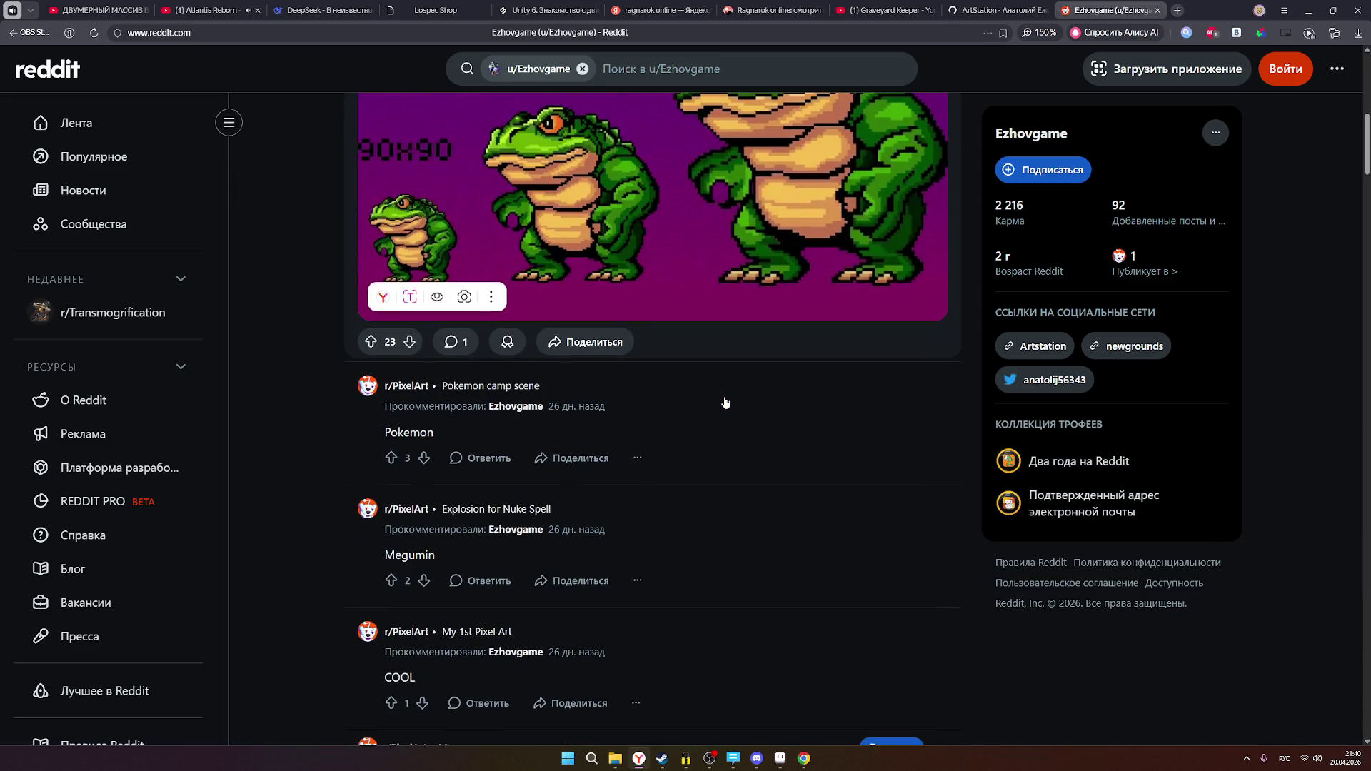
scroll(725, 399, "up", 1)
scroll(634, 419, "up", 1)
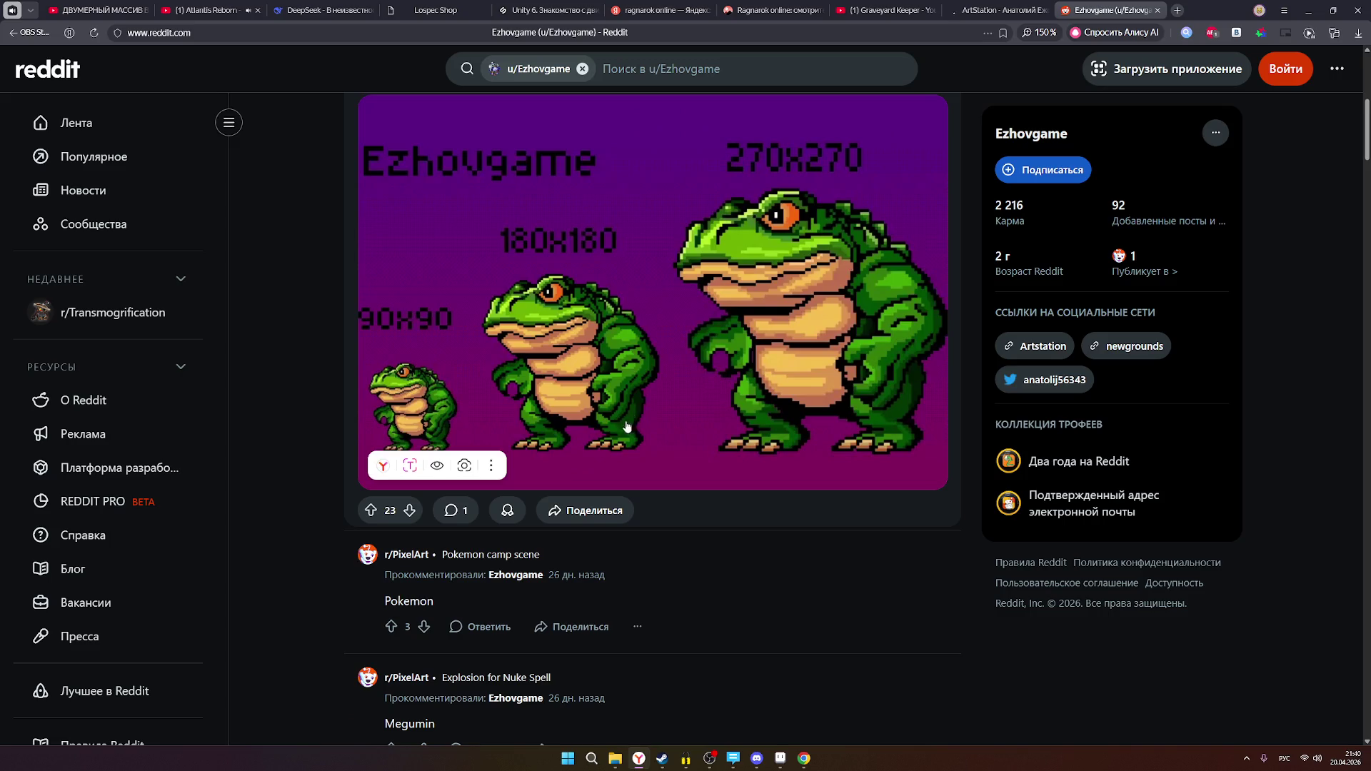
- Read The Mutant Toad post in r/PixelArt, then switch to the DeepSeek browser window
left_click(472, 514)
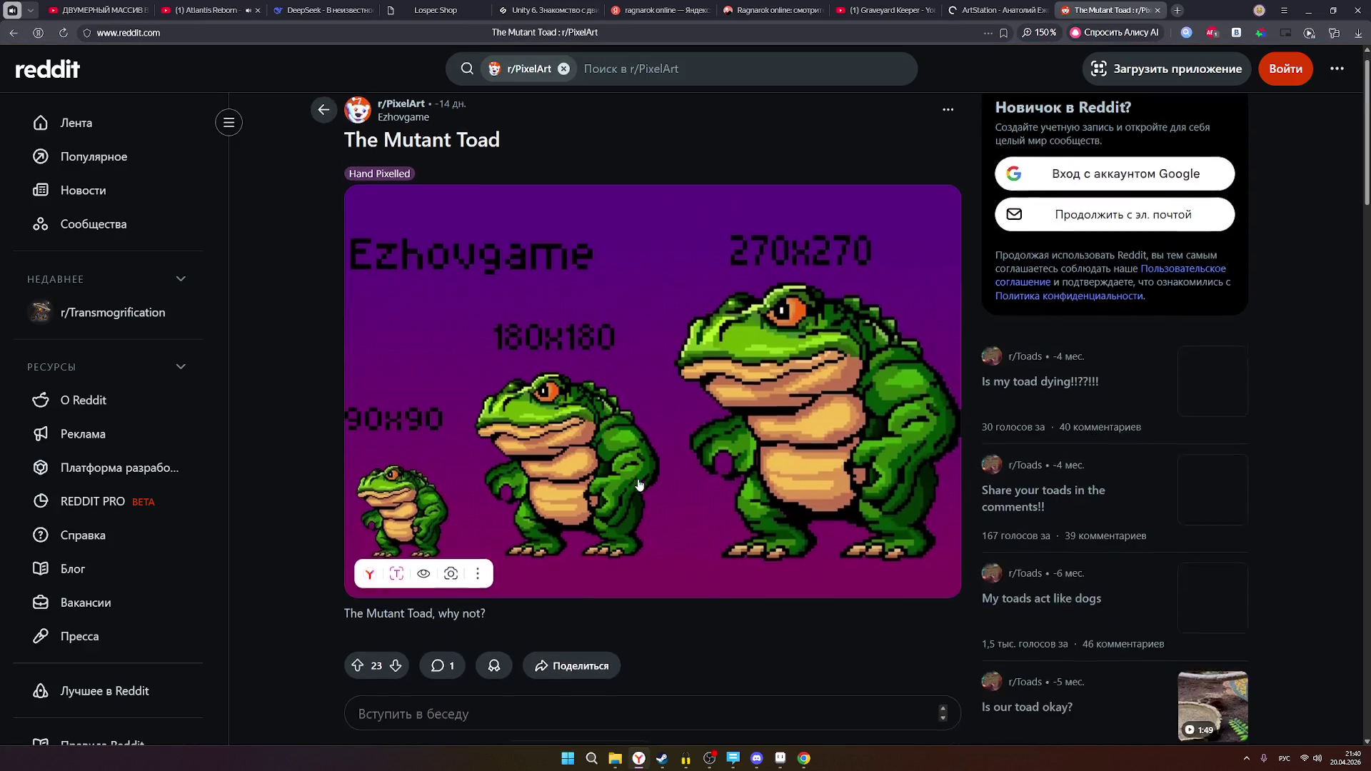
scroll(638, 484, "down", 2)
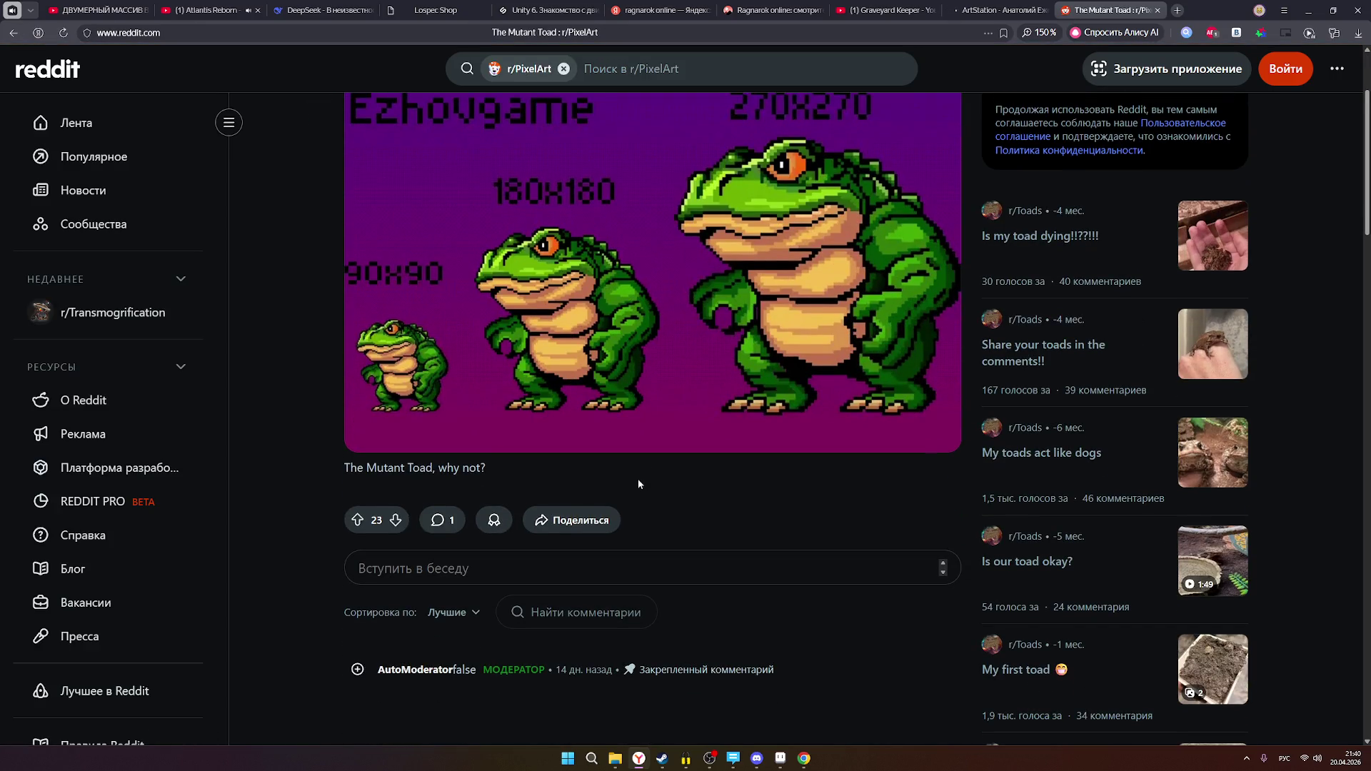
scroll(639, 484, "down", 2)
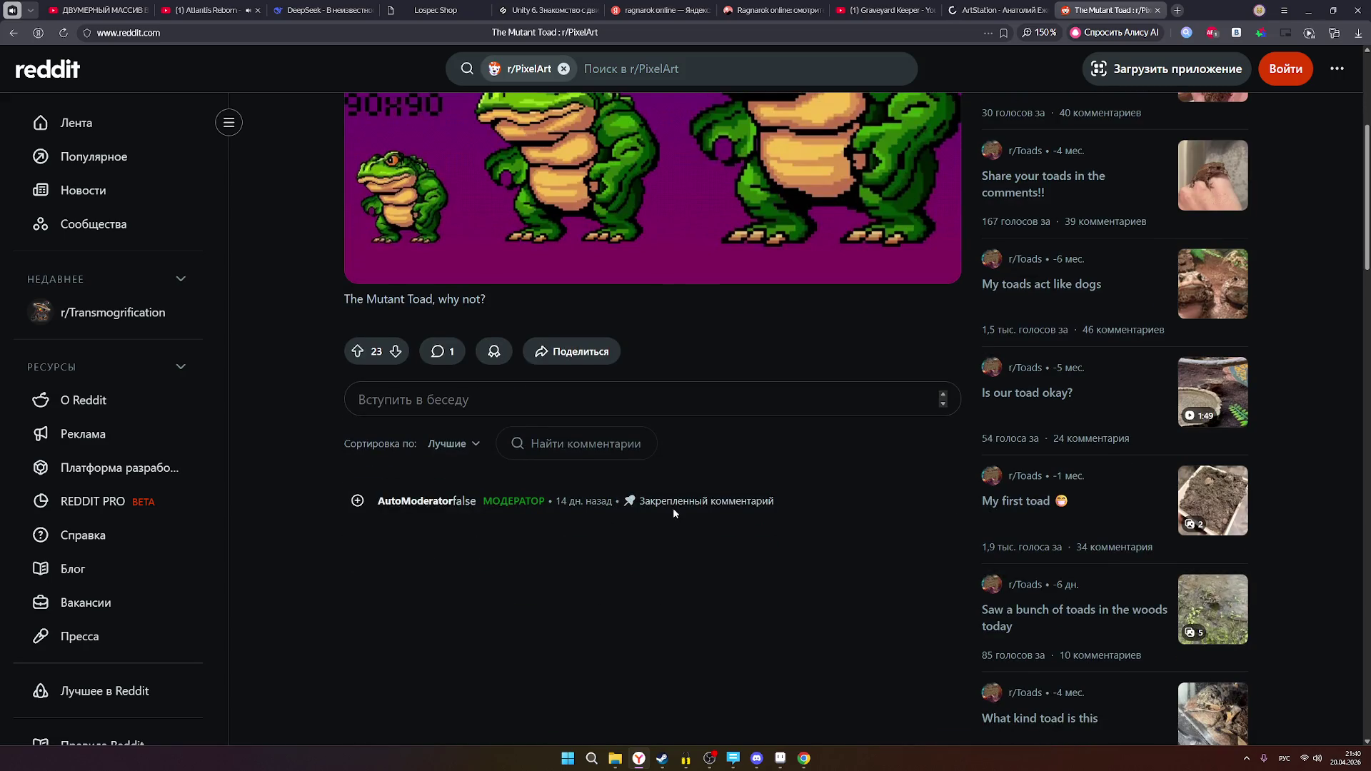
scroll(638, 484, "up", 4)
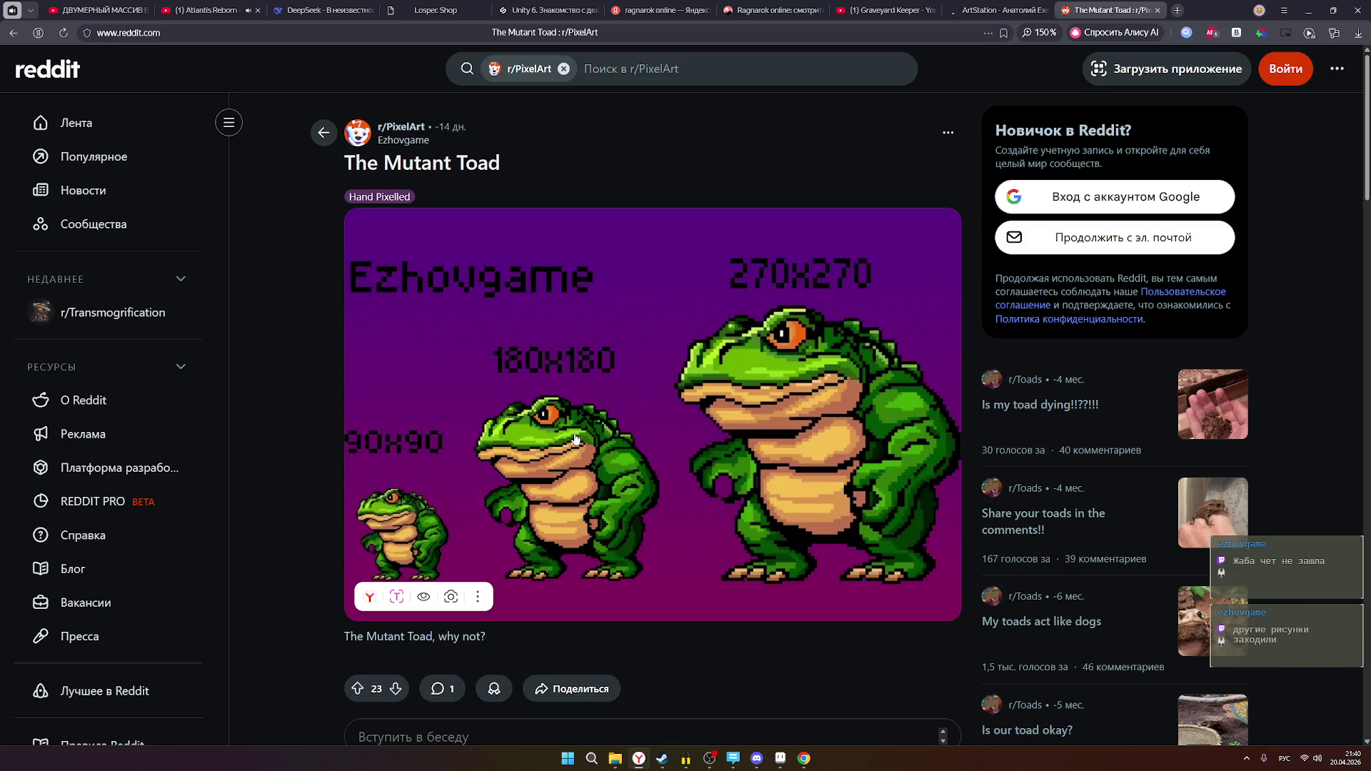
scroll(571, 421, "down", 3)
key("alt+Left")
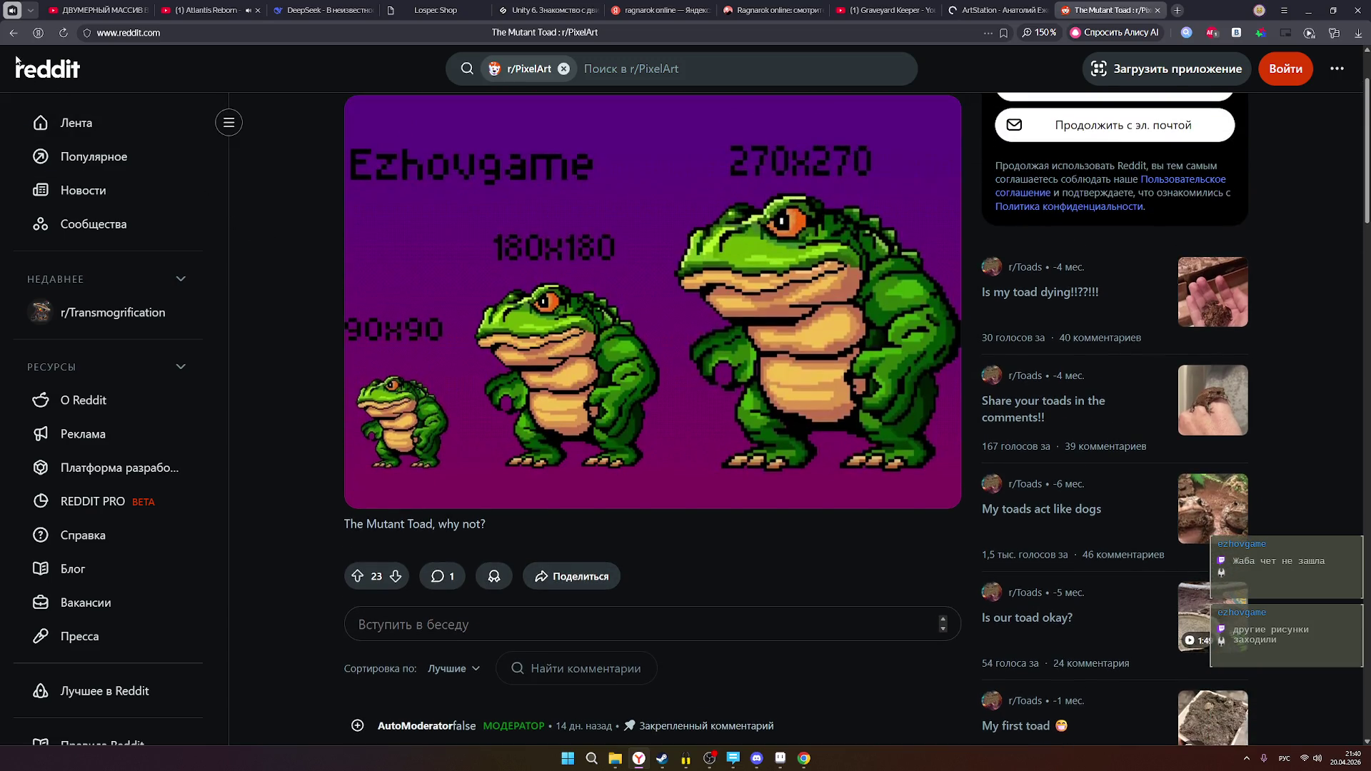
left_click(804, 758)
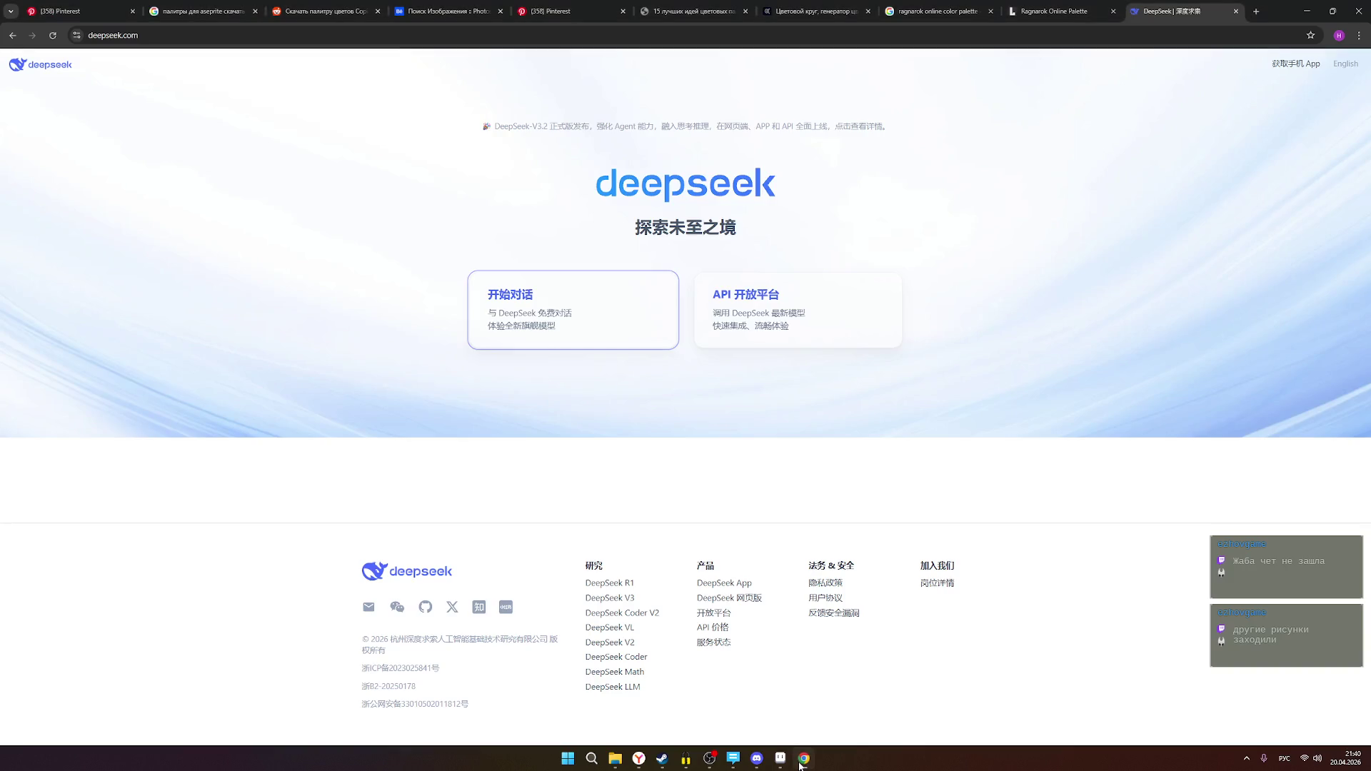
- Browse the Pinterest character board and briefly open the horned forest-creature pin
left_click(106, 17)
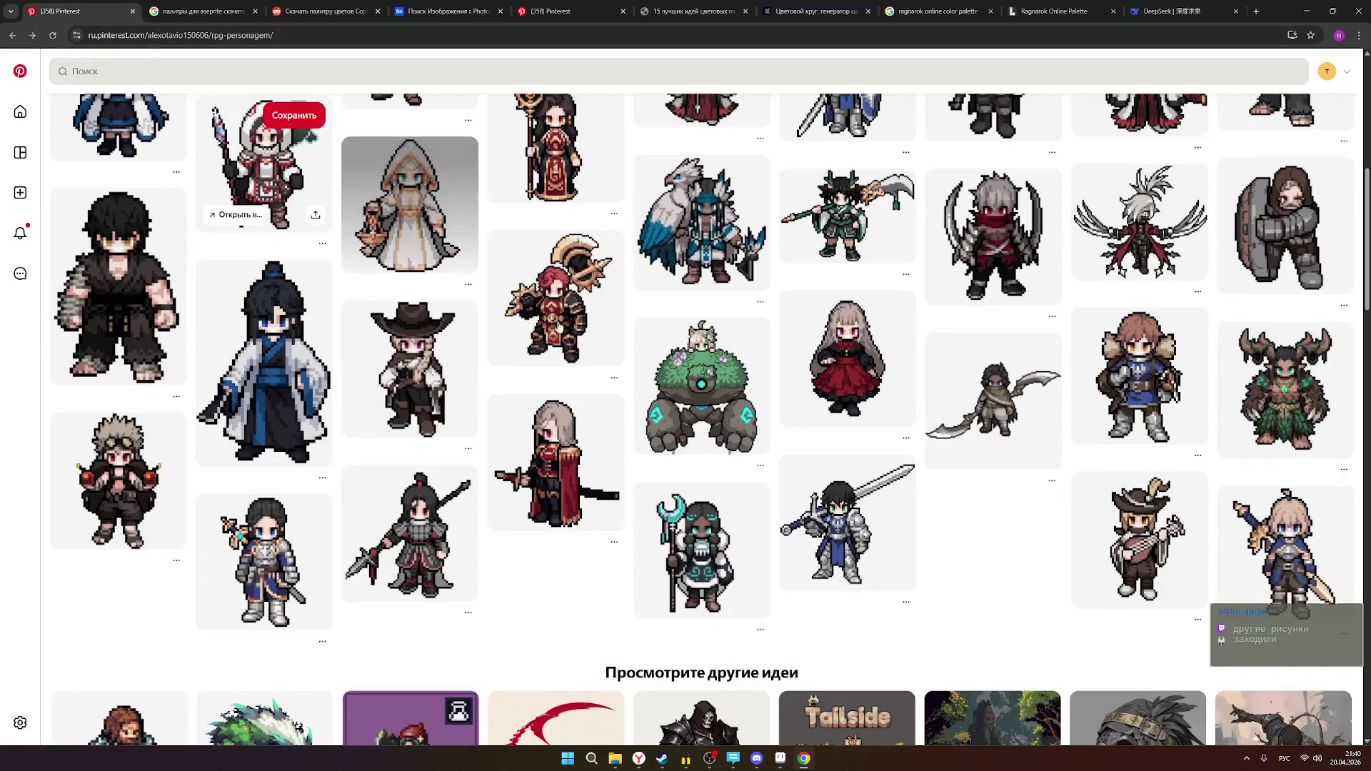
scroll(692, 371, "up", 2)
scroll(993, 371, "down", 2)
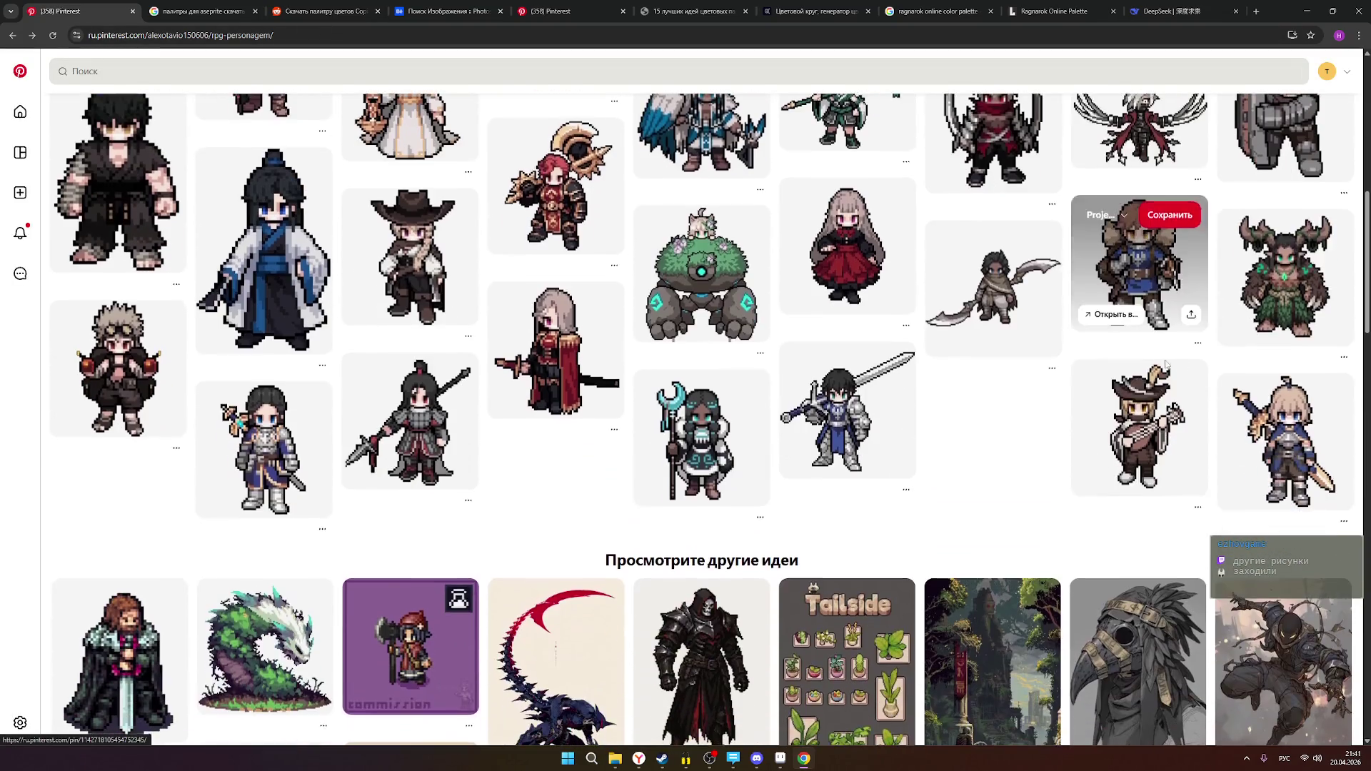
left_click(1272, 278)
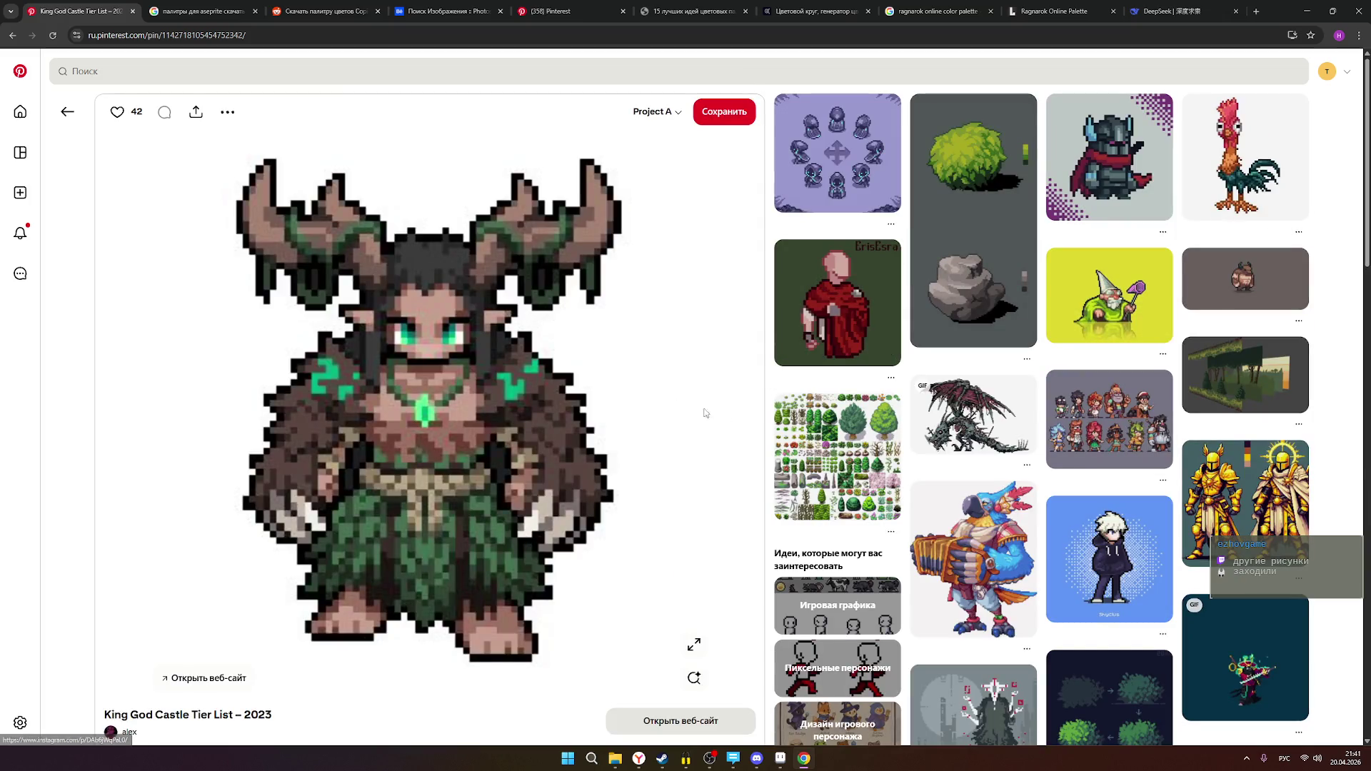
left_click(18, 36)
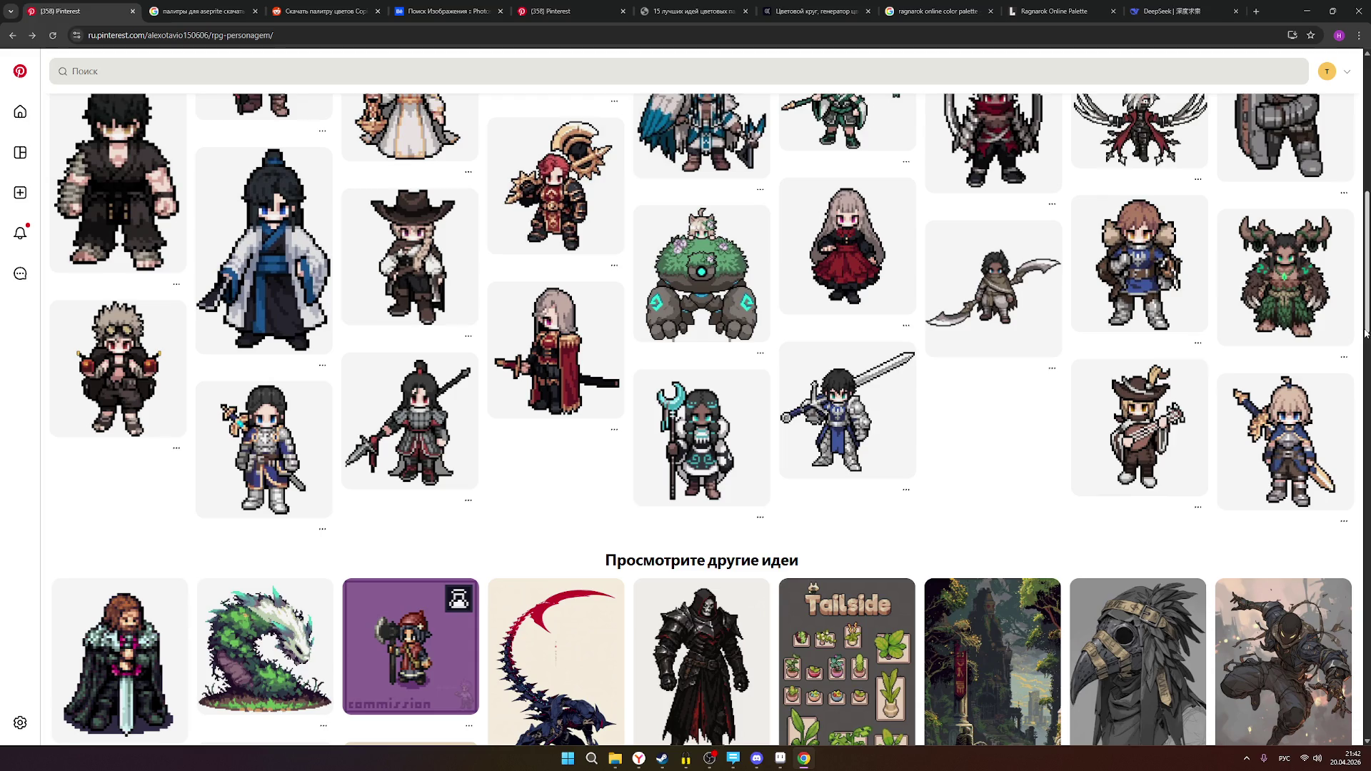
- Reopen the King God Castle Tier List – 2023 pin, then bring Aseprite forward
scroll(1285, 286, "up", 3)
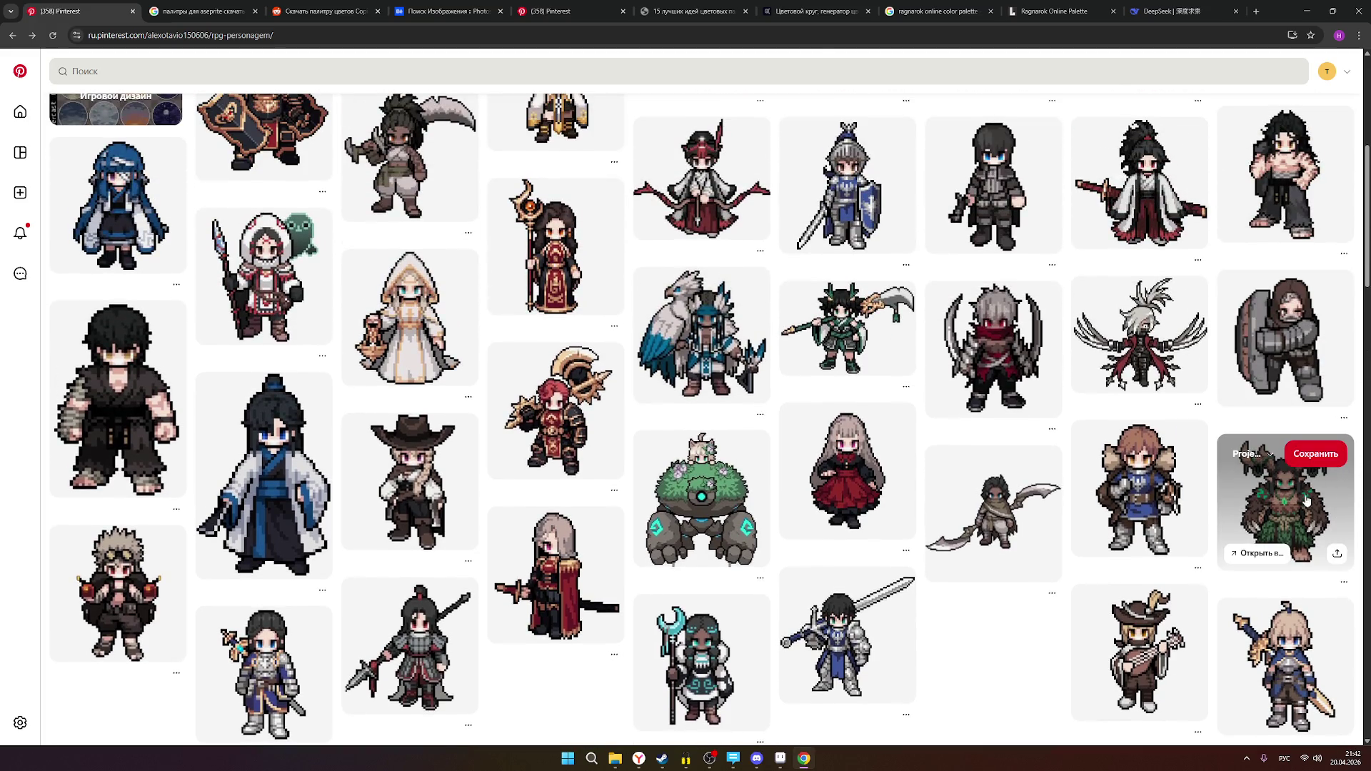
left_click(1290, 502)
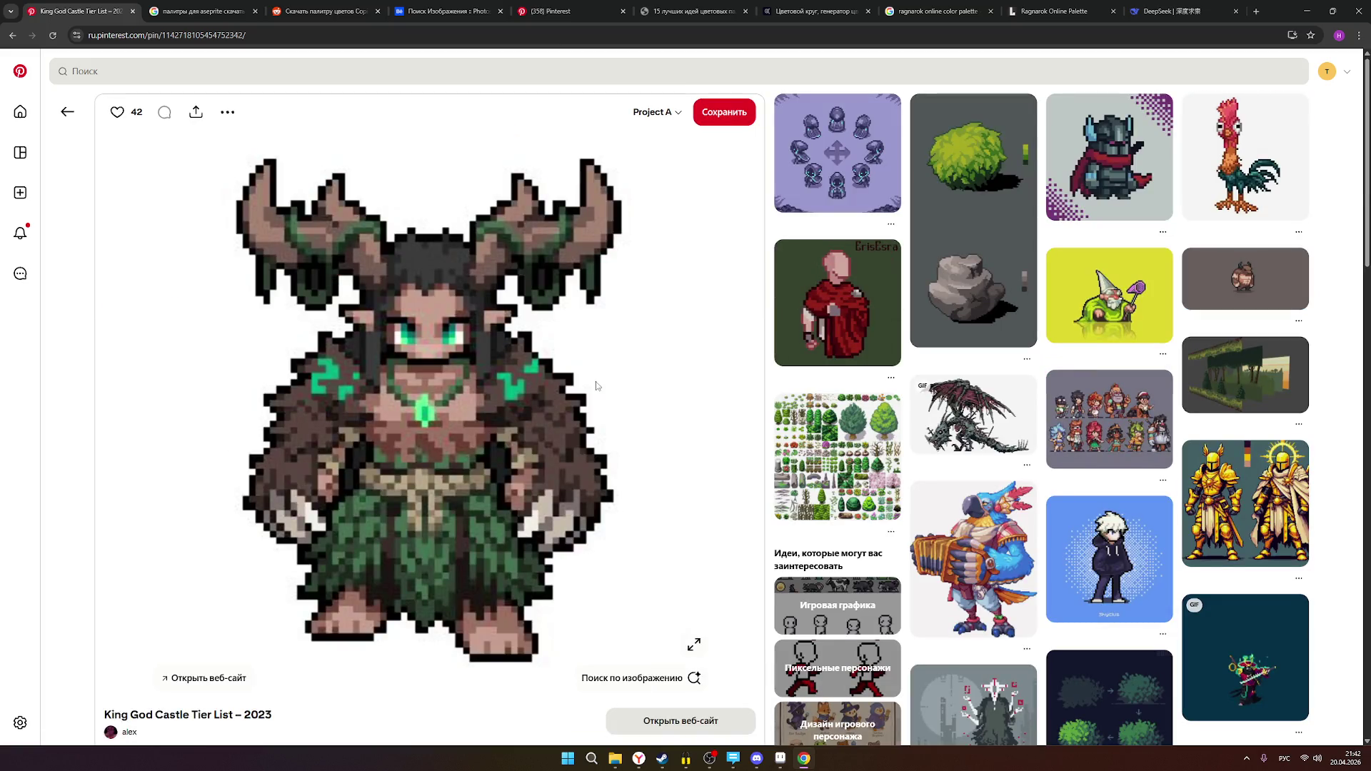
scroll(576, 449, "down", 1)
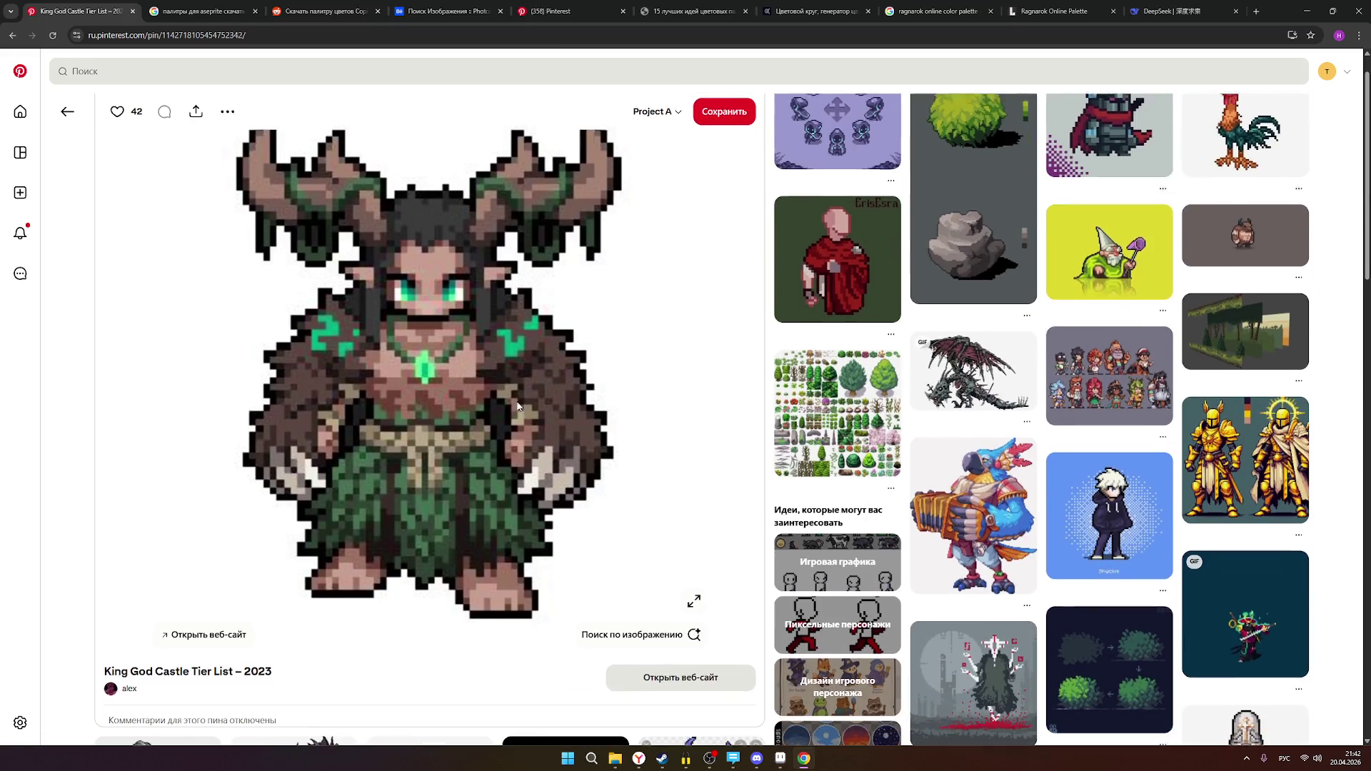
scroll(464, 528, "up", 1)
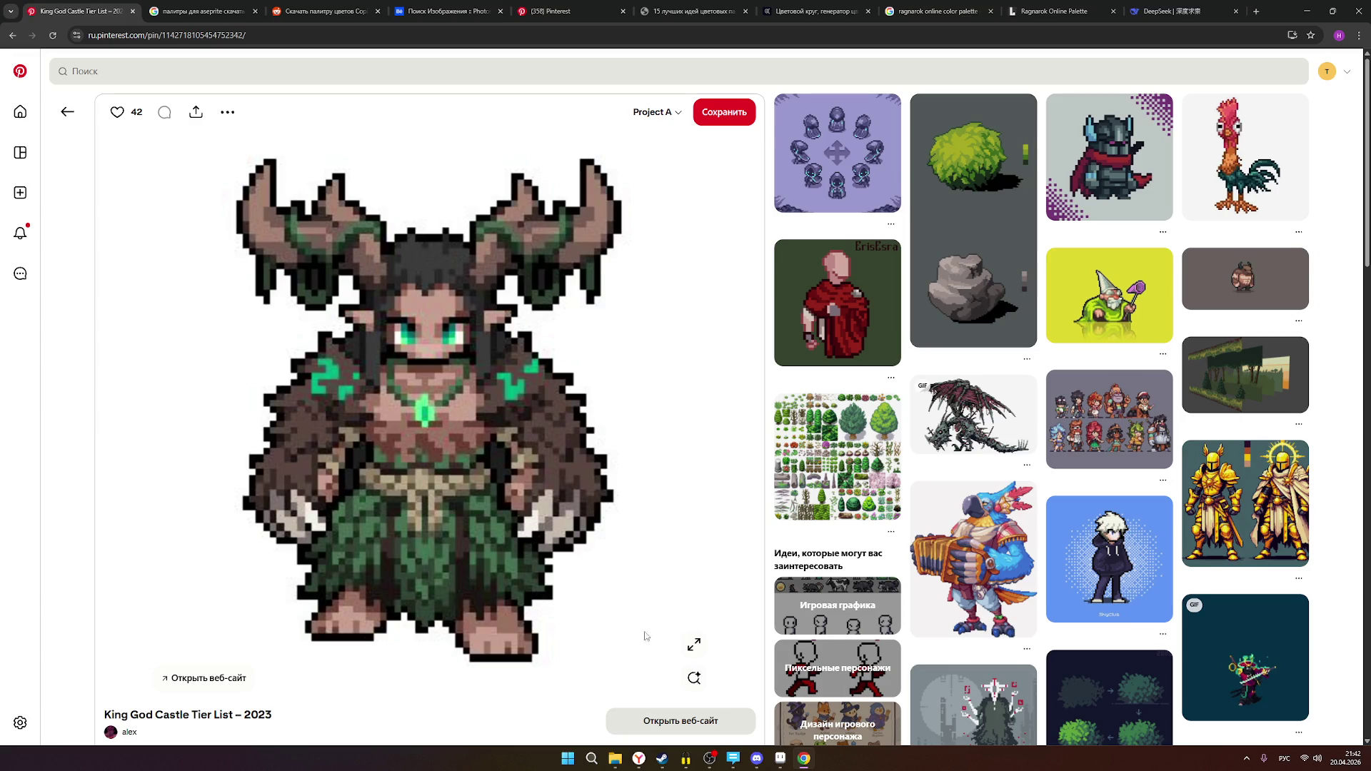
left_click(780, 758)
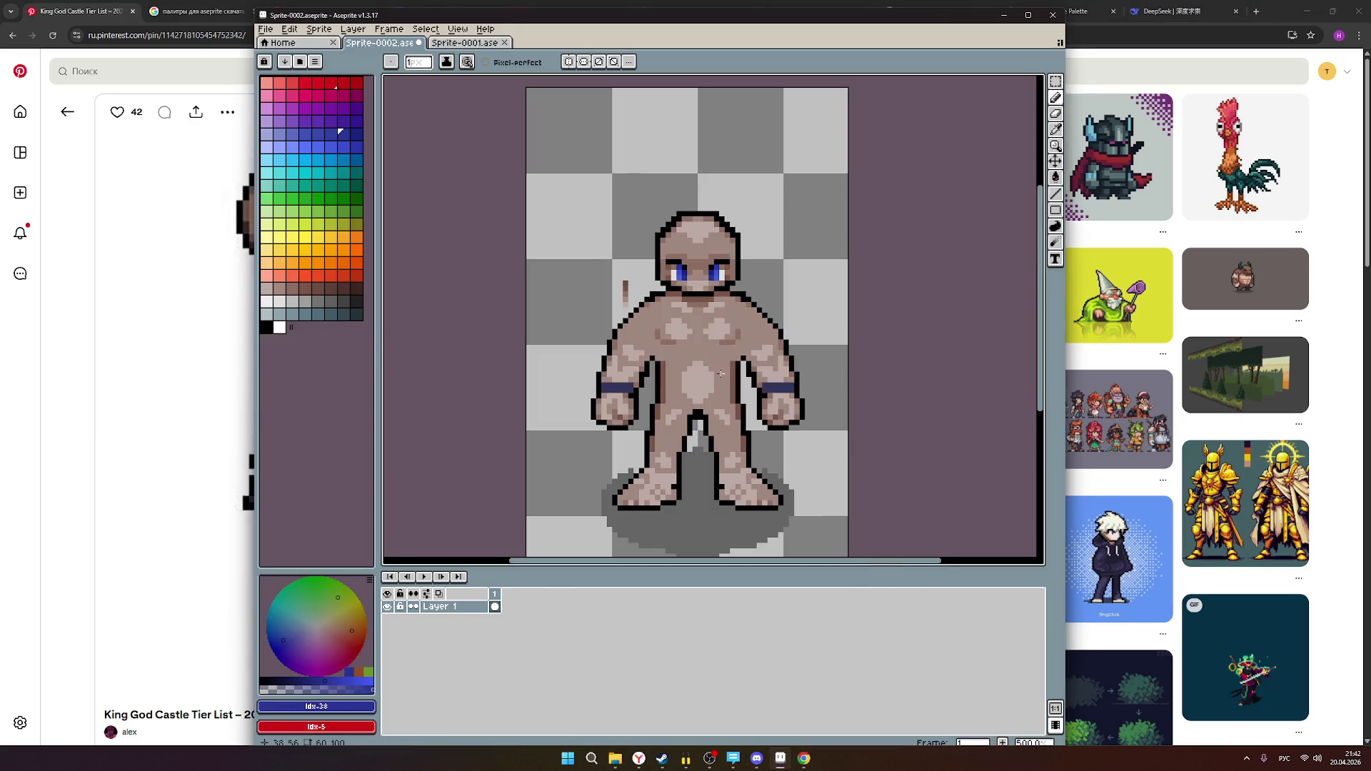
- Snap Aseprite to the right half beside the Pinterest reference and zoom into the sprite's face
mouse_move(508, 20)
left_mouse_down()
mouse_move(831, 67)
mouse_move(787, 42)
mouse_move(833, 37)
left_mouse_up()
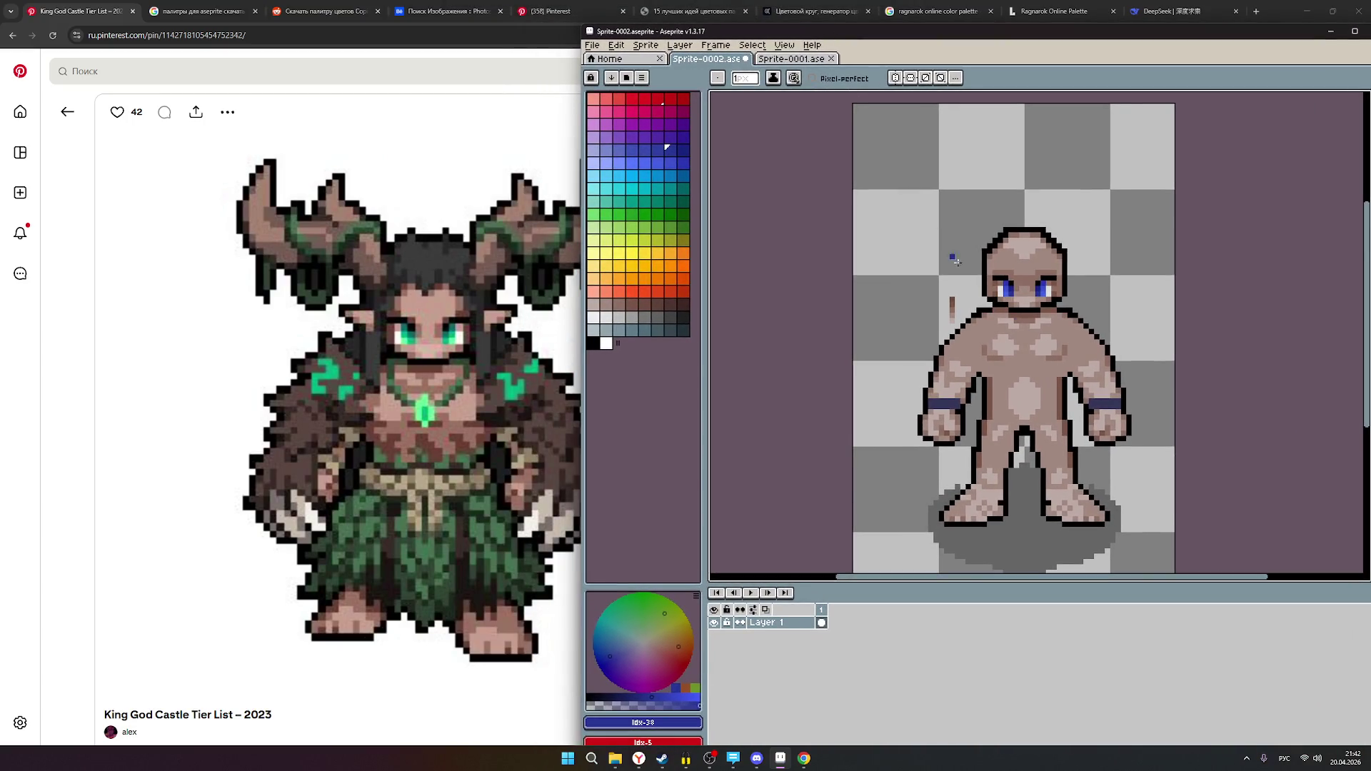
scroll(1045, 357, "up", 1)
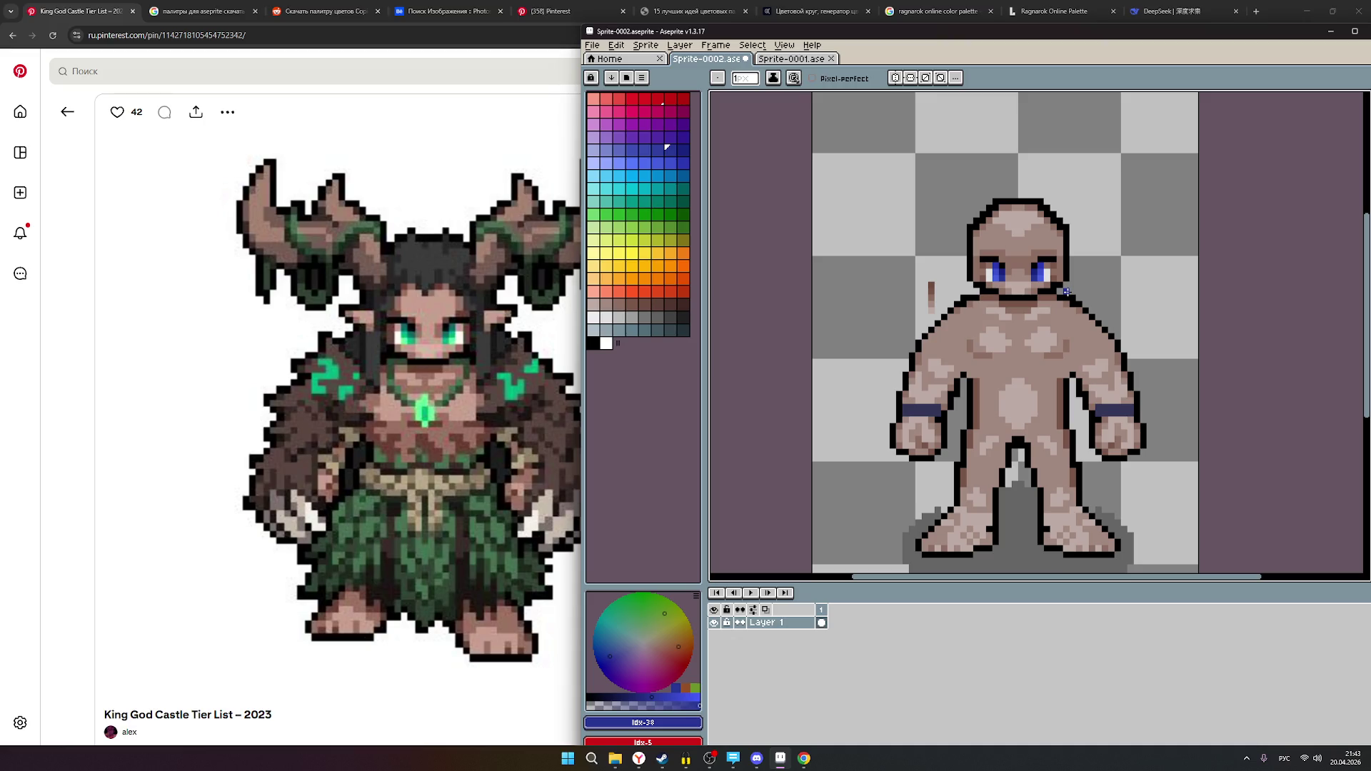
scroll(1066, 291, "up", 3)
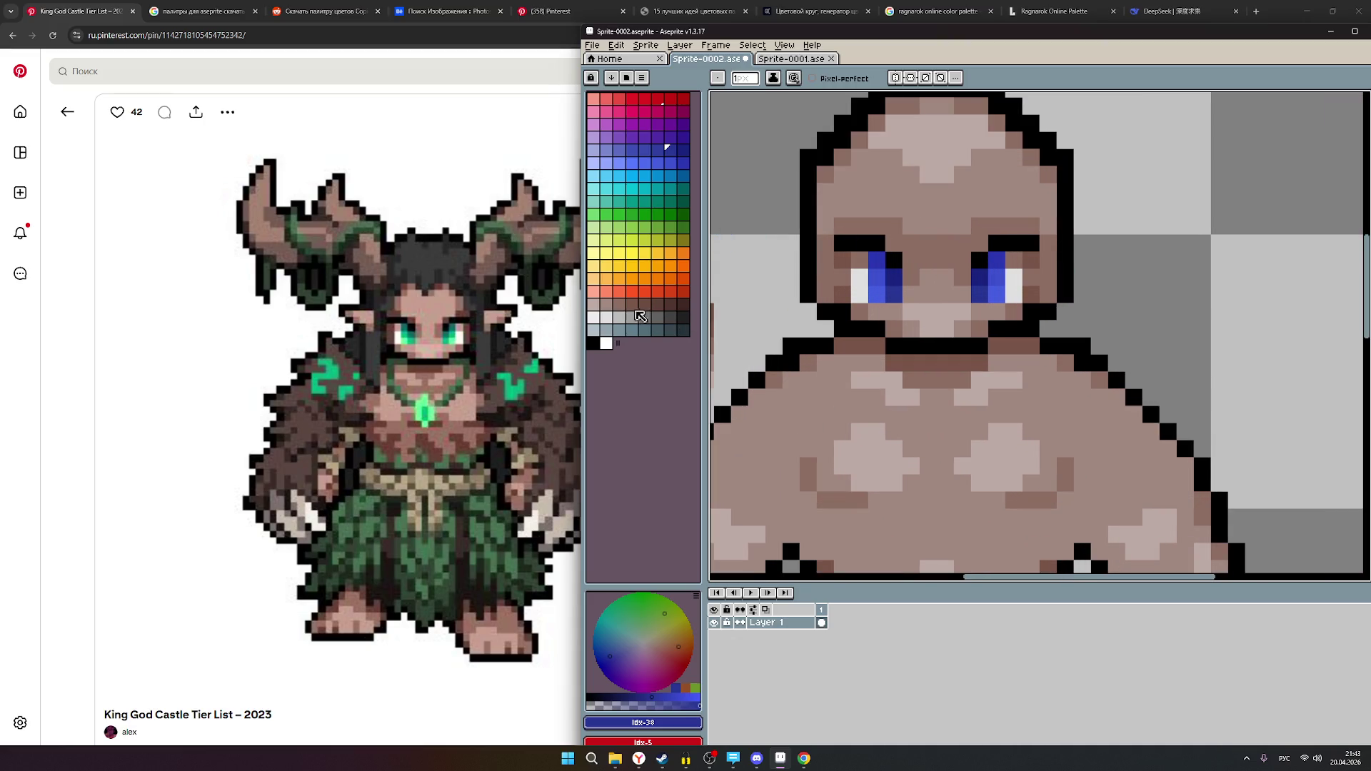
- Paint brown swatches idx-130 to idx-132 onto the pixels beside the right eye
left_click(618, 304)
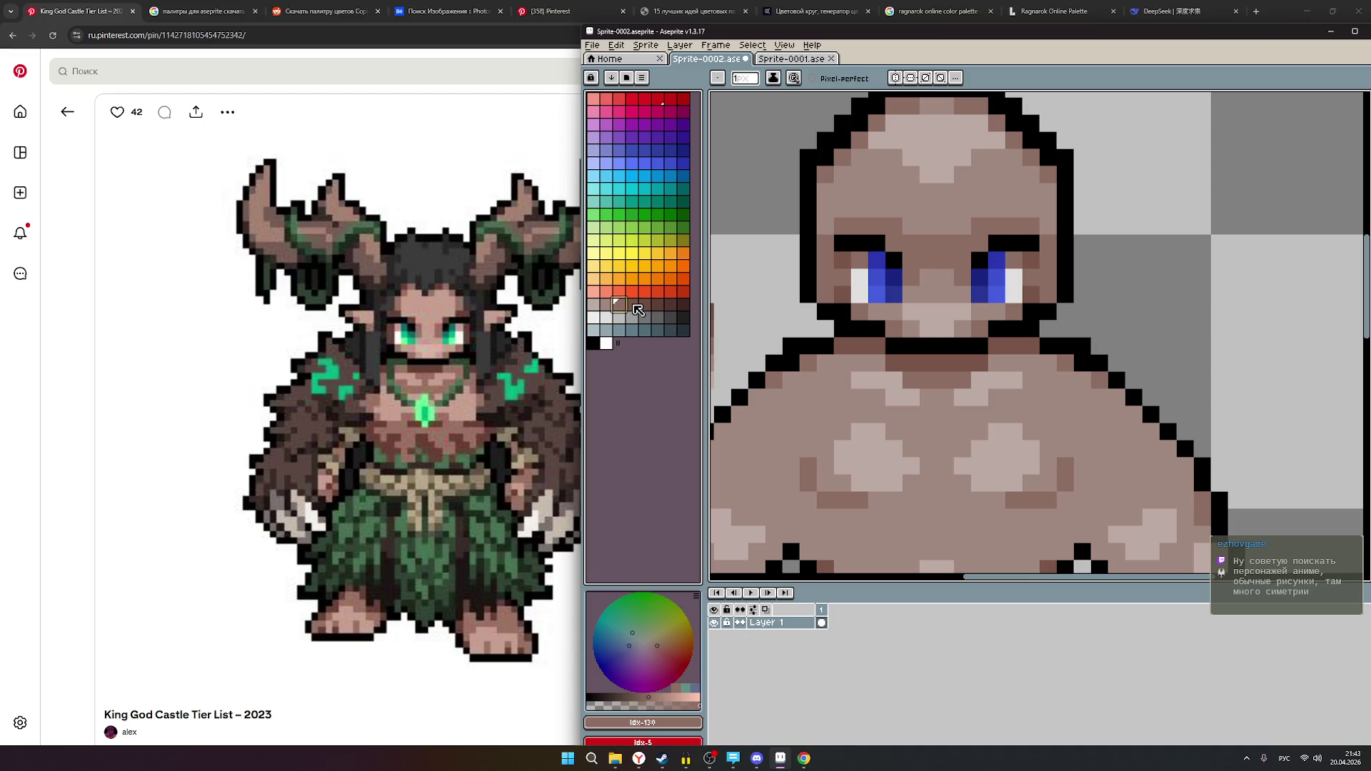
left_click(634, 305)
left_click(1028, 284)
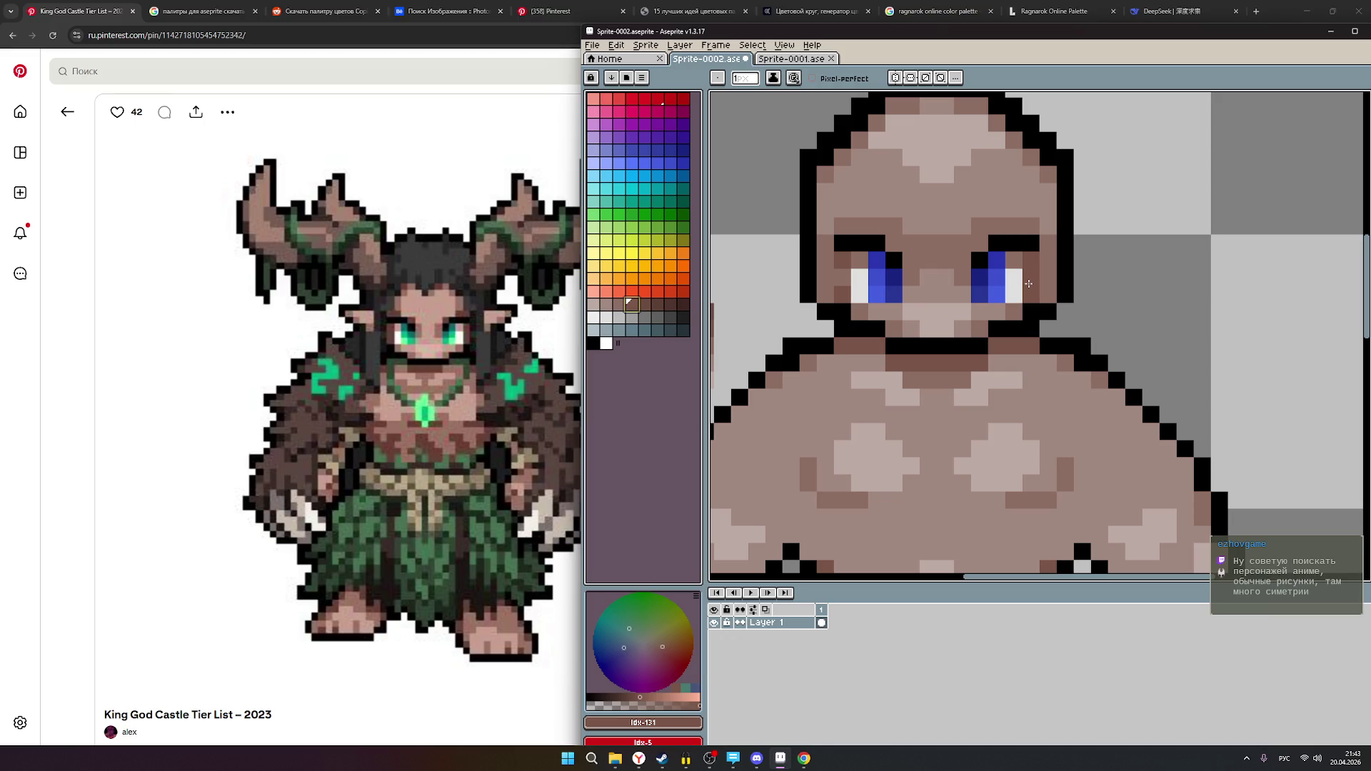
left_click(644, 306)
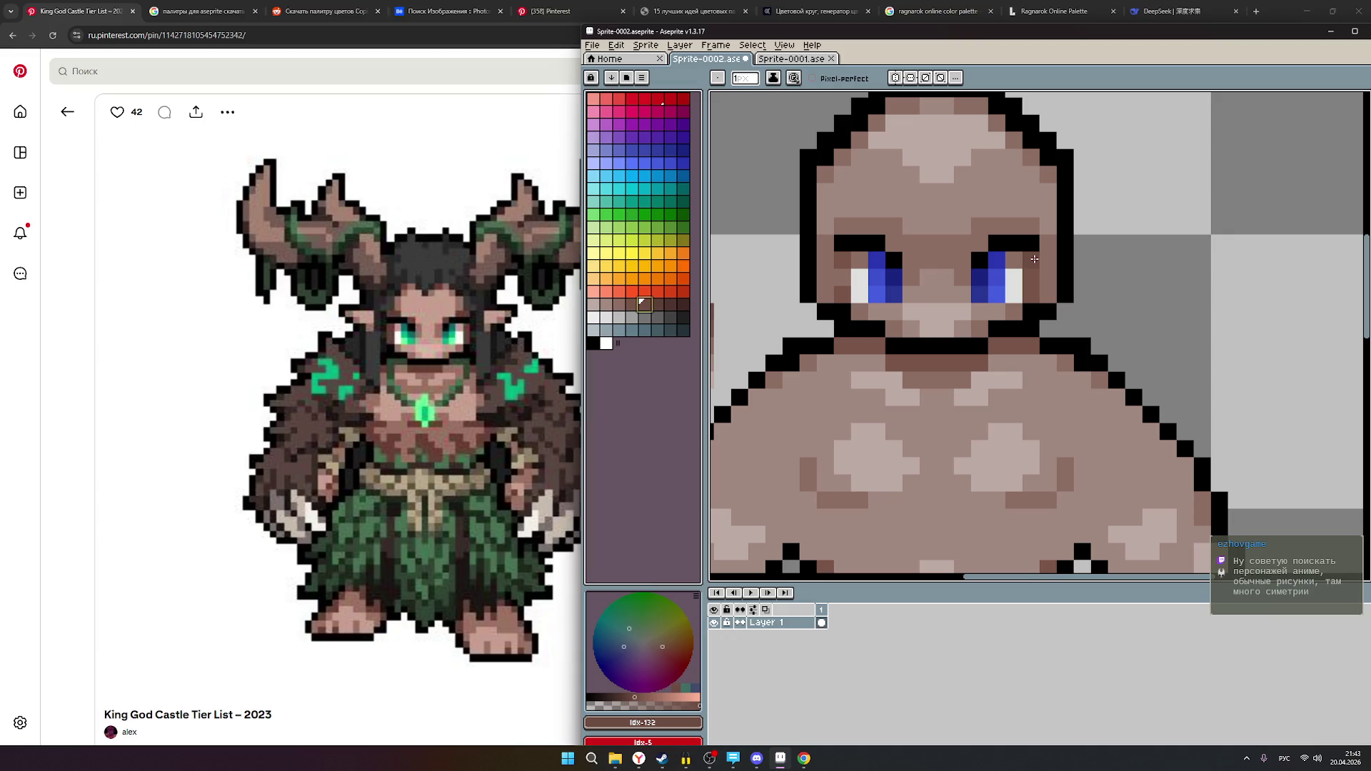
left_click(1047, 277)
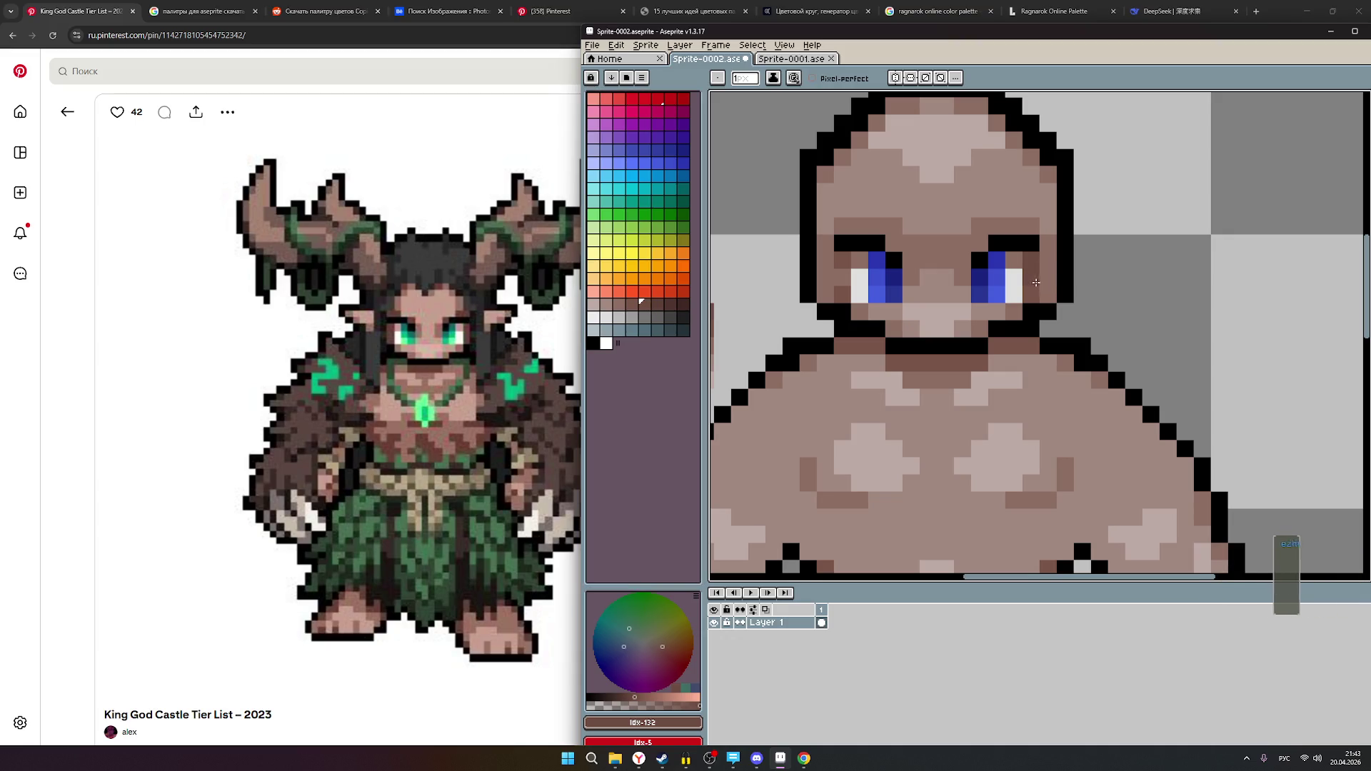
scroll(1036, 283, "down", 1)
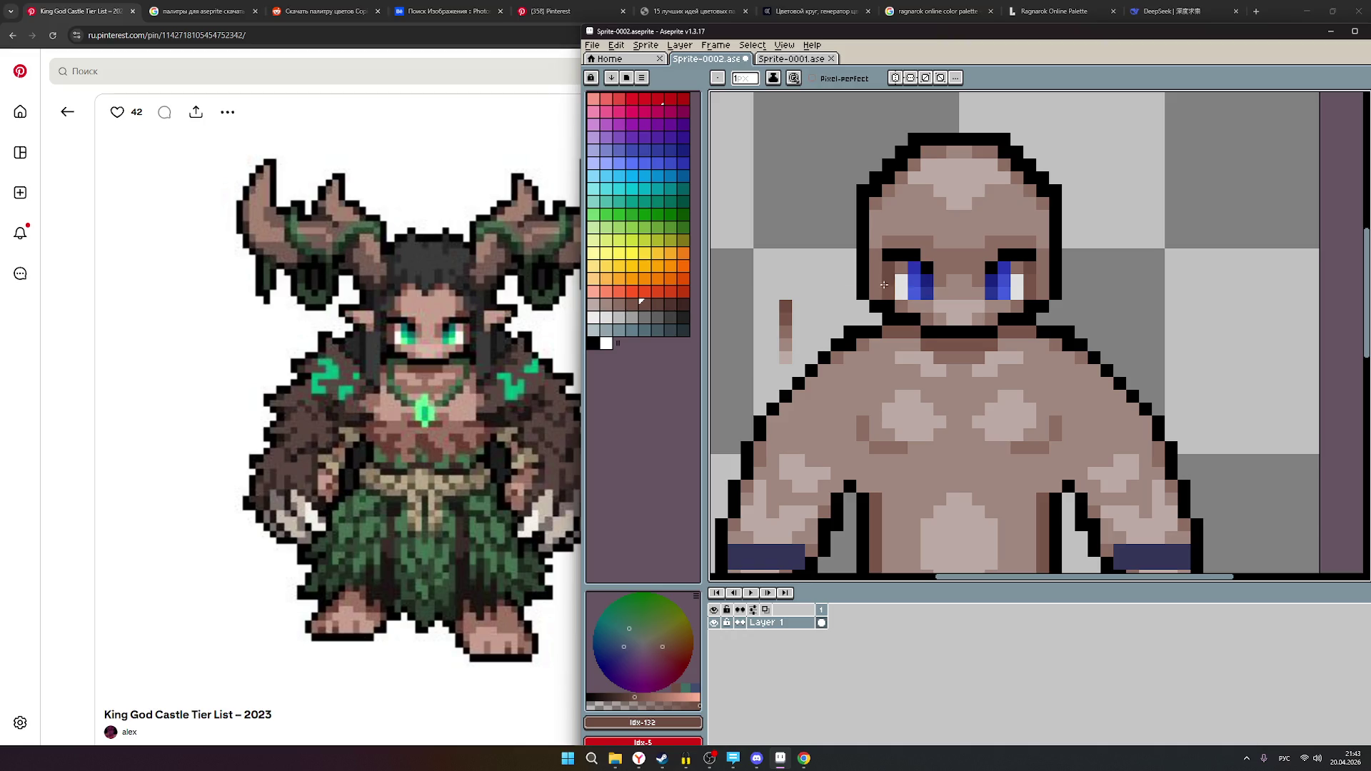
left_click(632, 306)
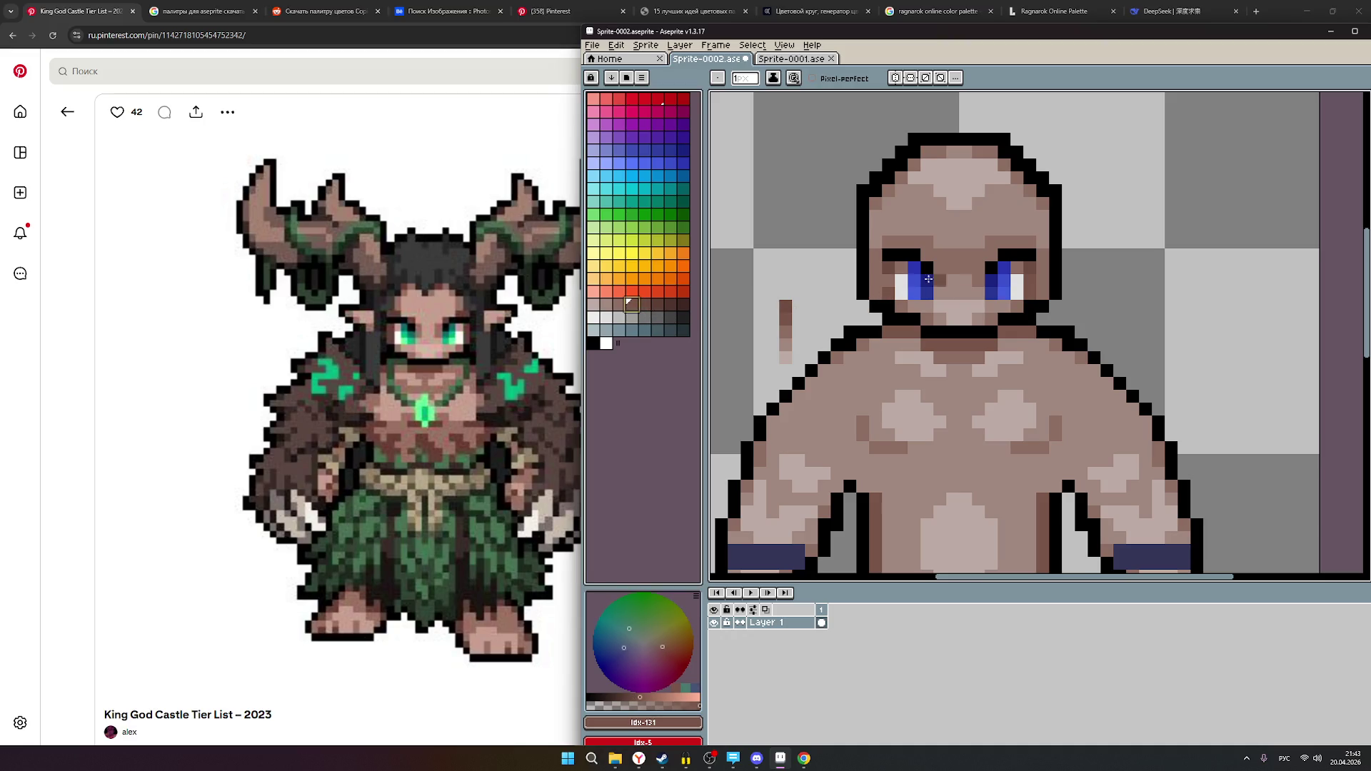
left_click(619, 304)
left_click(1030, 284)
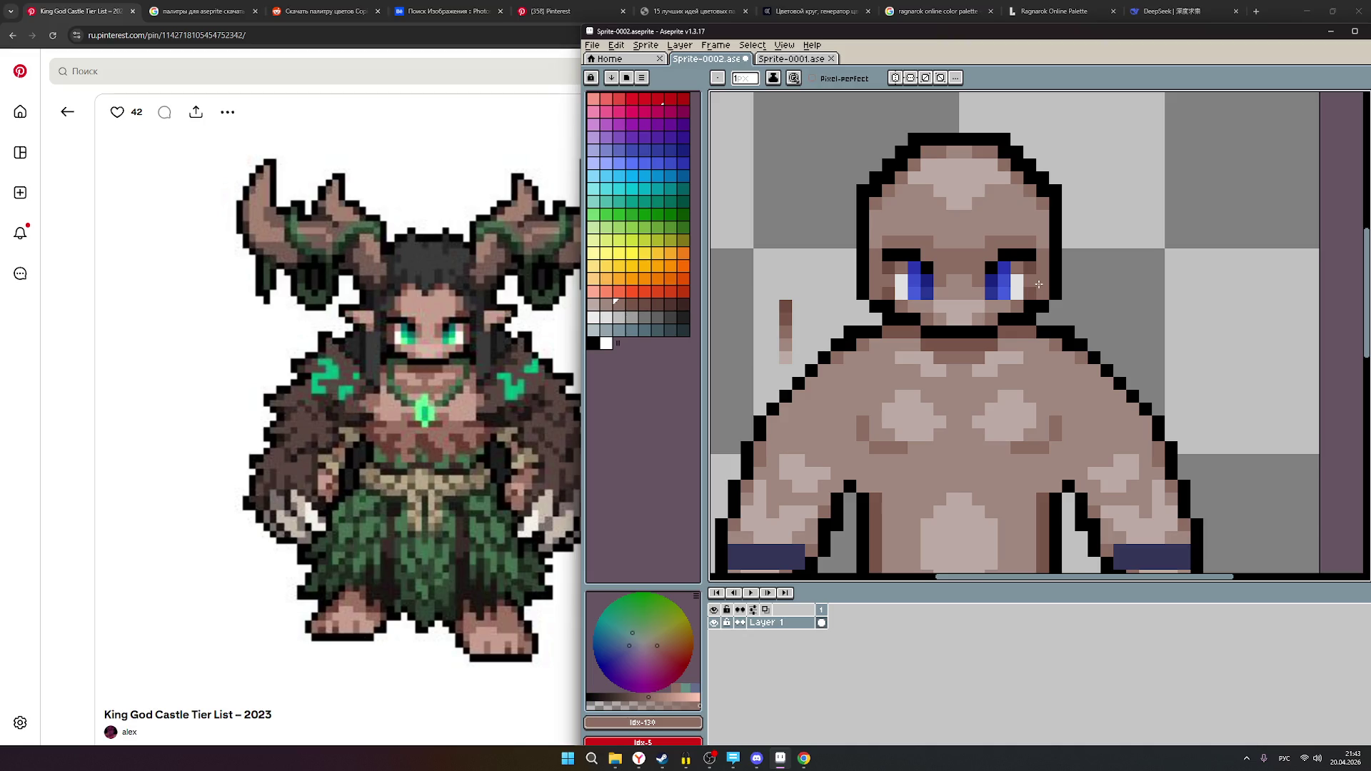
left_click(1024, 284, "alt")
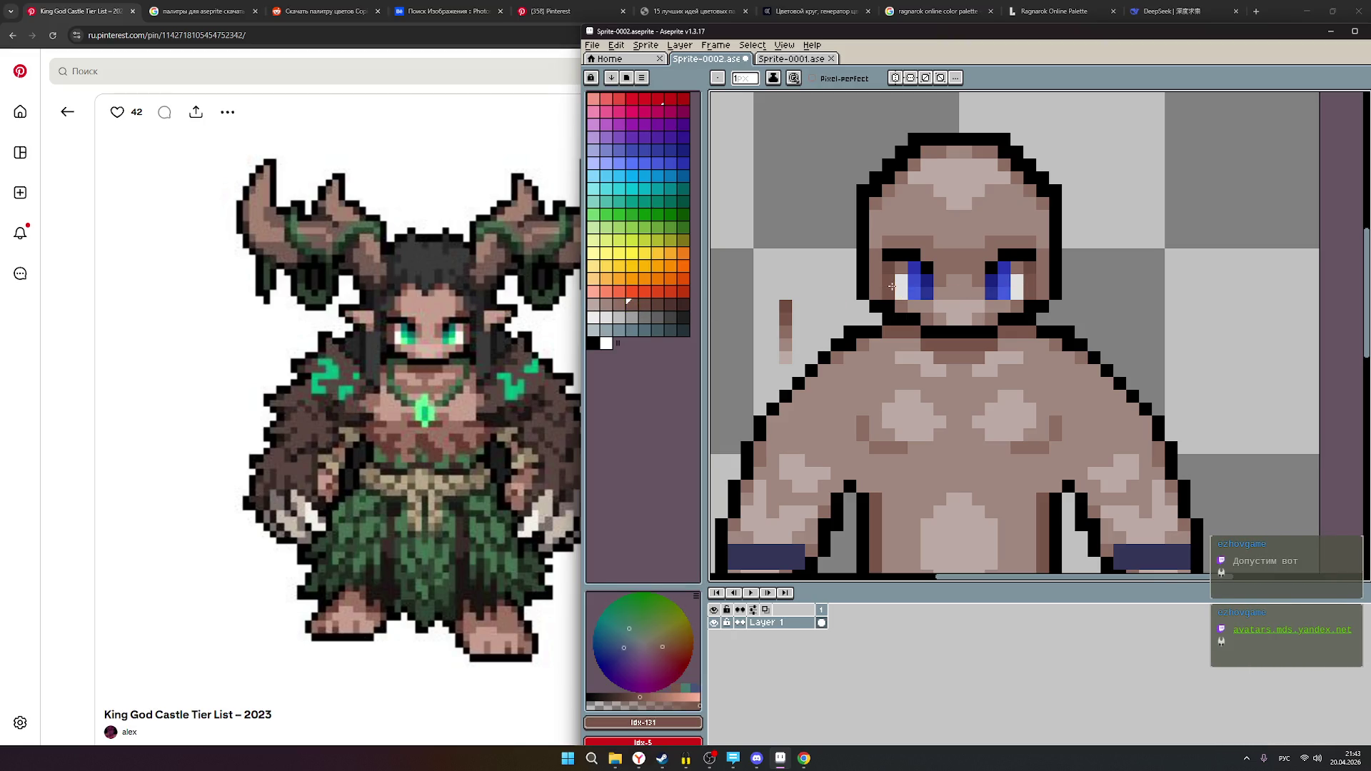
scroll(1080, 284, "down", 3)
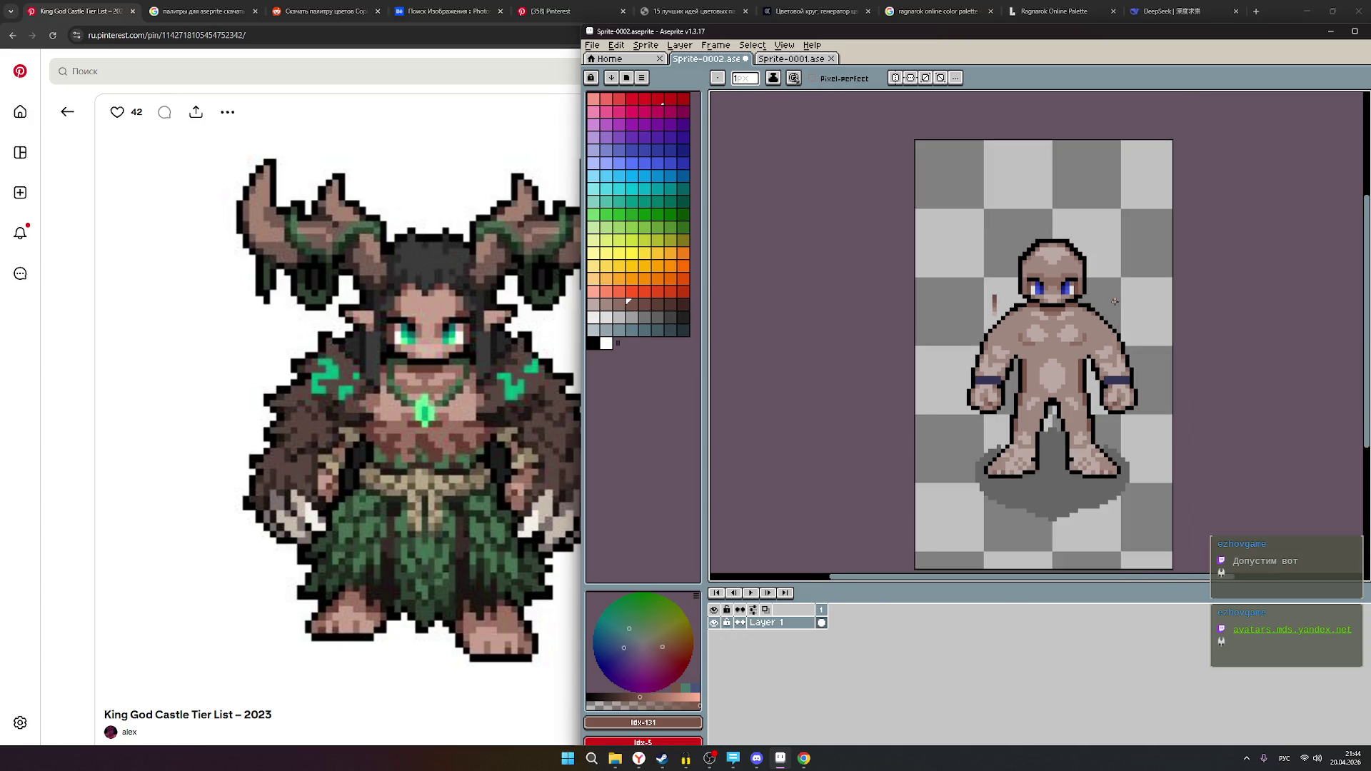
scroll(1077, 262, "up", 1)
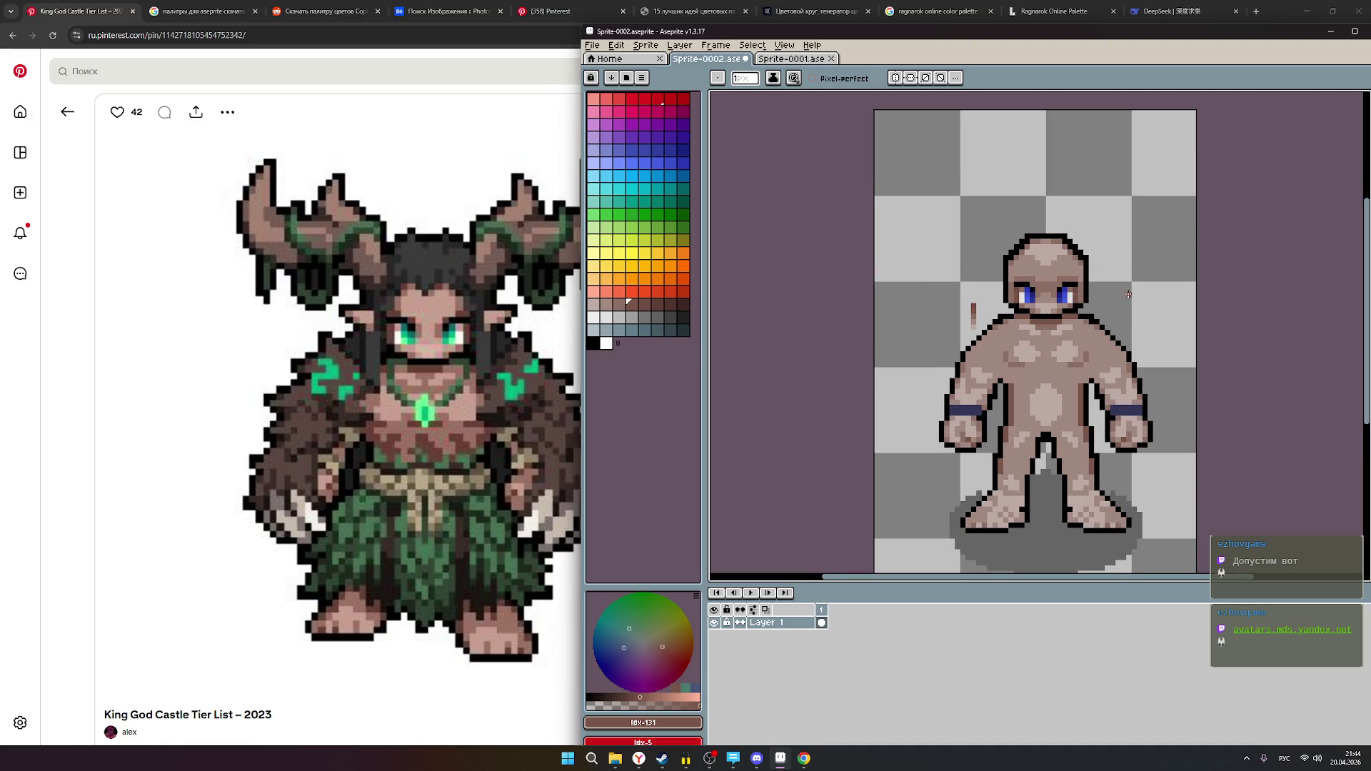
scroll(1103, 283, "up", 1)
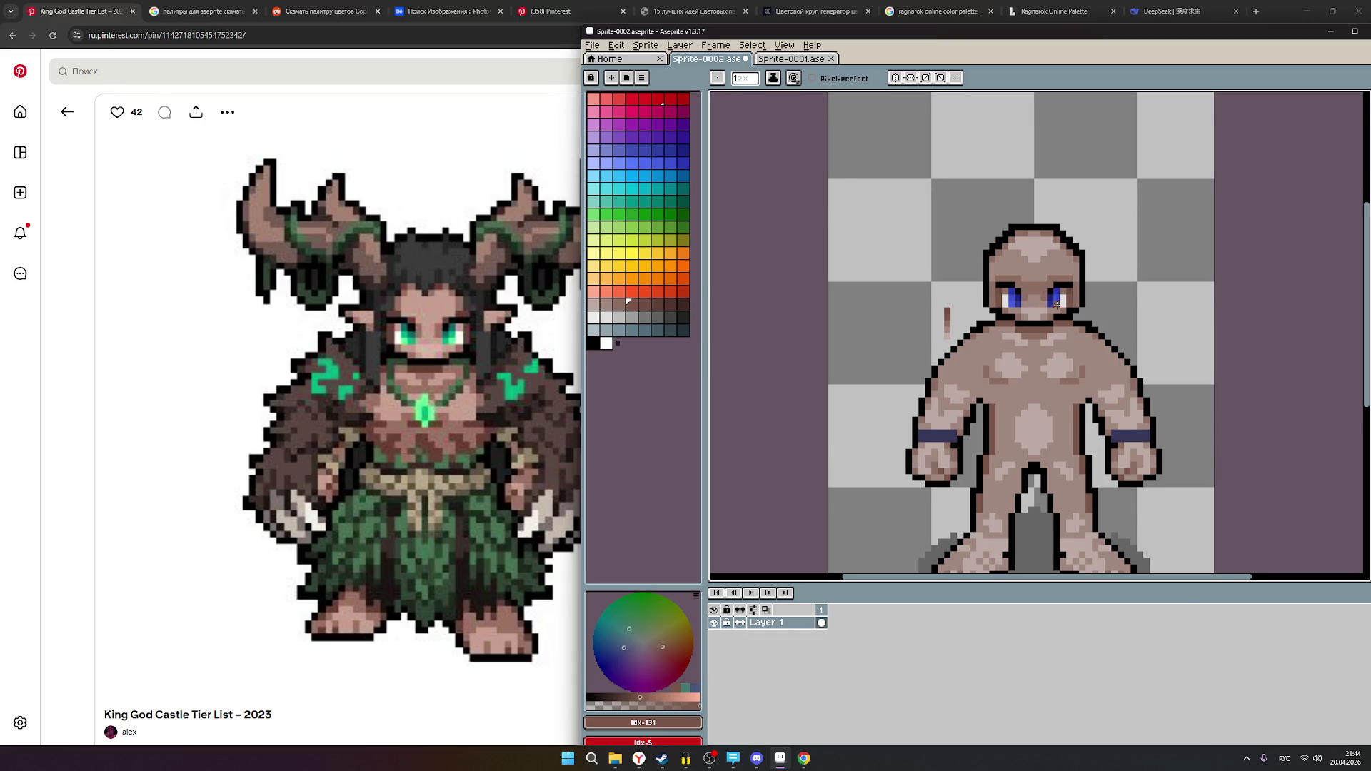
scroll(1114, 292, "down", 3)
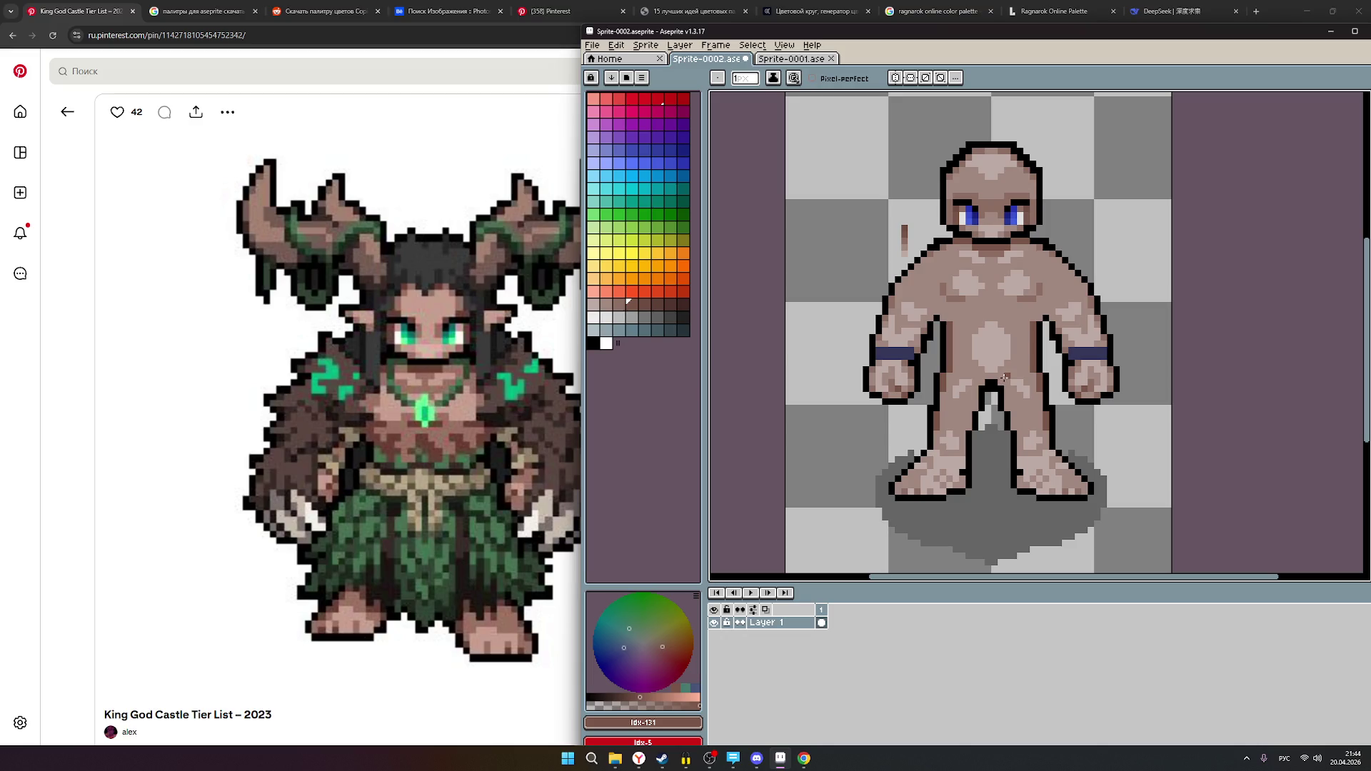
scroll(1005, 375, "down", 4)
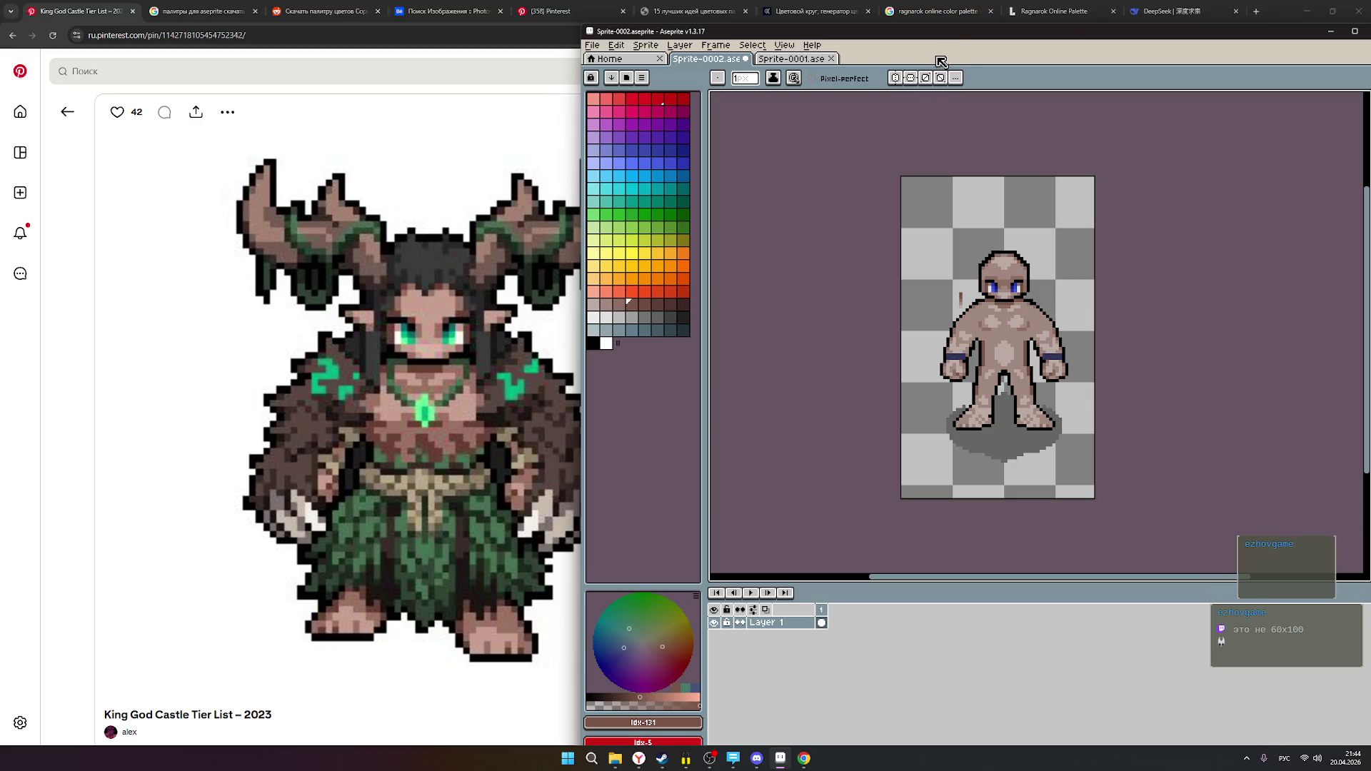
left_click_drag(935, 31, 649, 57)
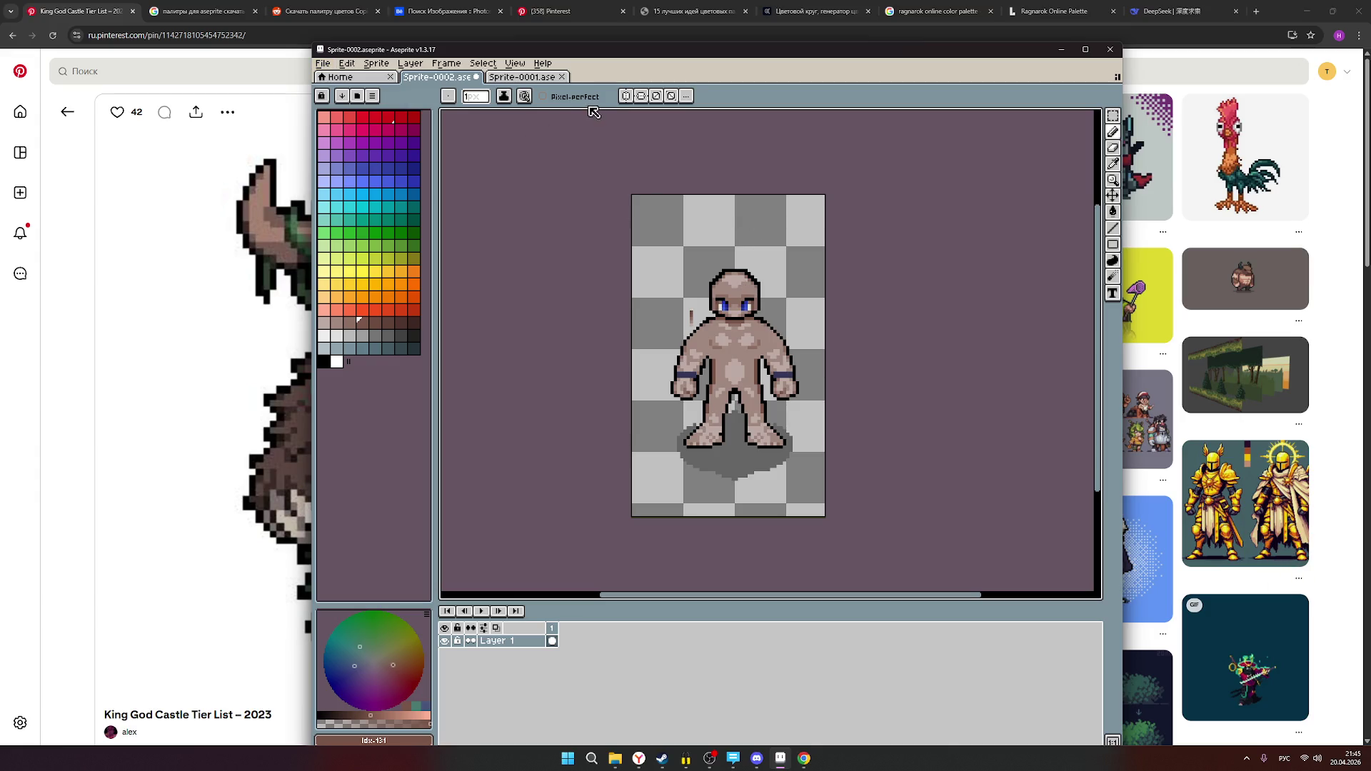
- Enable Pixel-perfect for the pencil, then open the Sprite menu
scroll(755, 286, "up", 2)
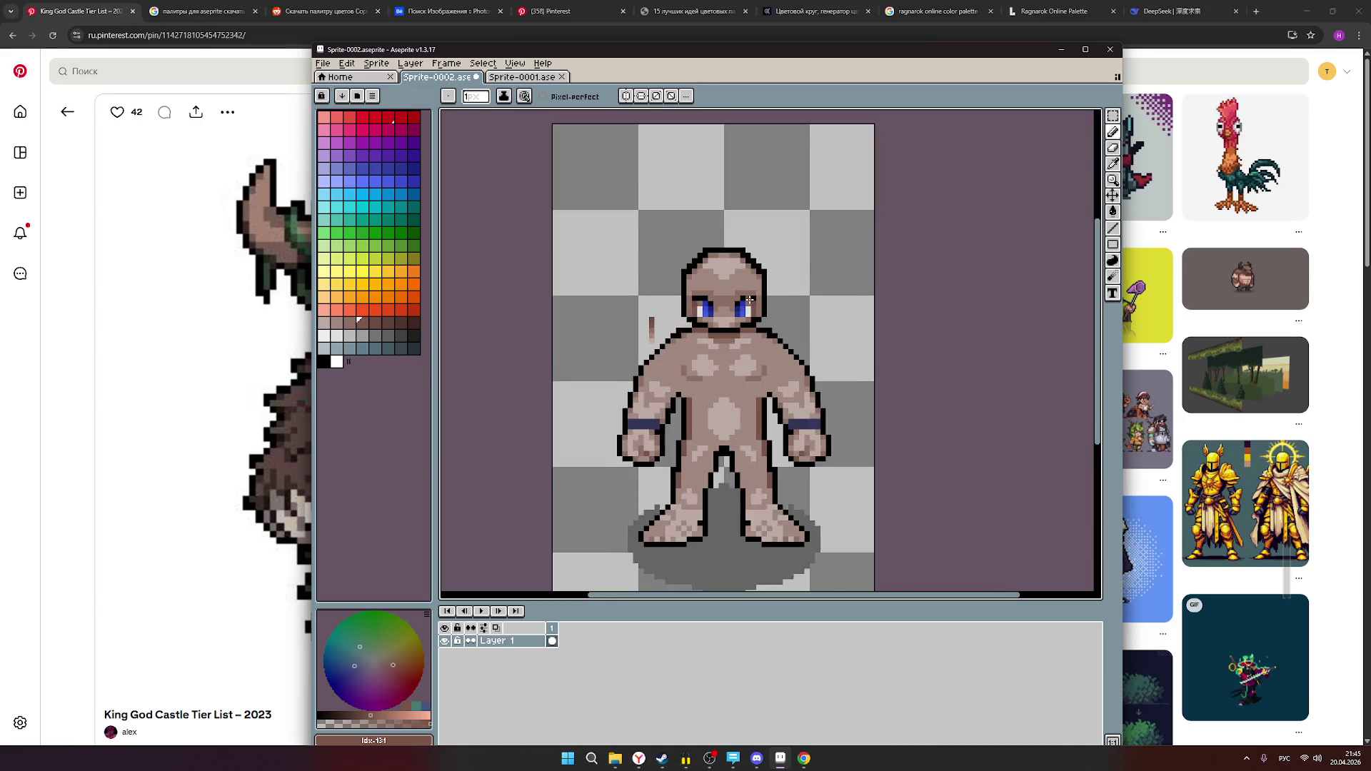
scroll(749, 299, "down", 3)
scroll(747, 303, "up", 2)
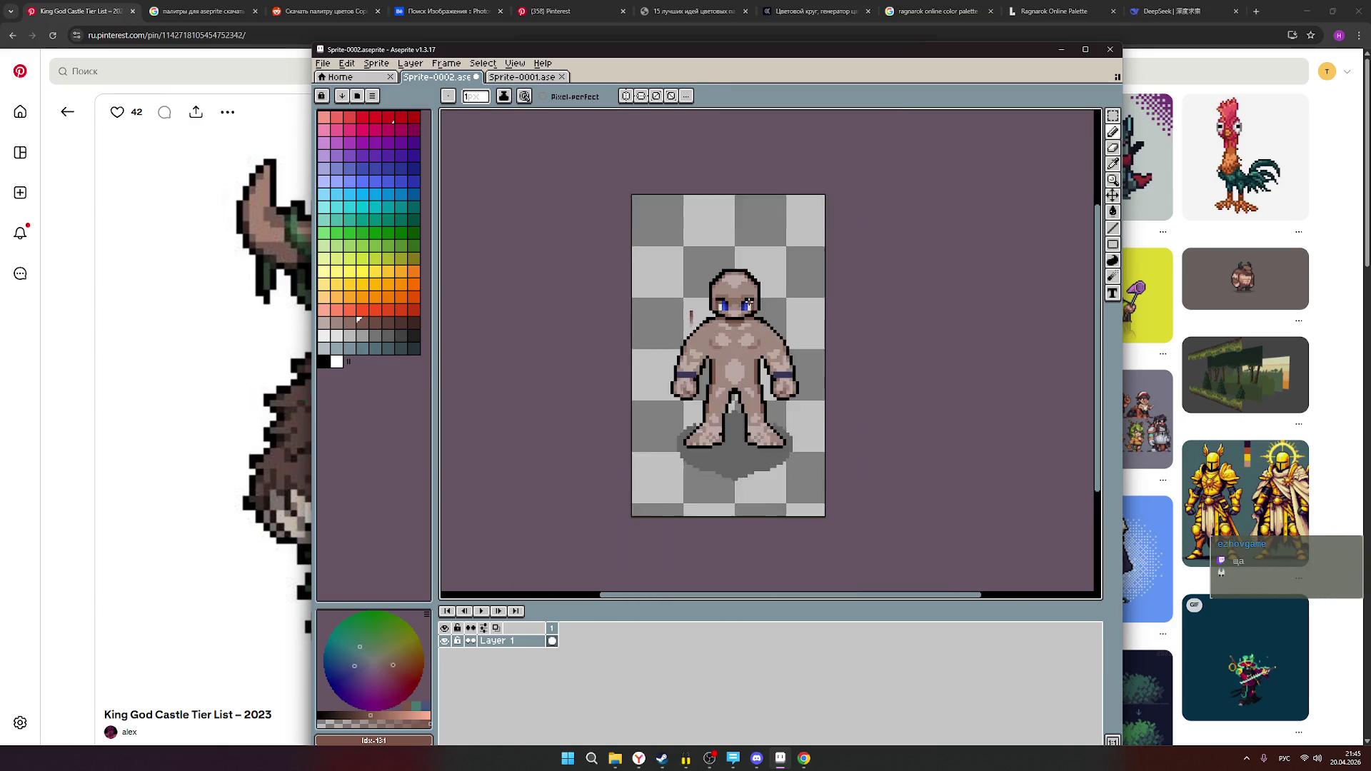
scroll(791, 302, "down", 1)
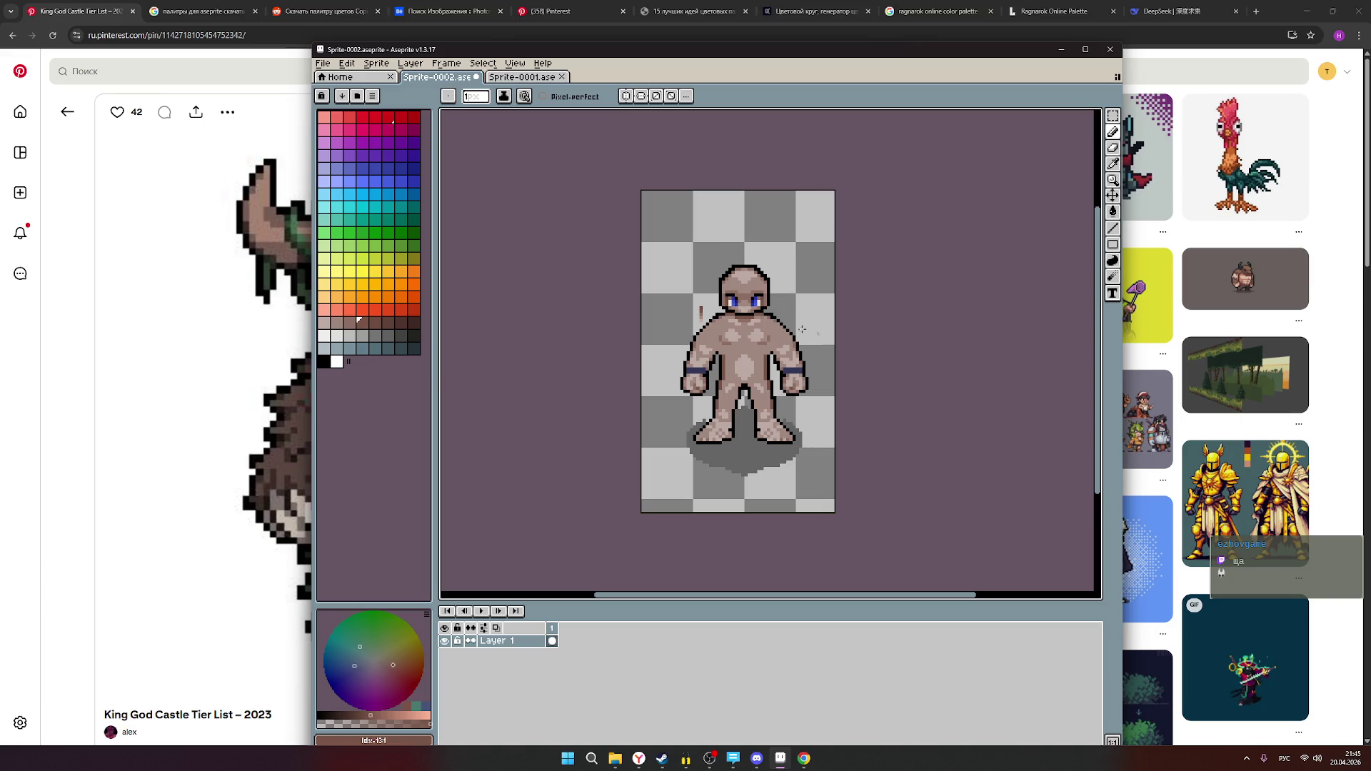
scroll(696, 336, "up", 1)
scroll(687, 369, "up", 3)
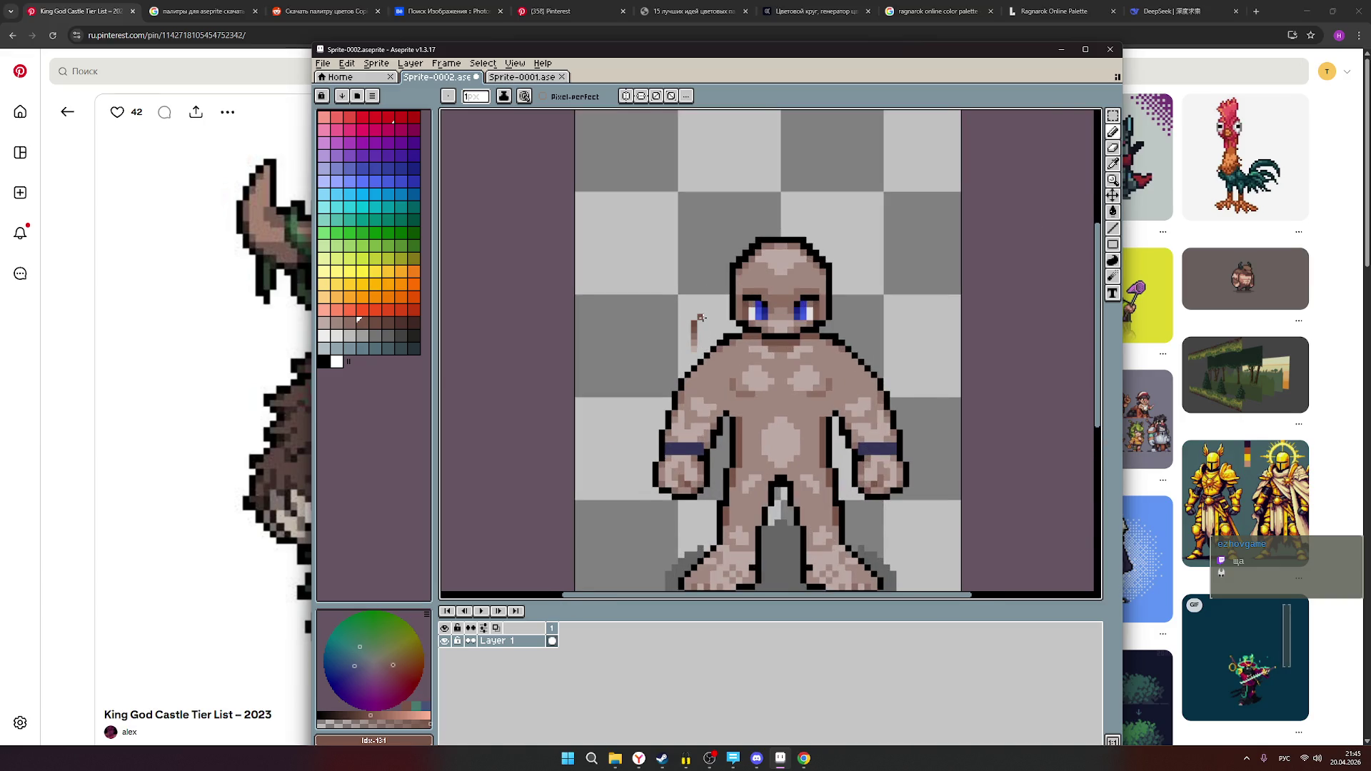
scroll(687, 369, "up", 1)
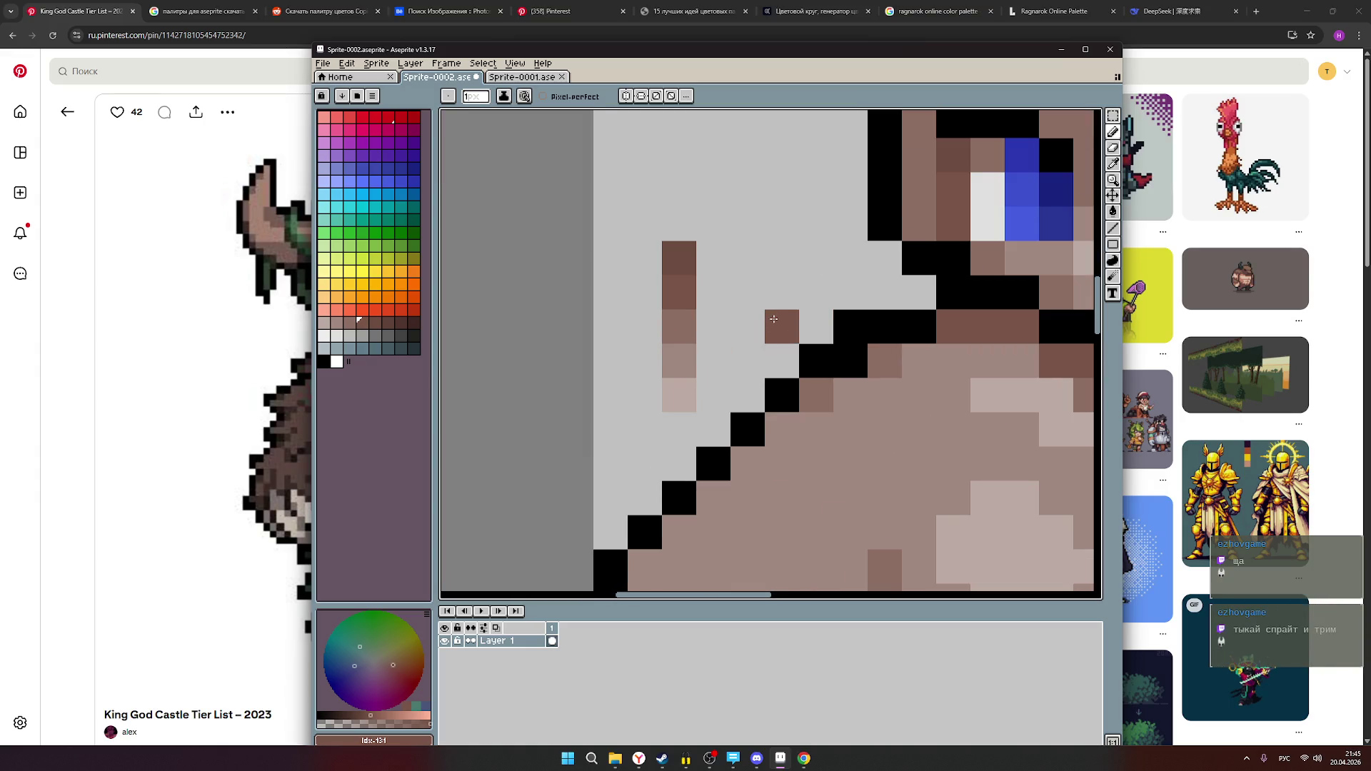
scroll(773, 319, "down", 5)
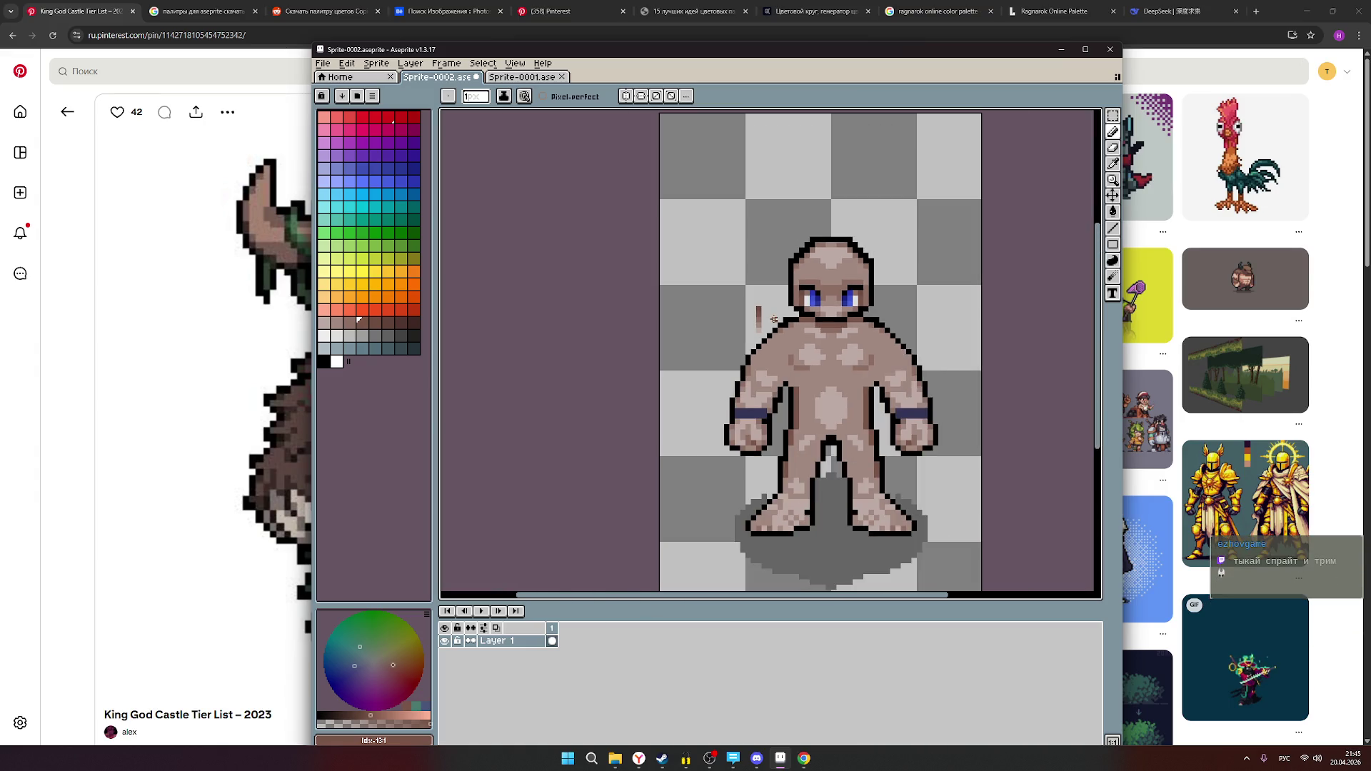
left_click(569, 100)
left_click(376, 64)
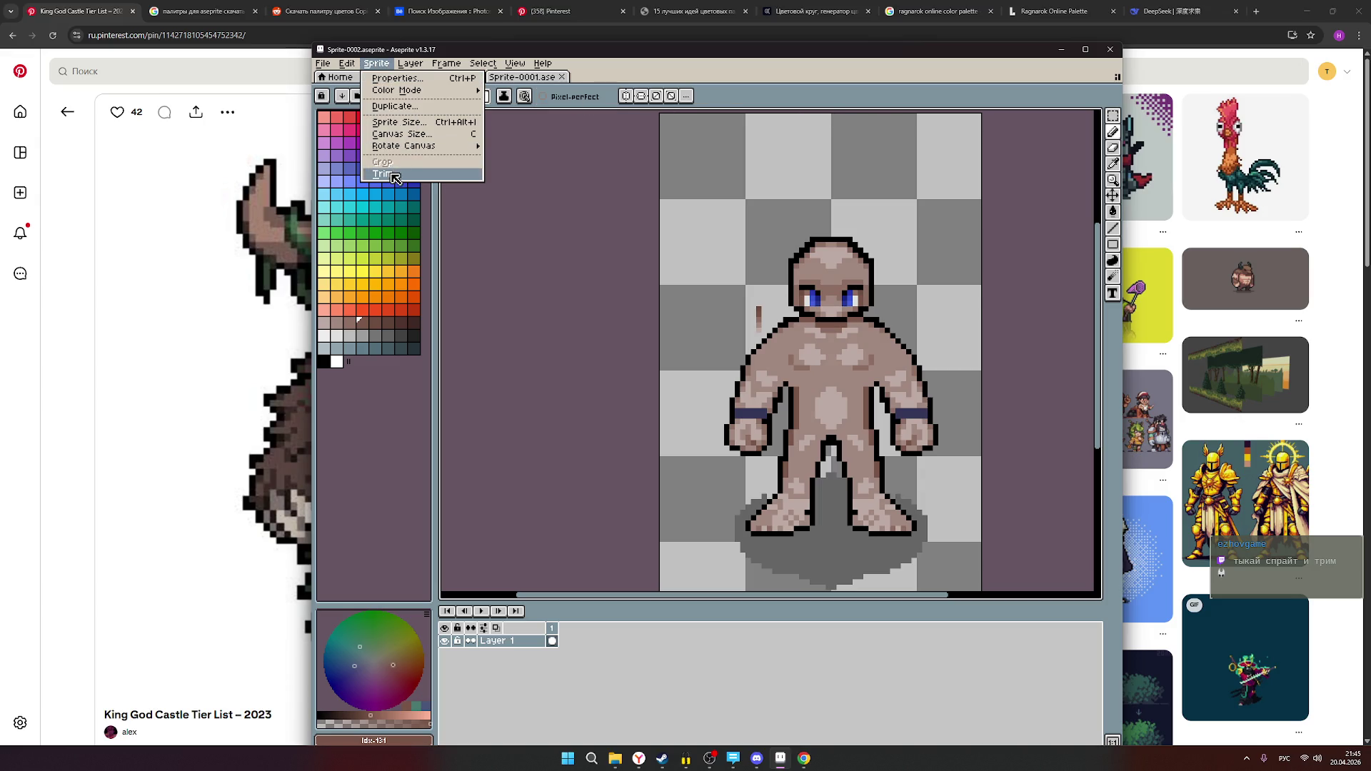
- Trim the canvas to the figure, then undo the trim to restore the original size
left_click(385, 173)
scroll(876, 229, "down", 3)
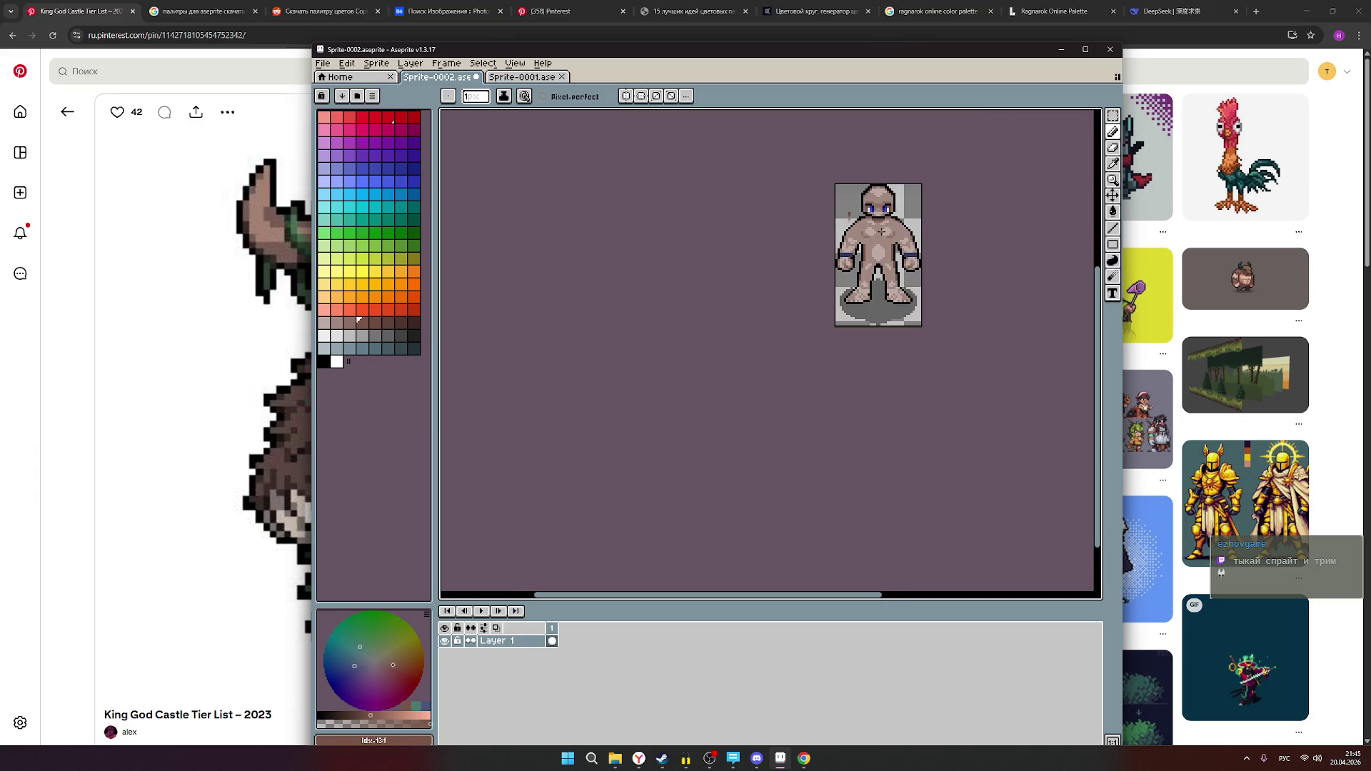
scroll(927, 202, "up", 1)
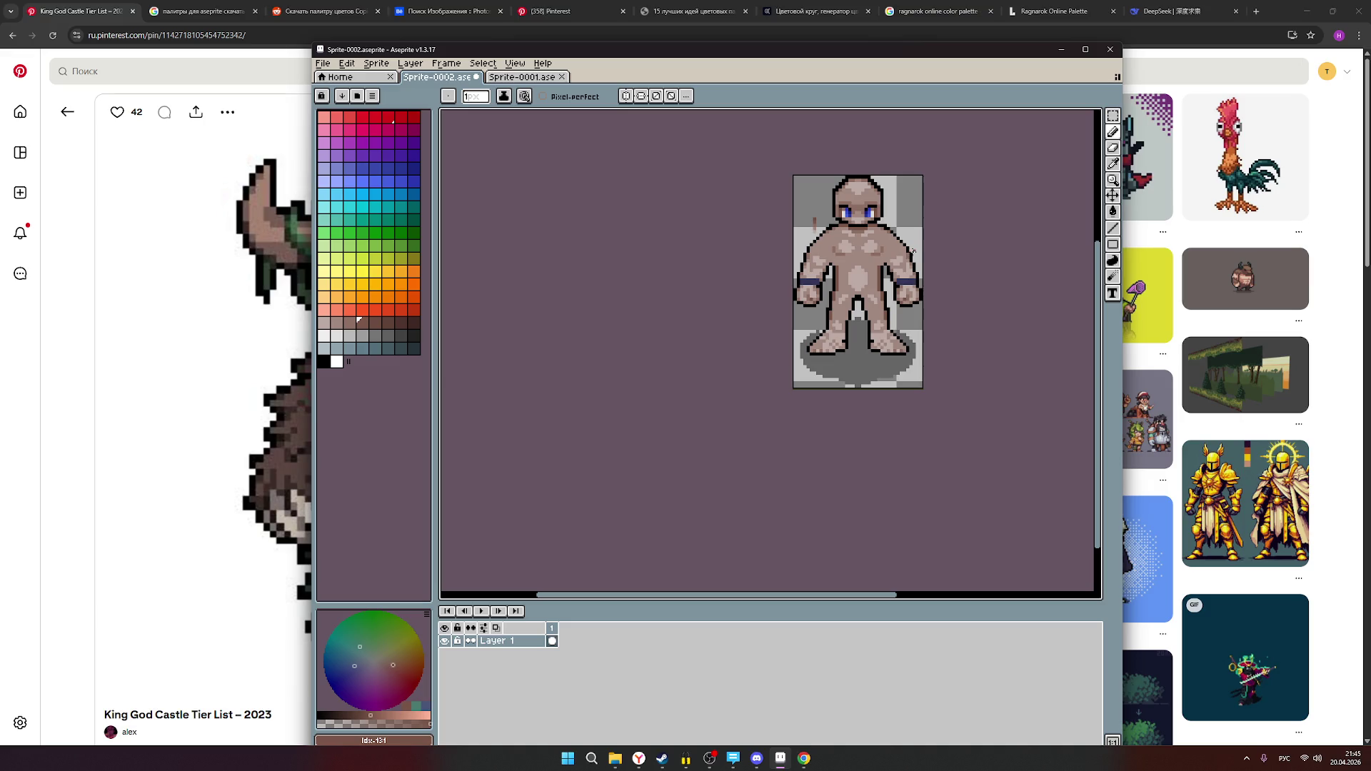
key("ctrl+z")
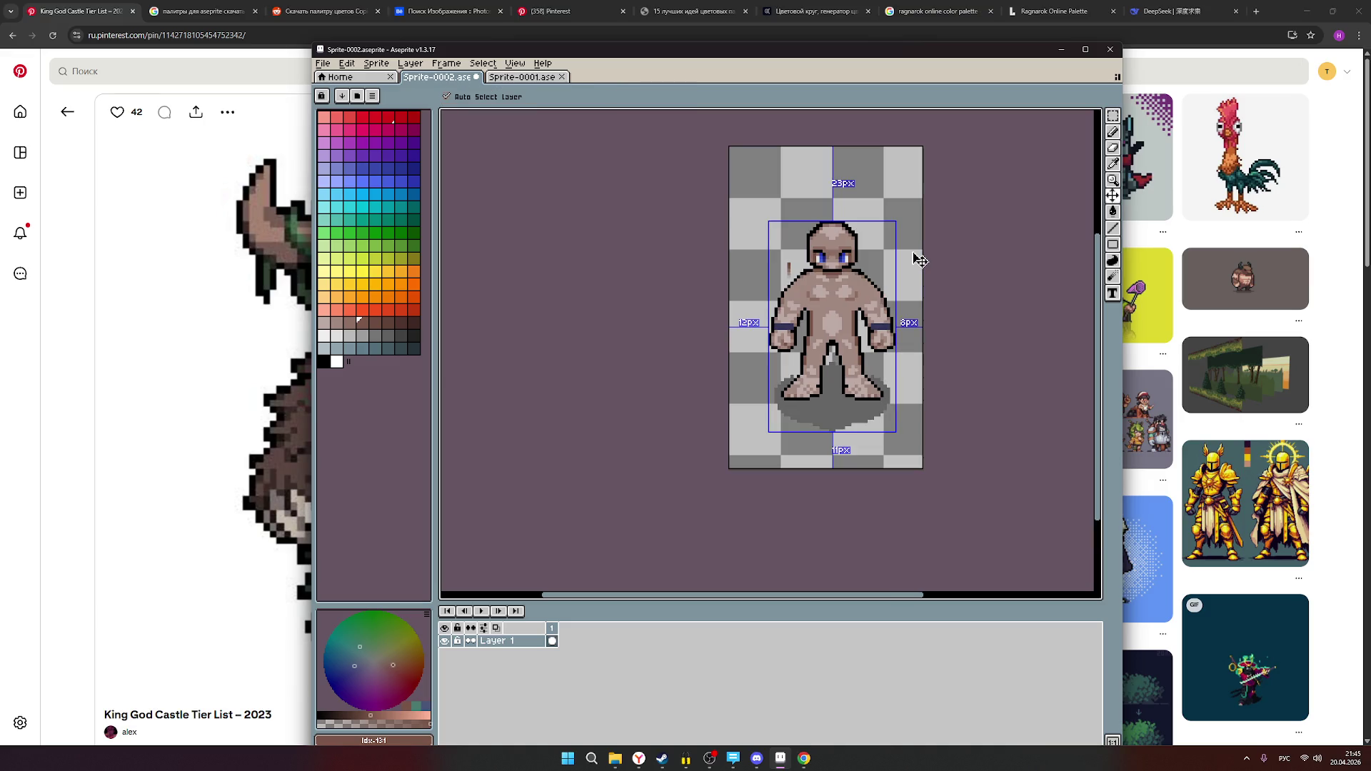
- Toggle between the pencil and move tools, ending on the Eraser
key("b")
key("v")
key("b")
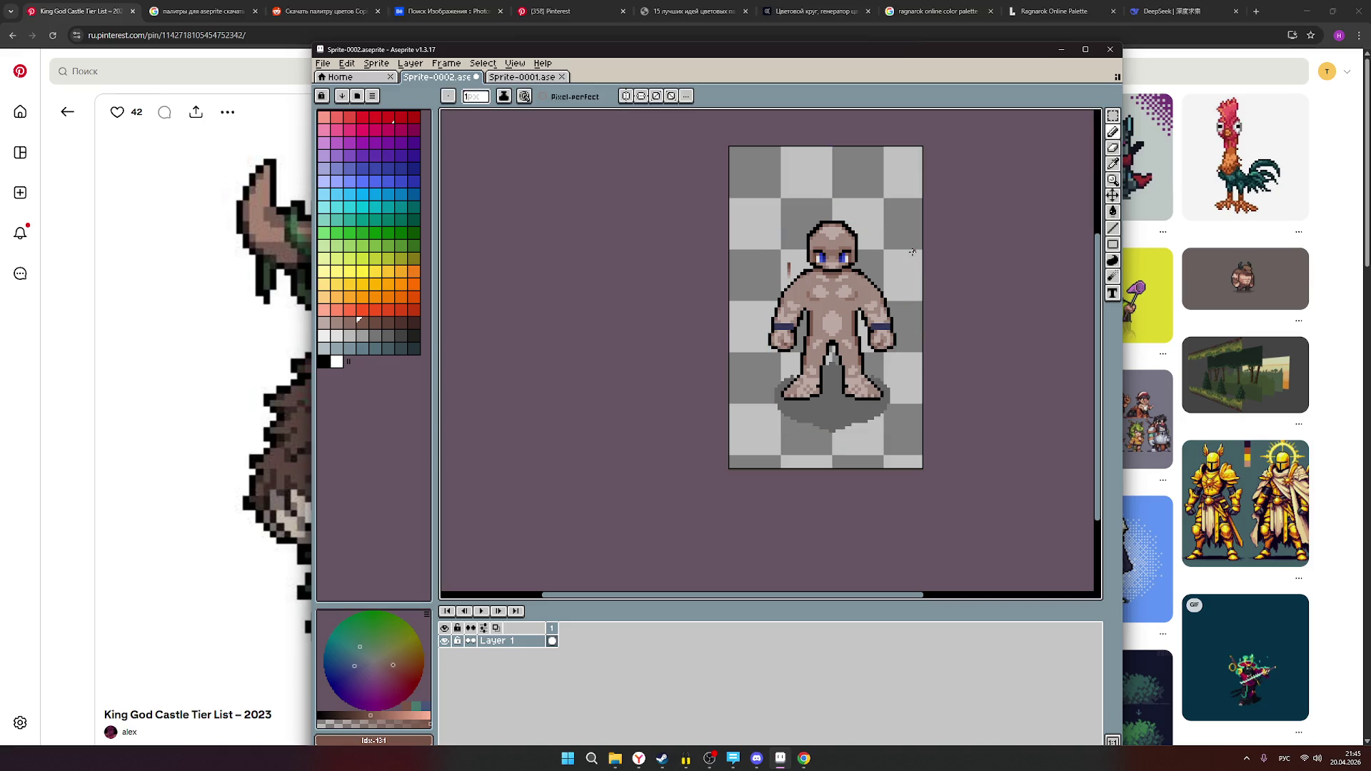
scroll(840, 307, "up", 1)
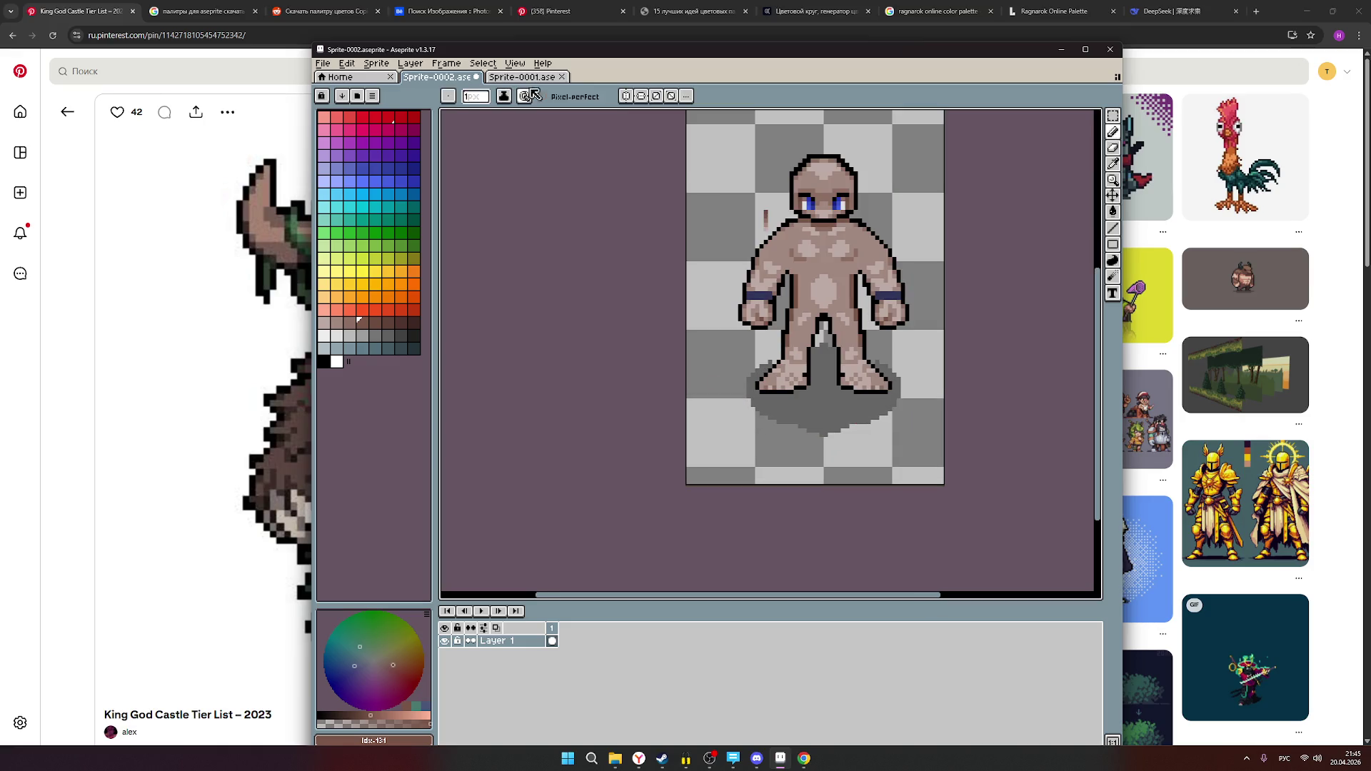
left_click(1112, 148)
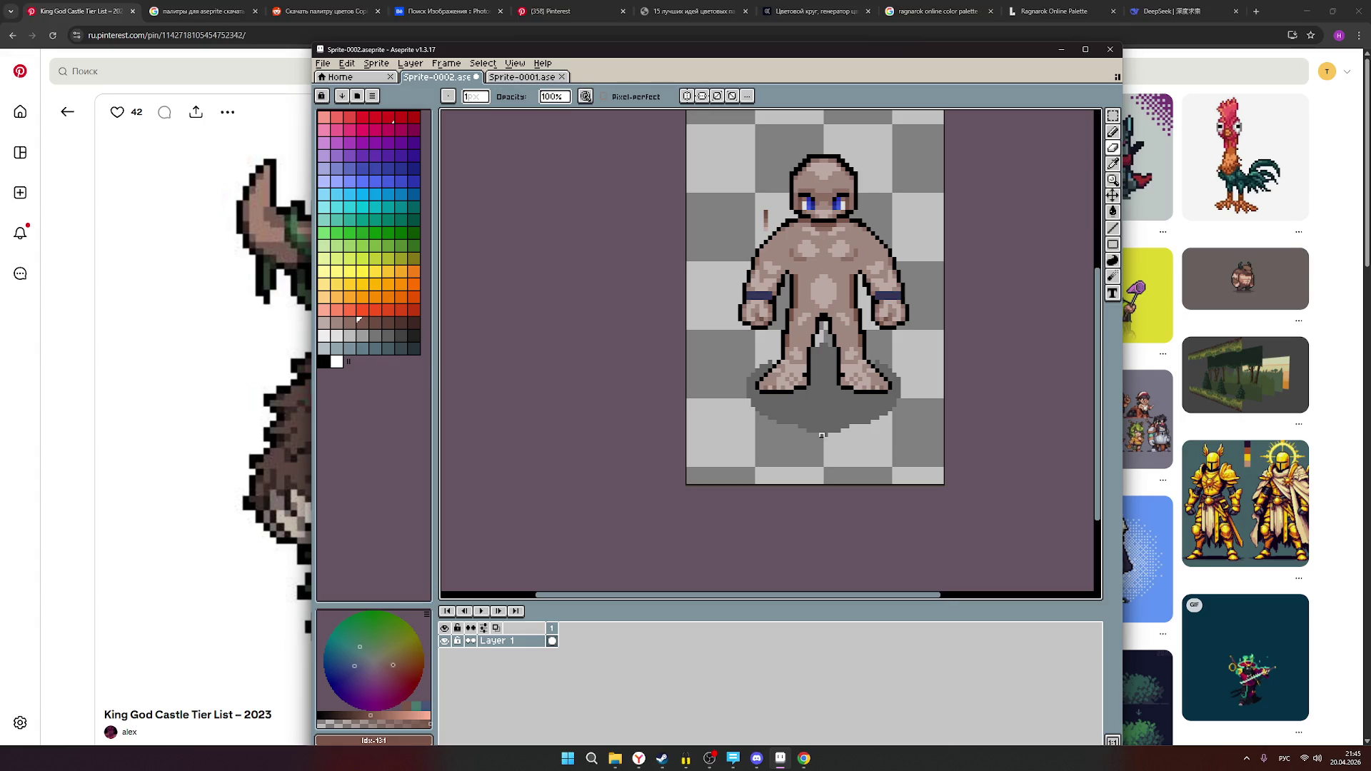
- Erase the grey shadow strips under the feet and between the legs
scroll(821, 432, "up", 1)
mouse_move(790, 436)
left_mouse_down()
mouse_move(805, 430)
mouse_move(771, 413)
mouse_move(873, 404)
mouse_move(737, 398)
mouse_move(969, 391)
mouse_move(709, 392)
mouse_move(945, 386)
left_mouse_up()
mouse_move(699, 391)
left_mouse_down()
mouse_move(939, 379)
mouse_move(823, 384)
mouse_move(821, 314)
left_mouse_up()
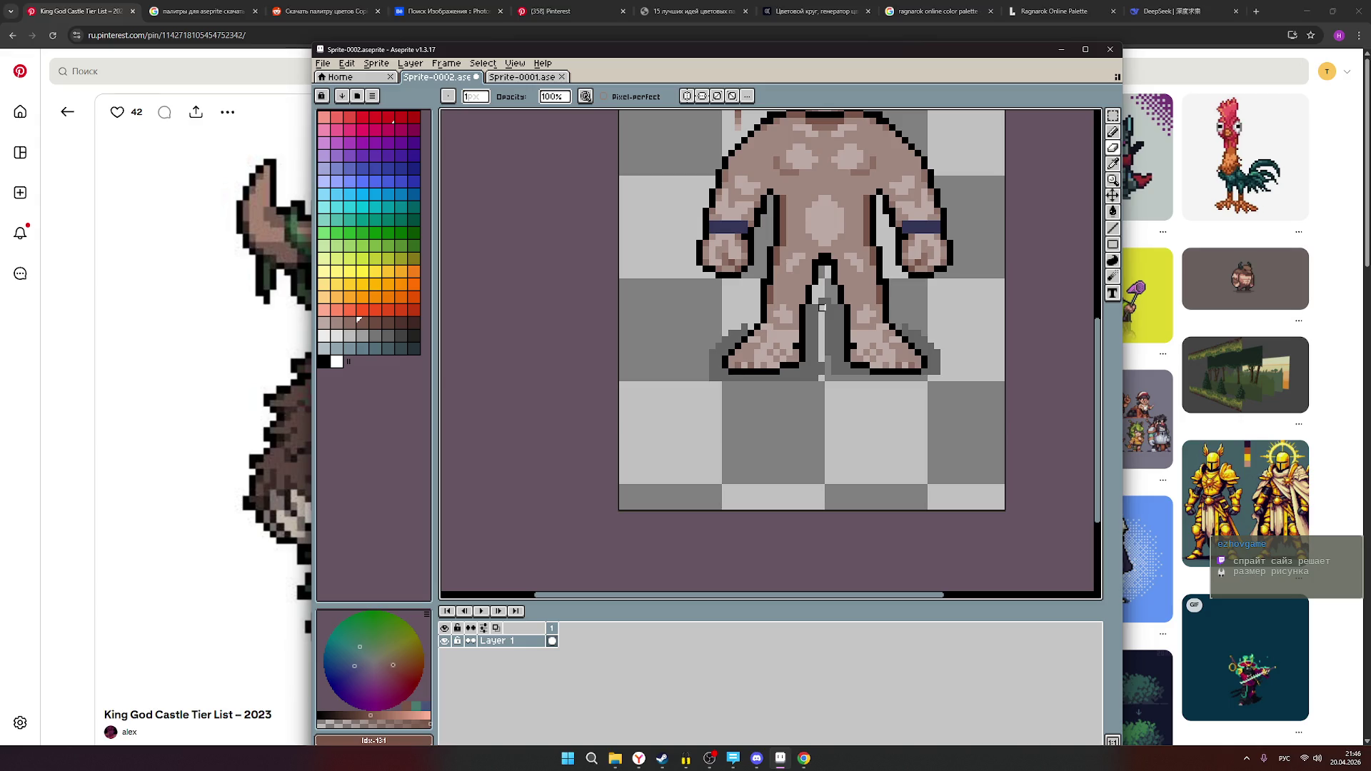
left_click_drag(821, 307, 827, 314)
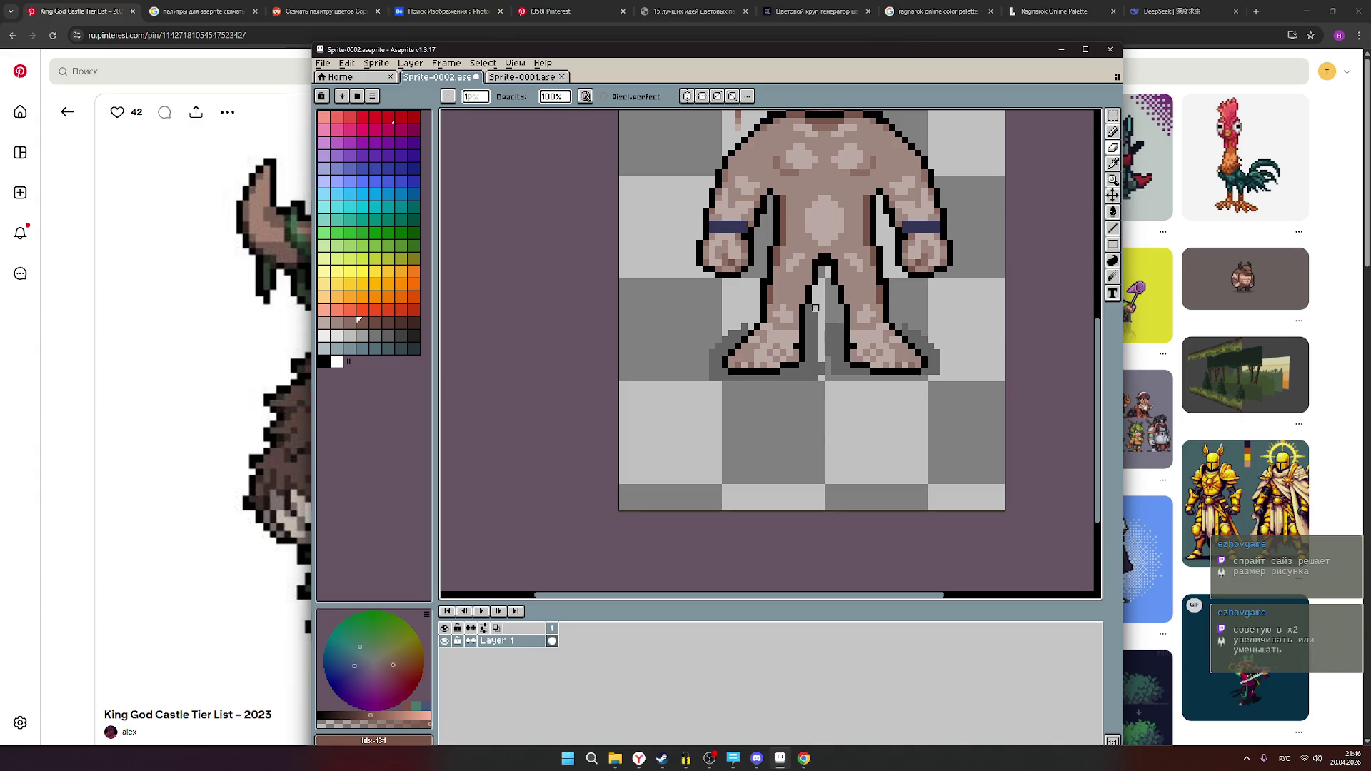
- Turn on vertical symmetry and repaint the gap between the legs
left_click(687, 96)
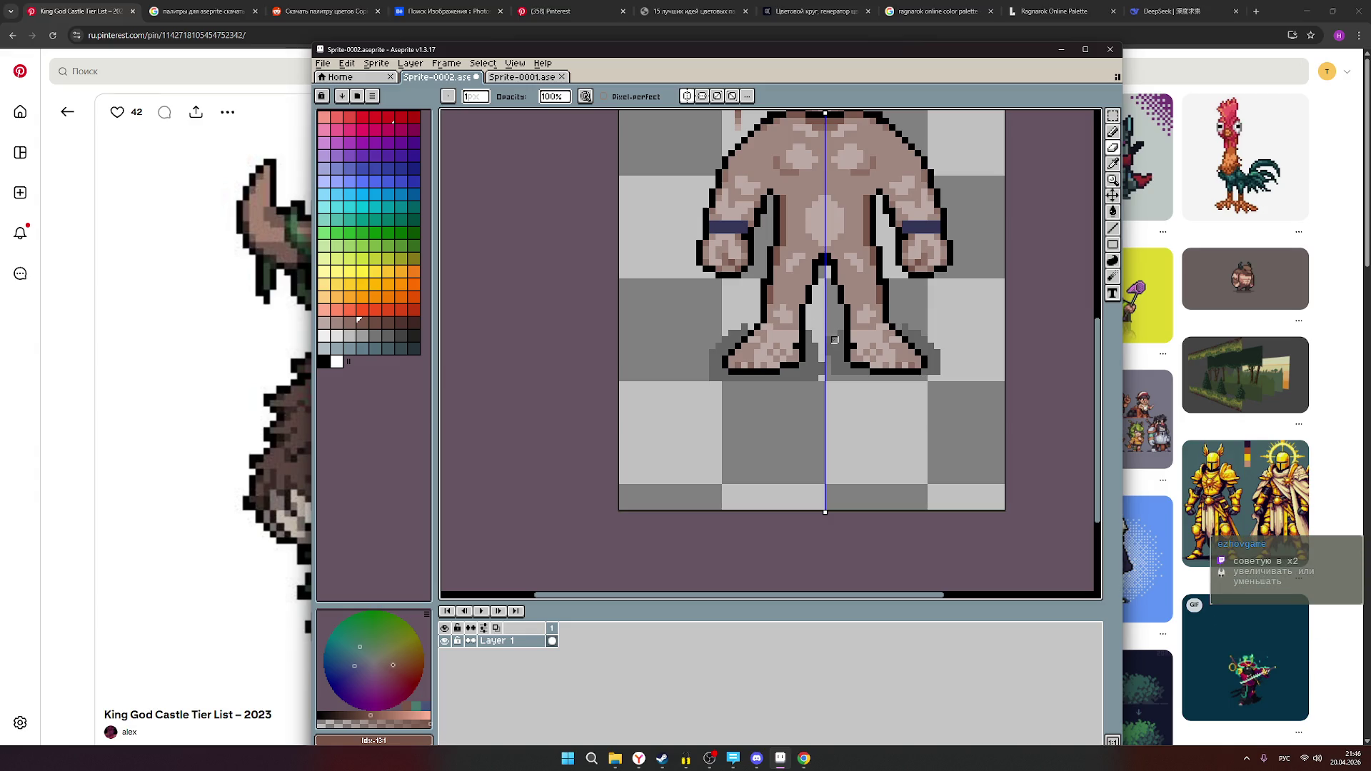
mouse_move(841, 333)
left_mouse_down()
mouse_move(819, 375)
mouse_move(722, 378)
mouse_move(713, 353)
mouse_move(718, 372)
mouse_move(725, 335)
mouse_move(745, 327)
mouse_move(720, 379)
mouse_move(783, 371)
left_mouse_up()
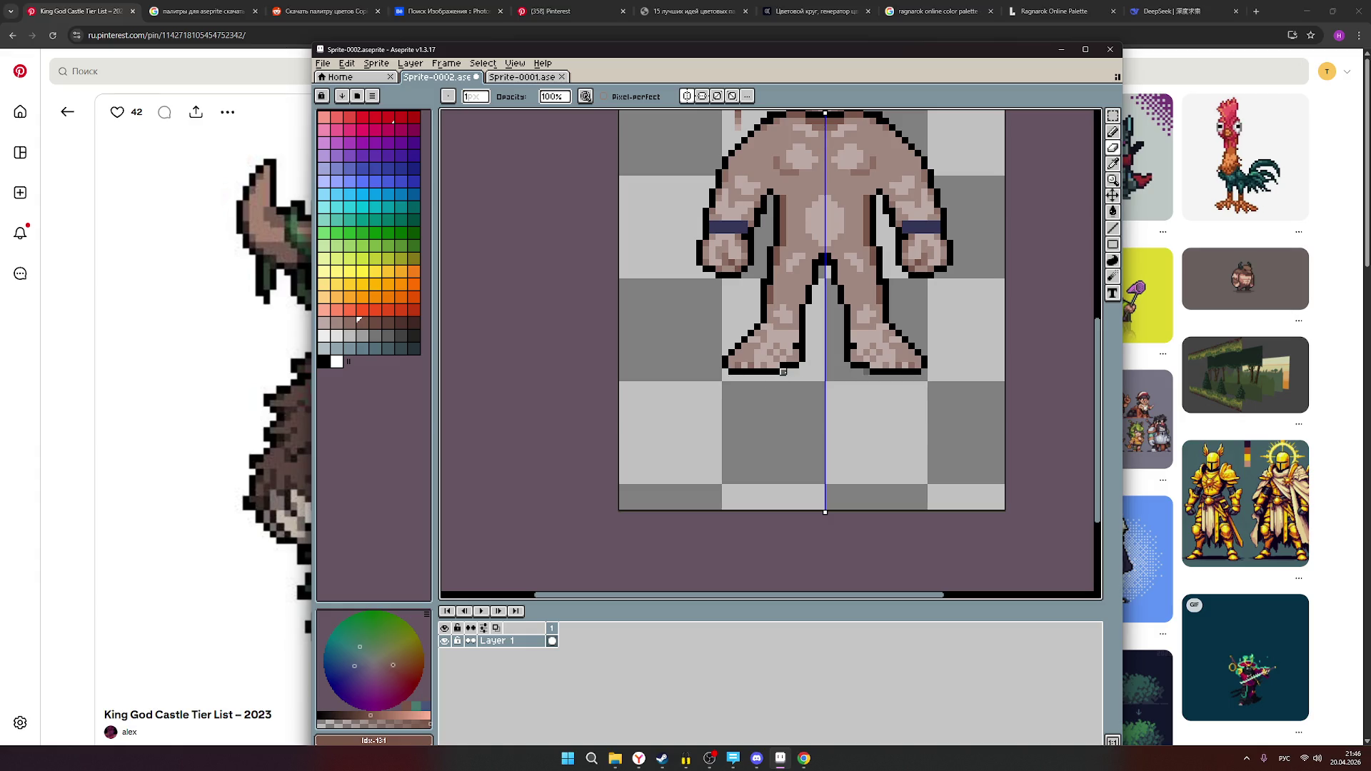
scroll(930, 352, "down", 1)
- Zoom in and out on the canvas to inspect the sprite
scroll(931, 352, "up", 1)
scroll(910, 385, "up", 2)
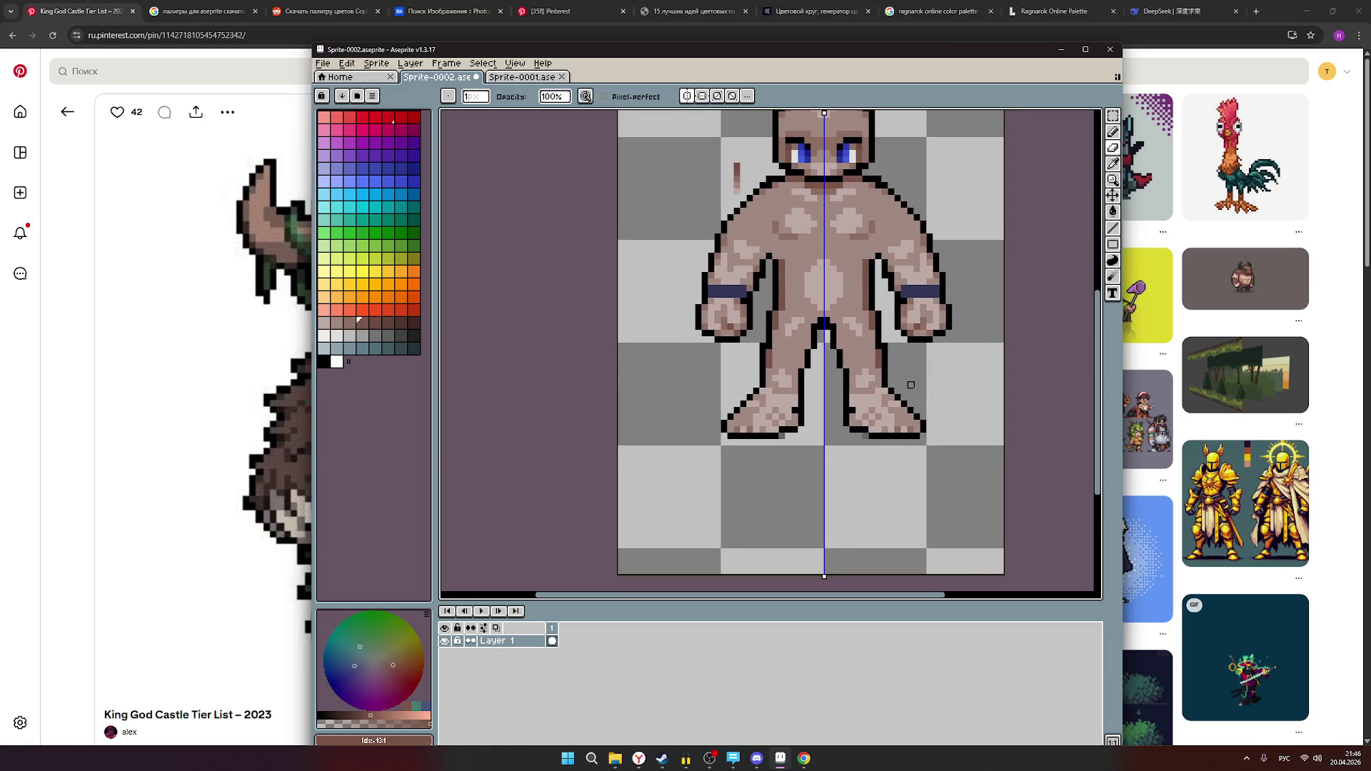
scroll(877, 443, "up", 2)
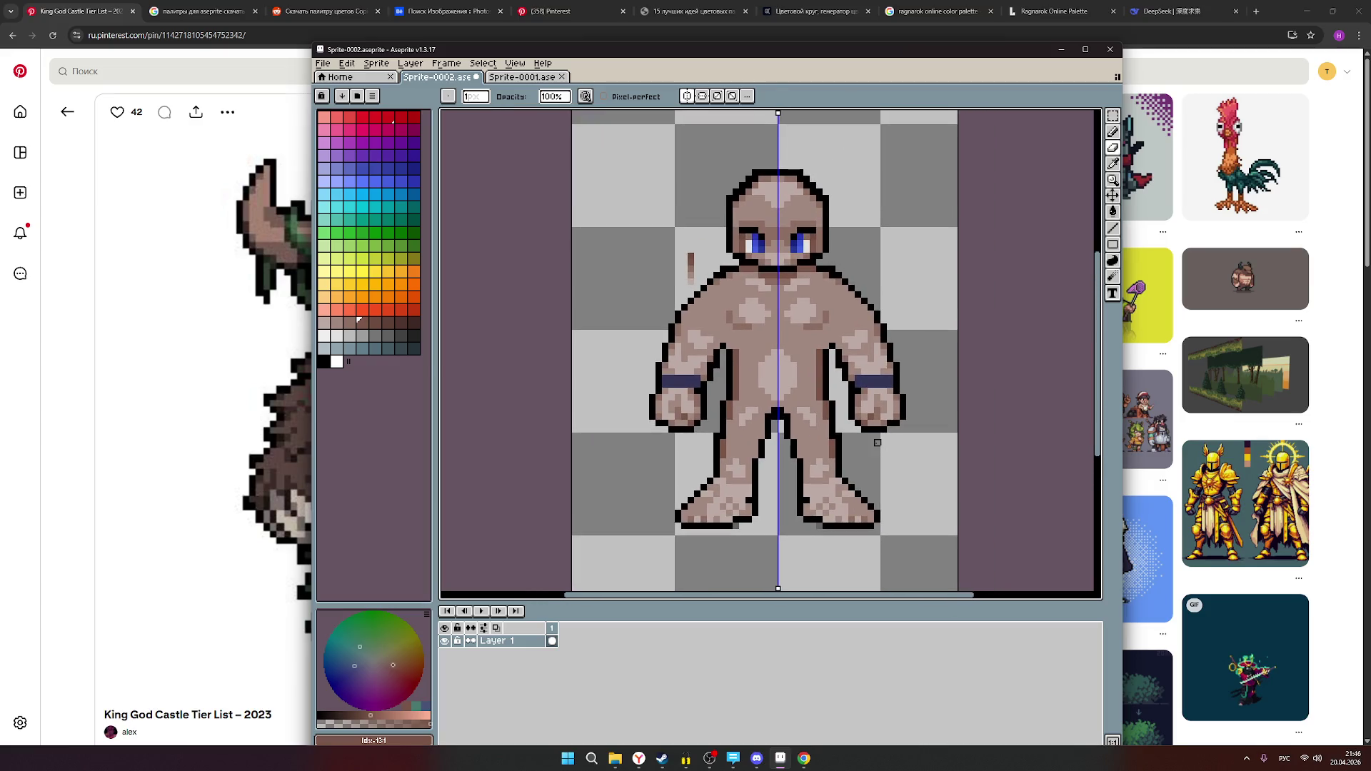
scroll(827, 348, "down", 1)
scroll(824, 368, "up", 1)
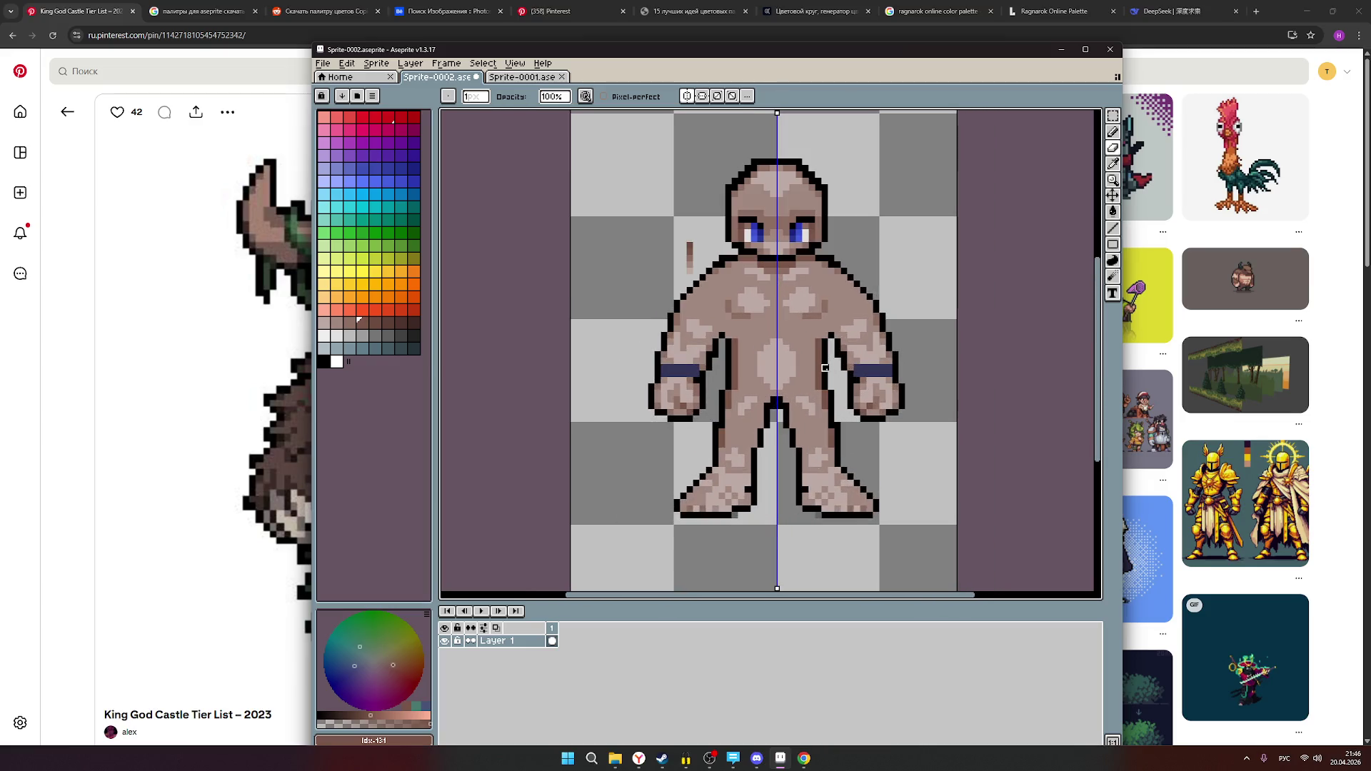
scroll(825, 367, "down", 1)
scroll(835, 369, "down", 1)
scroll(843, 372, "up", 1)
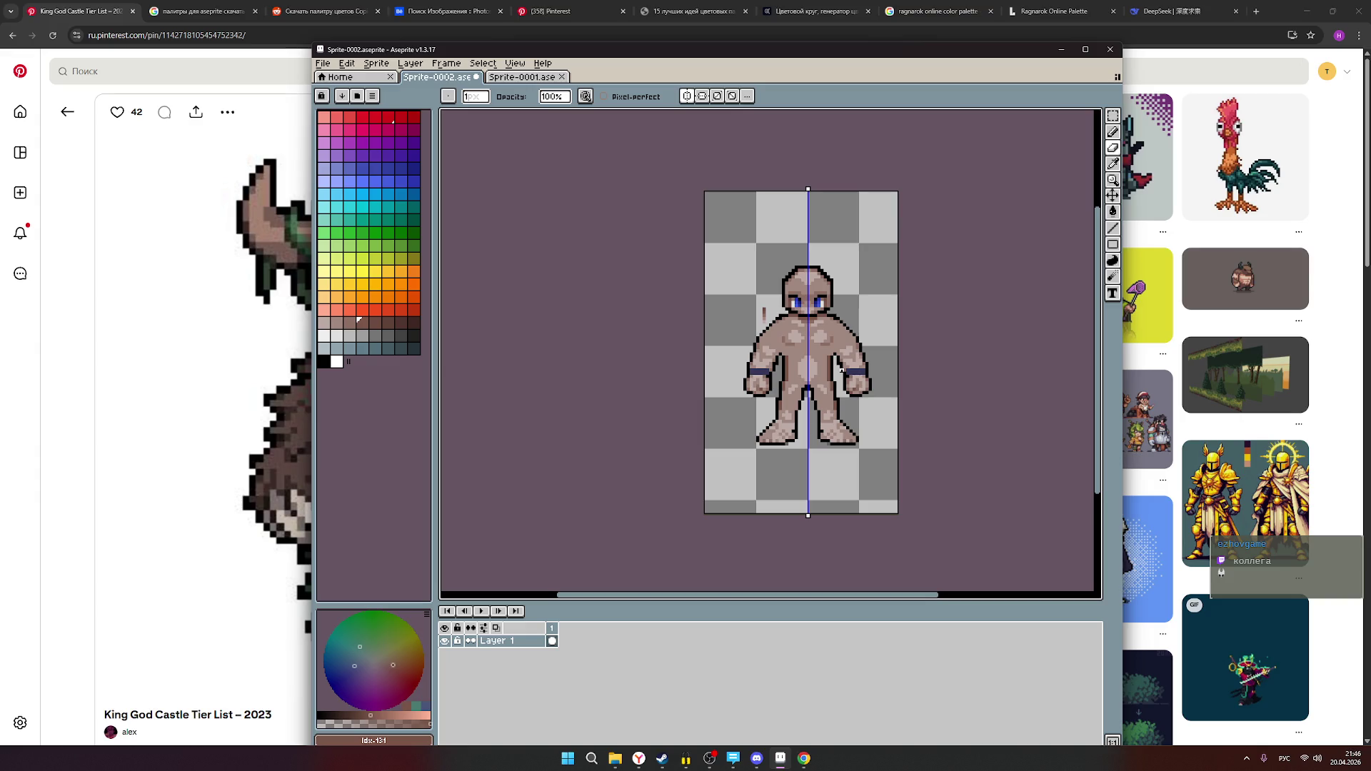
scroll(825, 332, "up", 1)
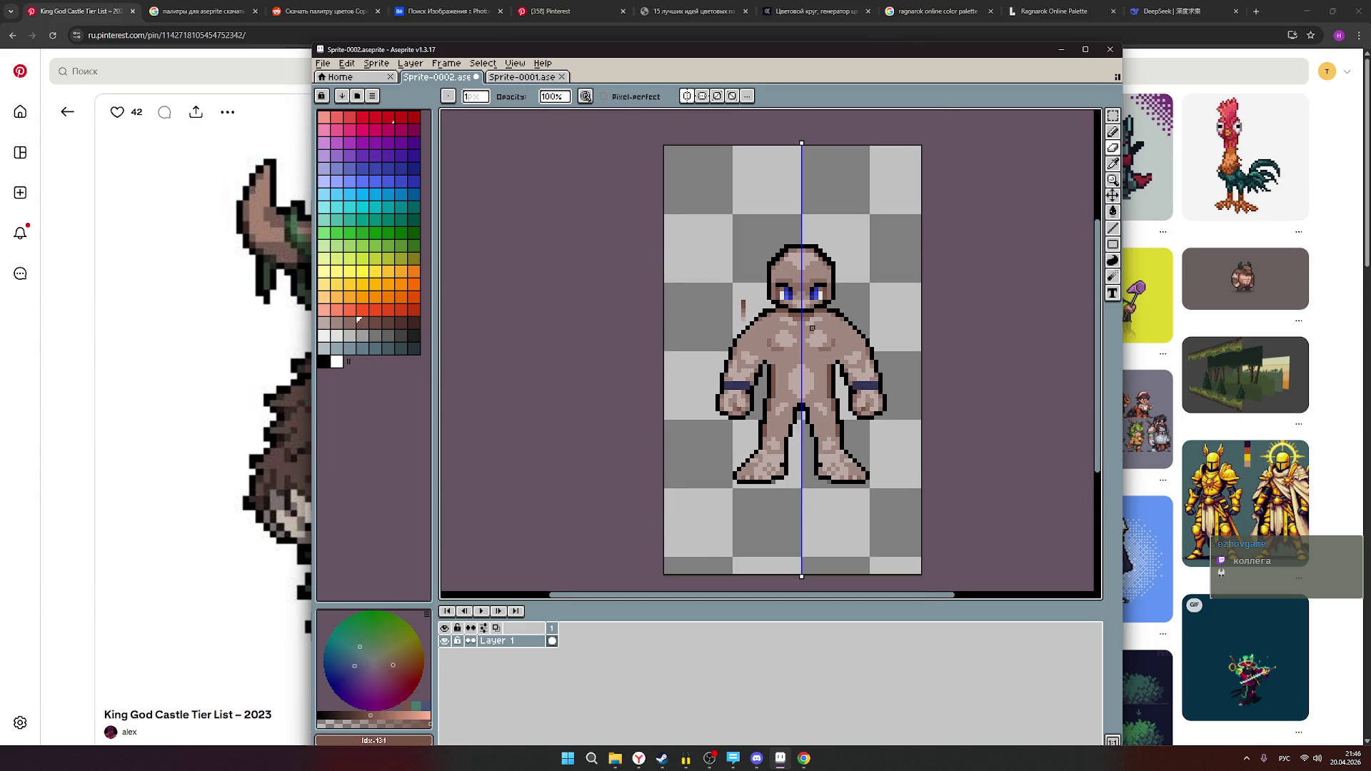
scroll(812, 327, "up", 1)
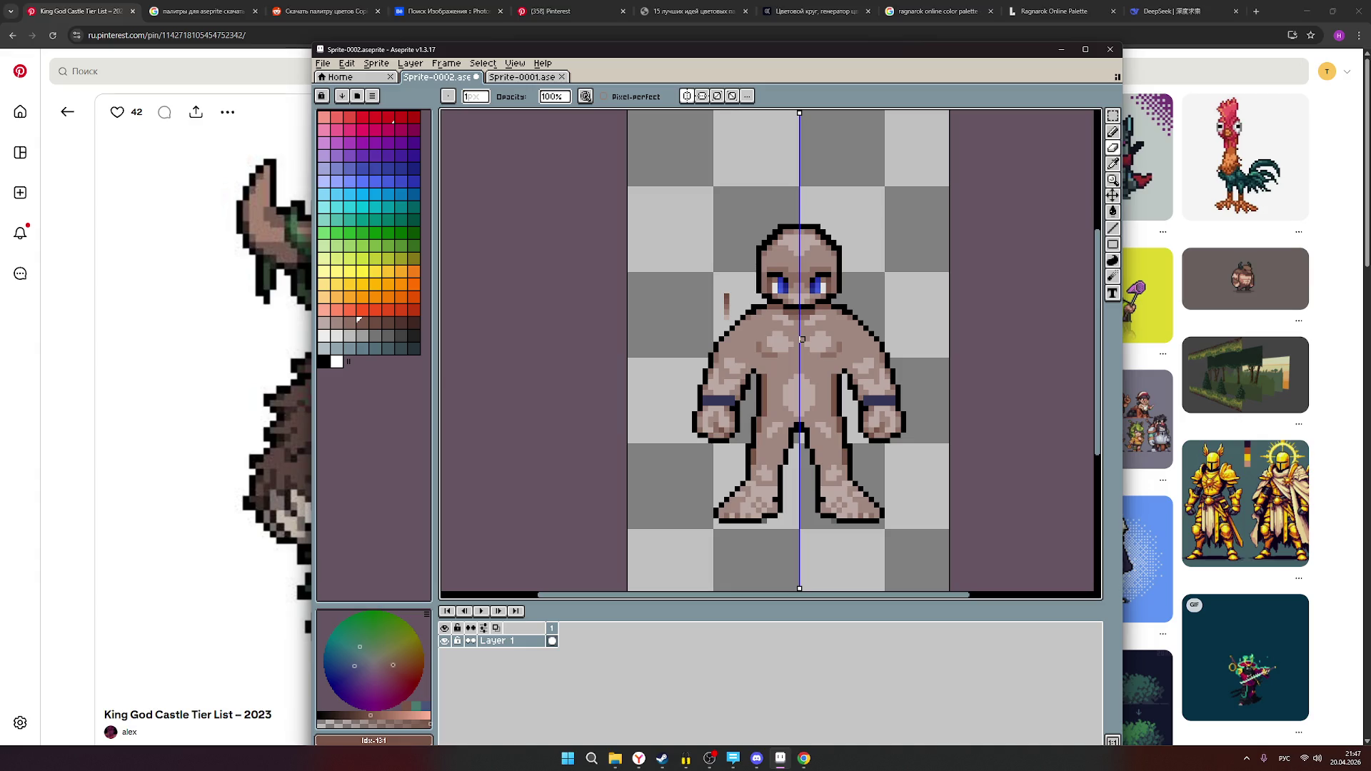
scroll(798, 339, "down", 3)
scroll(830, 352, "up", 2)
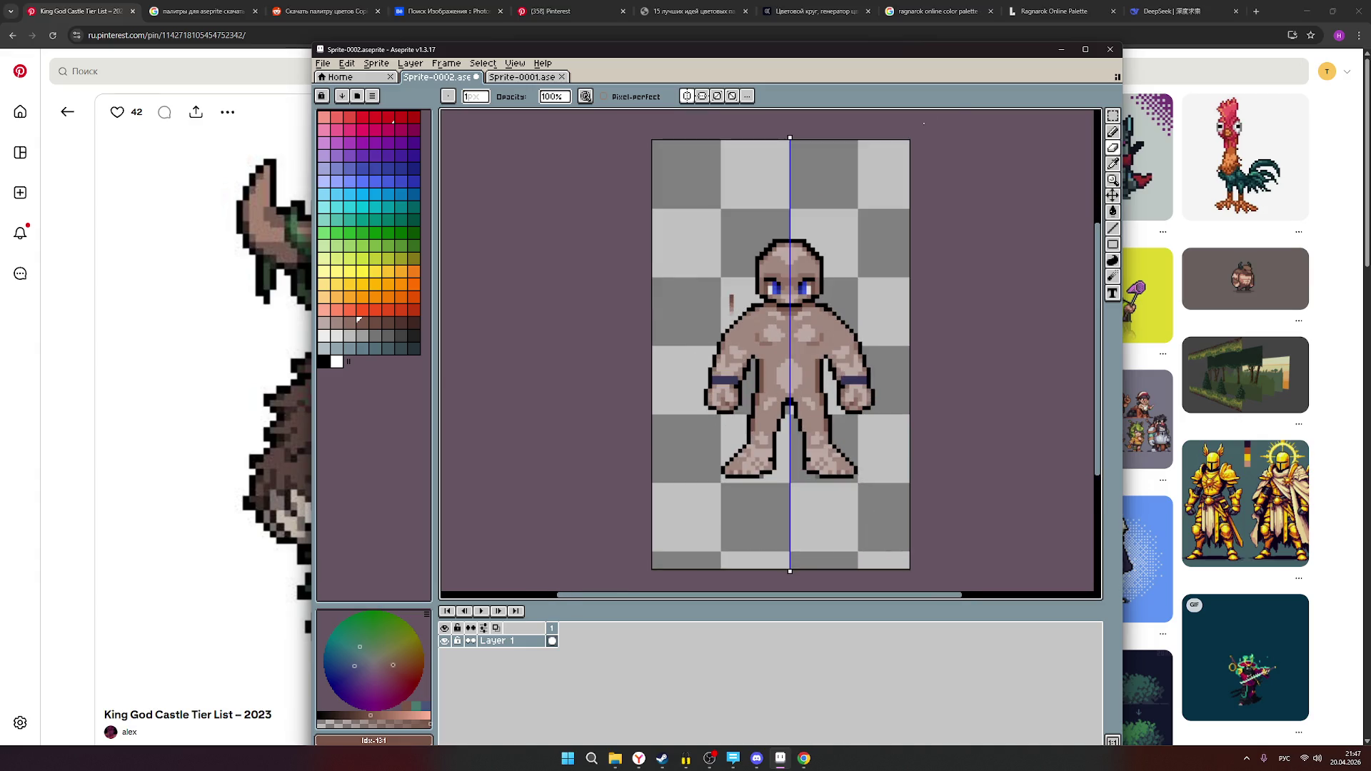
- Shift the Aseprite window right to reveal the Pinterest reference, then focus Chrome's address bar
mouse_move(583, 51)
left_mouse_down()
mouse_move(863, 80)
mouse_move(854, 78)
left_mouse_up()
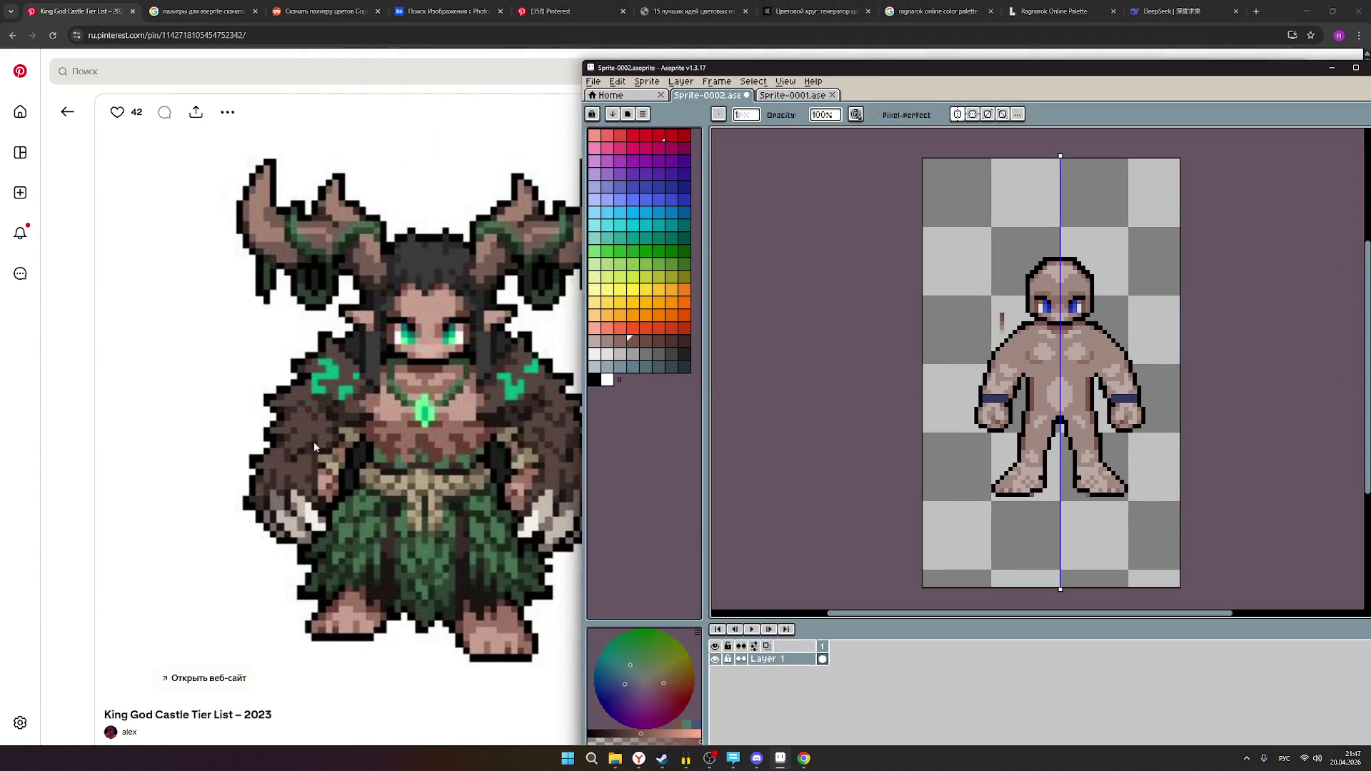
scroll(1103, 391, "up", 1)
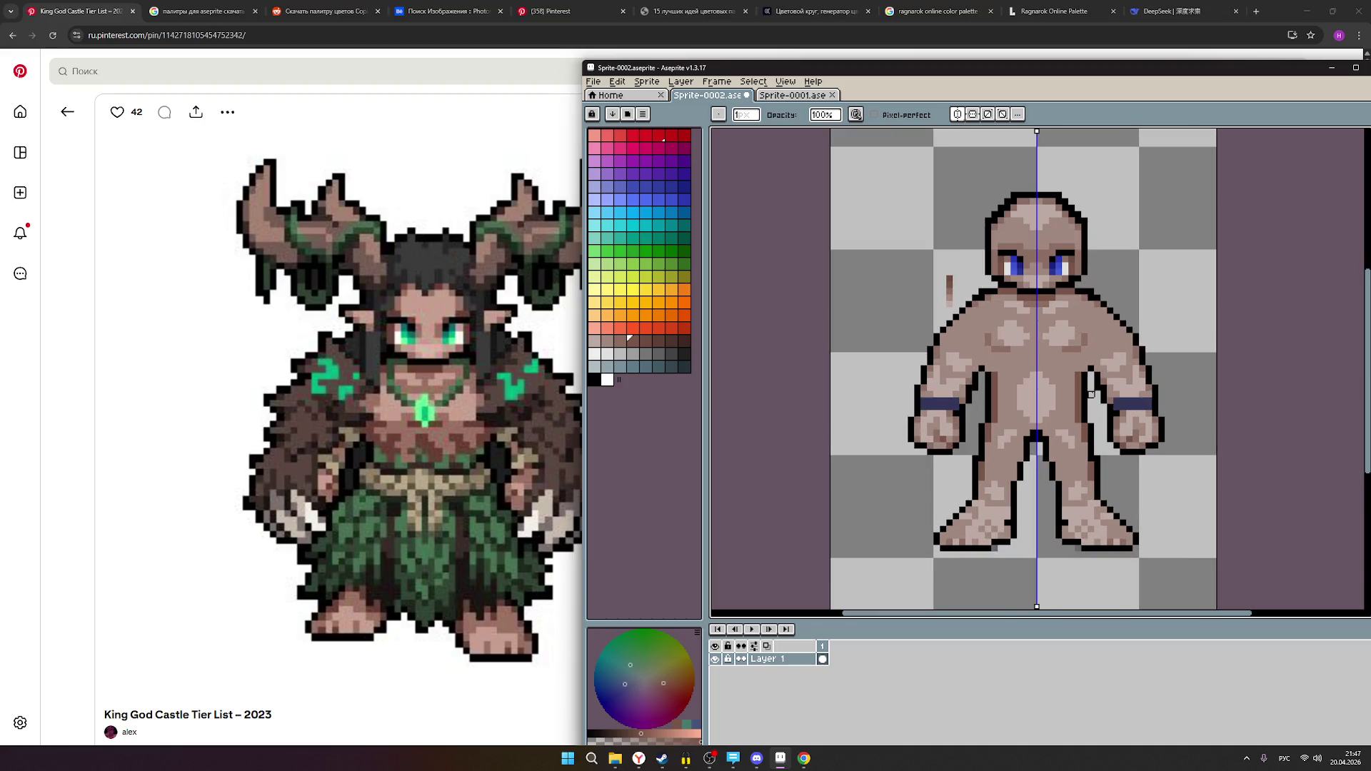
mouse_move(500, 380)
left_click(196, 35)
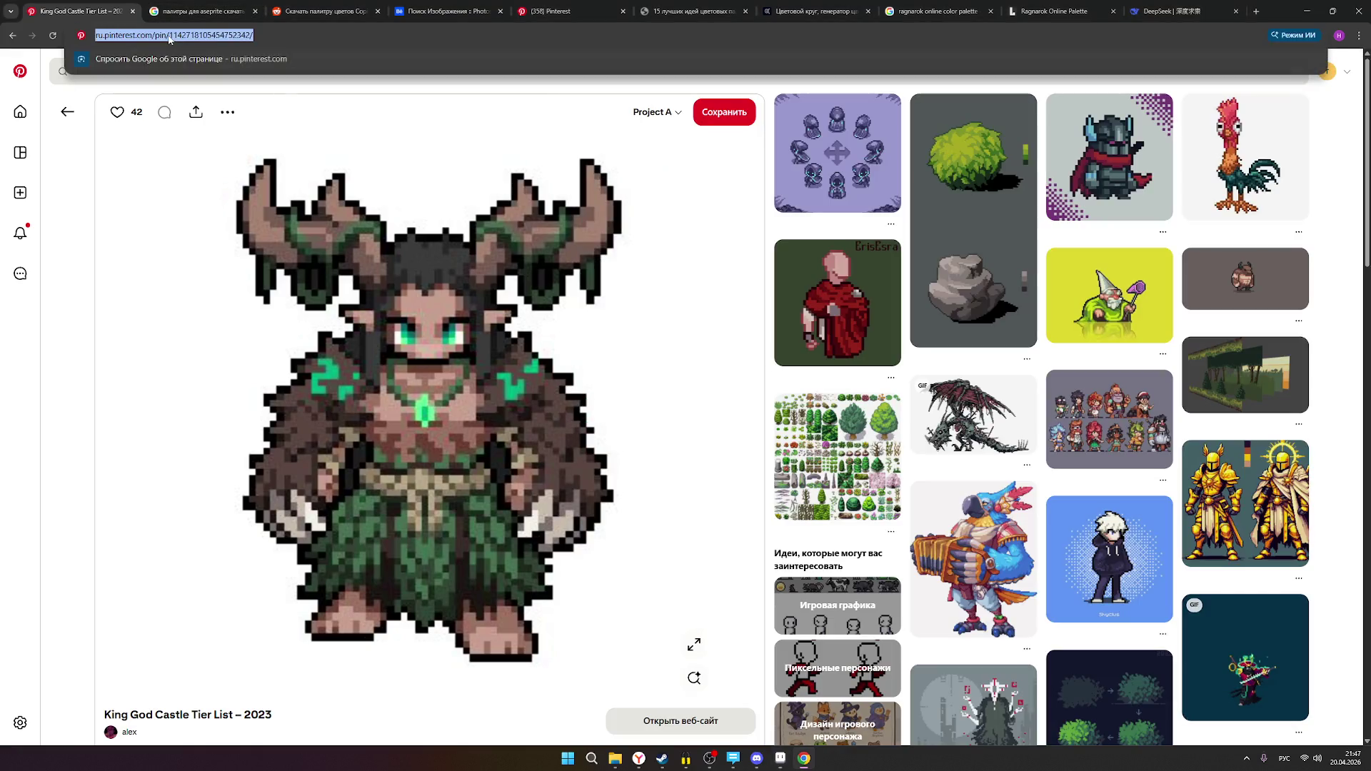
- Open the copied pin address in the second tab and return the first tab to the board
key("ctrl+c")
left_click(200, 11)
left_click(169, 37)
key("ctrl+v")
key("Return")
left_click(79, 11)
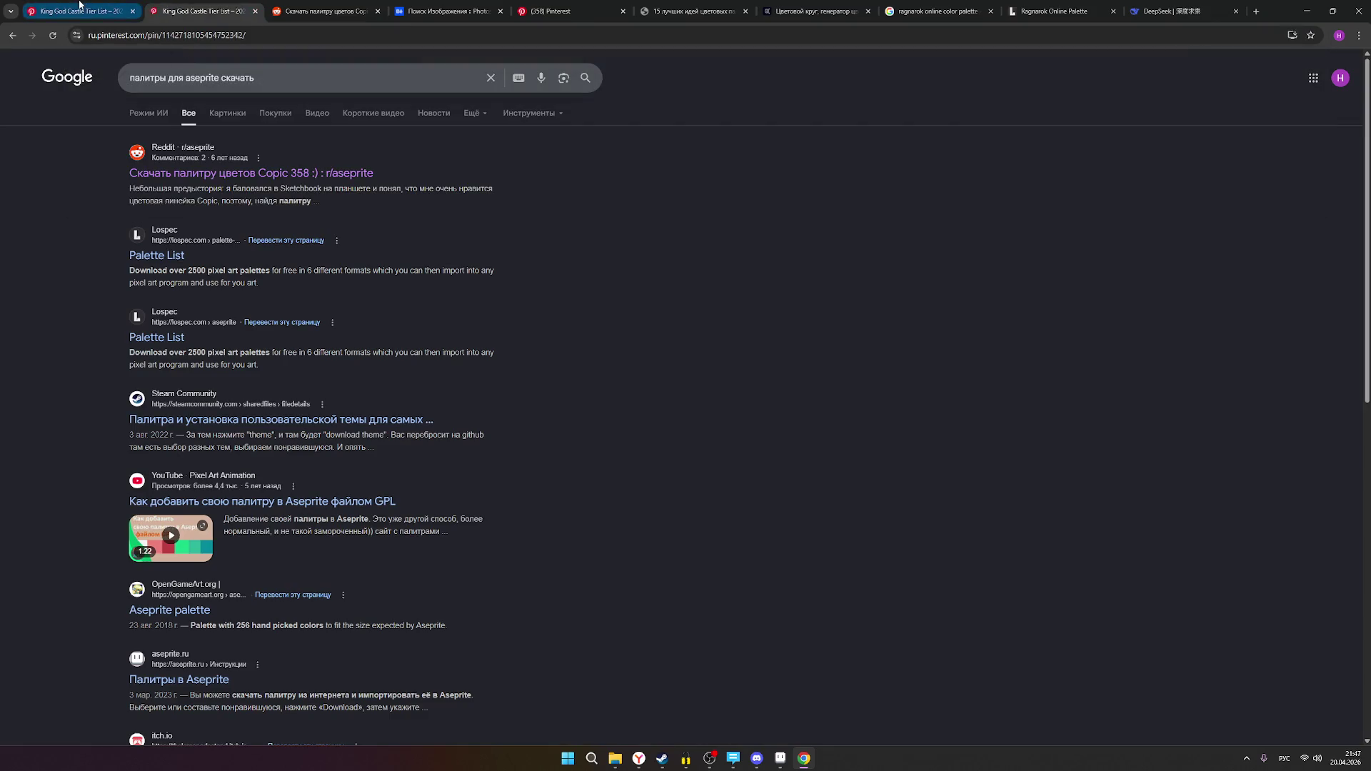
left_click(11, 35)
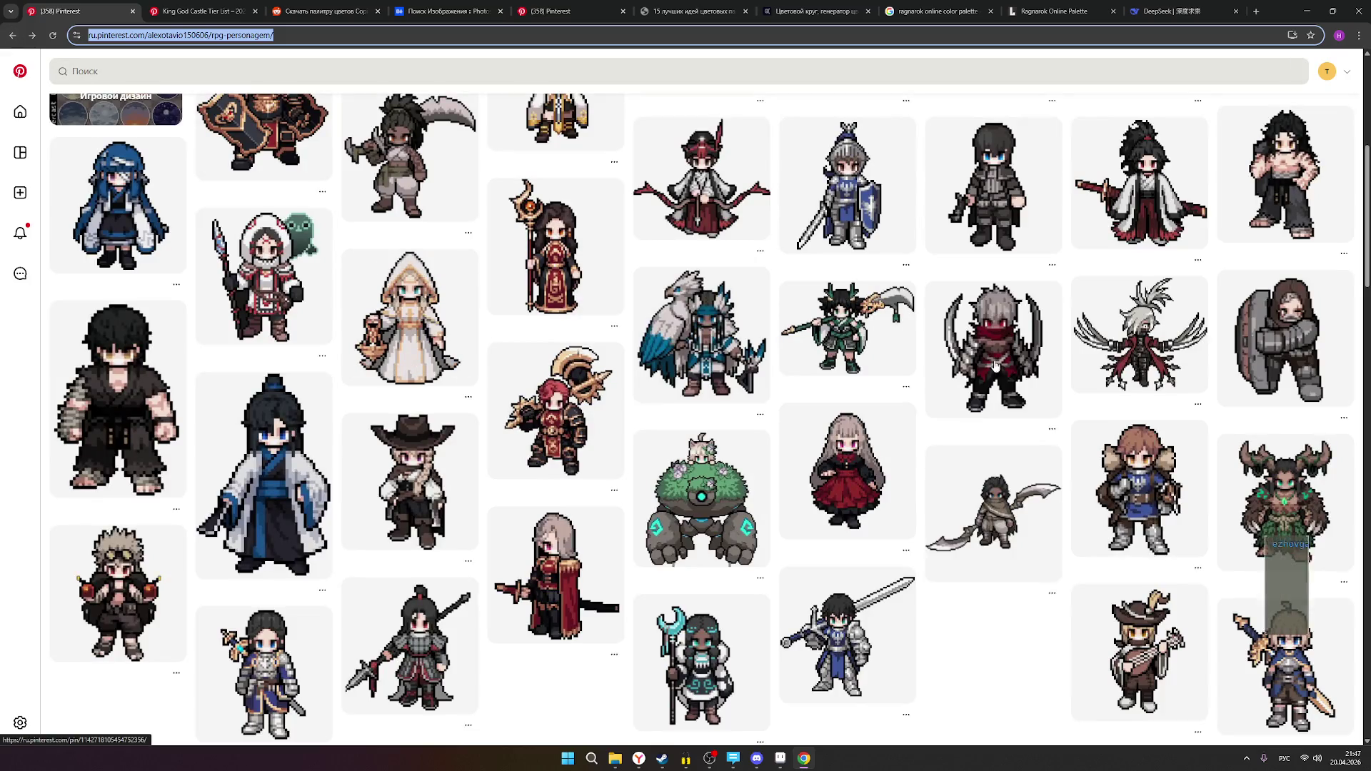
scroll(1325, 438, "down", 1)
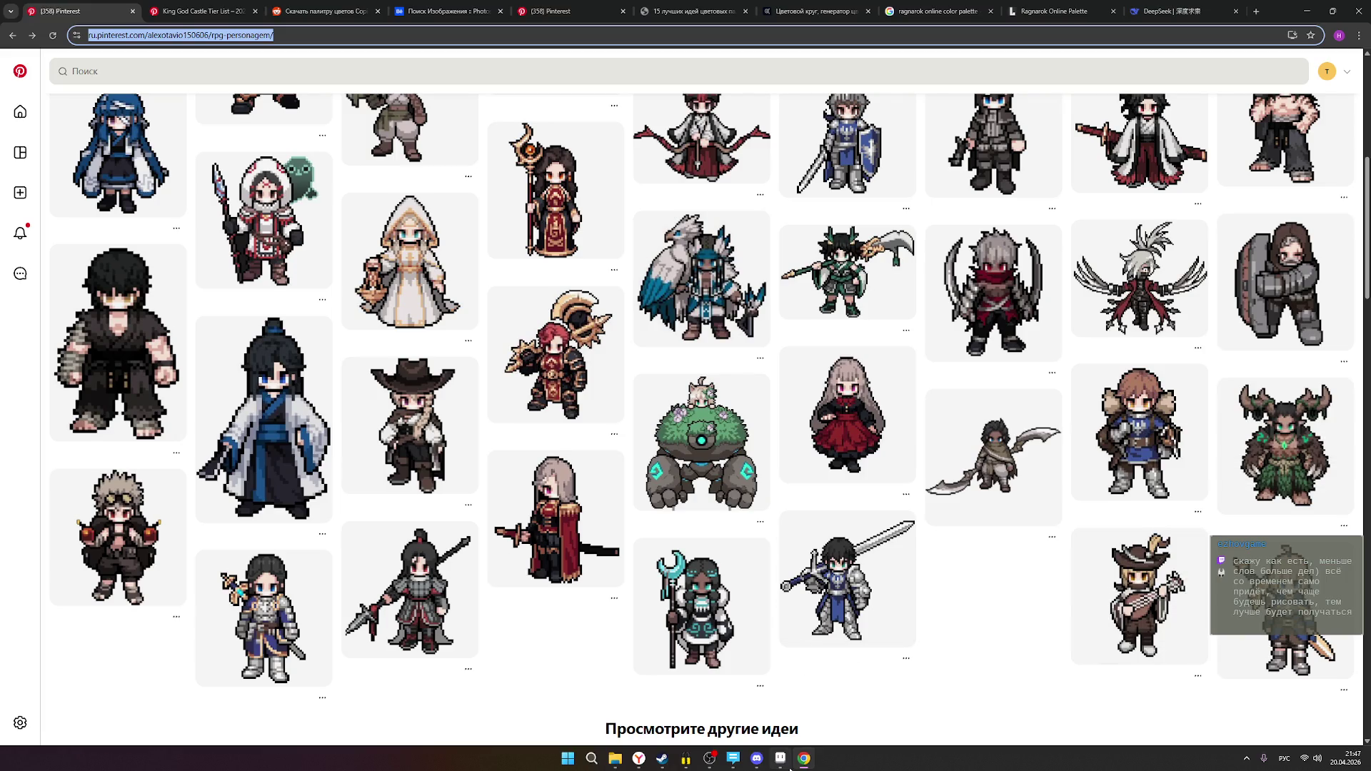
- Place the Aseprite window to the right of the King God Castle reference pin
left_click(783, 766)
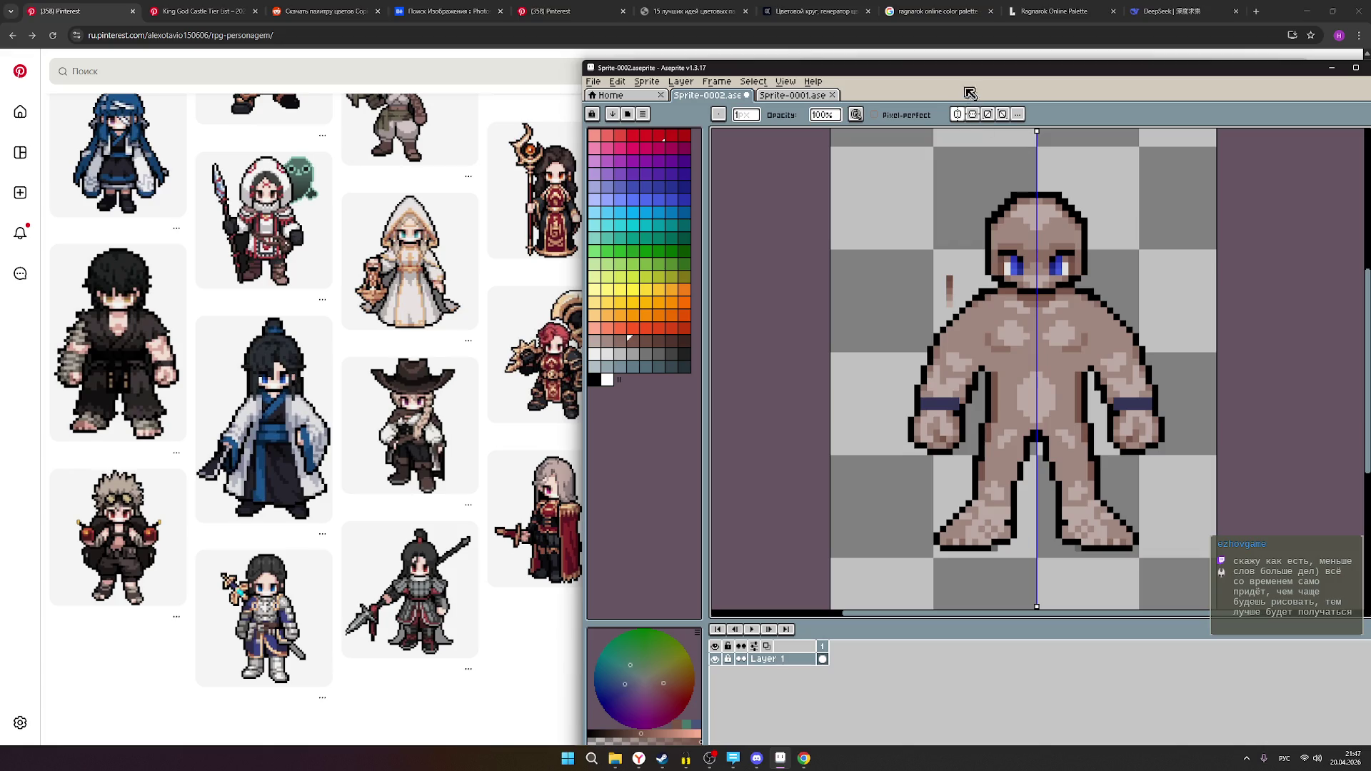
mouse_move(924, 75)
left_mouse_down()
mouse_move(479, 128)
mouse_move(723, 128)
left_mouse_up()
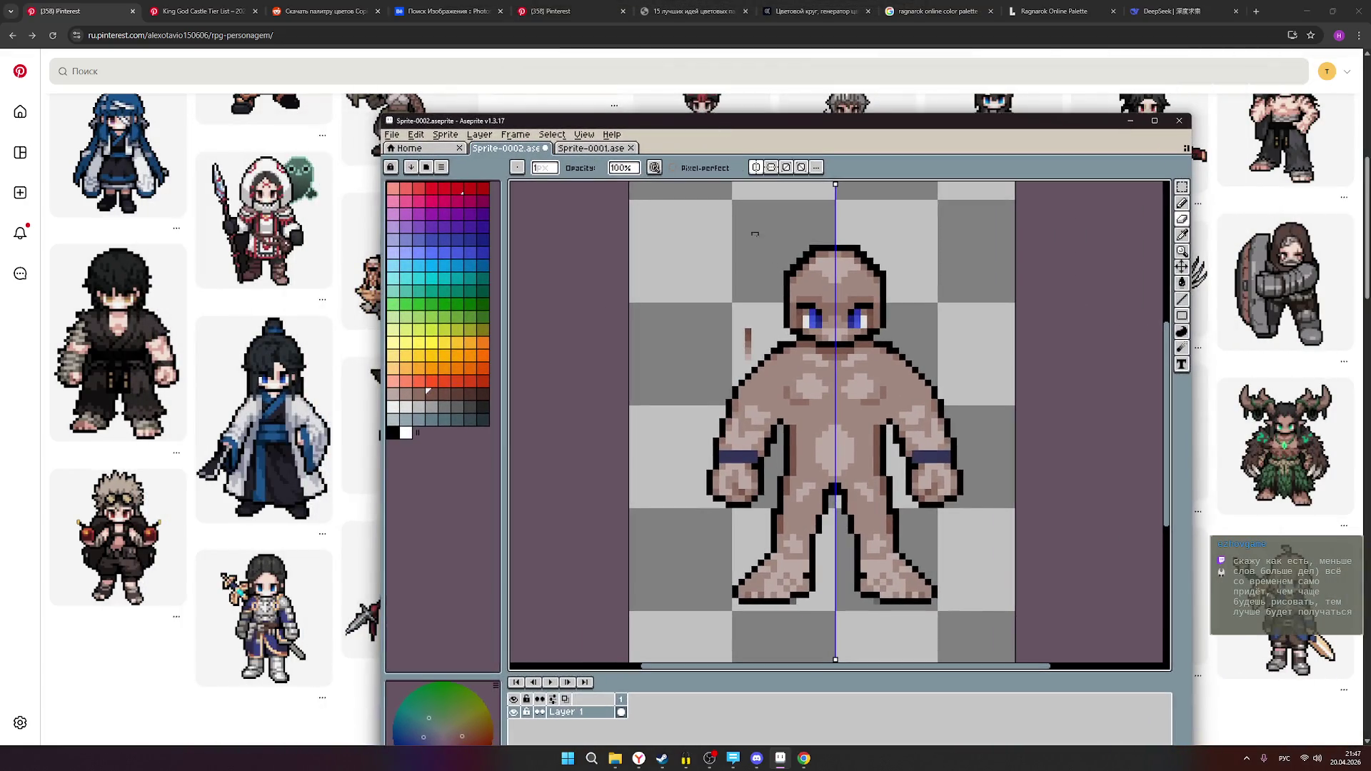
scroll(851, 389, "down", 1)
scroll(851, 389, "down", 1)
scroll(851, 390, "up", 1)
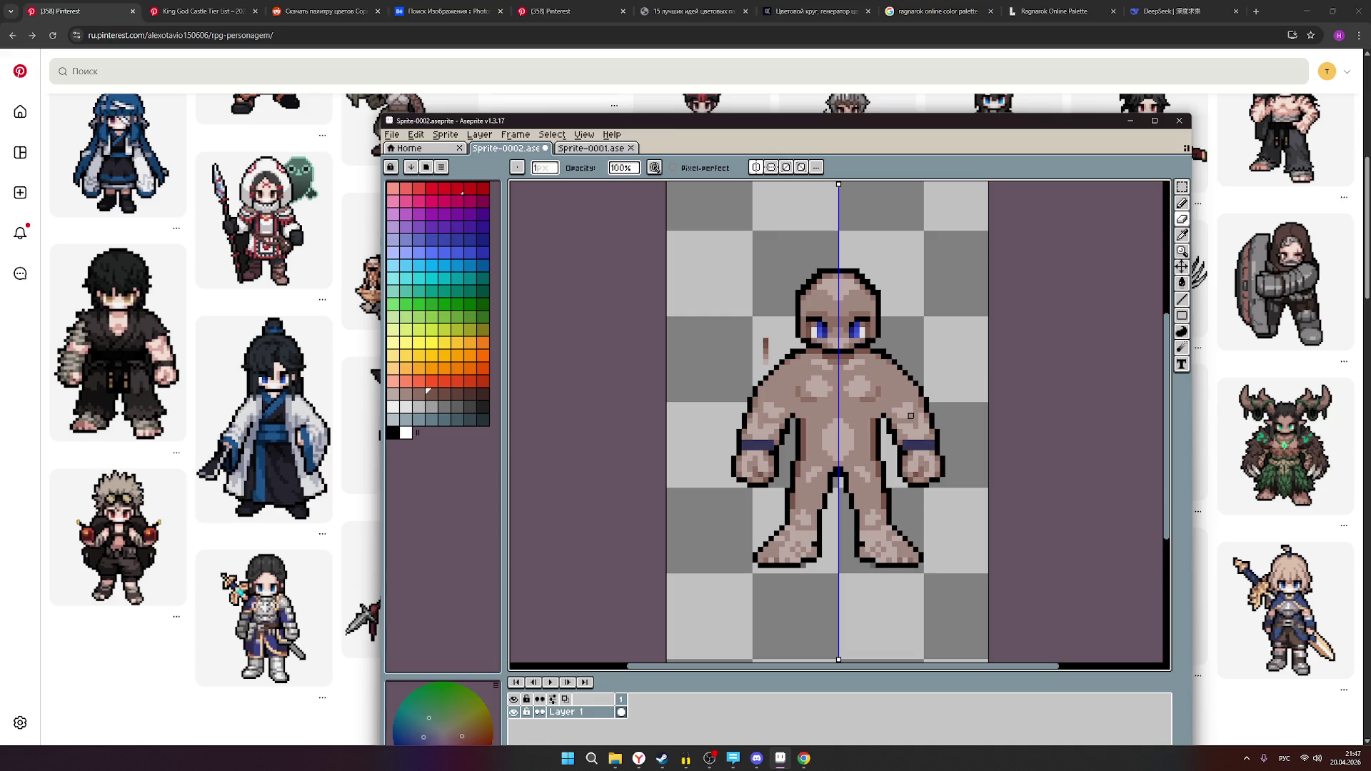
left_click(200, 10)
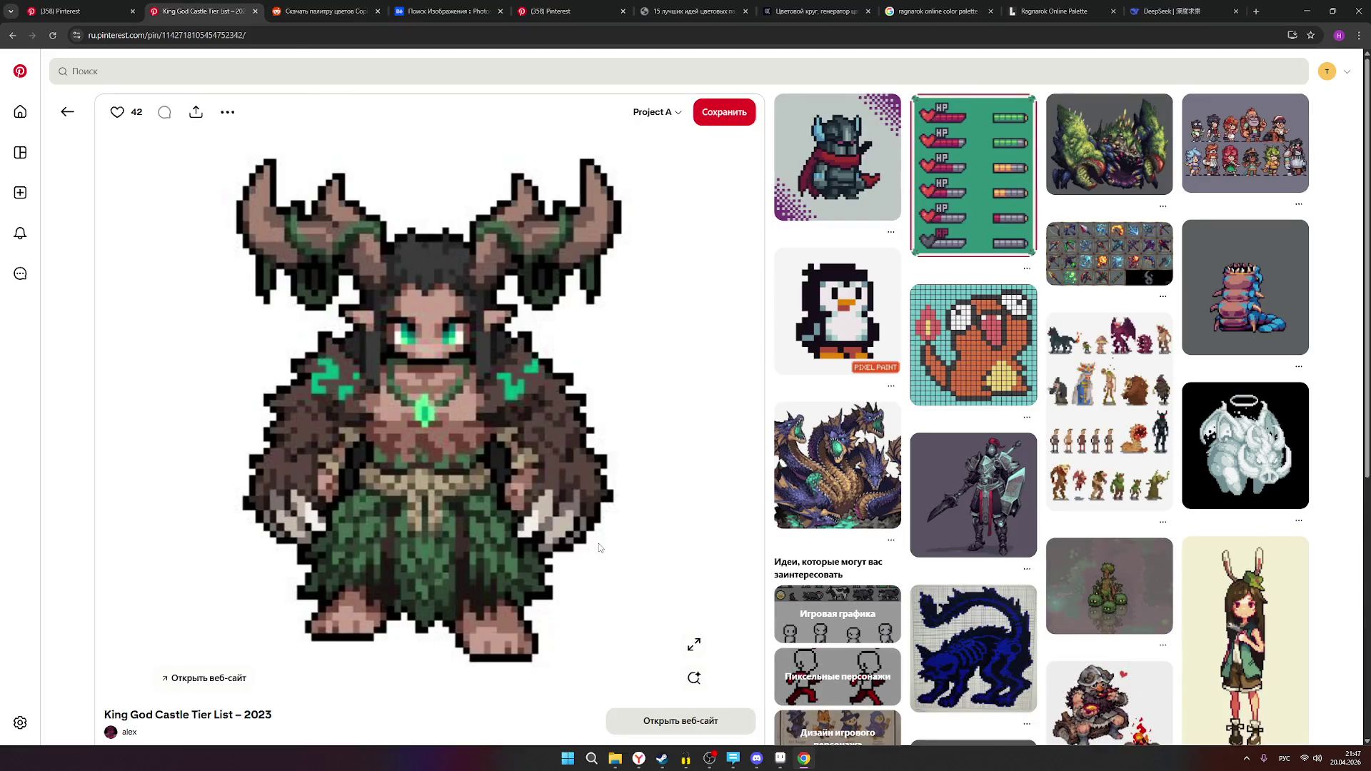
left_click(780, 758)
mouse_move(678, 129)
left_mouse_down()
mouse_move(862, 101)
mouse_move(828, 105)
left_mouse_up()
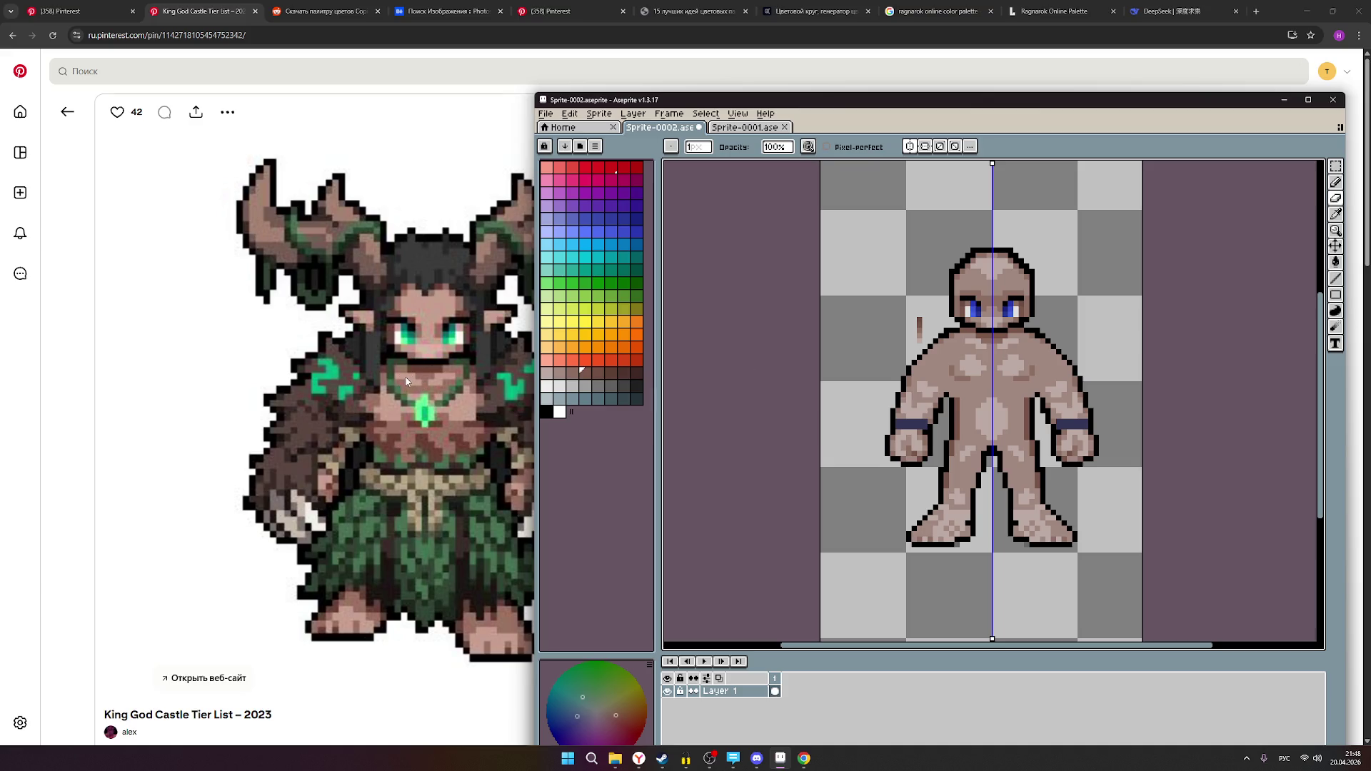
- Paint a light pink chest pixel and a medium brown one below it, then return to the rpg-personagem board
scroll(985, 350, "up", 5)
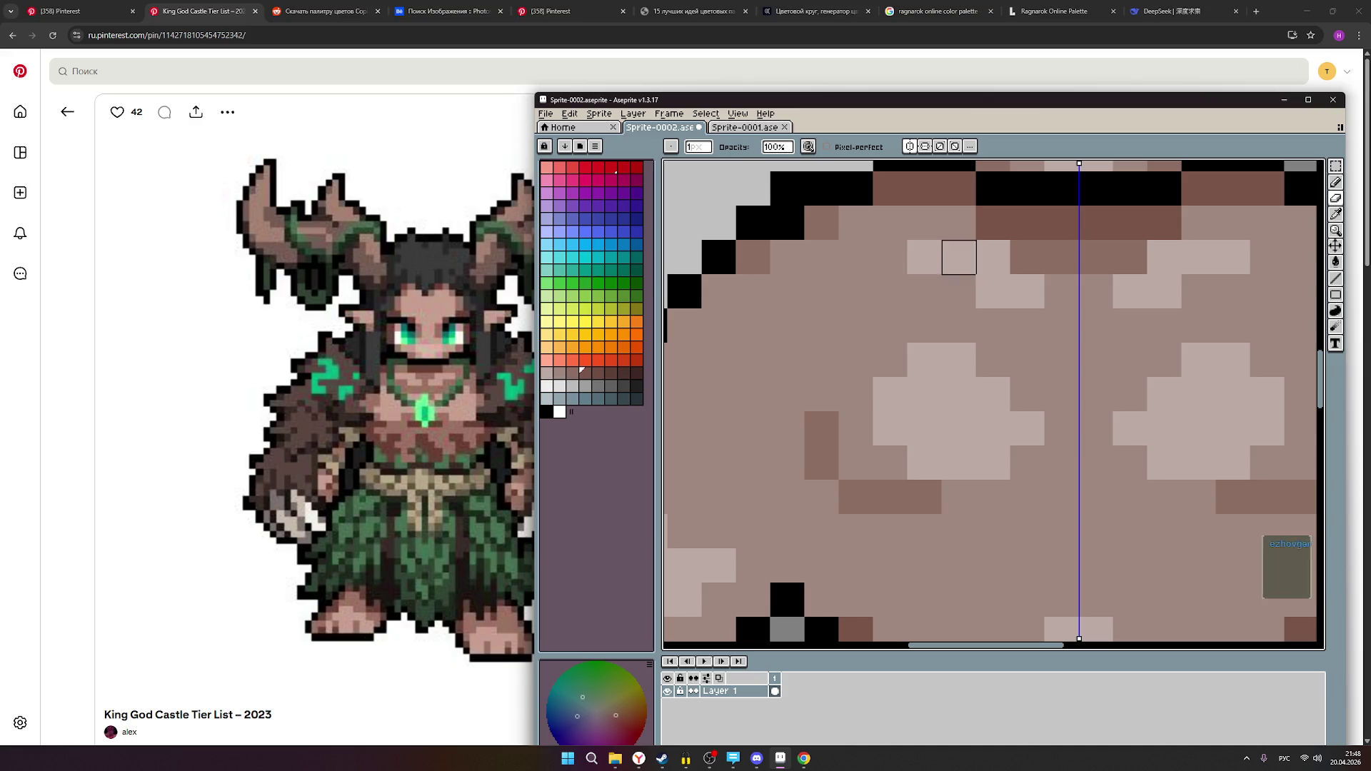
left_click(993, 257)
right_click(993, 292)
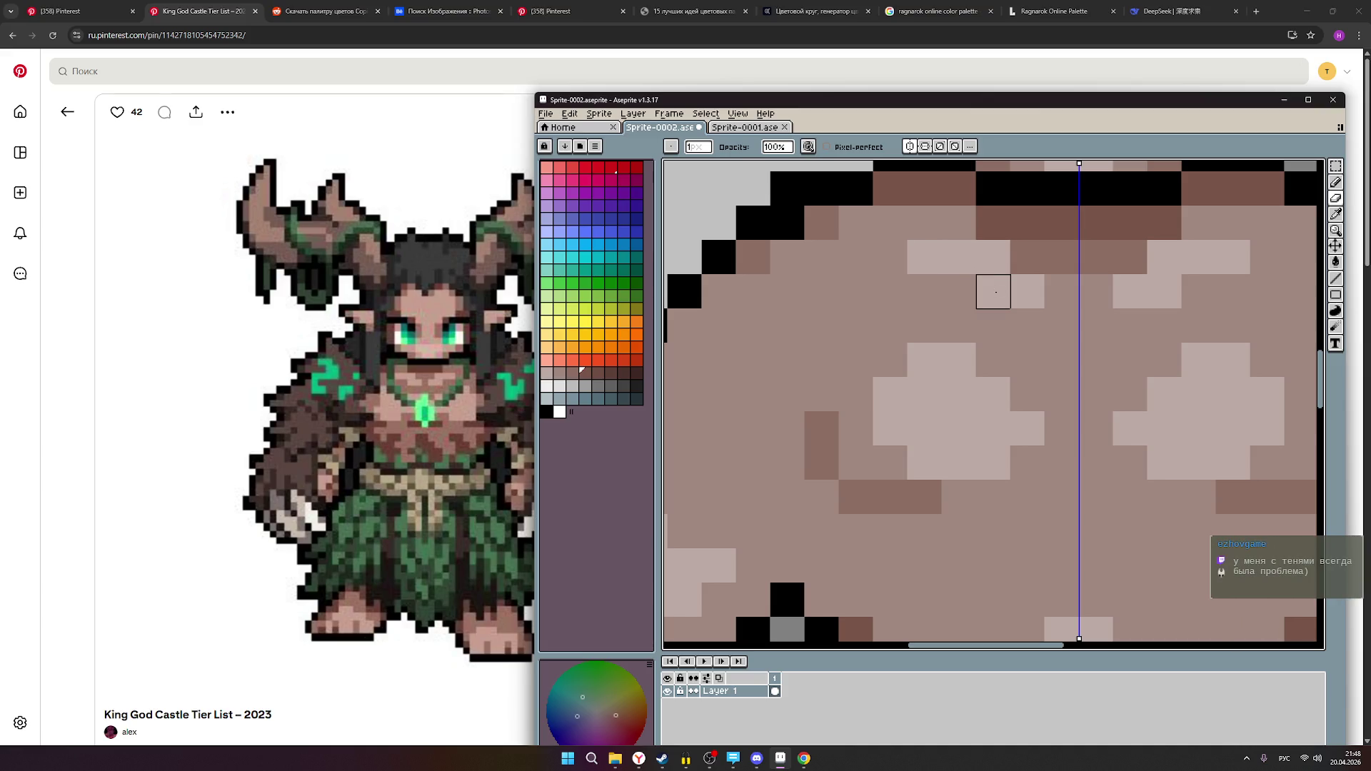
scroll(993, 291, "down", 9)
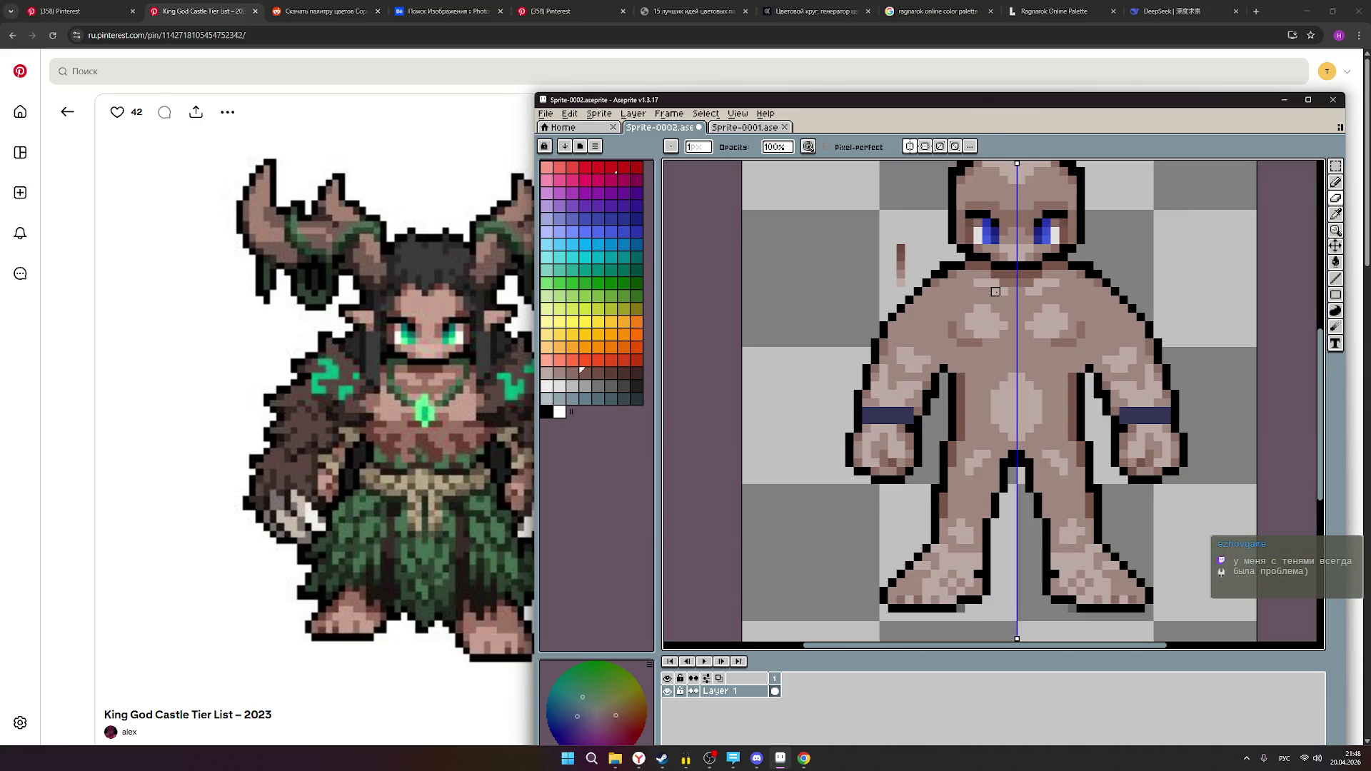
left_click_drag(1047, 250, 962, 332)
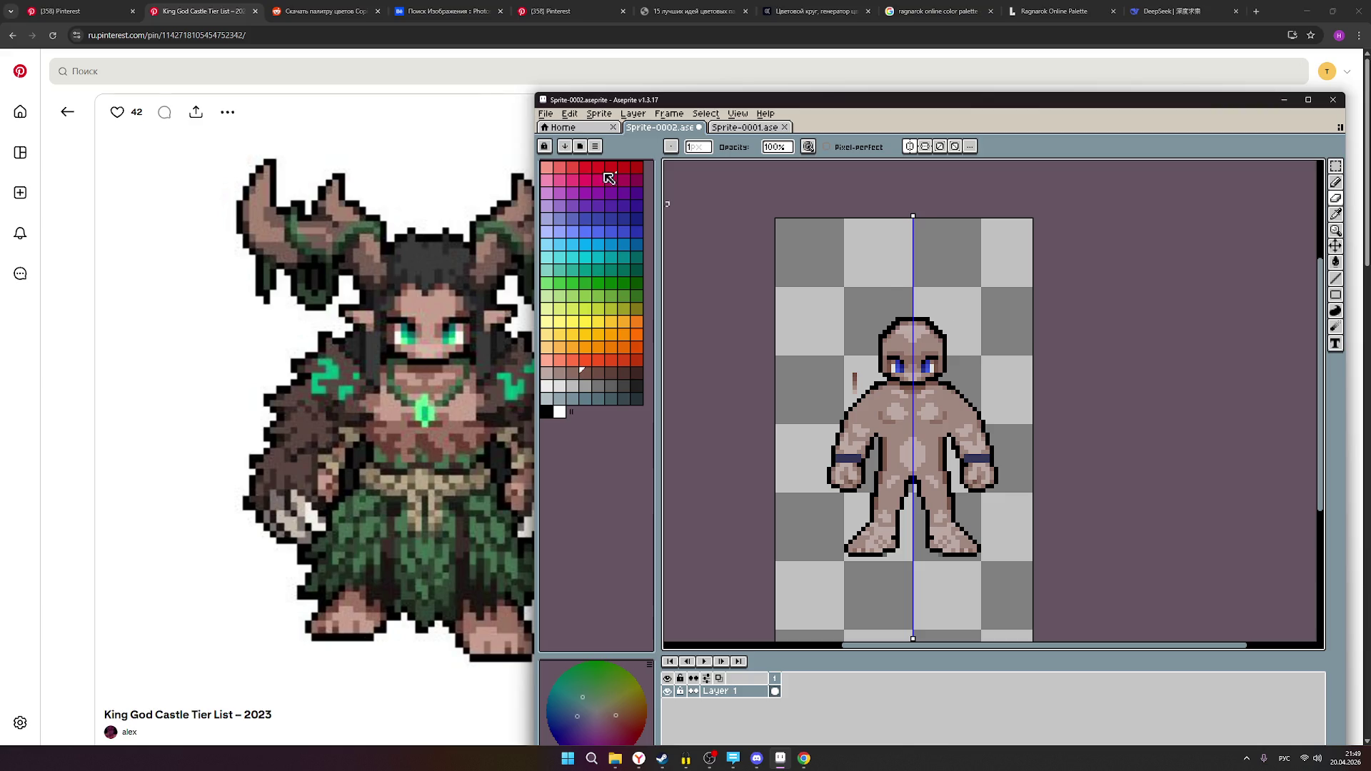
left_click(61, 11)
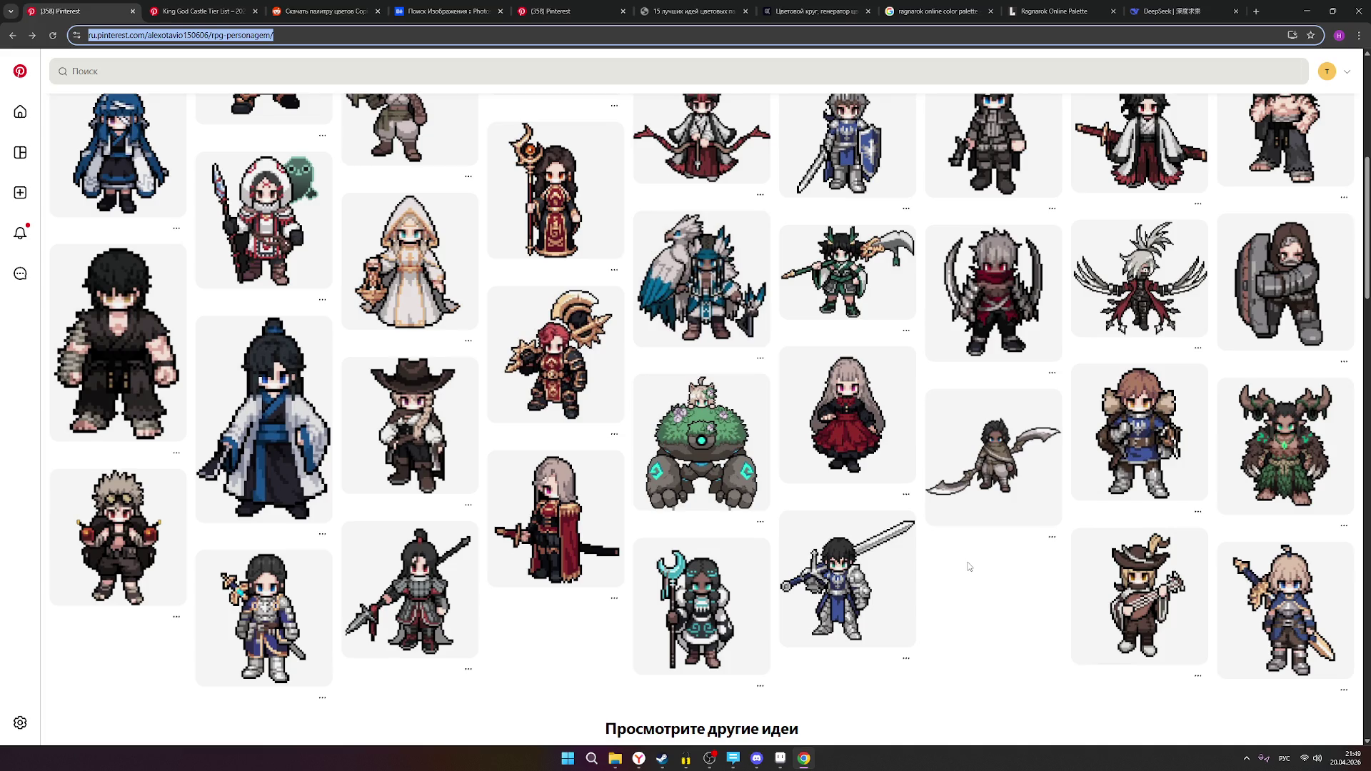
- Browse pins on the rpg-personagem board, then bring Aseprite back to the front
mouse_move(1283, 453)
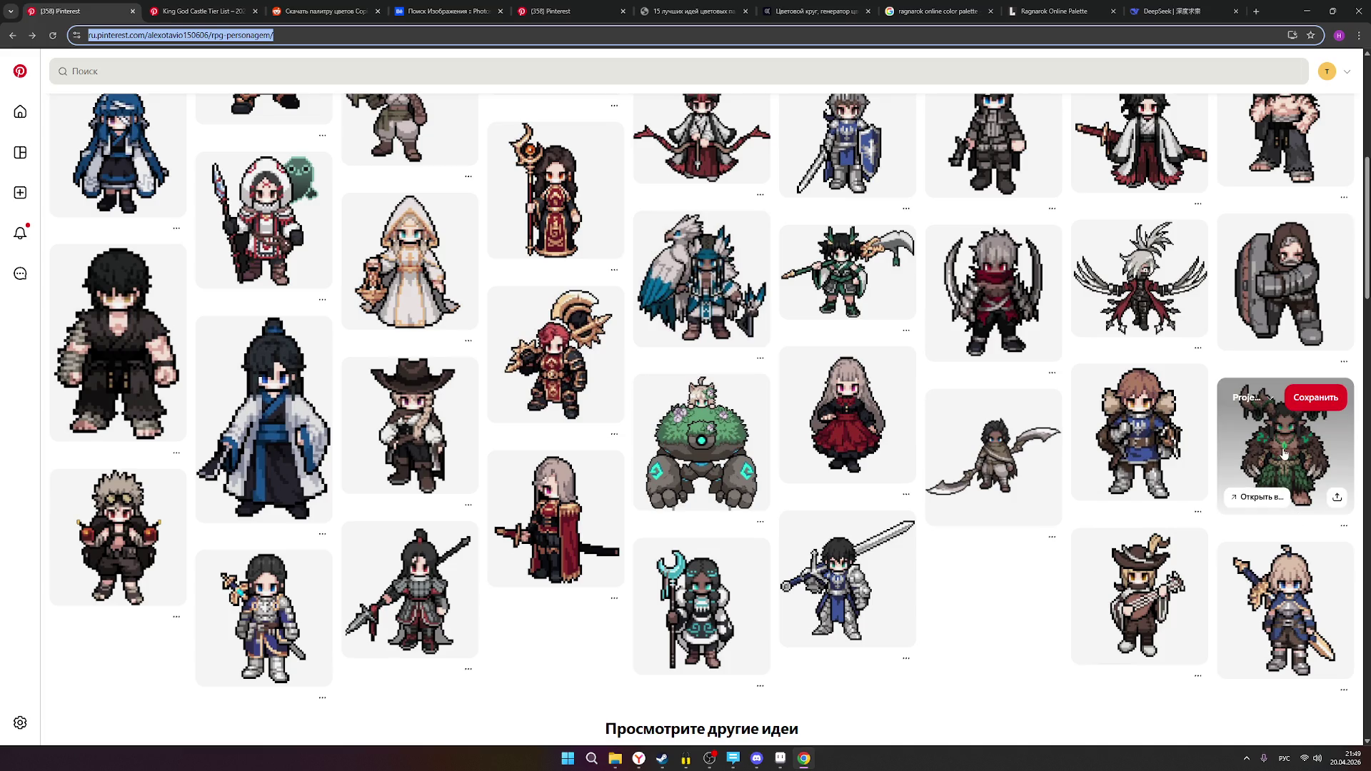
mouse_move(1164, 585)
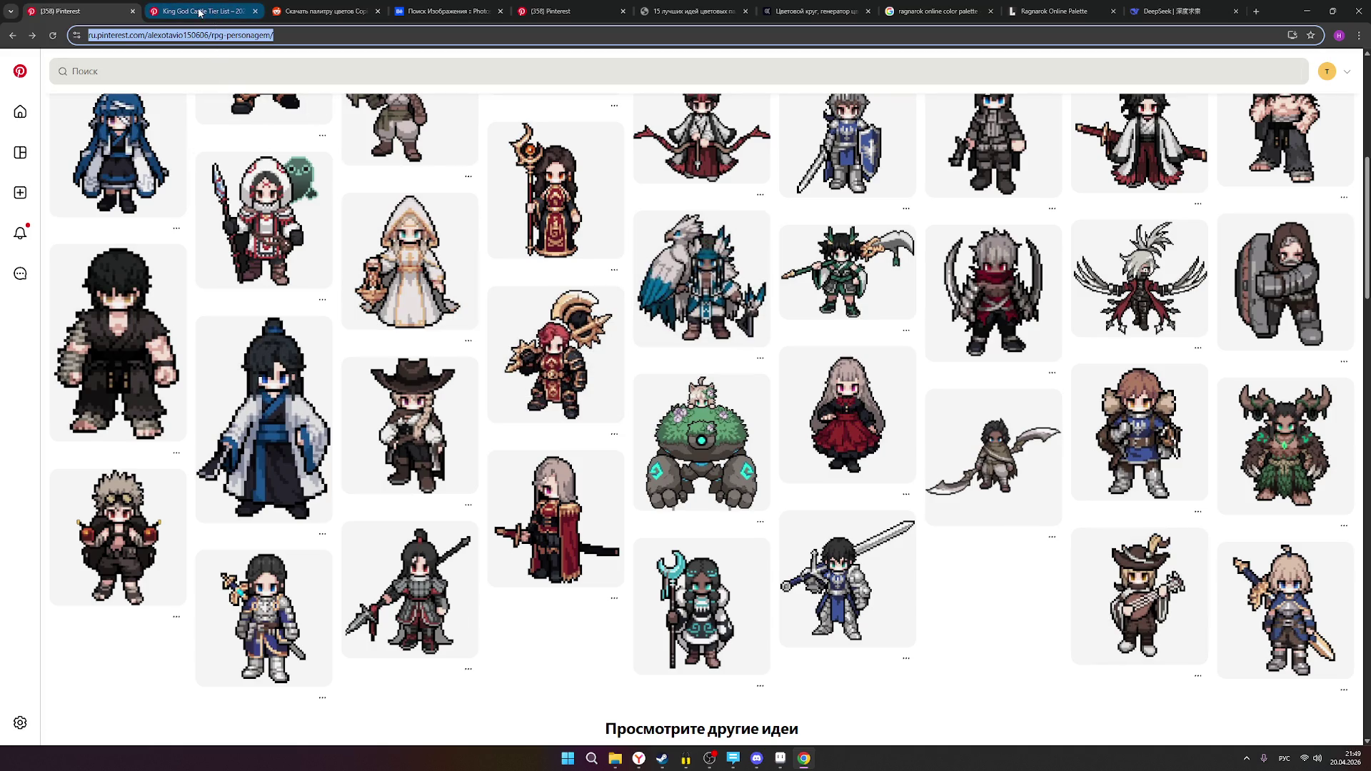
left_click(791, 769)
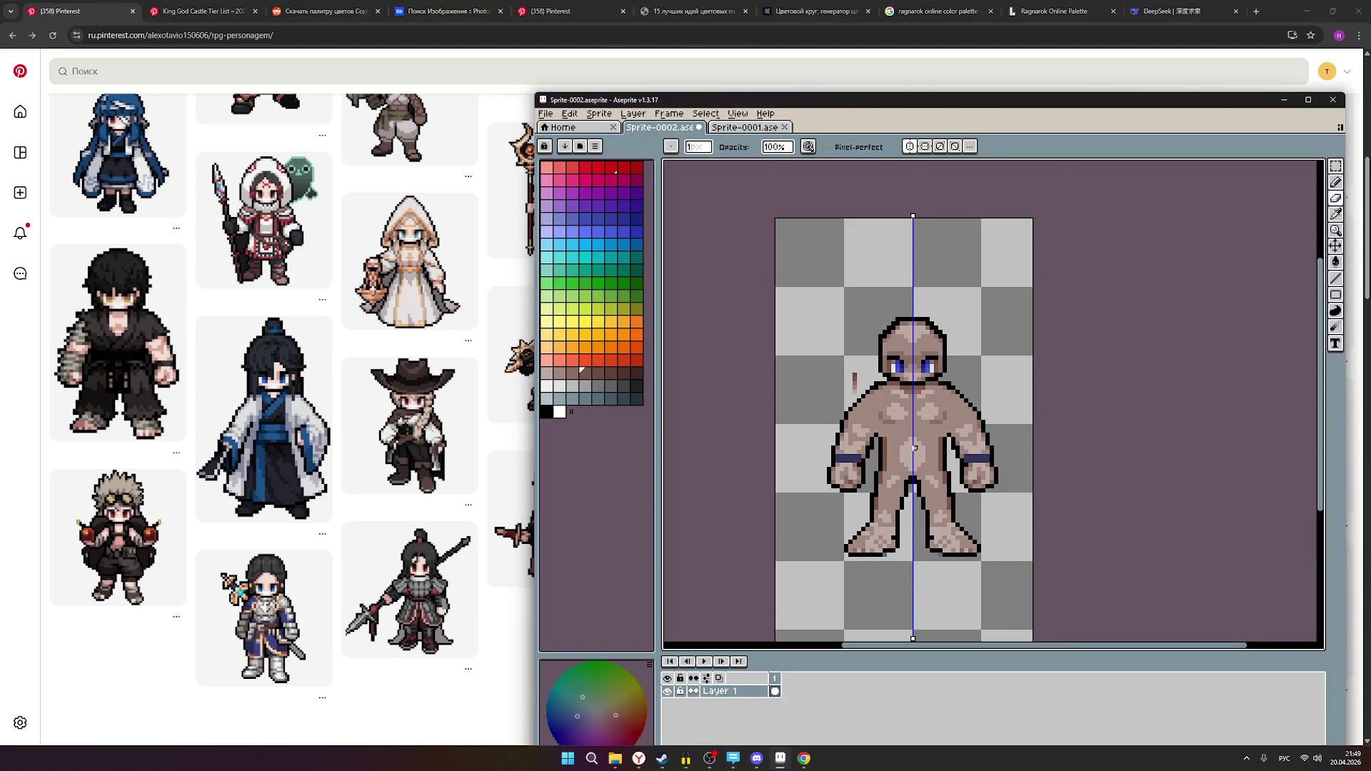
- Move the Aseprite window to the left side and briefly open then minimize OBS
scroll(914, 448, "up", 1)
mouse_move(885, 108)
left_mouse_down()
mouse_move(386, 103)
mouse_move(436, 103)
left_mouse_up()
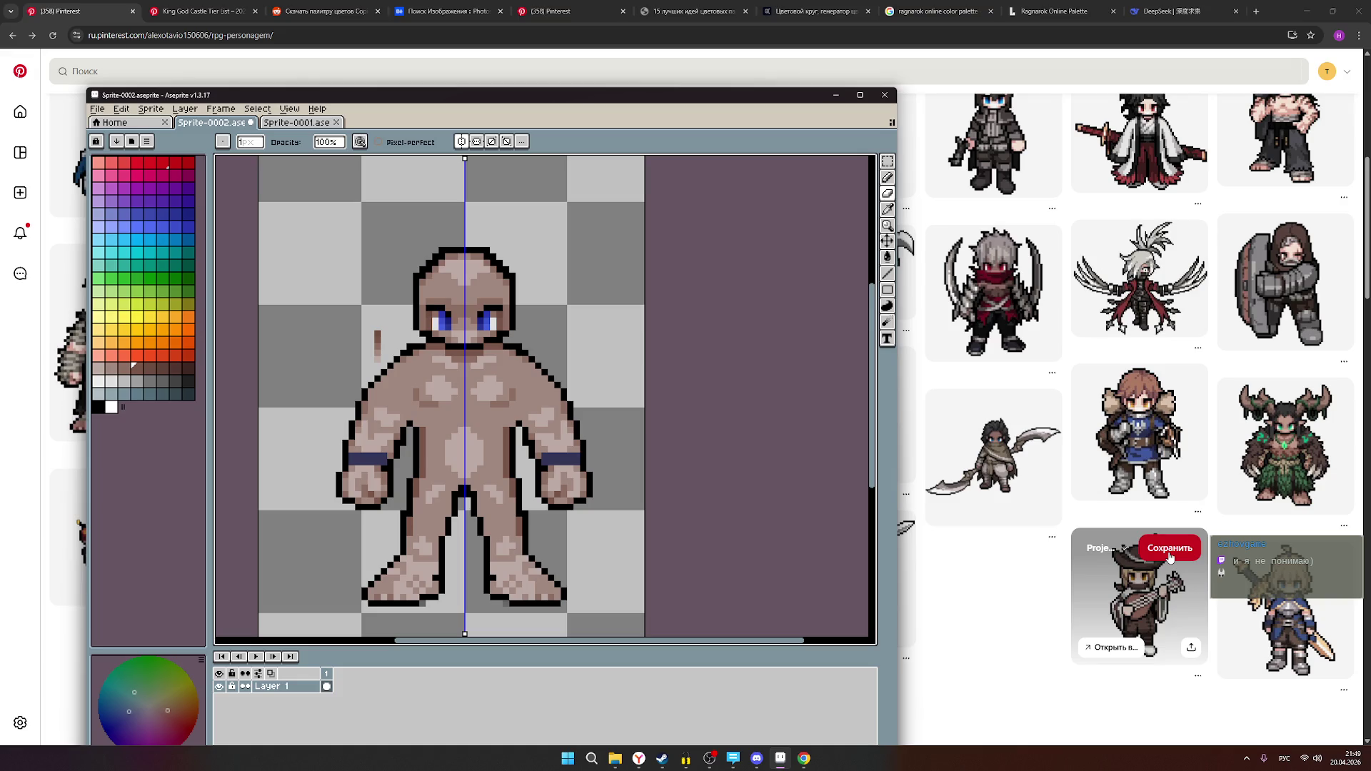
left_click(713, 759)
left_click(714, 759)
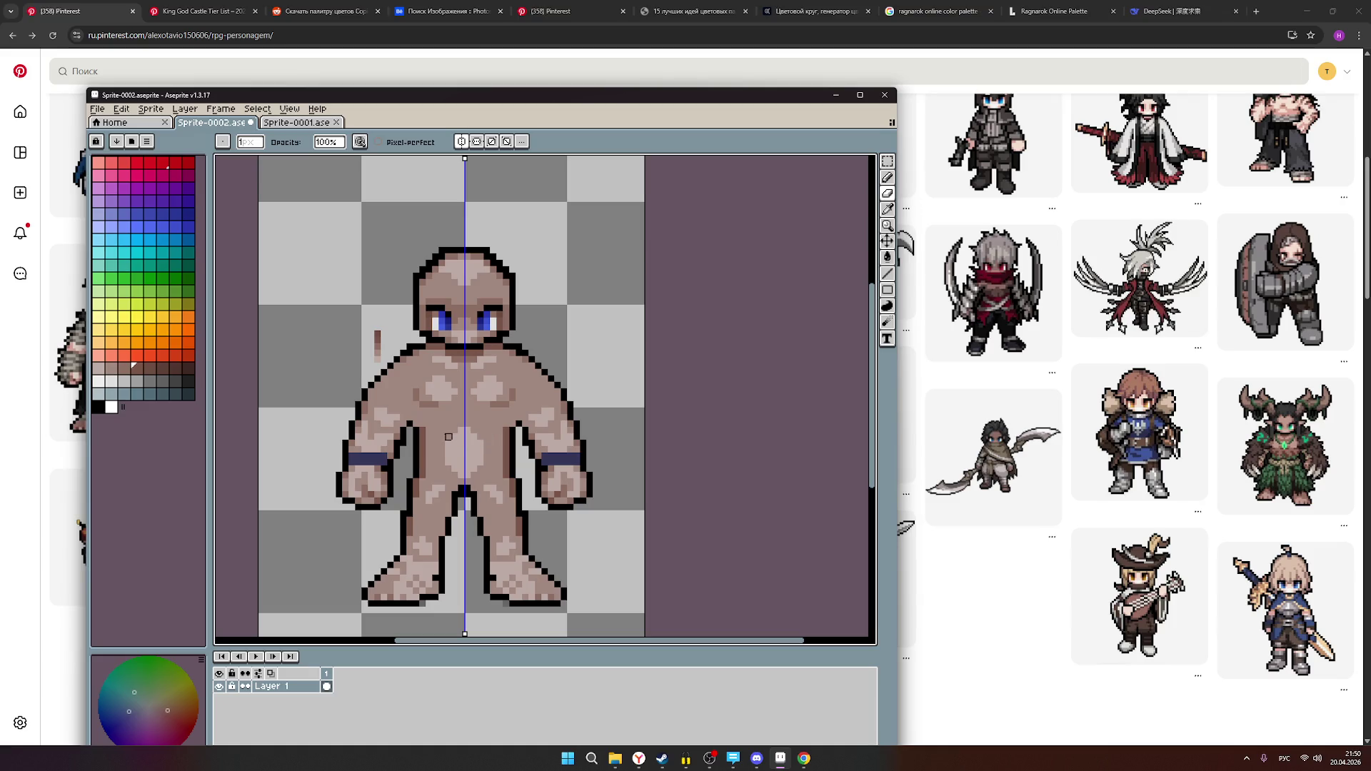
- Place a skin-coloured mirrored pixel on the torso and undo the stray grey pixels
scroll(463, 429, "up", 1)
scroll(463, 429, "up", 1)
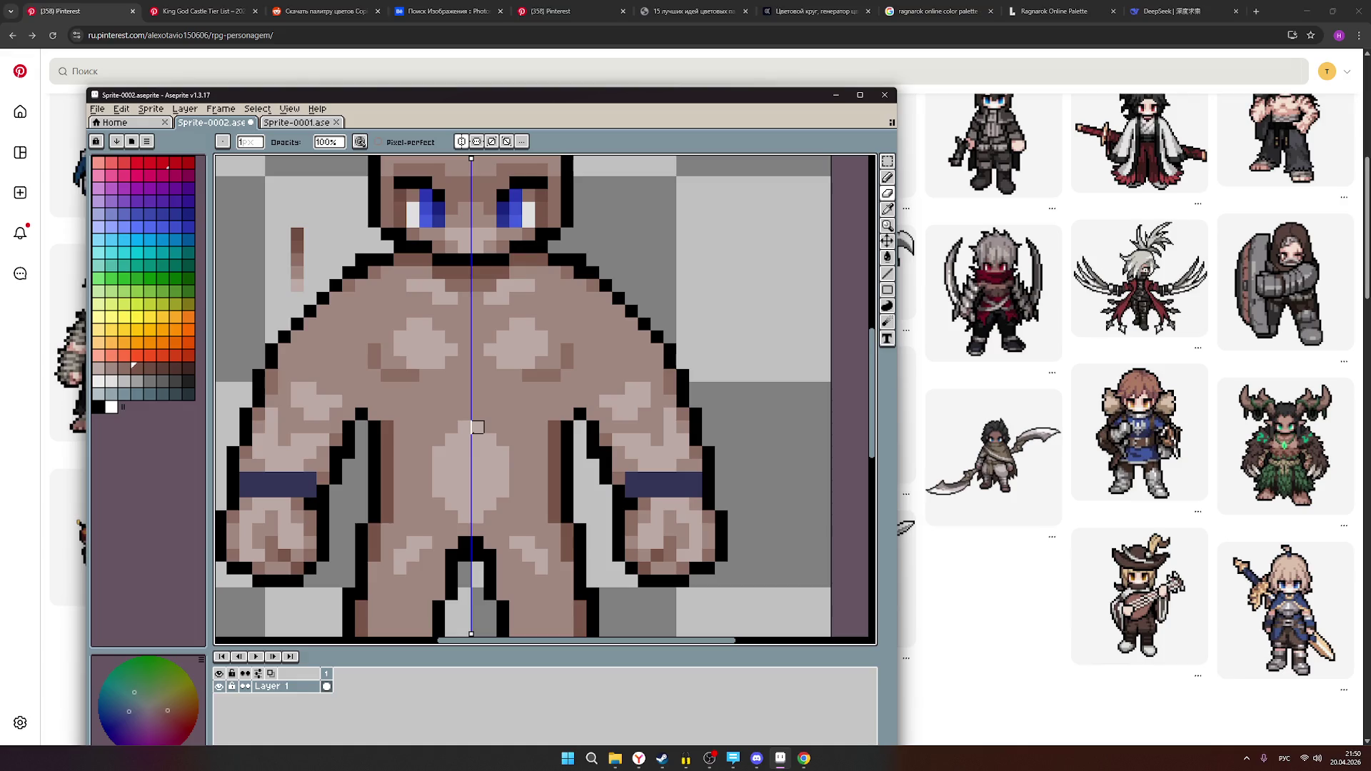
left_click(124, 367)
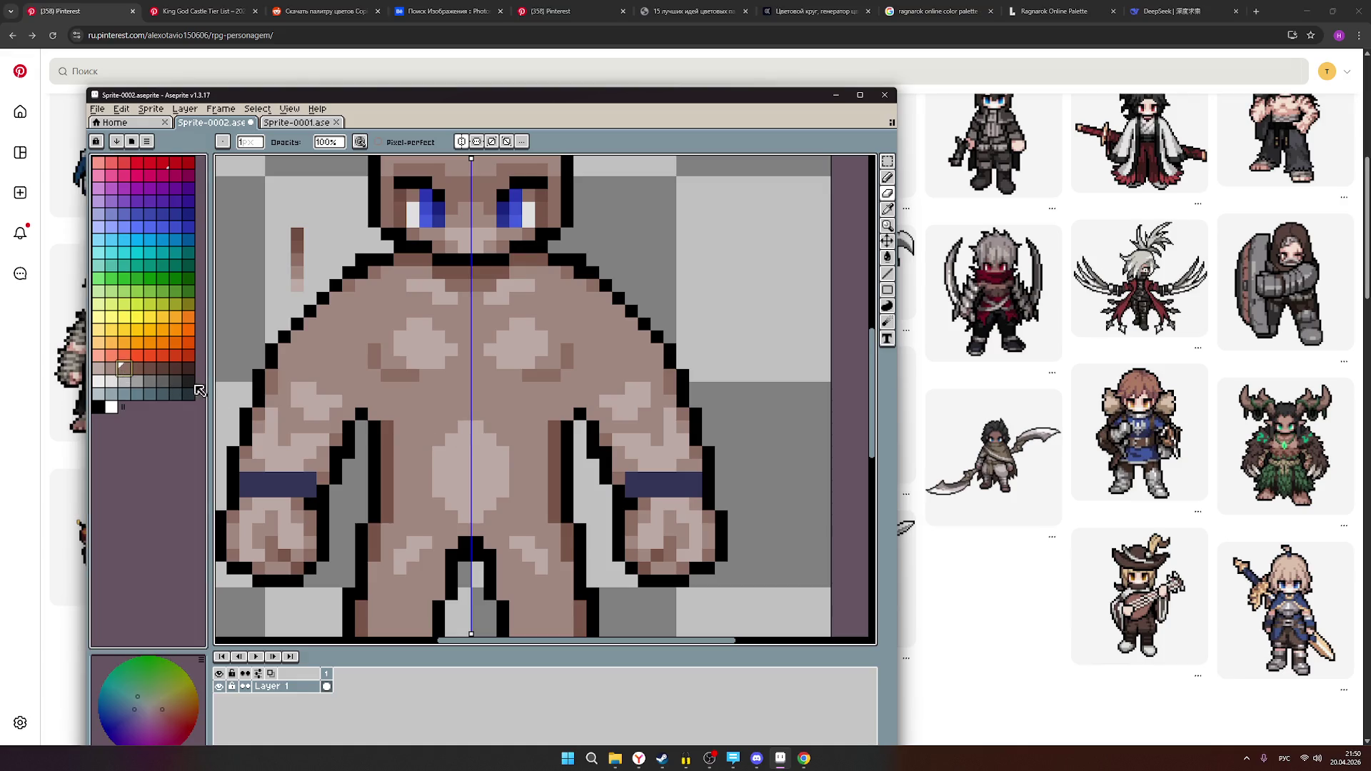
left_click(464, 427)
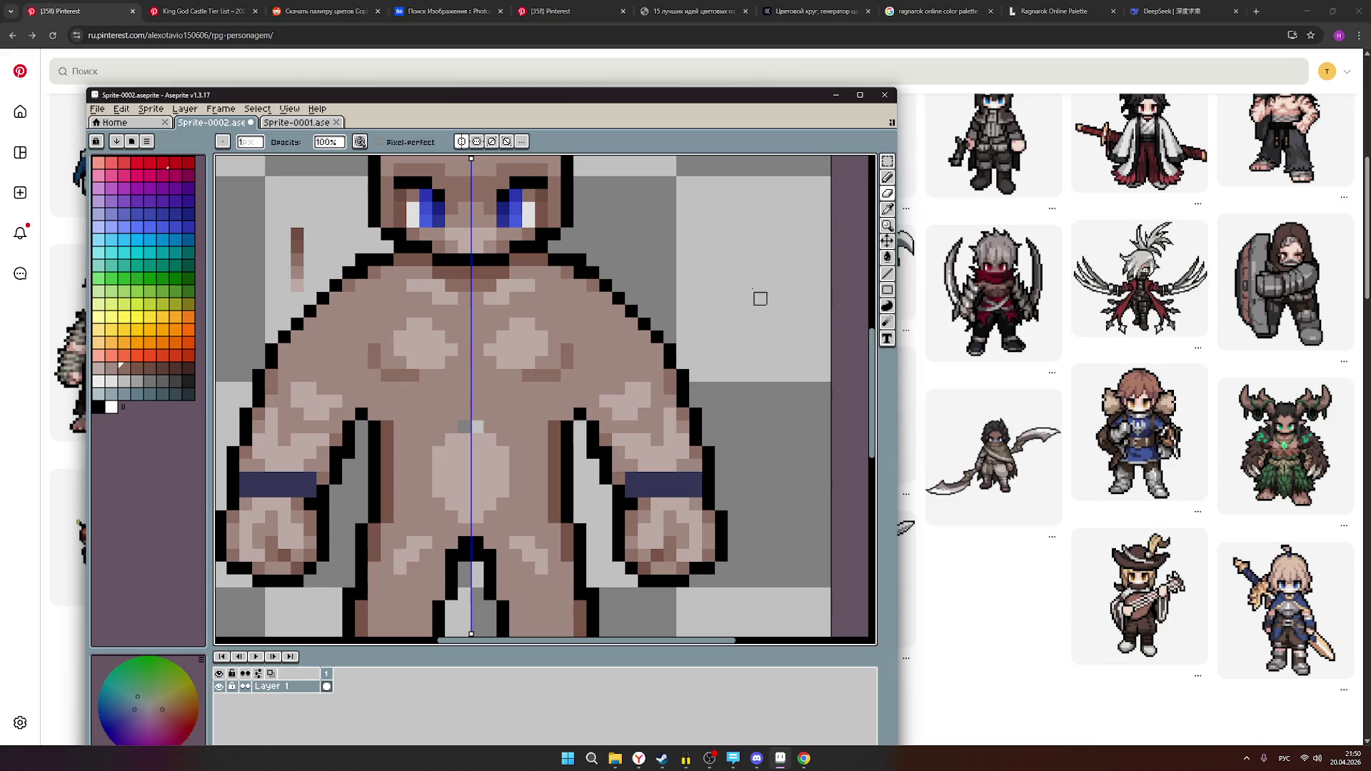
left_click(887, 191)
key("ctrl+z")
- Paint base skin over the light centre of the torso, then switch to the horned-creature pin
left_click(110, 368)
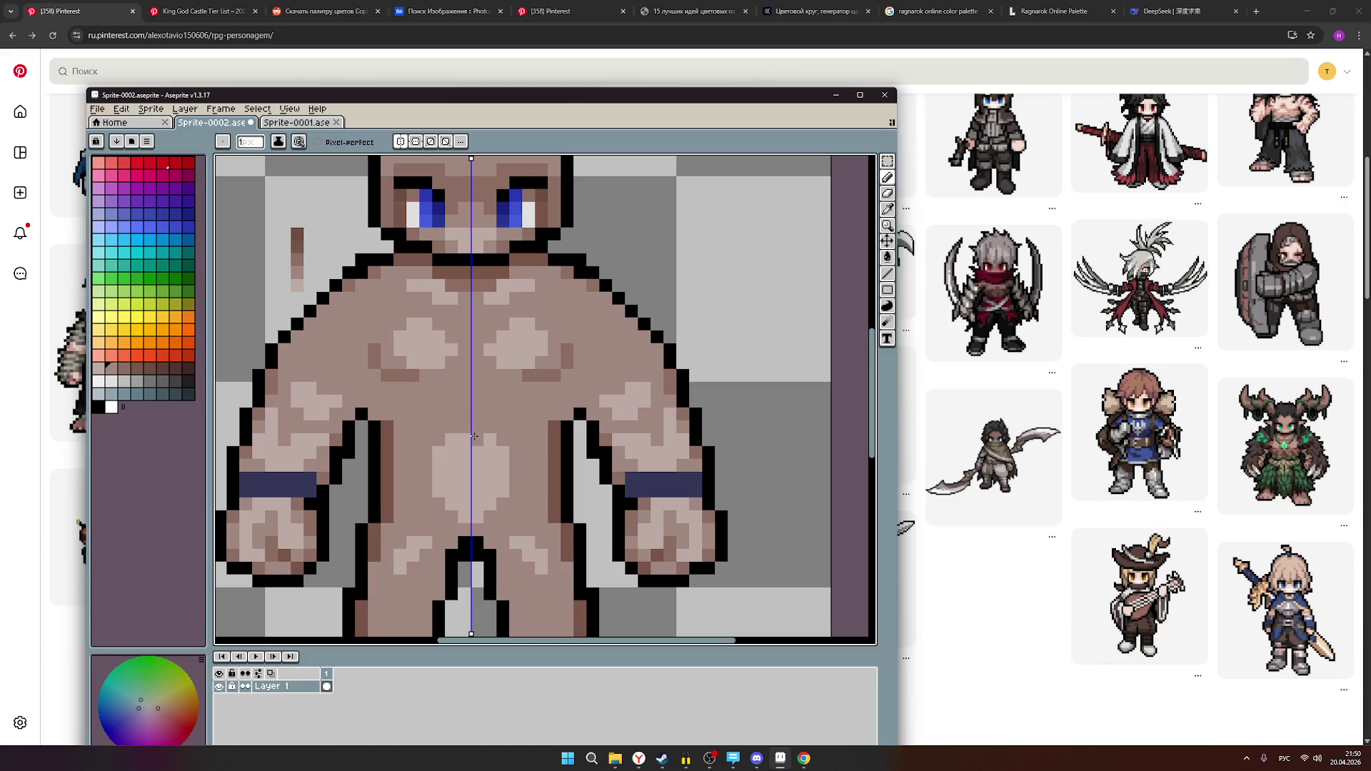
mouse_move(473, 437)
left_mouse_down()
mouse_move(437, 468)
mouse_move(457, 508)
mouse_move(471, 485)
left_mouse_up()
scroll(503, 452, "down", 3)
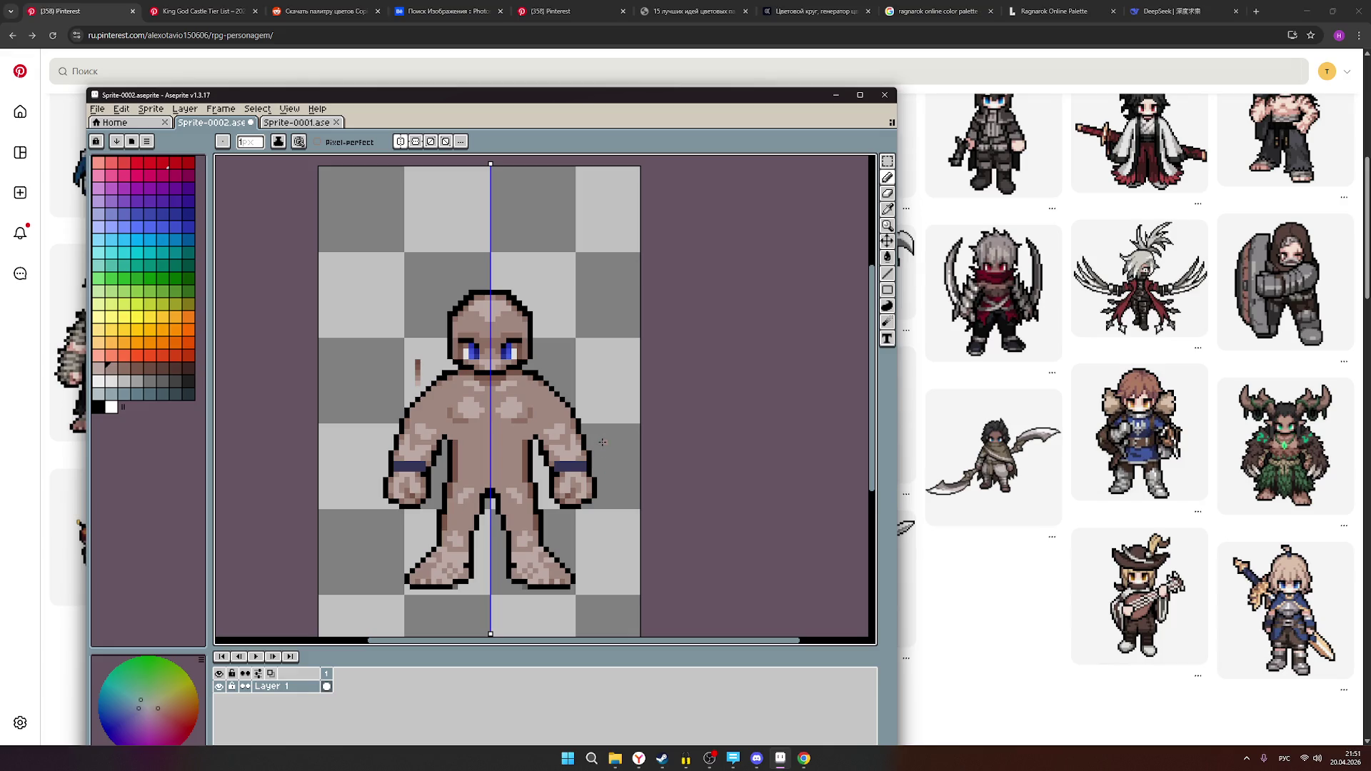
scroll(479, 462, "up", 2)
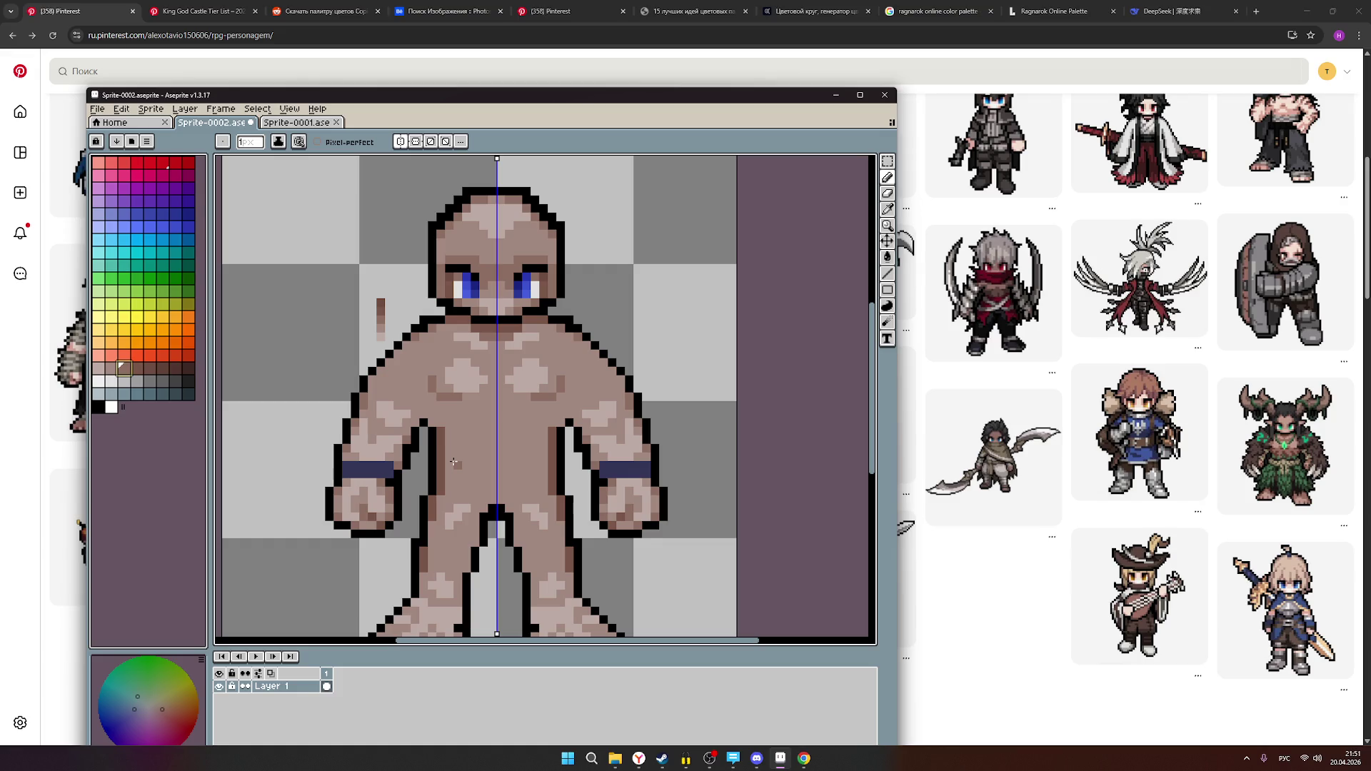
left_click(202, 10)
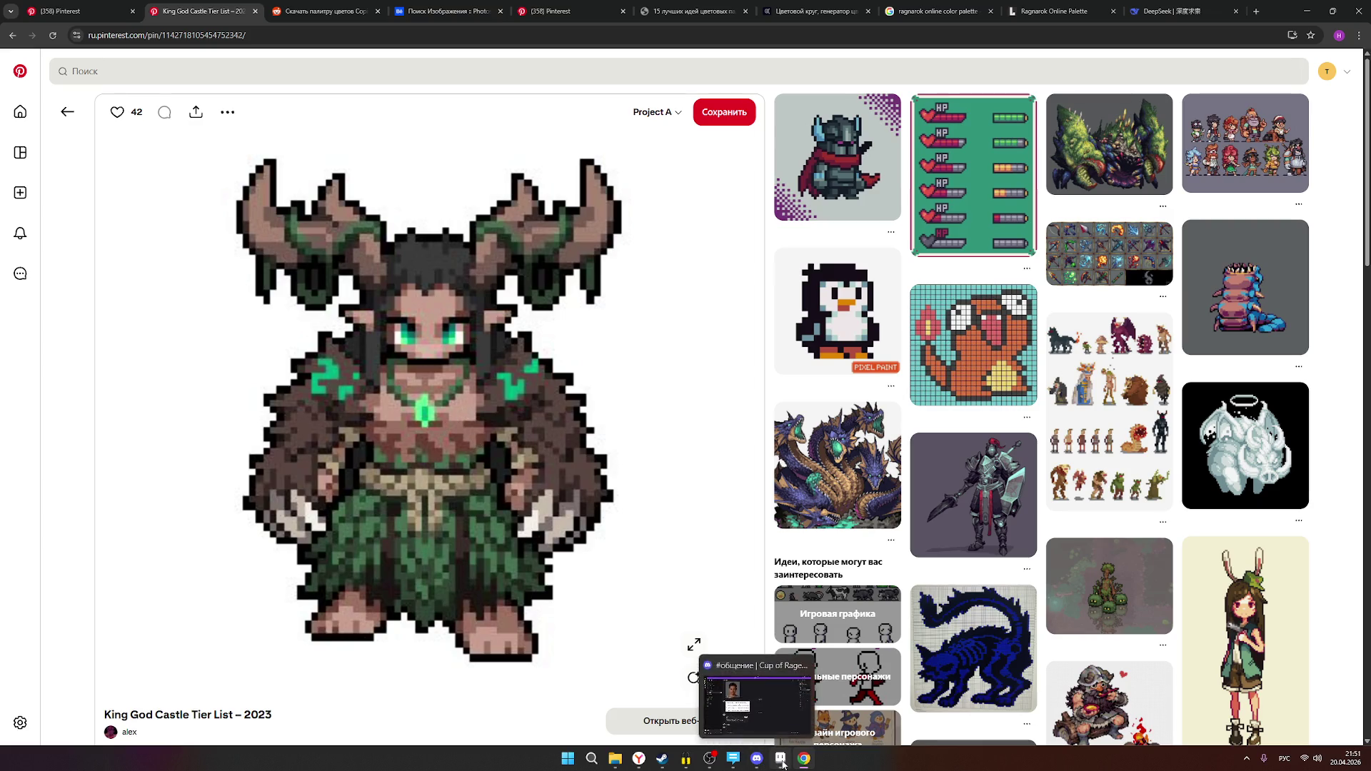
- Bring Aseprite forward, move it right of the reference, and make the drawing area taller
left_click(780, 758)
left_click_drag(485, 102, 1000, 70)
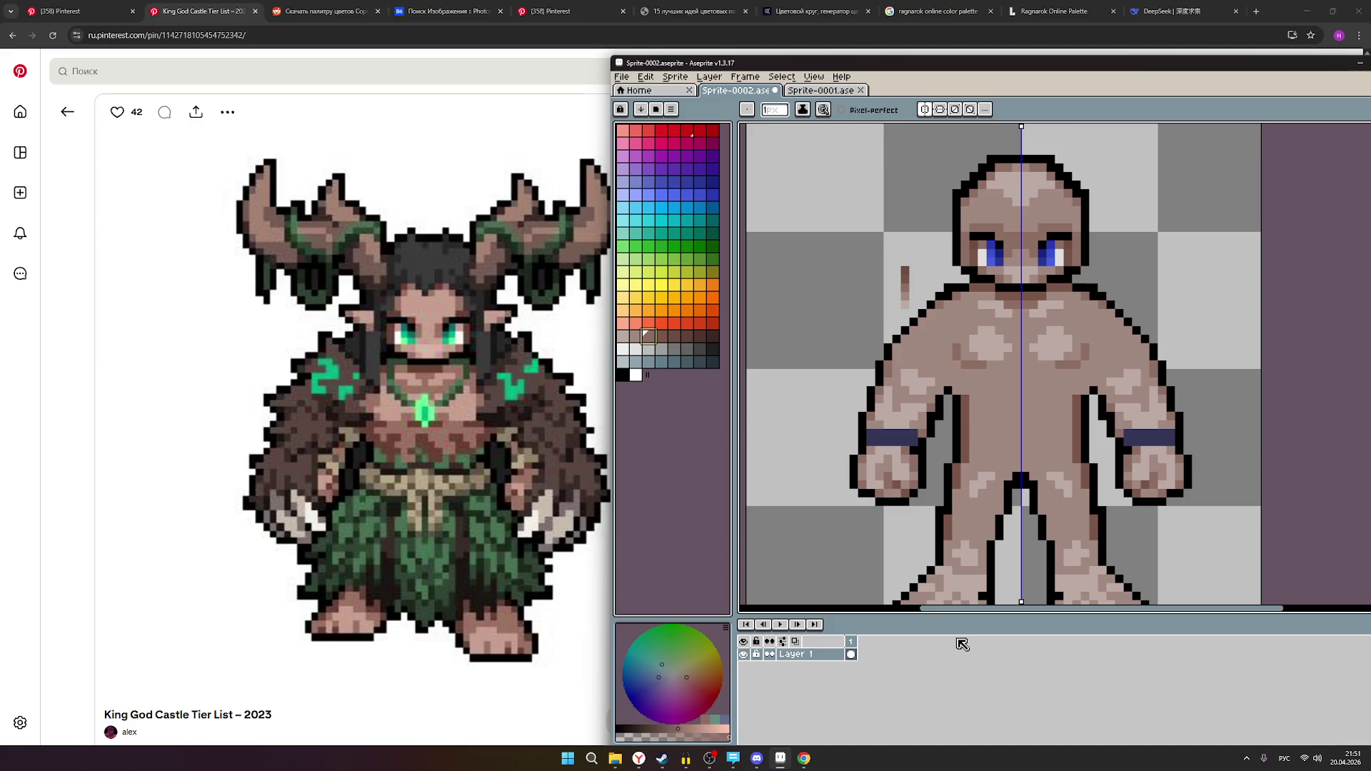
left_click_drag(957, 618, 956, 680)
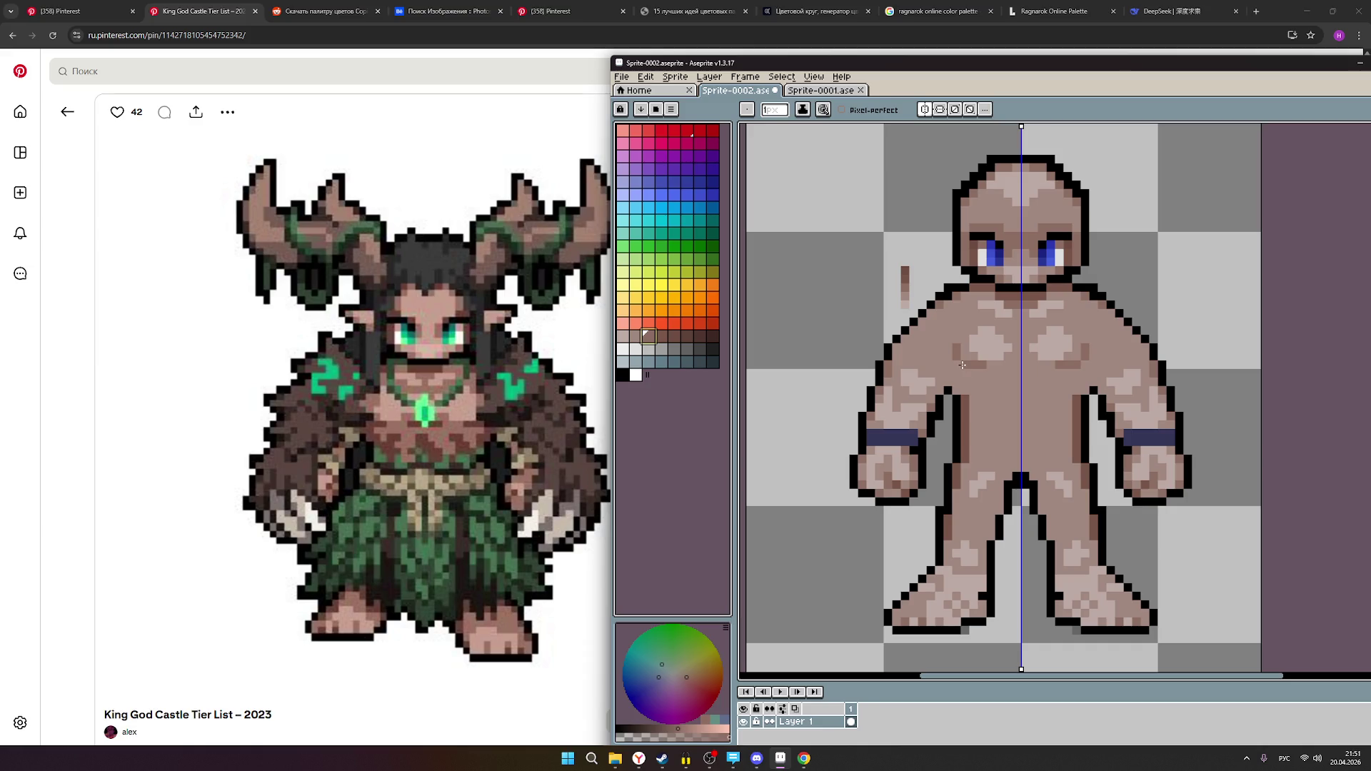
- Zoom in on the torso and pick a lighter skin tone
scroll(1089, 407, "down", 3)
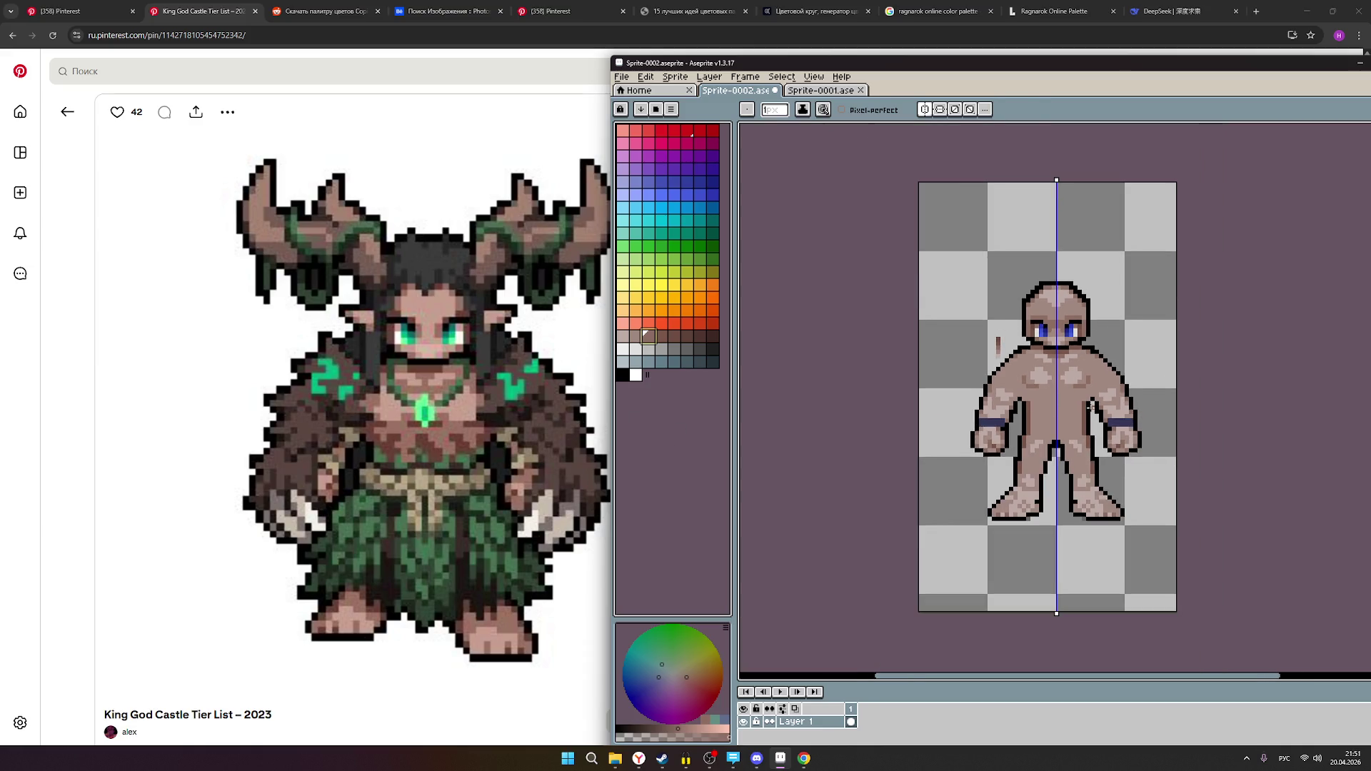
scroll(1089, 407, "down", 2)
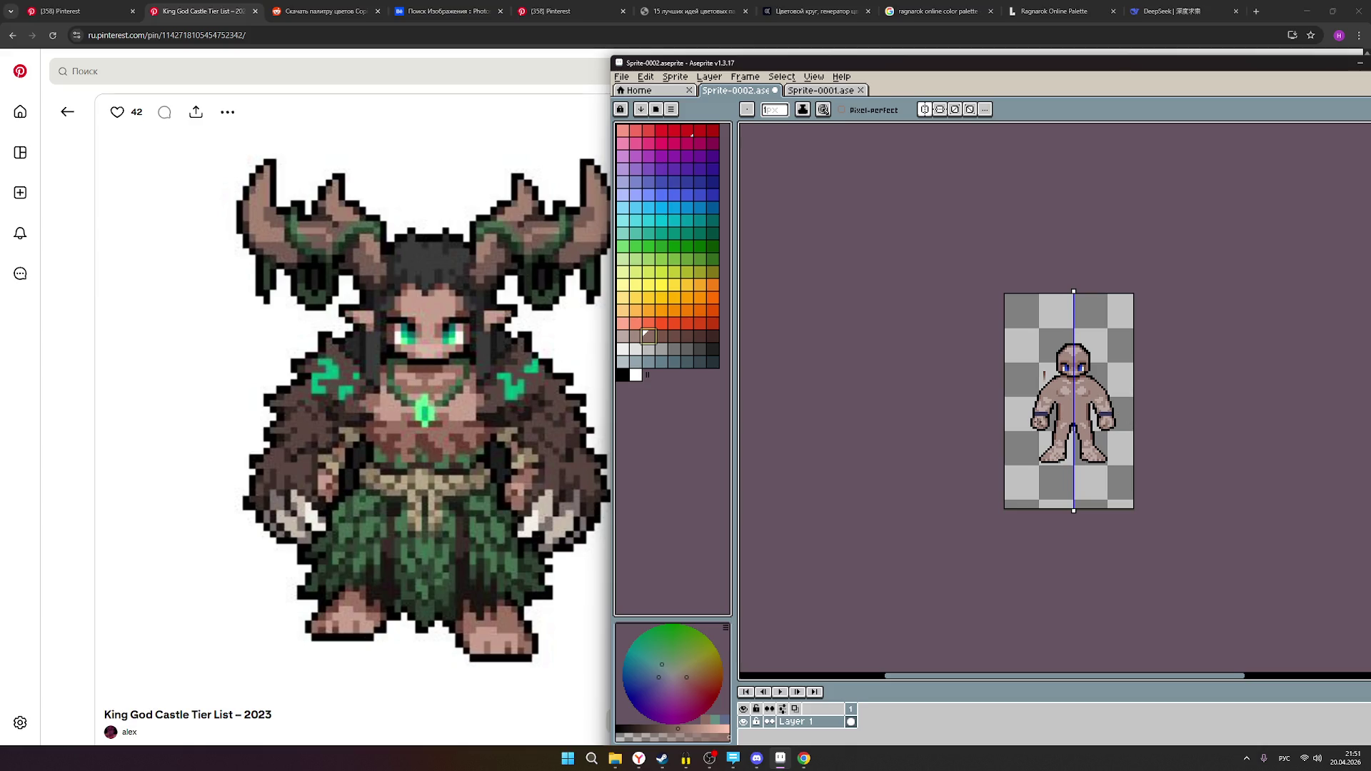
scroll(1090, 412, "up", 3)
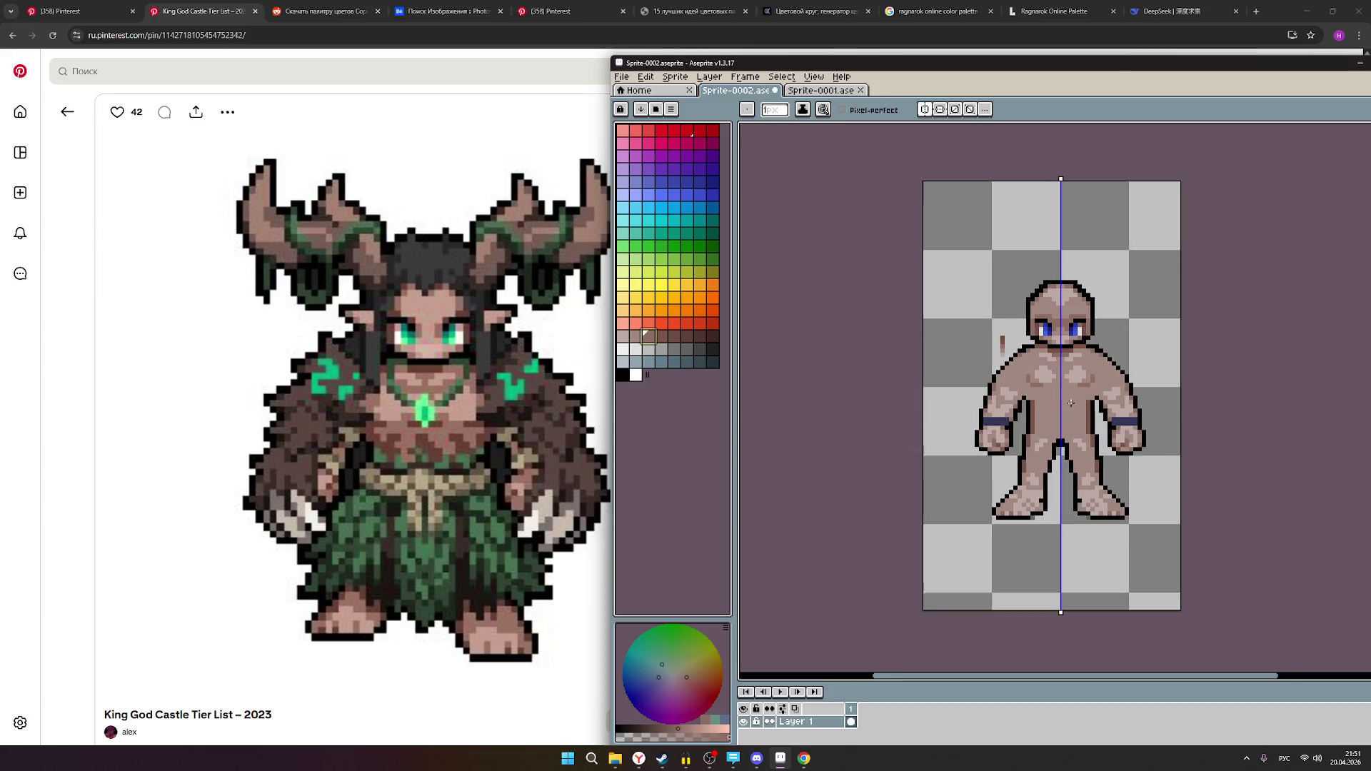
scroll(1086, 374, "up", 1)
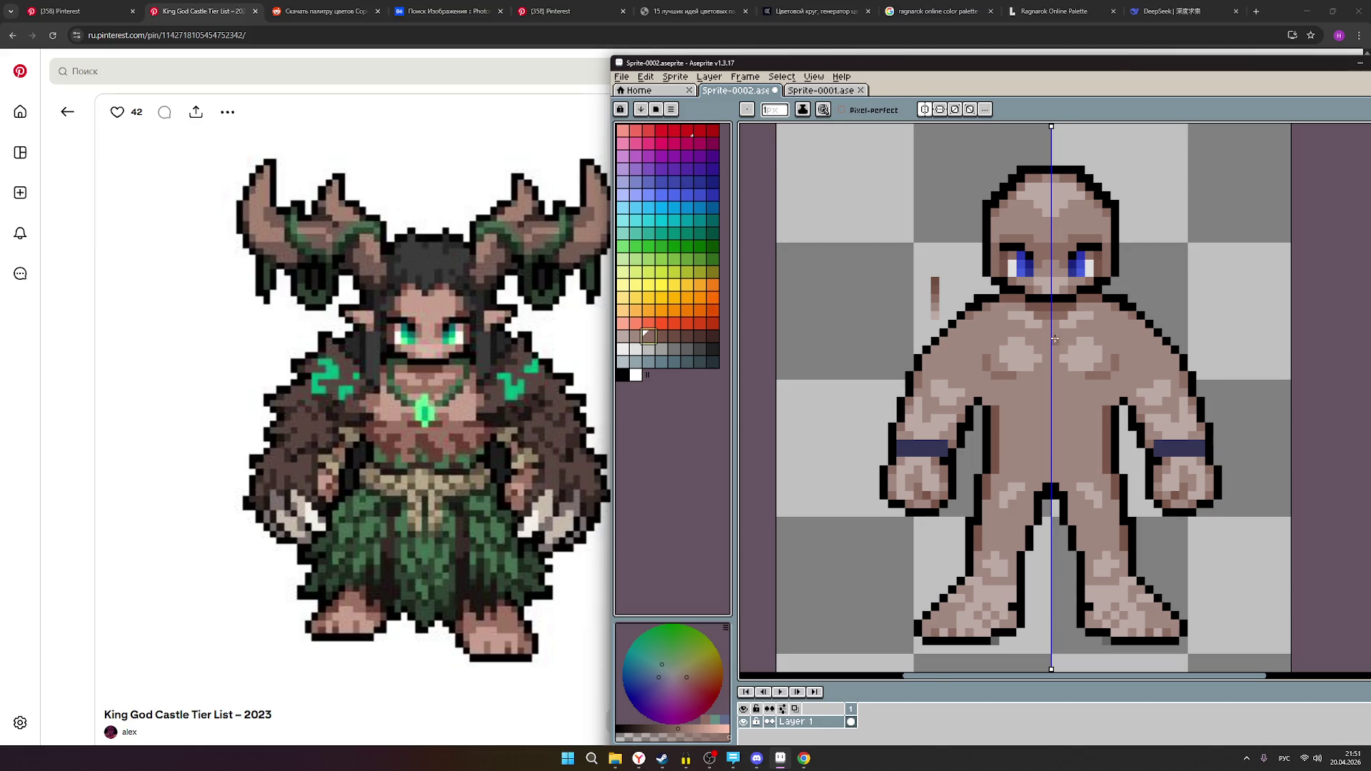
scroll(1055, 339, "up", 1)
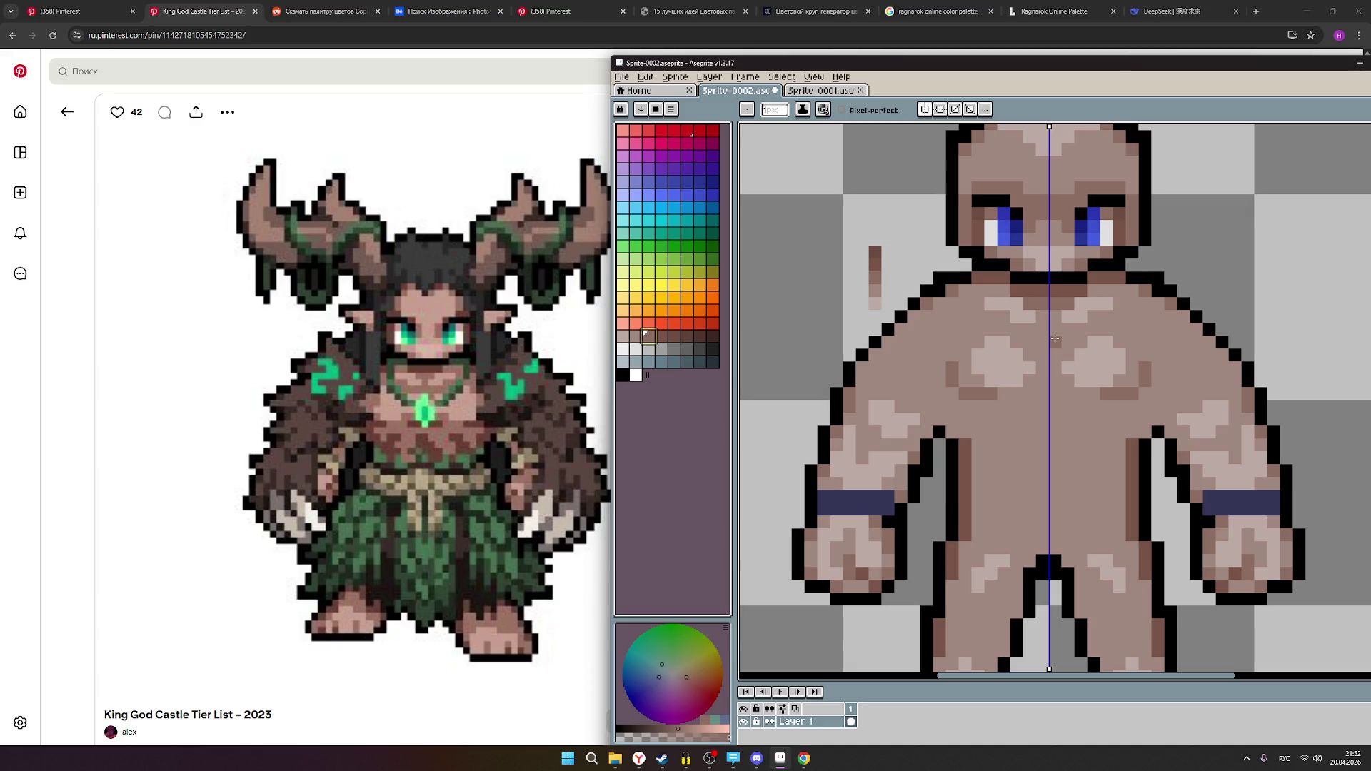
left_click(623, 336)
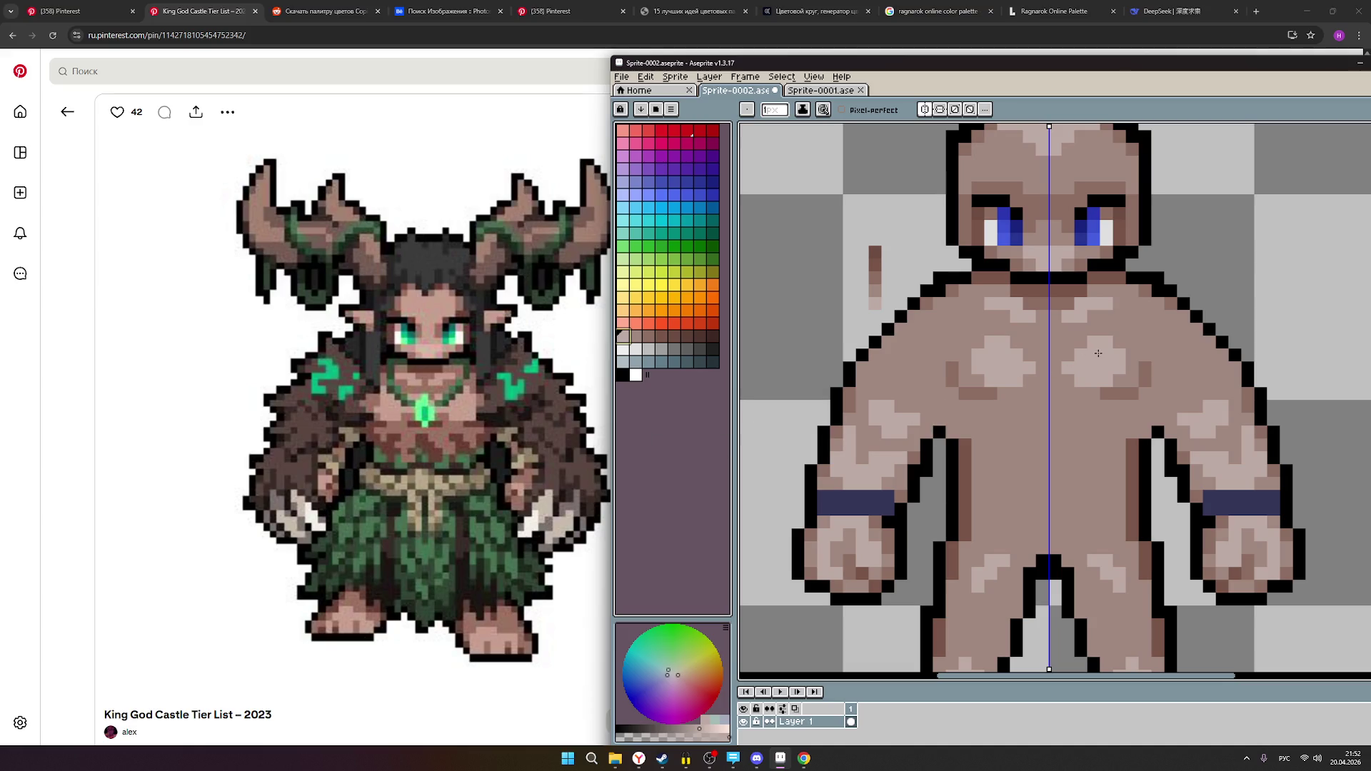
- Place light highlight pixels on the chest, redoing the first attempt
left_click(1106, 333)
key("ctrl+z")
left_click(1117, 333)
left_click(1117, 341)
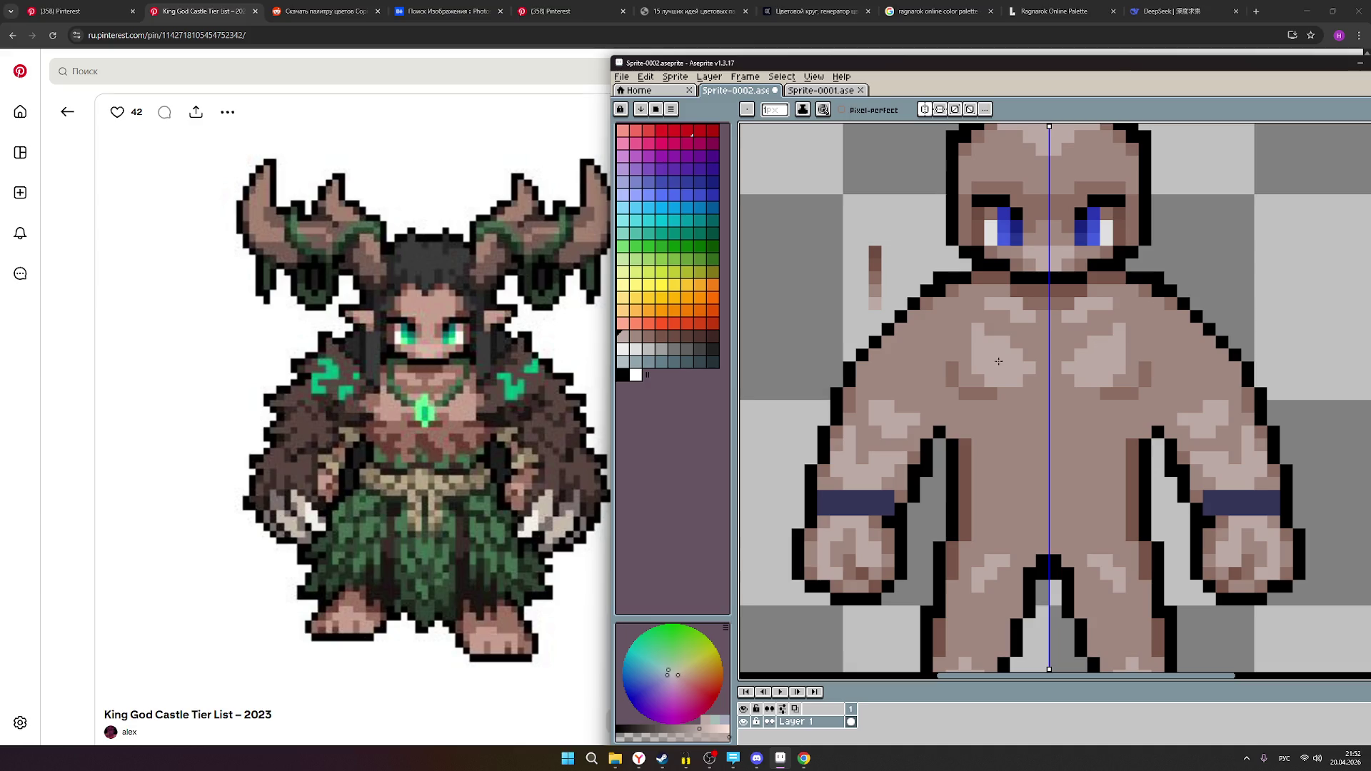
- Step through adjacent brown skin shades in the palette while zooming the view
left_click(634, 336)
key("bracketleft")
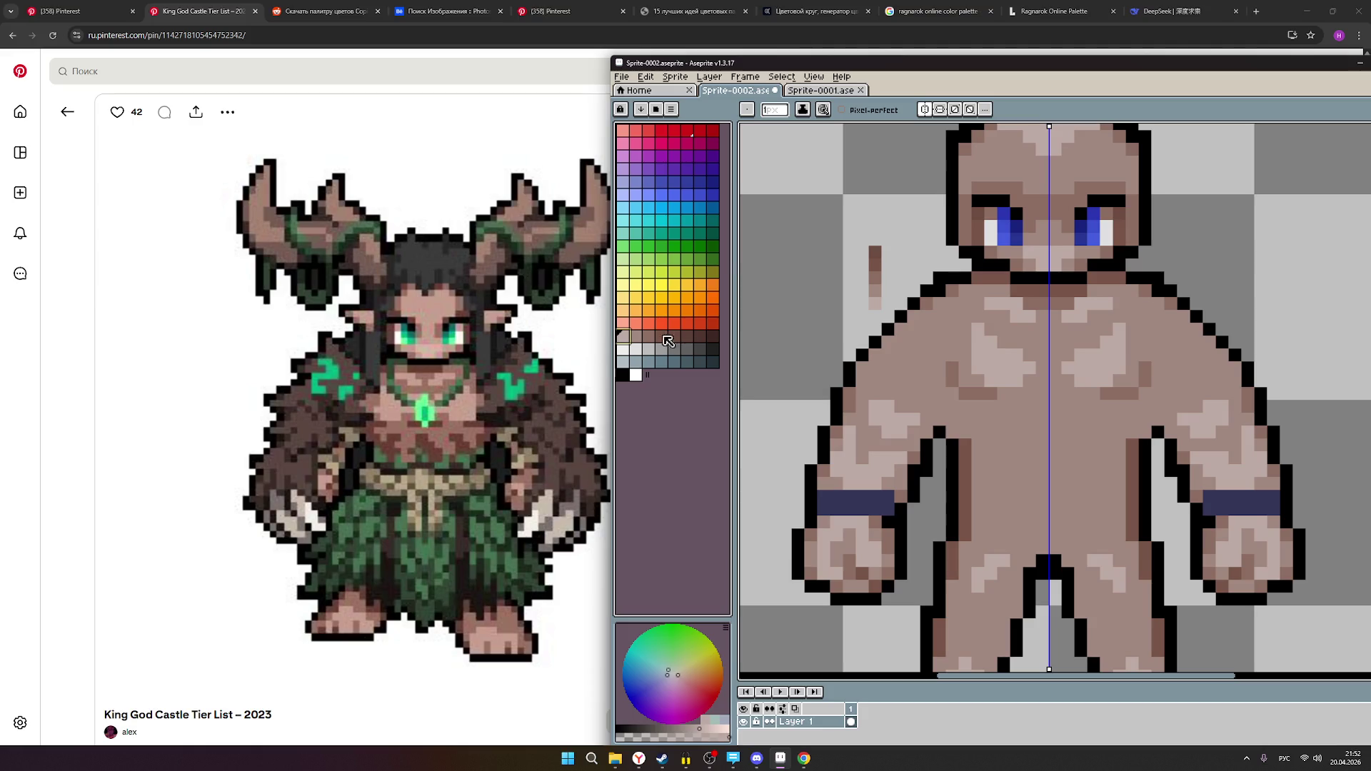
key("bracketright")
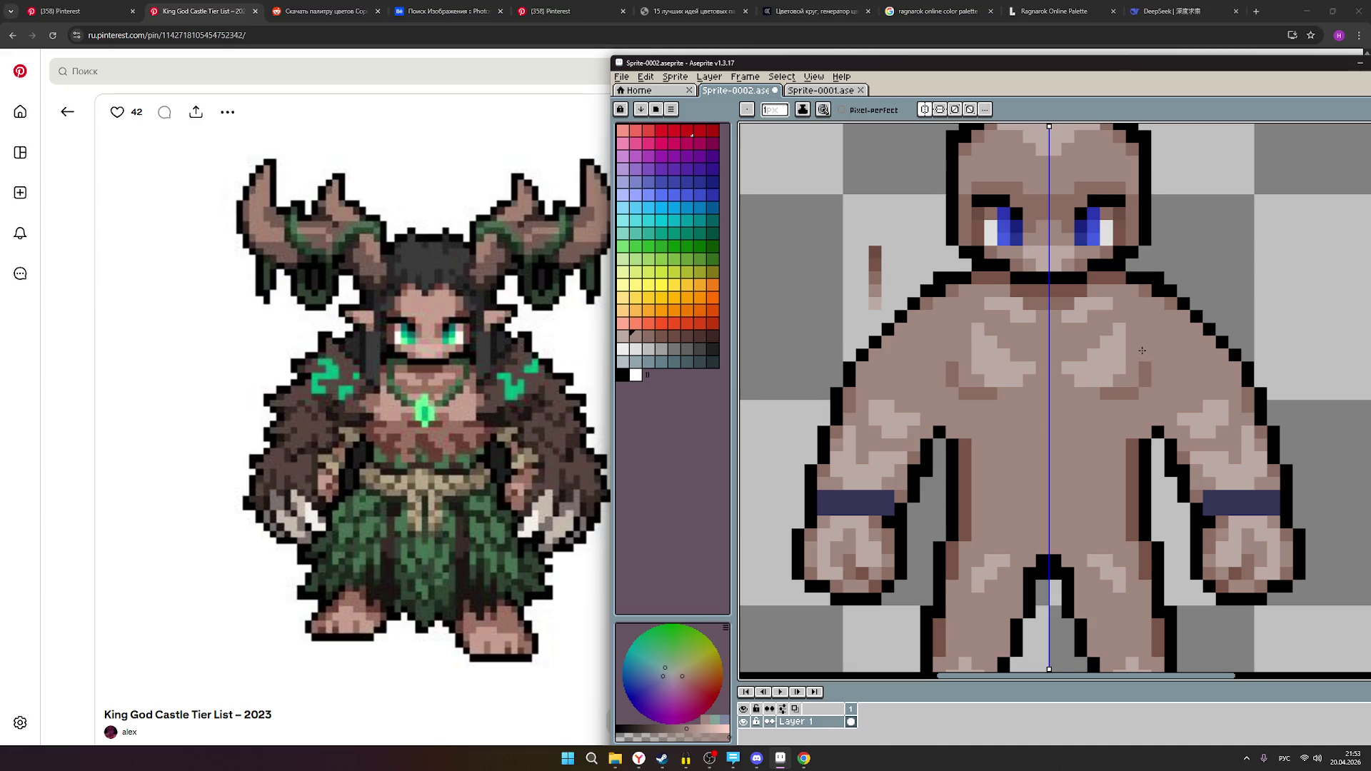
scroll(1141, 350, "down", 3)
scroll(1155, 359, "down", 1)
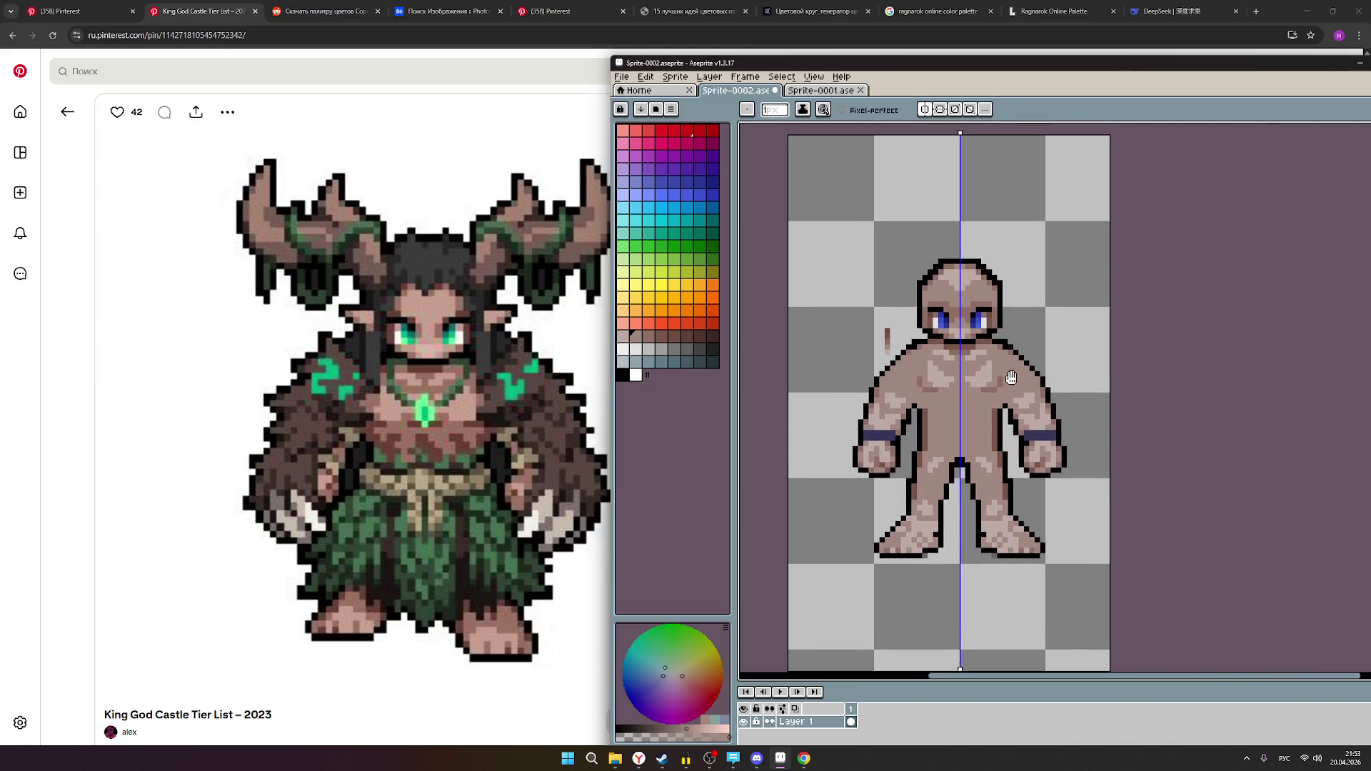
scroll(1064, 373, "up", 3)
scroll(1064, 374, "up", 3)
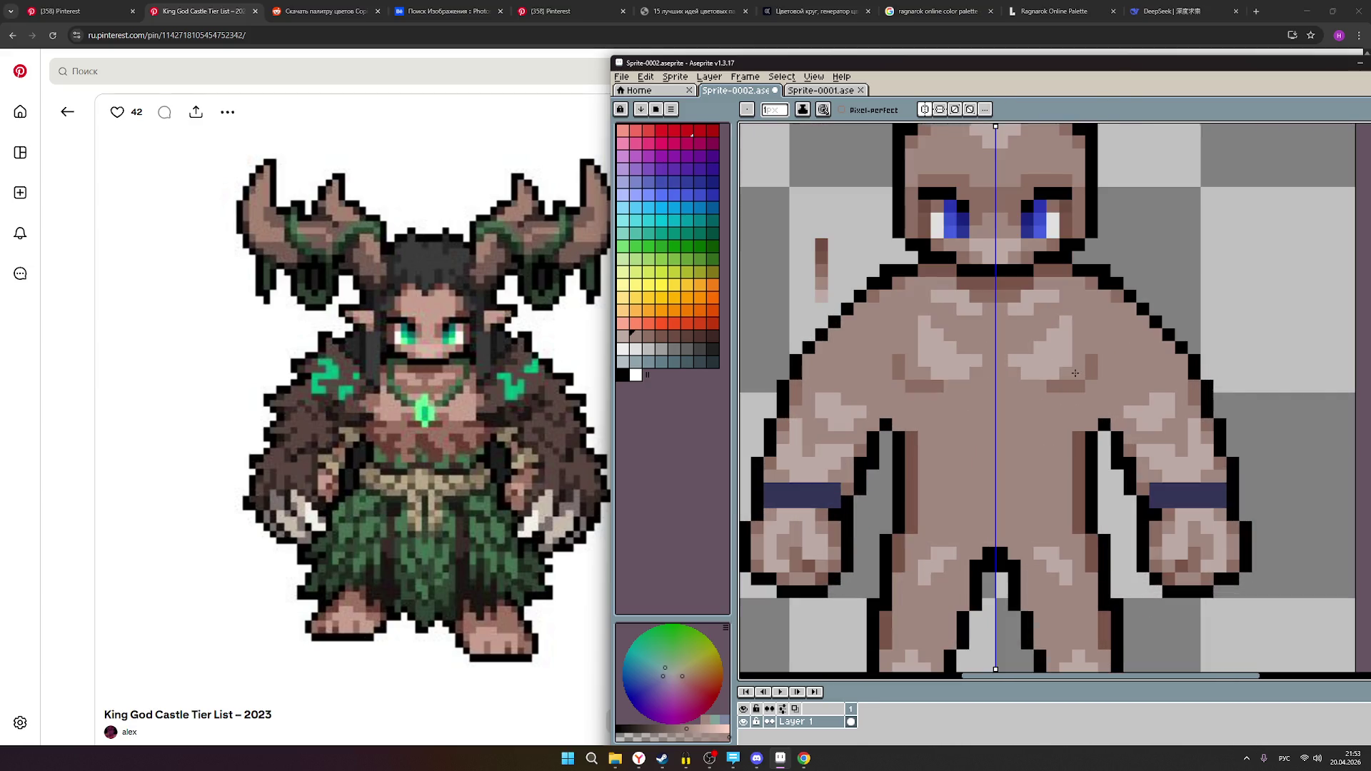
scroll(1065, 374, "down", 1)
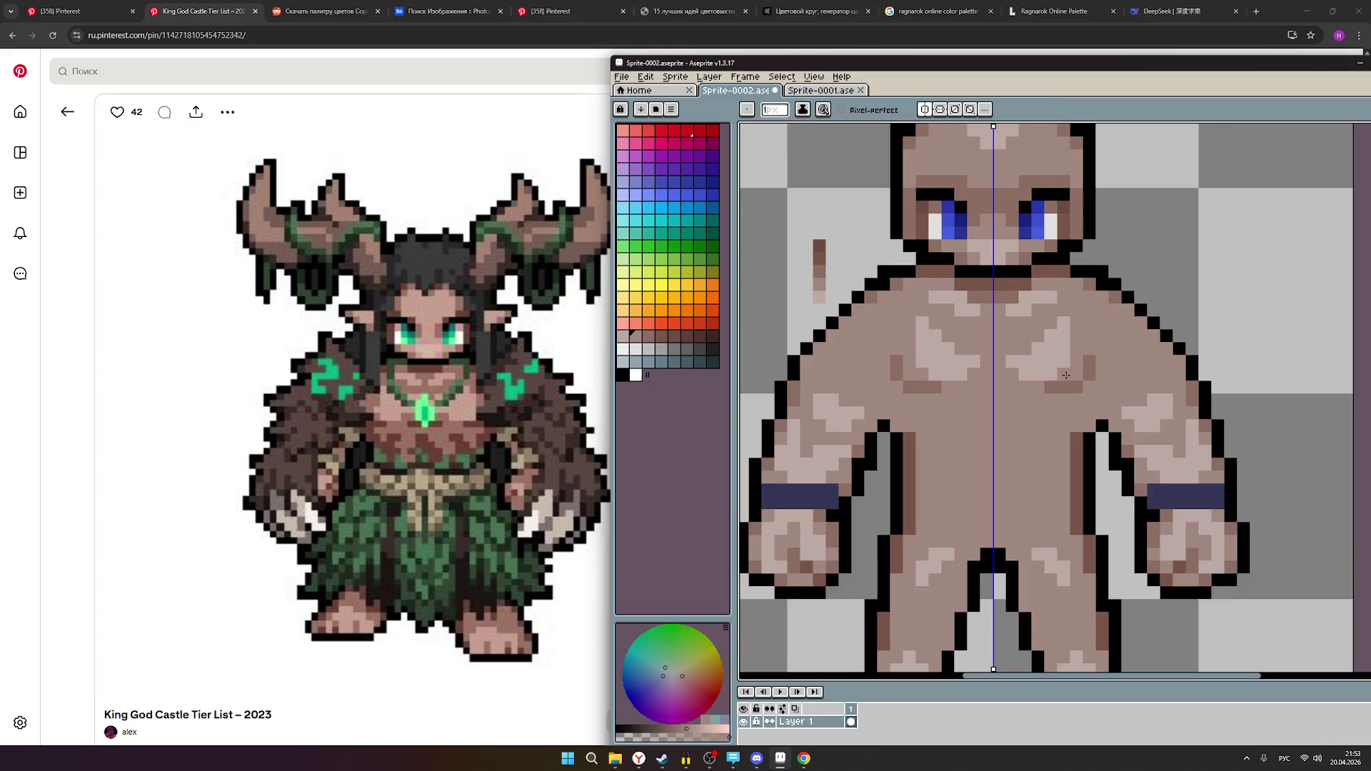
- Paint a light tan pixel below the chest highlight and brown shading on mirrored chest pixels
left_click(625, 336)
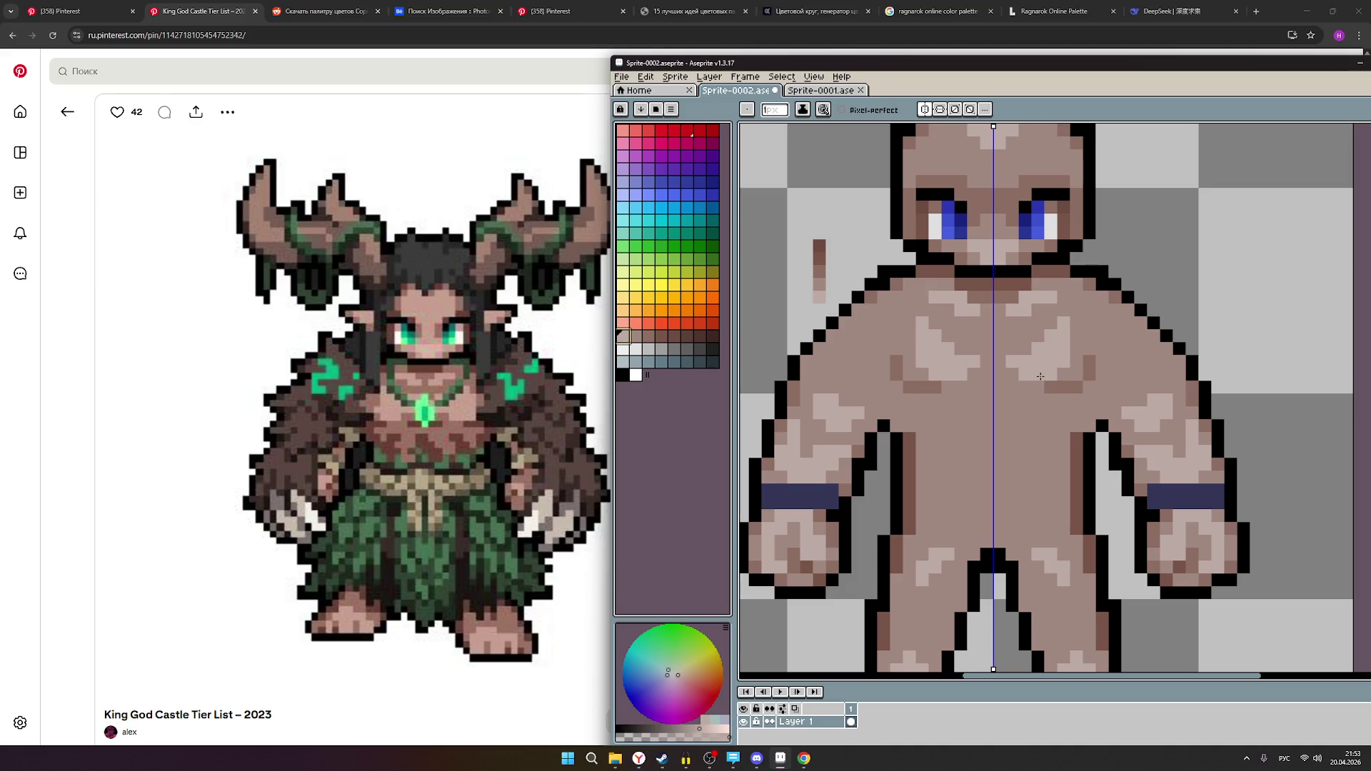
left_click(1038, 383)
left_click(635, 335)
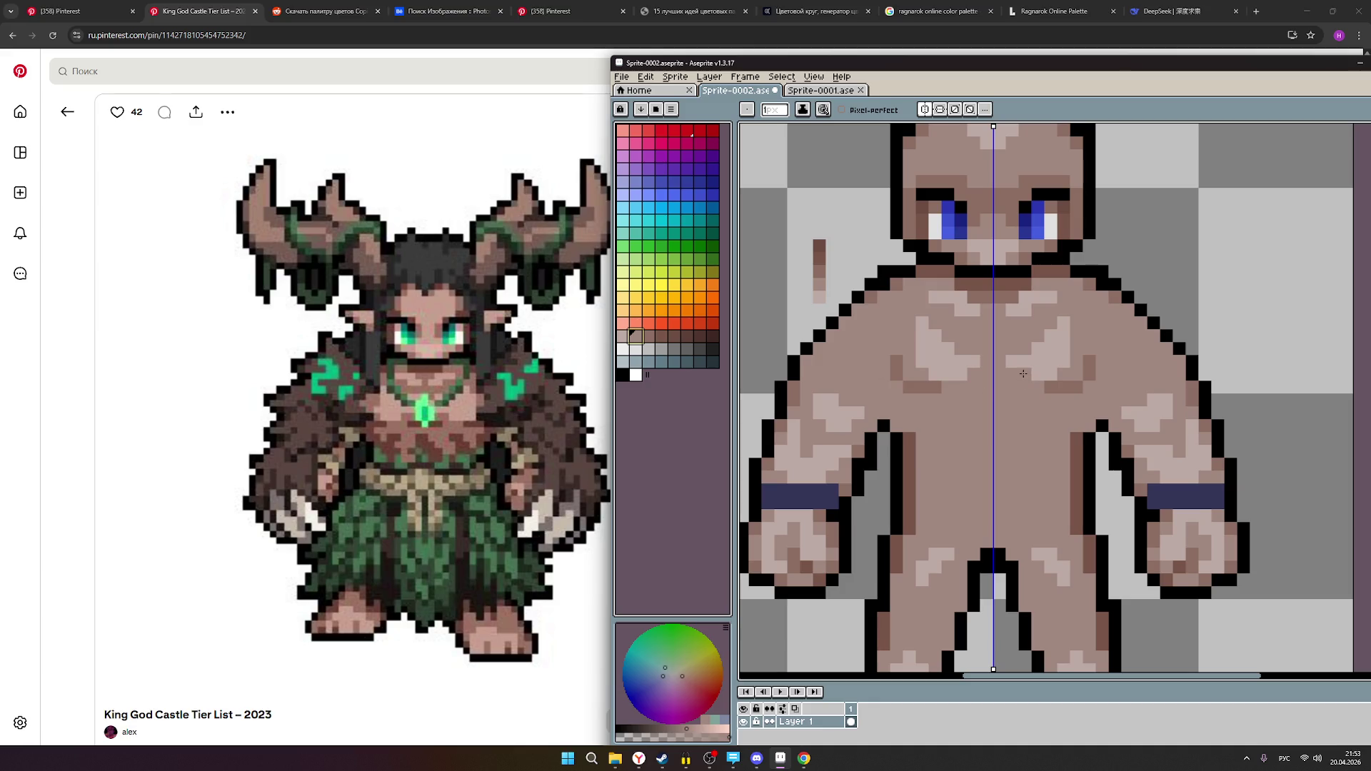
left_click(1023, 373)
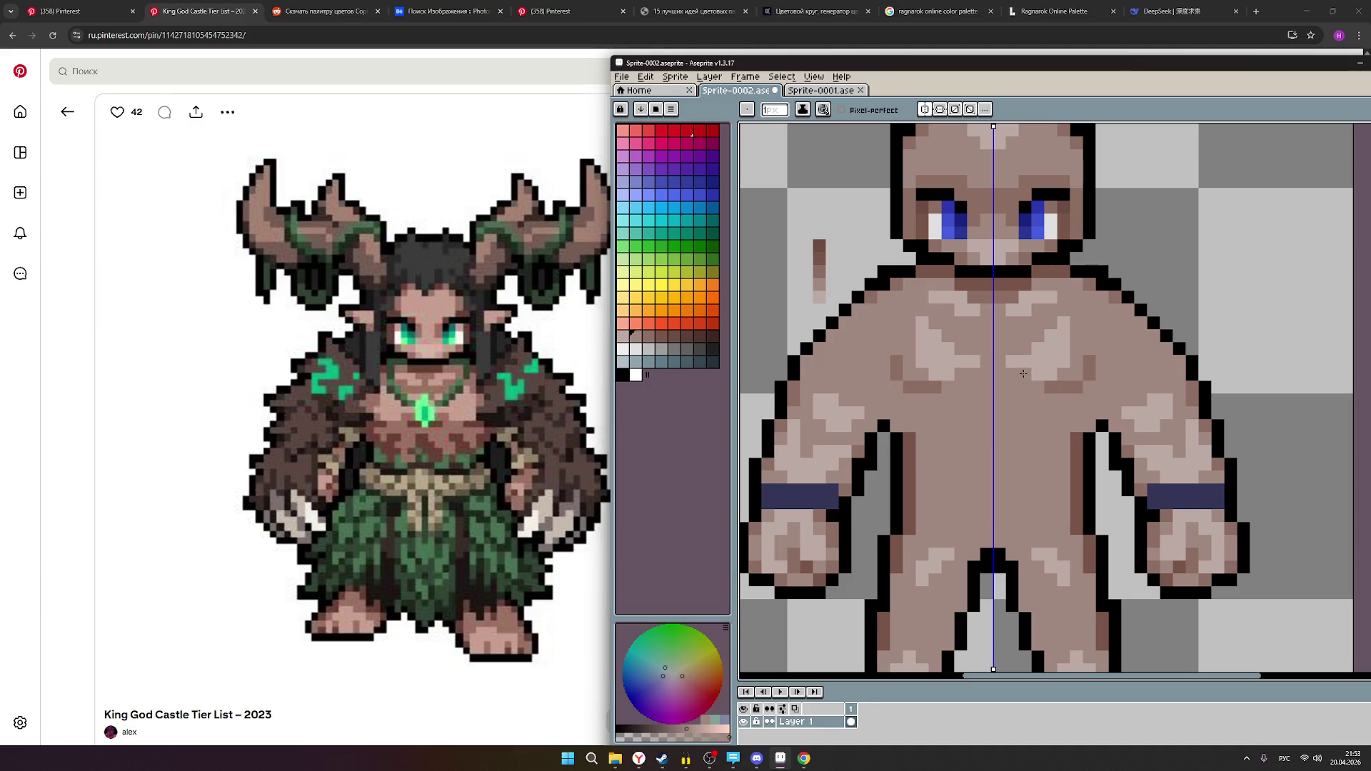
left_click(623, 335)
left_click(1069, 371)
- Pick the grey-brown shade, then bring OBS forward and open its chat users list
scroll(1069, 372, "down", 2)
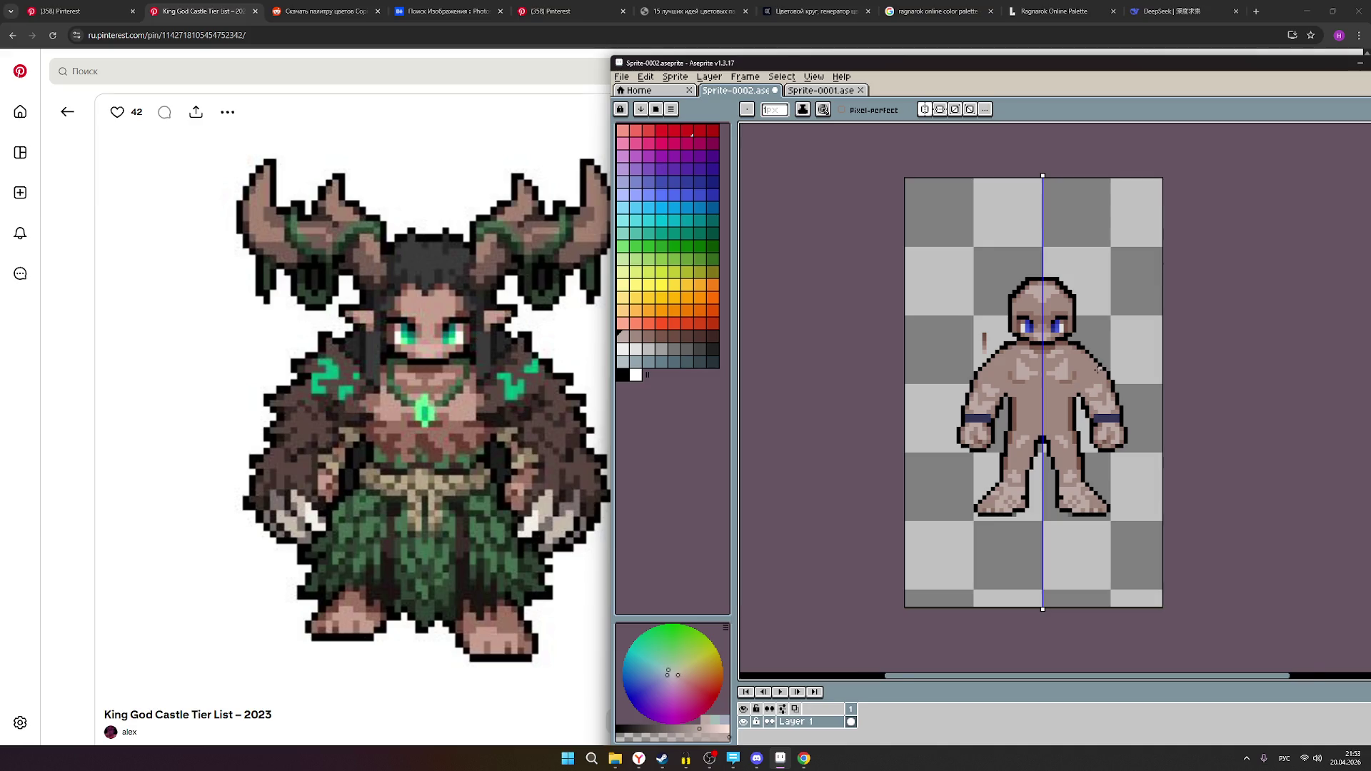
scroll(1098, 370, "up", 2)
scroll(1083, 369, "up", 1)
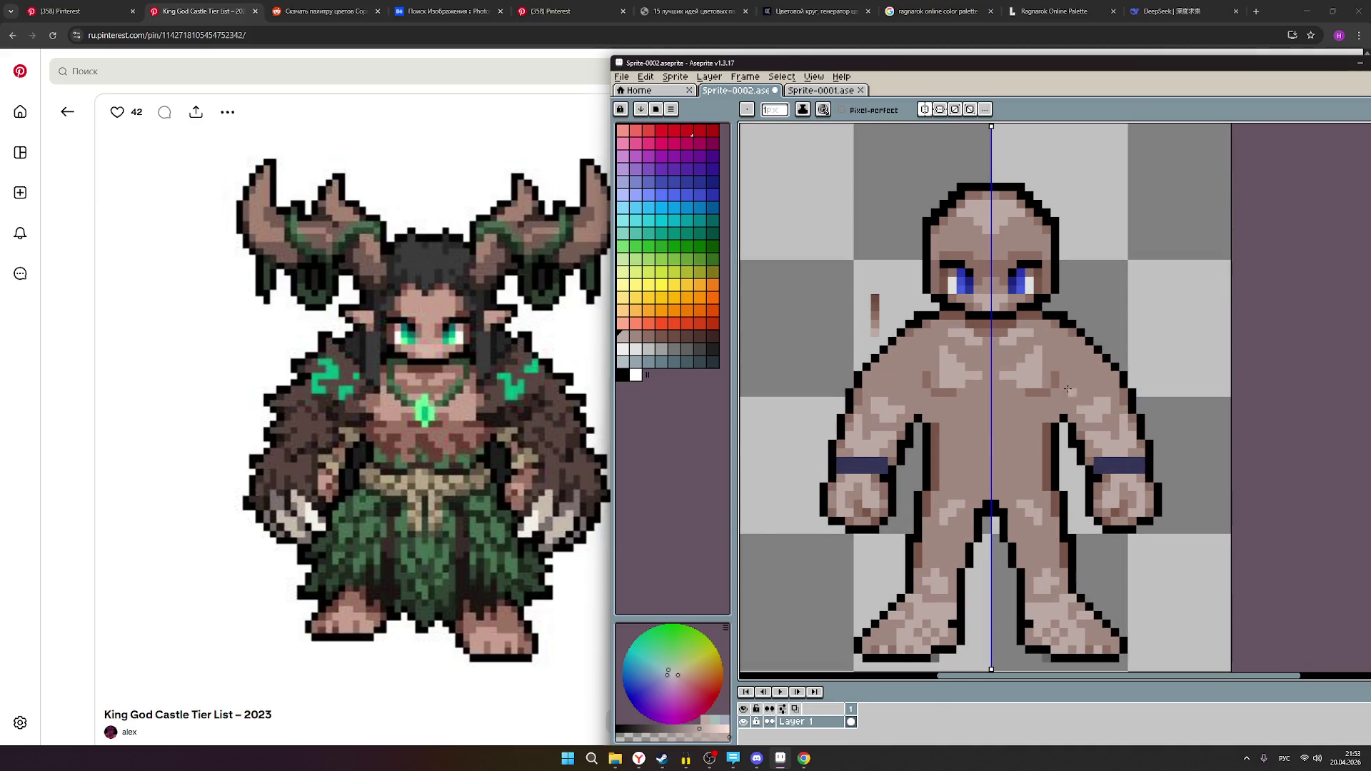
left_click(635, 336)
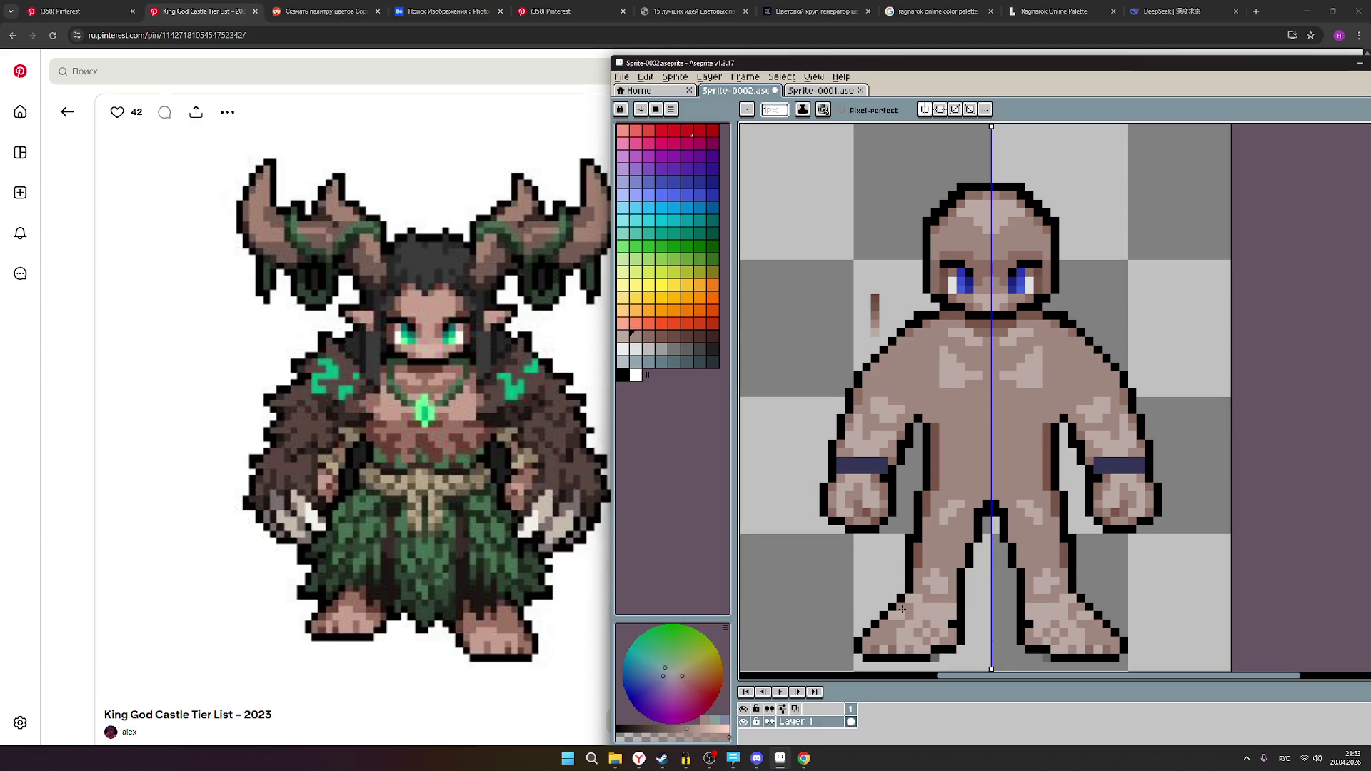
mouse_move(712, 765)
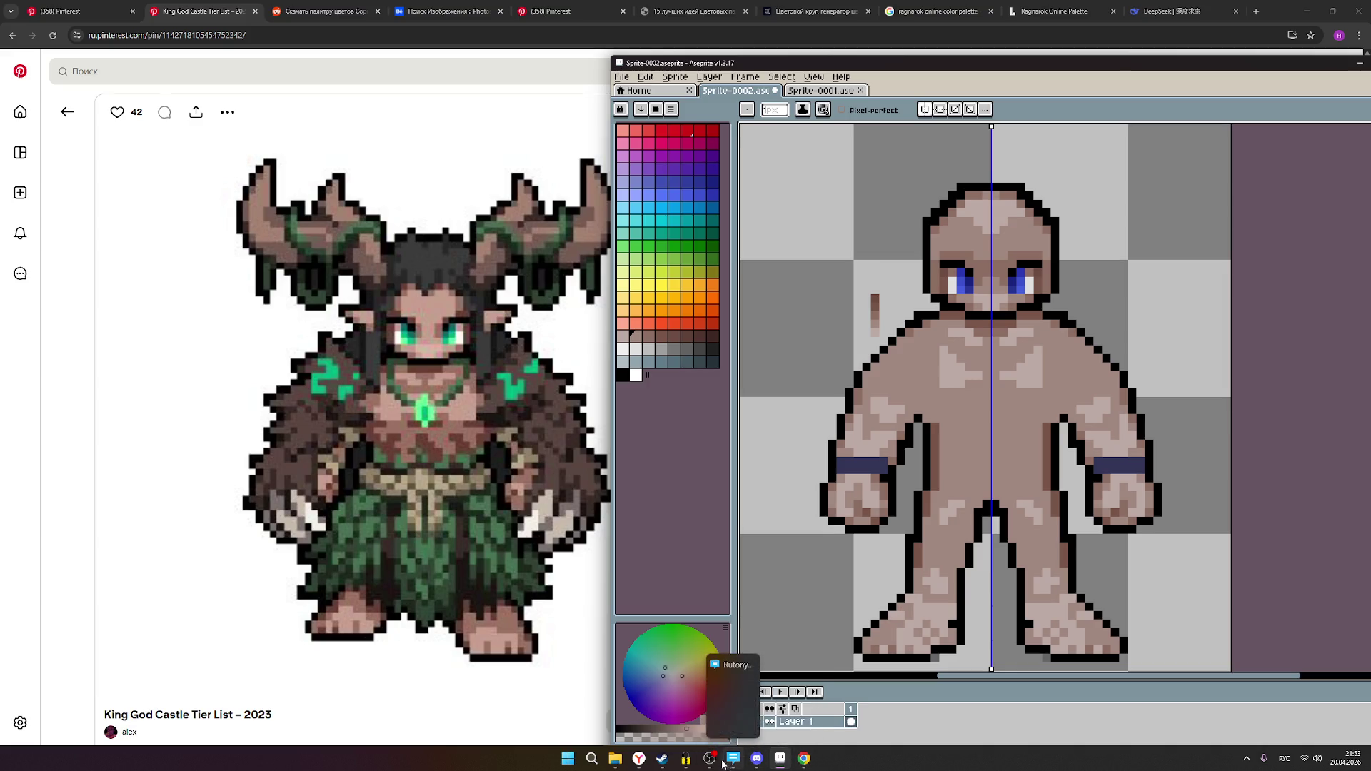
left_click(709, 759)
left_click(1356, 53)
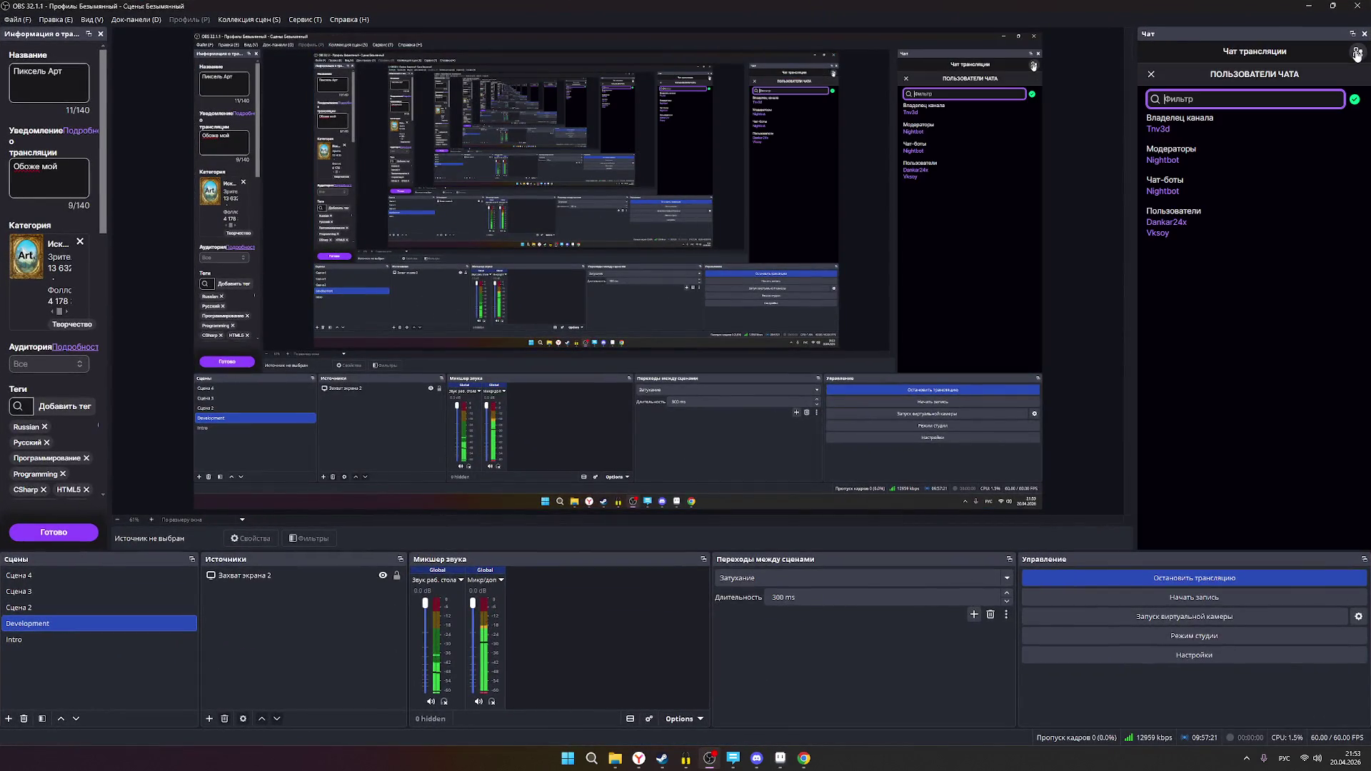
- Return OBS Studio's chat panel to the messages and minimize the OBS window
left_click(1357, 54)
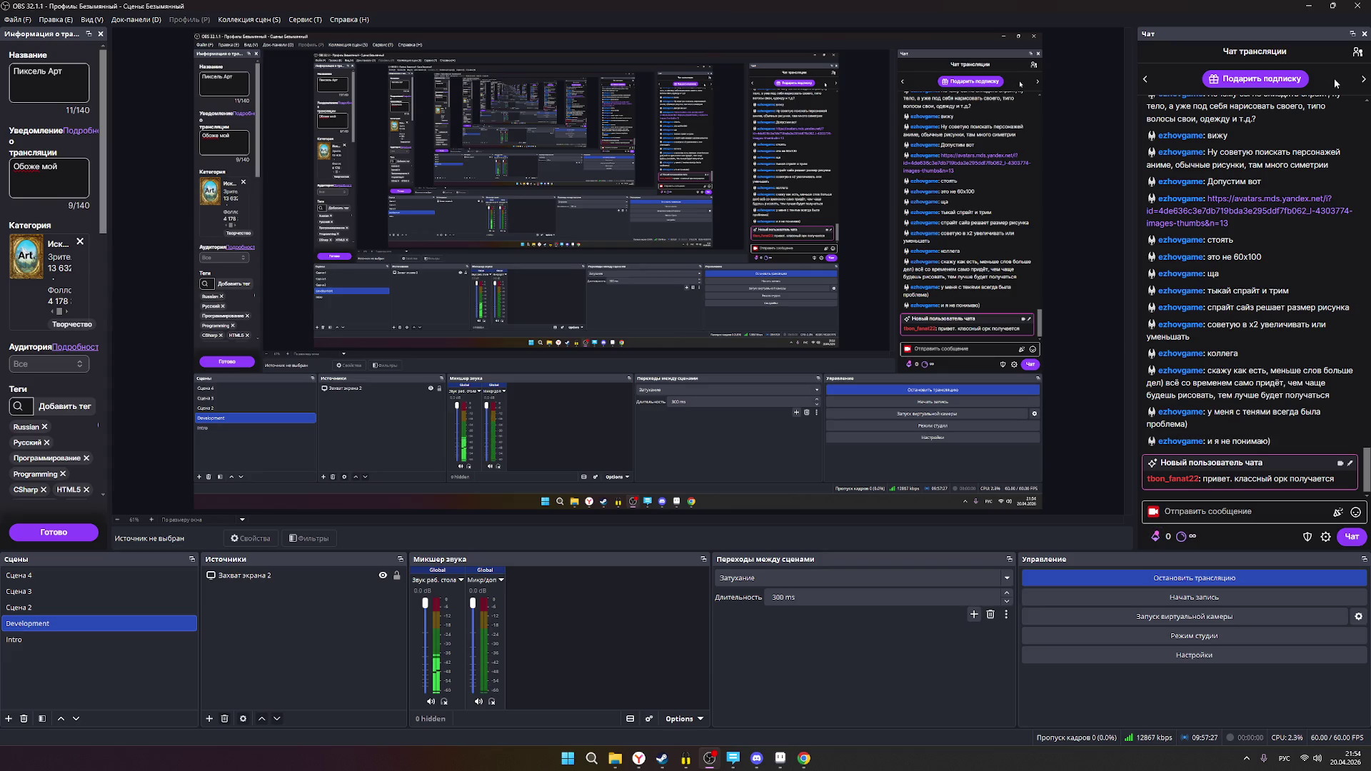
left_click(1308, 6)
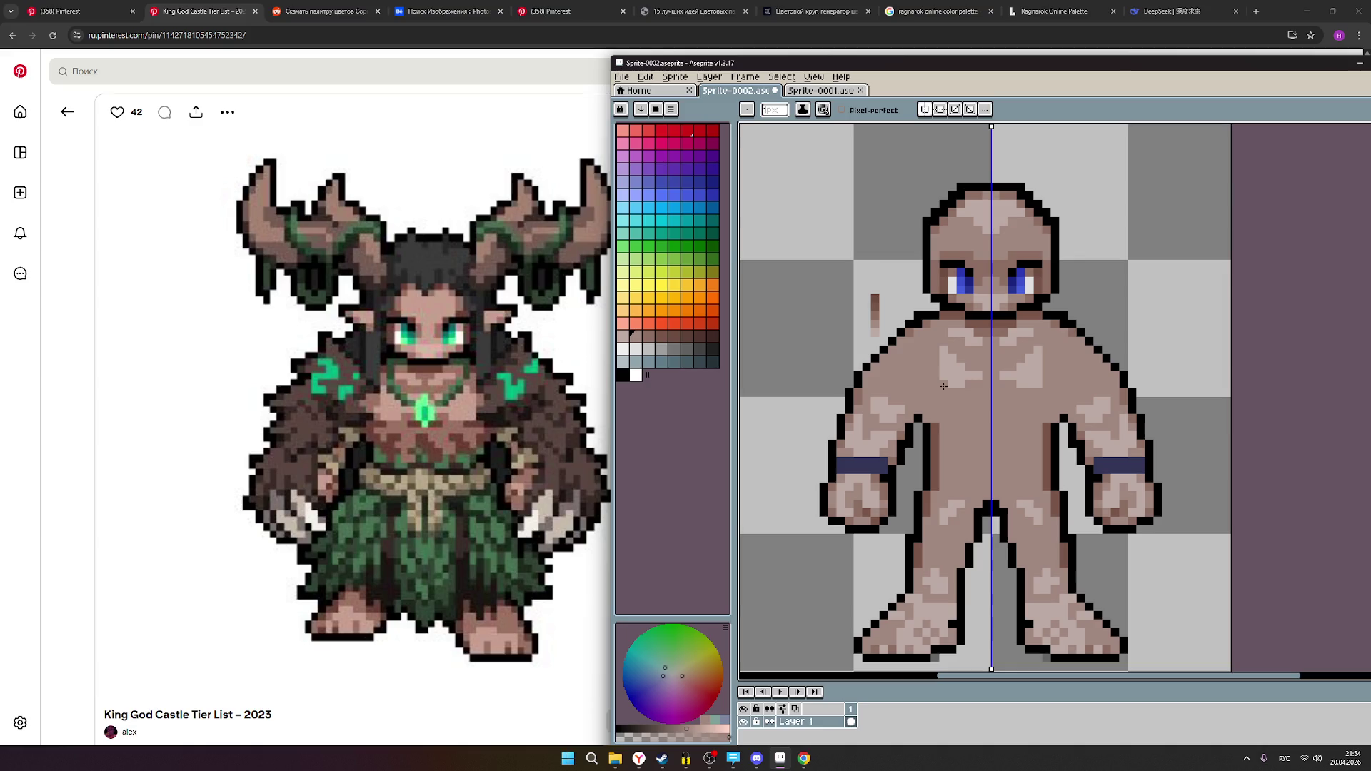
- Add a black pixel to the figure's arm outline with the pencil
left_click(920, 421)
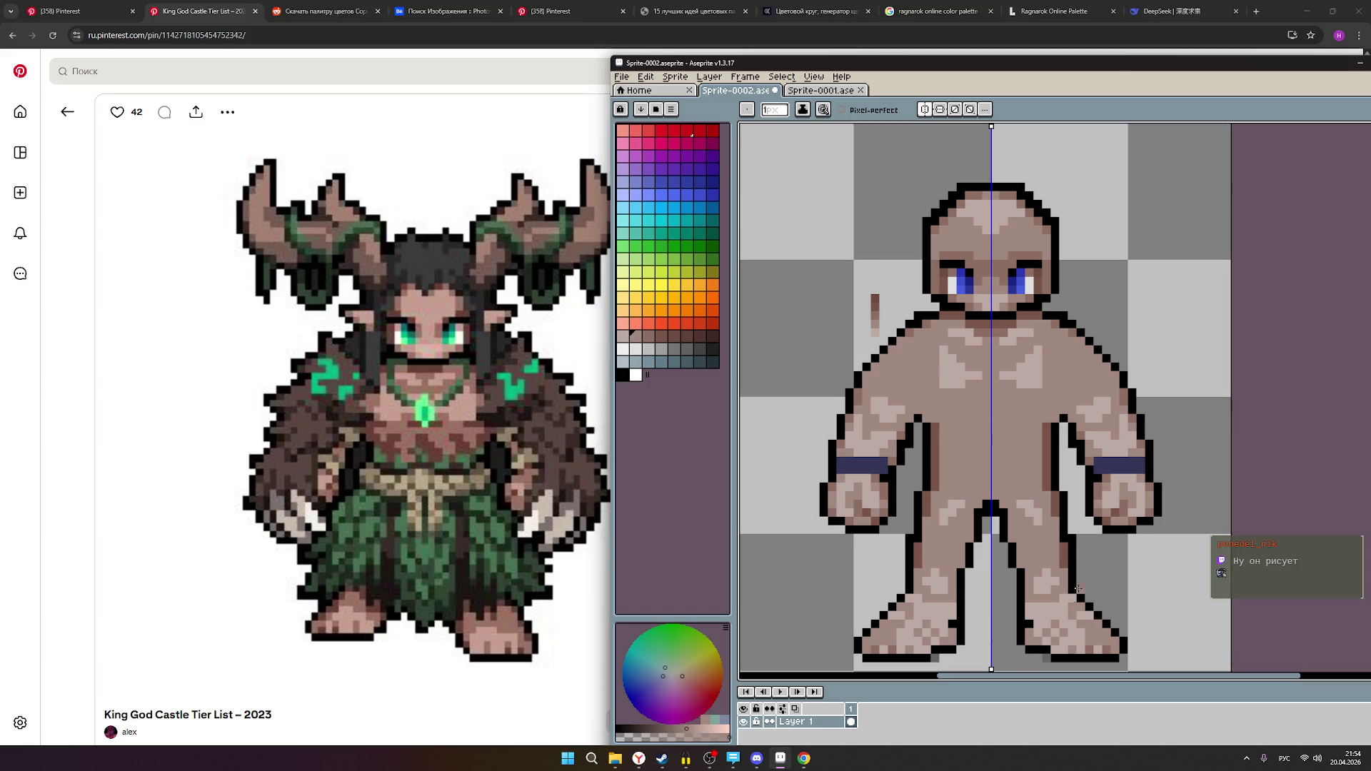
scroll(1080, 541, "down", 1)
scroll(1067, 515, "up", 1)
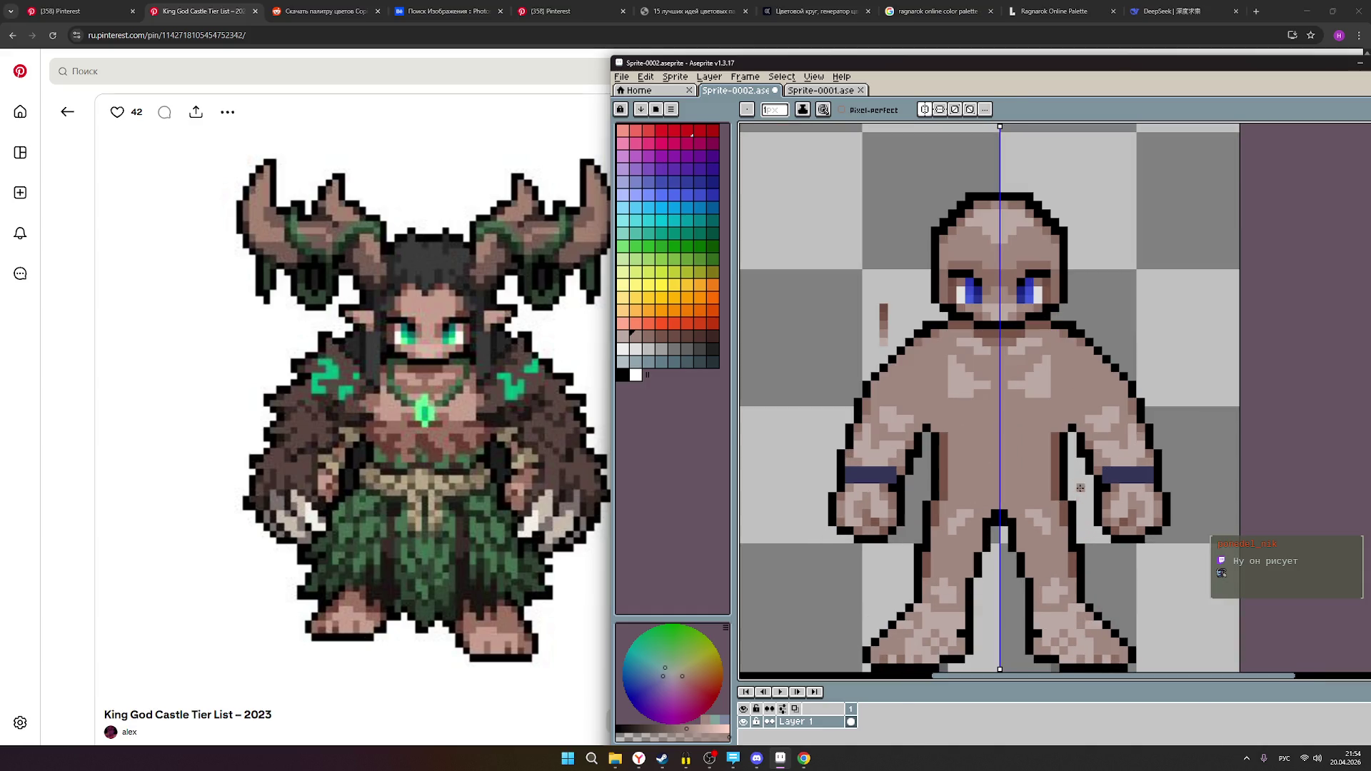
- Recentre the sprite on the canvas, then bring OBS Studio's stream chat to the front
left_click_drag(967, 425, 841, 431)
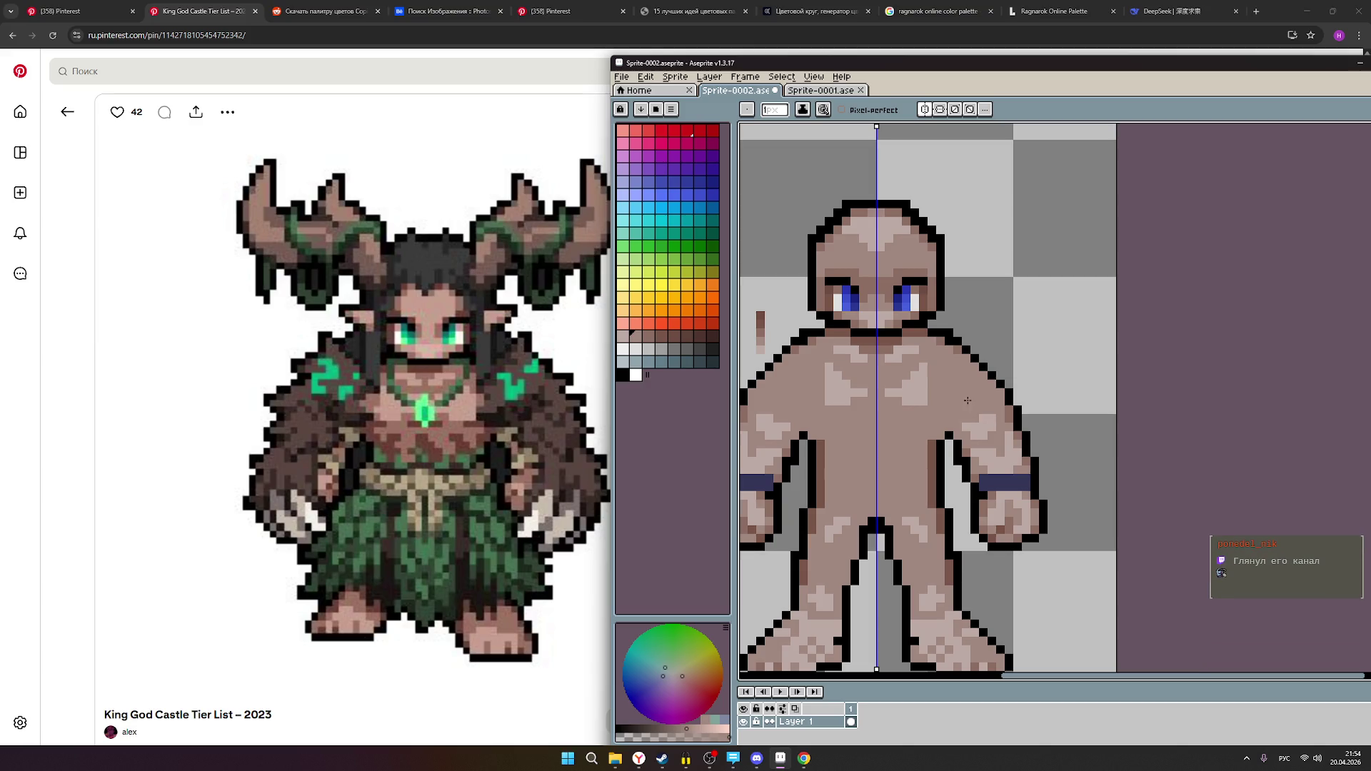
scroll(960, 400, "right", 1)
scroll(901, 402, "right", 1)
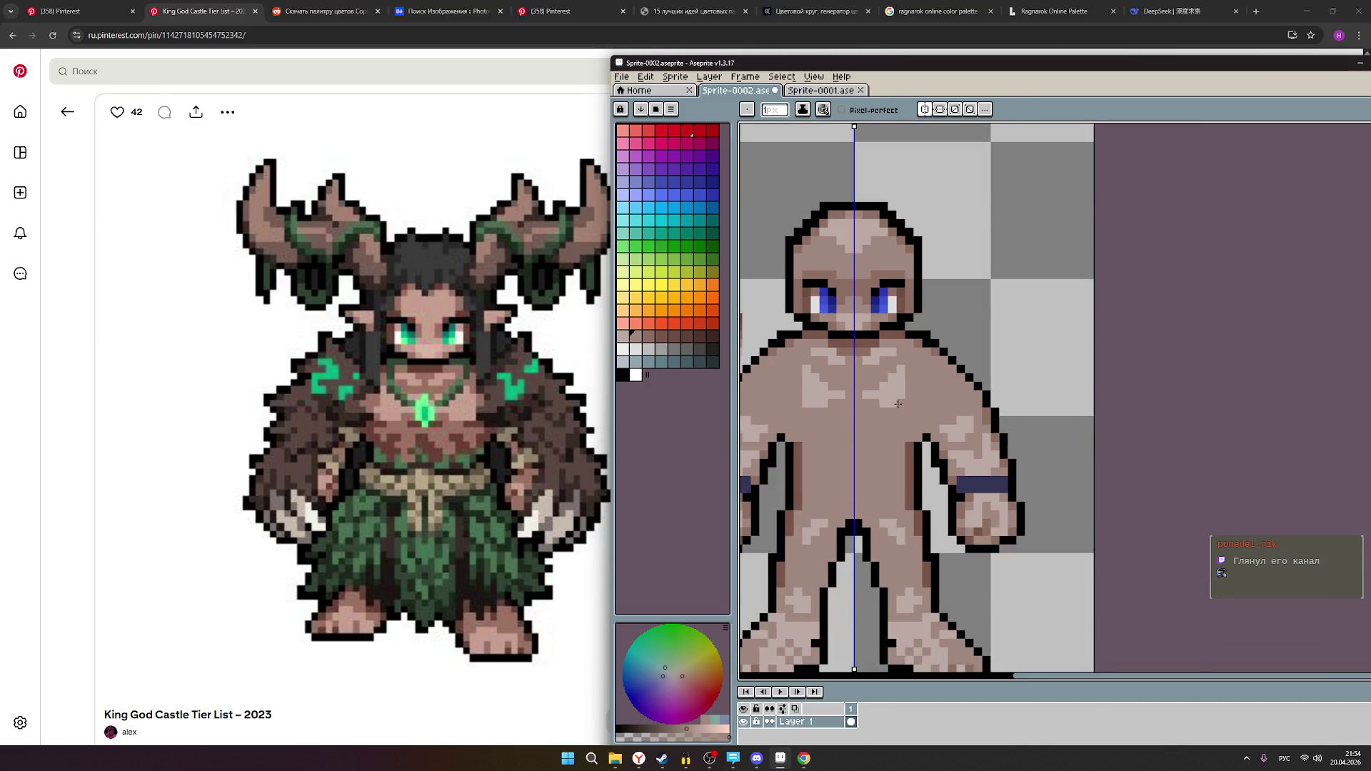
scroll(898, 404, "left", 2)
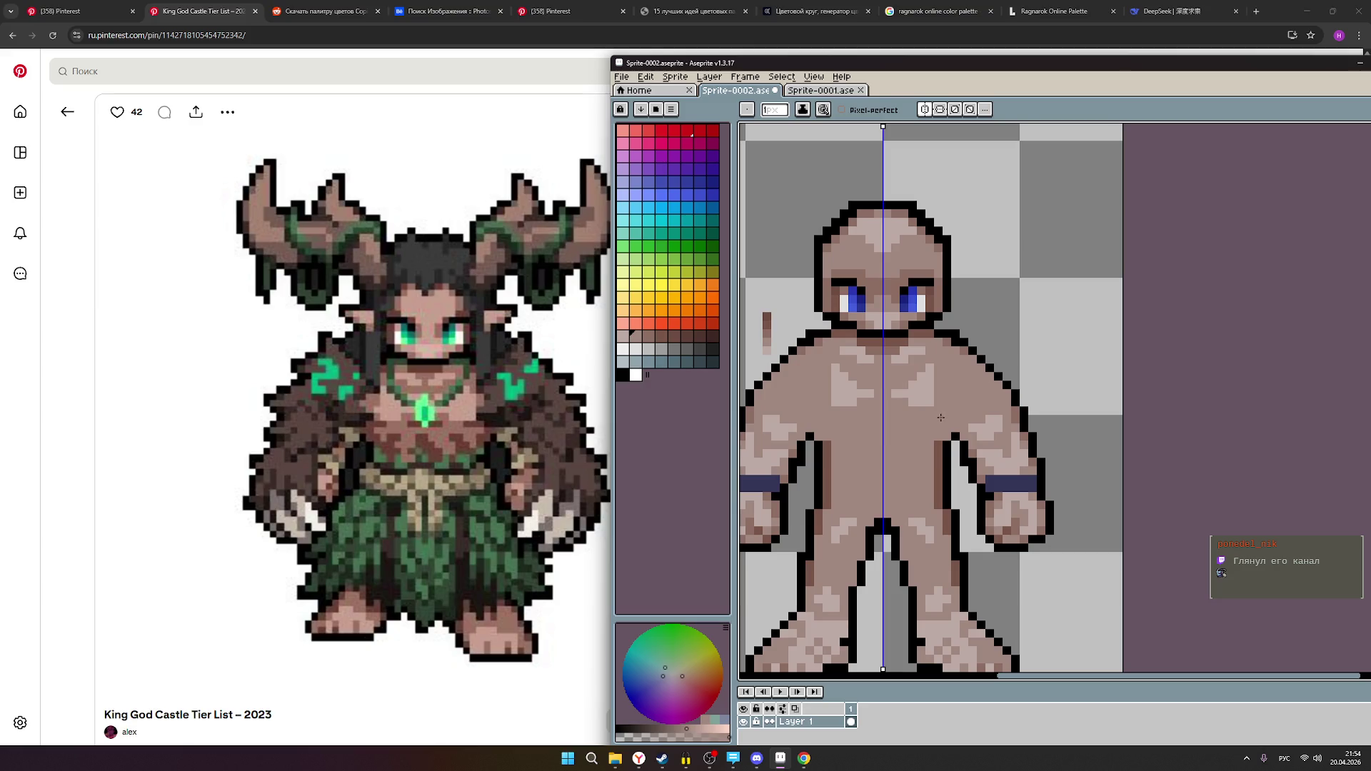
scroll(941, 417, "down", 1)
scroll(947, 437, "up", 1)
scroll(945, 437, "down", 1)
scroll(912, 416, "up", 1)
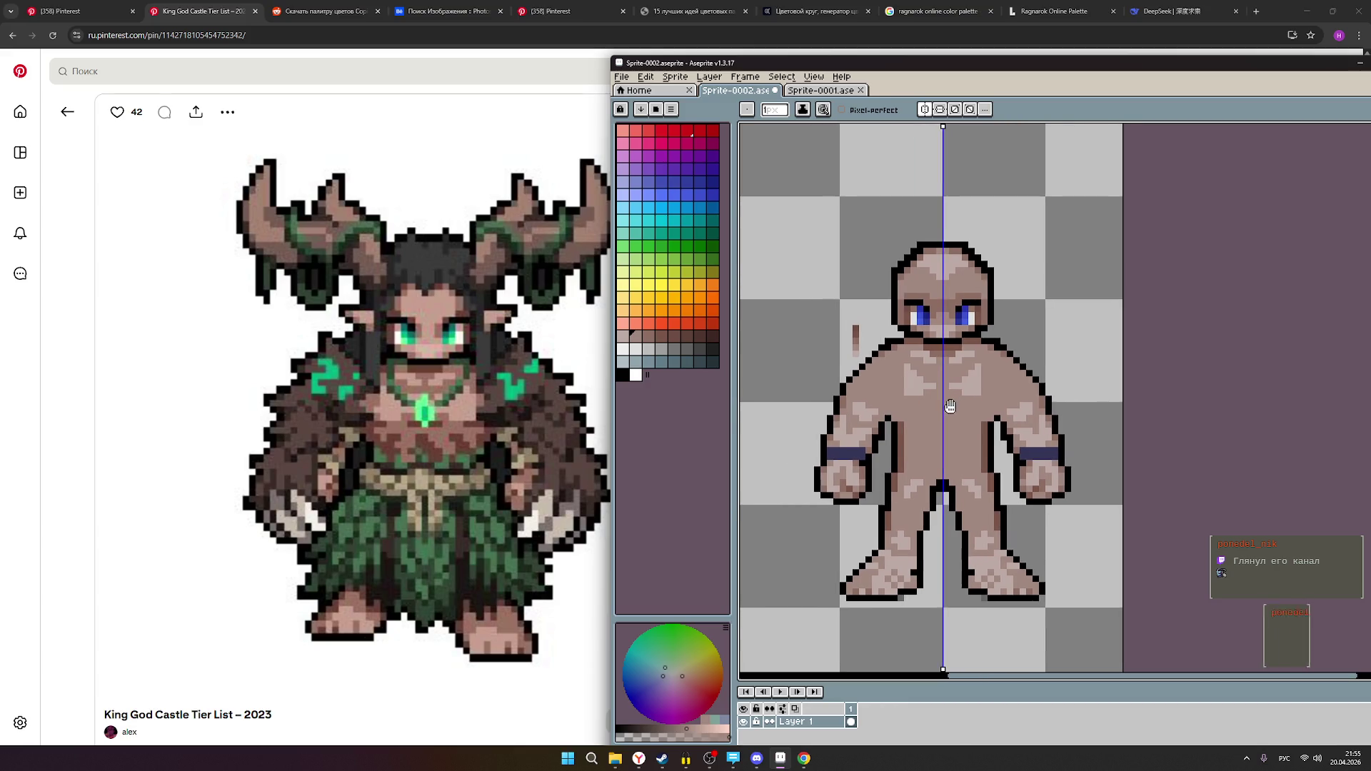
scroll(929, 427, "down", 1)
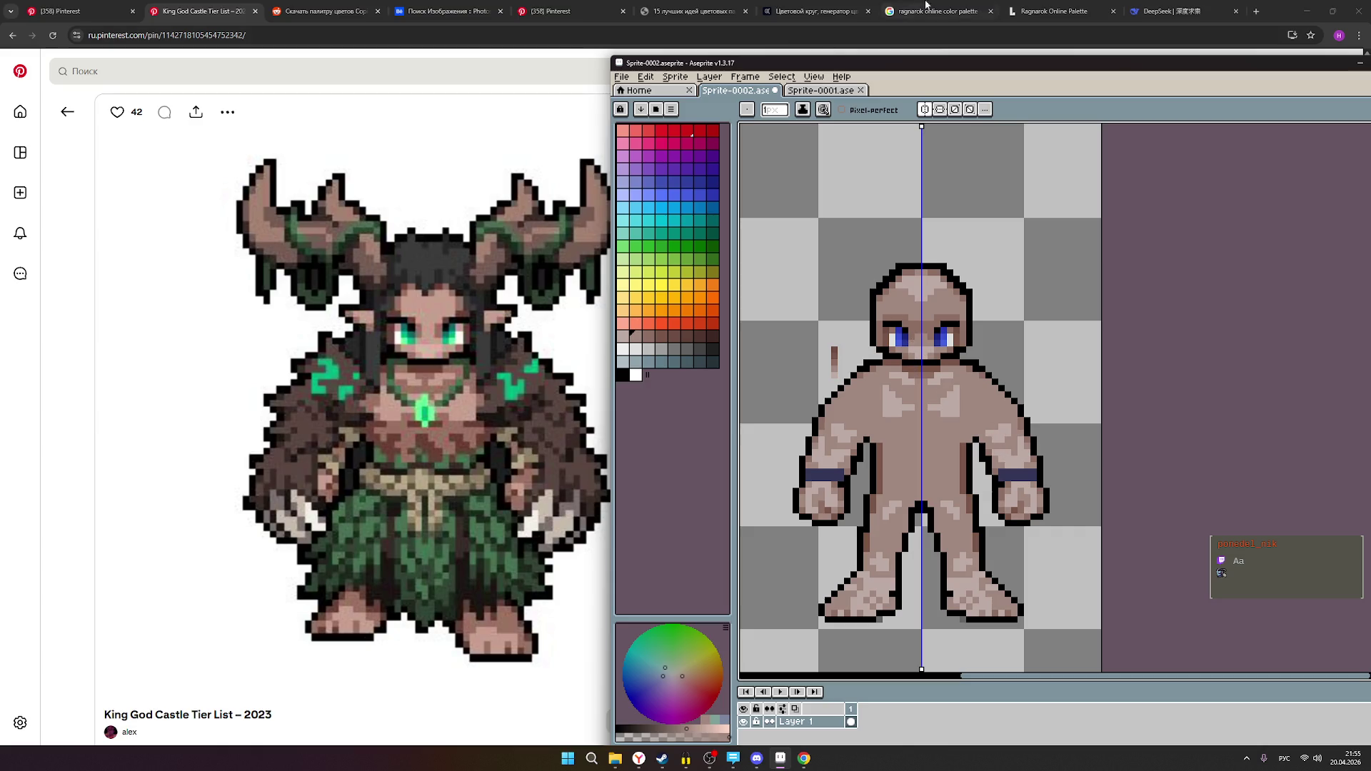
left_click(708, 758)
scroll(1224, 331, "up", 3)
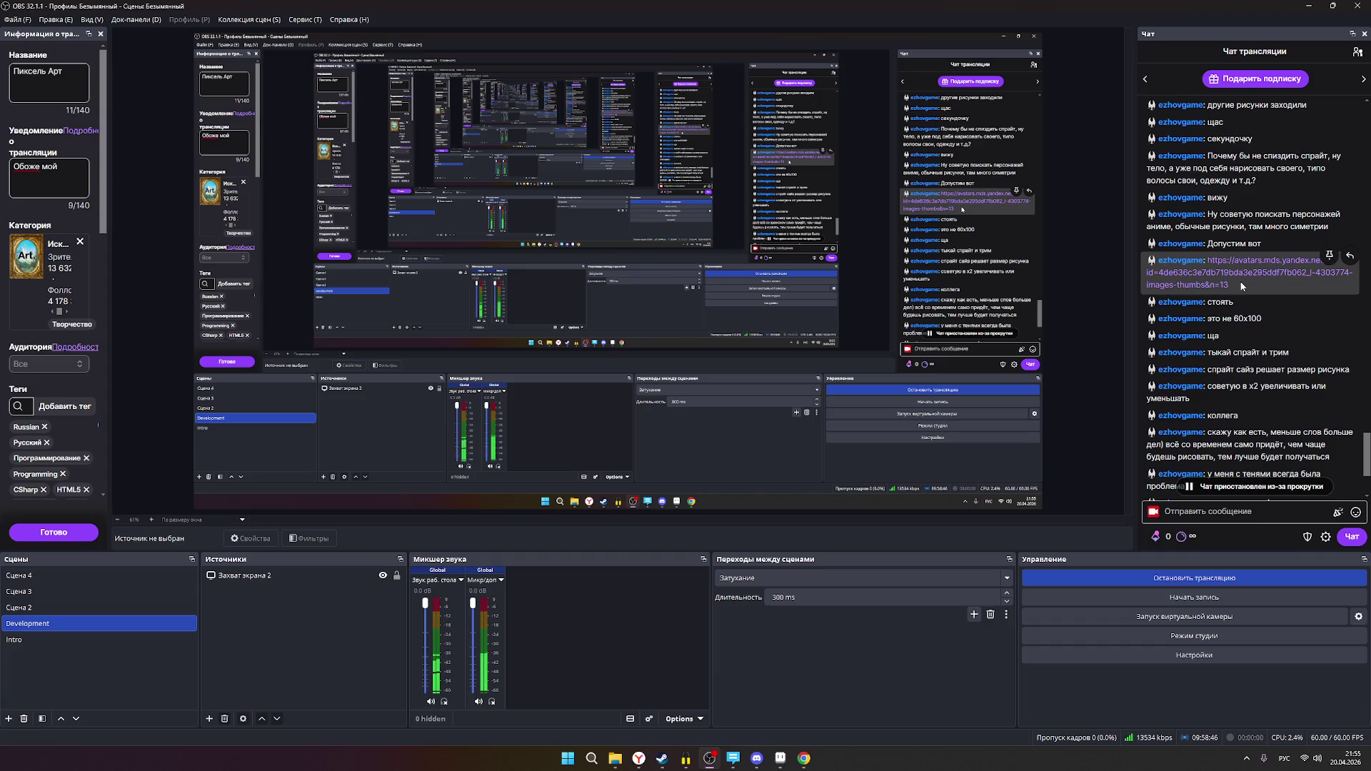
- Open the image link shared in the OBS chat, view it in the browser, then close it
scroll(1252, 314, "up", 2)
left_click(1257, 334)
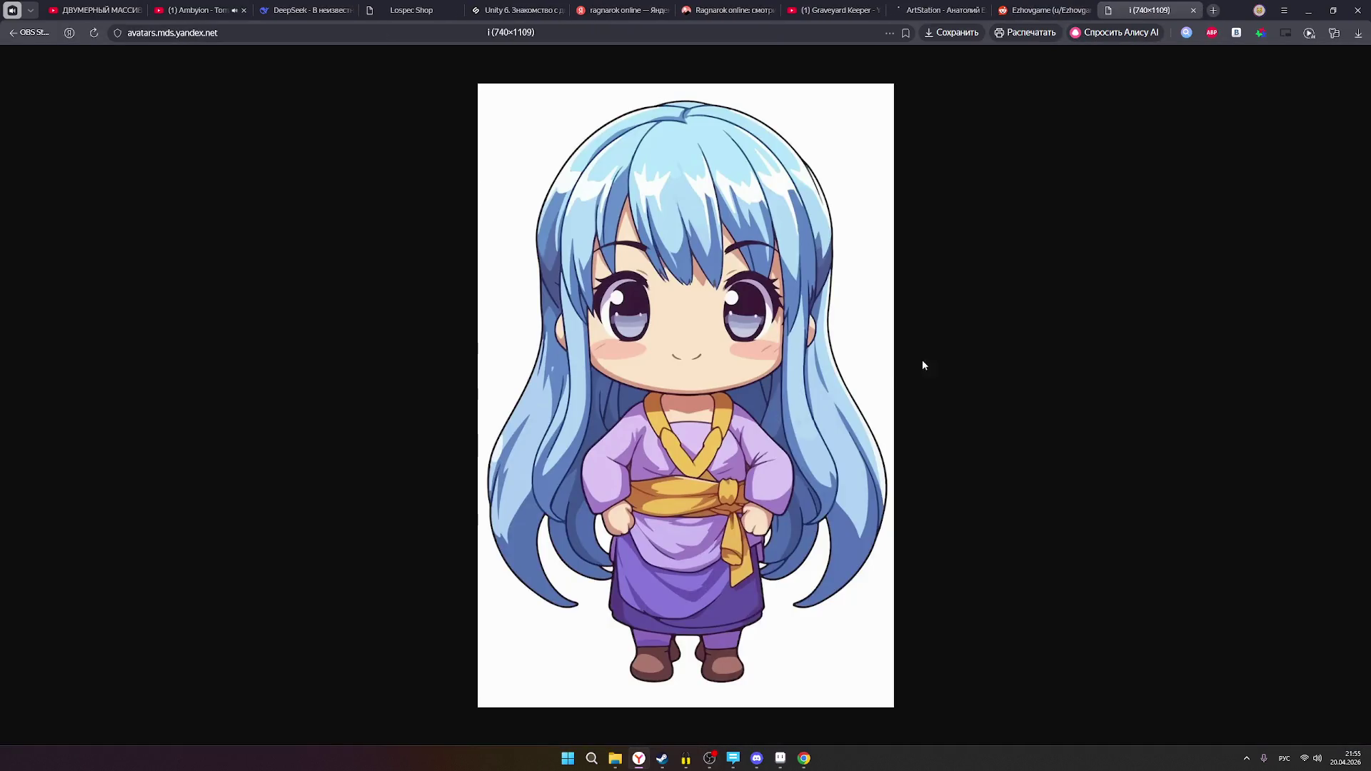
mouse_move(827, 426)
left_click(17, 33)
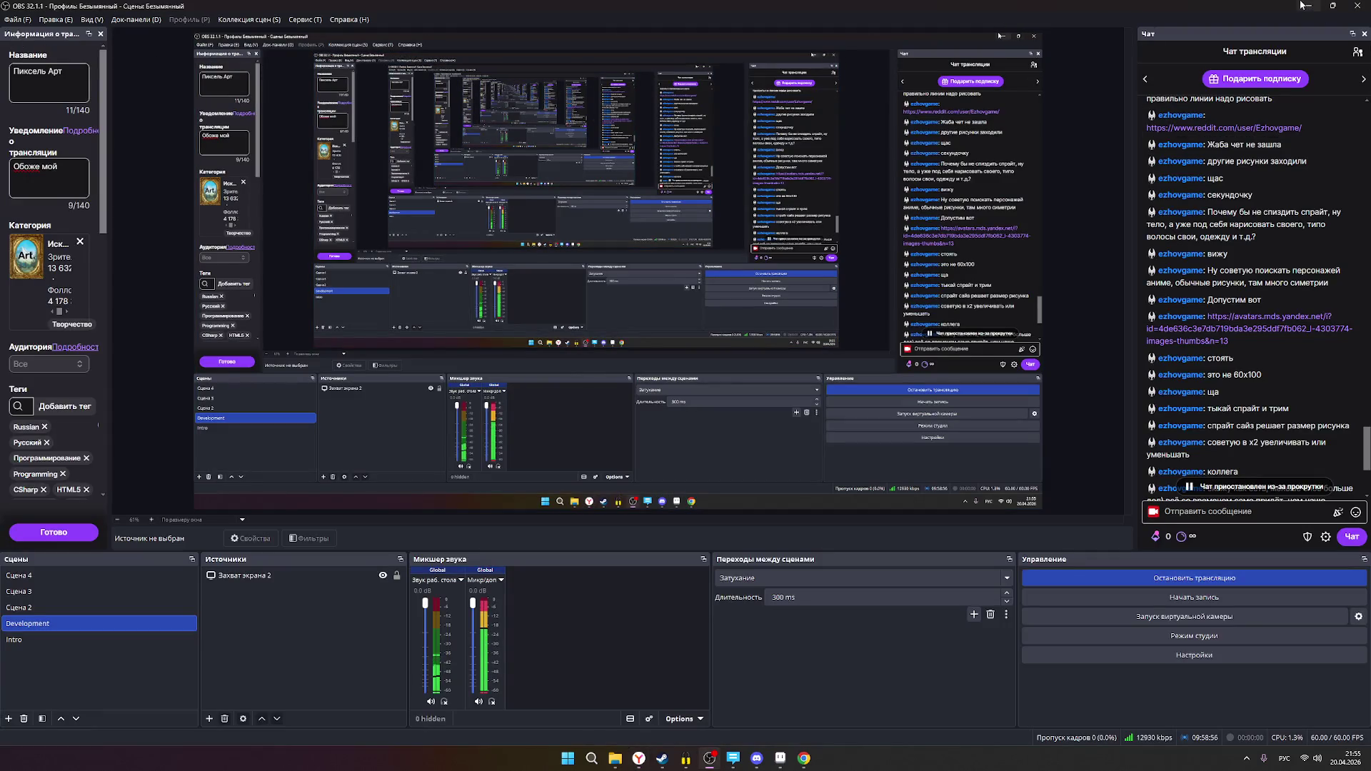
left_click(1308, 6)
left_click(1192, 10)
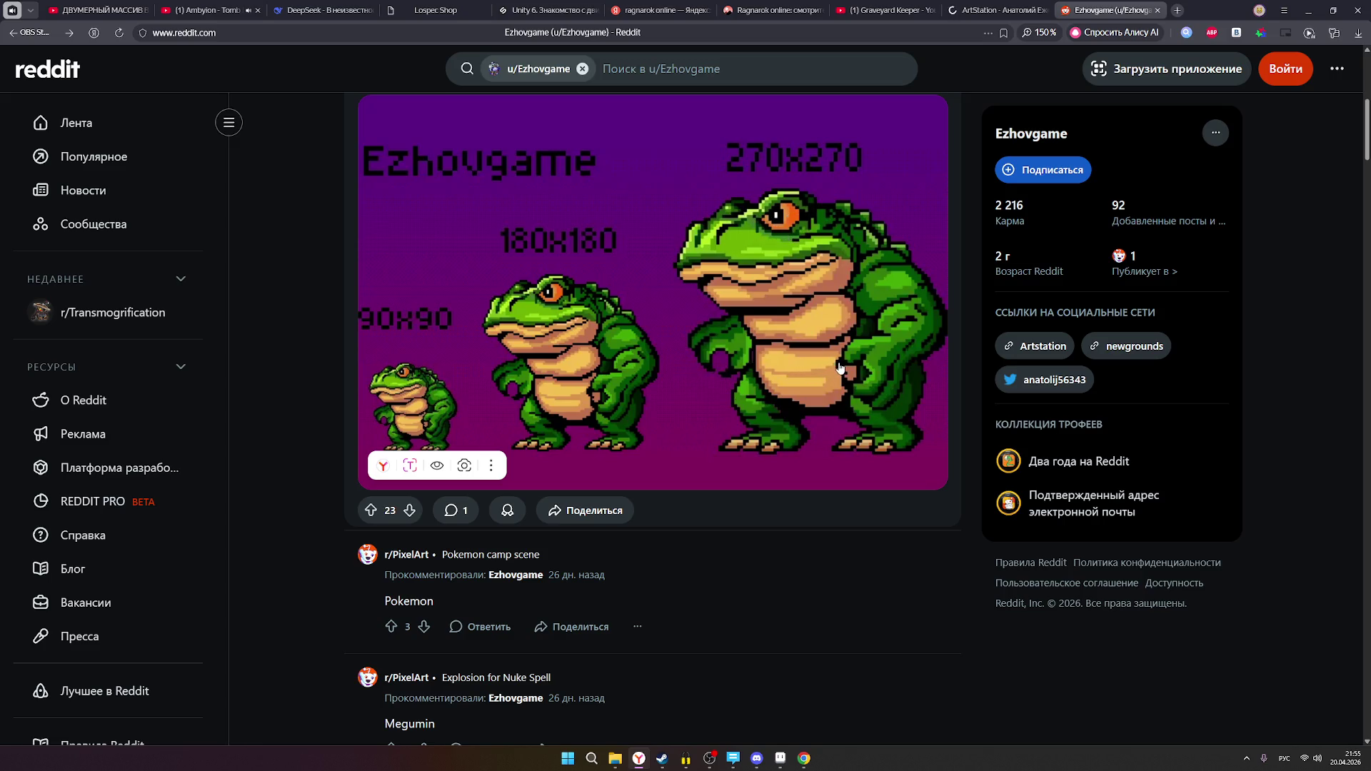
- Browse the Reddit profile's pixel-art posts, like Horror 1990 and The Mutant Toad, then move to ArtStation
scroll(1054, 265, "down", 2)
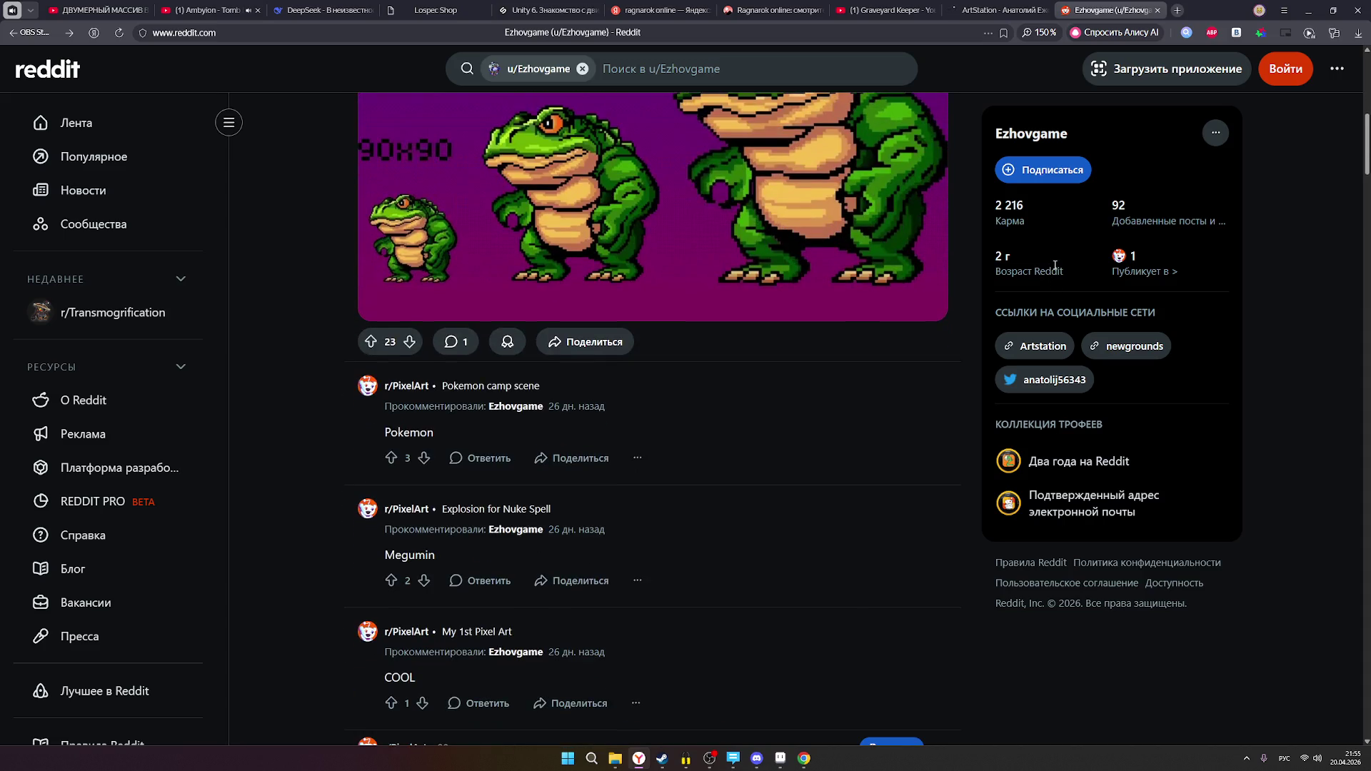
scroll(1054, 264, "down", 7)
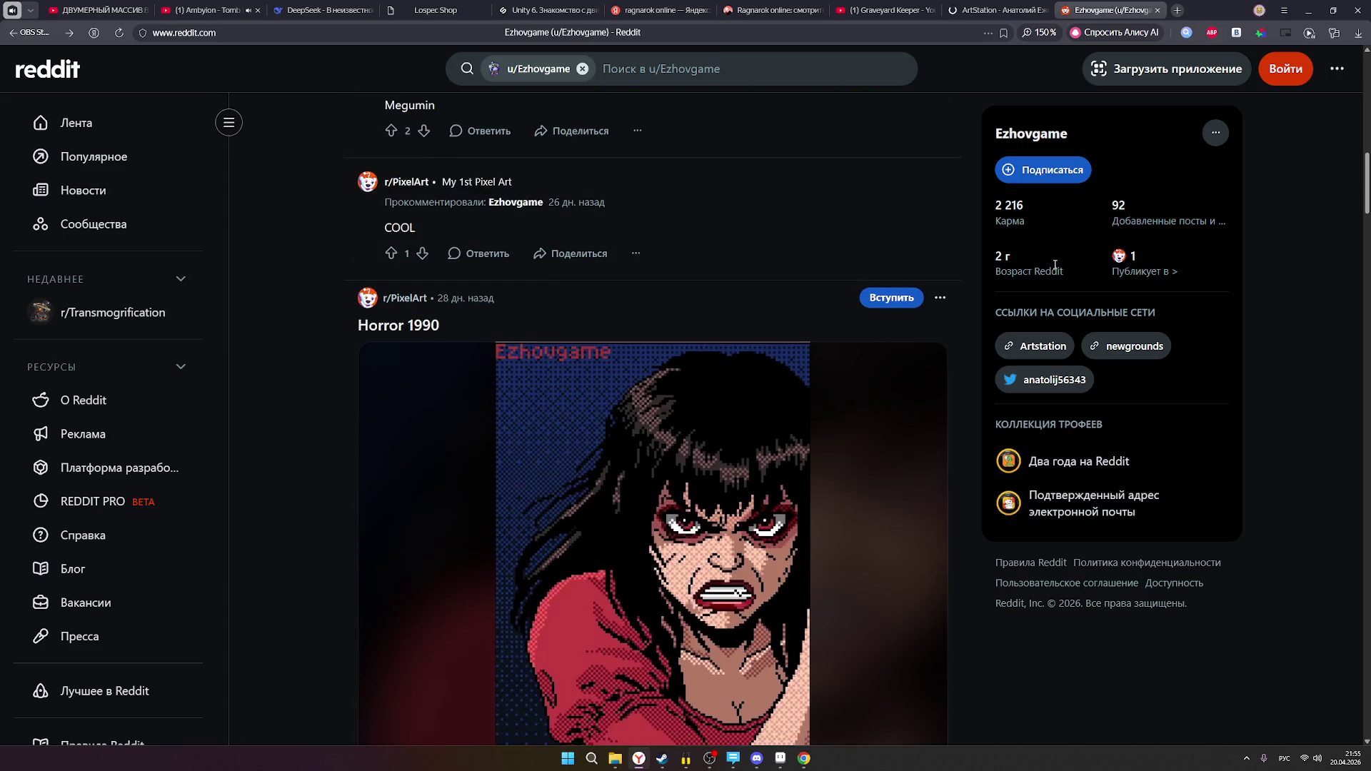
scroll(1055, 265, "down", 1)
scroll(1054, 265, "up", 2)
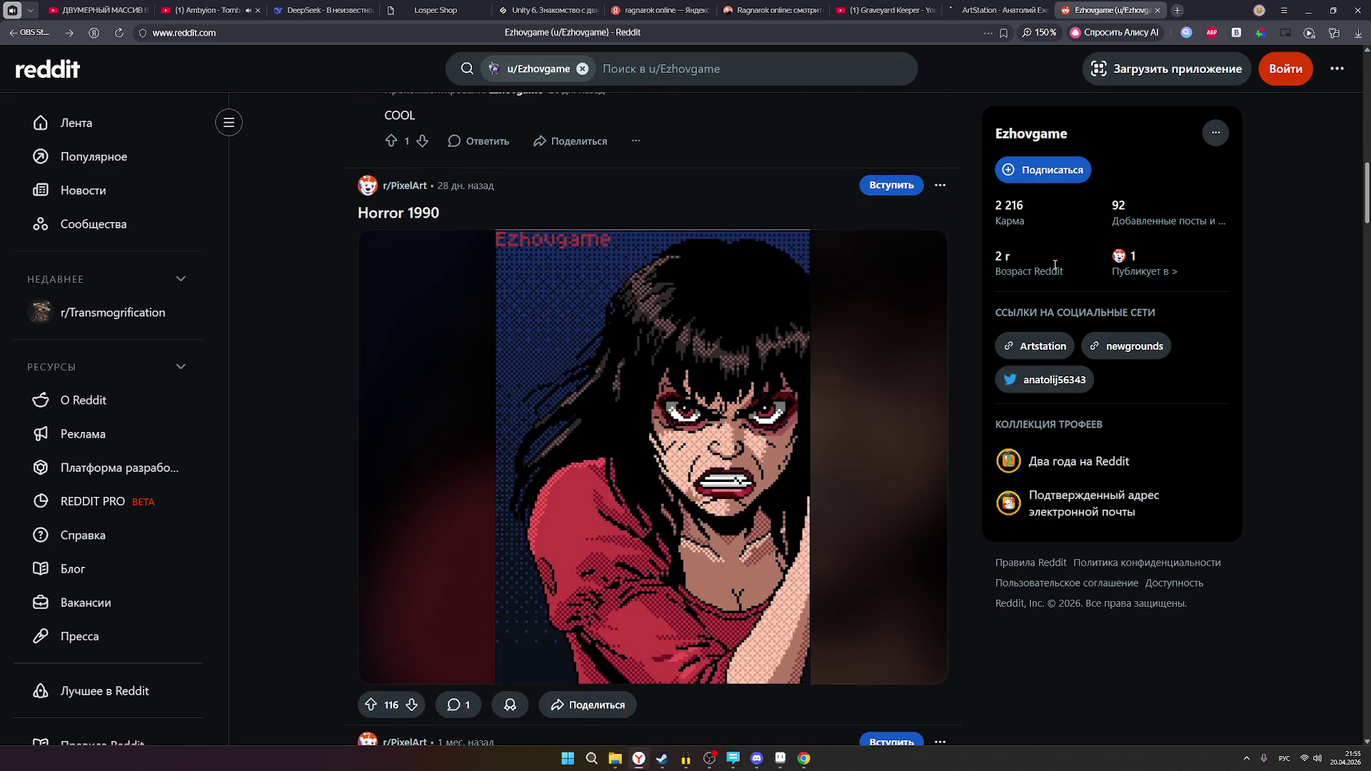
scroll(928, 382, "up", 15)
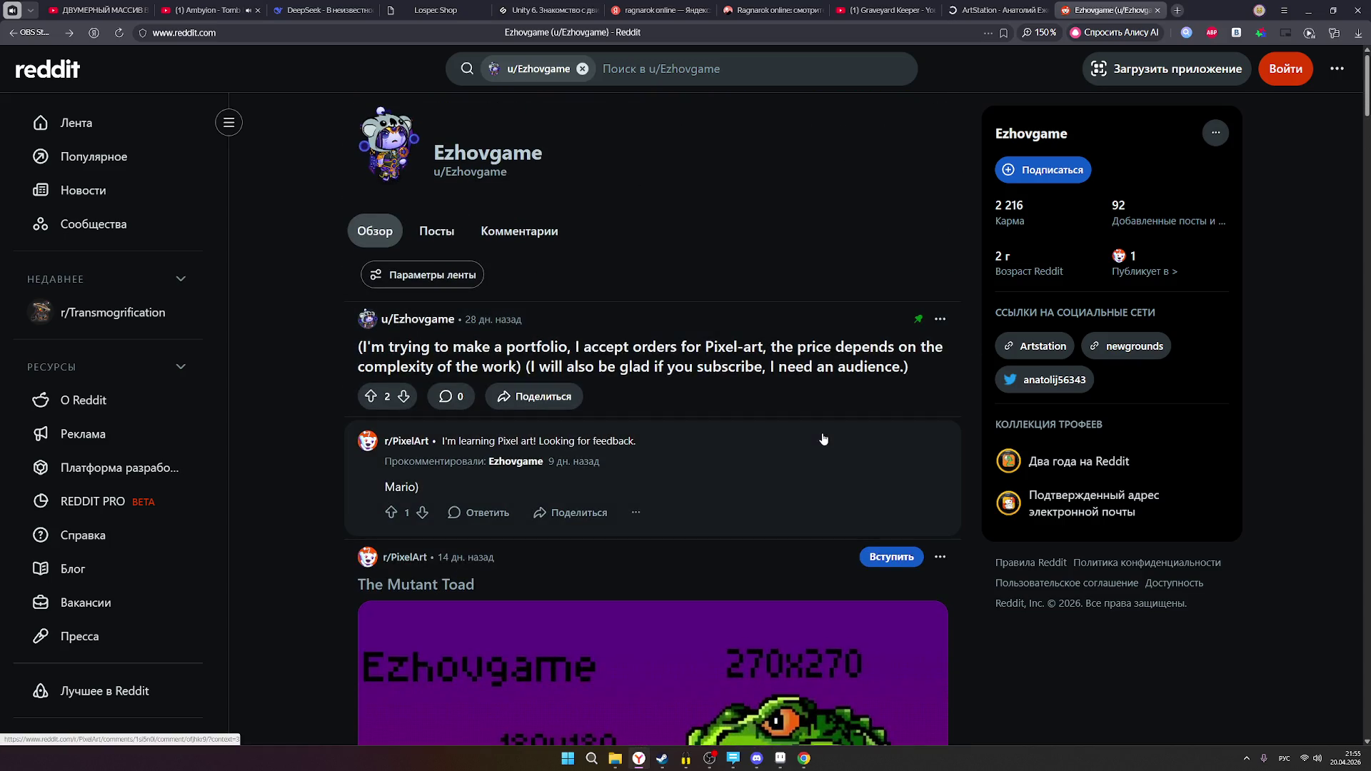
scroll(823, 439, "down", 5)
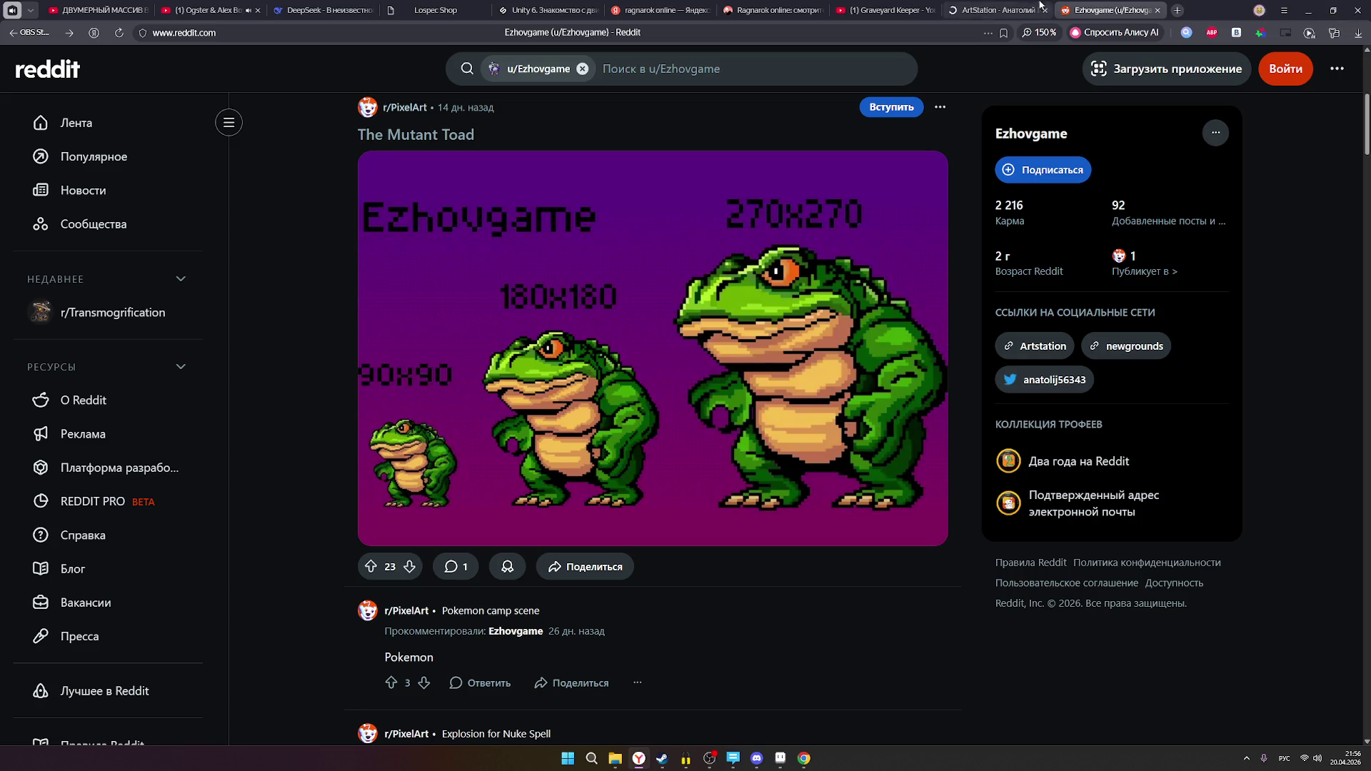
left_click(1000, 10)
scroll(589, 320, "up", 15)
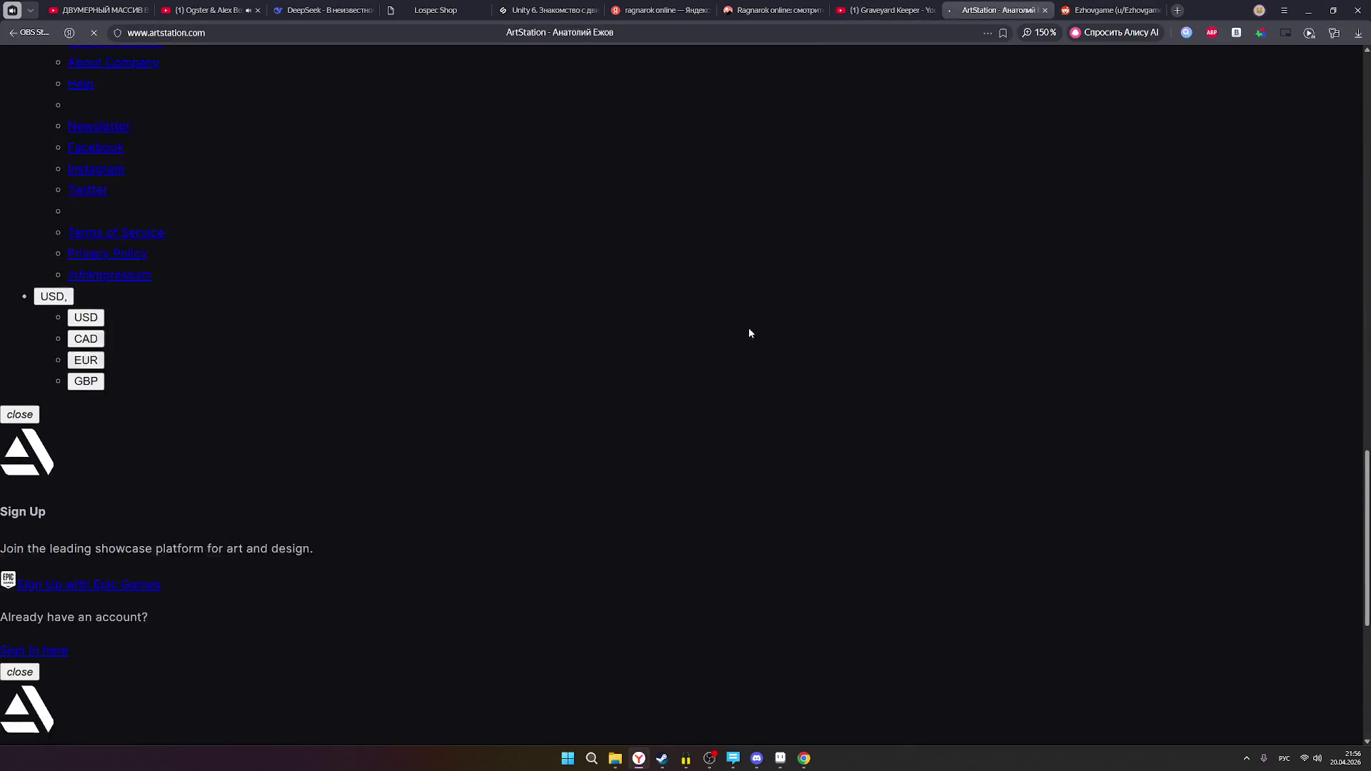
- Cycle through the music video, DeepSeek, Lospec Shop, Unity 6, ArtStation and Reddit tabs
scroll(445, 284, "down", 15)
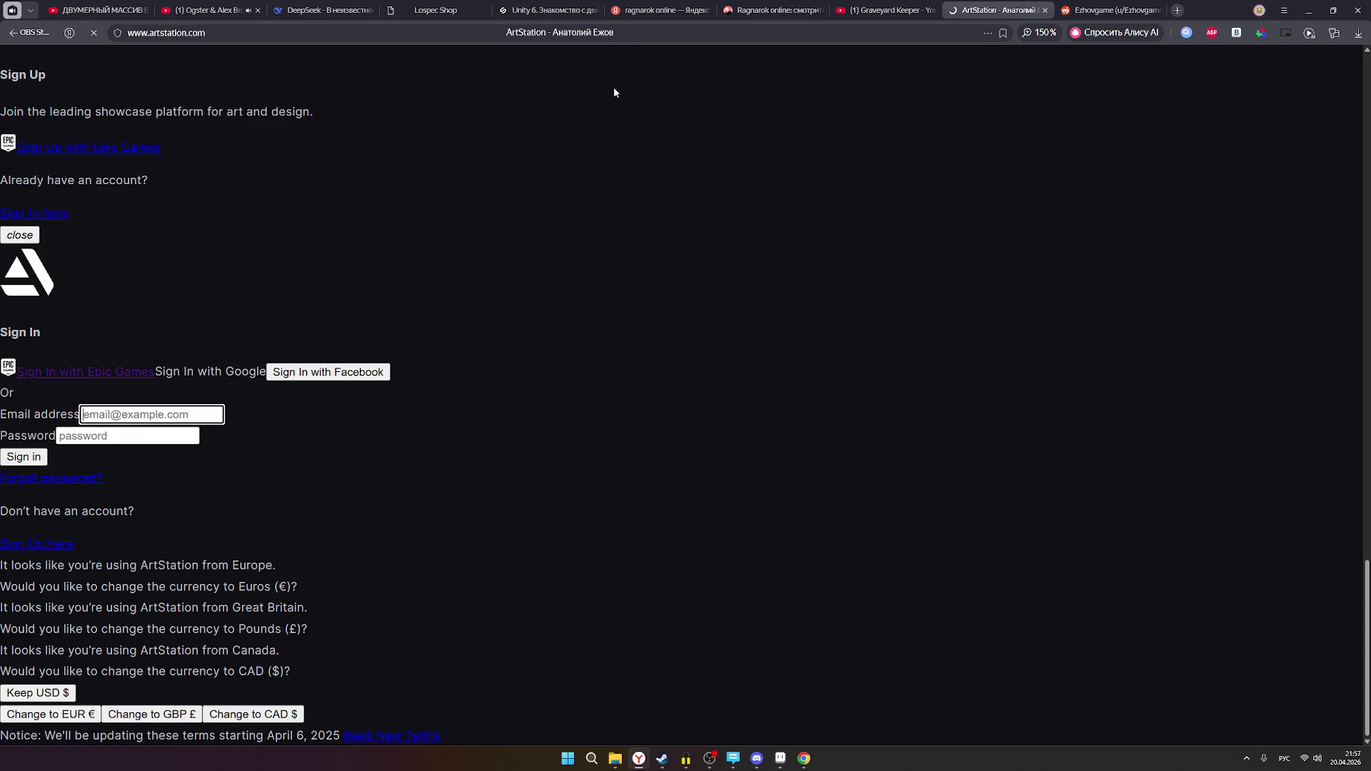
left_click(209, 10)
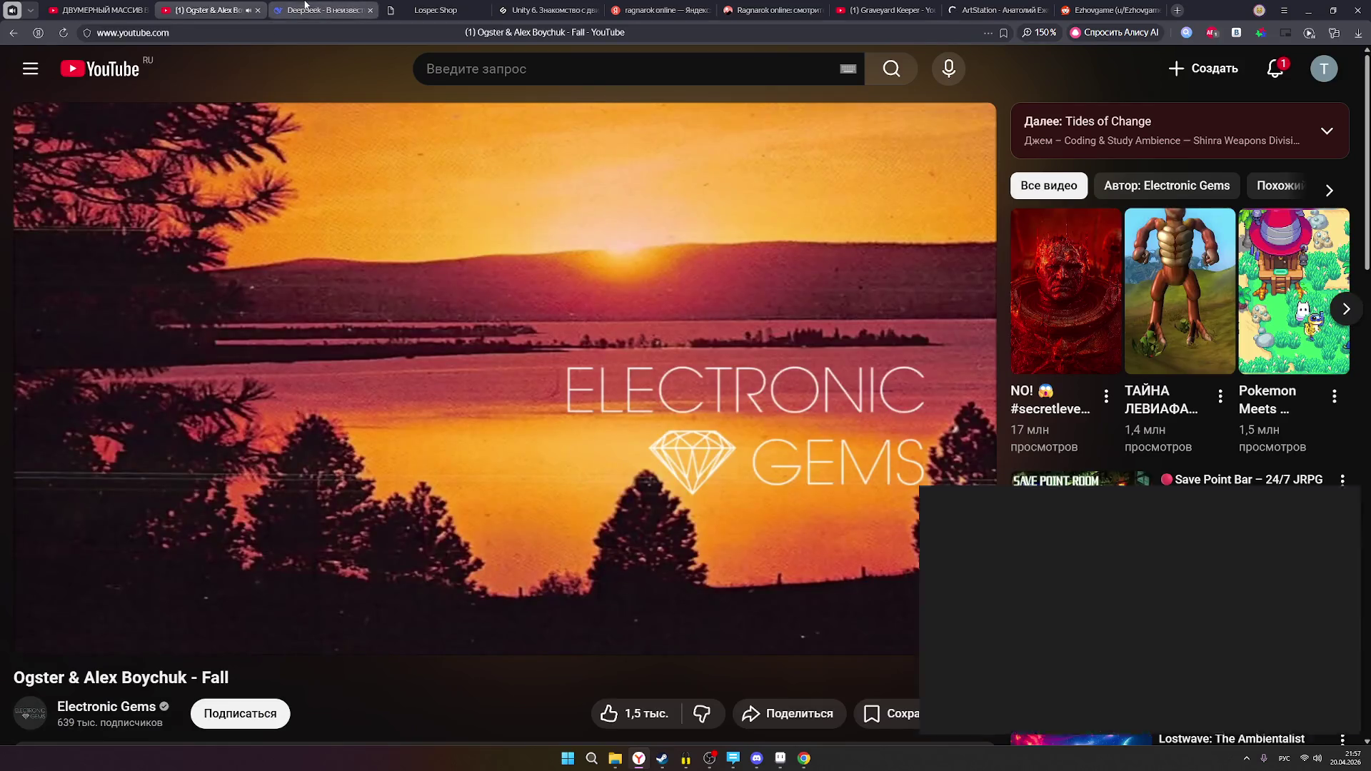
left_click(321, 10)
left_click(441, 13)
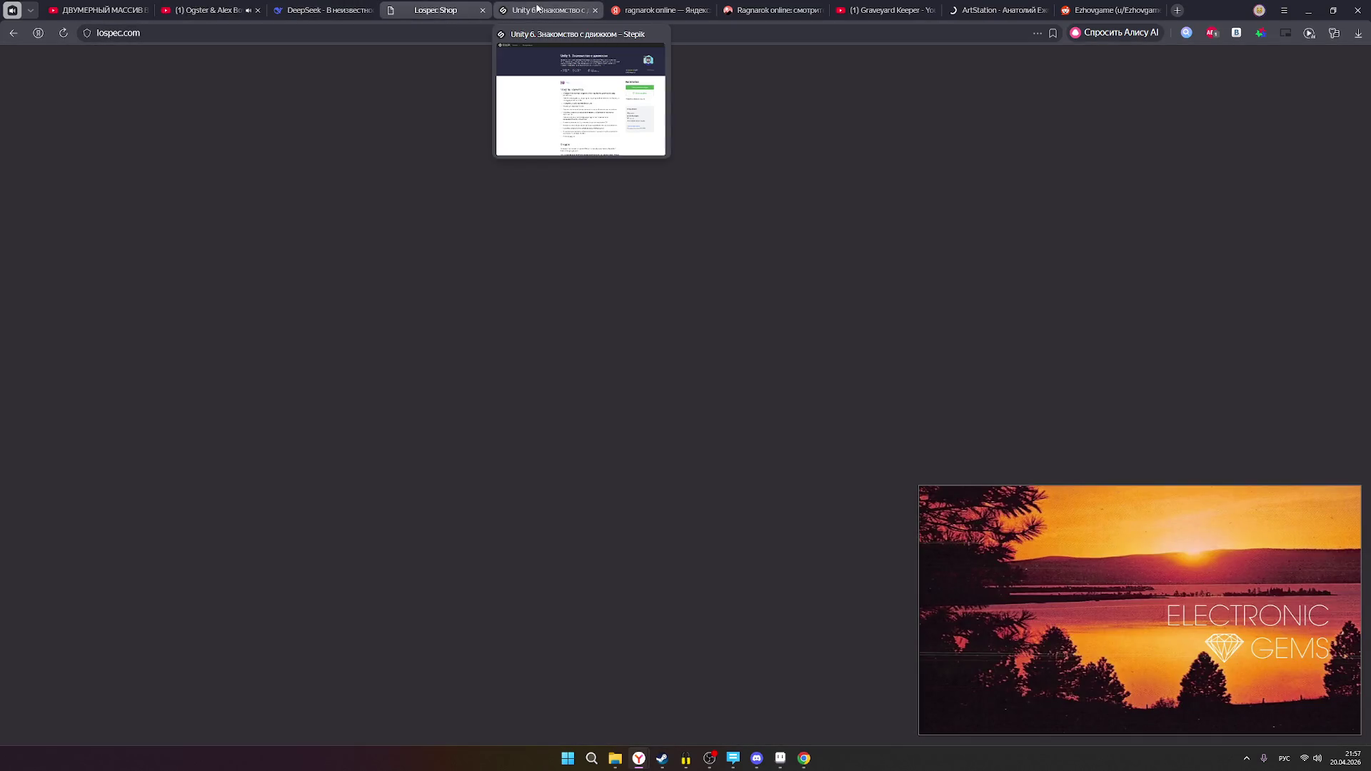
left_click(537, 11)
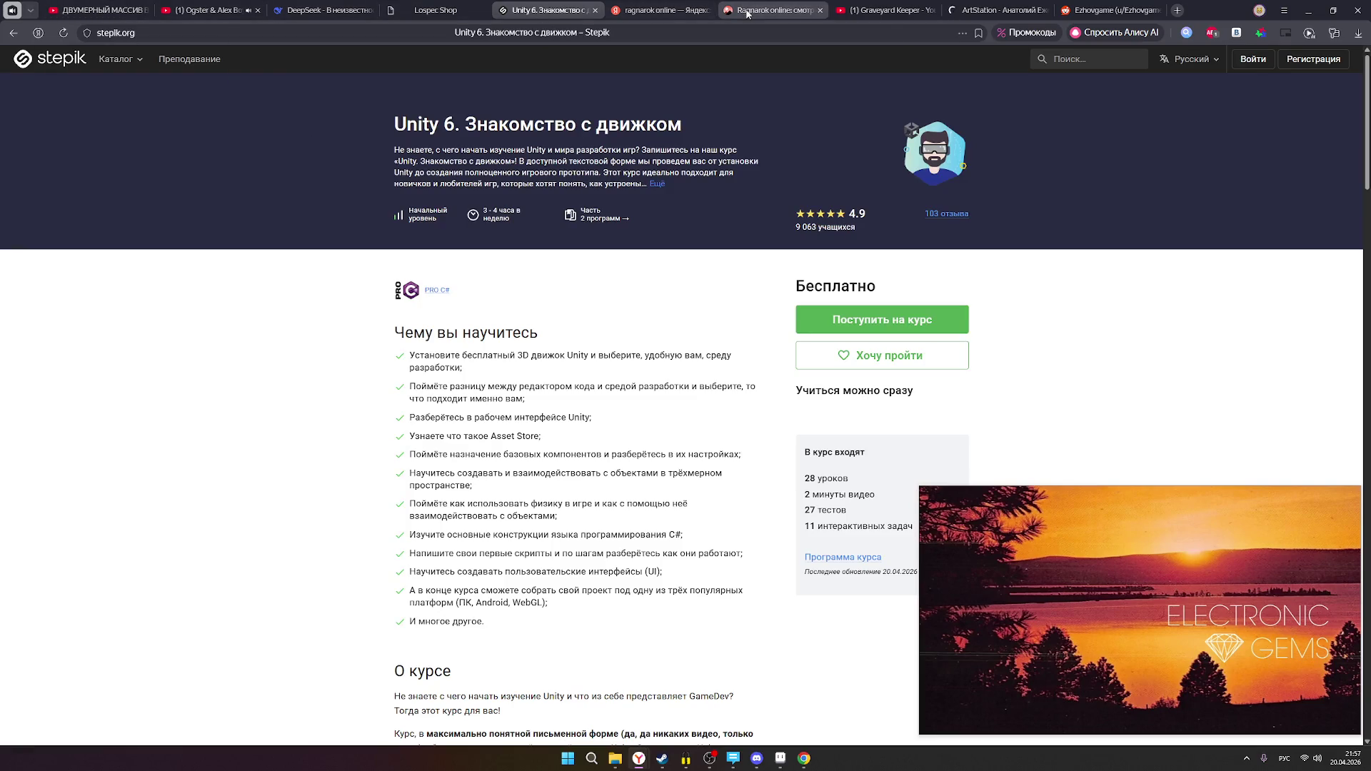
left_click(1000, 10)
left_click(1110, 10)
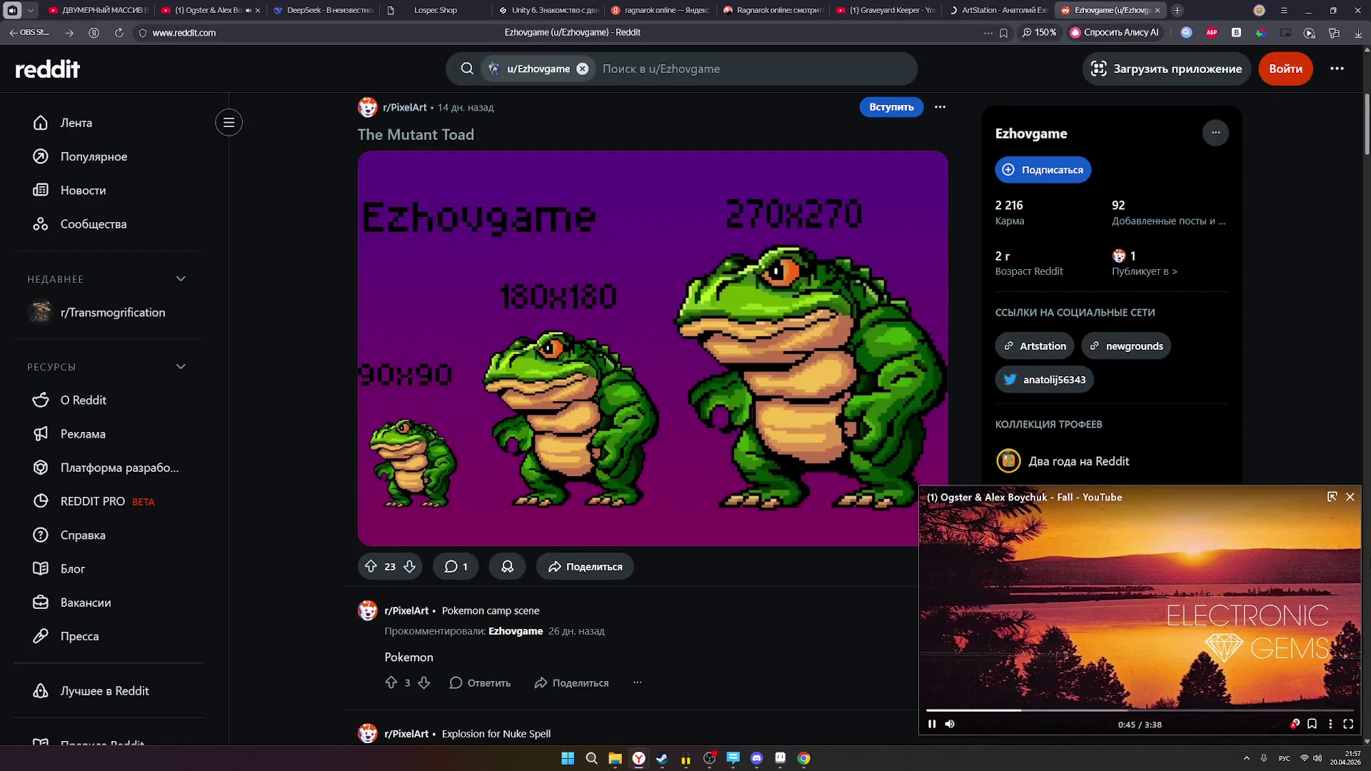
- Close the Graveyard Keeper video tab and bring Pinterest and Aseprite back to the front
left_click(885, 10)
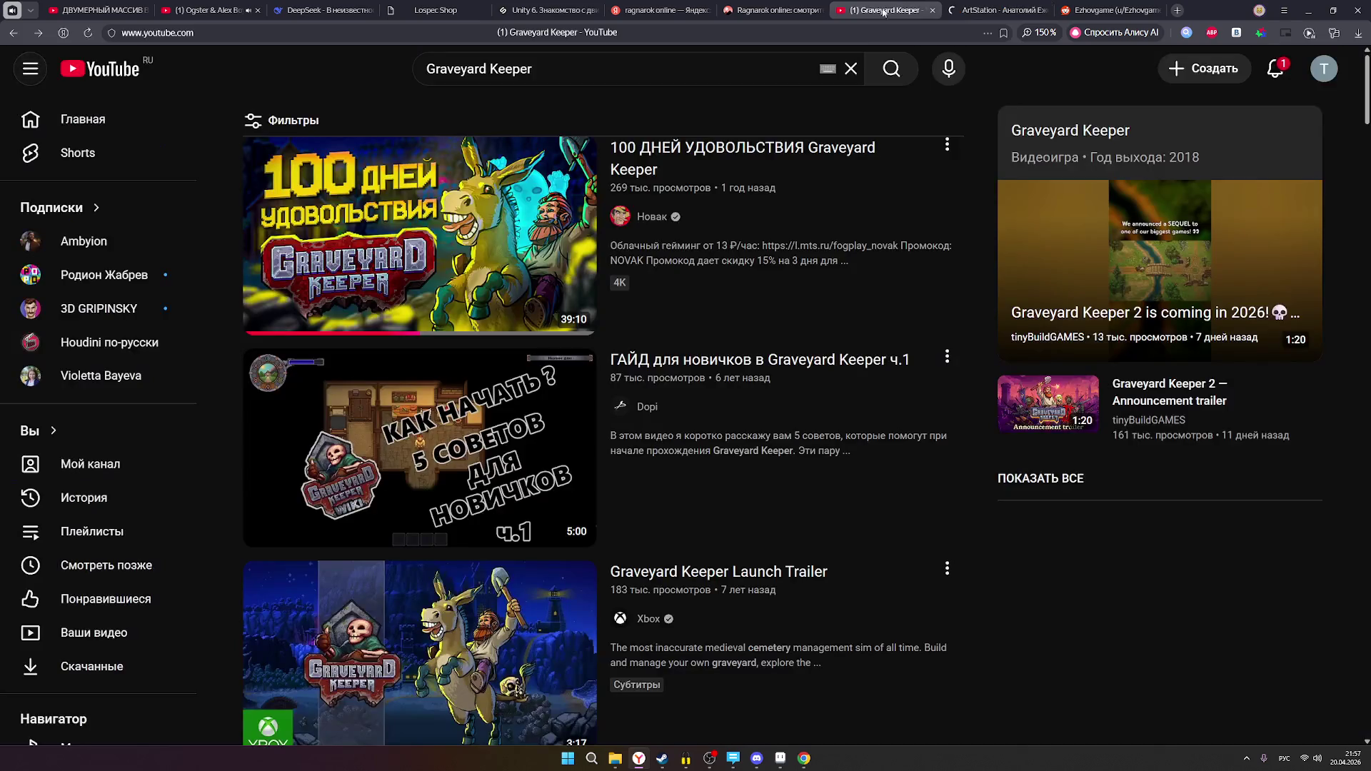
left_click(758, 11)
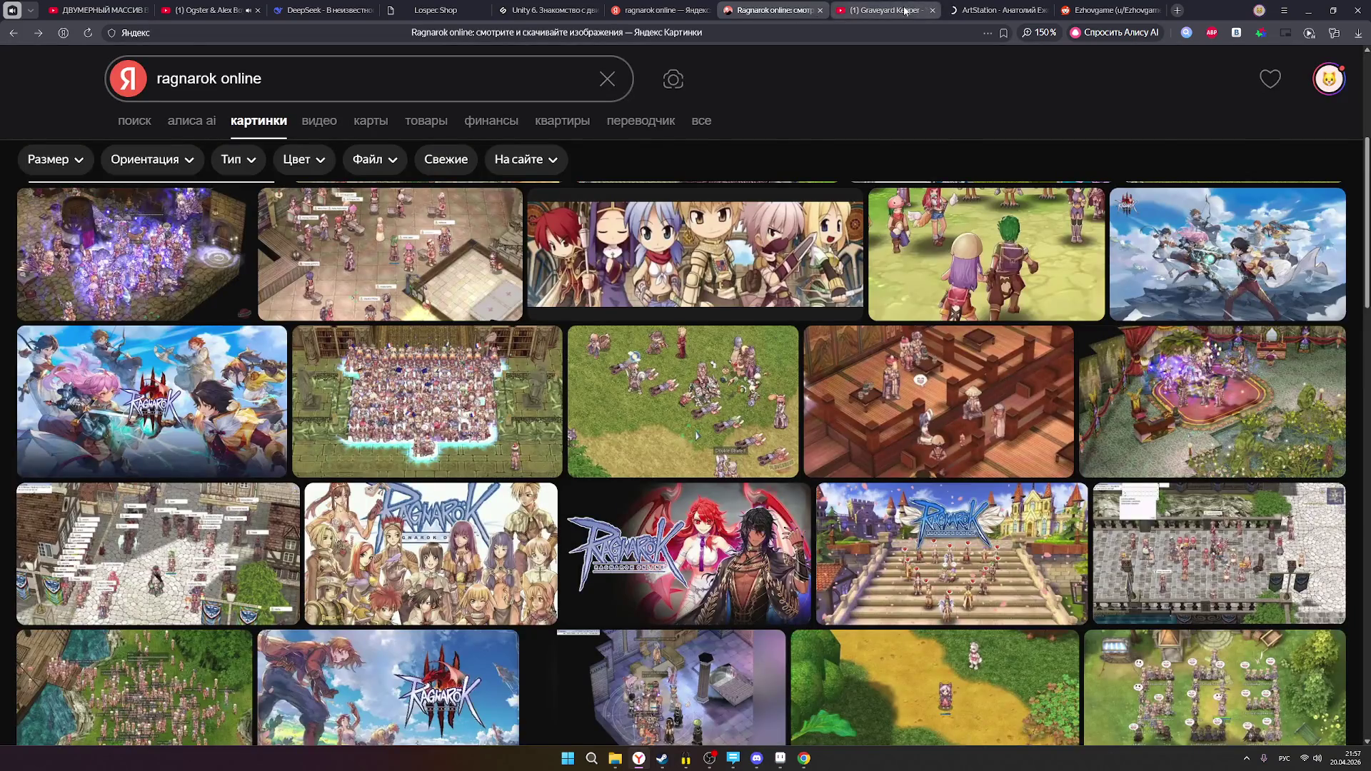
left_click(907, 11)
left_click(931, 10)
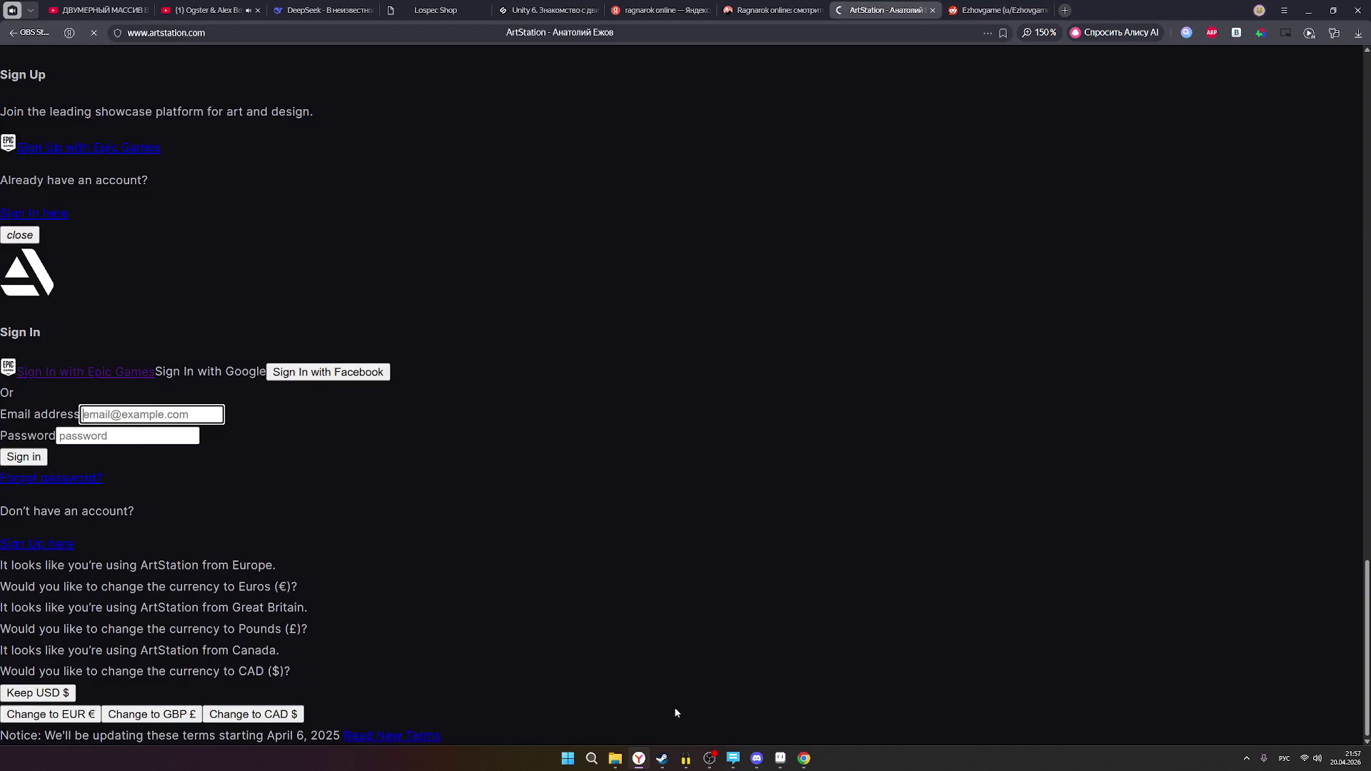
left_click(804, 759)
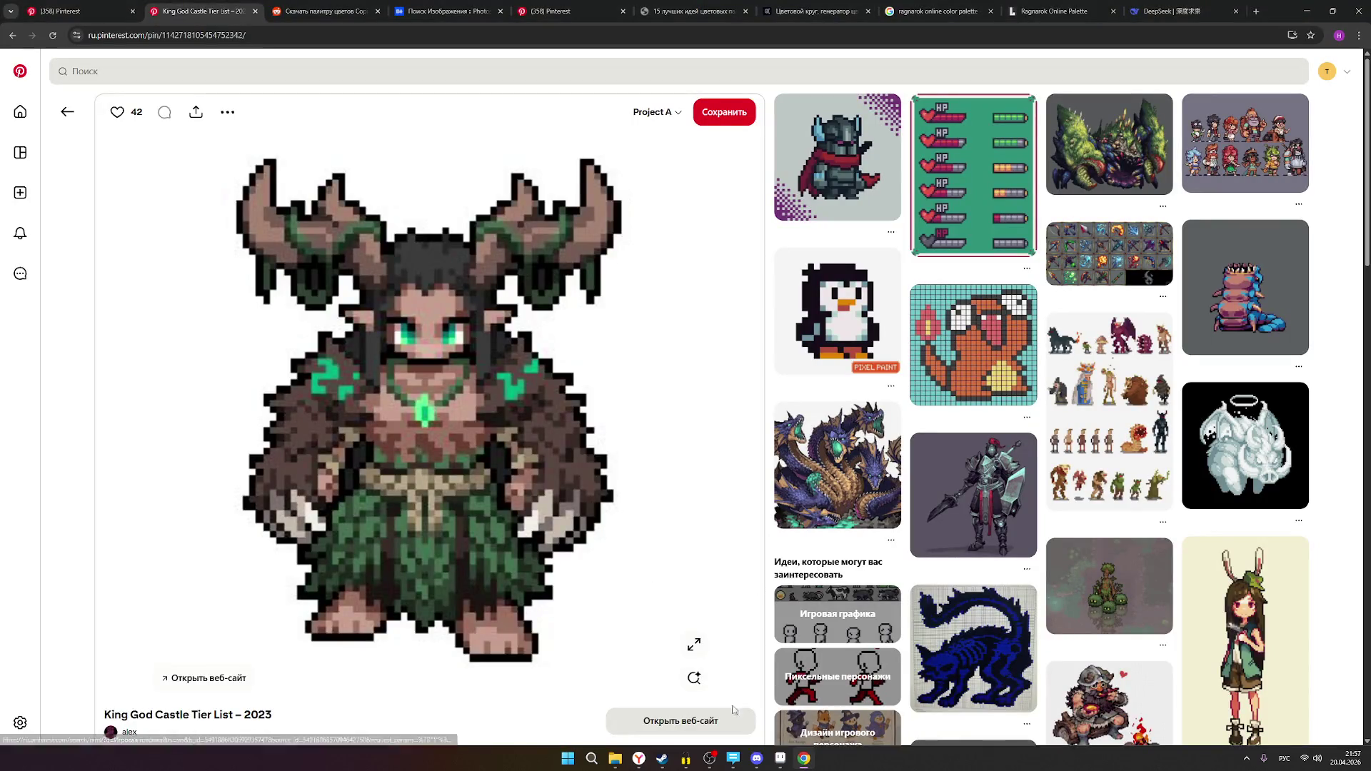
left_click(779, 763)
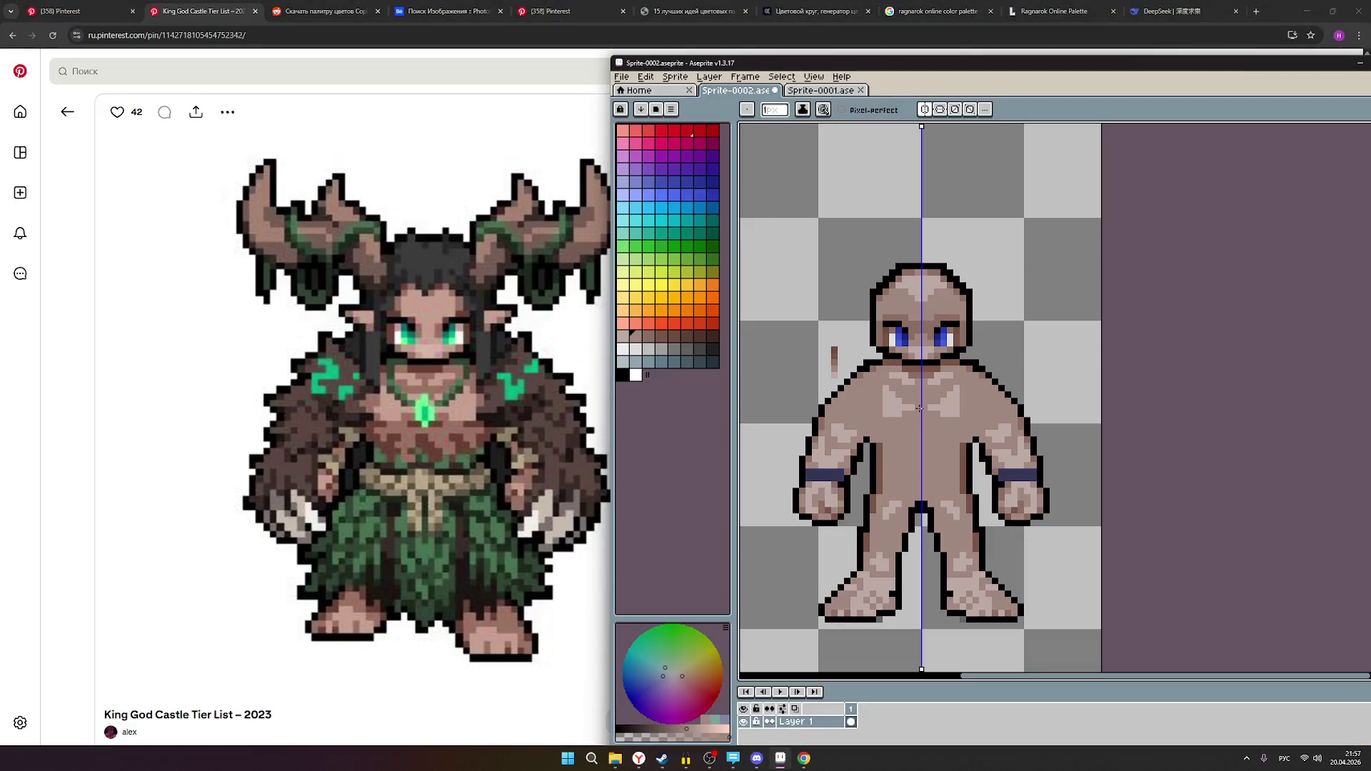
- Paint mid-brown shading pixels on the chest, undoing one misplaced pixel
scroll(908, 465, "up", 1)
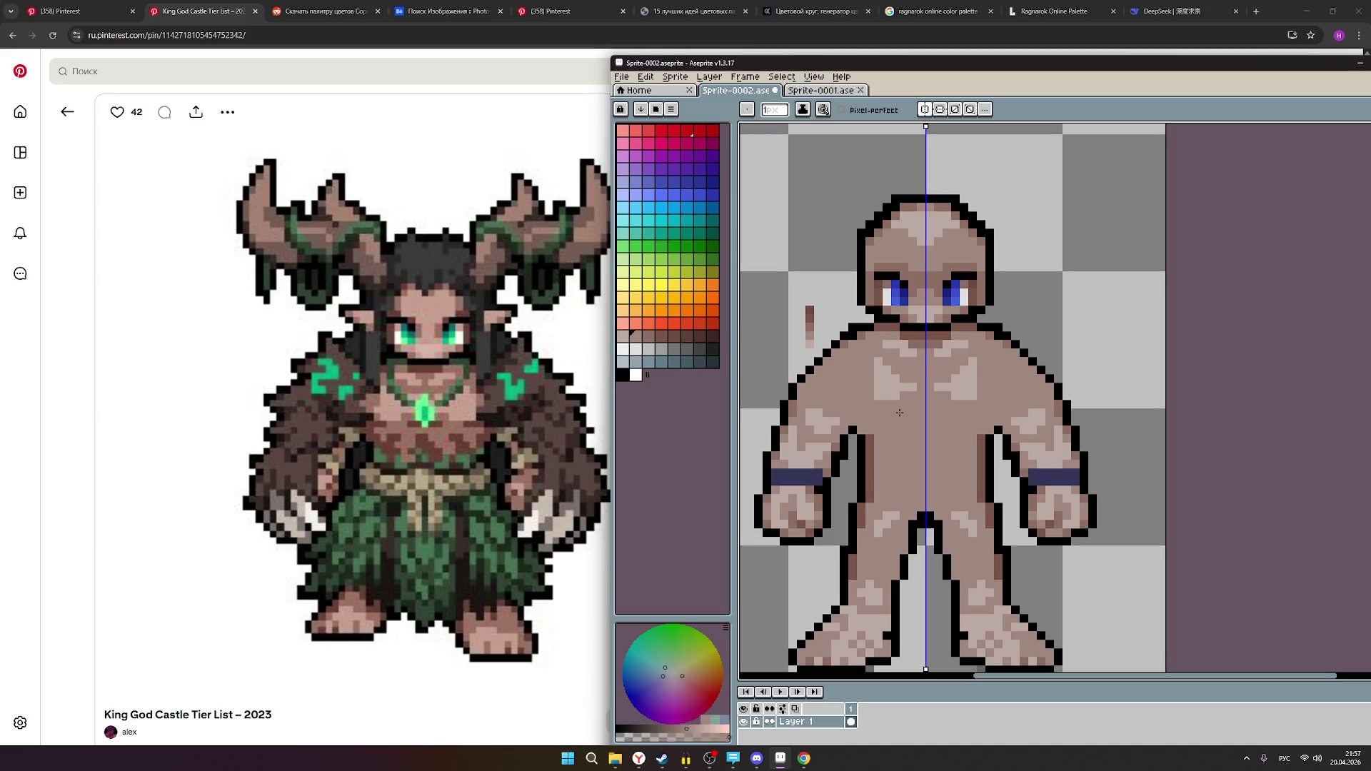
scroll(956, 386, "up", 1)
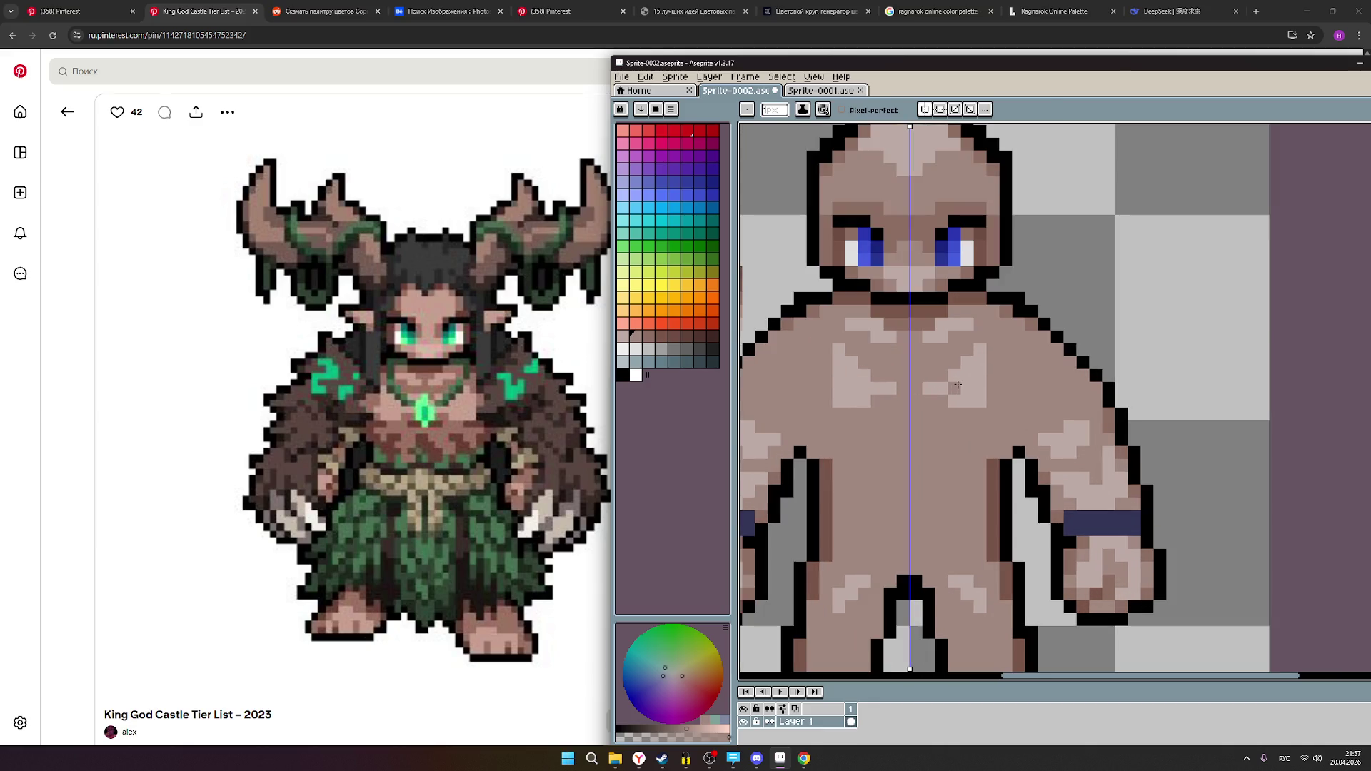
left_click(622, 335)
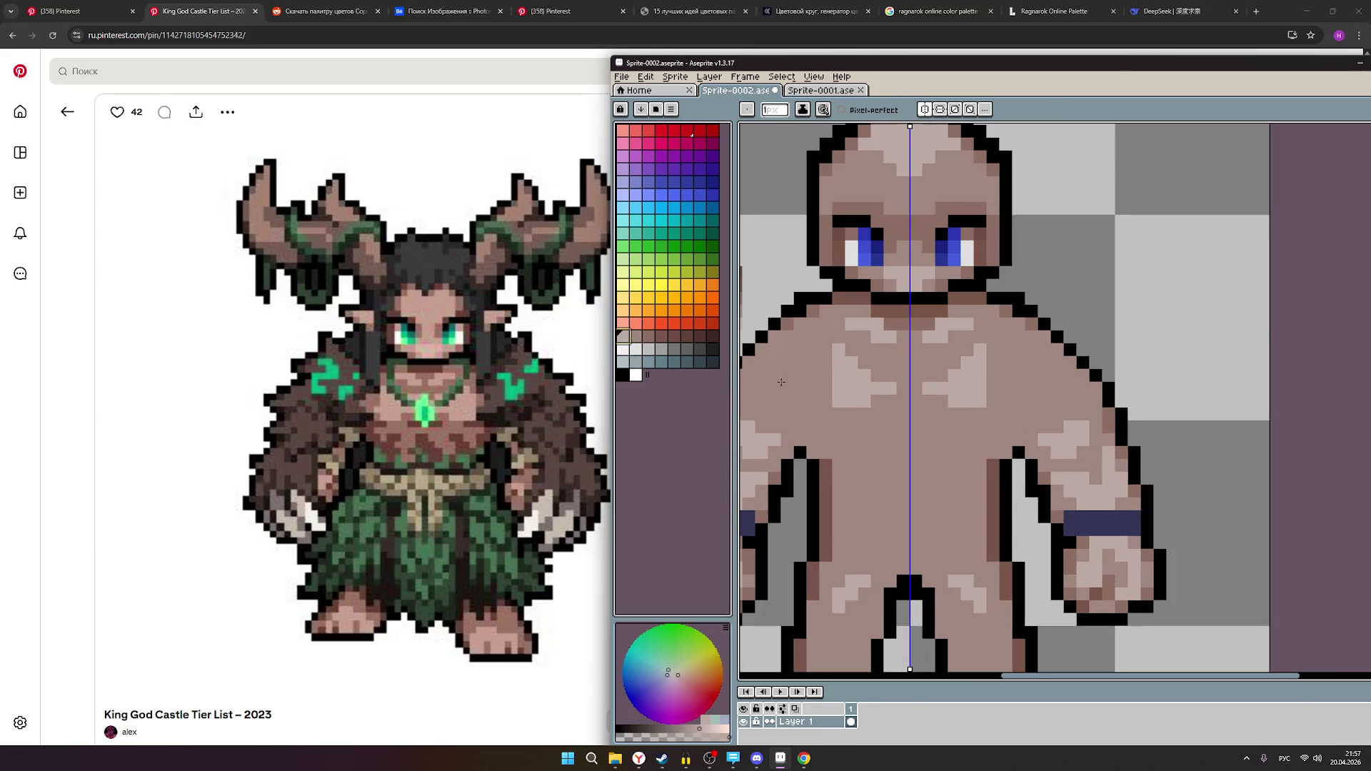
scroll(858, 342, "up", 2)
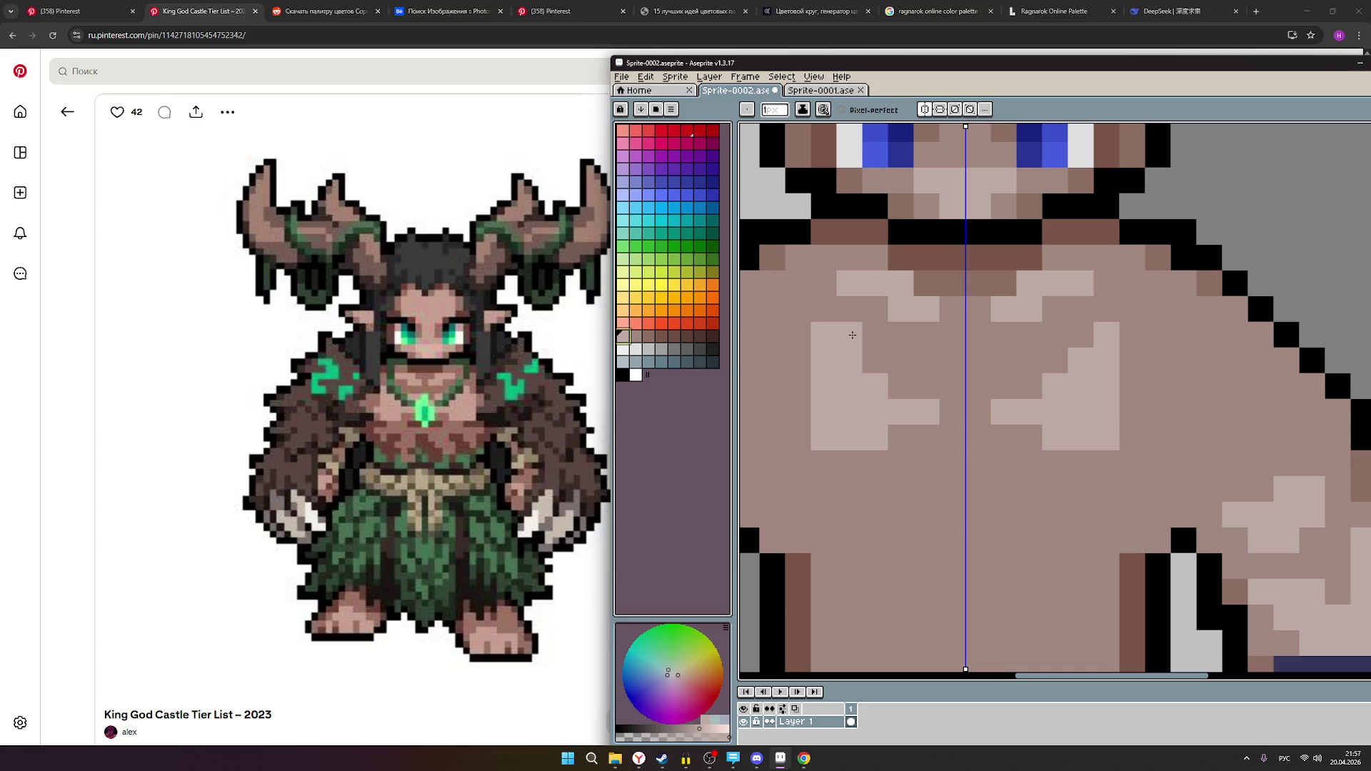
left_click(852, 335)
key("ctrl+z")
left_click(864, 366)
left_click(851, 346)
- Paint a mirrored light highlight down both pectorals
scroll(975, 379, "down", 3)
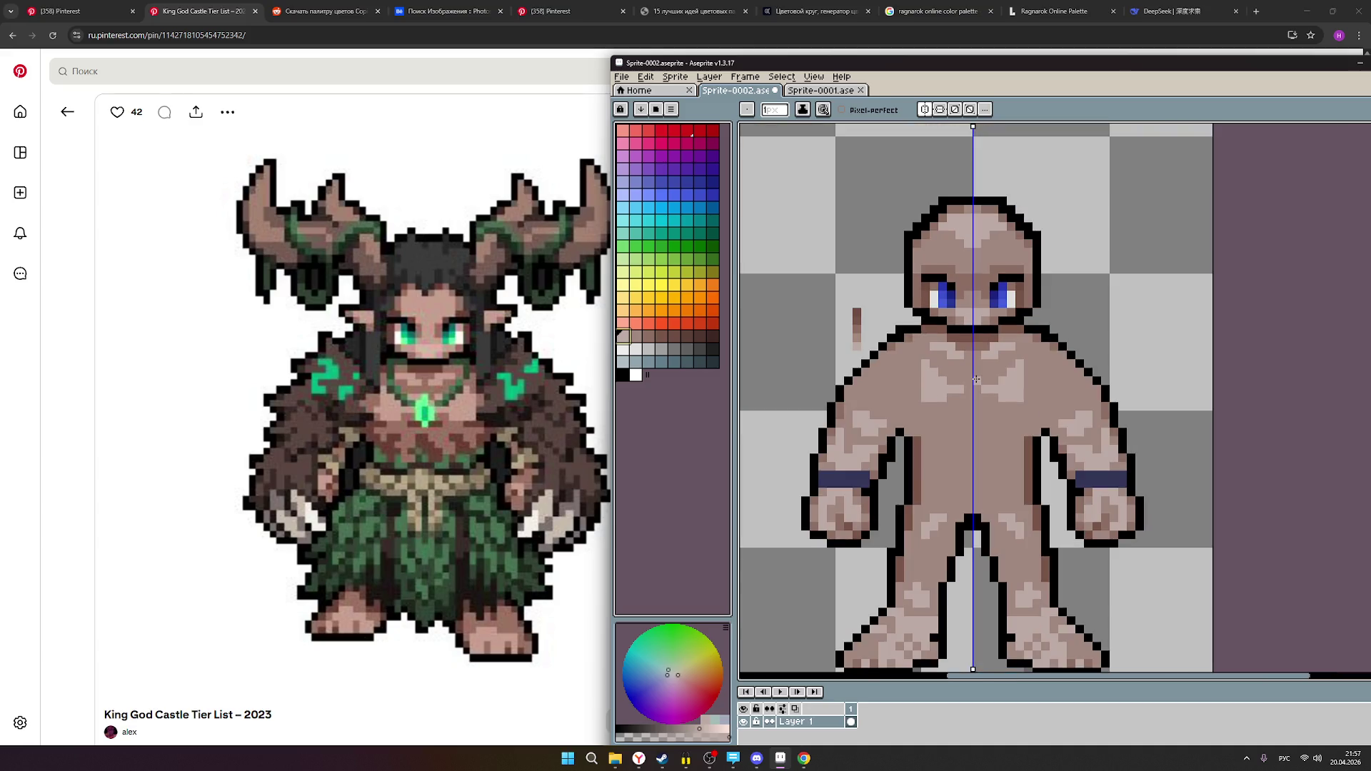
scroll(969, 378, "up", 1)
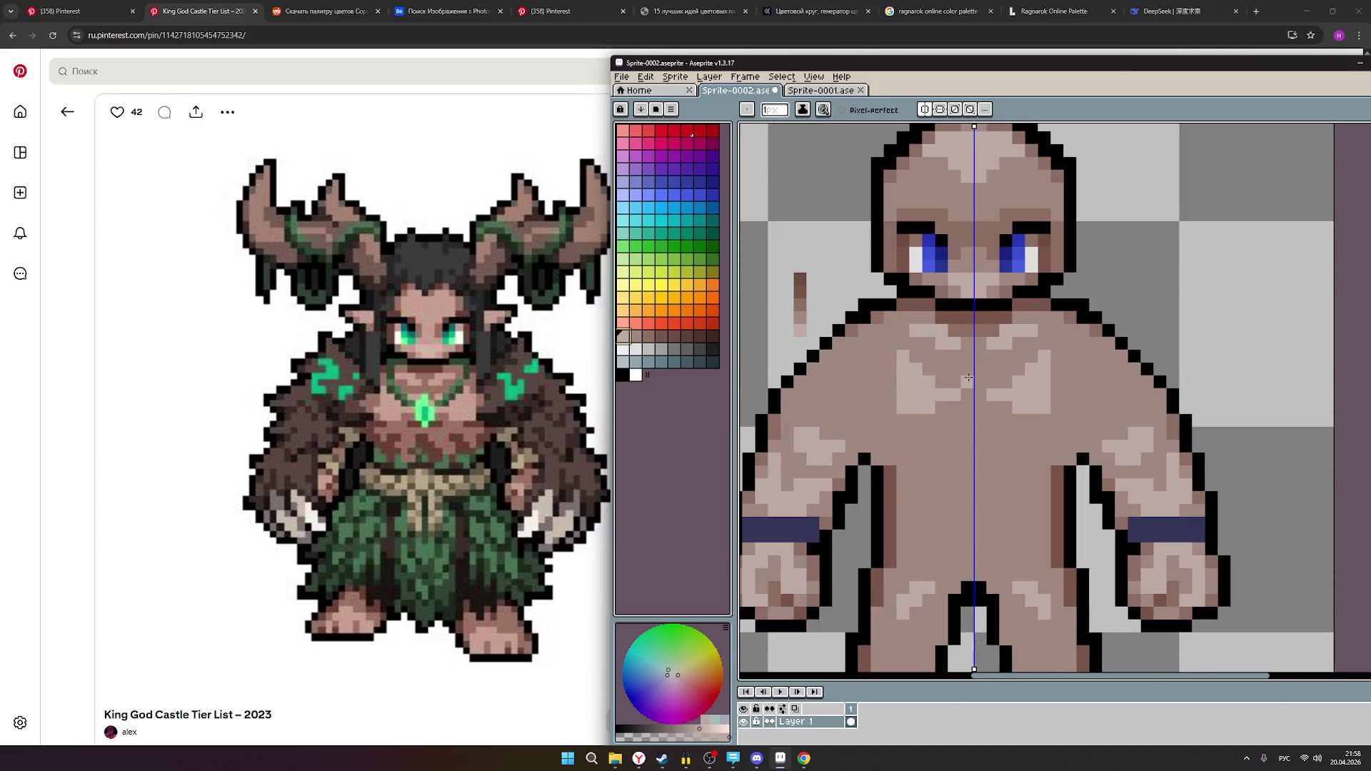
scroll(965, 377, "up", 1)
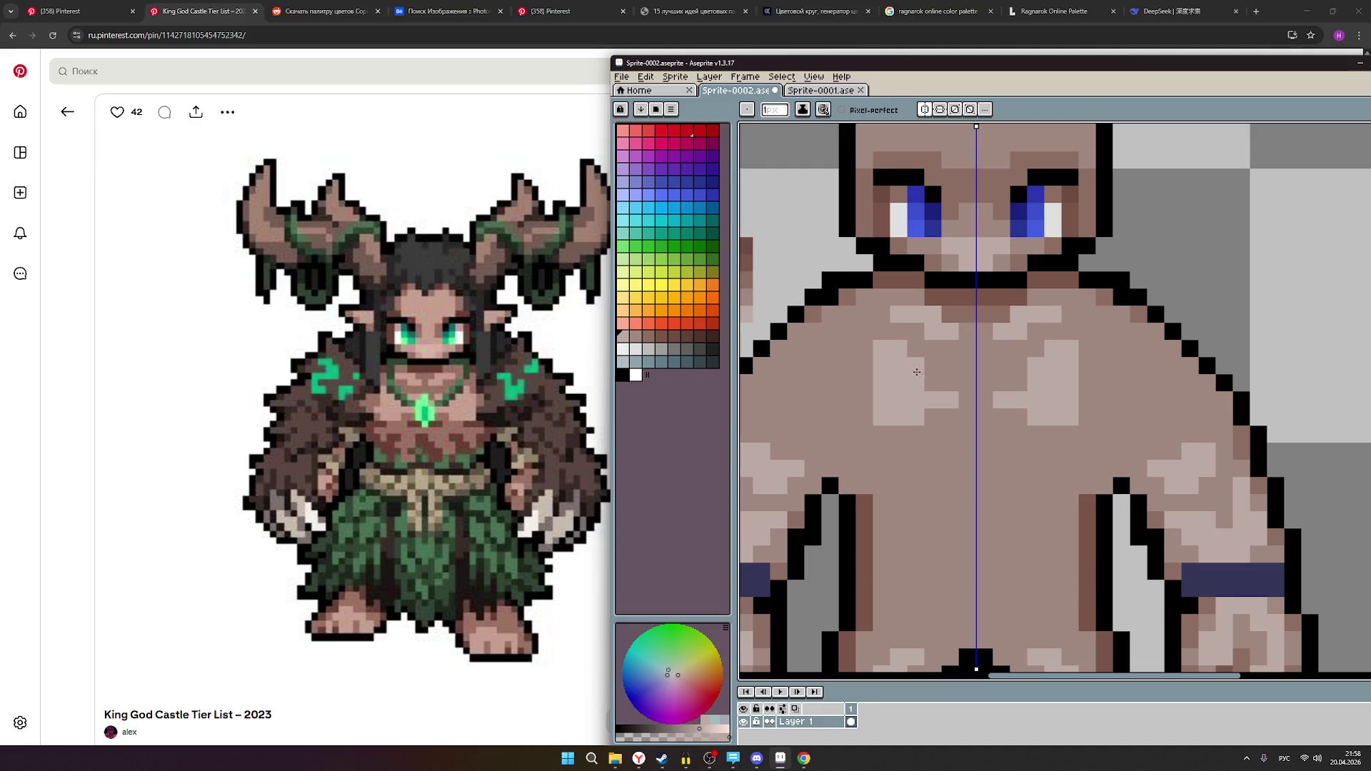
scroll(1162, 394, "down", 2)
scroll(1163, 393, "up", 1)
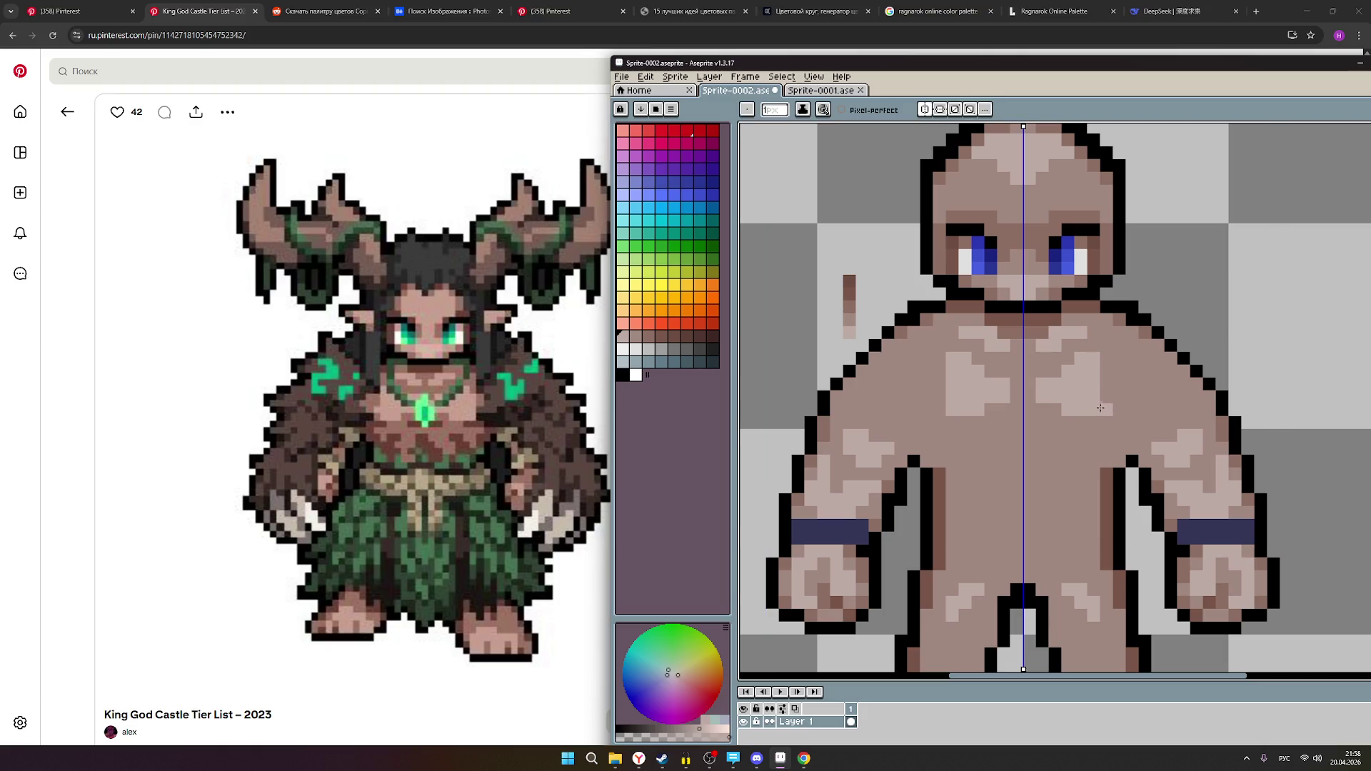
scroll(1108, 448, "down", 2)
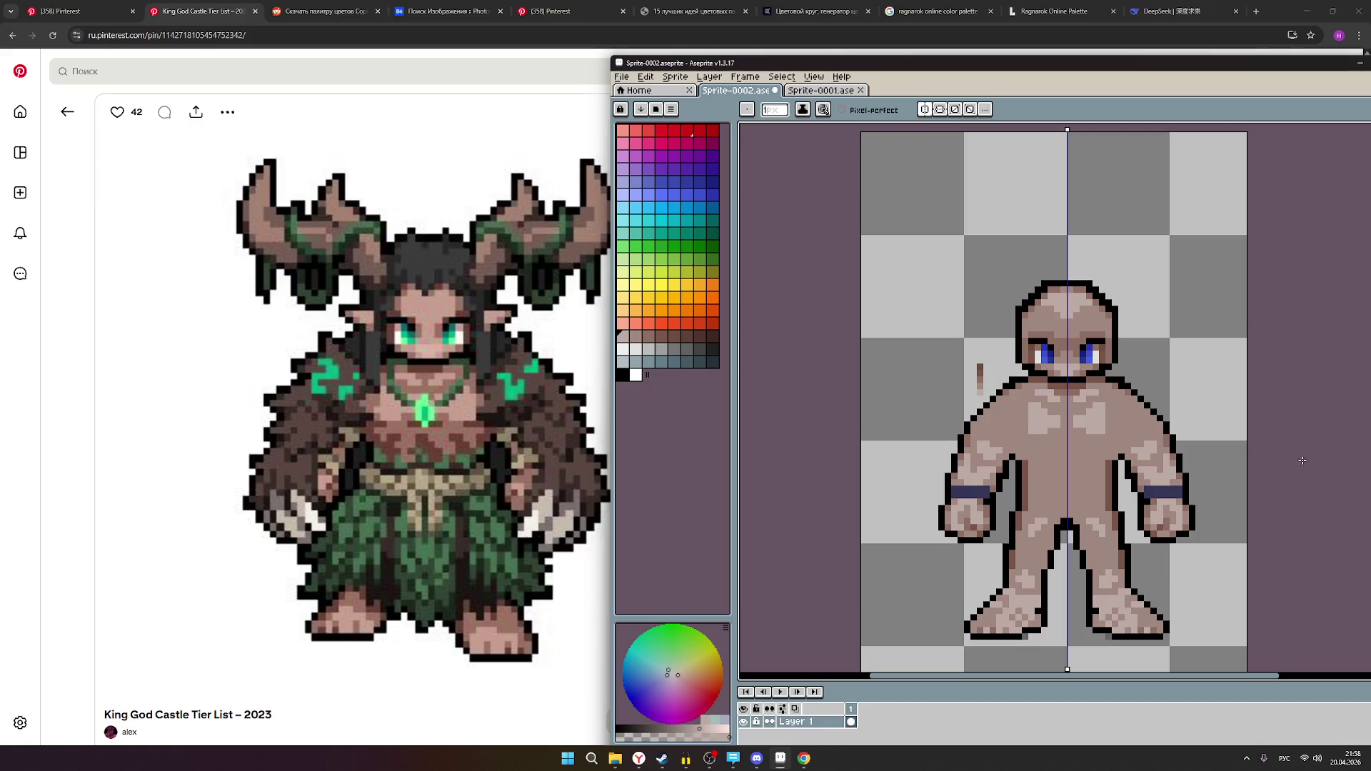
scroll(1223, 432, "down", 3)
scroll(1224, 431, "right", 3)
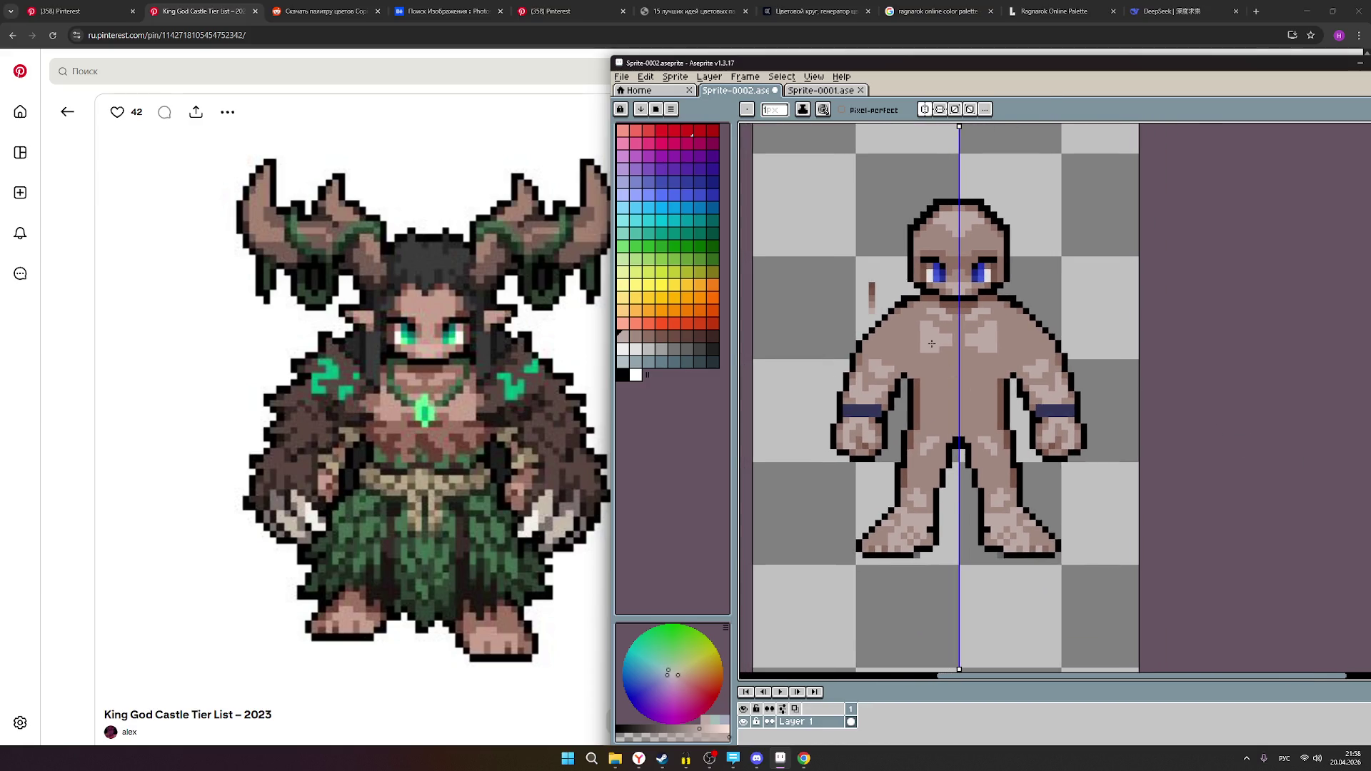
scroll(928, 360, "up", 2)
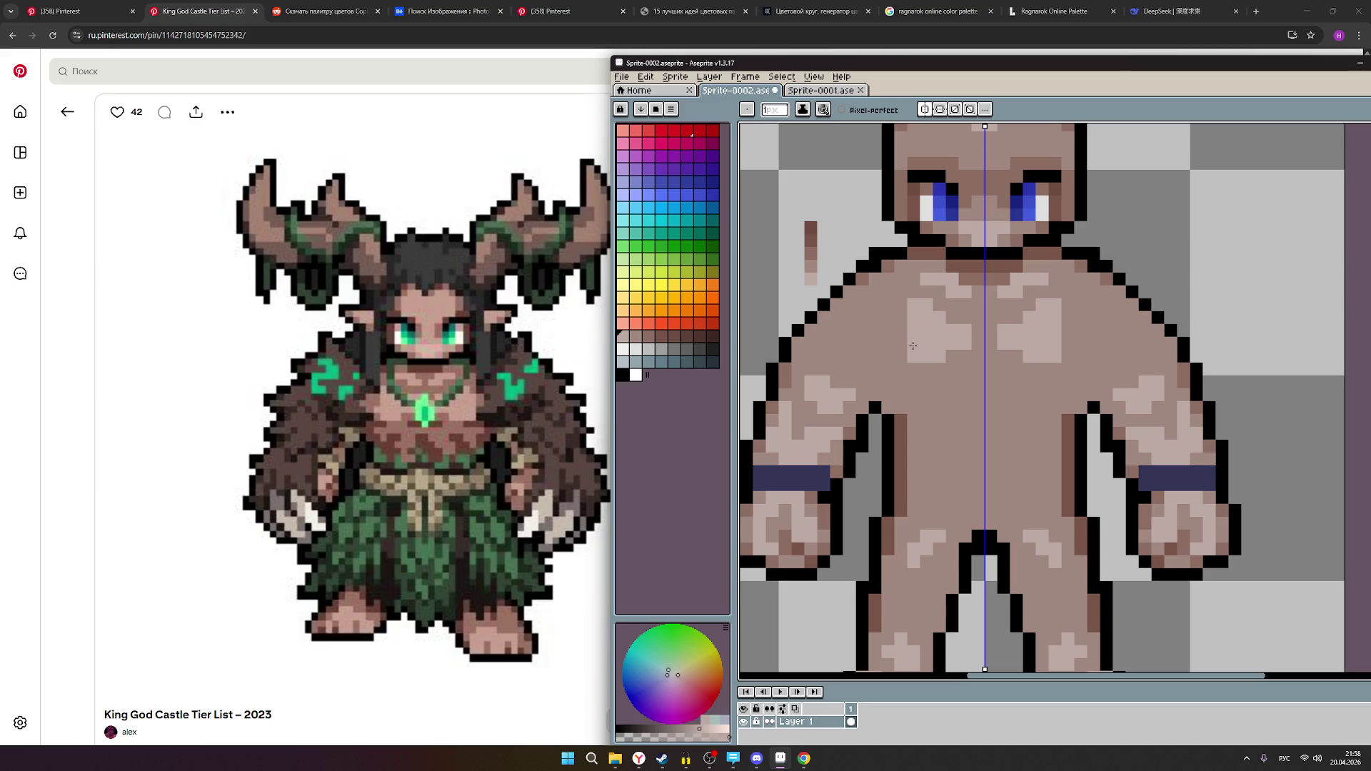
left_click_drag(904, 319, 904, 351)
scroll(1105, 408, "down", 1)
scroll(1101, 415, "down", 1)
scroll(1071, 400, "up", 1)
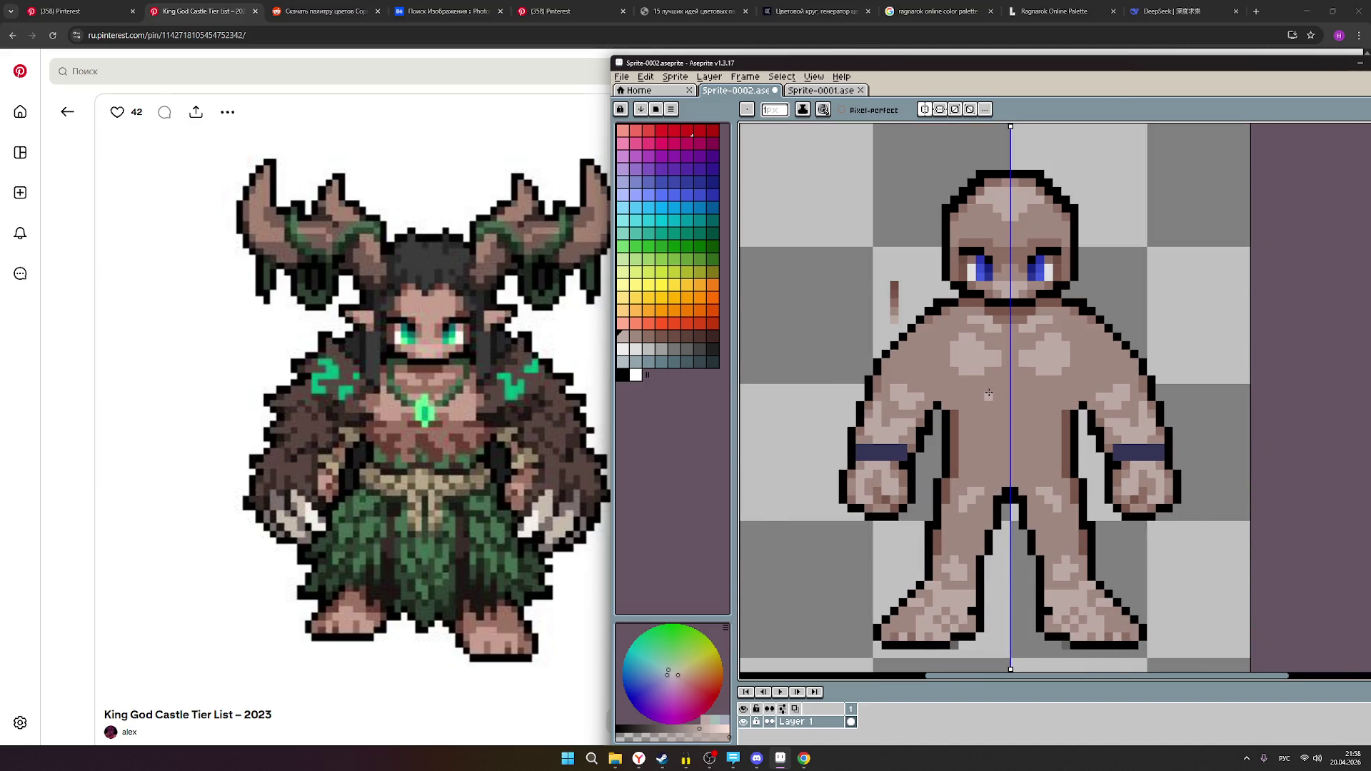
scroll(988, 393, "up", 1)
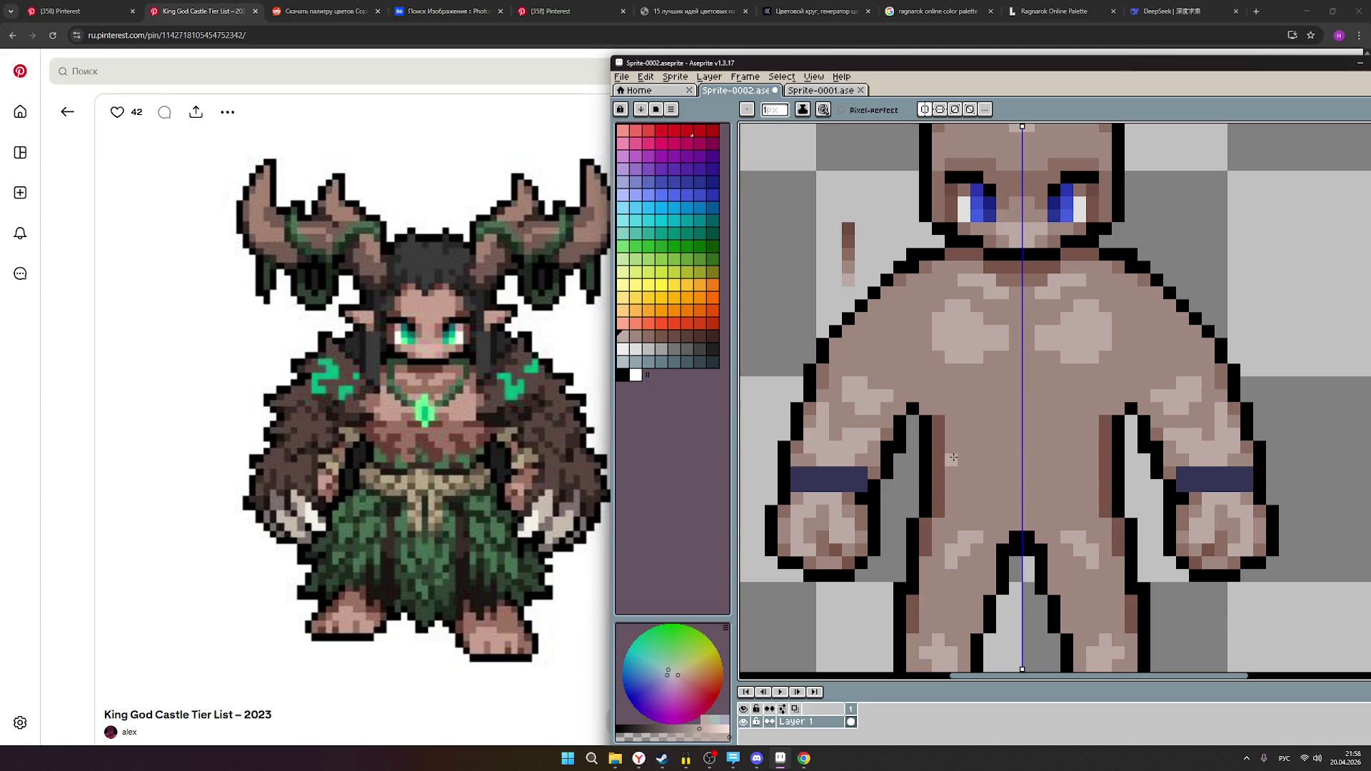
- Draw a darker brown groin line up from the crotch and lighten the inner leg edge
left_click(635, 337)
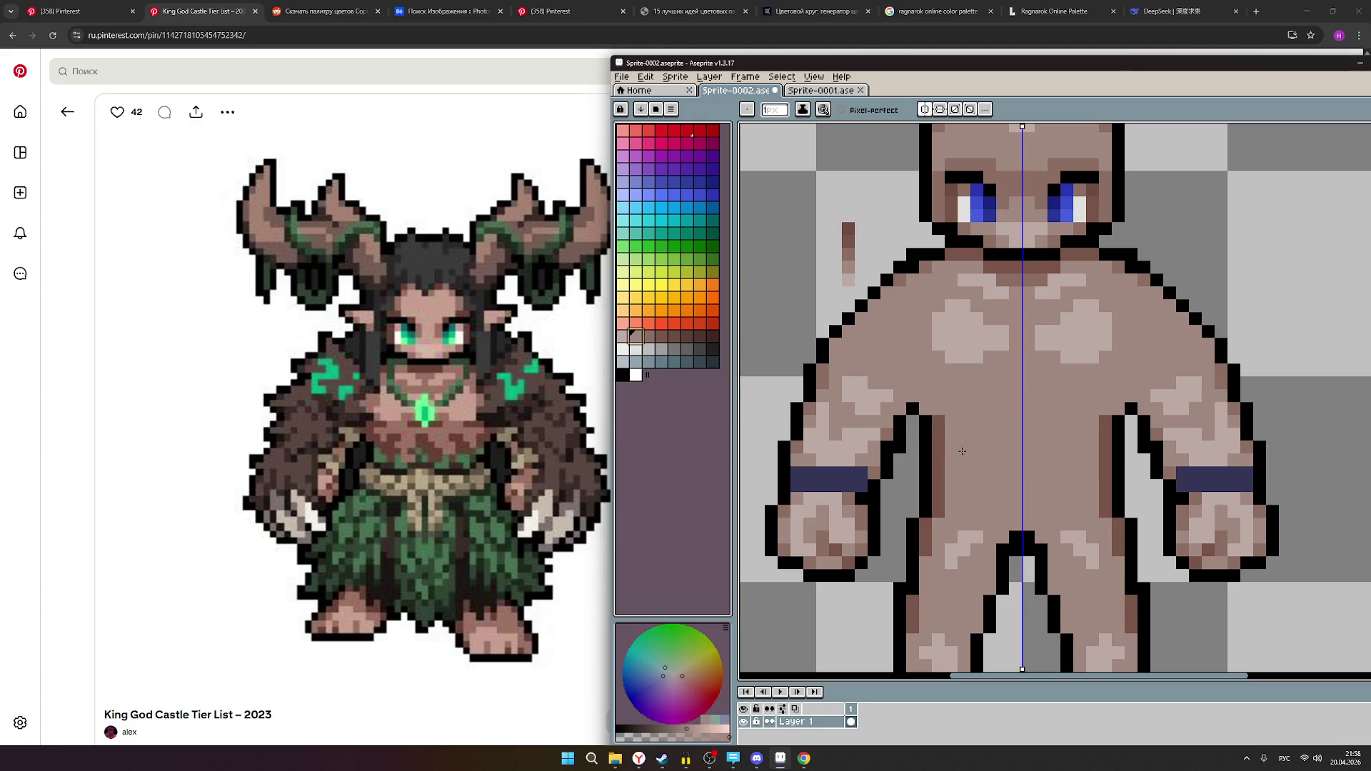
left_click(648, 336)
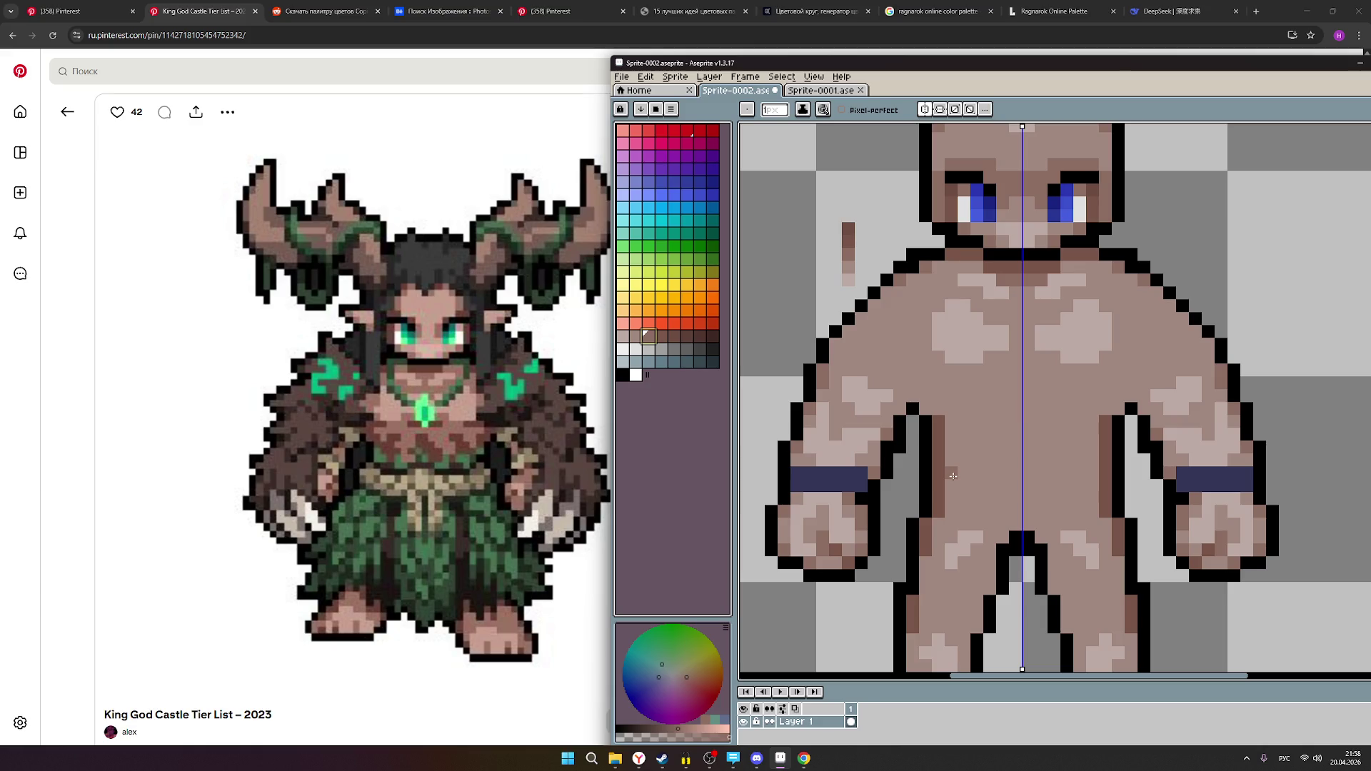
mouse_move(463, 518)
left_click_drag(1016, 523, 943, 468)
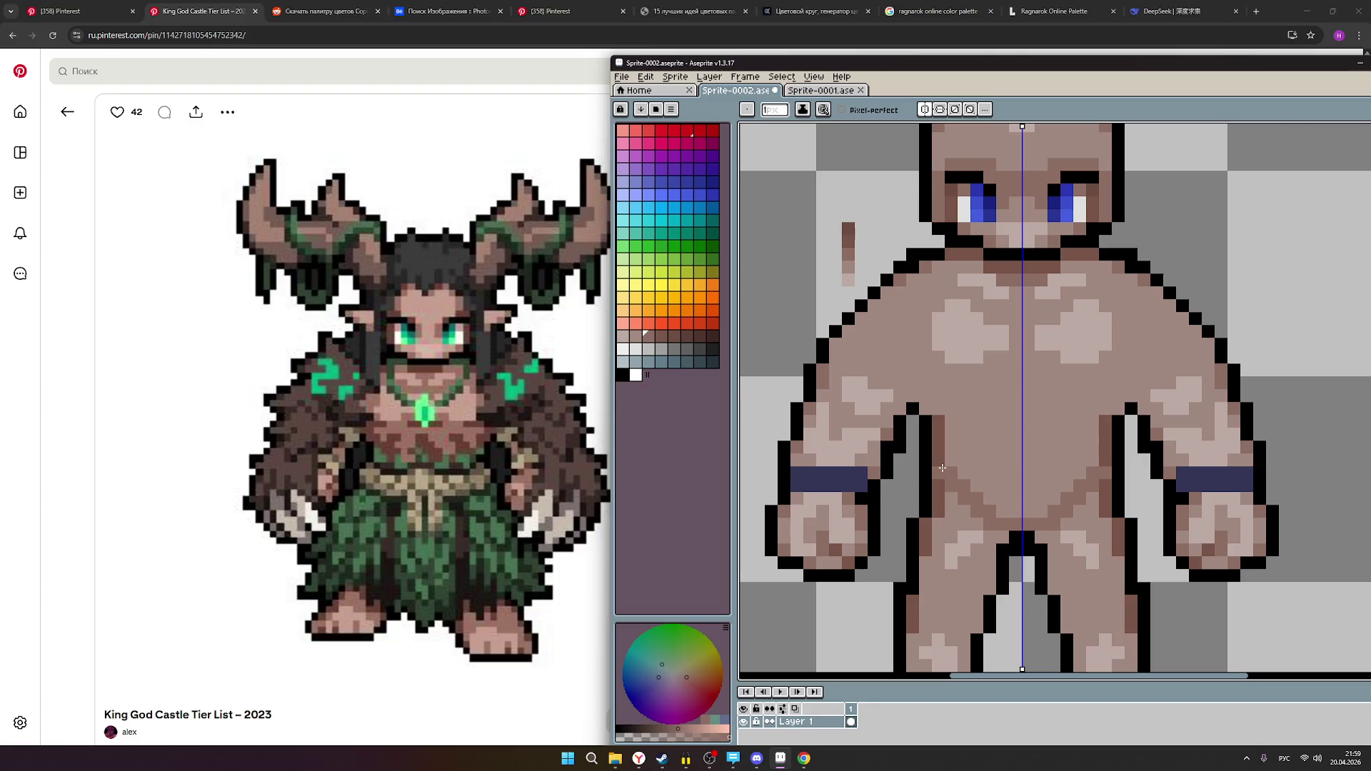
left_click_drag(943, 467, 938, 418)
- Zoom in on the torso and pick a dark grey-brown from the palette
scroll(1118, 476, "down", 3)
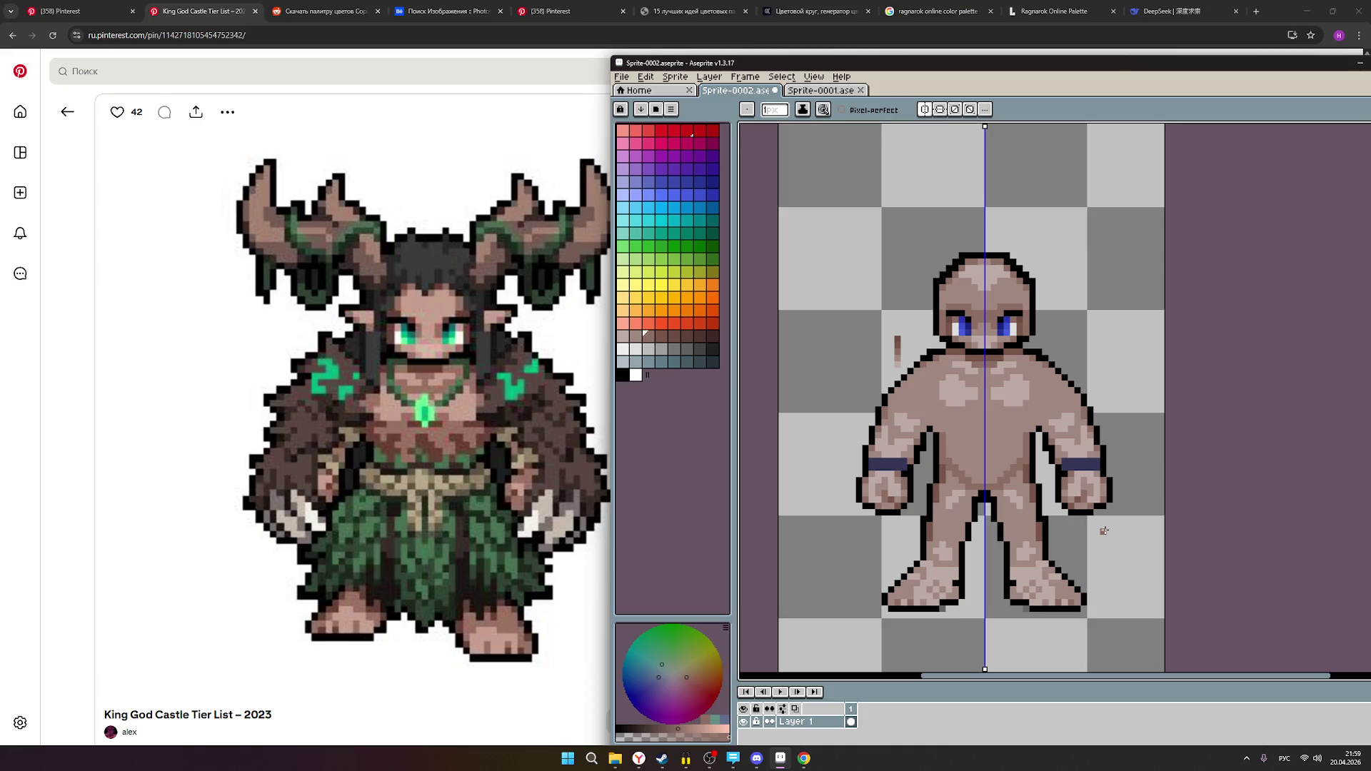
scroll(991, 473, "up", 1)
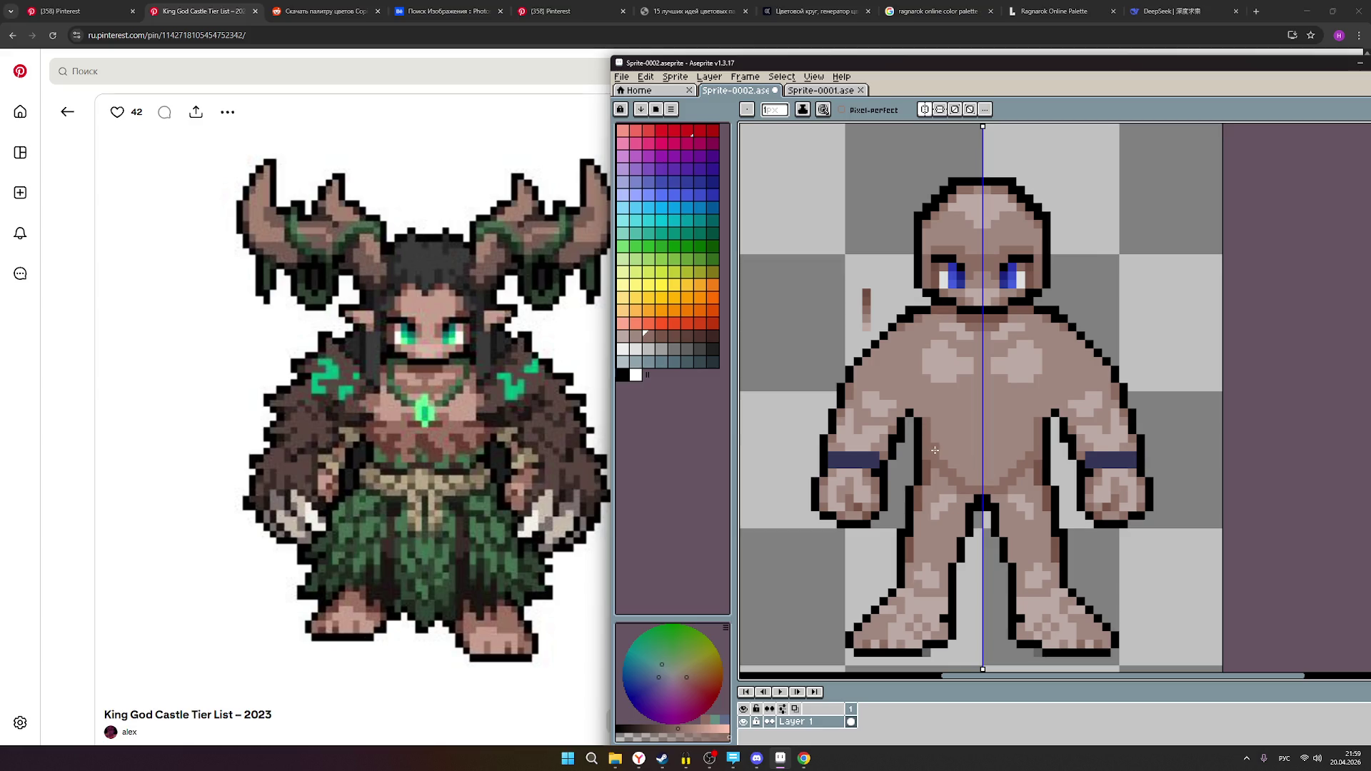
scroll(1128, 464, "down", 1)
scroll(1053, 461, "up", 1)
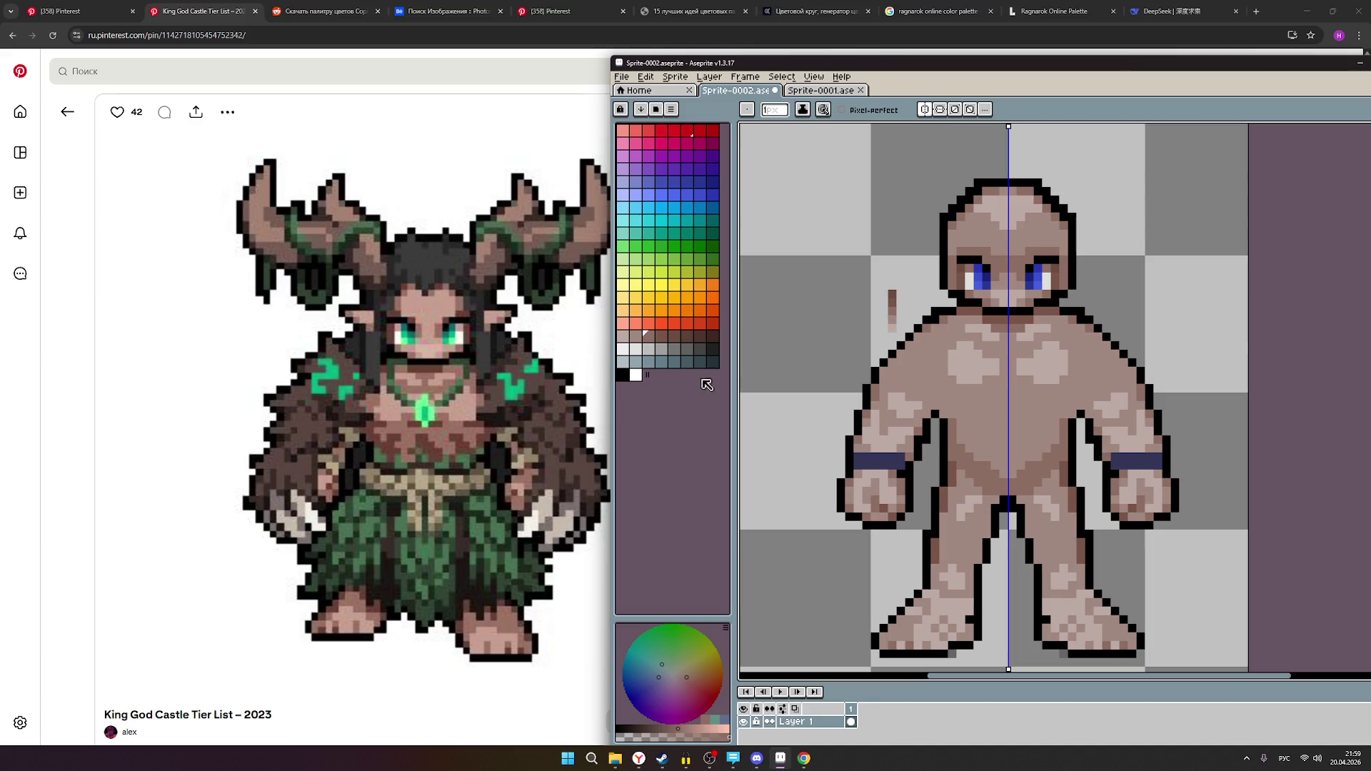
left_click(636, 336)
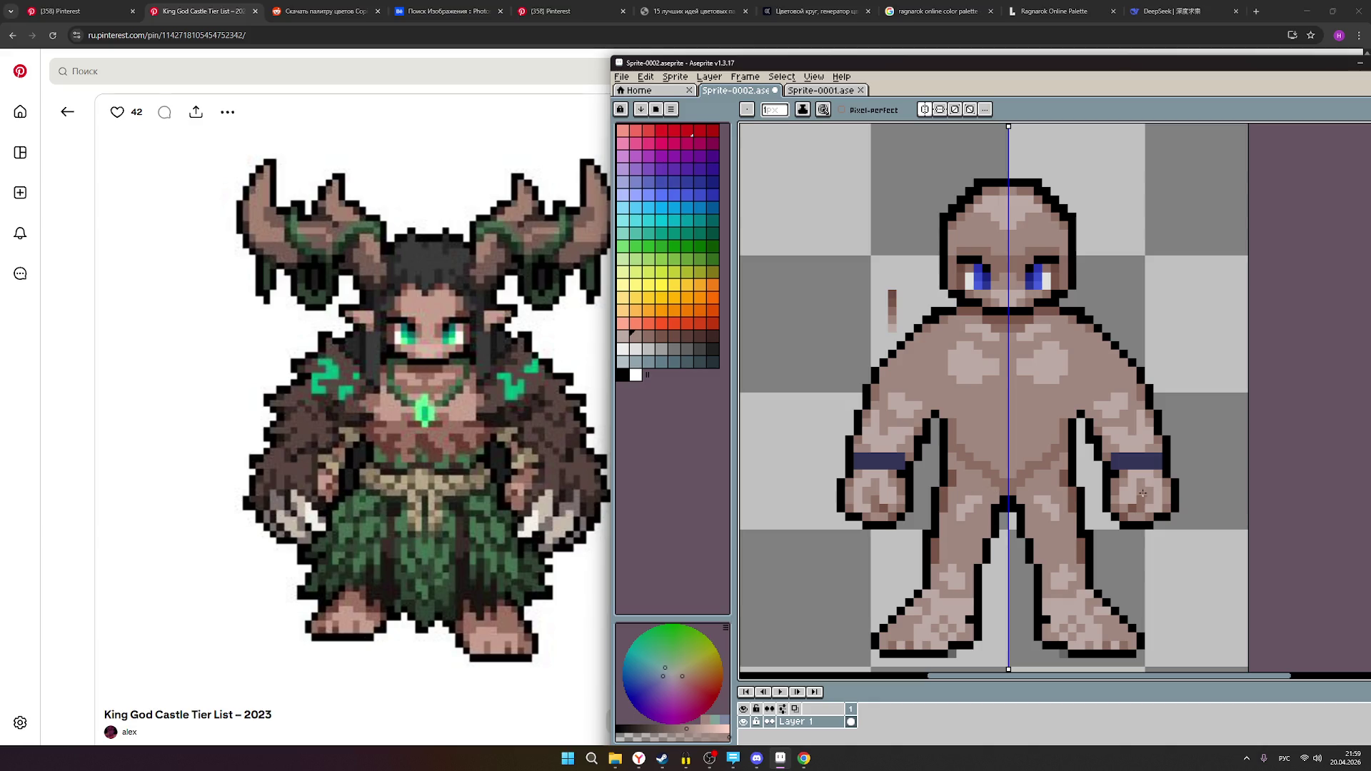
scroll(1156, 493, "down", 1)
scroll(1156, 492, "up", 1)
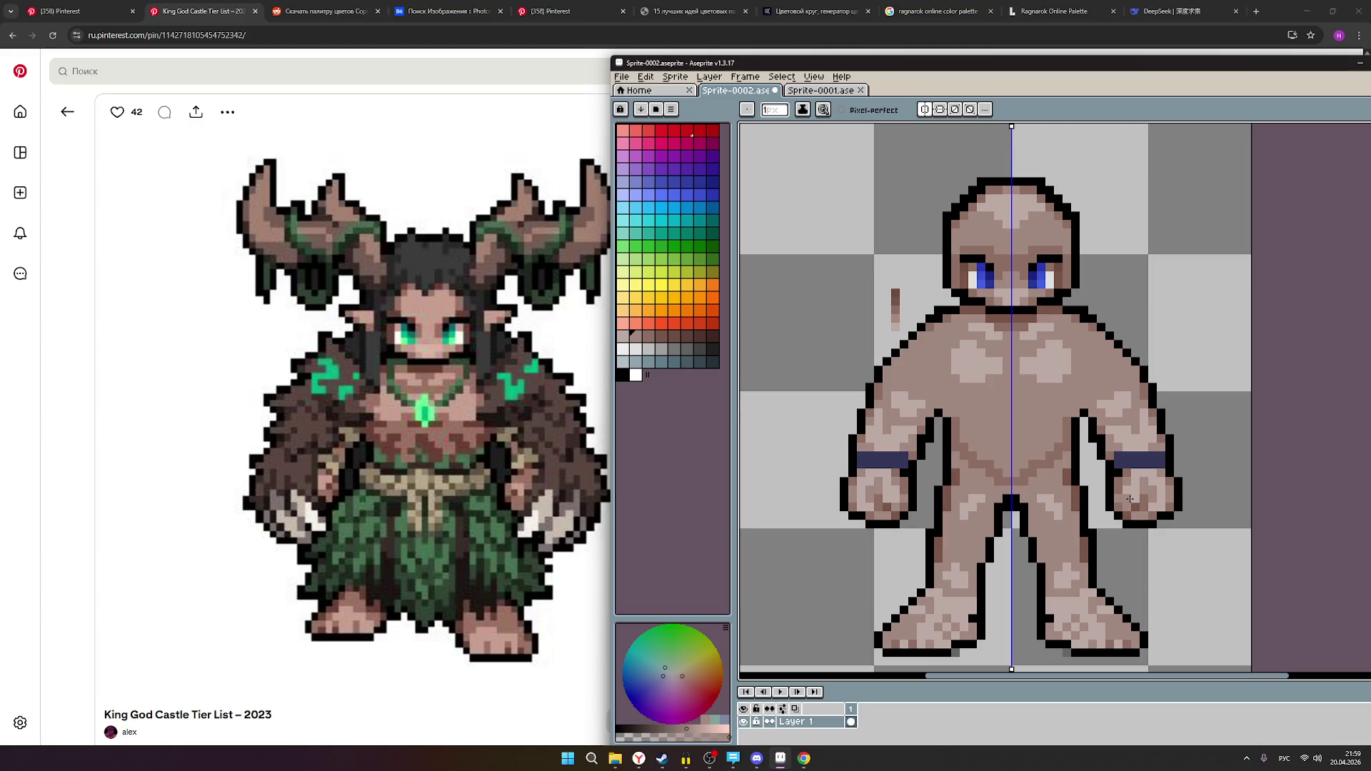
scroll(1126, 496, "down", 1)
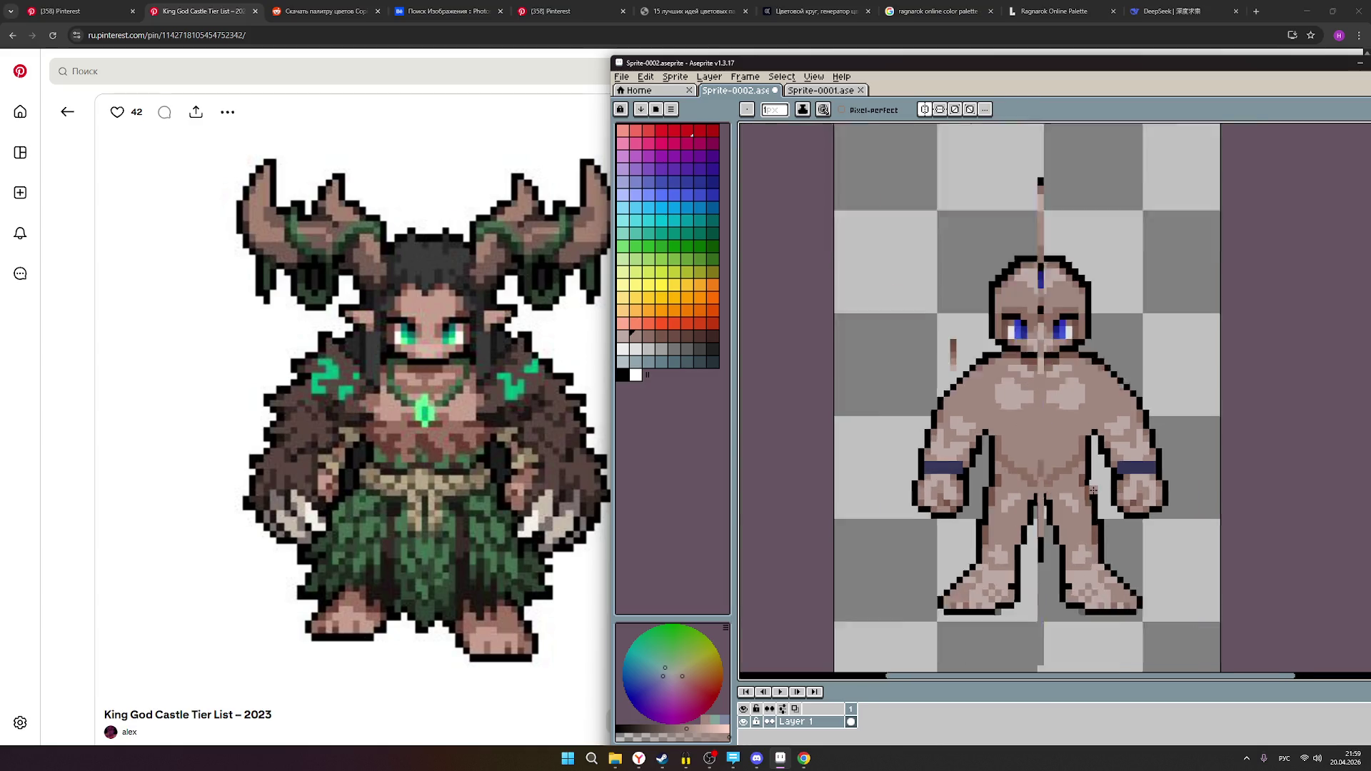
scroll(1074, 477, "up", 3)
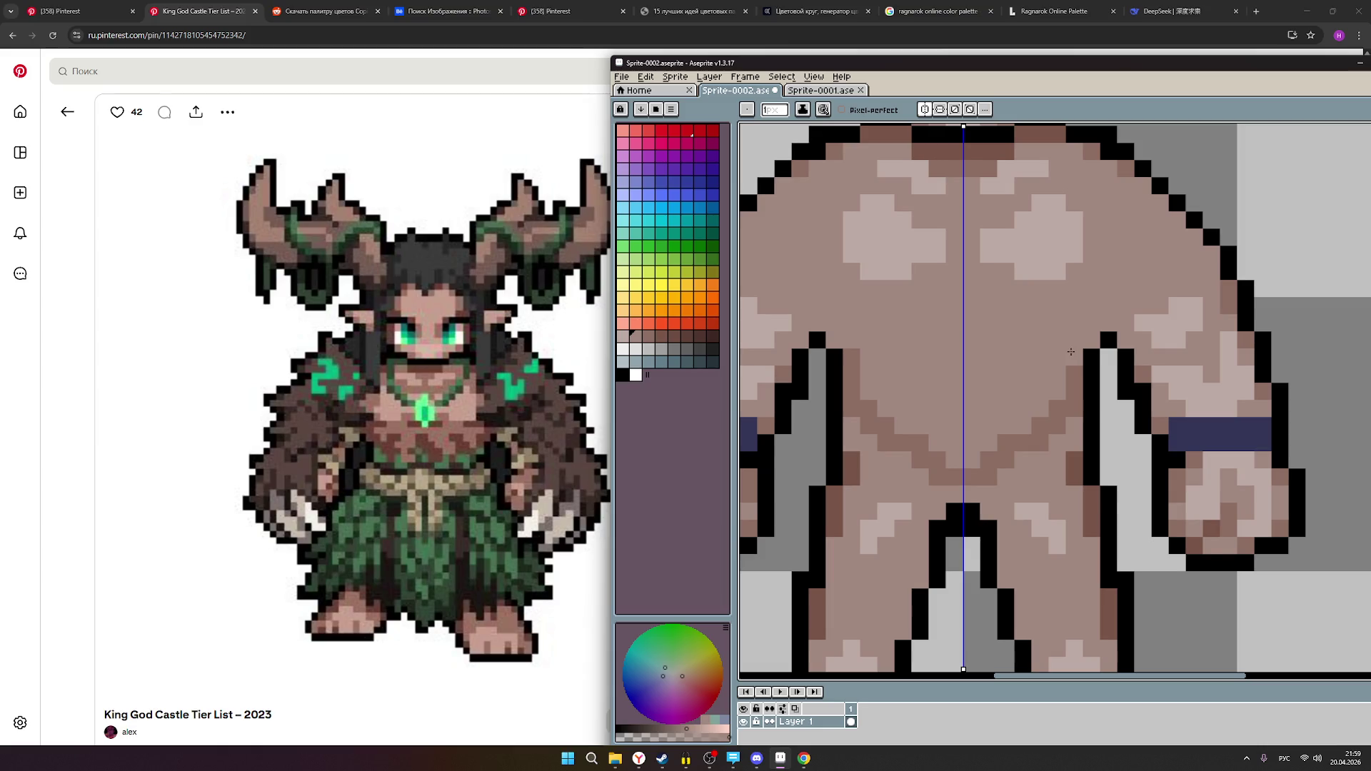
- Zoom out and paint a dark brown line across the chest
key("minus")
scroll(361, 451, "down", 1)
scroll(364, 454, "up", 1)
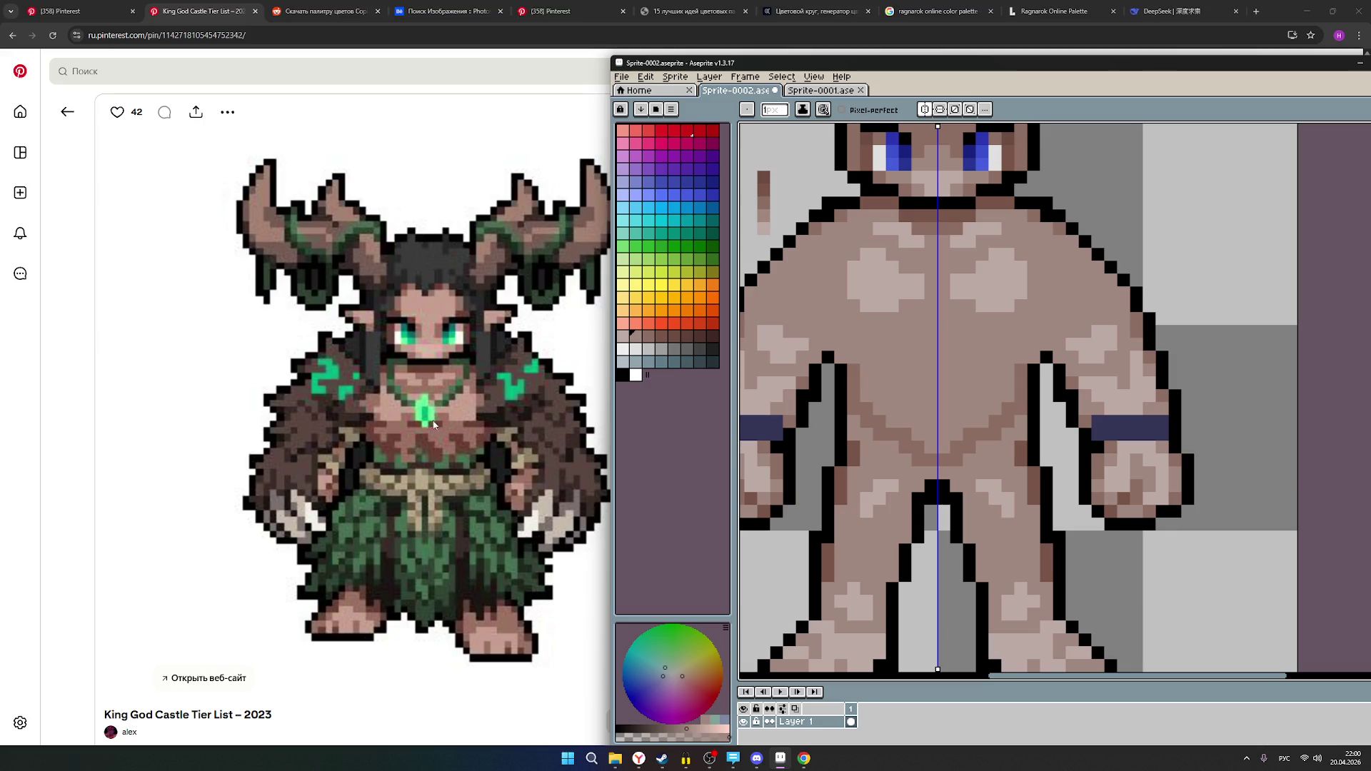
left_click(661, 336)
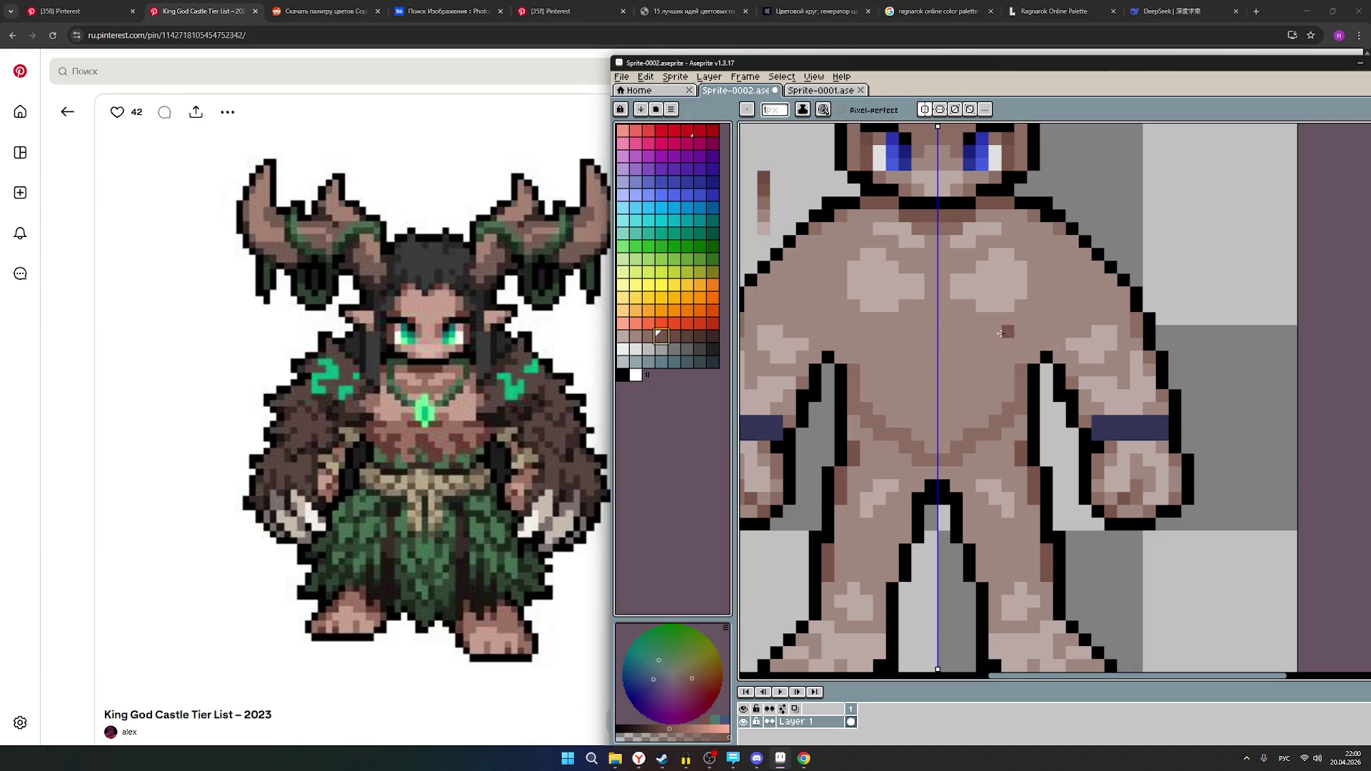
left_click(650, 338)
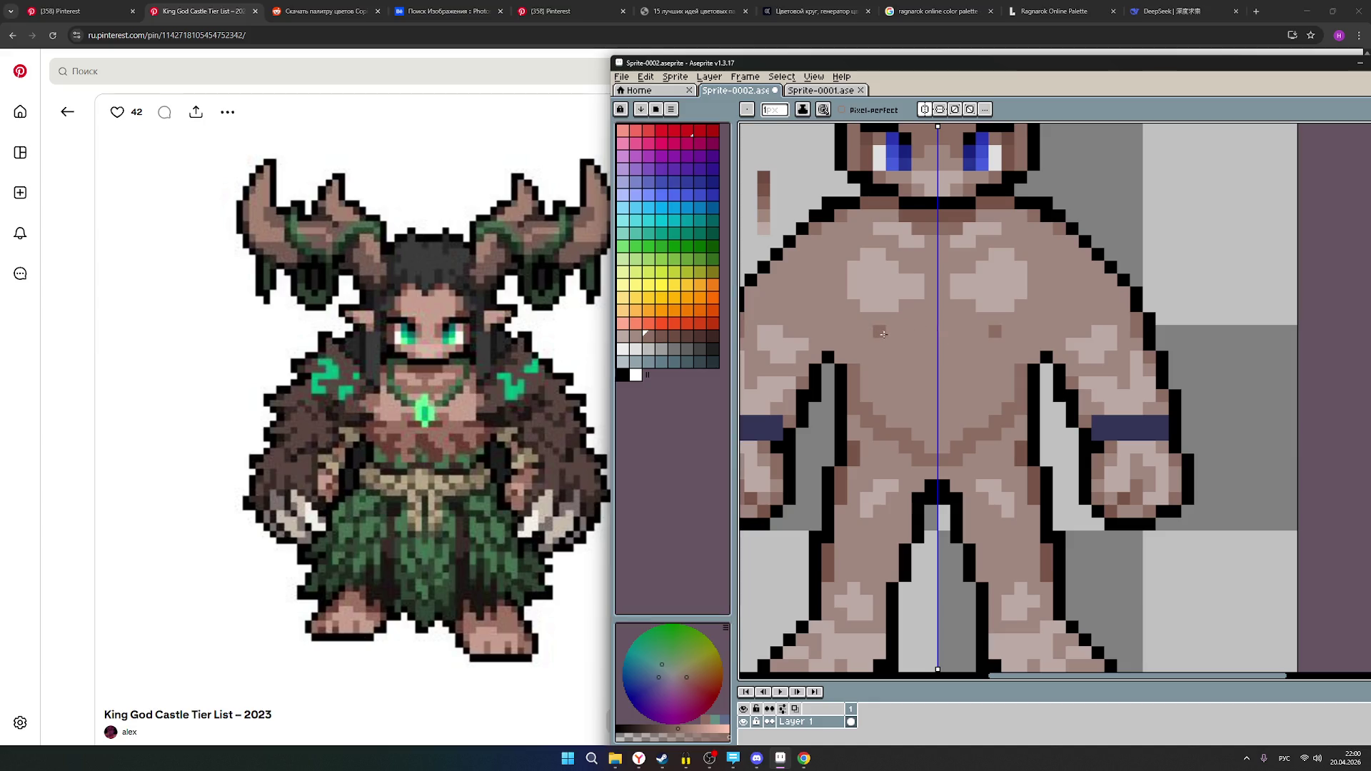
left_click_drag(877, 332, 935, 334)
- Draw darker brown diagonal pec lines from the armpits to the chest centre
scroll(1000, 370, "up", 2)
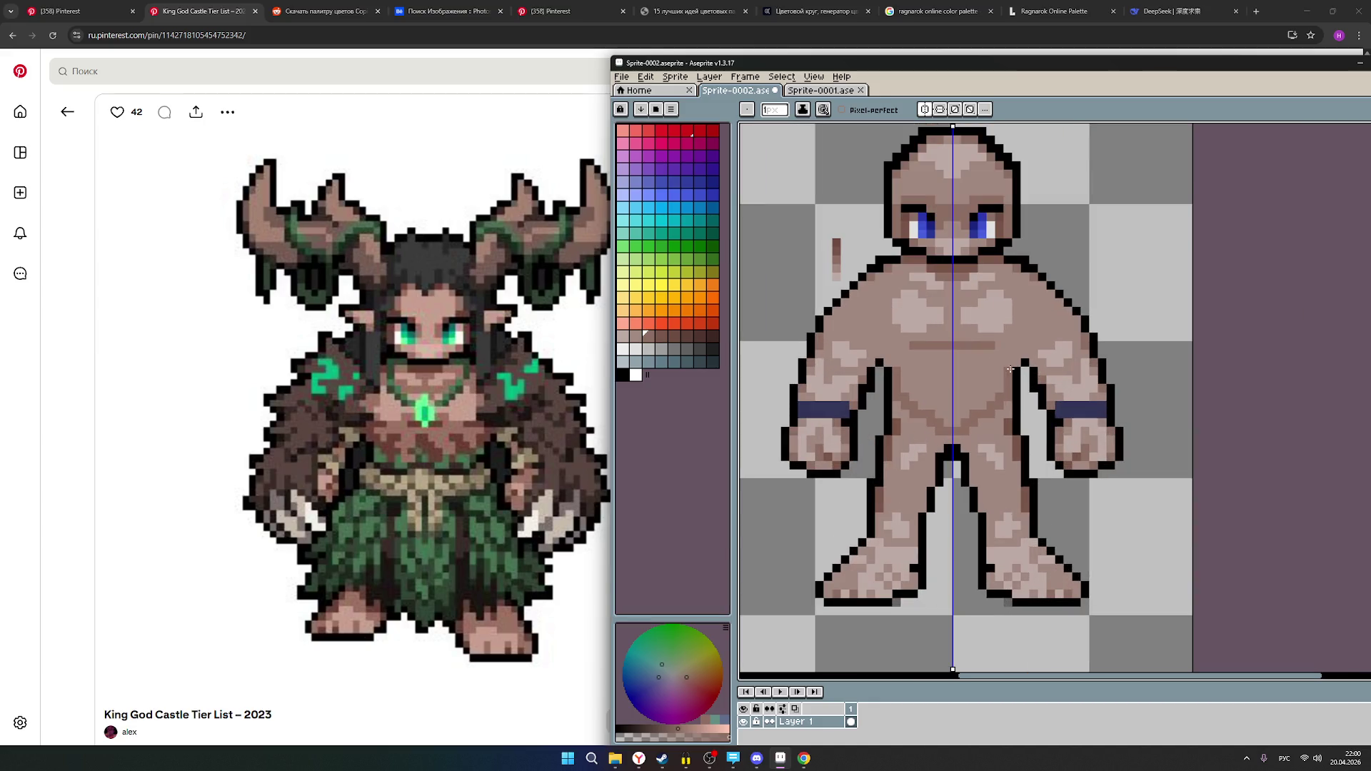
scroll(997, 368, "down", 1)
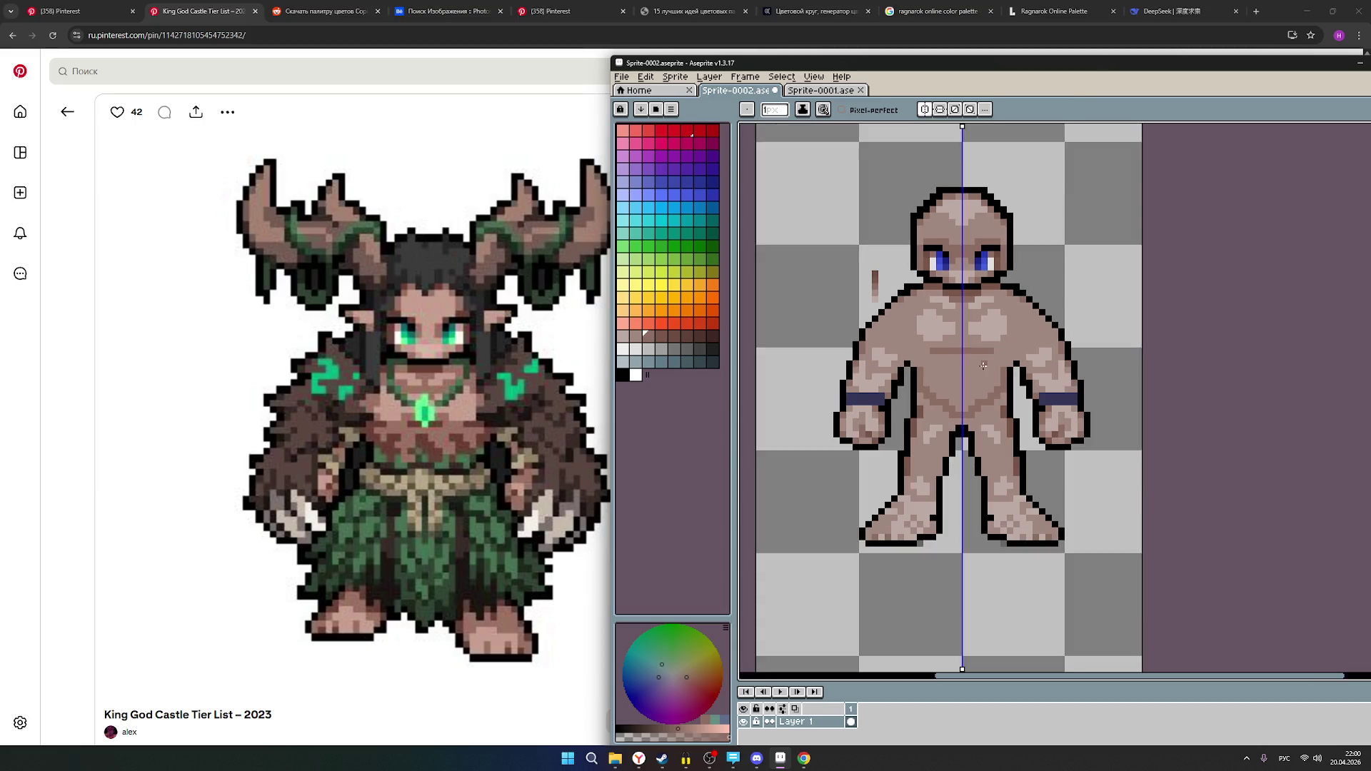
scroll(955, 367, "up", 2)
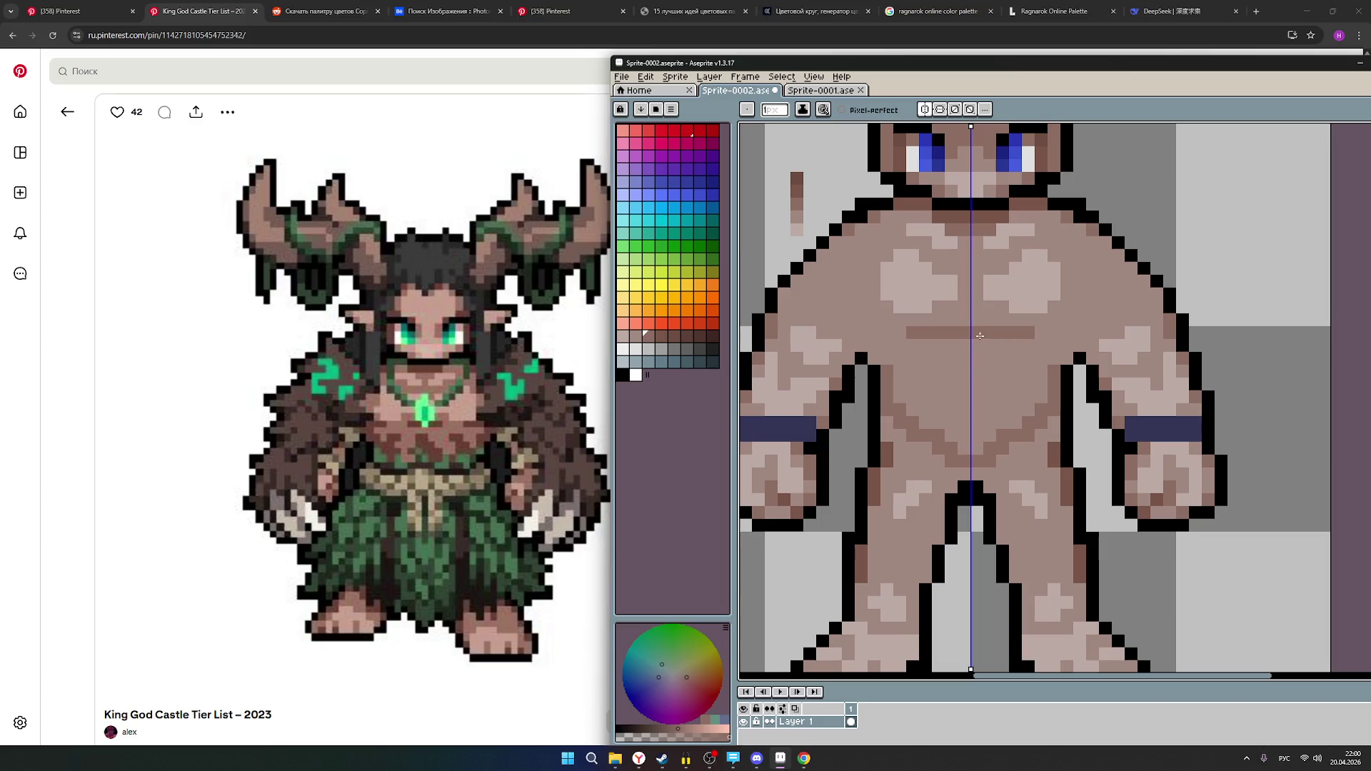
left_click(980, 412)
left_click_drag(980, 412, 1073, 350)
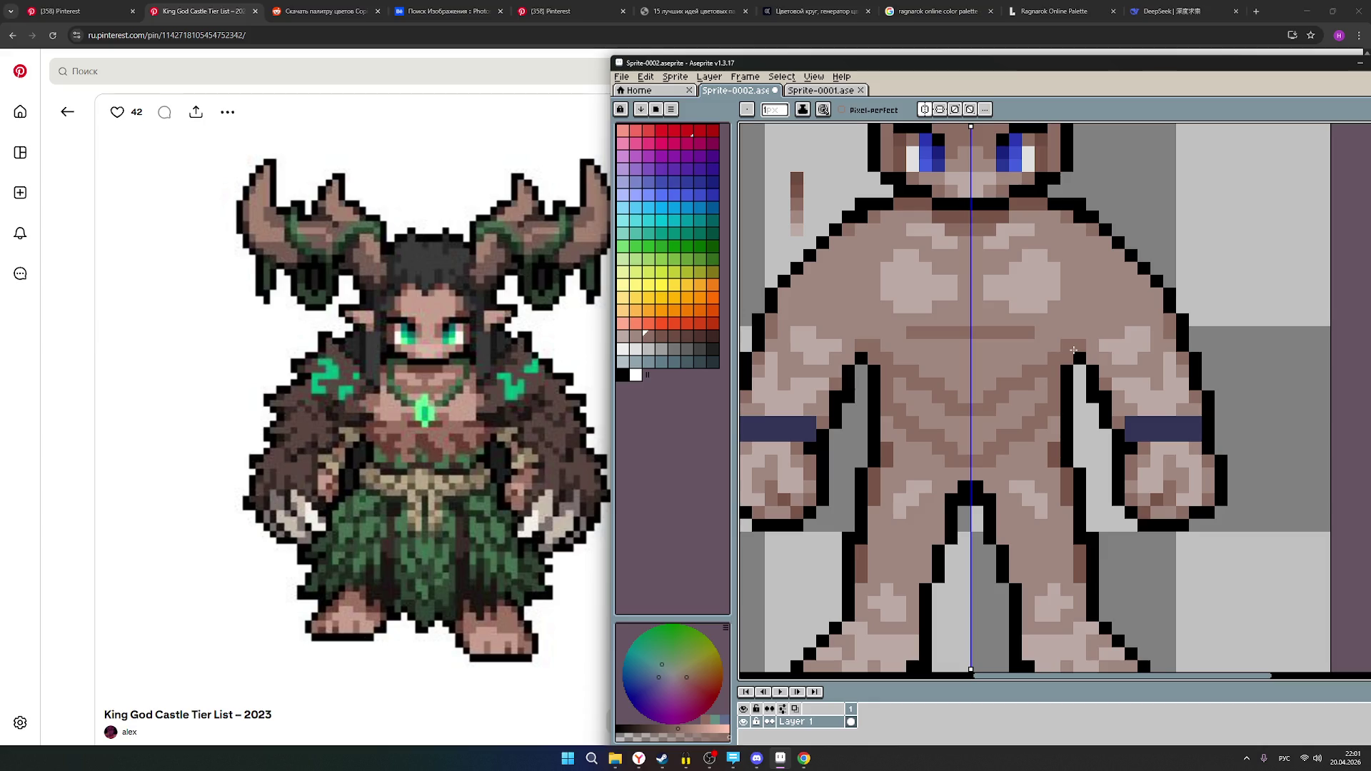
left_click(1070, 337)
left_click_drag(1061, 342, 976, 397)
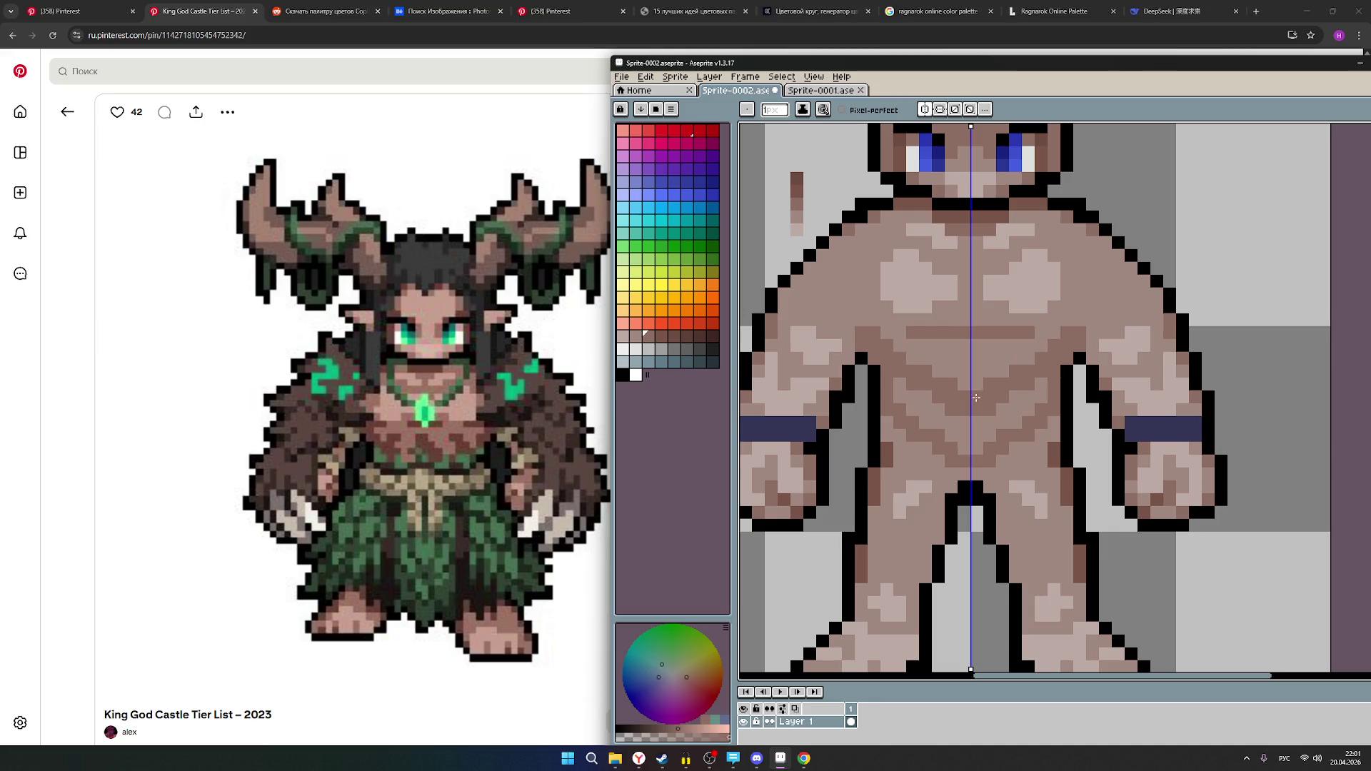
- Recentre the whole figure in view and bring OBS Studio to the front
scroll(1037, 375, "down", 2)
left_click_drag(1058, 425, 984, 439)
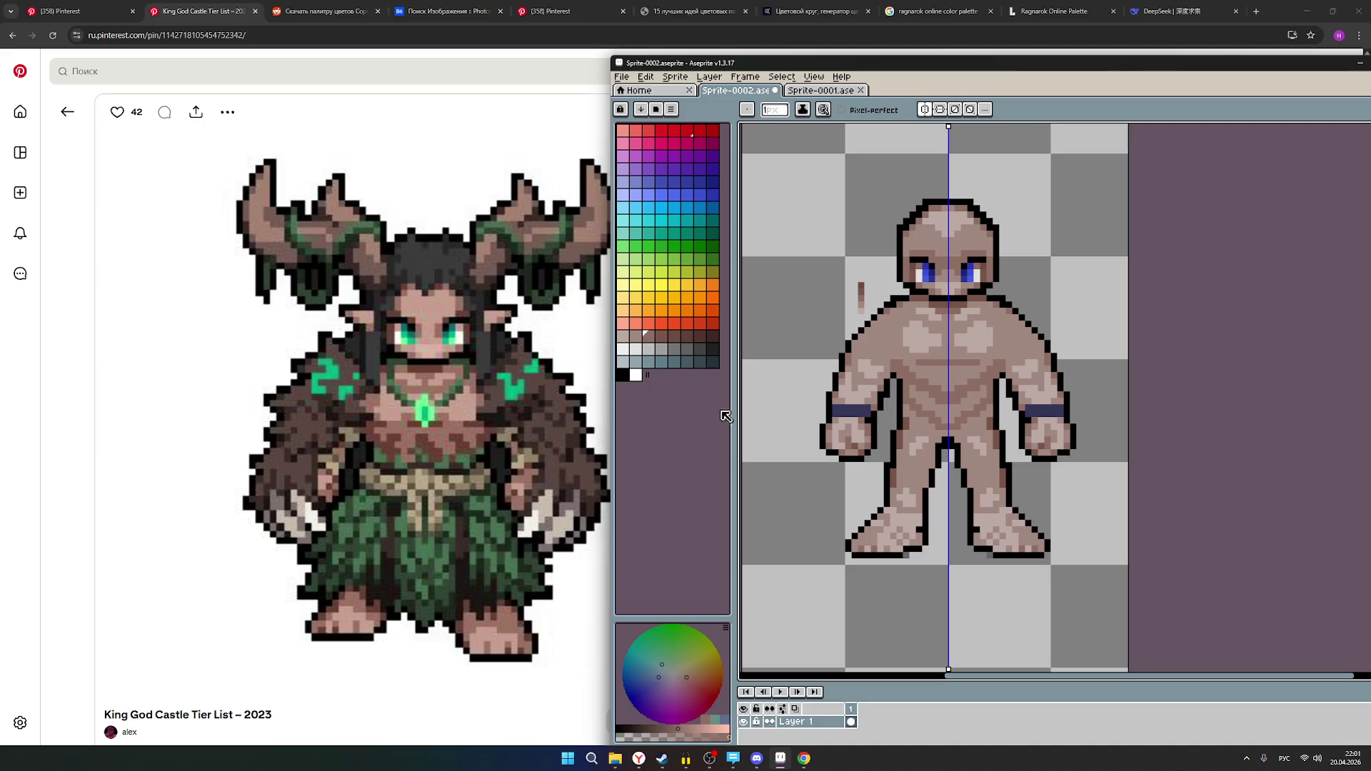
scroll(1009, 422, "down", 1)
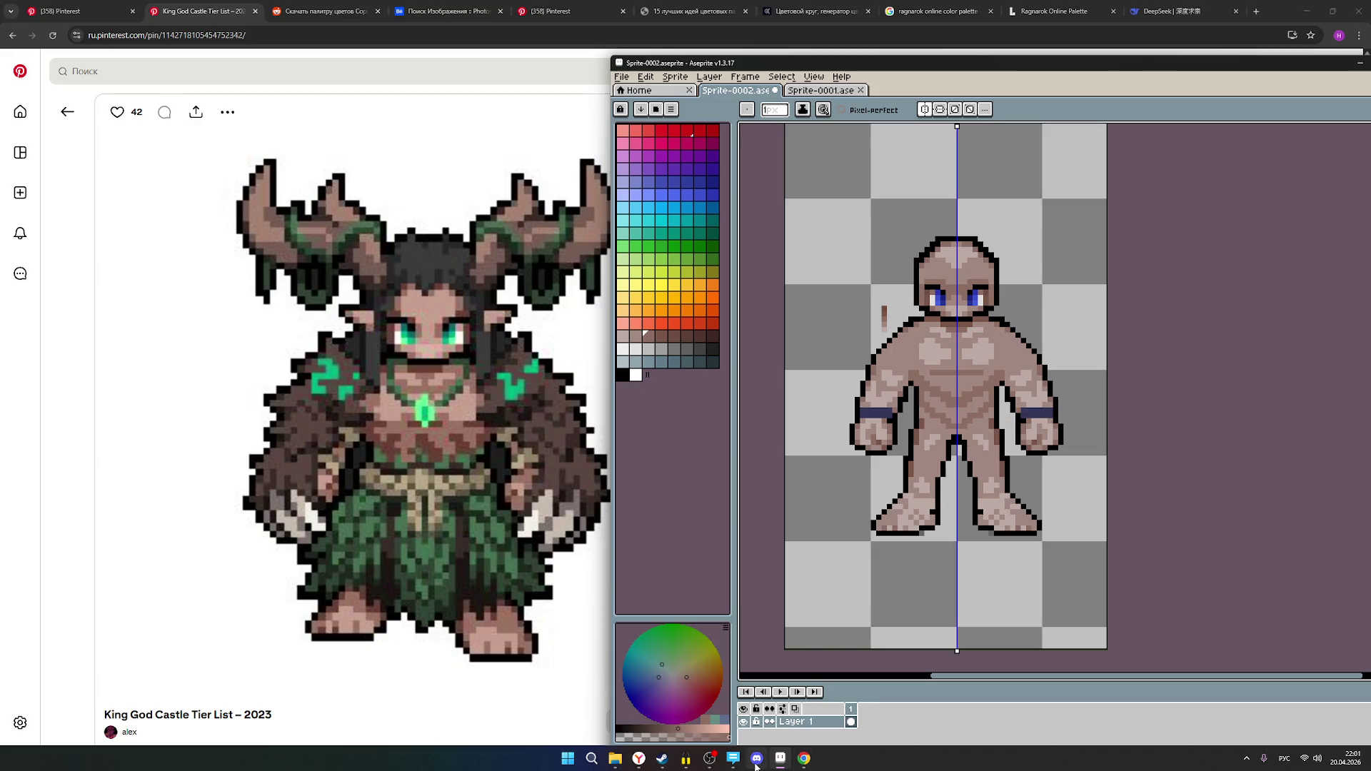
left_click(709, 758)
scroll(1274, 280, "down", 5)
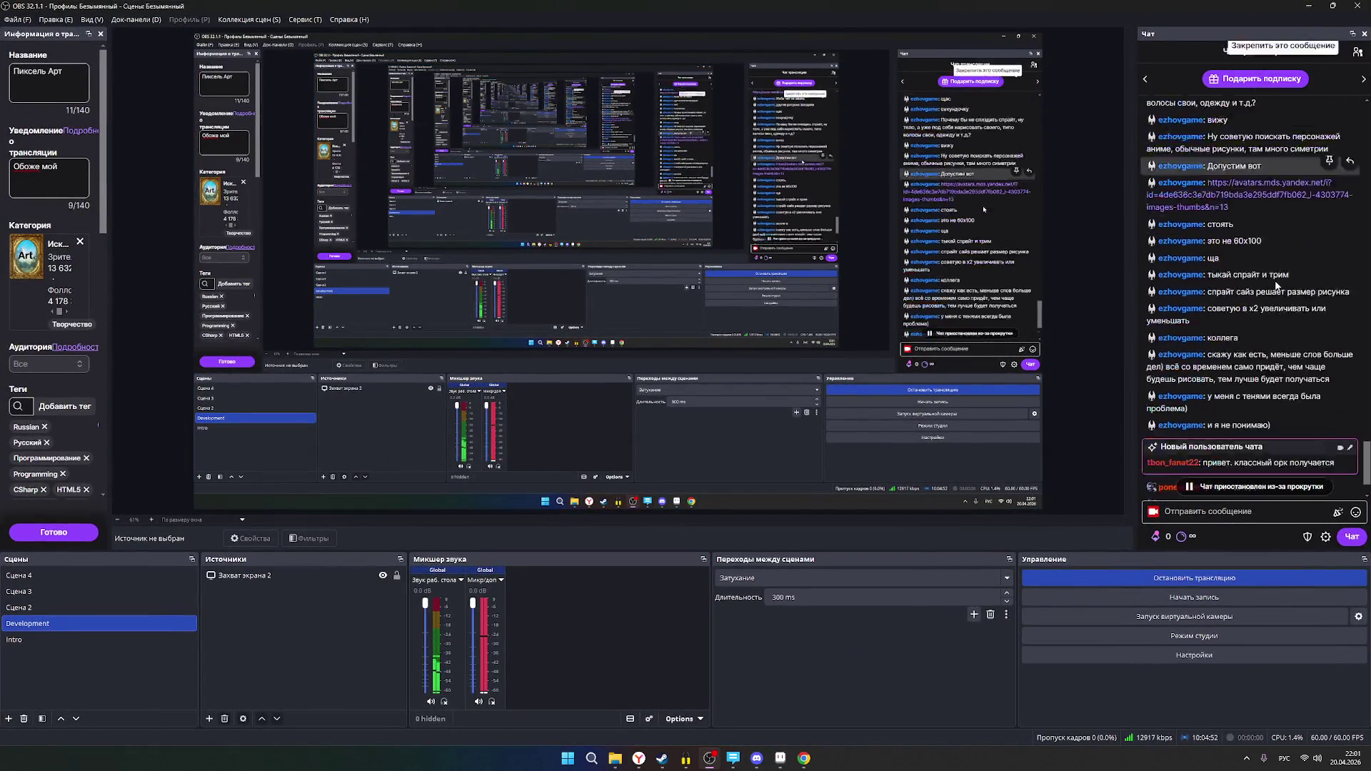
left_click(1356, 53)
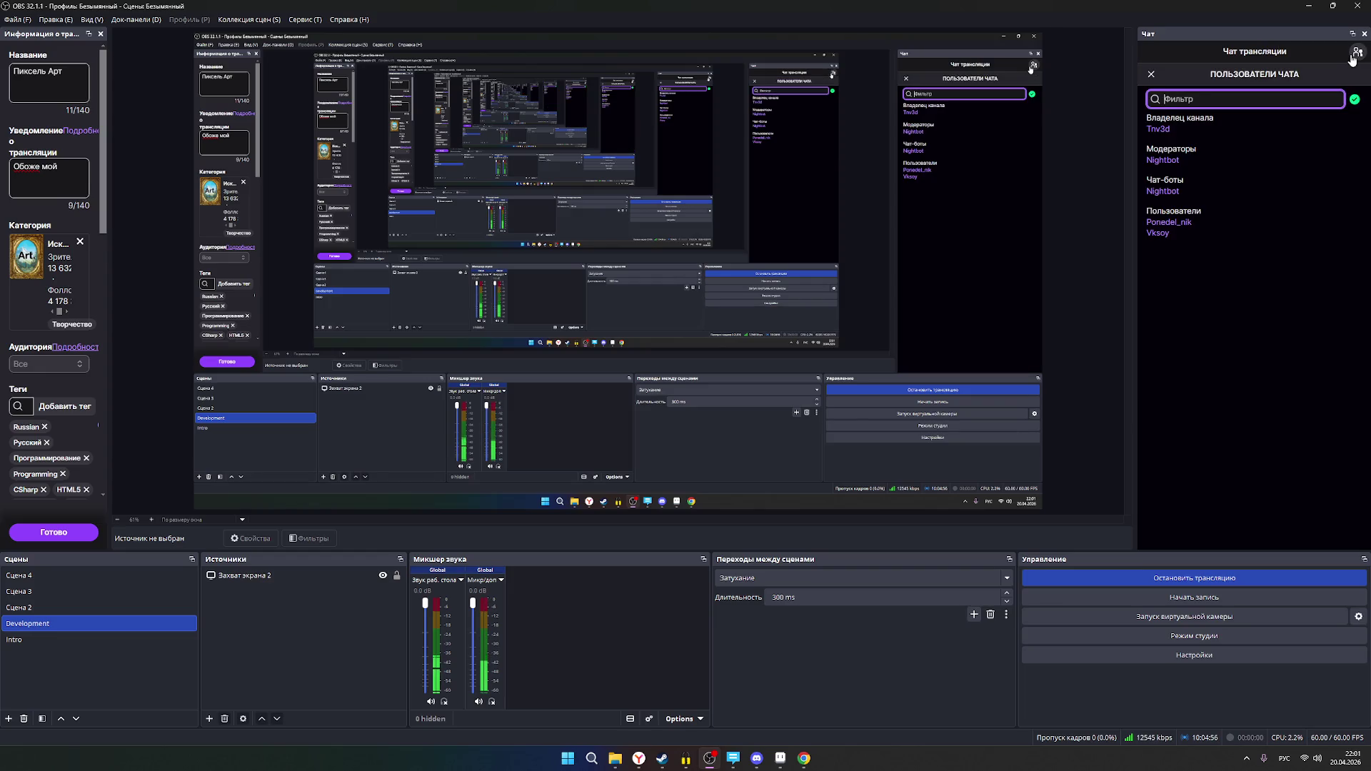
left_click(1351, 57)
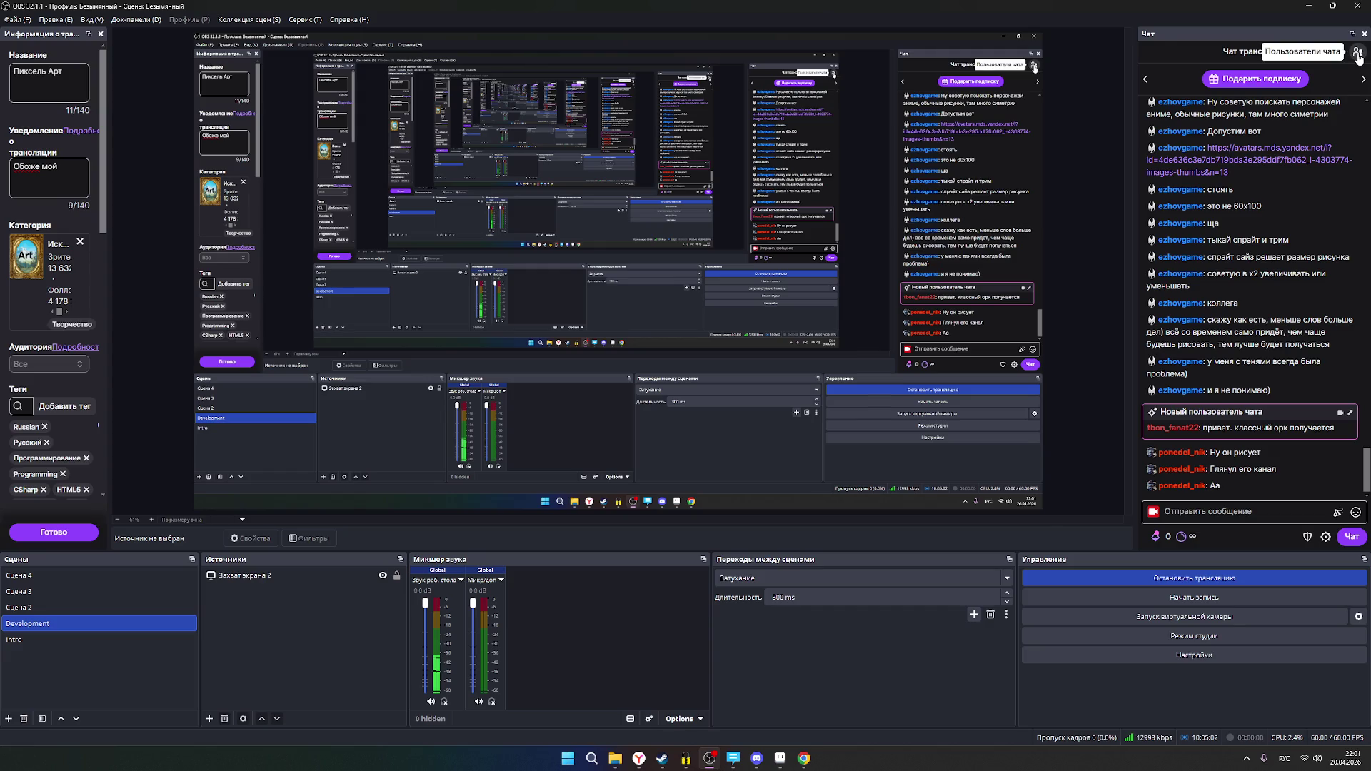
left_click(1356, 55)
left_click(1356, 55)
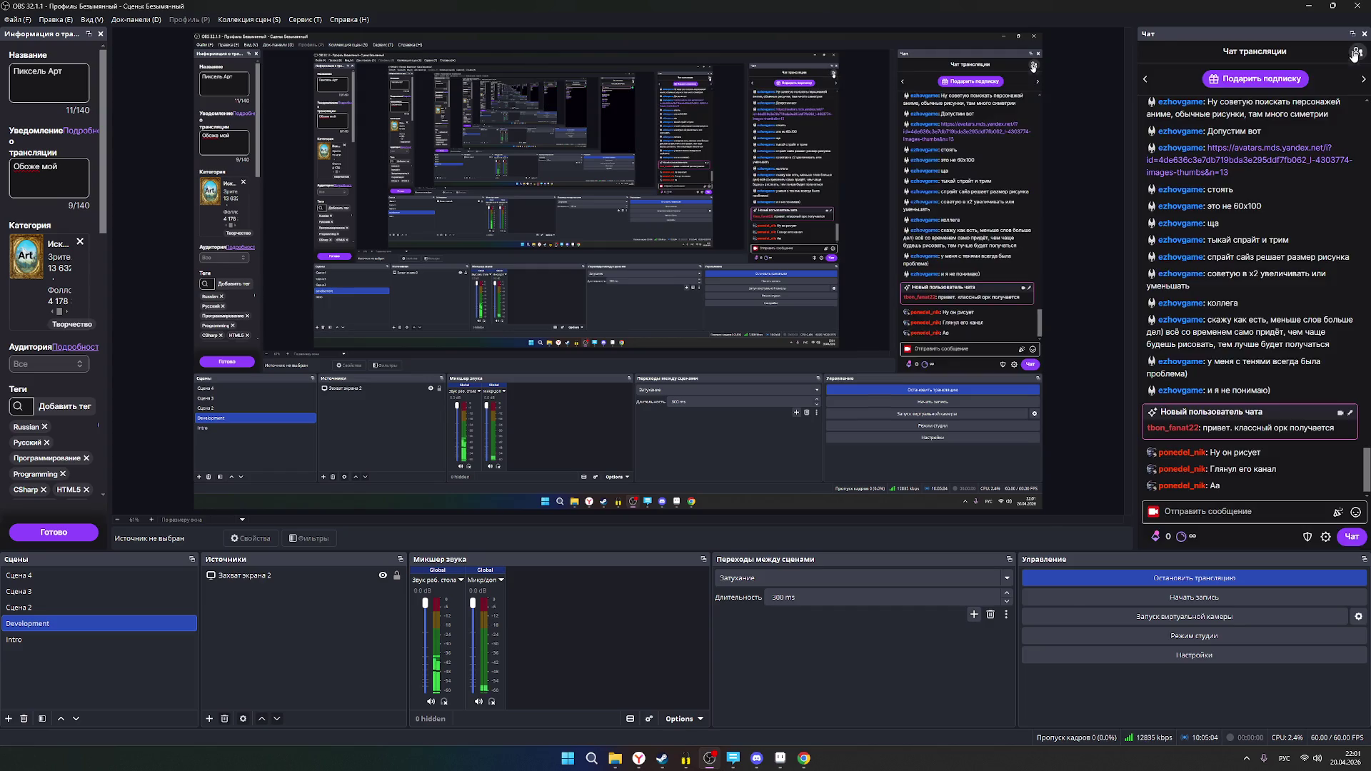
left_click(1308, 5)
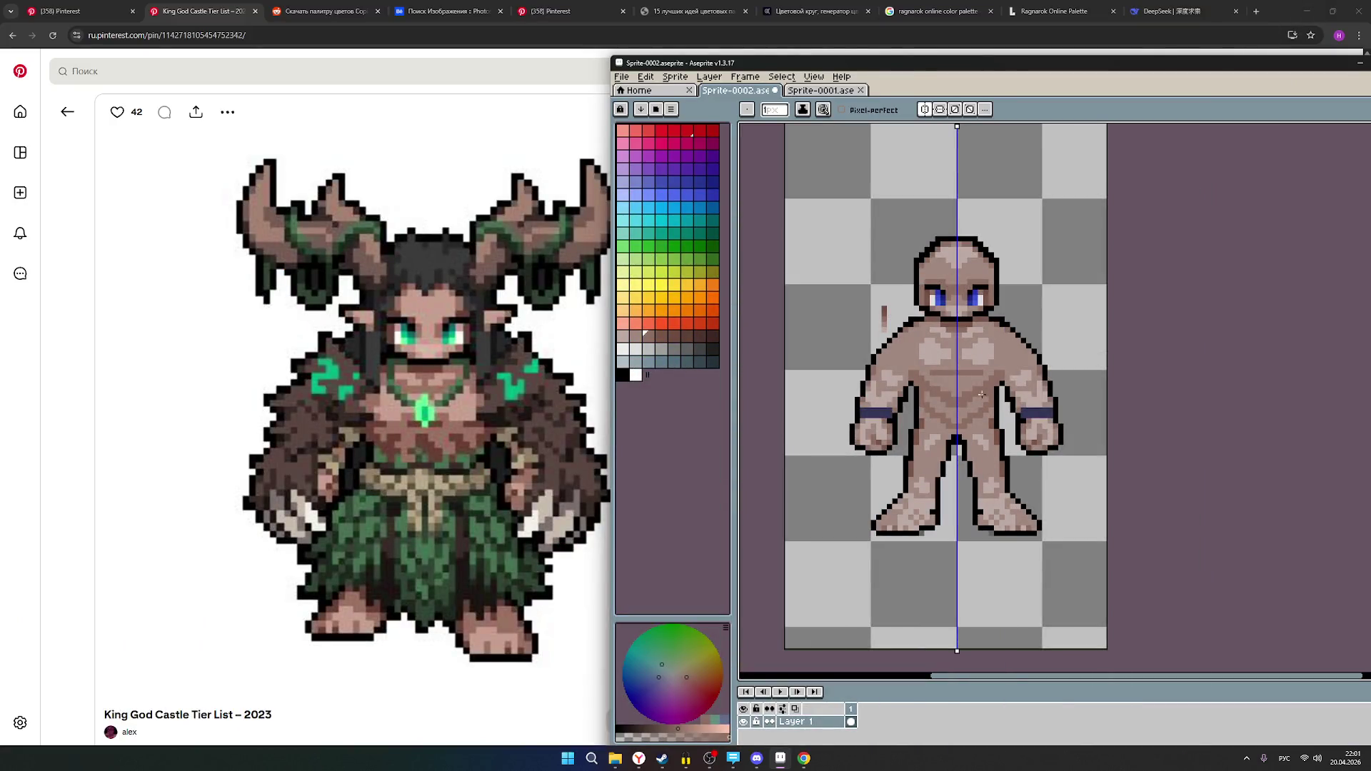
- Select the dark grey-brown swatch while reviewing the sprite, then open the reference image's context menu
scroll(1002, 372, "down", 3)
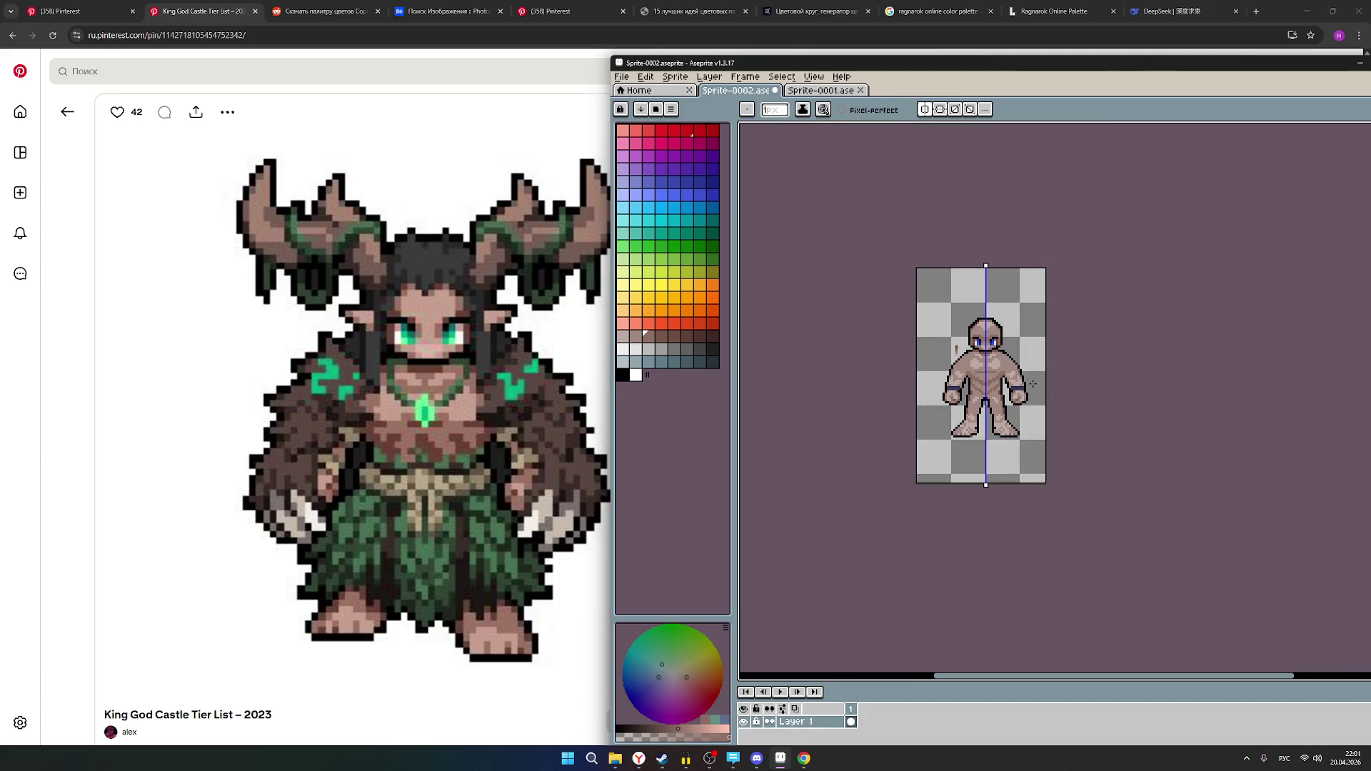
scroll(1005, 380, "up", 4)
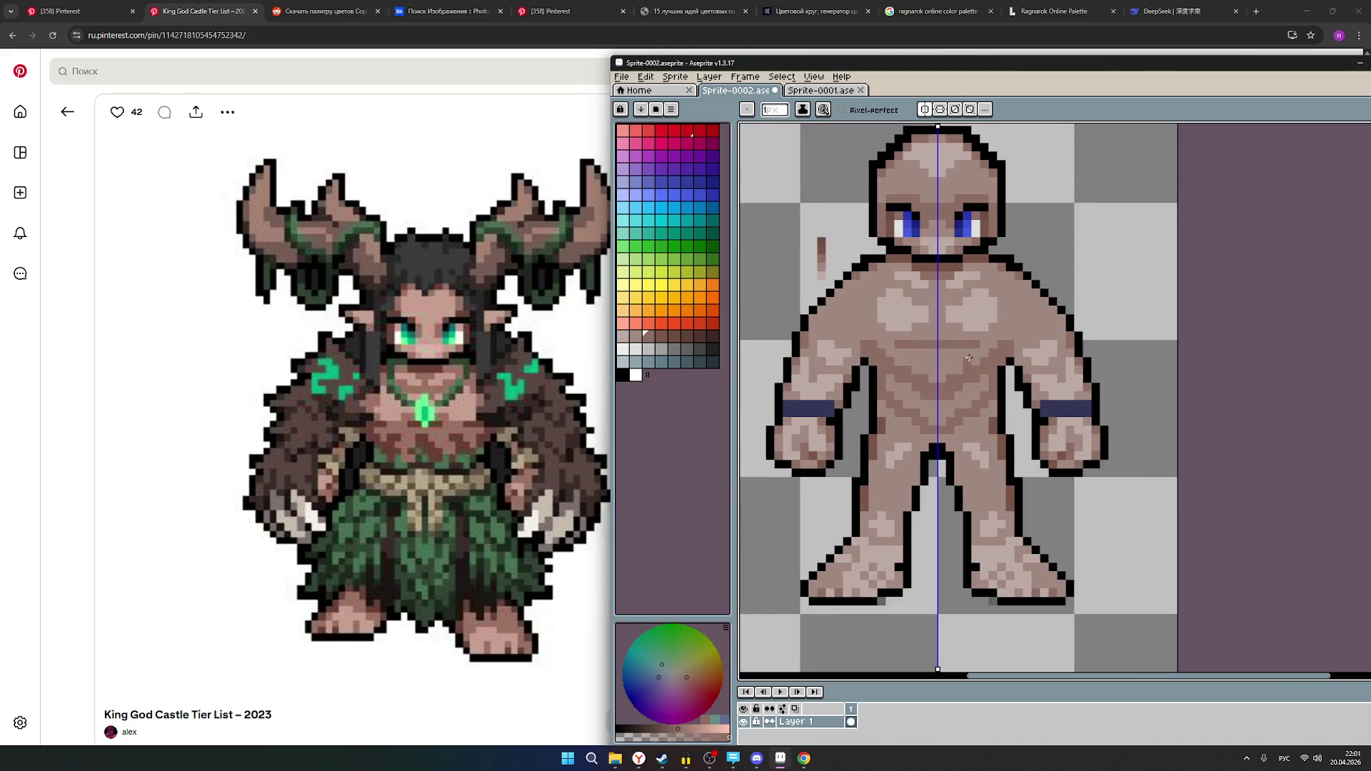
left_click(635, 335)
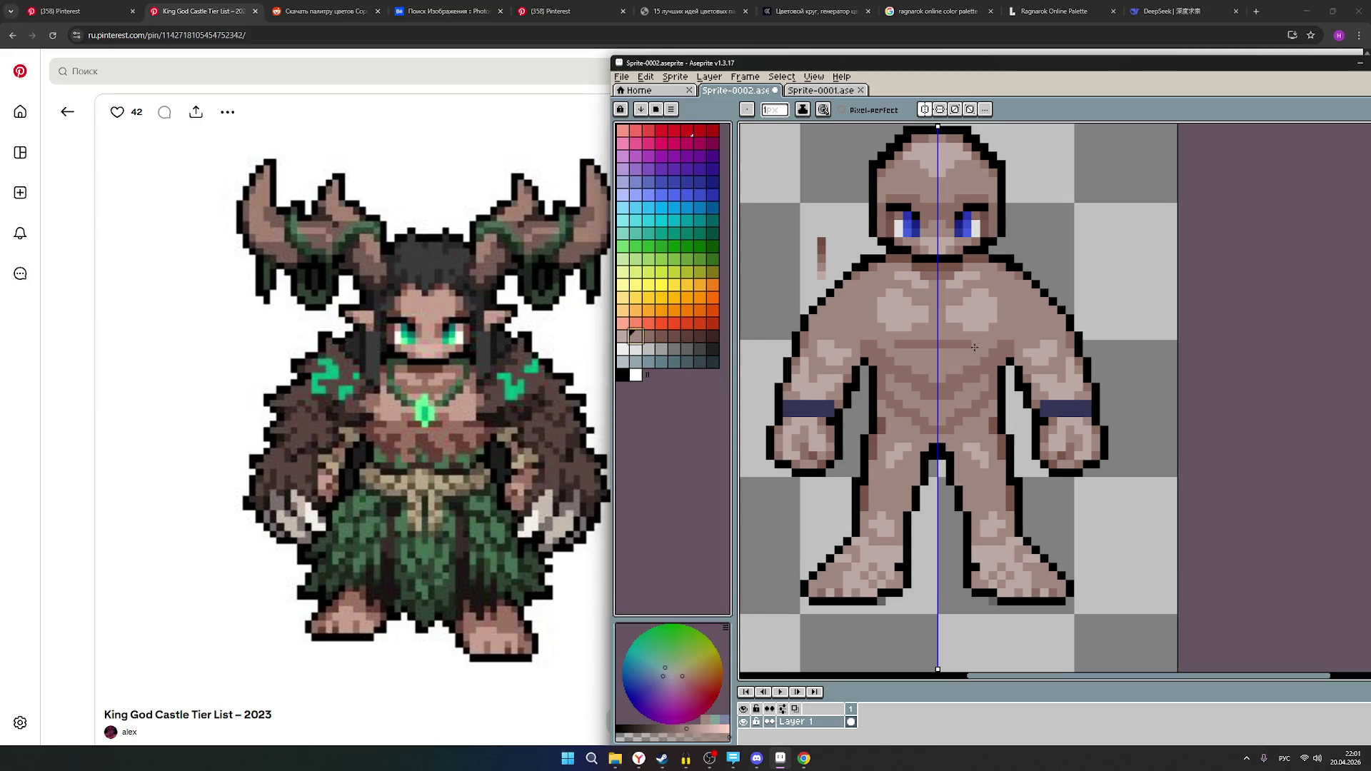
scroll(1074, 342, "down", 4)
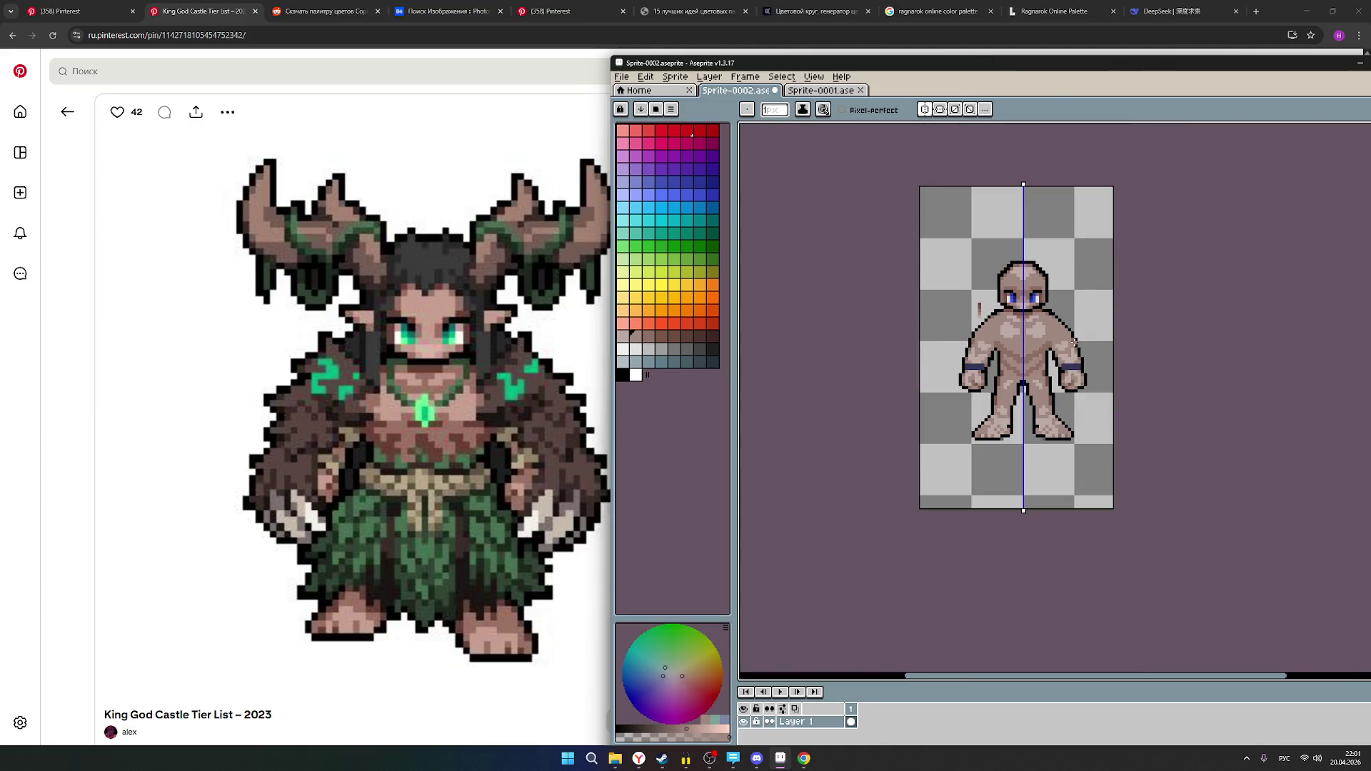
scroll(1075, 342, "up", 1)
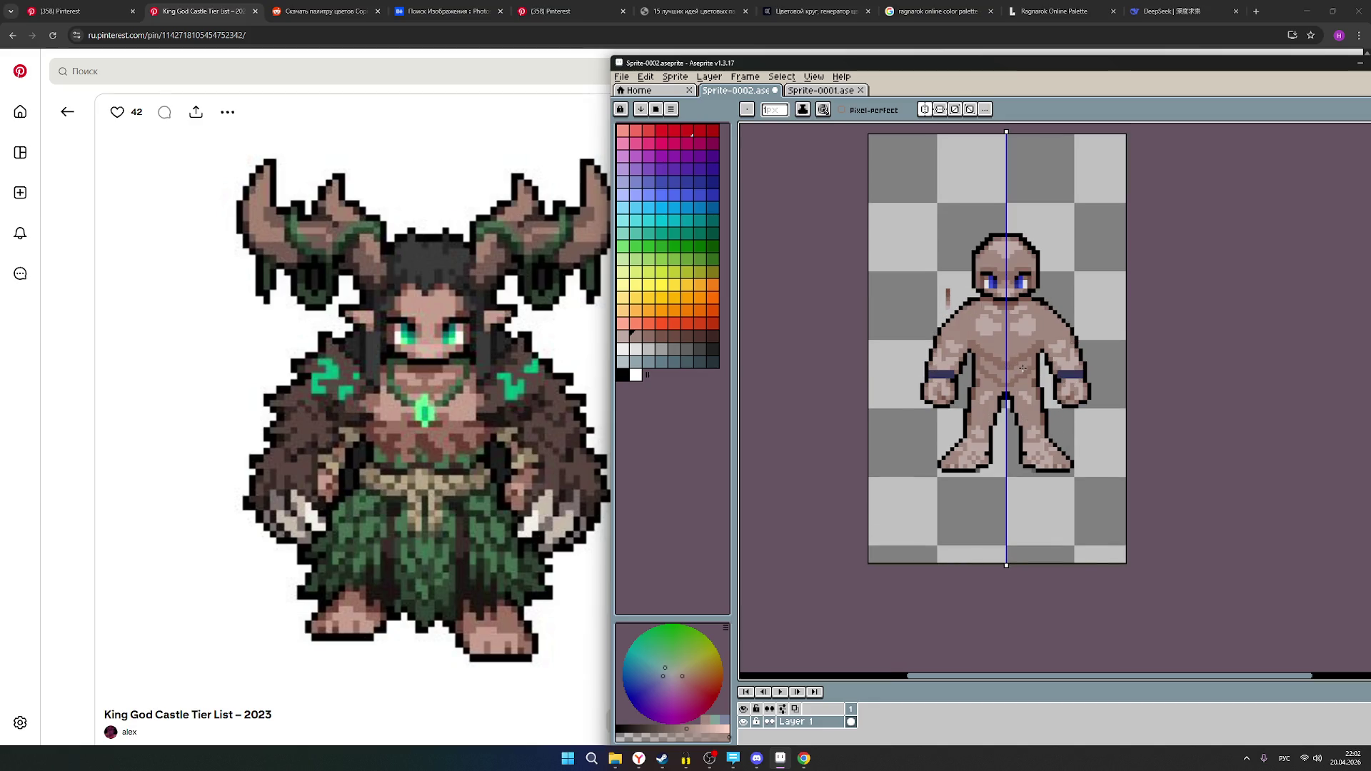
scroll(1023, 367, "up", 1)
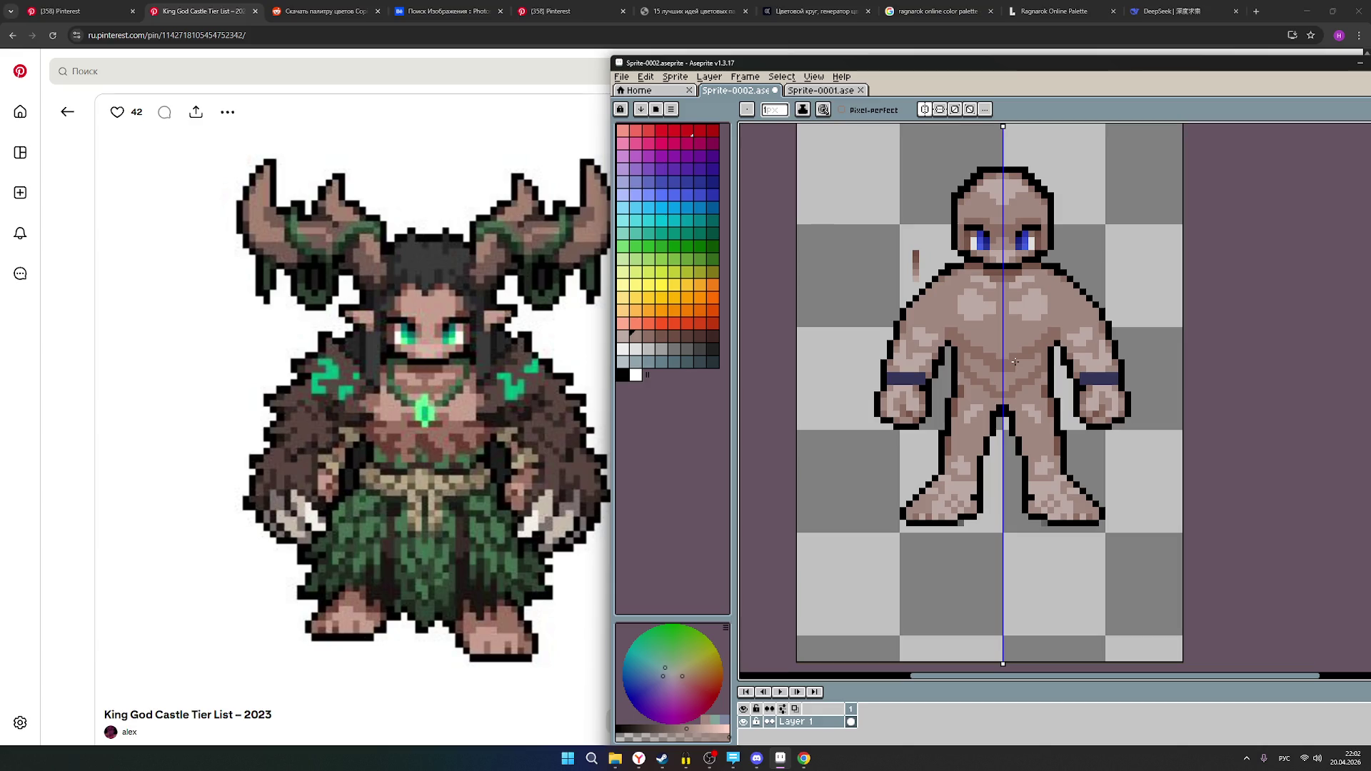
scroll(984, 354, "down", 1)
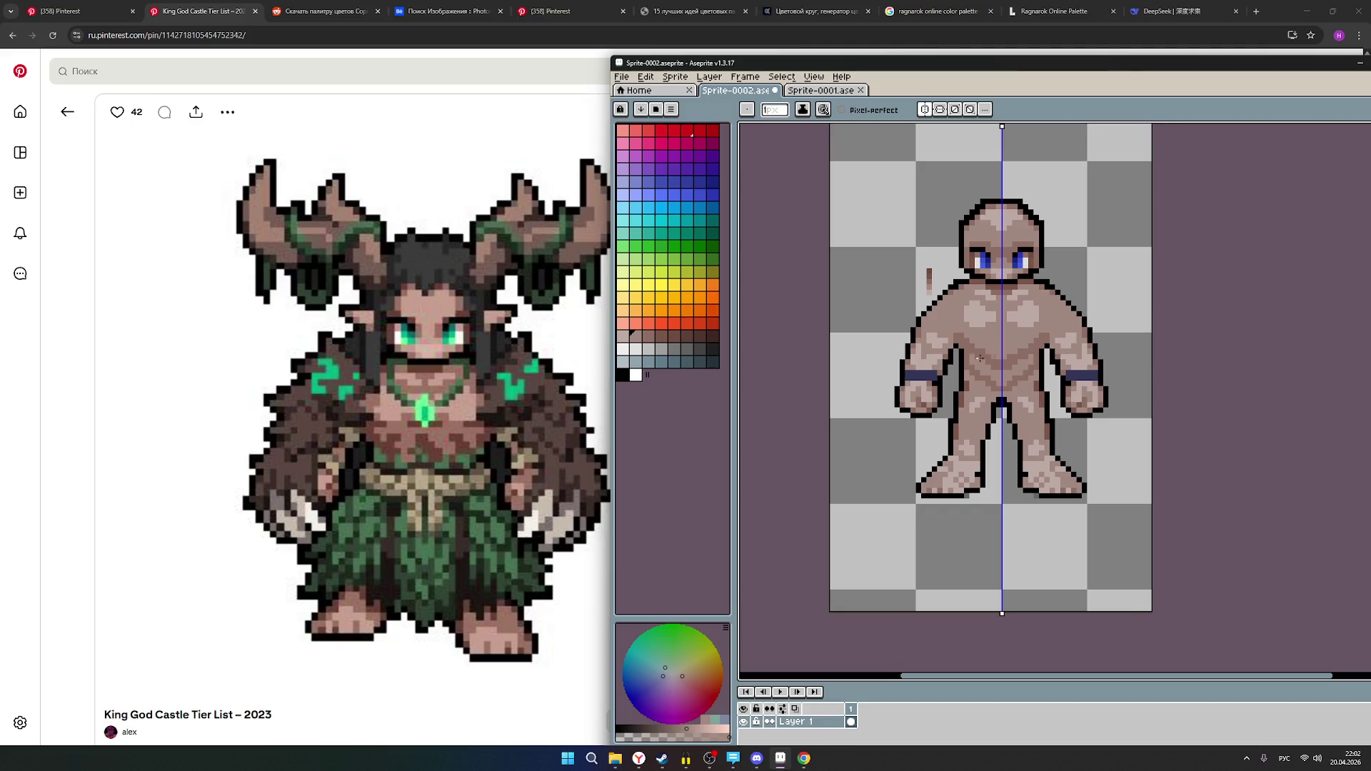
right_click(418, 448)
- Copy the horned forest character image and return to the RPG pixel character board
left_click(476, 497)
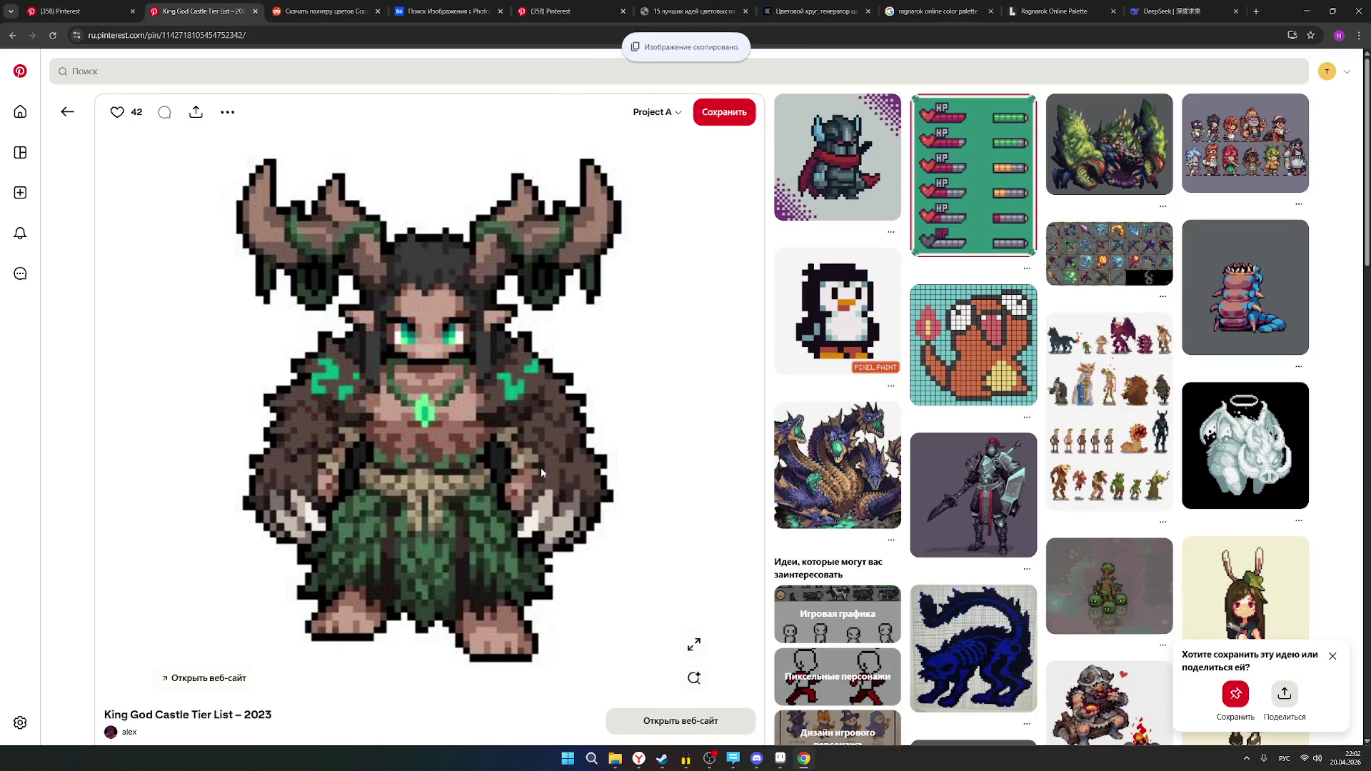
scroll(500, 357, "down", 2)
scroll(357, 285, "up", 2)
left_click(65, 11)
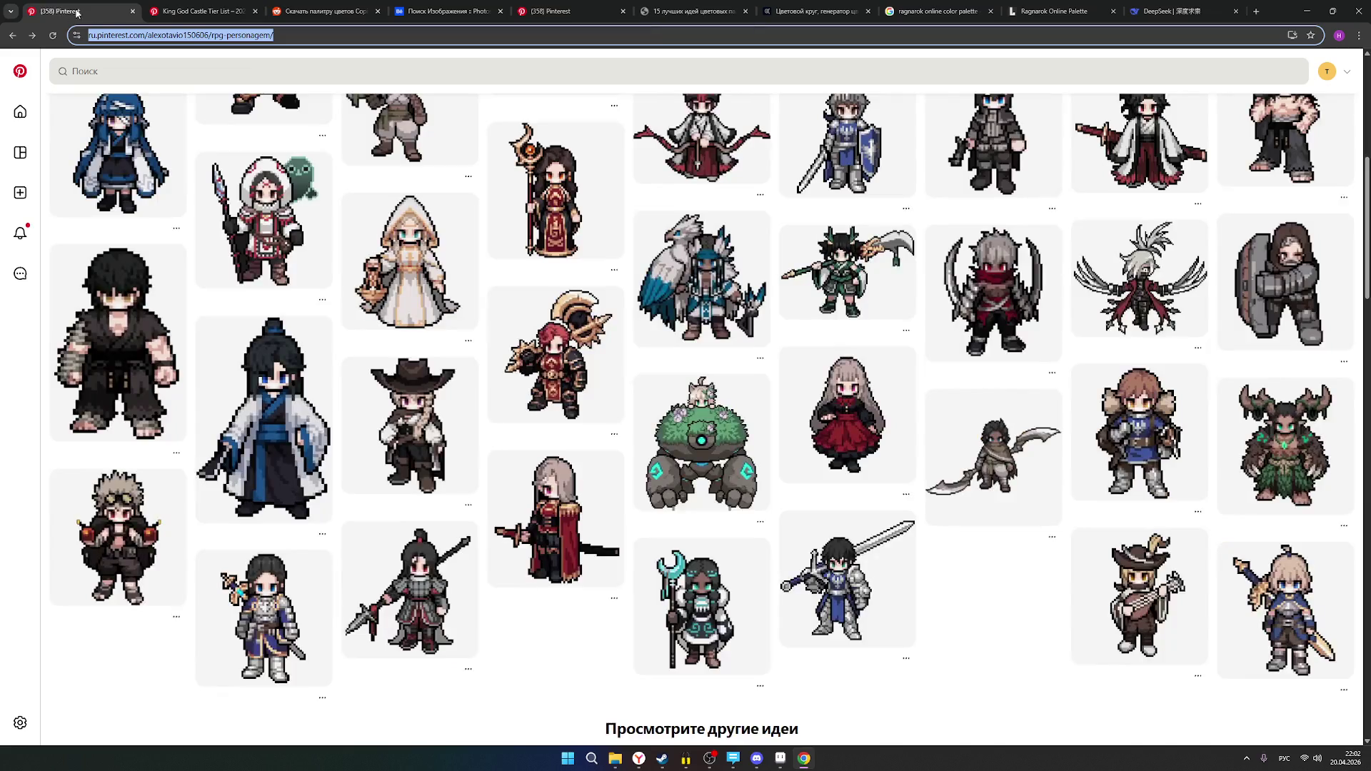
scroll(1271, 446, "up", 1)
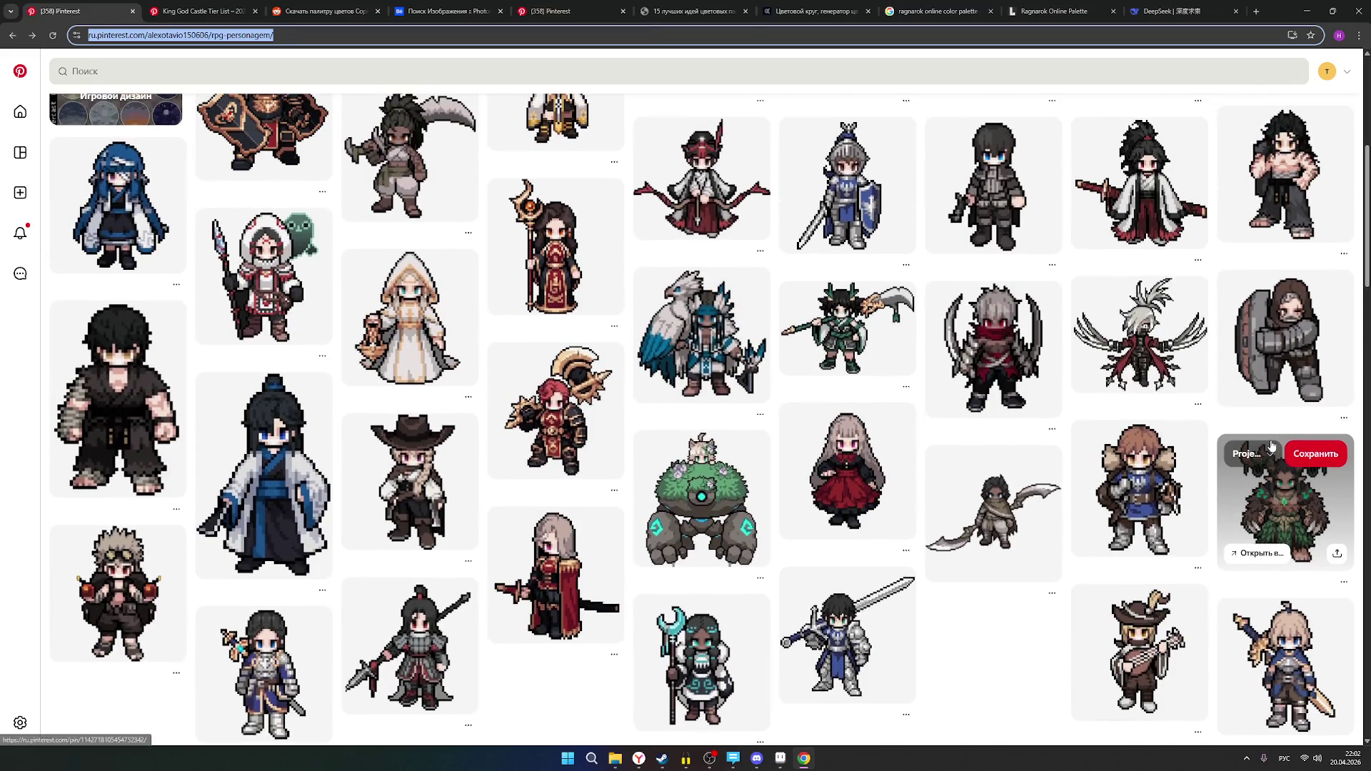
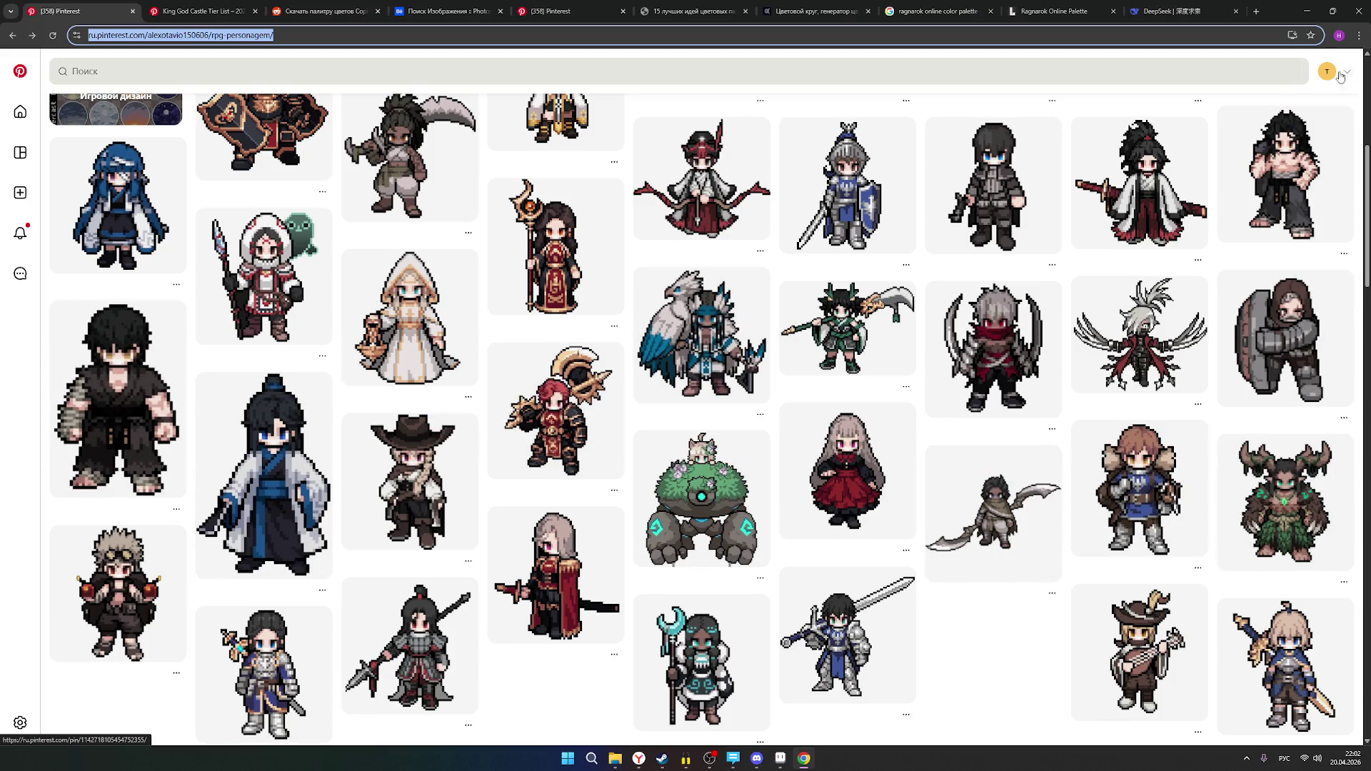
- Minimize the Chrome window with the Pinterest board to bring Aseprite back into view
left_click(1307, 11)
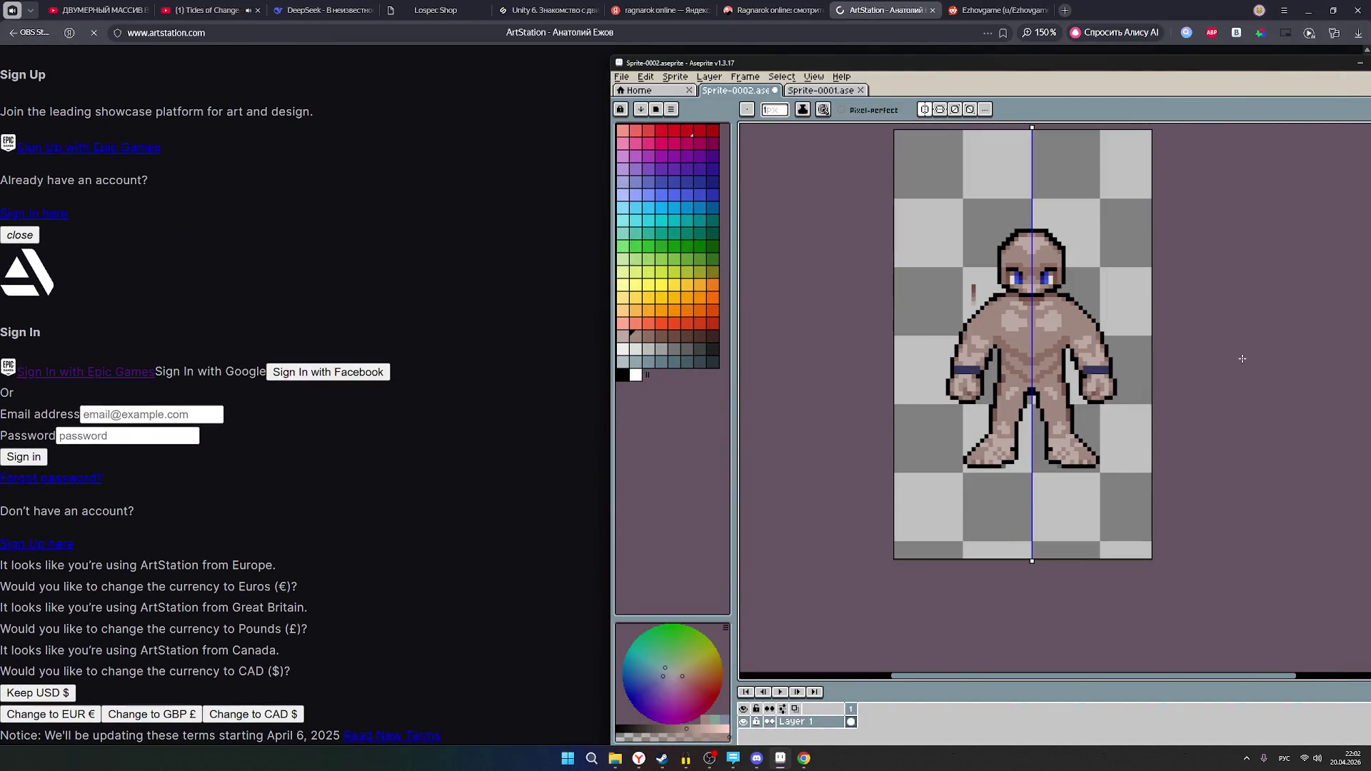
- Paste the copied reference image onto the current canvas and commit it
key("ctrl+v")
scroll(1241, 368, "down", 2)
scroll(1048, 368, "up", 1)
scroll(1049, 371, "down", 2)
scroll(1102, 386, "up", 2)
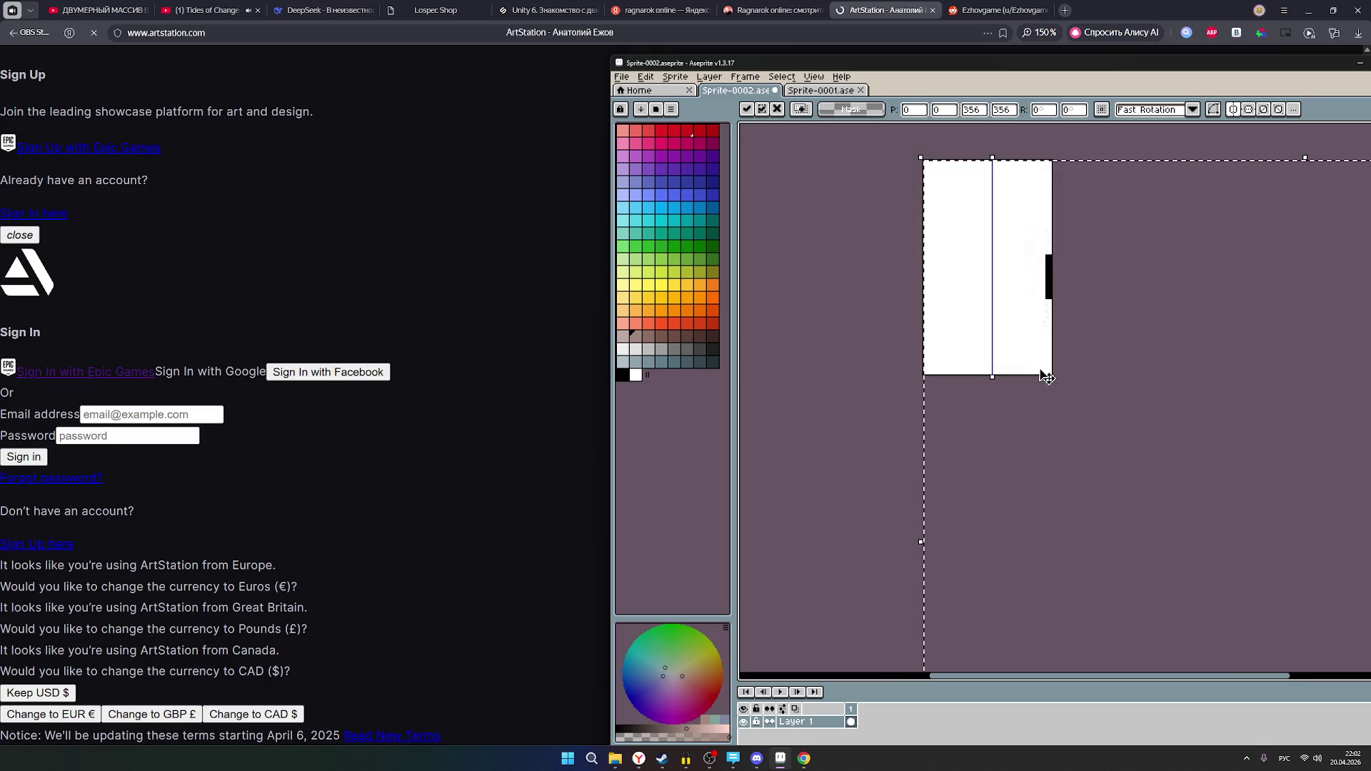
left_click(1078, 350)
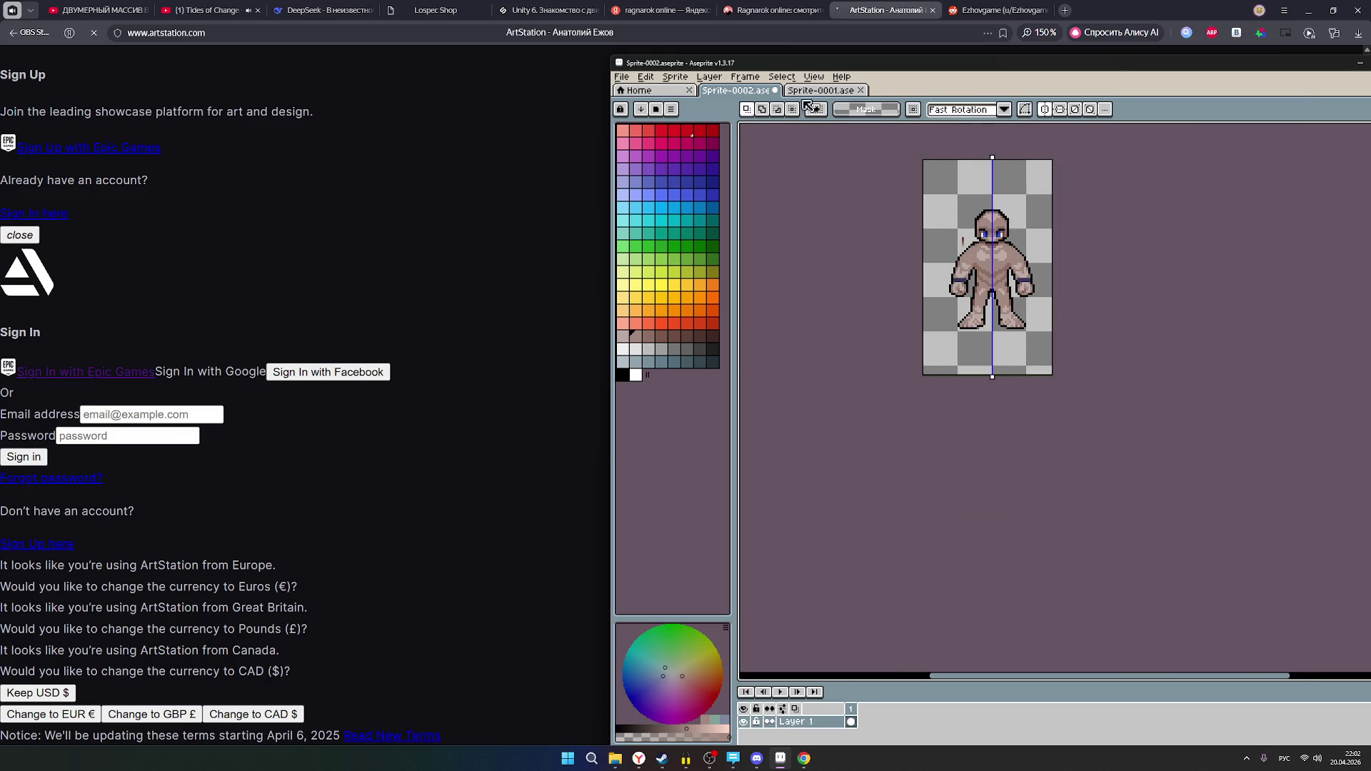
- Paste the druid image into Sprite-0001, cancelling a stray first paste
left_click(821, 90)
scroll(1145, 328, "down", 3)
key("ctrl+v")
key("Escape")
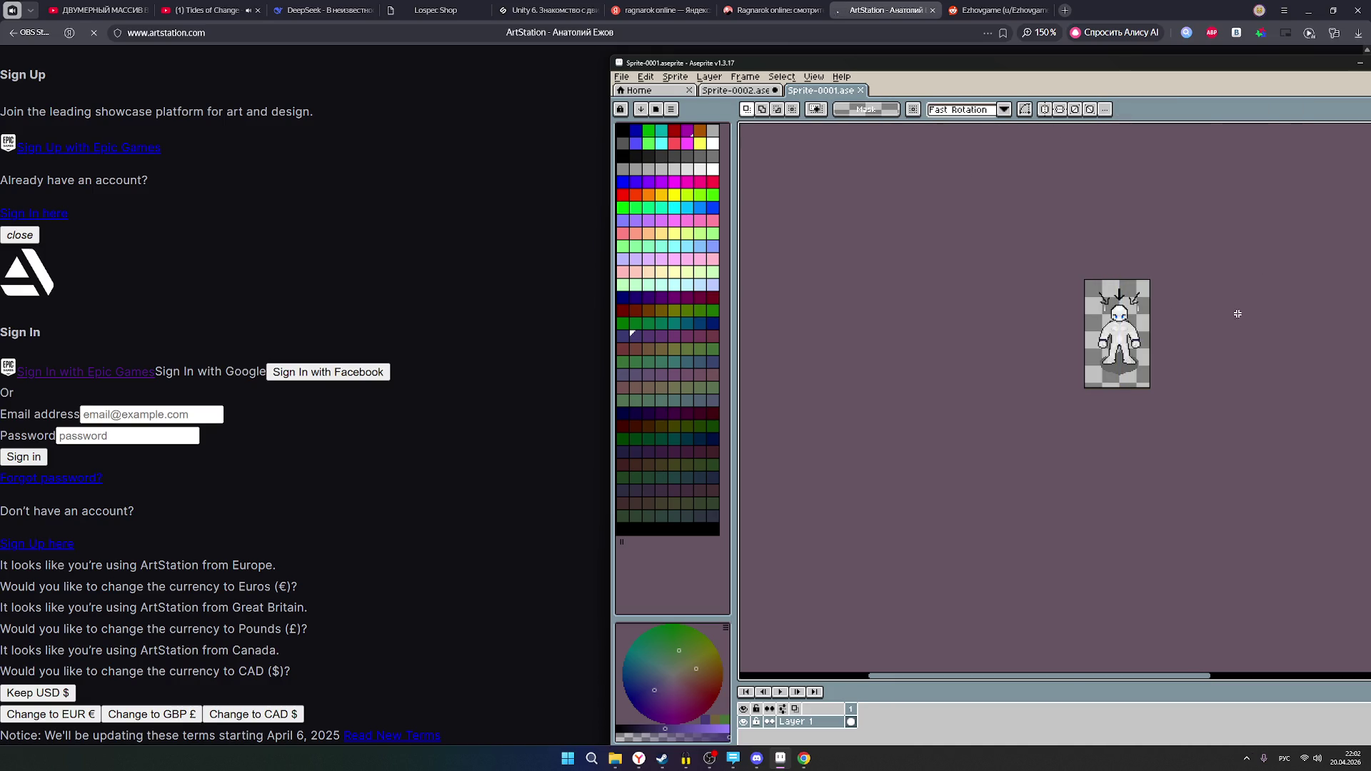
key("ctrl+v")
scroll(1147, 329, "down", 2)
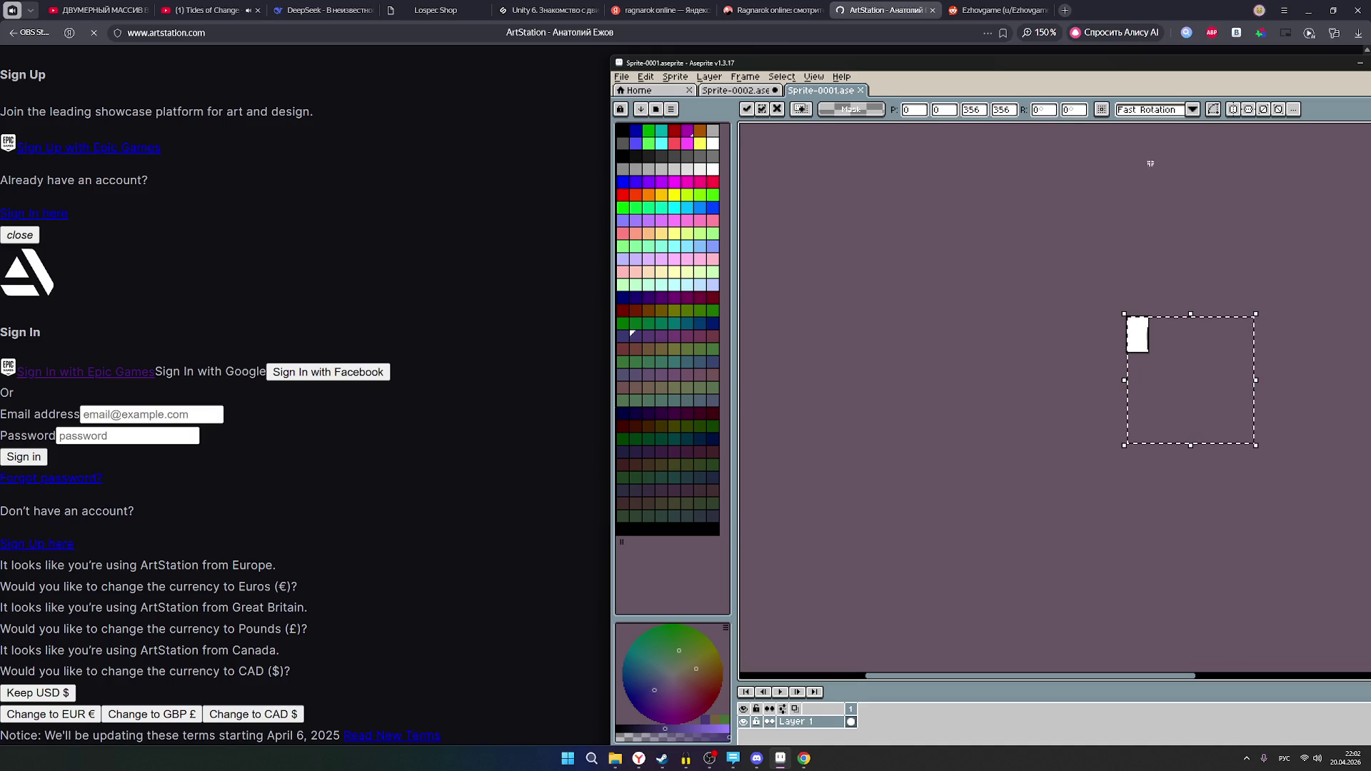
- Move the pasted druid up and left in Sprite-0001, commit it, and return to Sprite-0002
left_click_drag(928, 63, 628, 69)
scroll(936, 402, "up", 3)
scroll(936, 402, "down", 3)
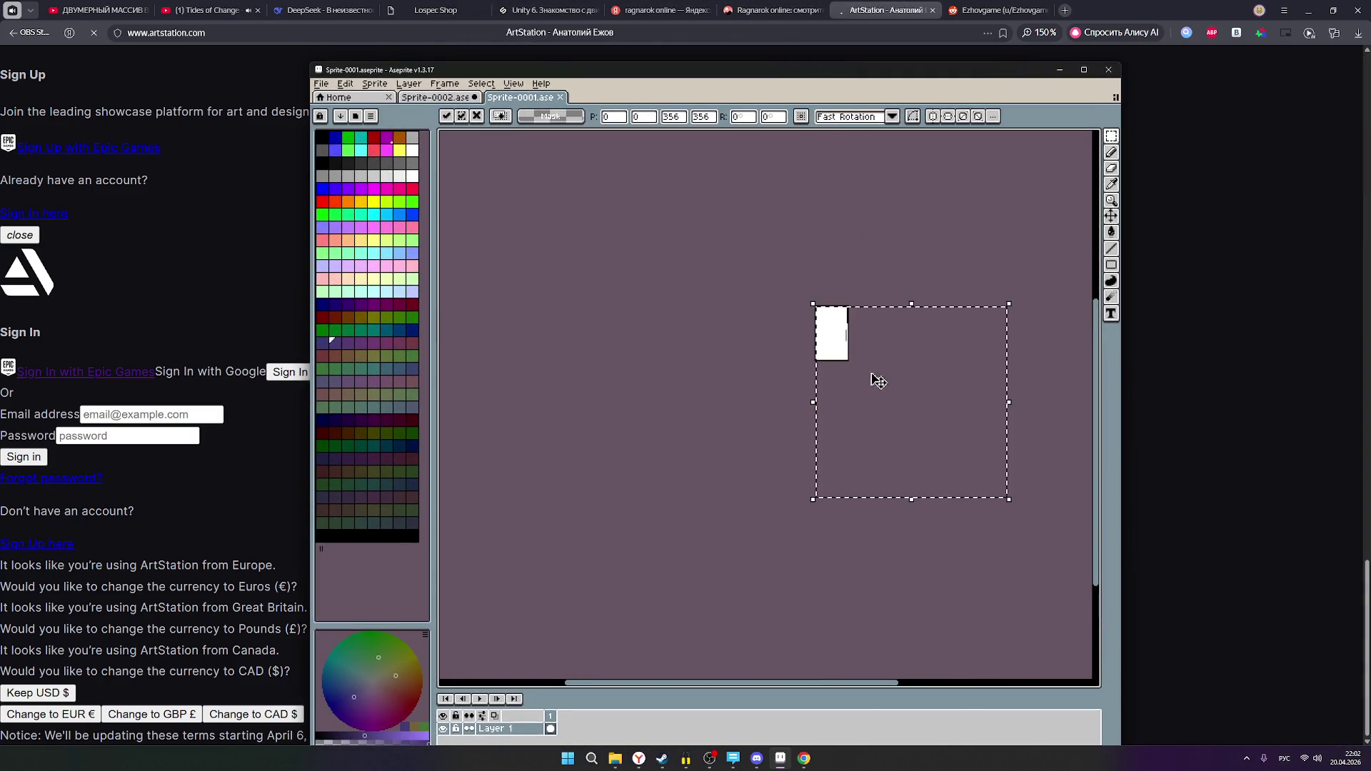
left_click_drag(889, 392, 823, 355)
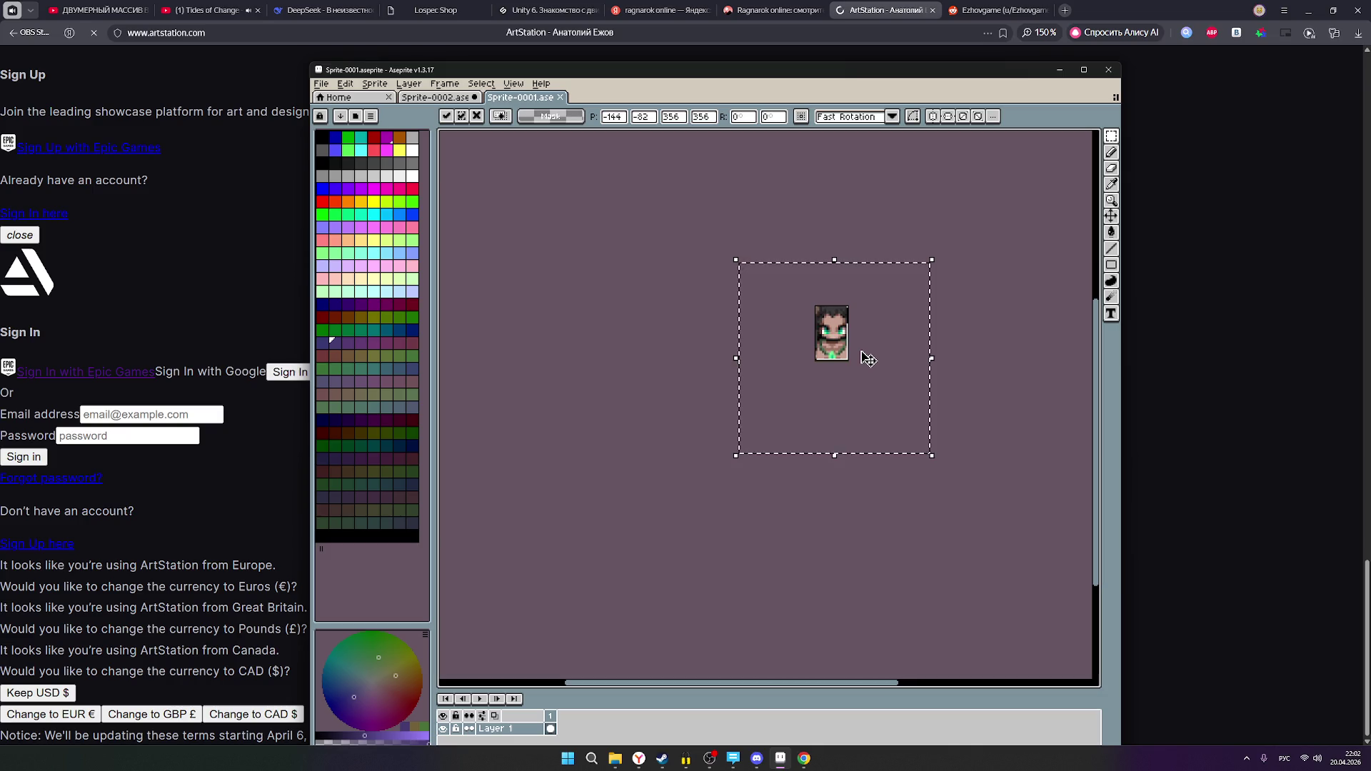
scroll(868, 358, "up", 5)
scroll(826, 341, "down", 6)
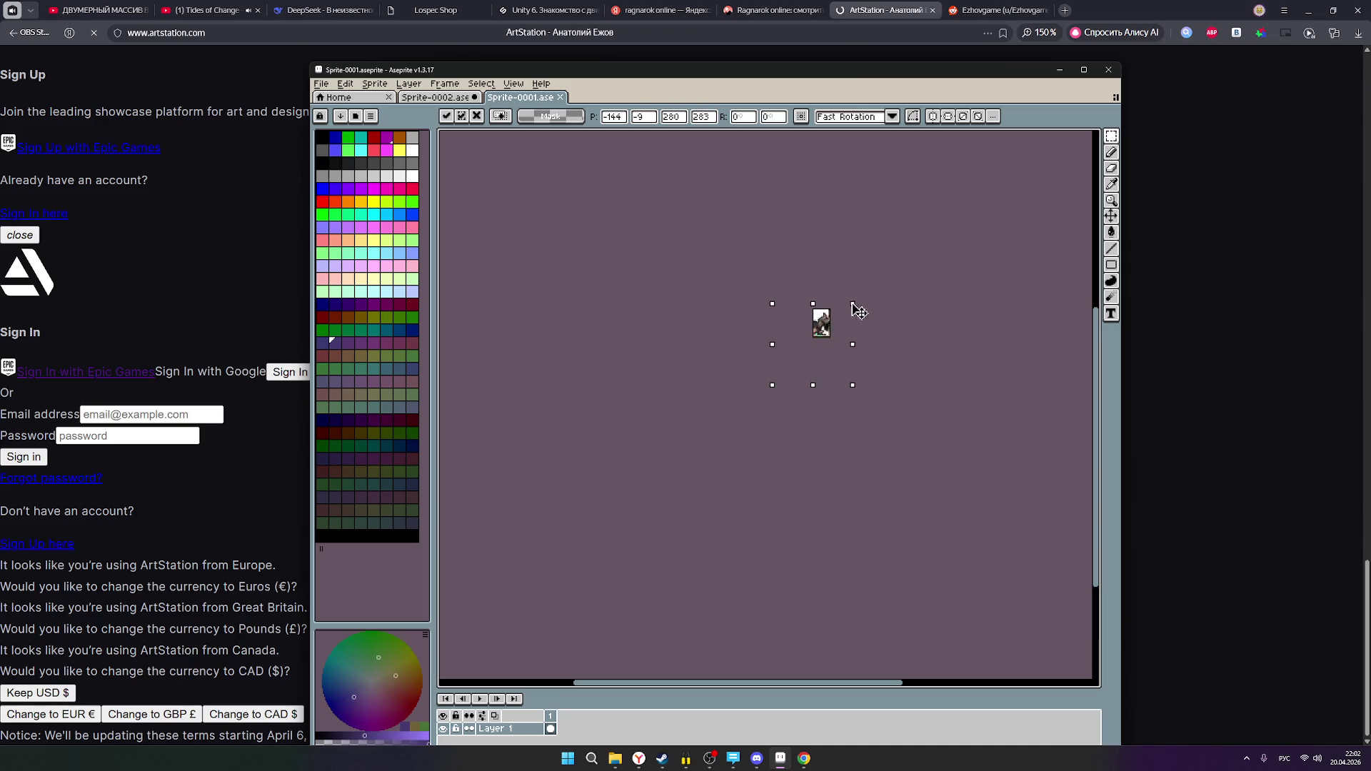
key("Return")
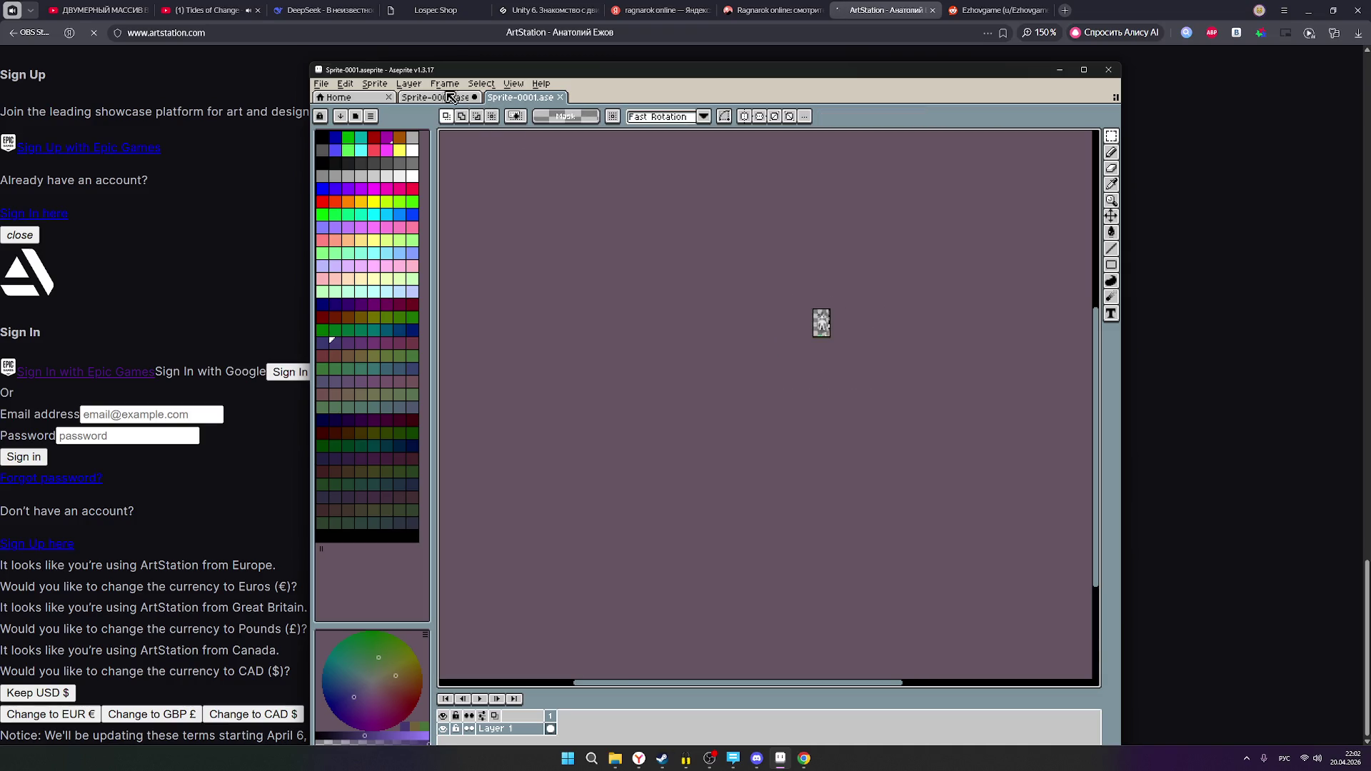
left_click(450, 97)
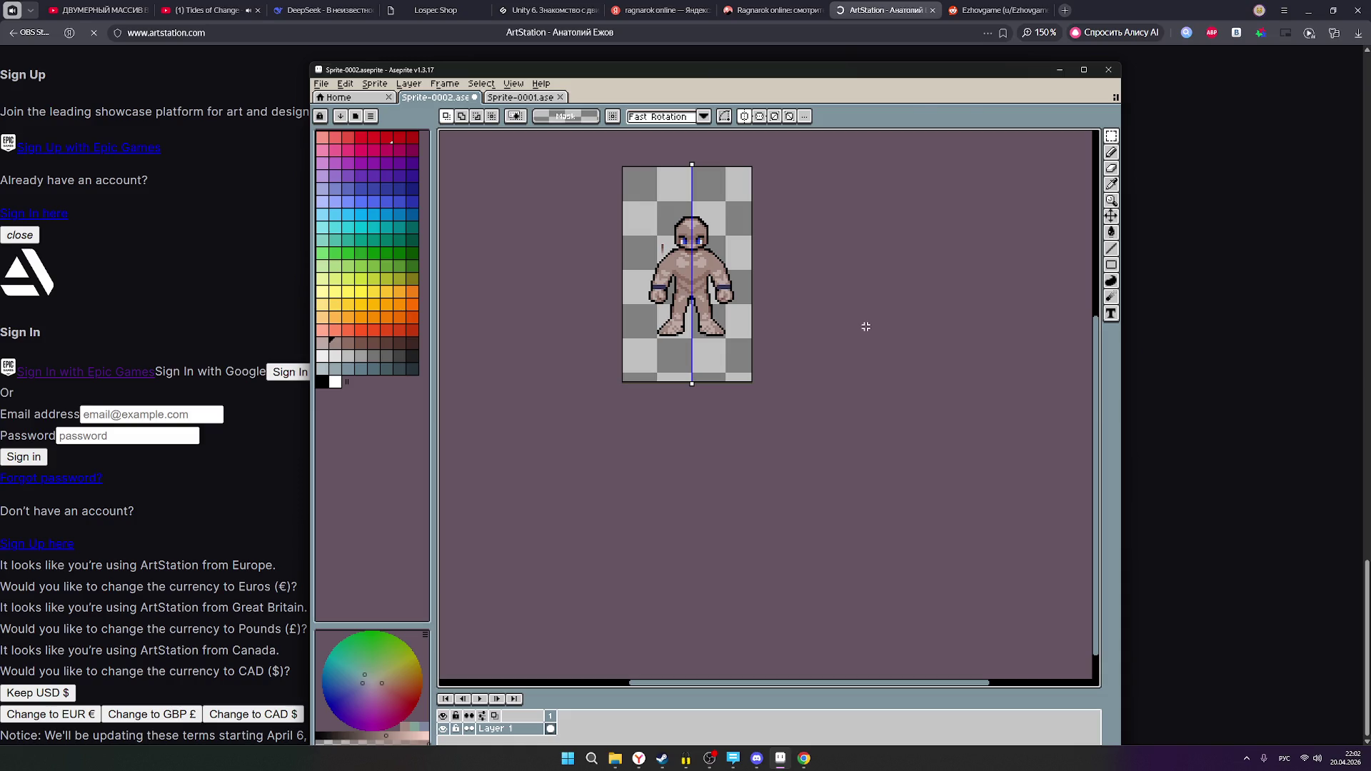
key("ctrl+v")
scroll(751, 314, "down", 4)
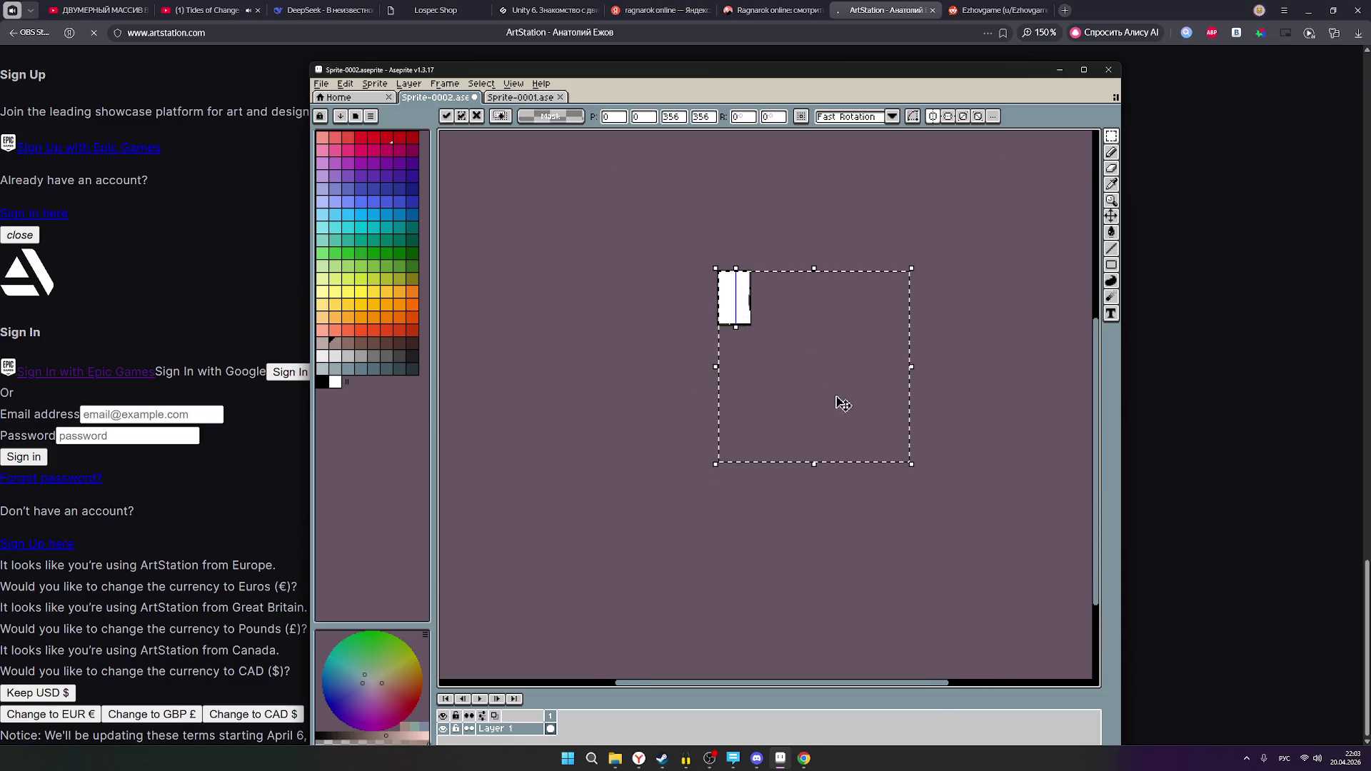
left_click_drag(910, 464, 760, 333)
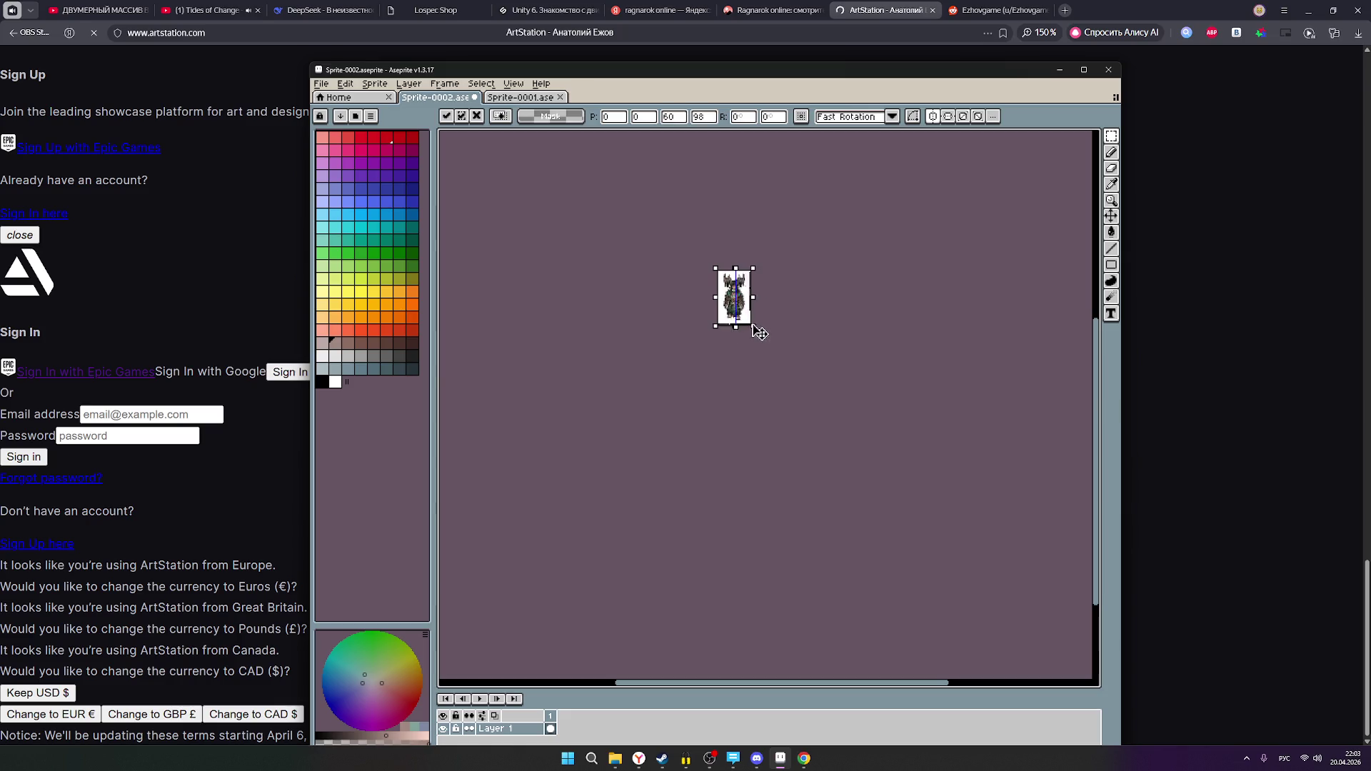
key("Escape")
scroll(775, 327, "up", 3)
scroll(762, 327, "down", 2)
key("ctrl+v")
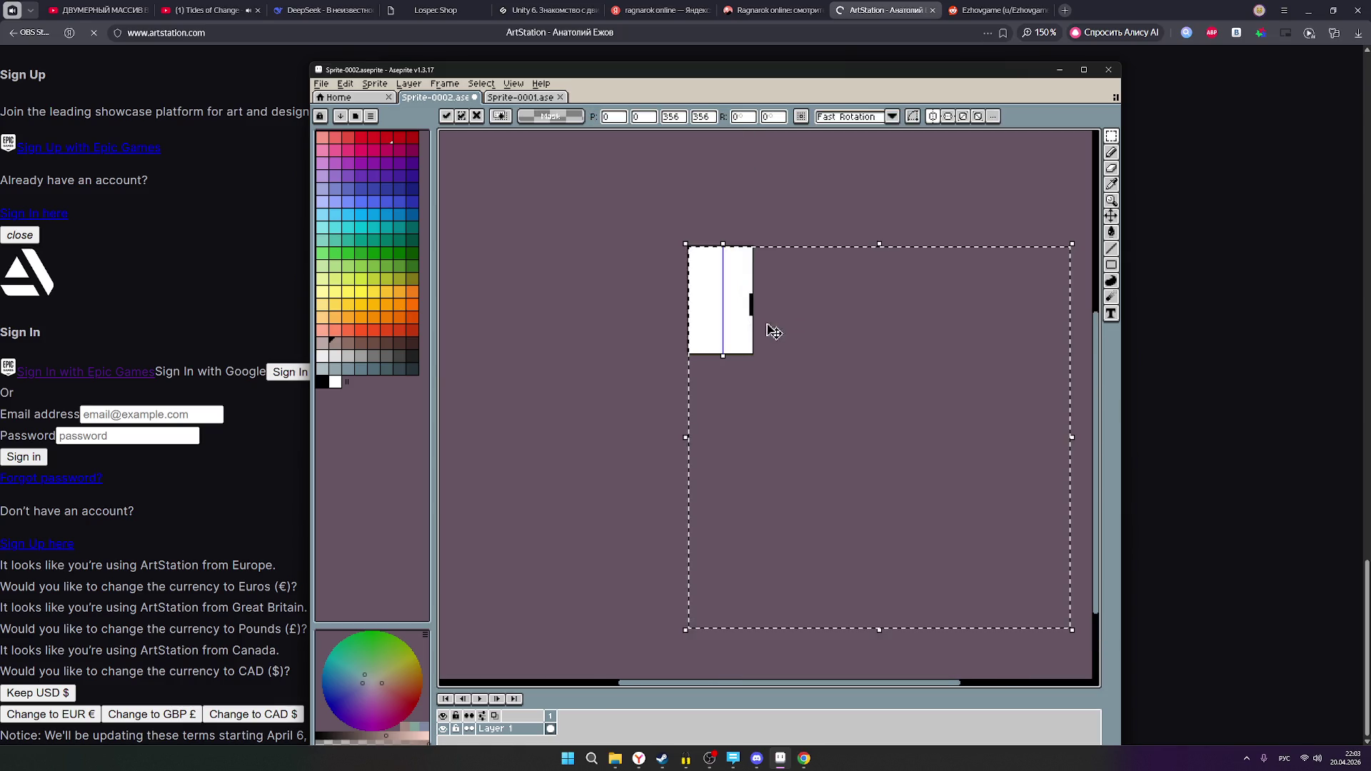
left_click_drag(1074, 632, 774, 330)
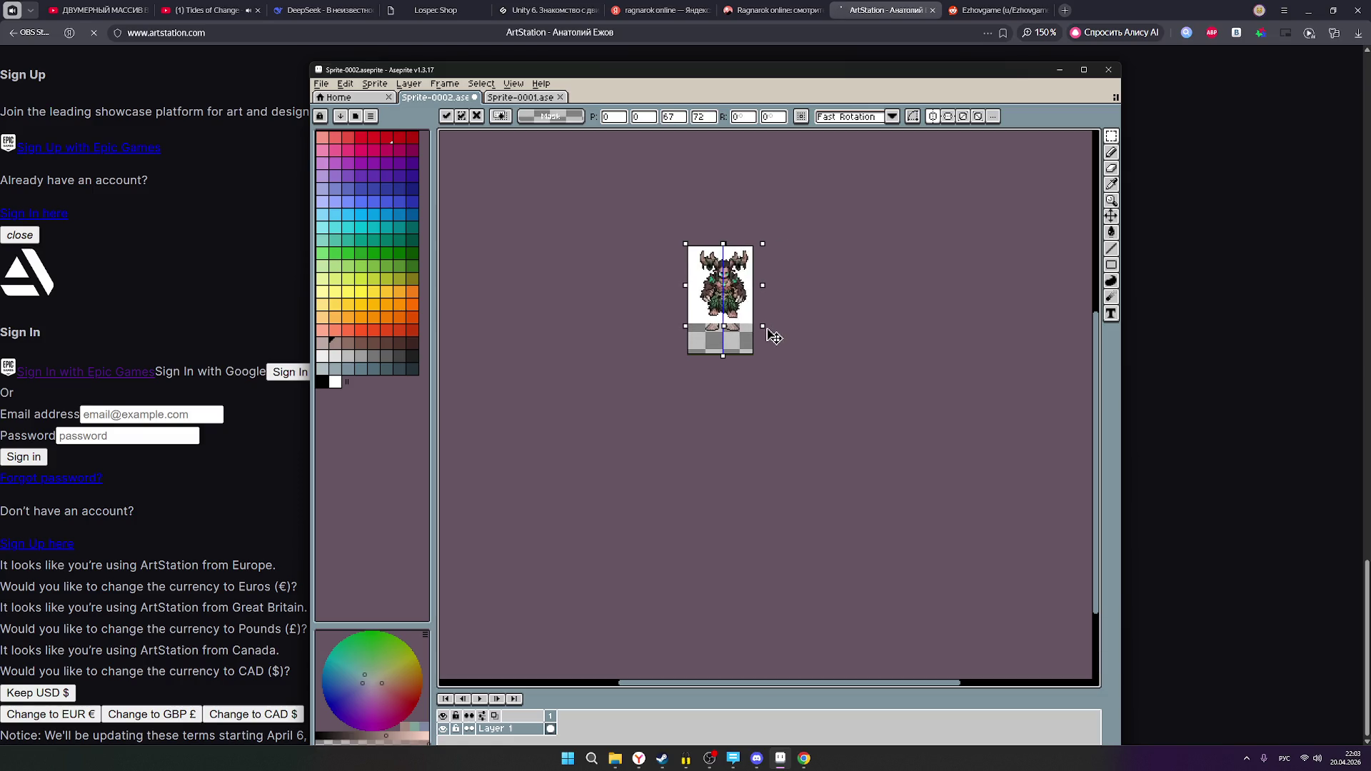
left_click_drag(770, 365, 764, 367)
scroll(760, 305, "up", 3)
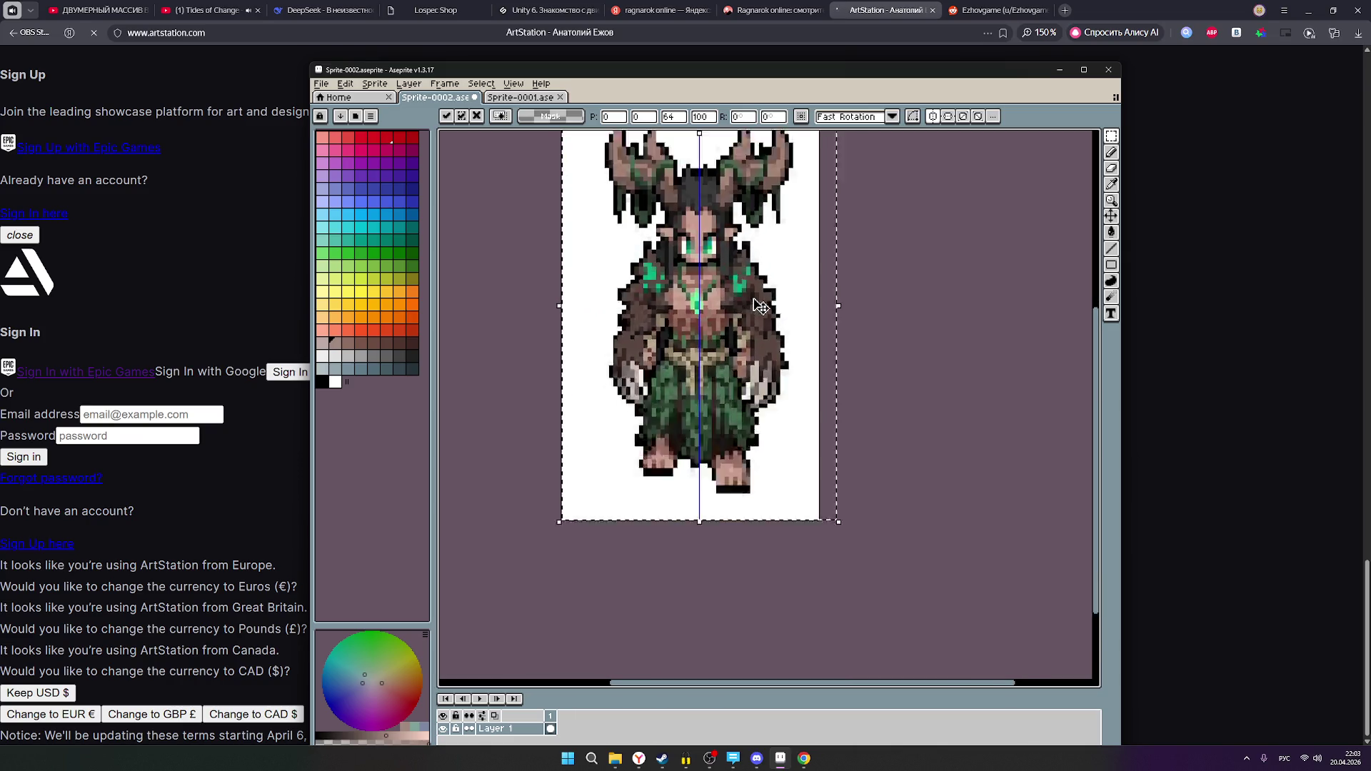
scroll(760, 306, "down", 3)
mouse_move(767, 305)
left_mouse_down()
mouse_move(848, 303)
mouse_move(718, 300)
mouse_move(829, 297)
mouse_move(821, 354)
mouse_move(759, 437)
left_mouse_up()
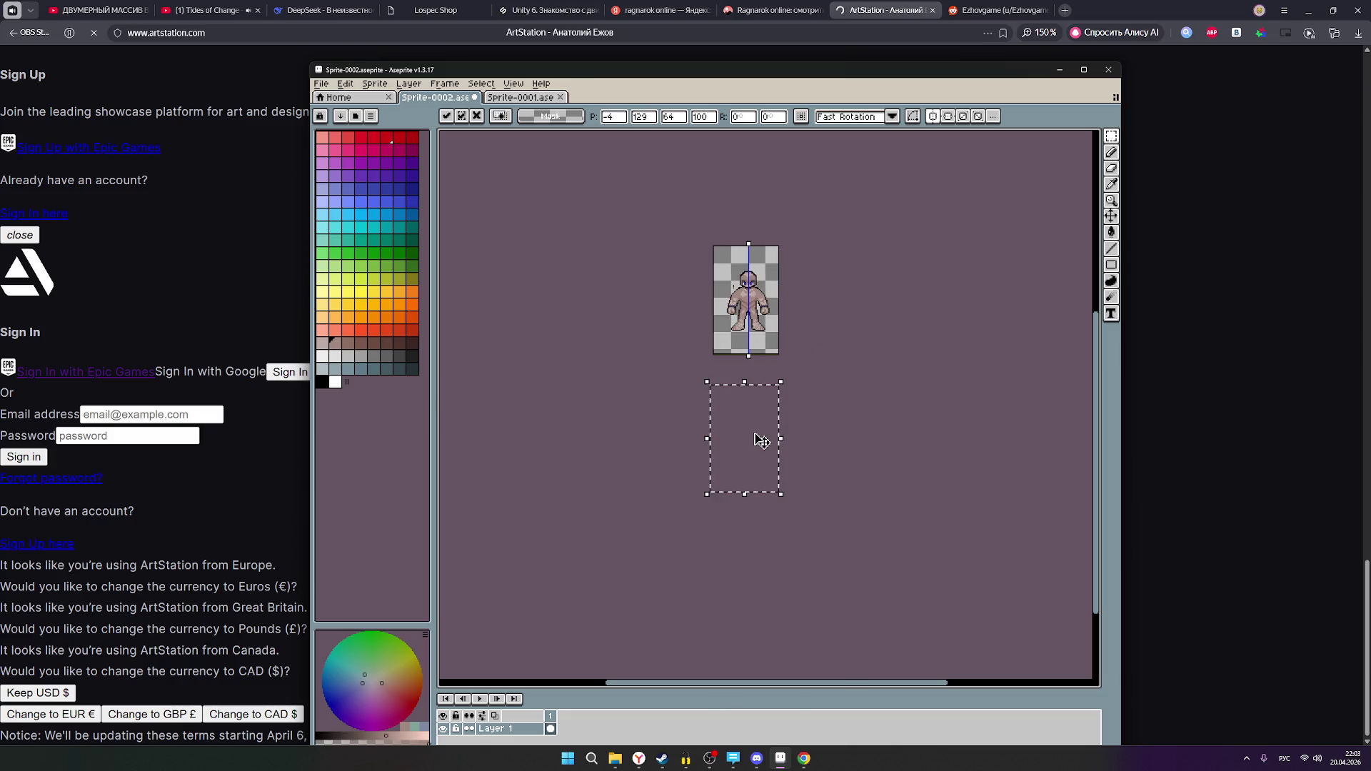
left_click(611, 202)
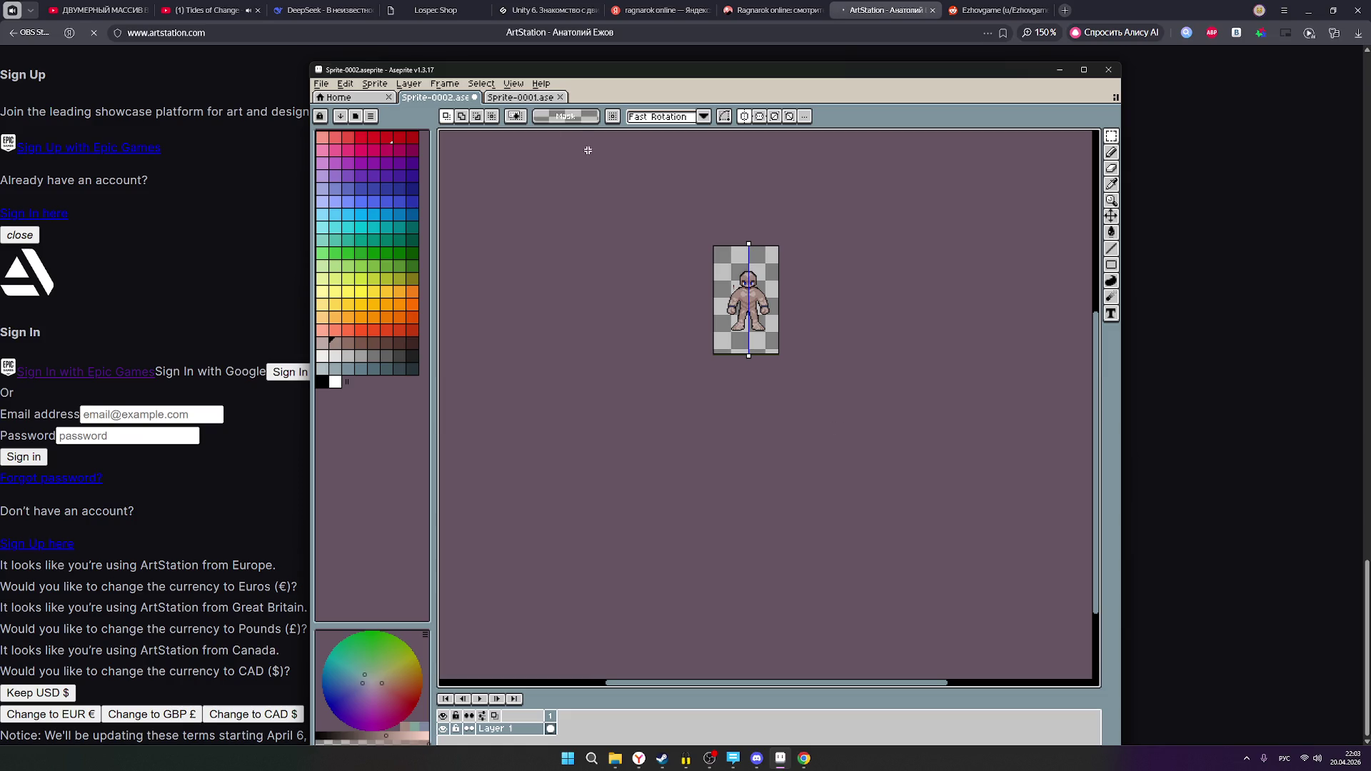
scroll(670, 160, "up", 2)
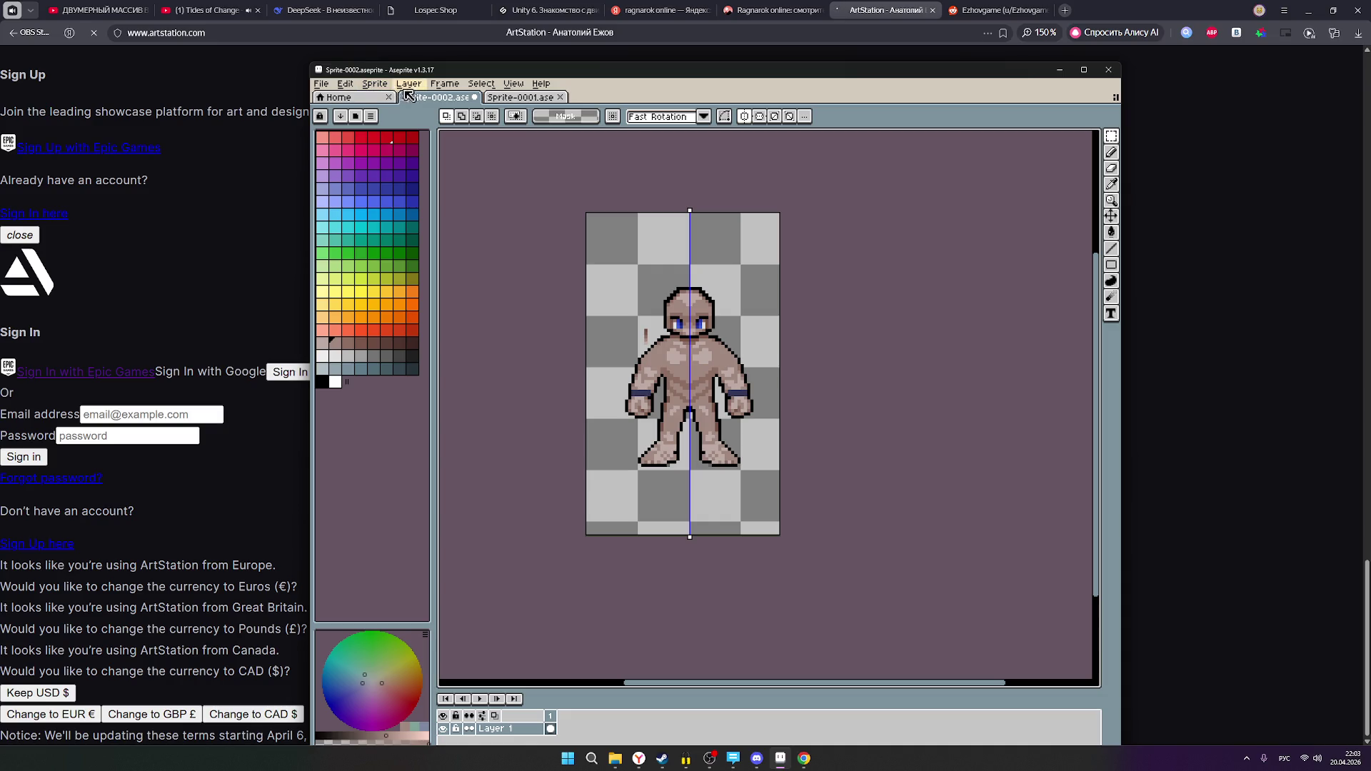
- Try trimming the sprite to the figure's bounds, then undo the trim
left_click(374, 84)
left_click(411, 195)
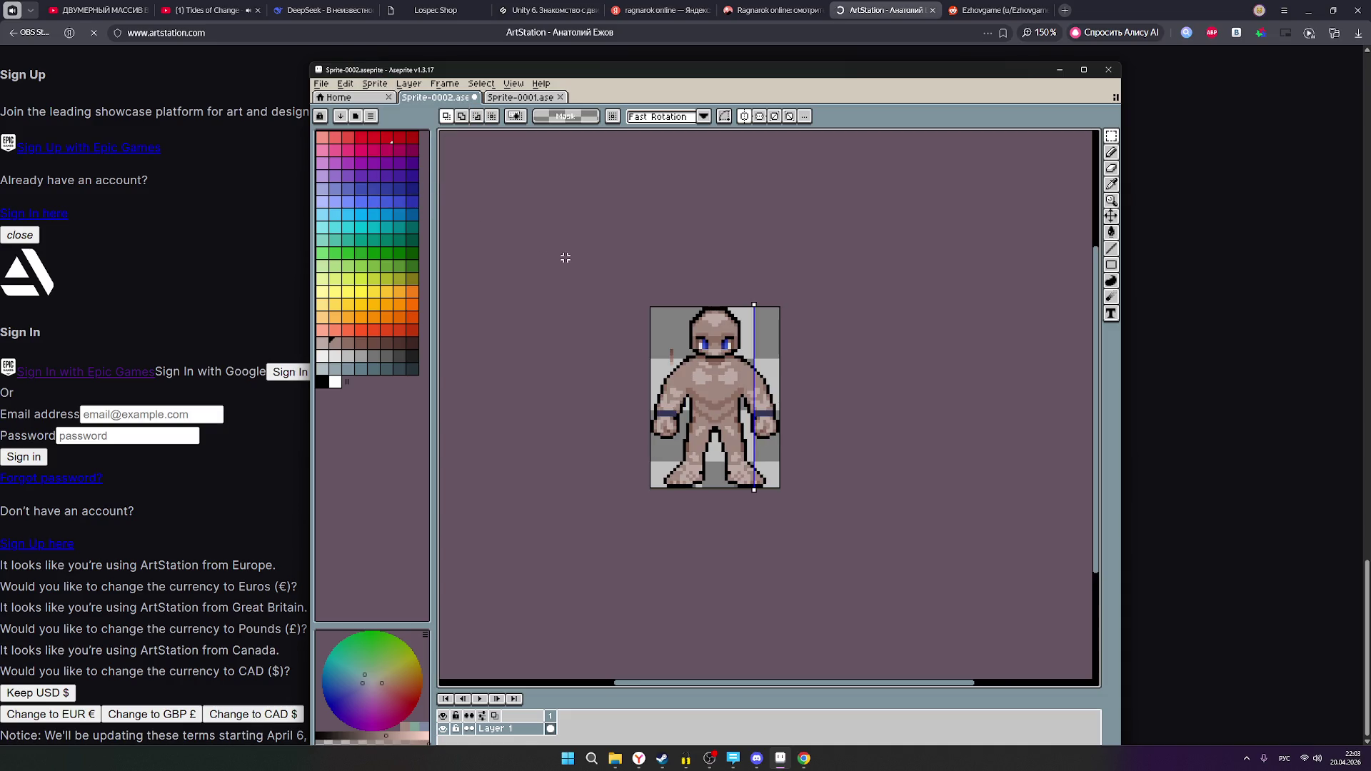
left_click_drag(752, 304, 716, 300)
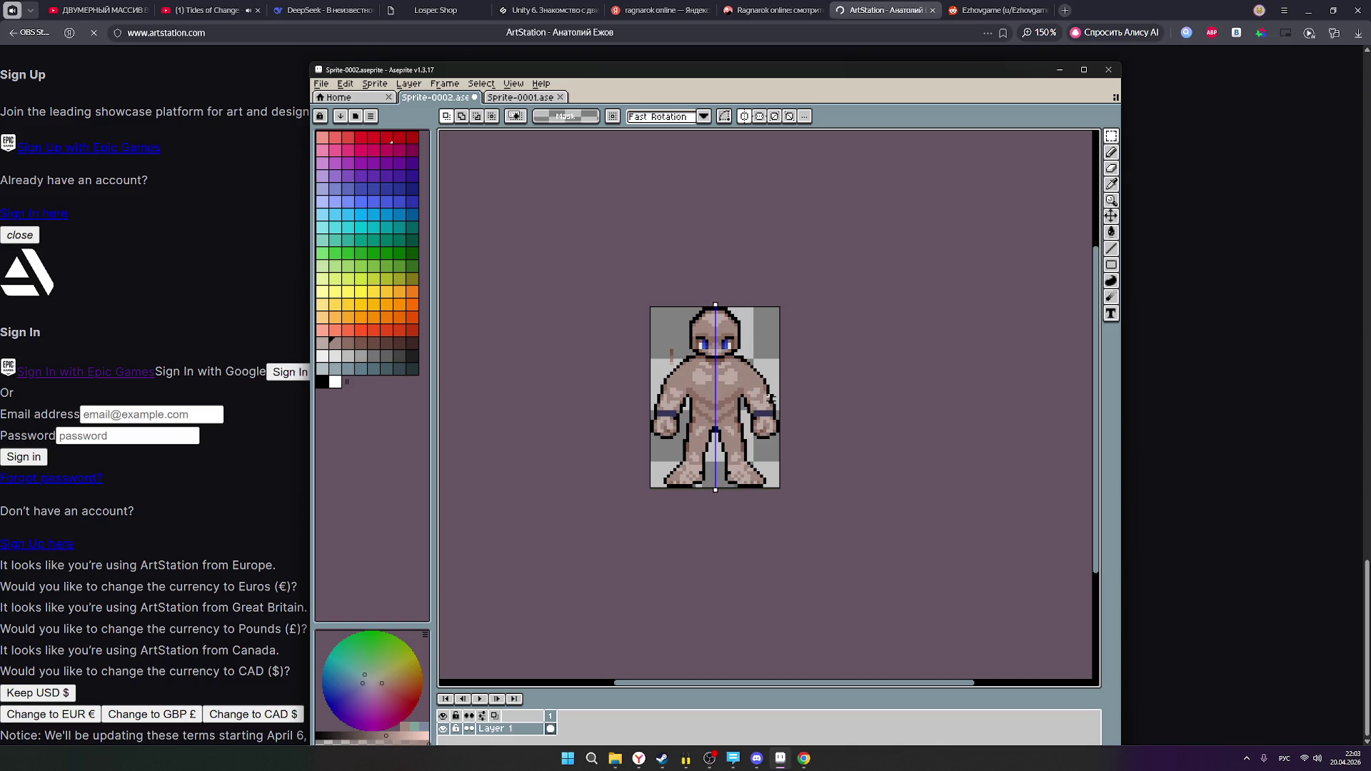
key("ctrl+z")
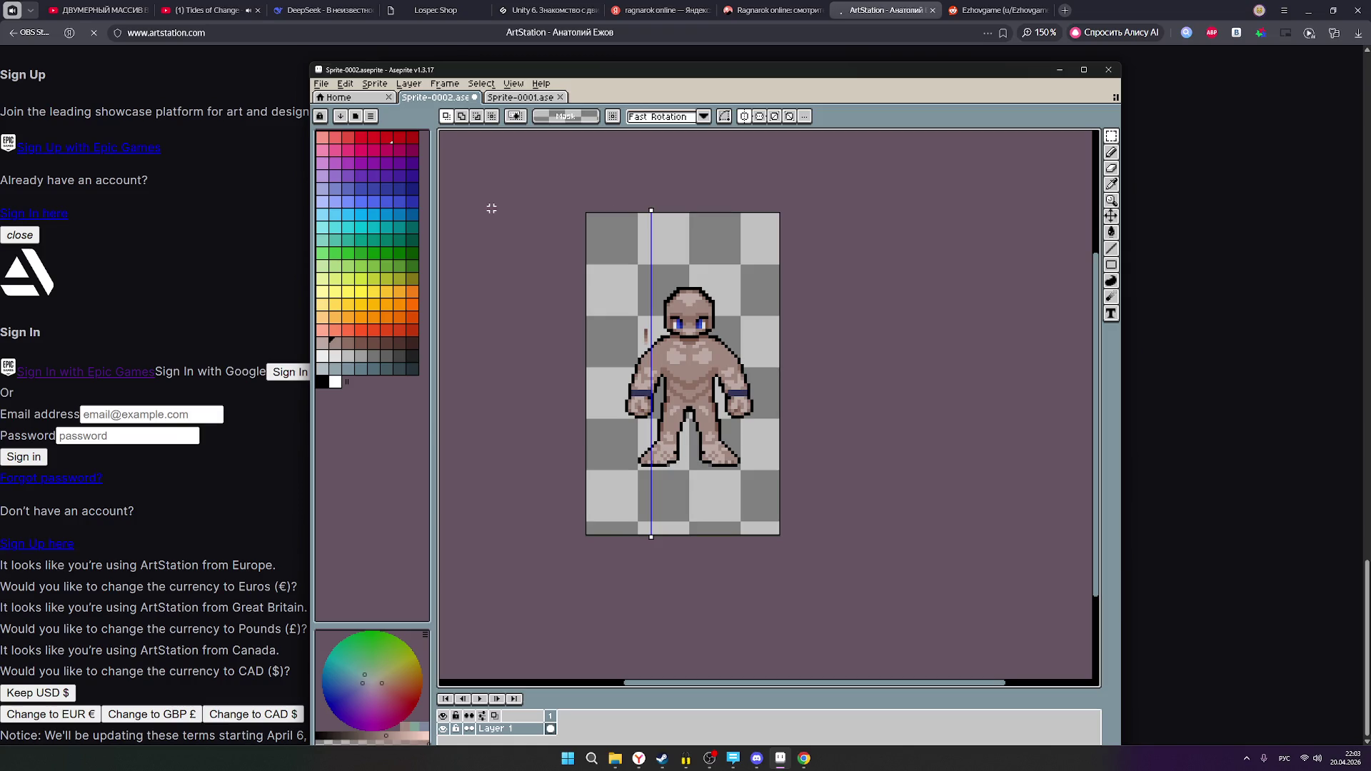
- Widen the canvas to 160×100 with centre anchoring, then paste the druid image
left_click(374, 83)
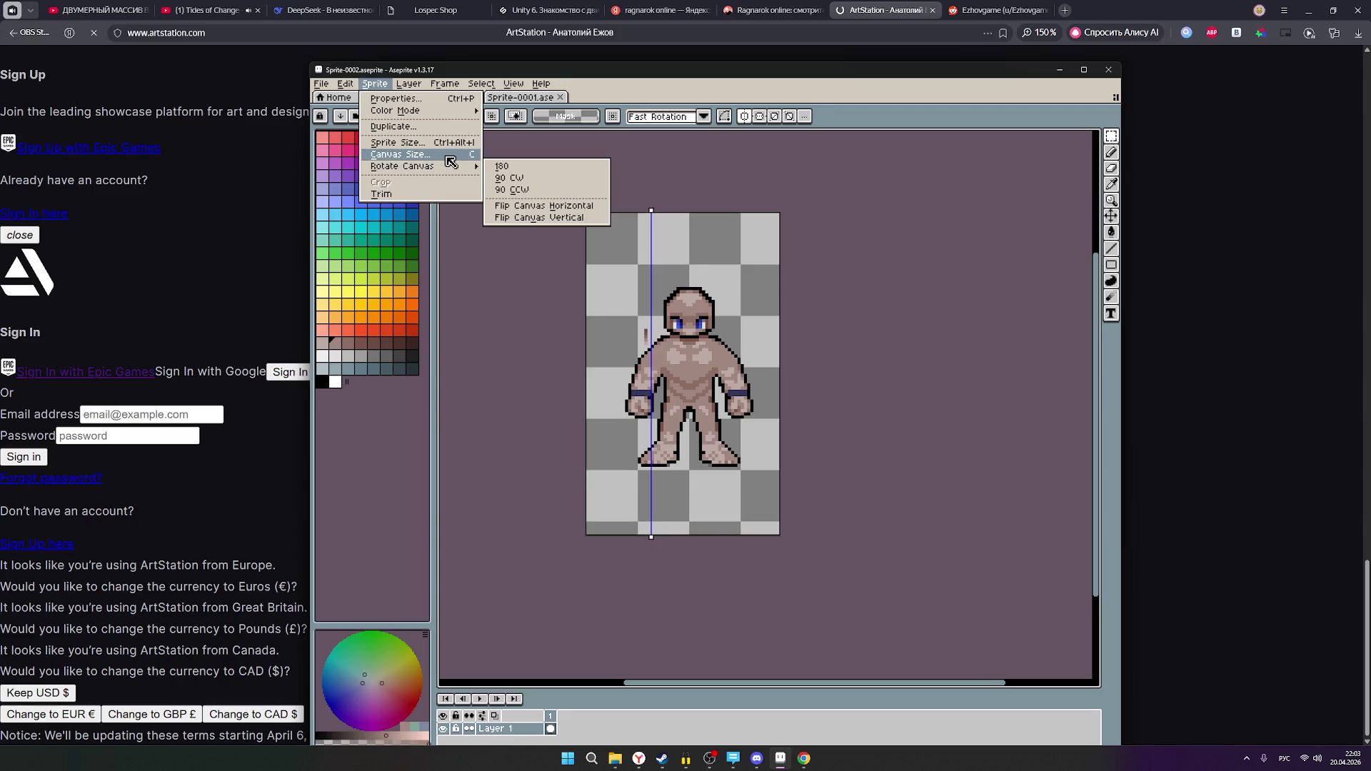
left_click(450, 162)
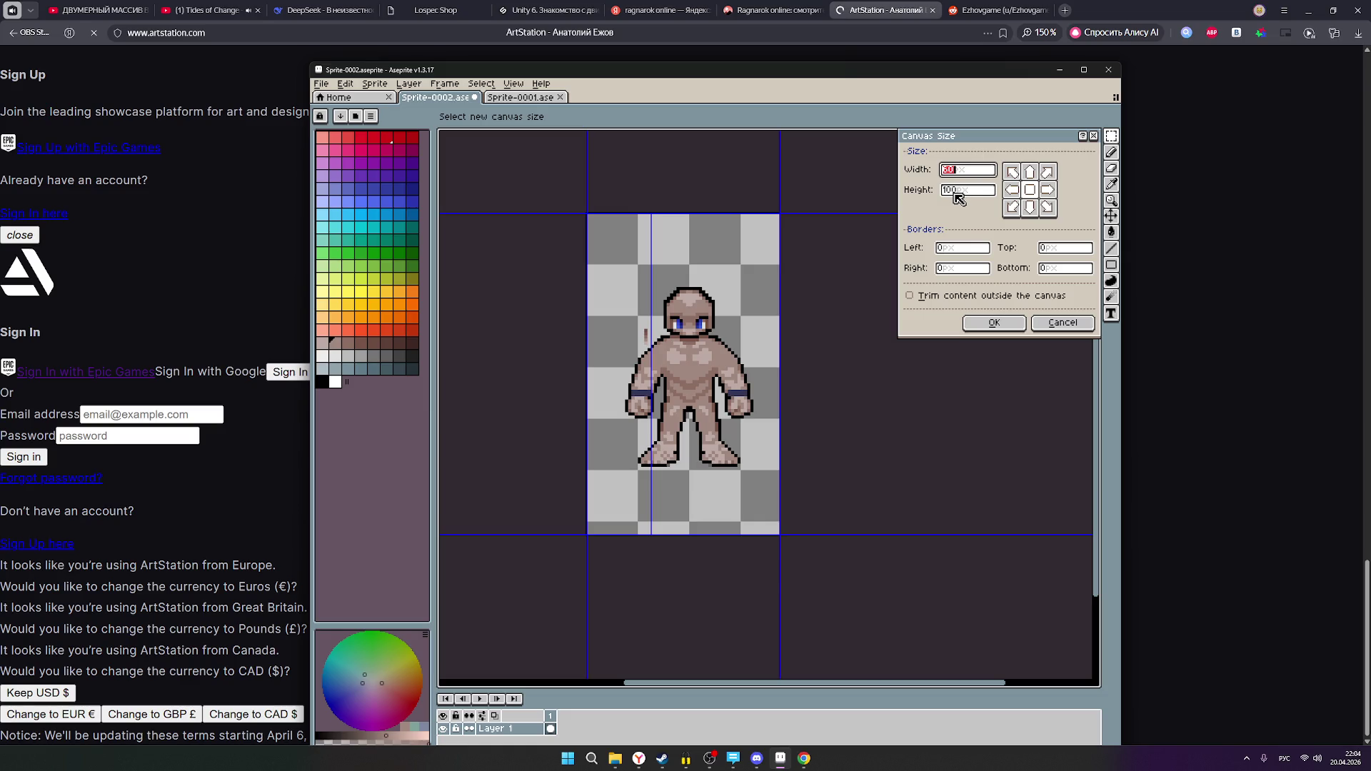
left_click(1017, 177)
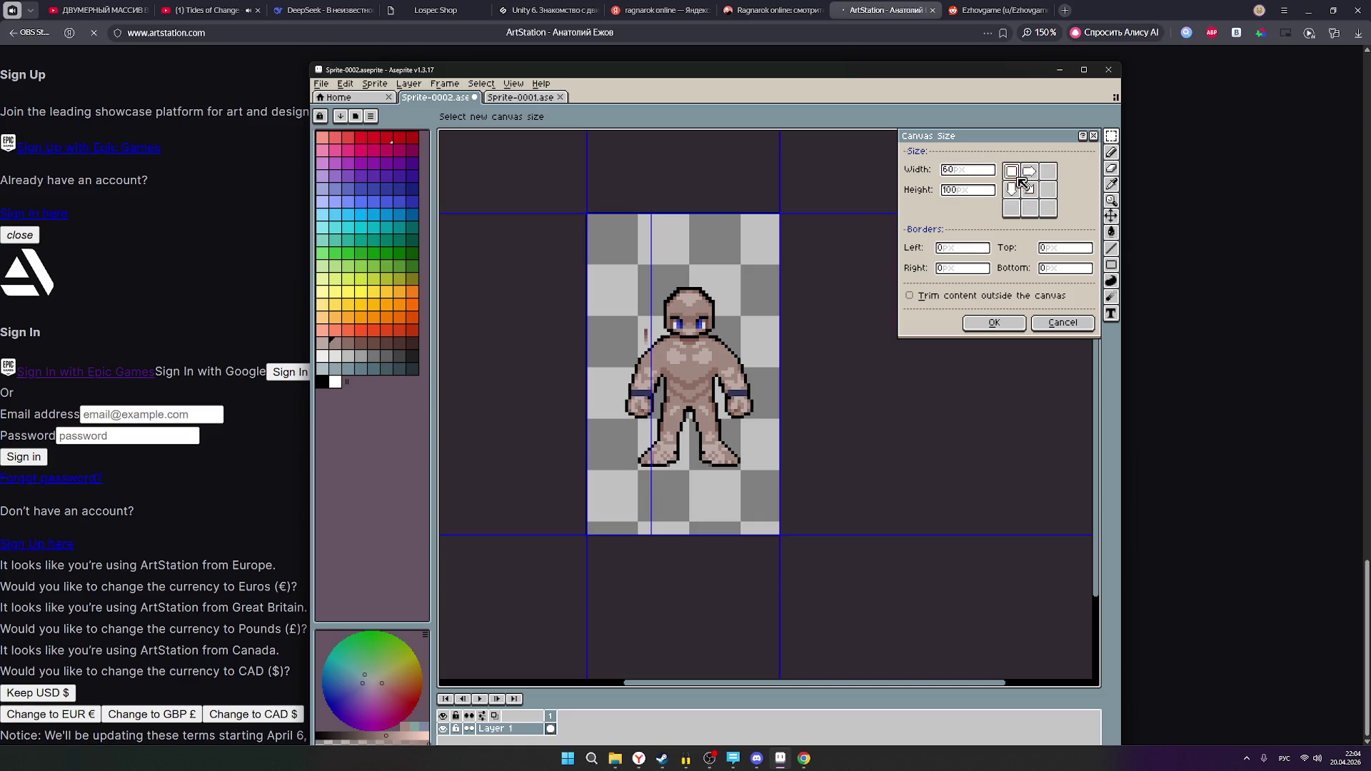
left_click(1030, 192)
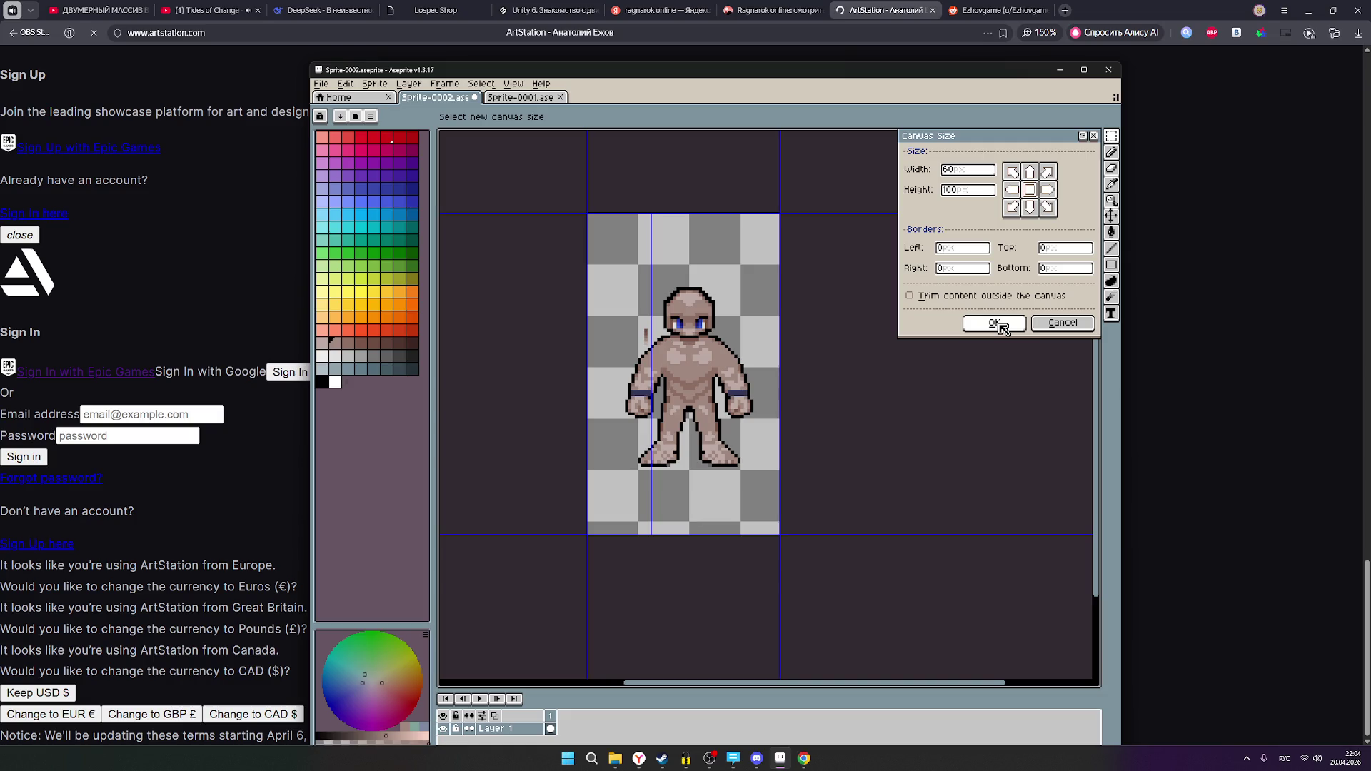
left_click_drag(780, 294, 1095, 303)
scroll(888, 385, "down", 4)
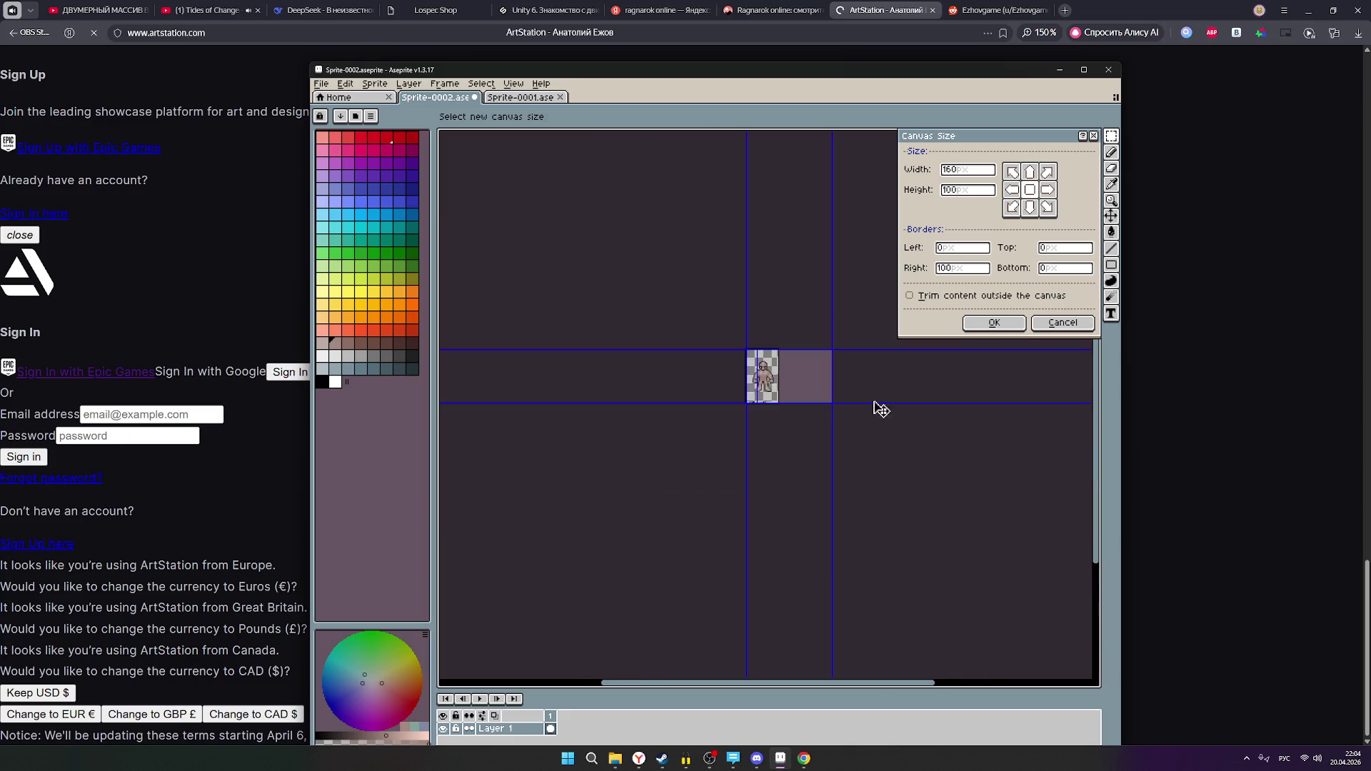
scroll(872, 392, "up", 2)
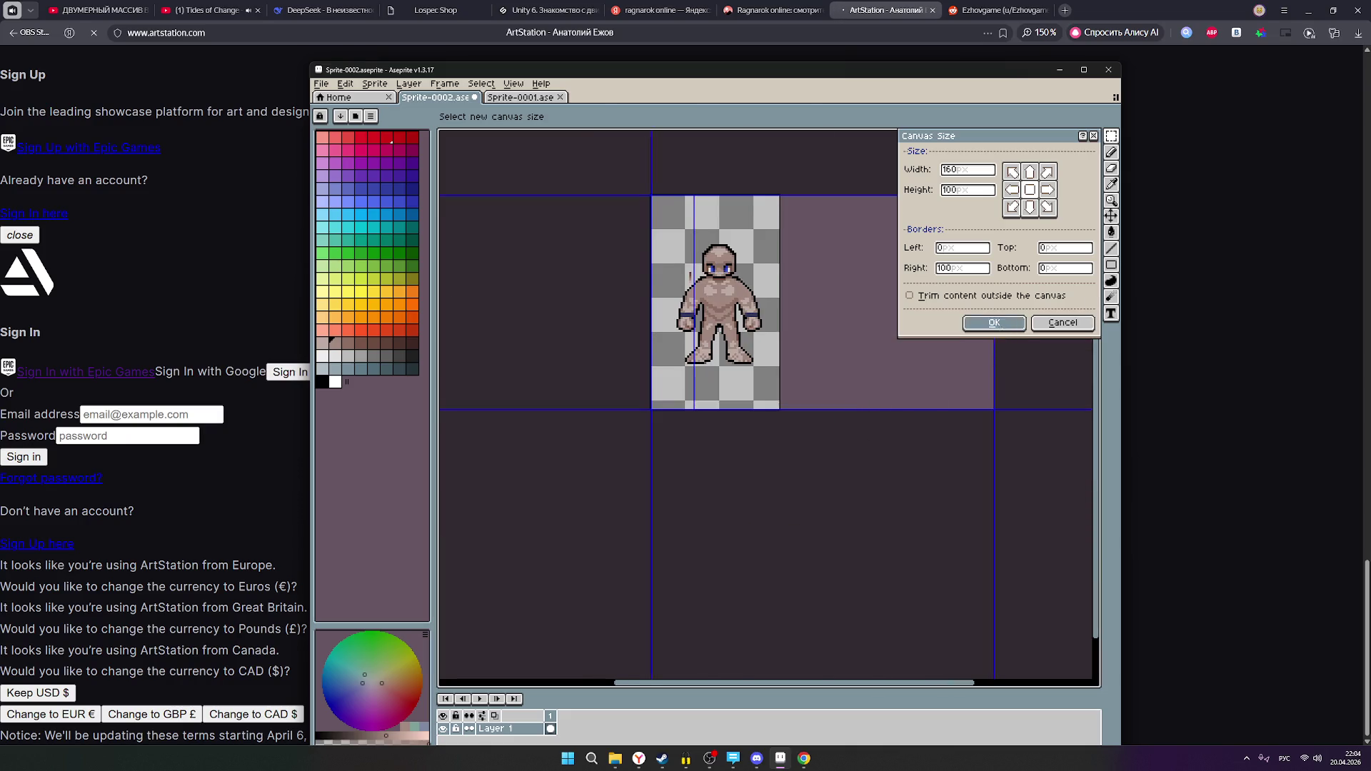
left_click(994, 322)
scroll(789, 370, "down", 3)
scroll(771, 378, "up", 2)
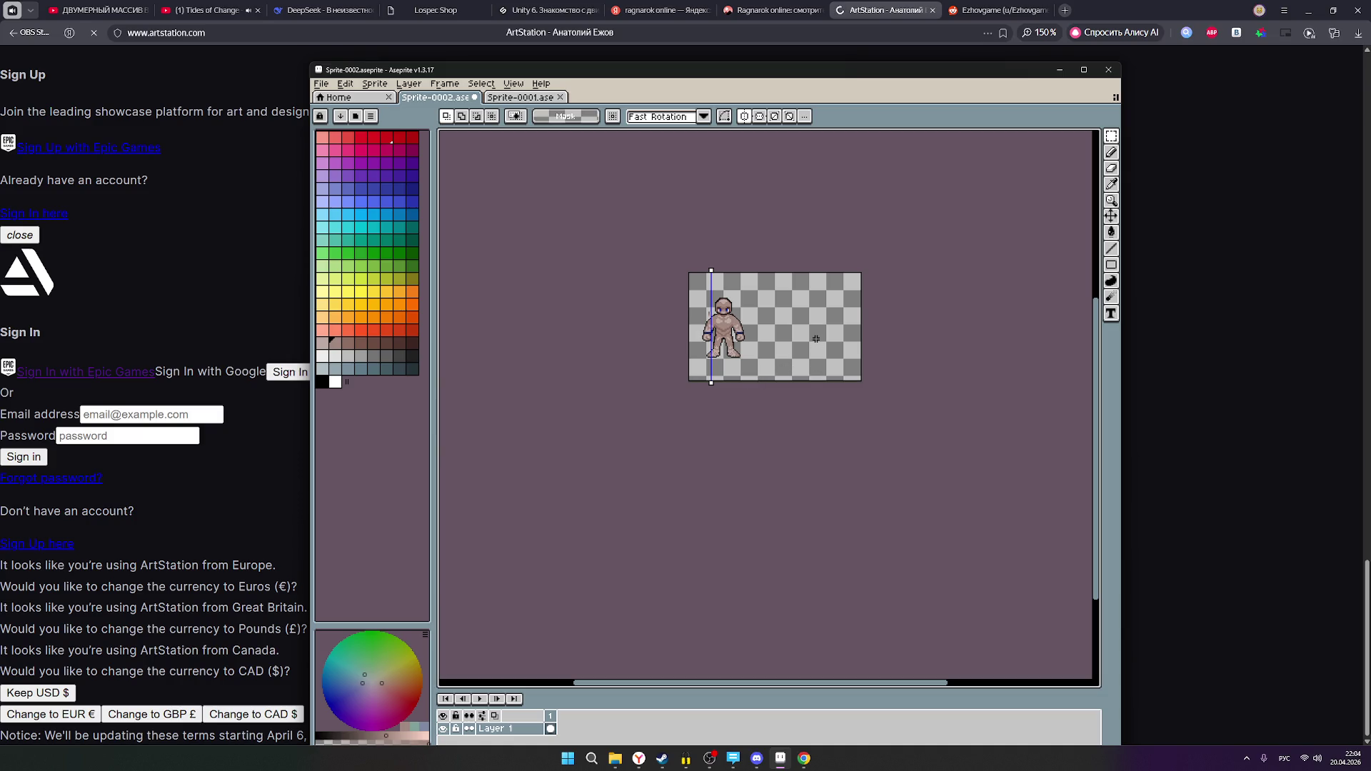
key("ctrl+v")
- Re-paste the druid image and shrink it to about a quarter size
scroll(849, 339, "down", 3)
scroll(905, 405, "up", 2)
left_click_drag(960, 499, 868, 388)
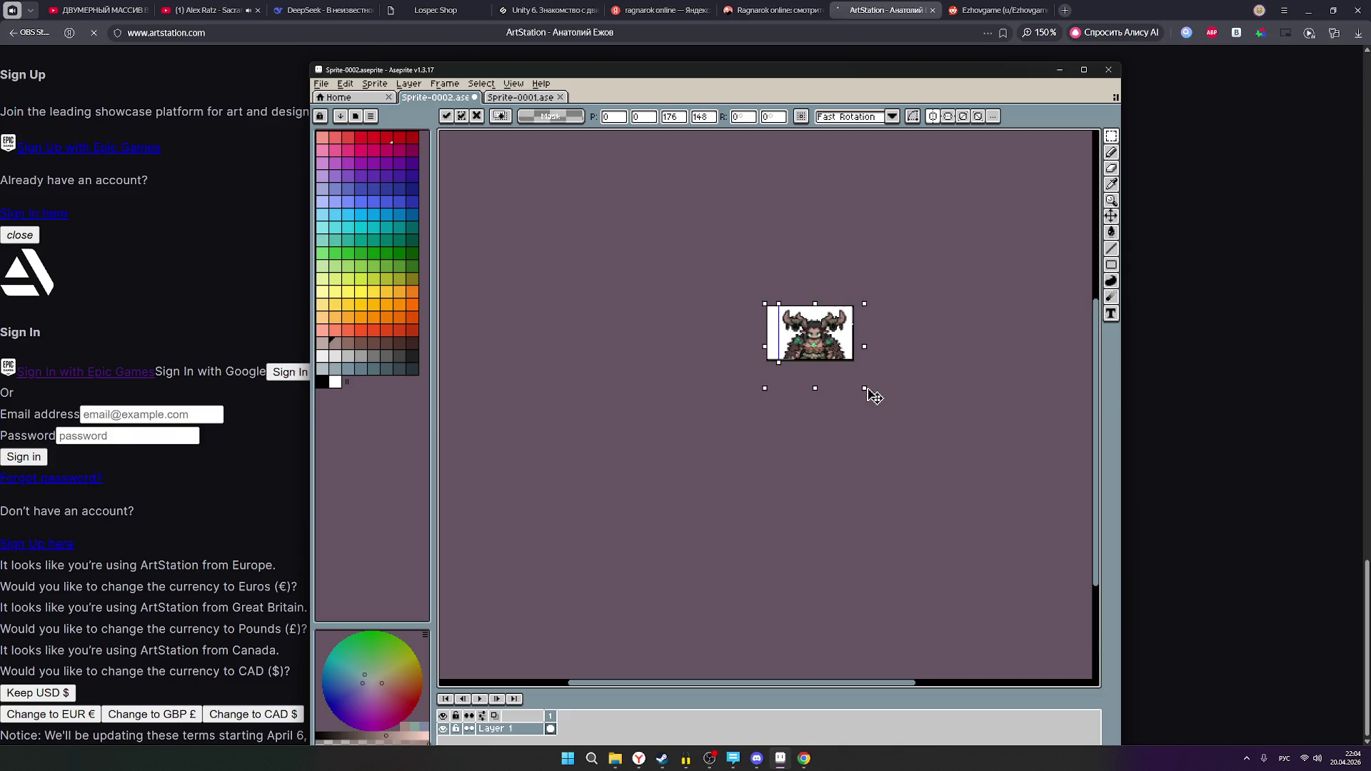
key("Escape")
key("ctrl+v")
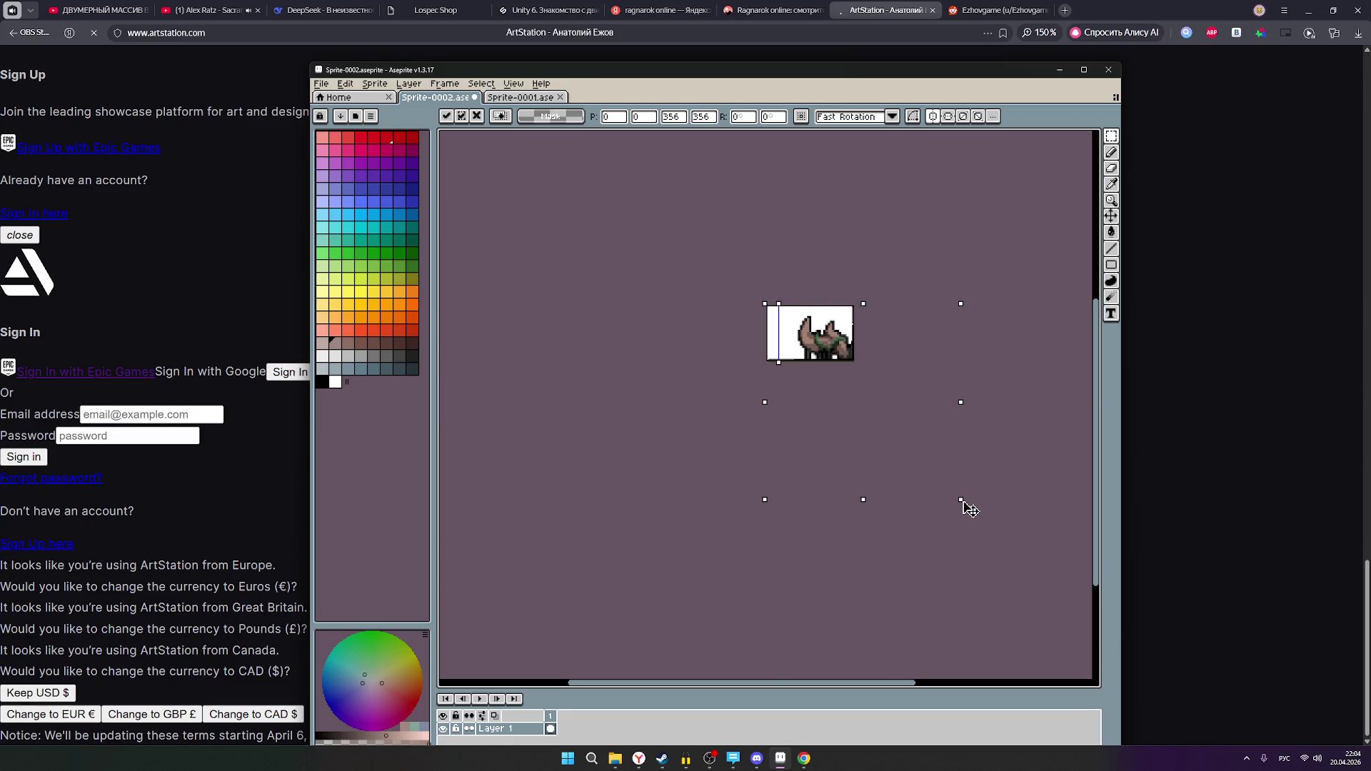
left_click_drag(963, 503, 848, 351)
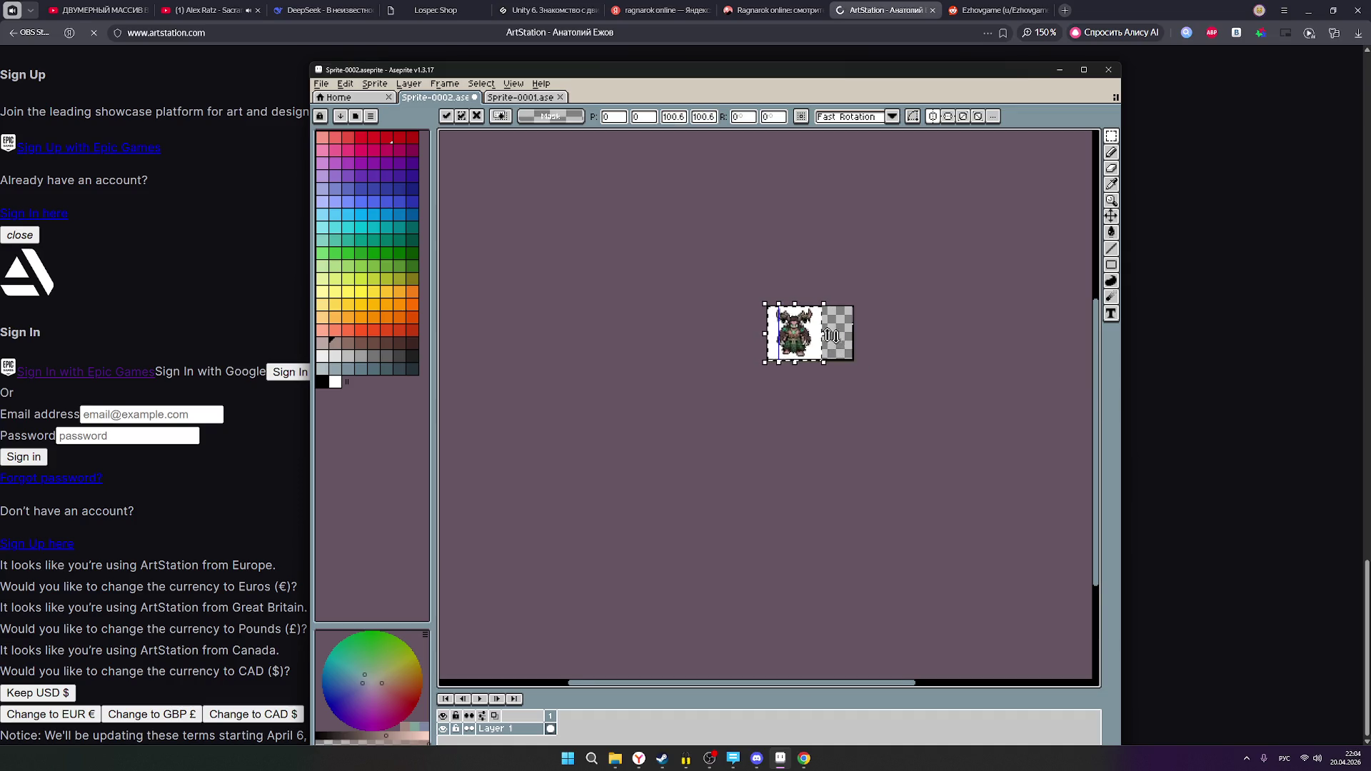
- Slide the druid image right so the base figure shows beside it
scroll(833, 336, "up", 3)
scroll(813, 343, "down", 1)
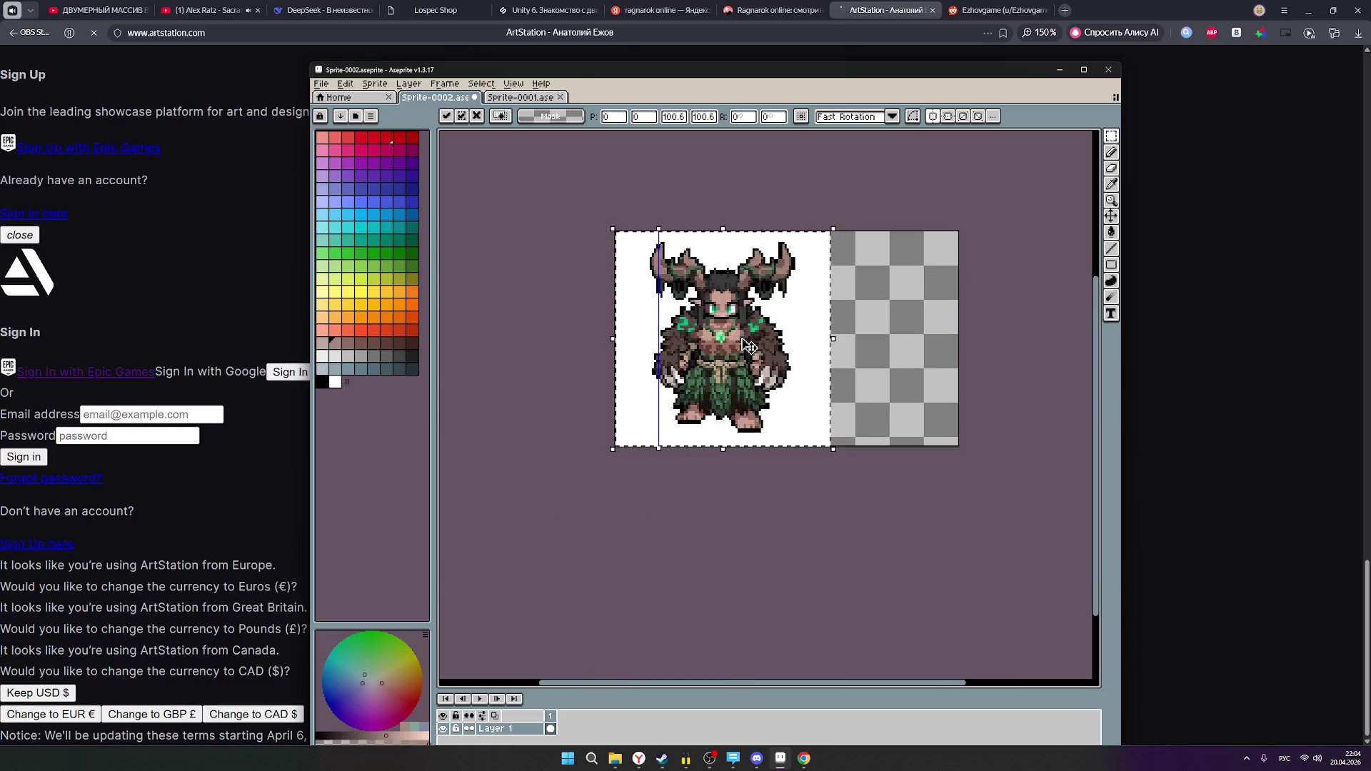
mouse_move(747, 346)
left_mouse_down()
mouse_move(891, 345)
mouse_move(850, 346)
mouse_move(861, 346)
left_mouse_up()
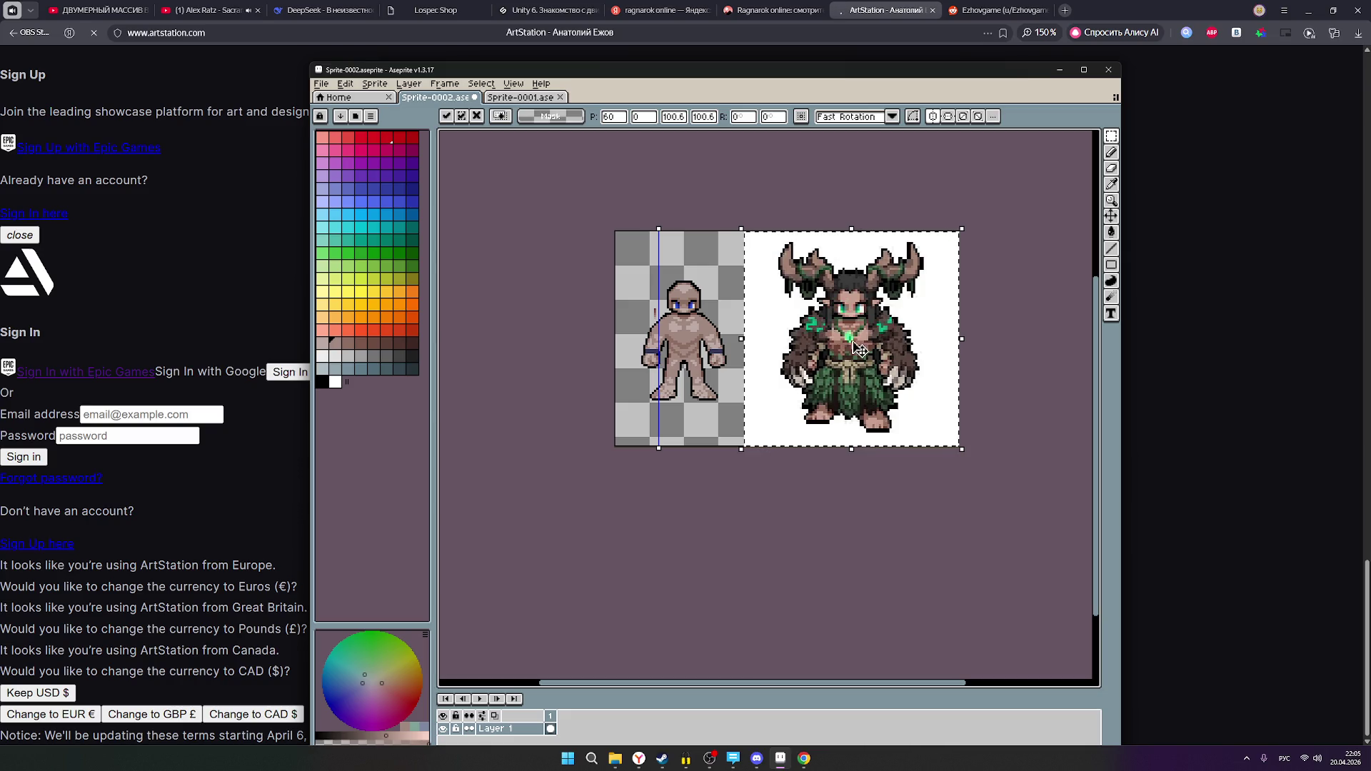
scroll(946, 429, "down", 3)
scroll(956, 418, "up", 3)
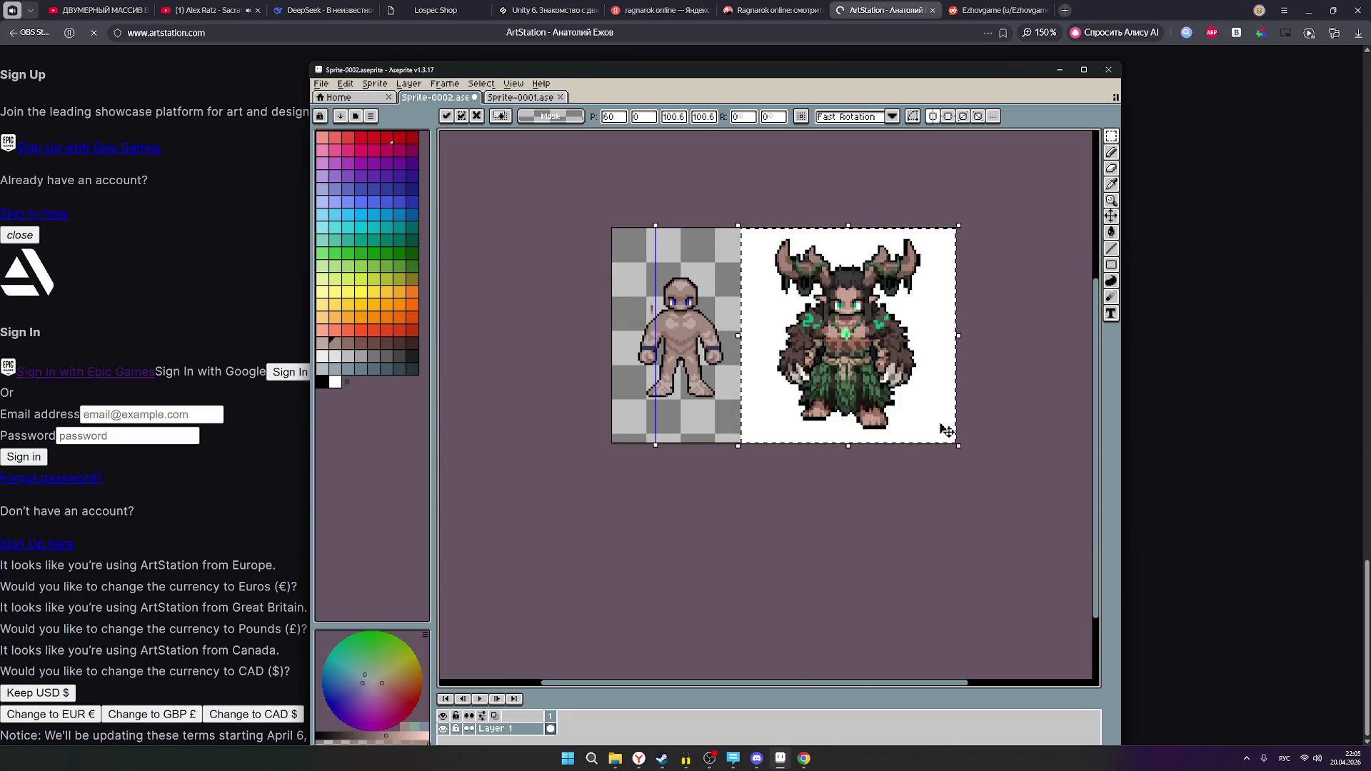
scroll(892, 343, "up", 2)
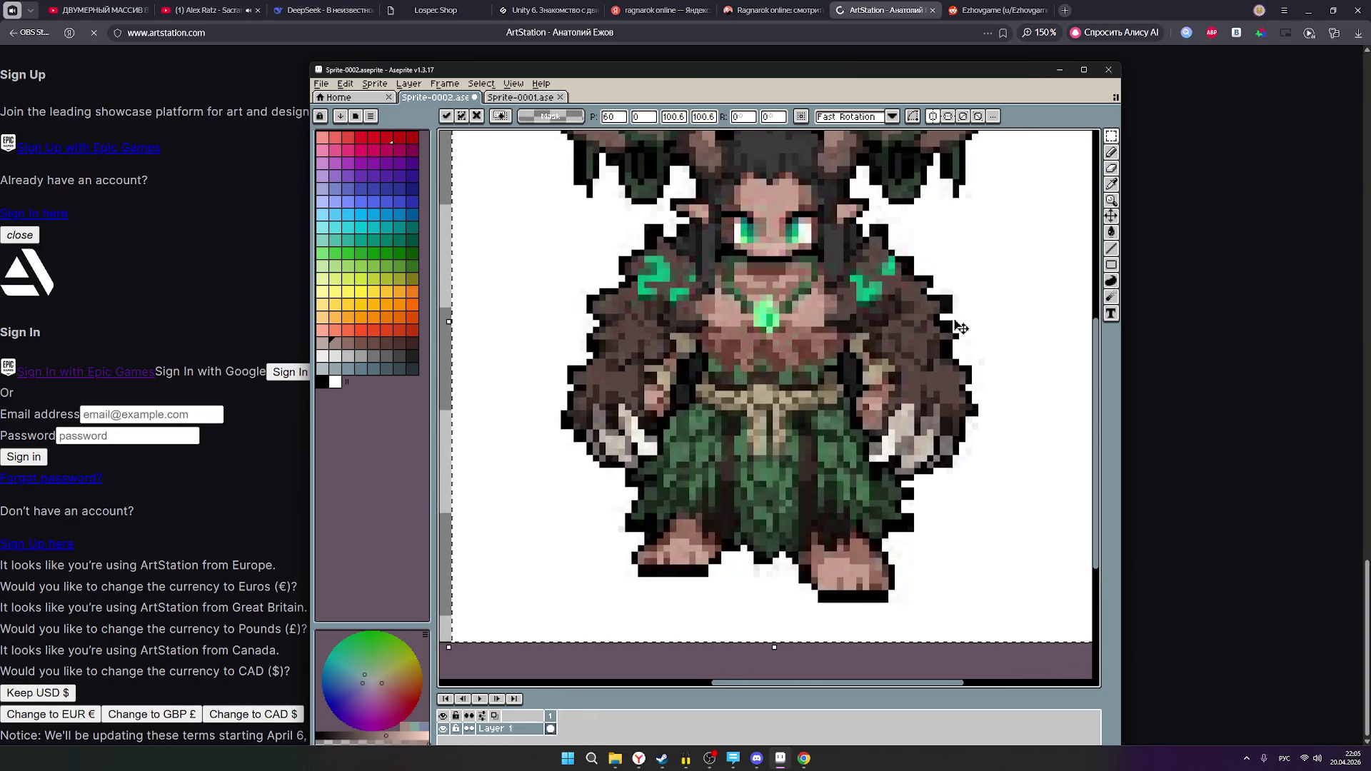
scroll(954, 319, "down", 1)
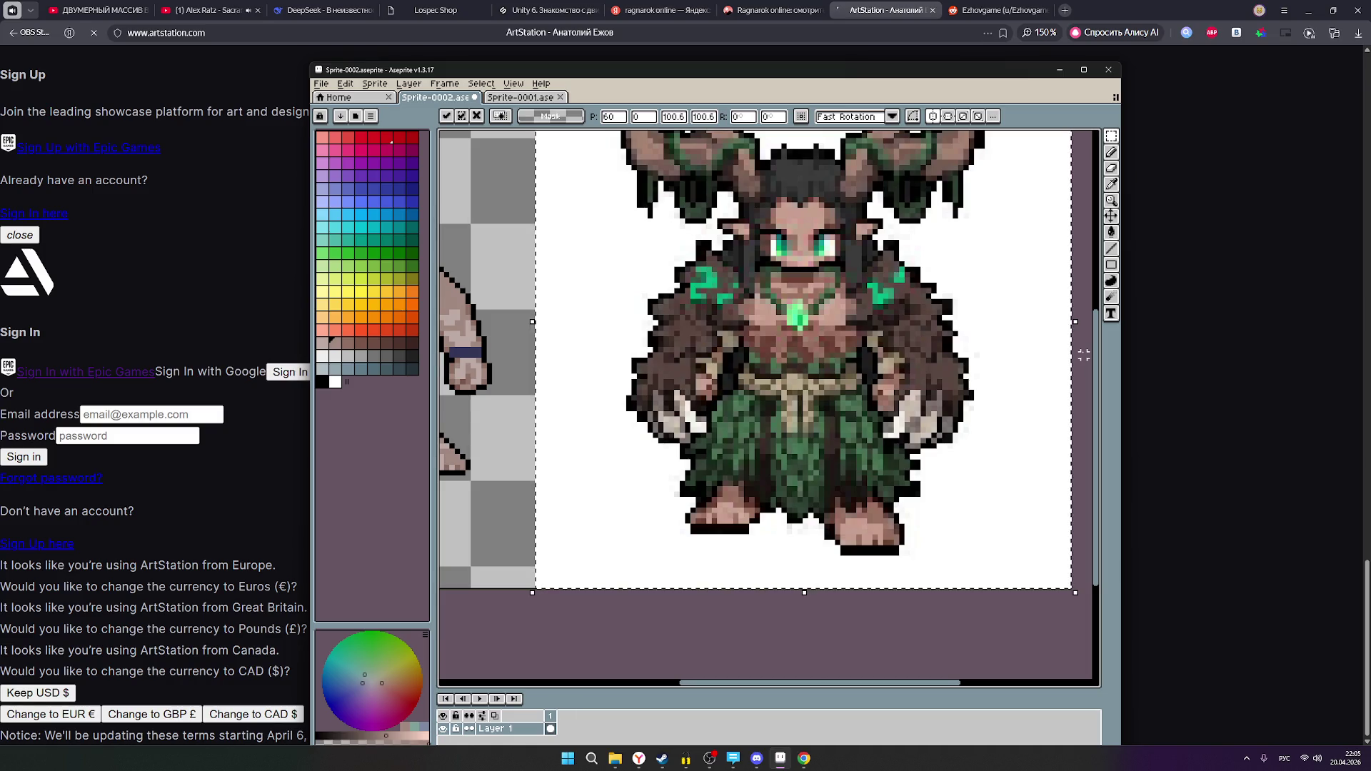
left_click(206, 10)
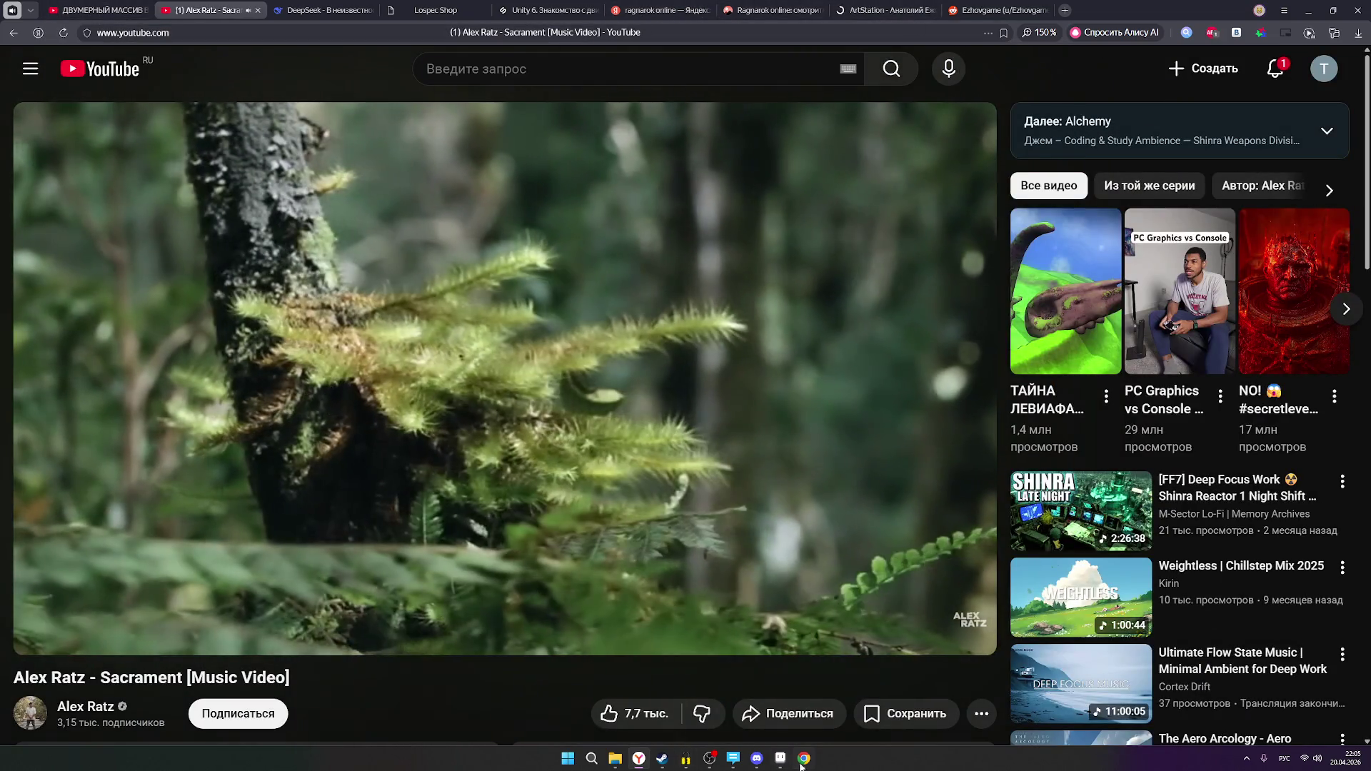
- Open the 'King God Castle Tier List' horned druid pin at full size, then minimize Chrome
left_click(803, 758)
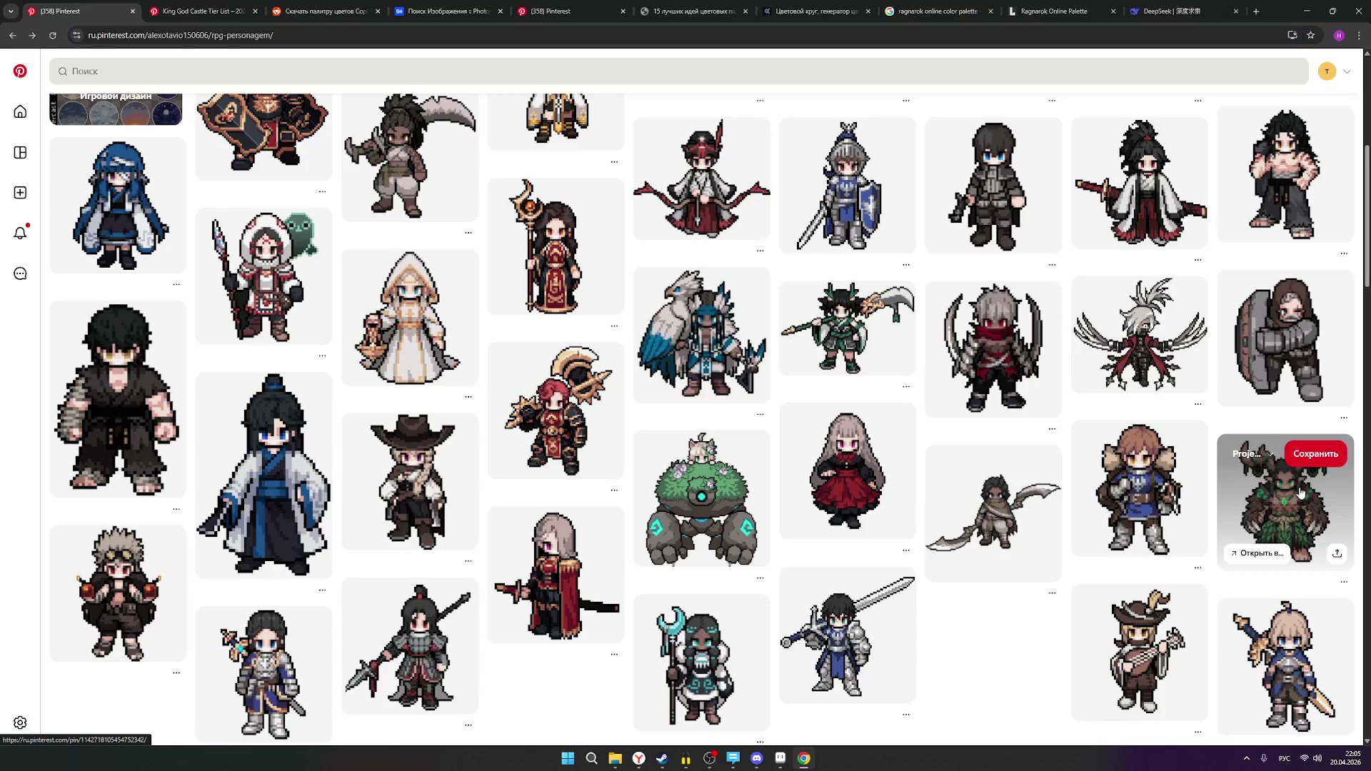
left_click(1278, 489)
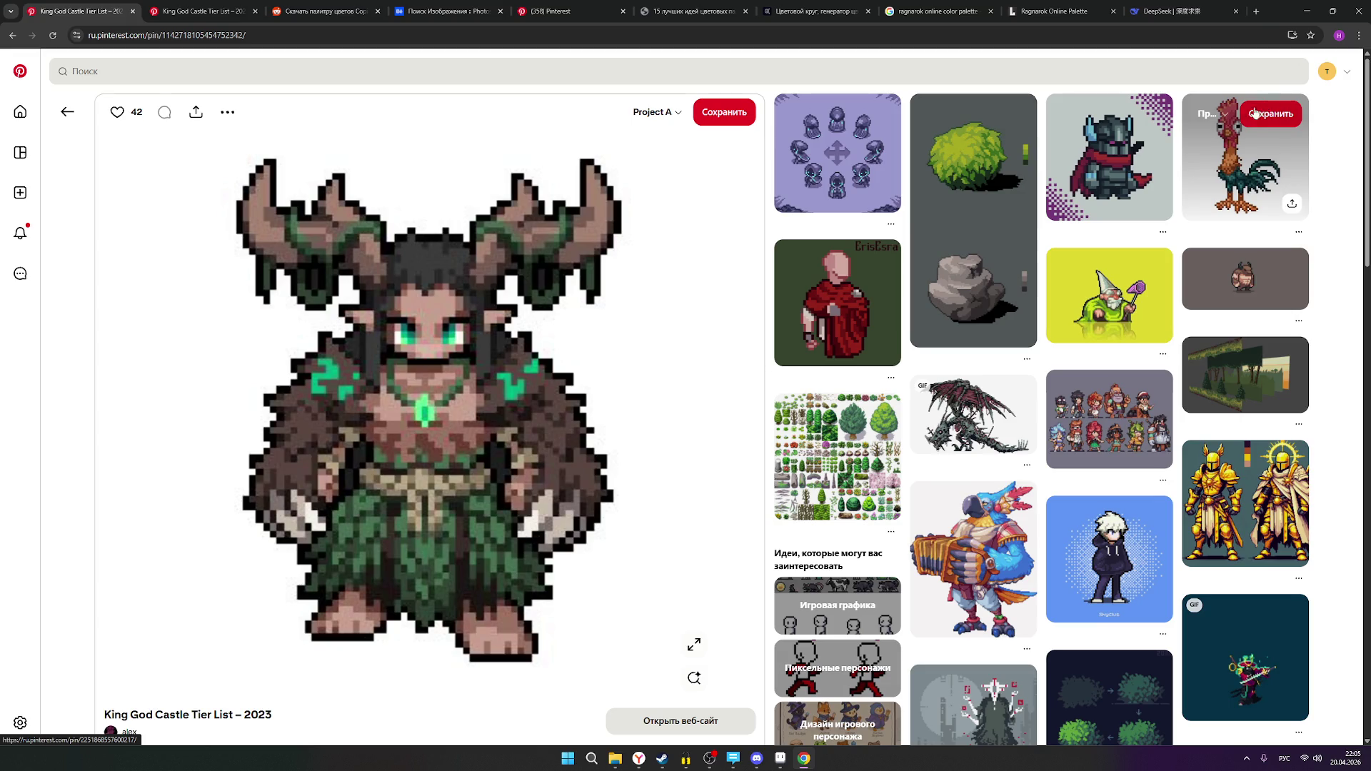
left_click(1308, 20)
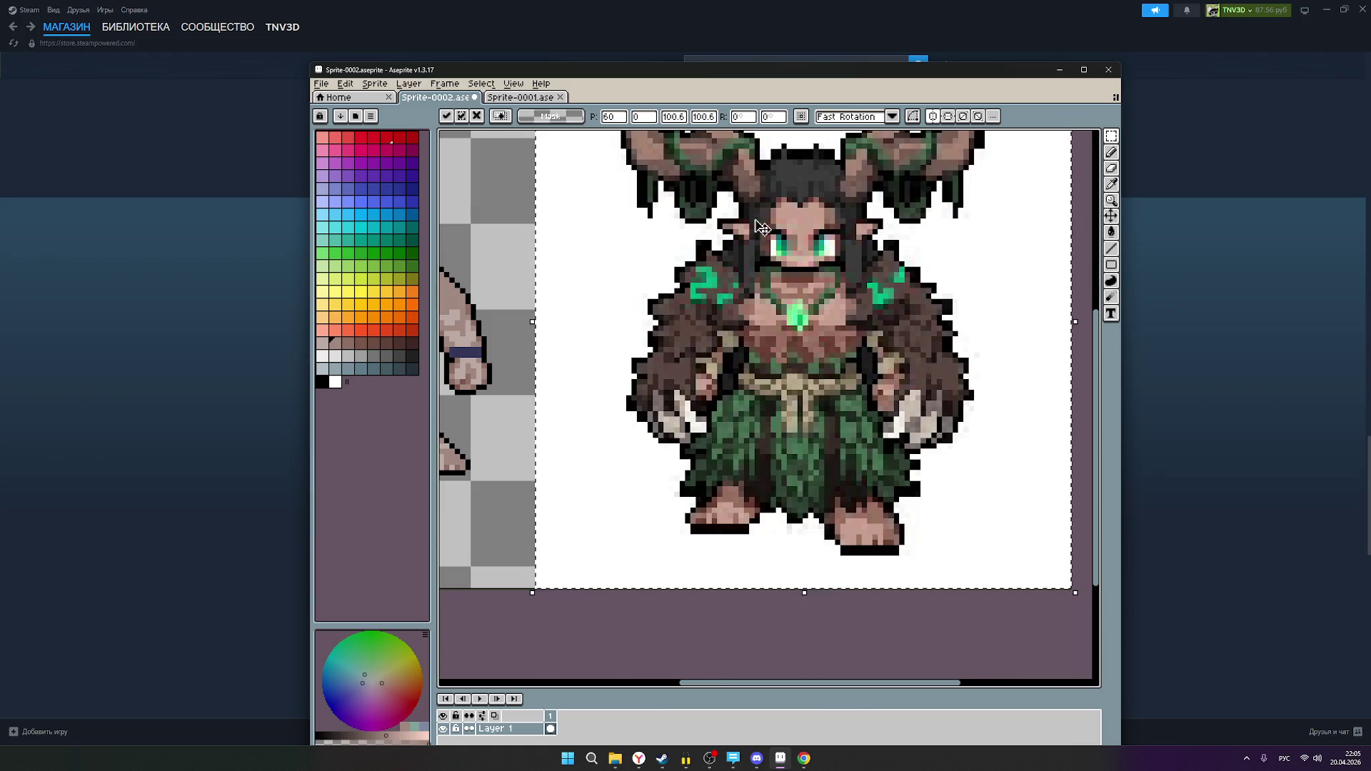
scroll(774, 244, "down", 2)
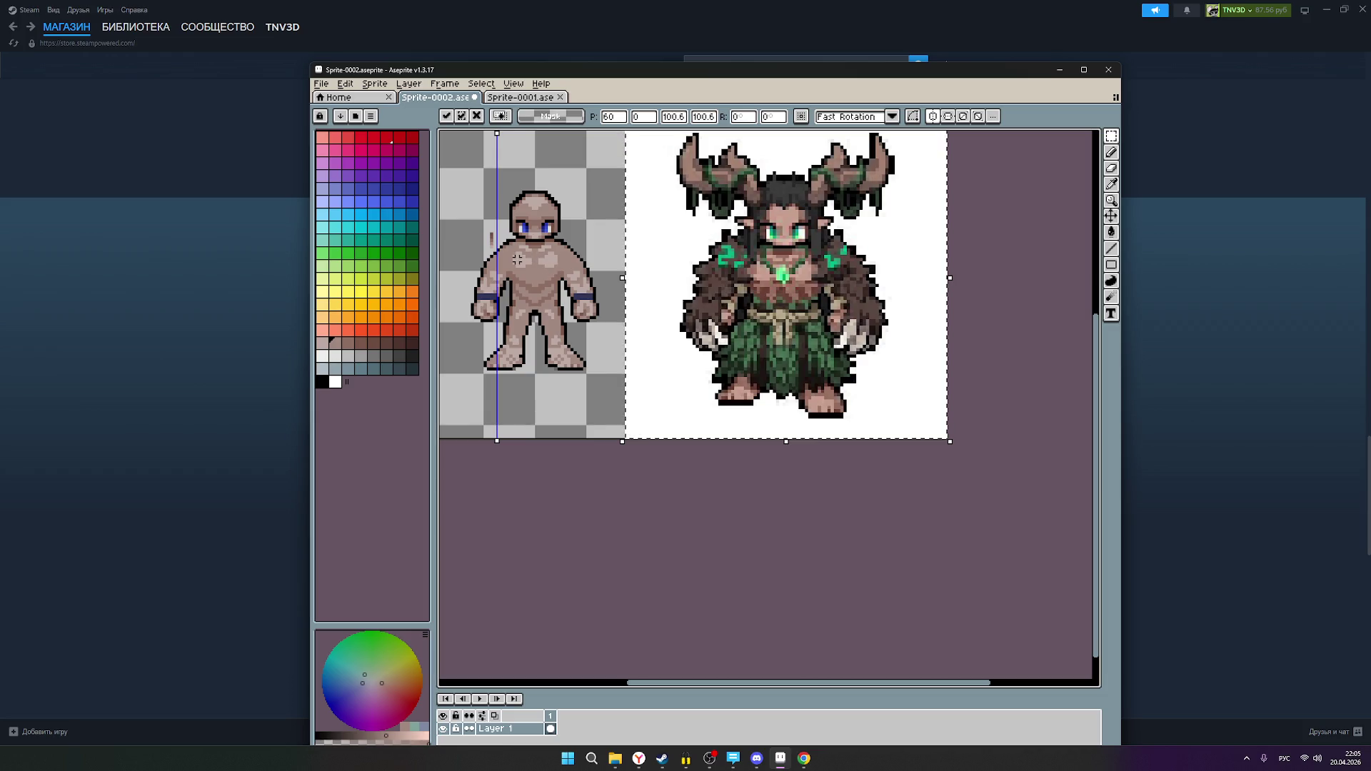
scroll(517, 259, "down", 1)
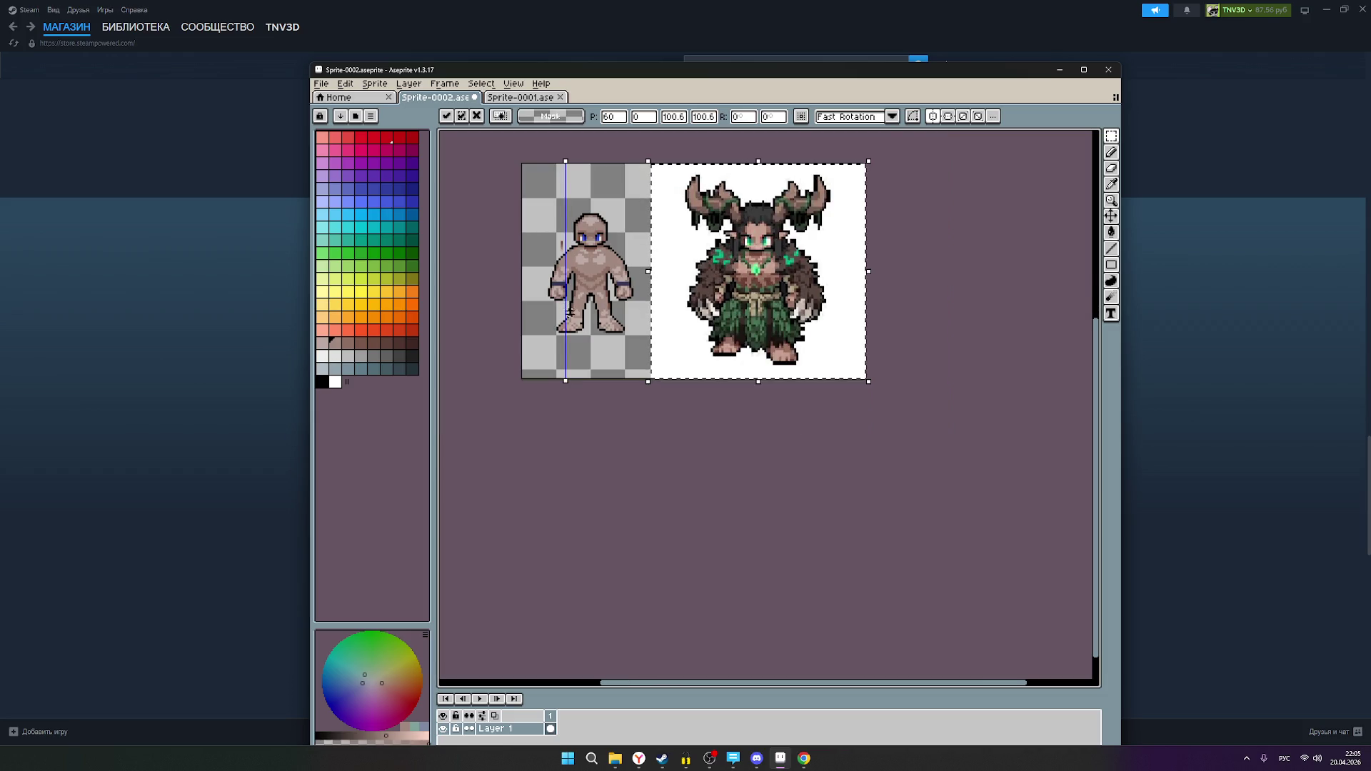
scroll(581, 288, "up", 1)
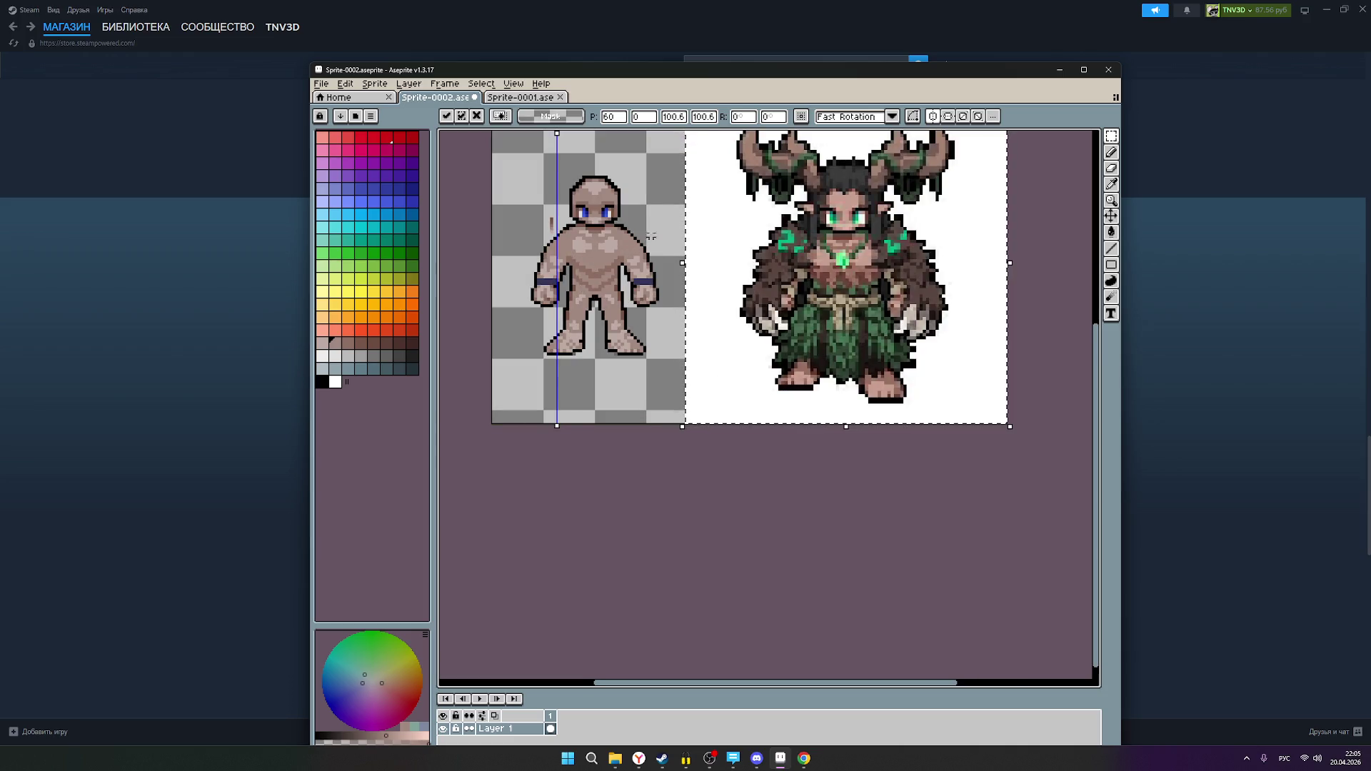
scroll(628, 207, "up", 1)
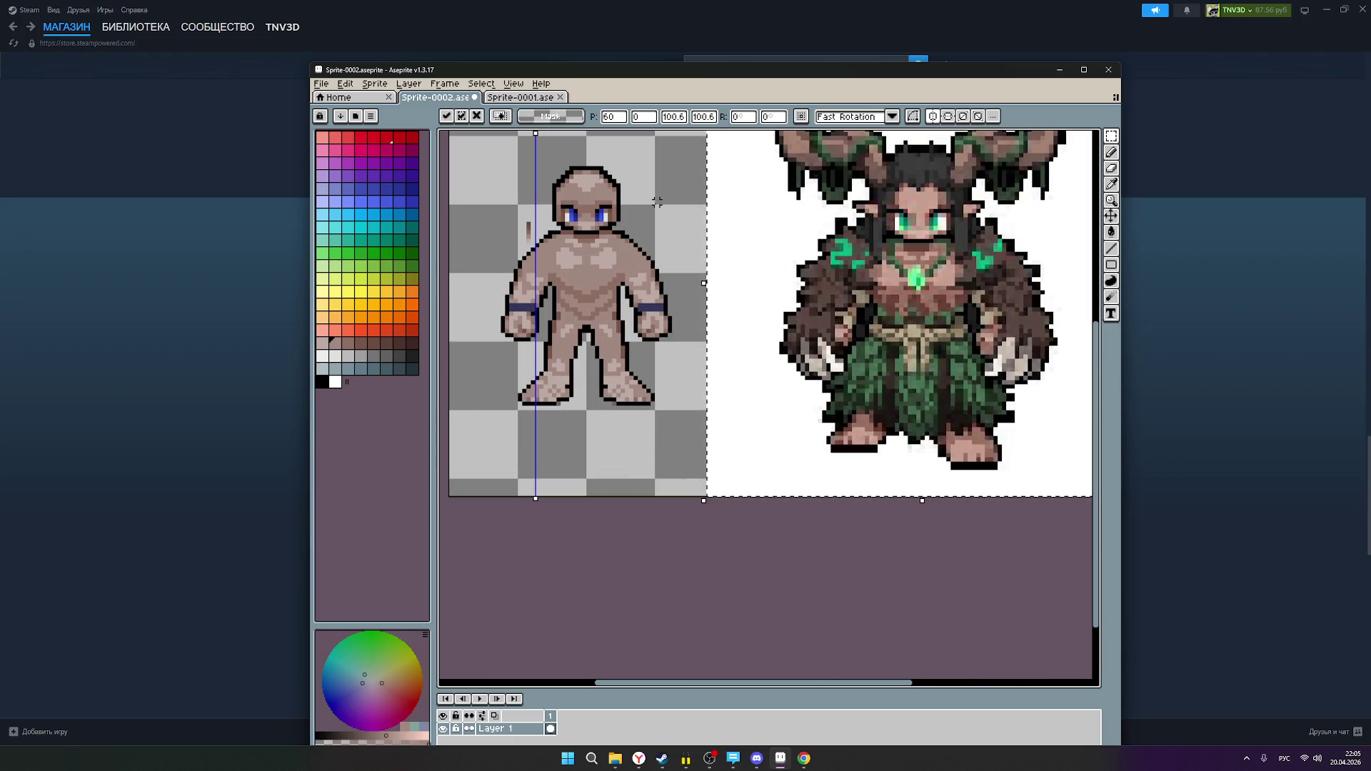
scroll(628, 218, "up", 1)
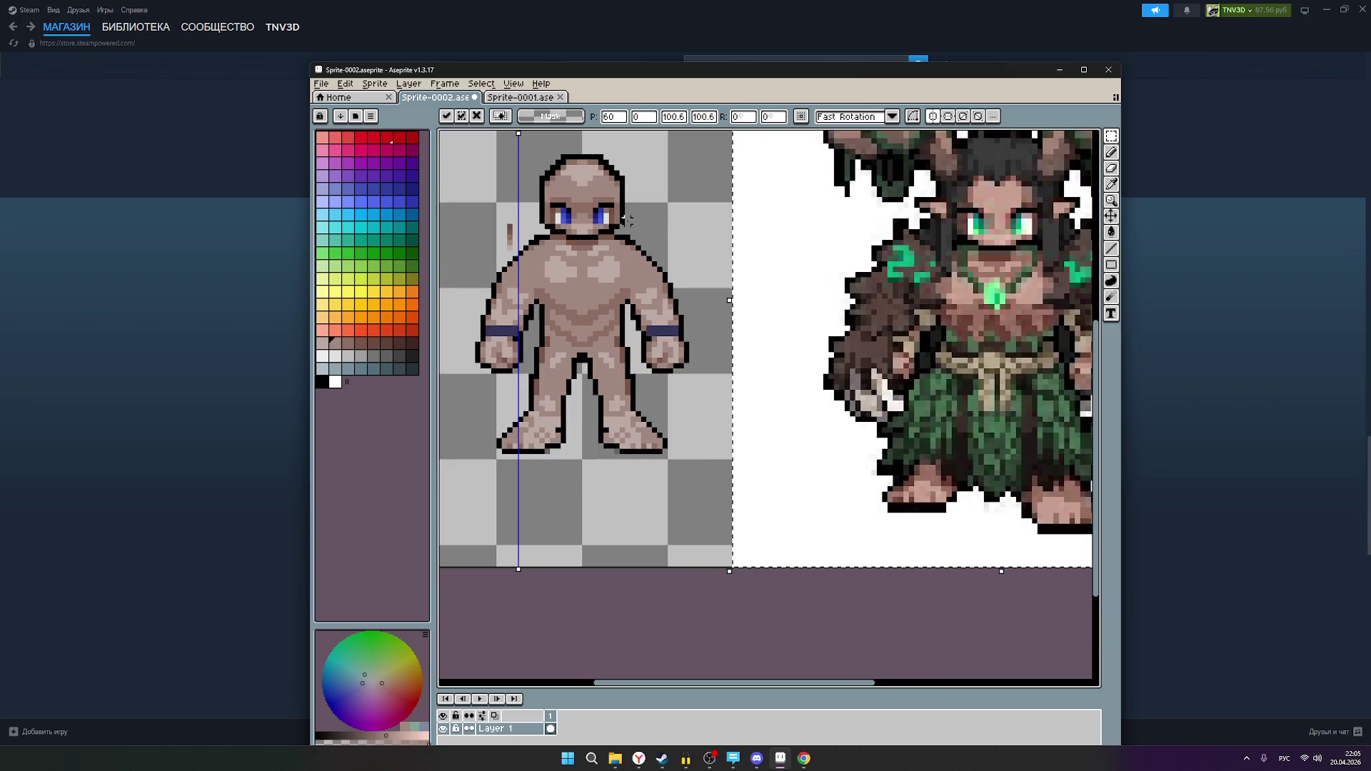
scroll(651, 219, "down", 1)
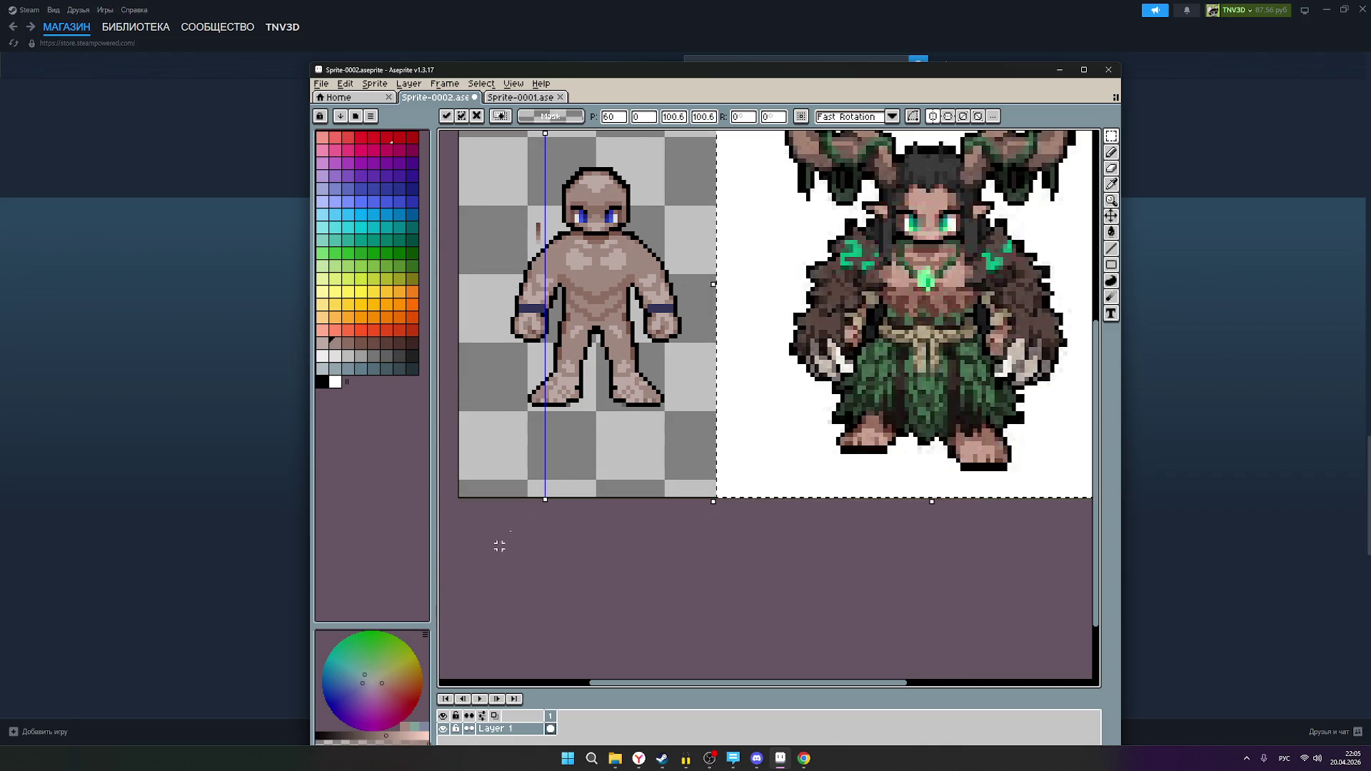
scroll(963, 358, "down", 2)
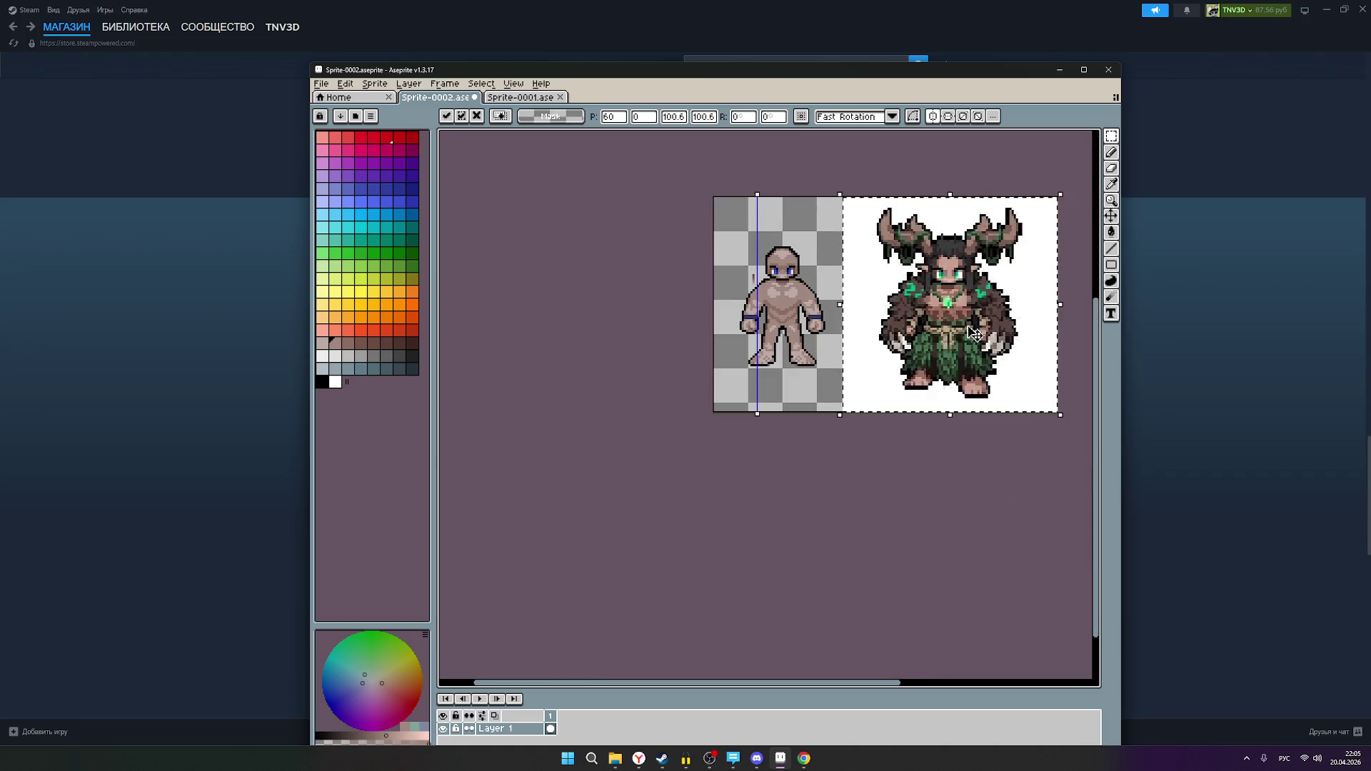
scroll(980, 295, "up", 1)
scroll(971, 298, "up", 1)
scroll(970, 298, "down", 1)
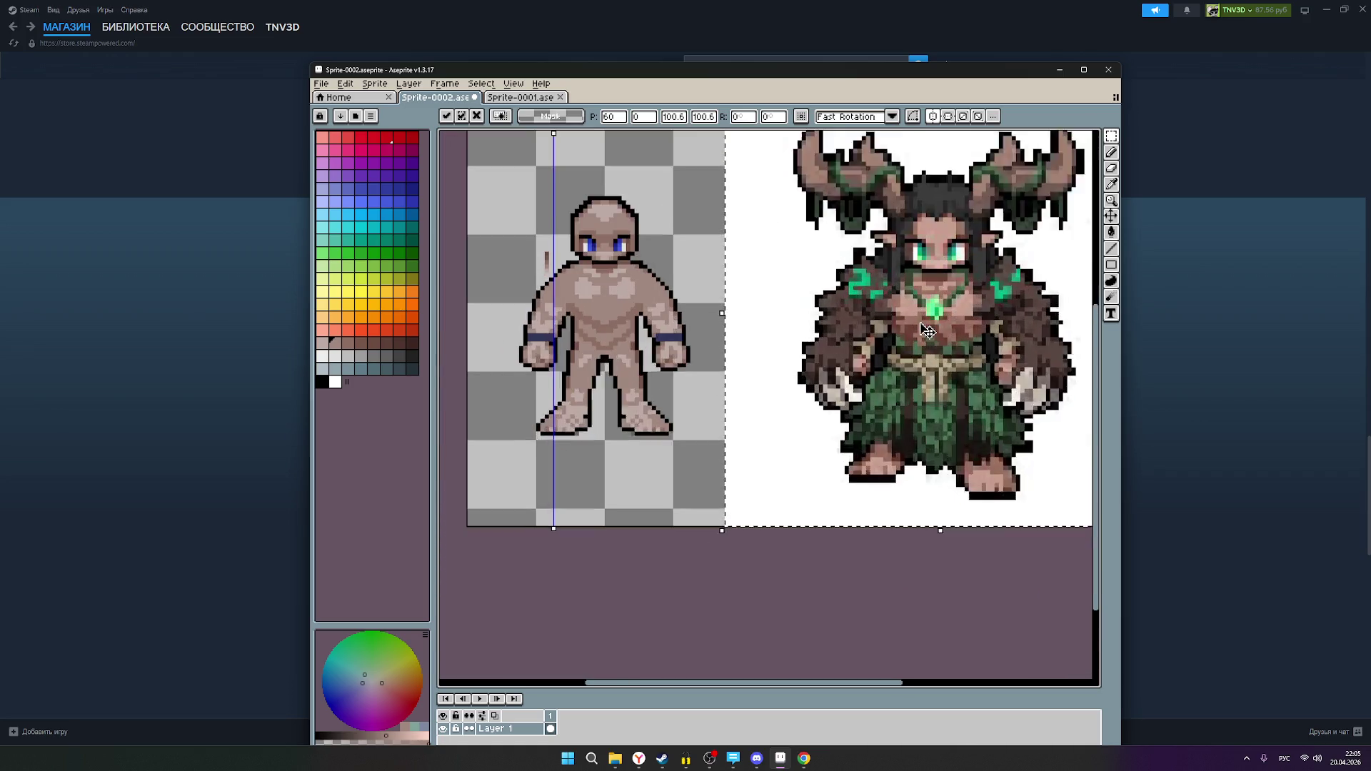
scroll(971, 298, "up", 1)
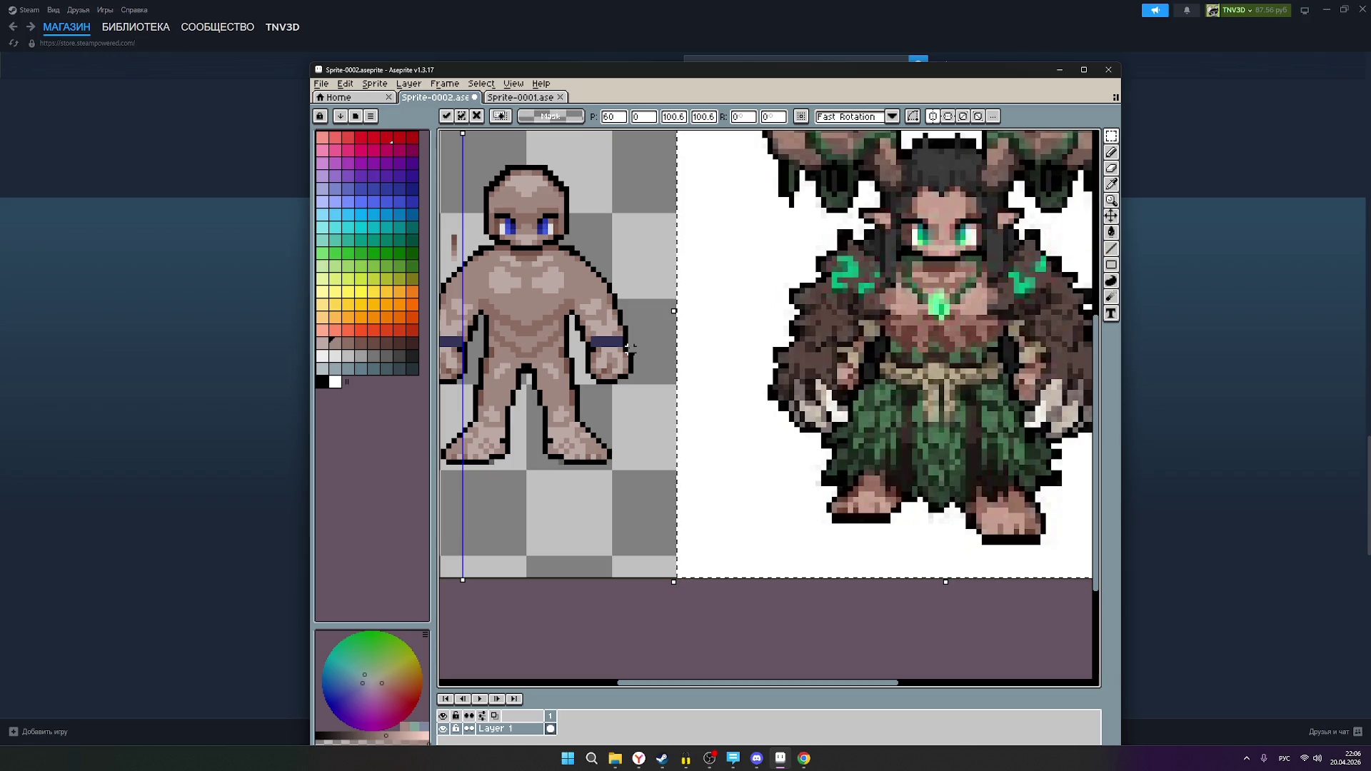
scroll(726, 370, "down", 1)
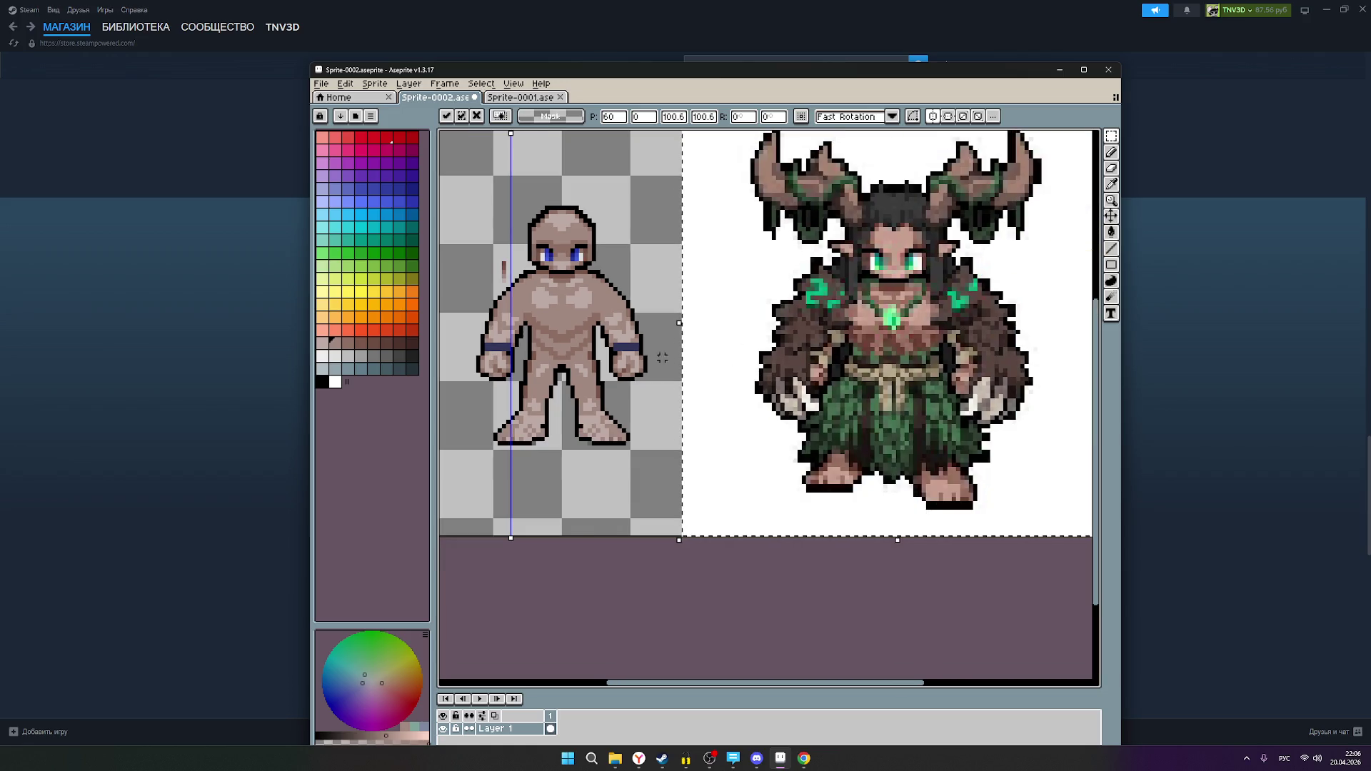
scroll(785, 350, "down", 1)
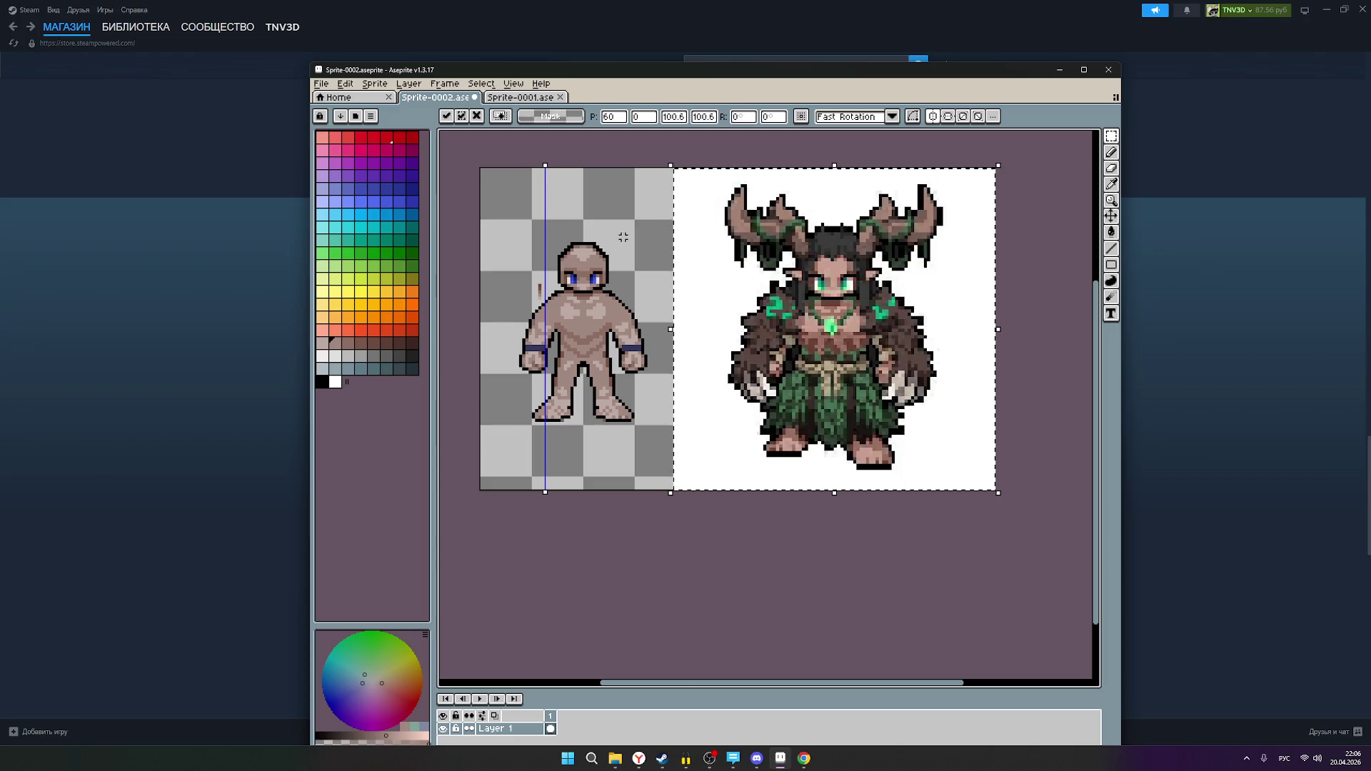
key("ctrl+s")
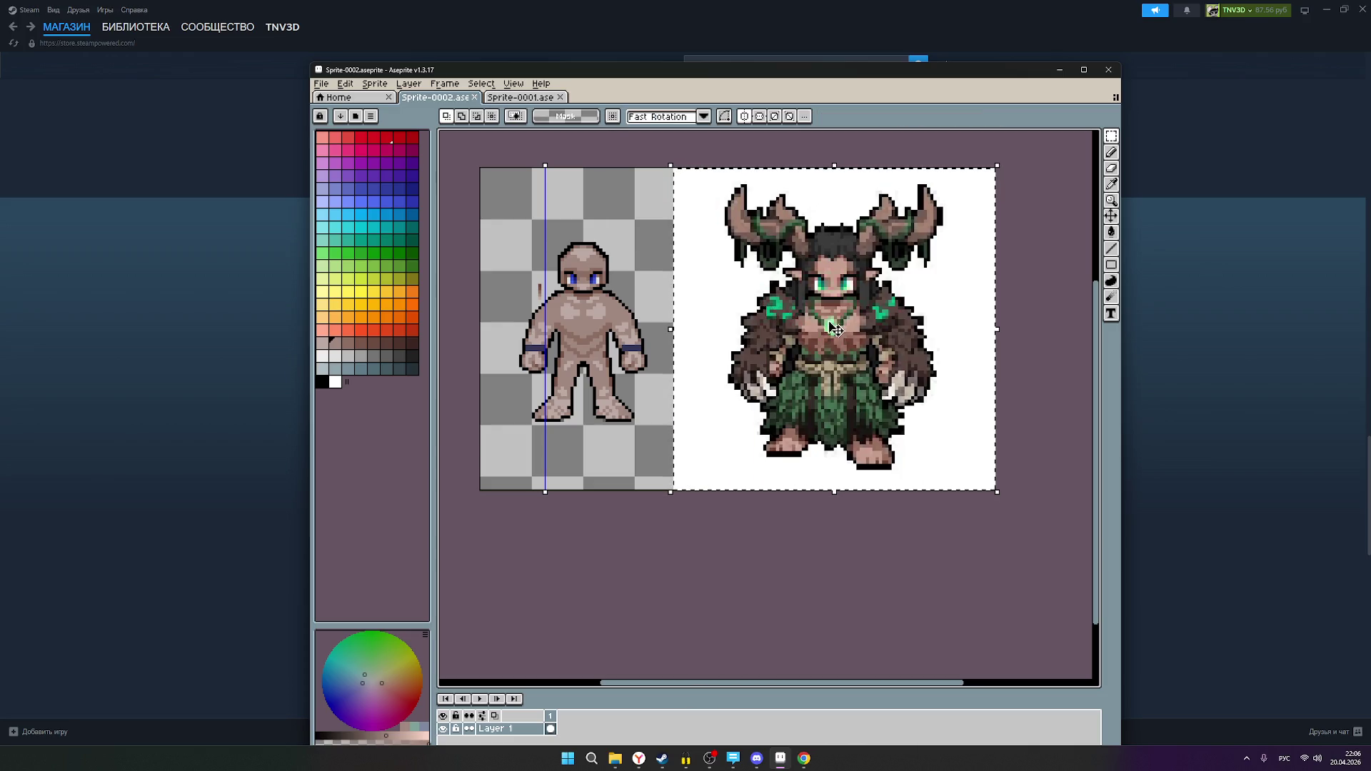
- Shrink the druid reference slightly and set it right beside the base figure, then commit
mouse_move(843, 332)
left_mouse_down()
mouse_move(798, 329)
mouse_move(848, 330)
mouse_move(821, 330)
left_mouse_up()
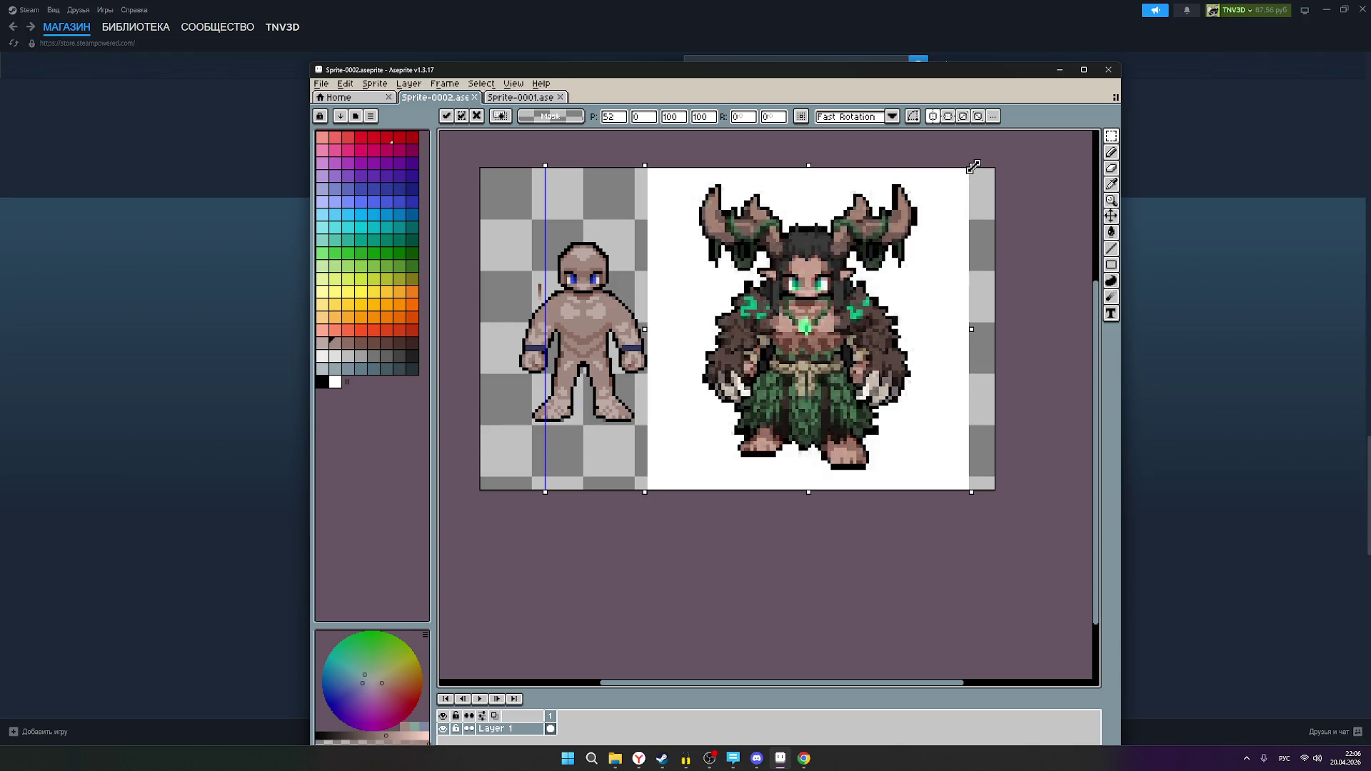
mouse_move(975, 168)
left_mouse_down()
mouse_move(836, 295)
mouse_move(807, 266)
mouse_move(875, 239)
mouse_move(1030, 135)
mouse_move(891, 230)
mouse_move(985, 170)
mouse_move(968, 192)
mouse_move(983, 189)
left_mouse_up()
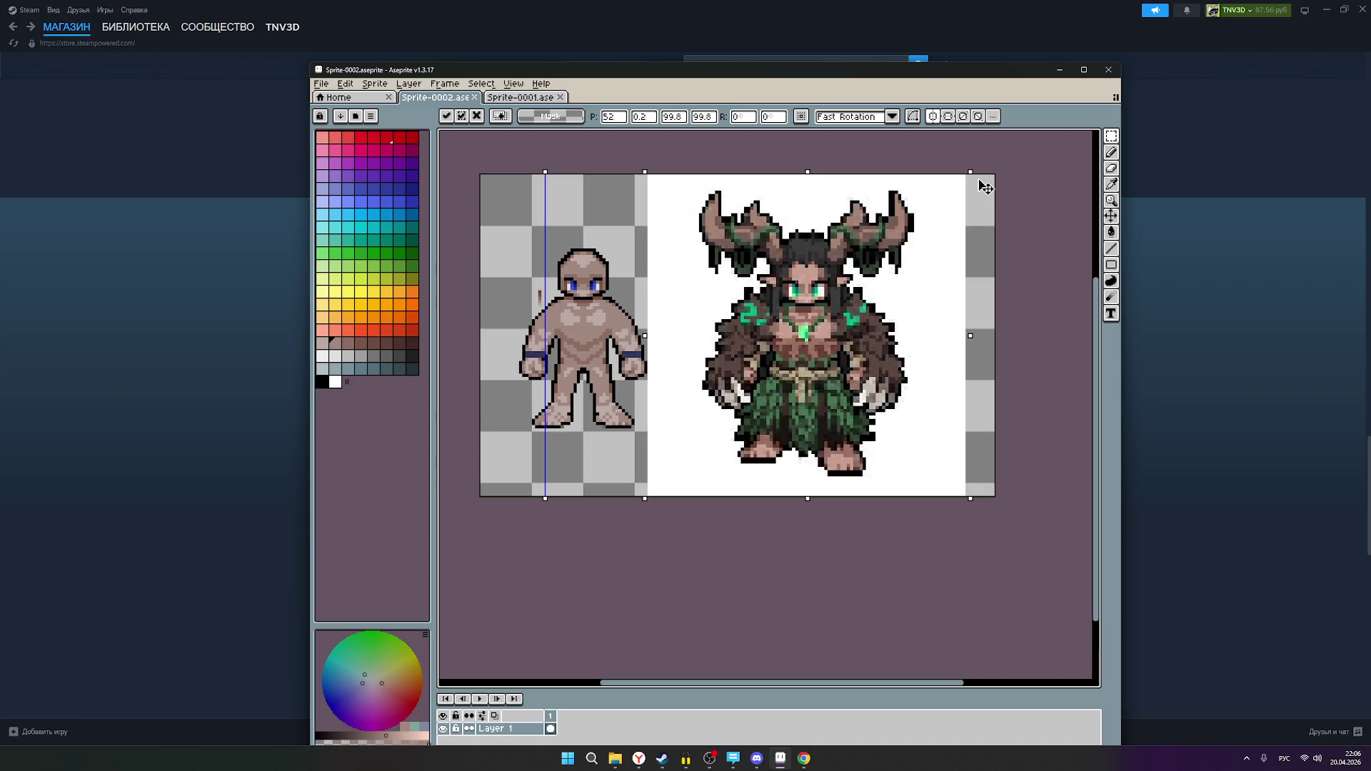
mouse_move(983, 189)
left_mouse_down()
mouse_move(881, 267)
mouse_move(986, 188)
left_mouse_up()
scroll(901, 311, "down", 5)
scroll(901, 310, "up", 1)
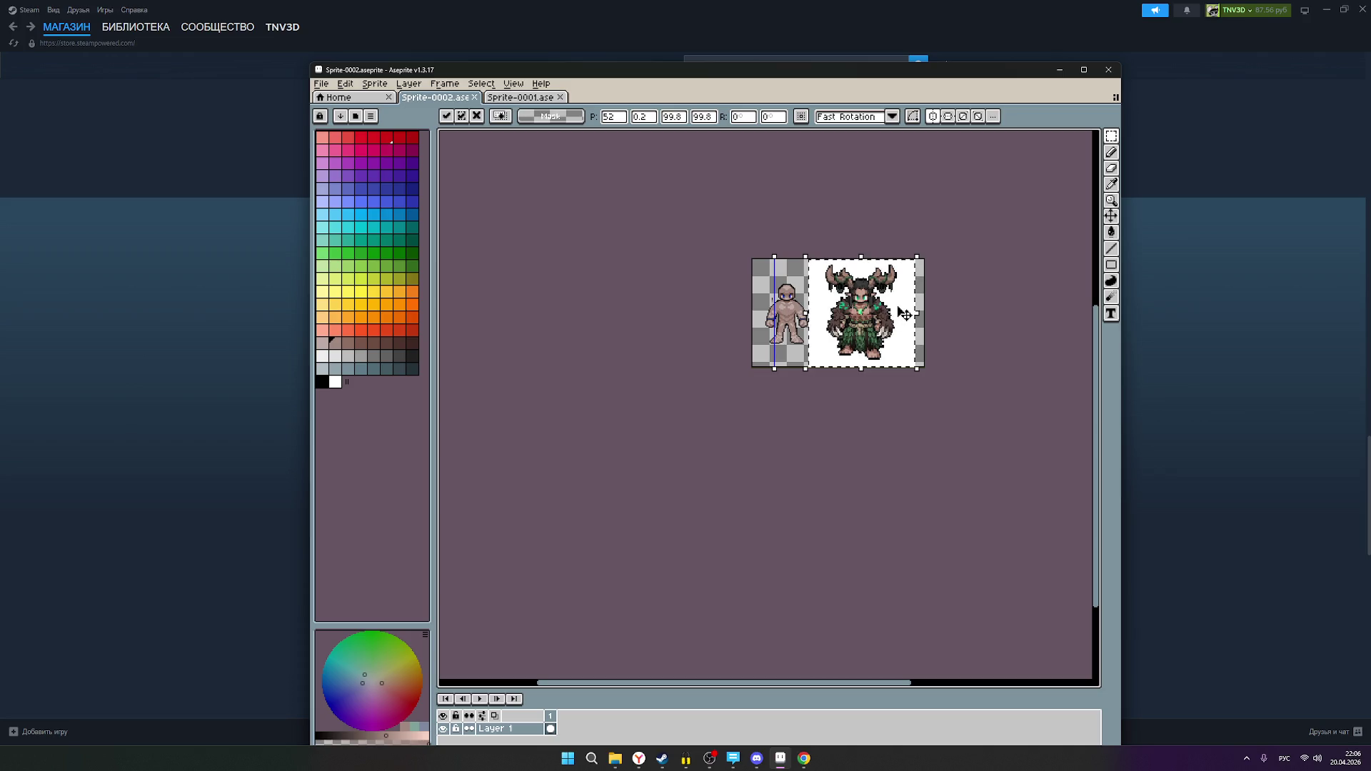
scroll(903, 314, "up", 1)
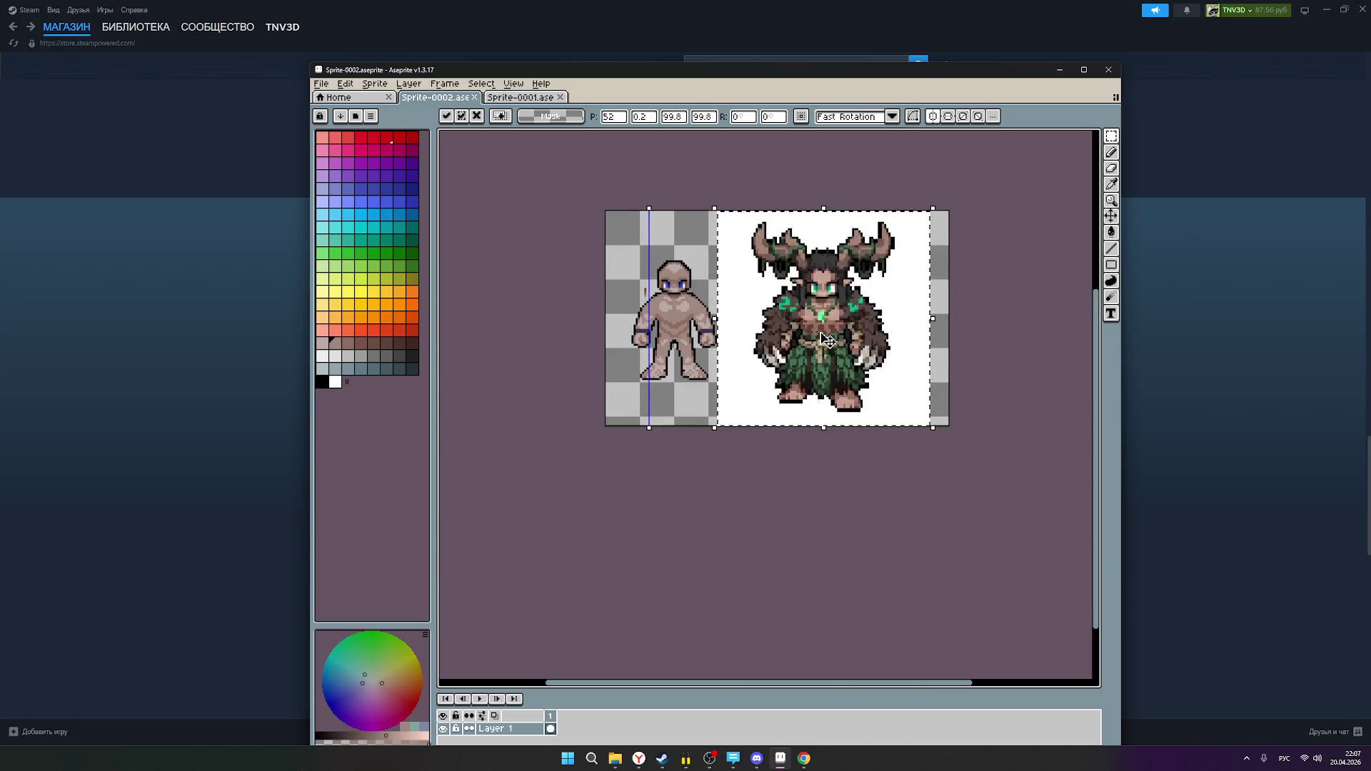
left_click_drag(826, 339, 845, 341)
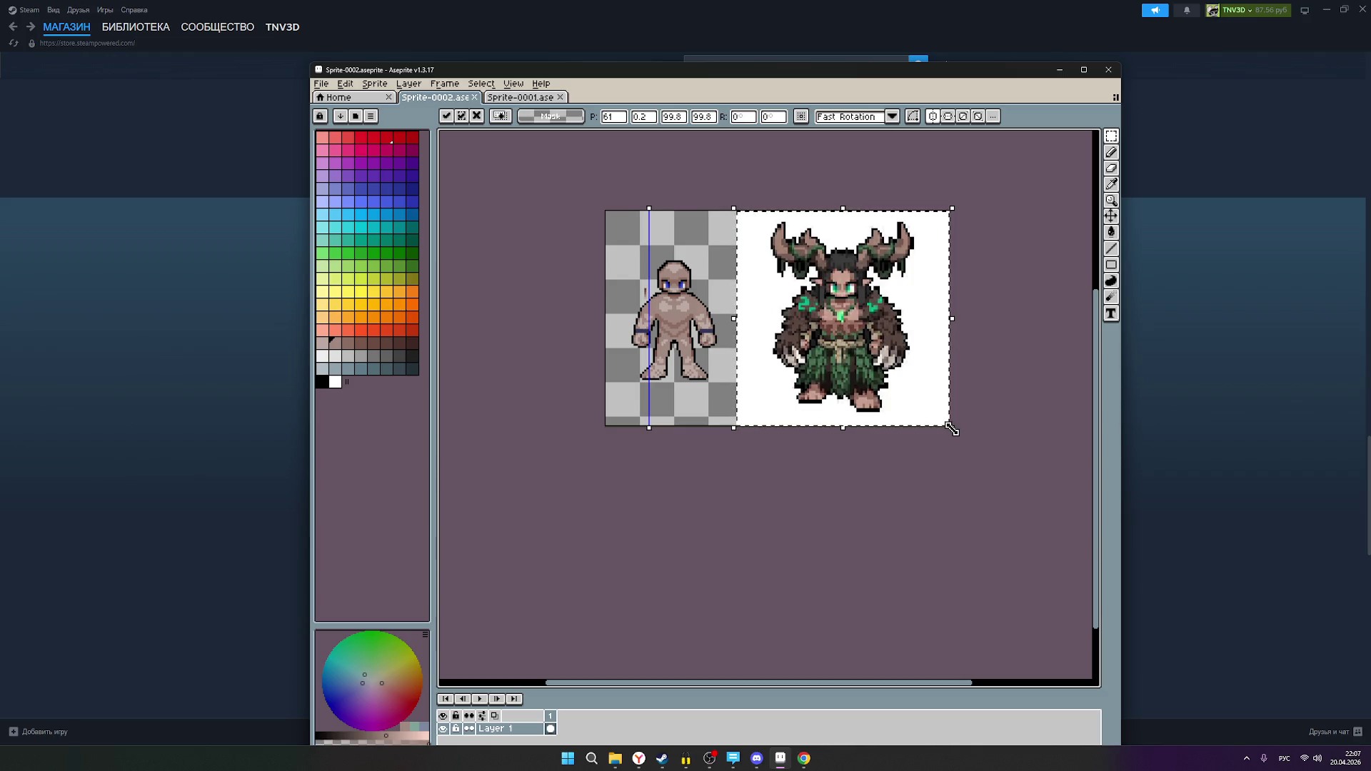
key("Return")
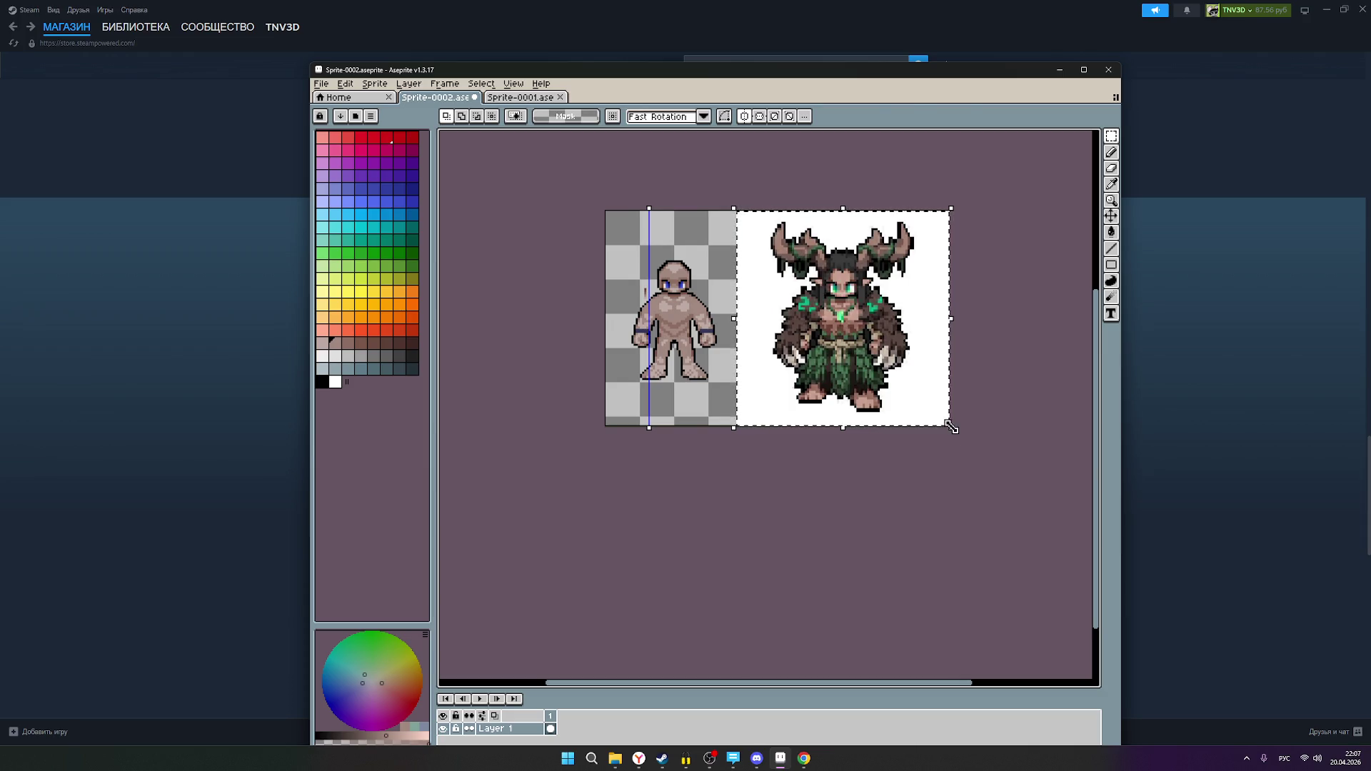
- Enlarge and shrink the druid reference again, then clear it from the canvas
left_click(952, 427)
left_click_drag(957, 432, 1034, 512)
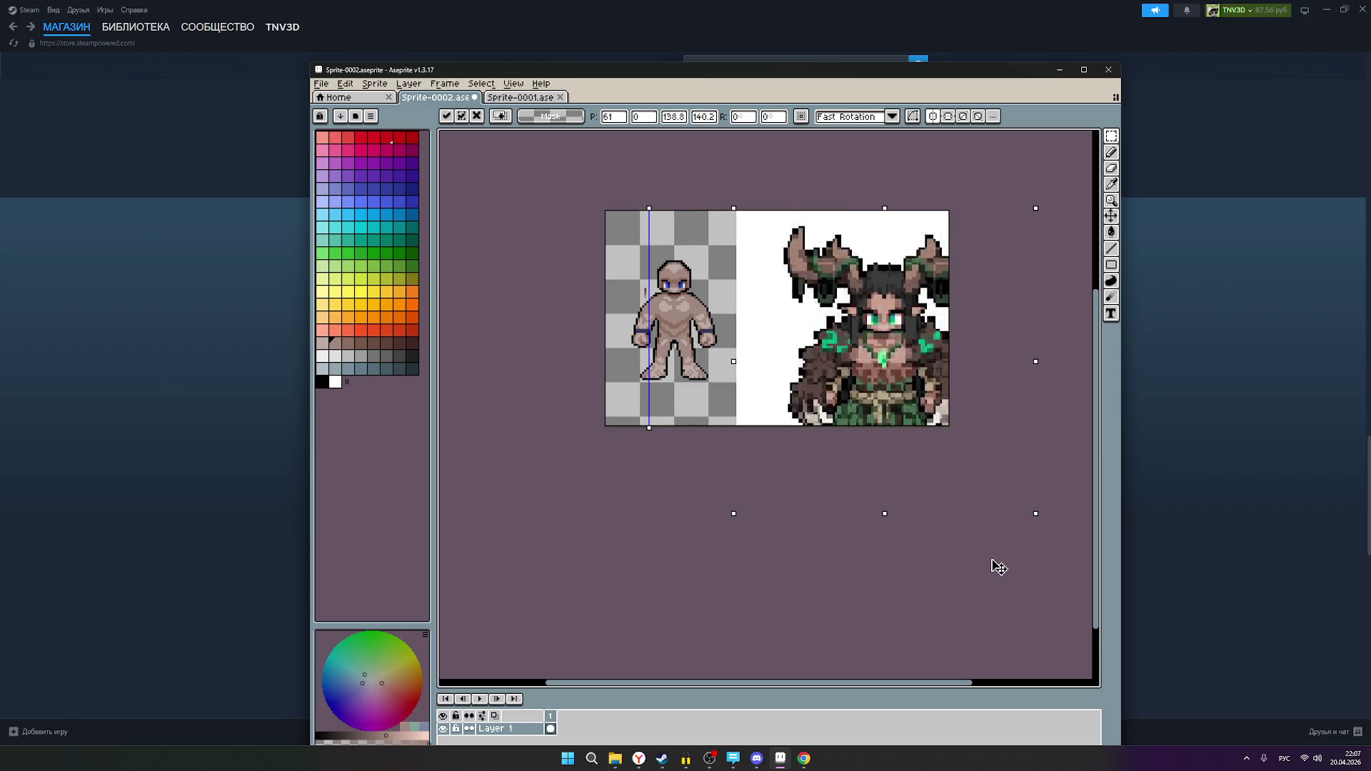
mouse_move(998, 567)
left_mouse_down()
mouse_move(979, 481)
mouse_move(931, 392)
mouse_move(783, 220)
mouse_move(902, 336)
mouse_move(968, 427)
left_mouse_up()
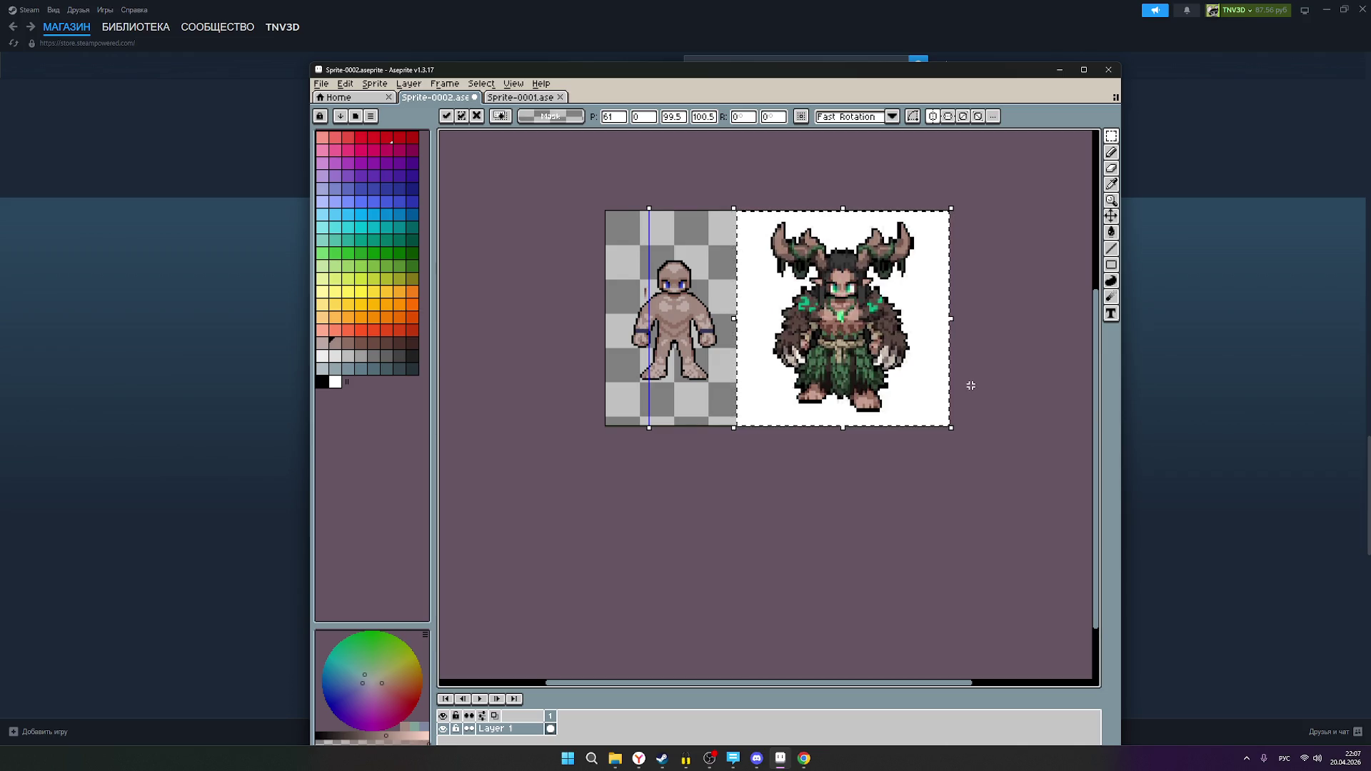
scroll(969, 390, "down", 4)
scroll(969, 409, "up", 1)
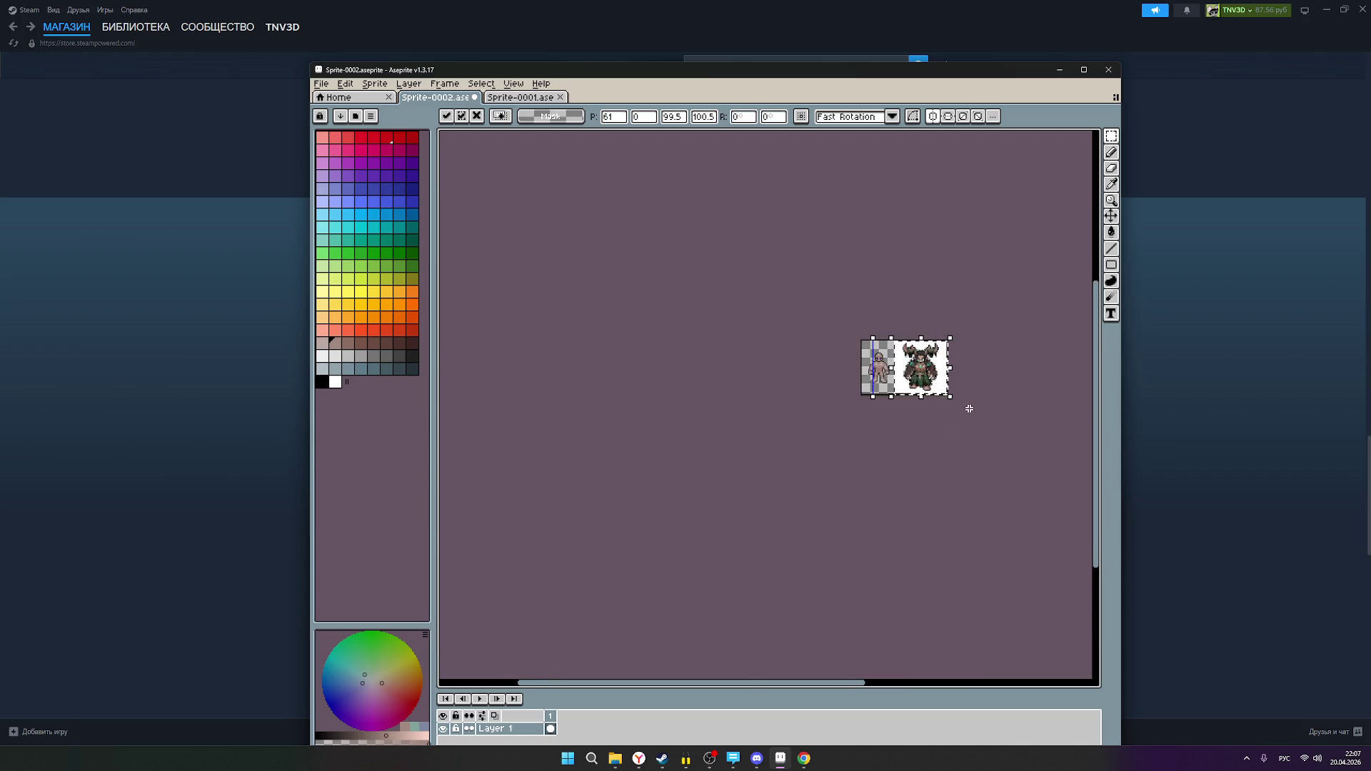
key("Escape")
- Paste the druid reference back into Sprite-0002 and commit it
scroll(997, 381, "up", 2)
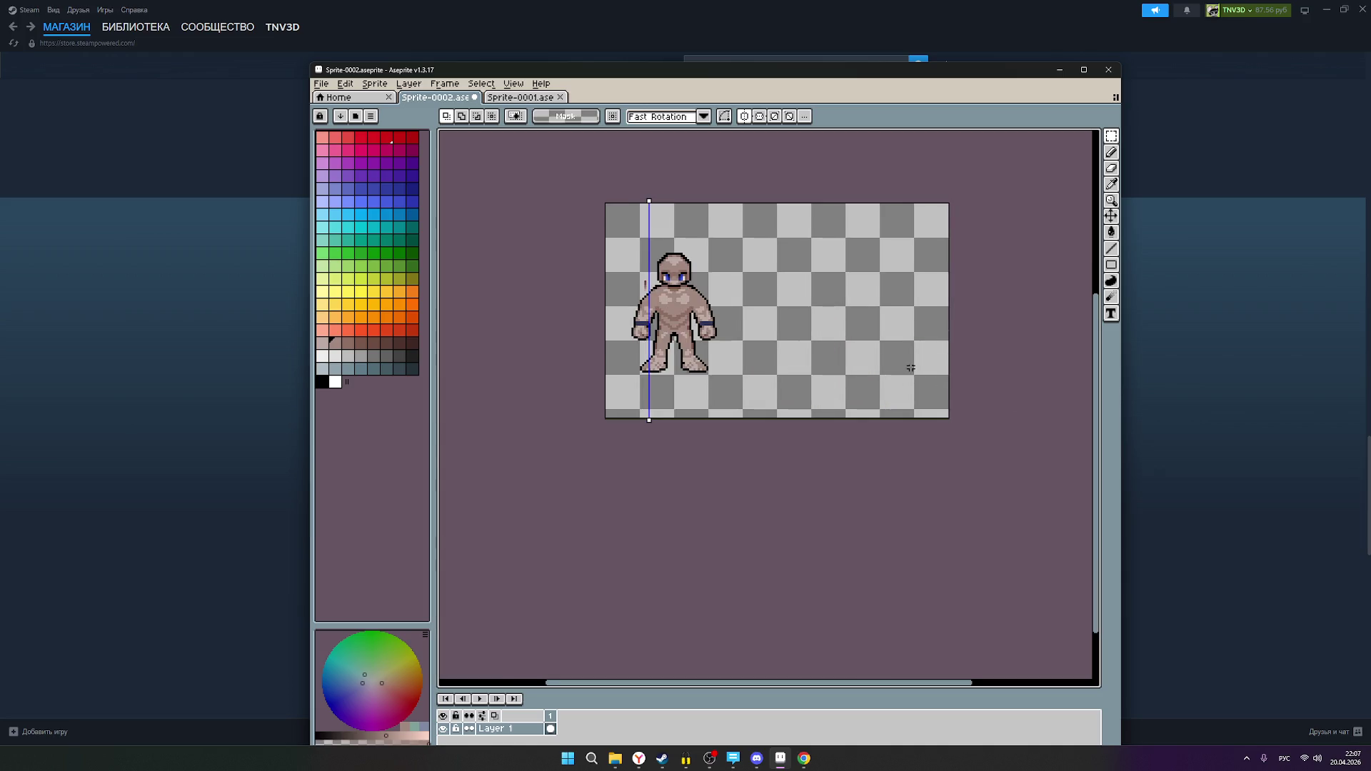
key("ctrl+v")
scroll(914, 371, "down", 3)
scroll(916, 372, "up", 2)
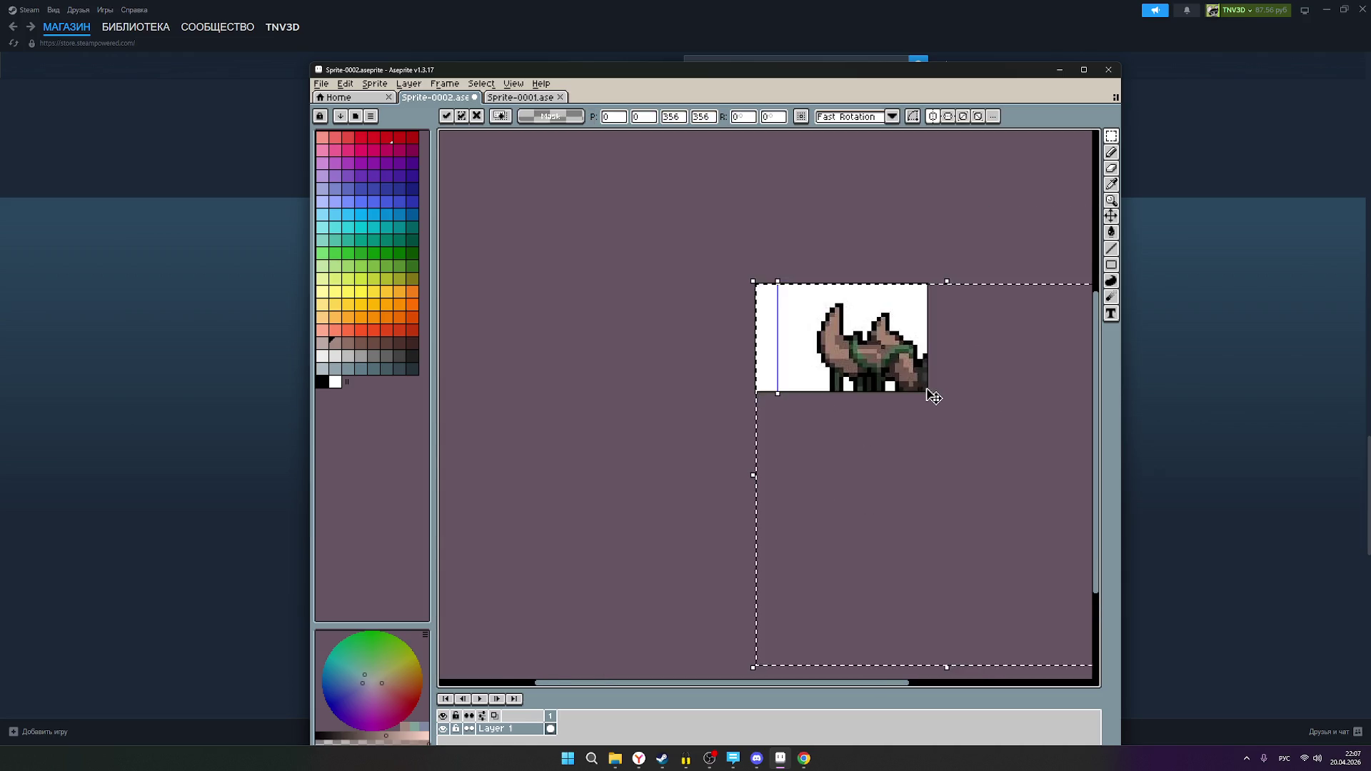
scroll(928, 391, "up", 2)
scroll(926, 389, "down", 4)
scroll(907, 449, "up", 1)
scroll(828, 486, "up", 2)
scroll(615, 358, "down", 3)
scroll(778, 297, "down", 1)
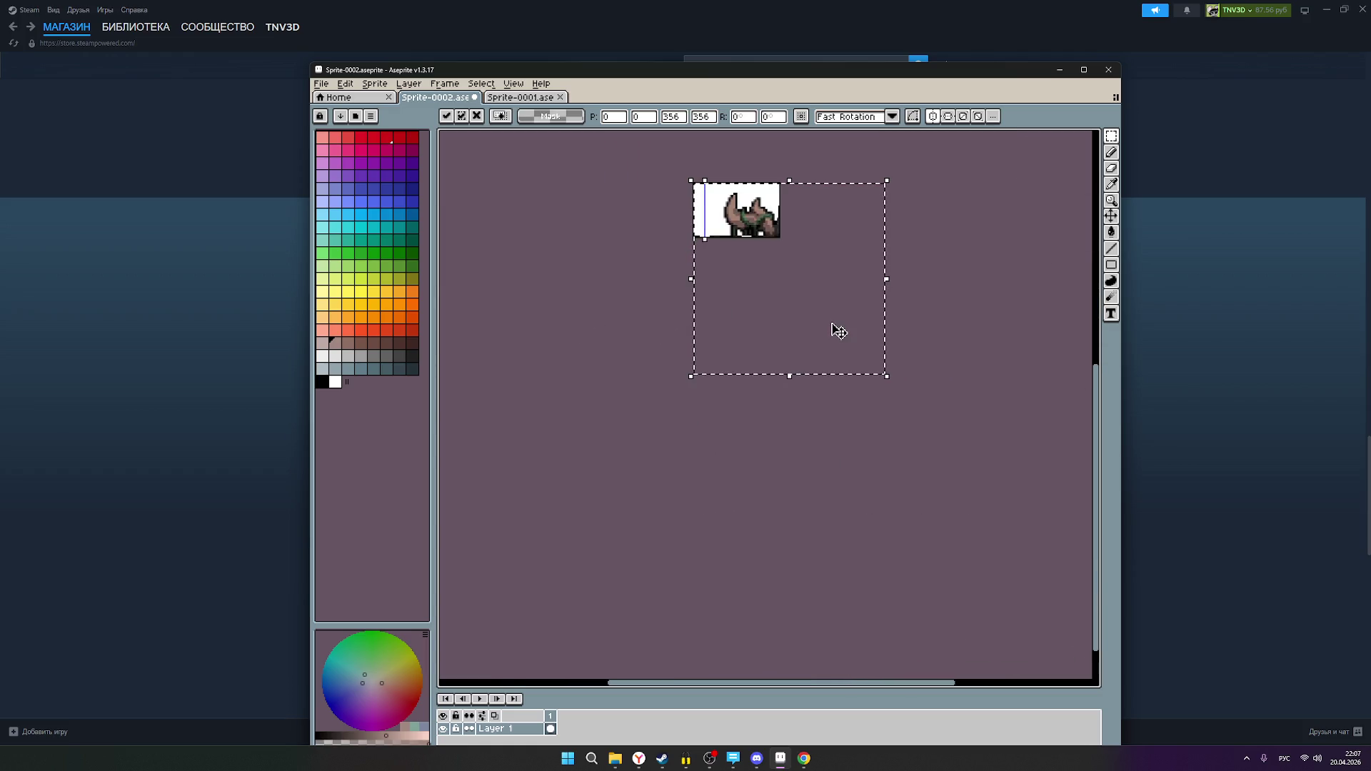
key("Return")
- Pick up the pasted image, then drop it and clear the selection
left_click(821, 299)
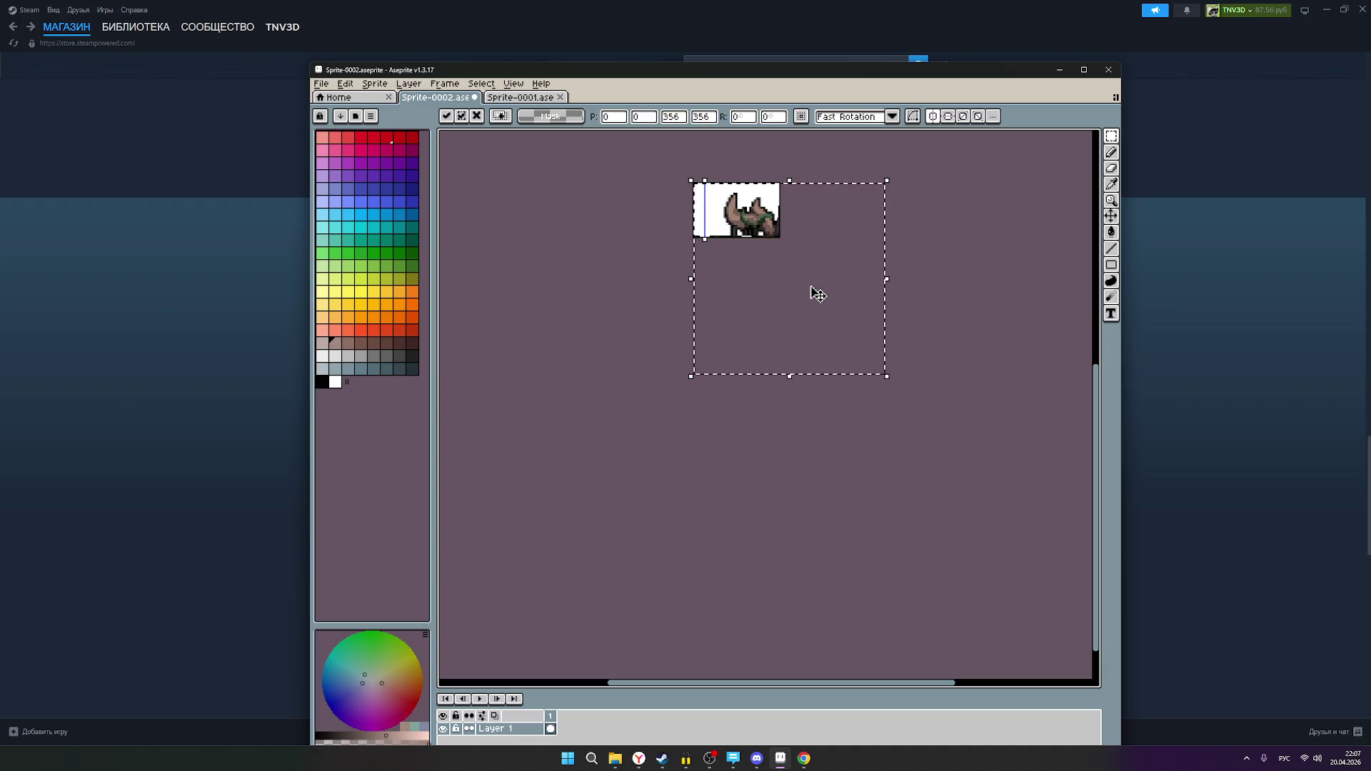
scroll(771, 235, "up", 4)
scroll(778, 223, "down", 4)
scroll(805, 257, "up", 3)
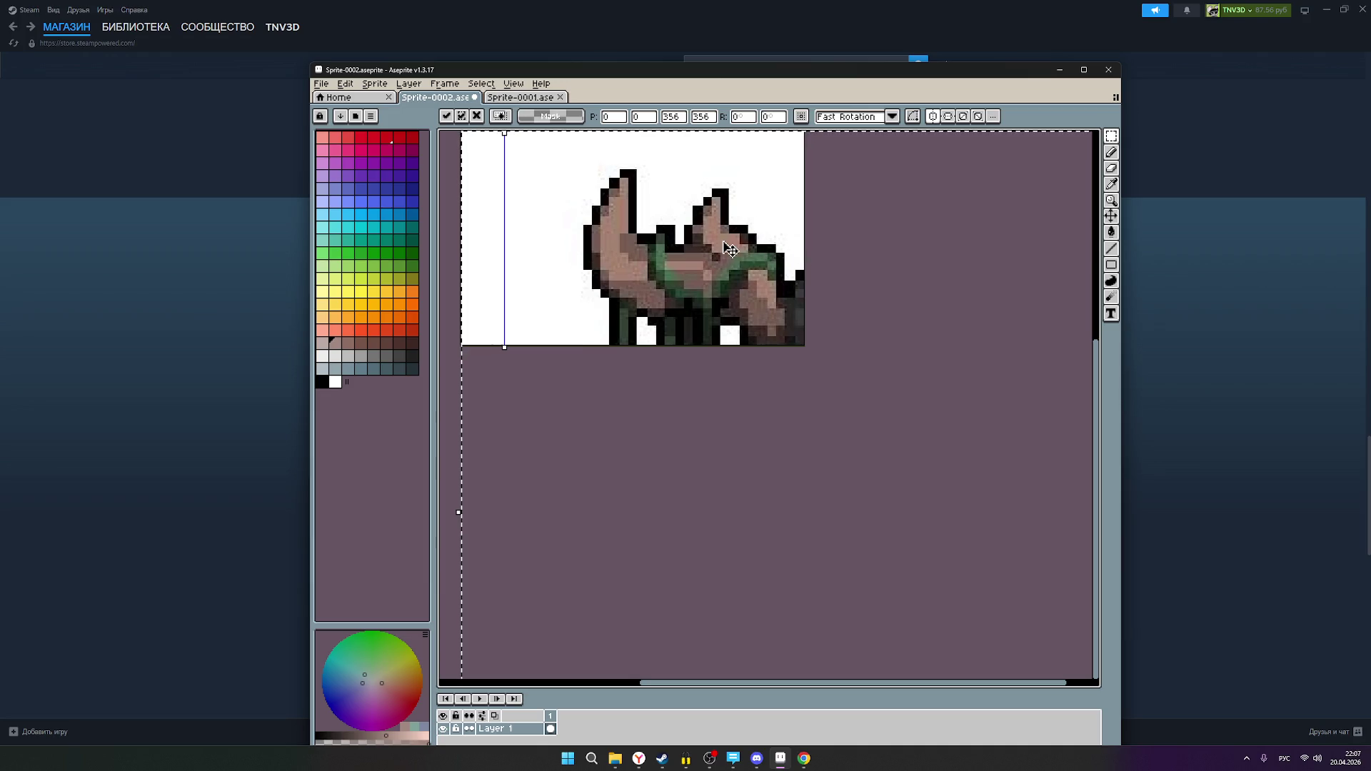
scroll(808, 266, "down", 2)
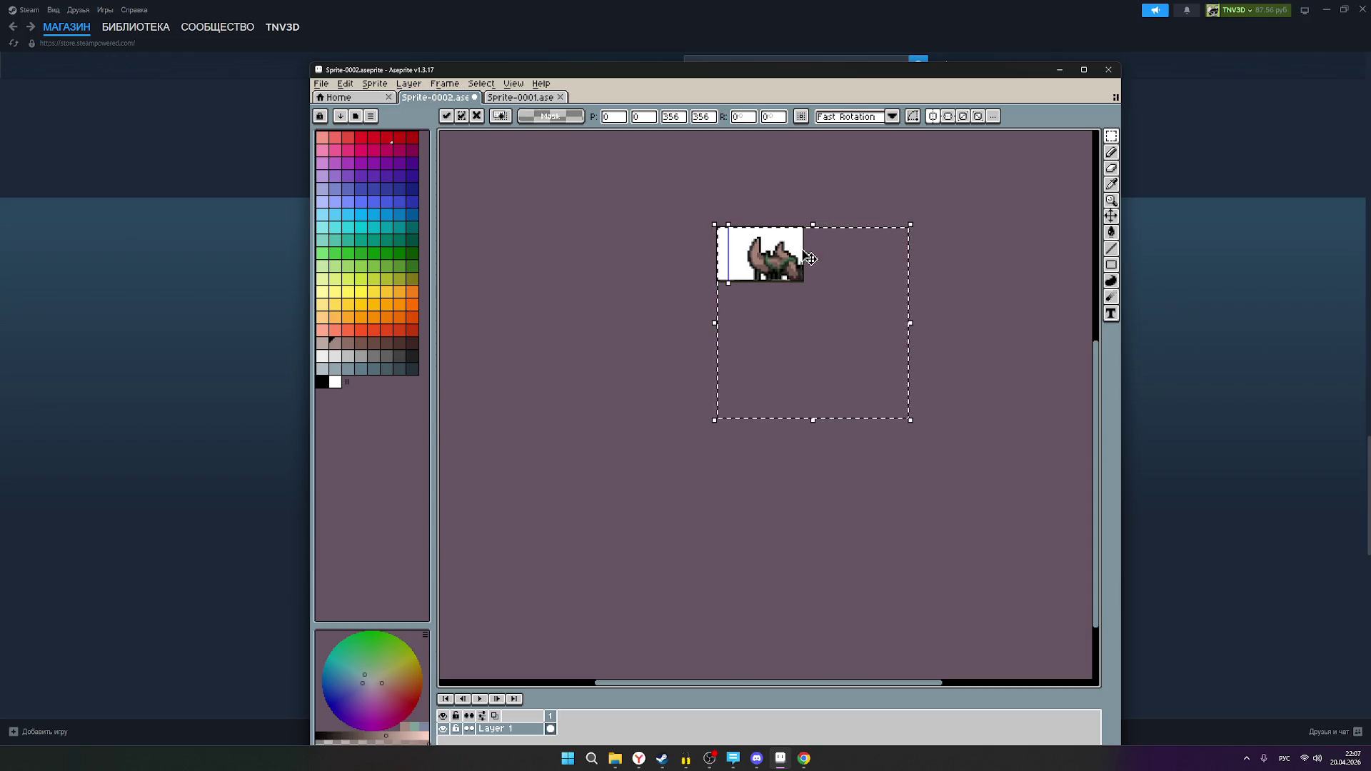
left_click(690, 322)
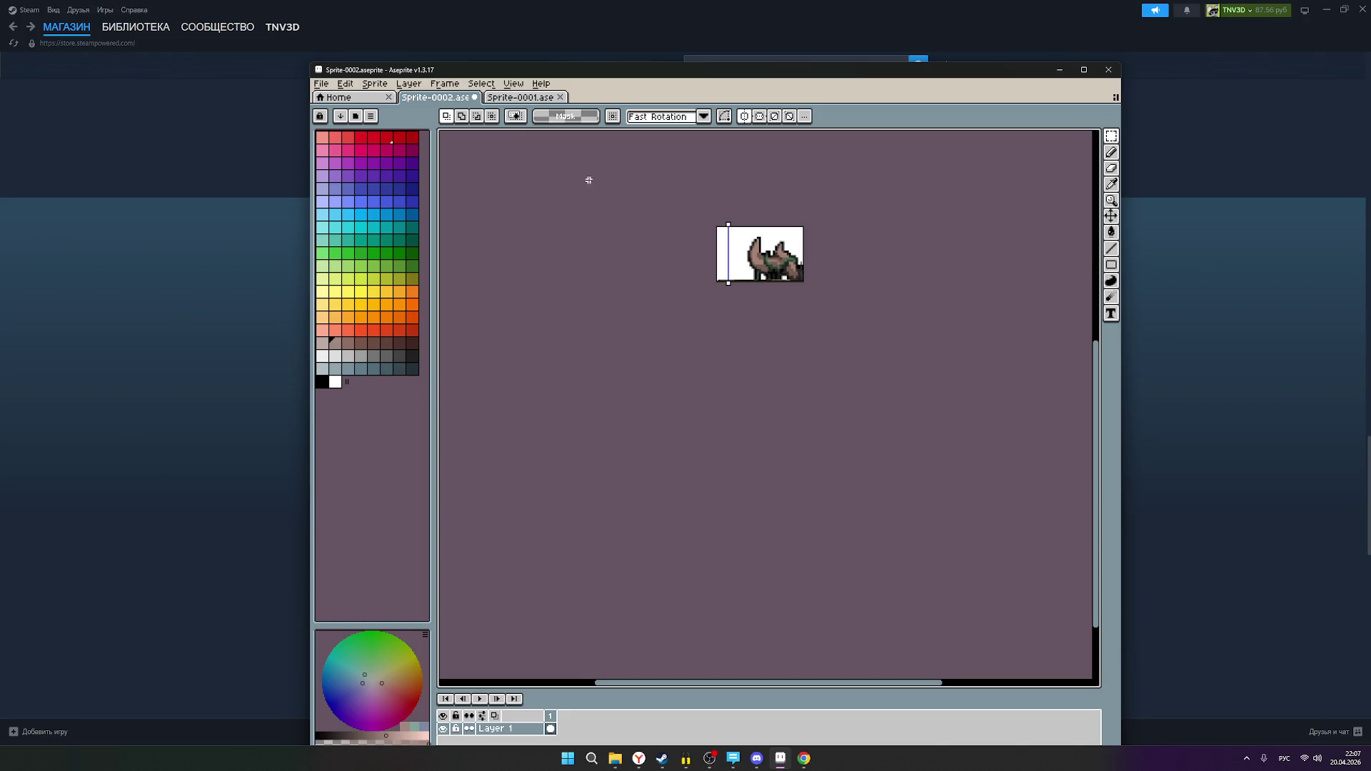
- Drag a rectangular selection on the canvas
scroll(588, 180, "up", 3)
scroll(555, 201, "down", 3)
scroll(698, 216, "up", 1)
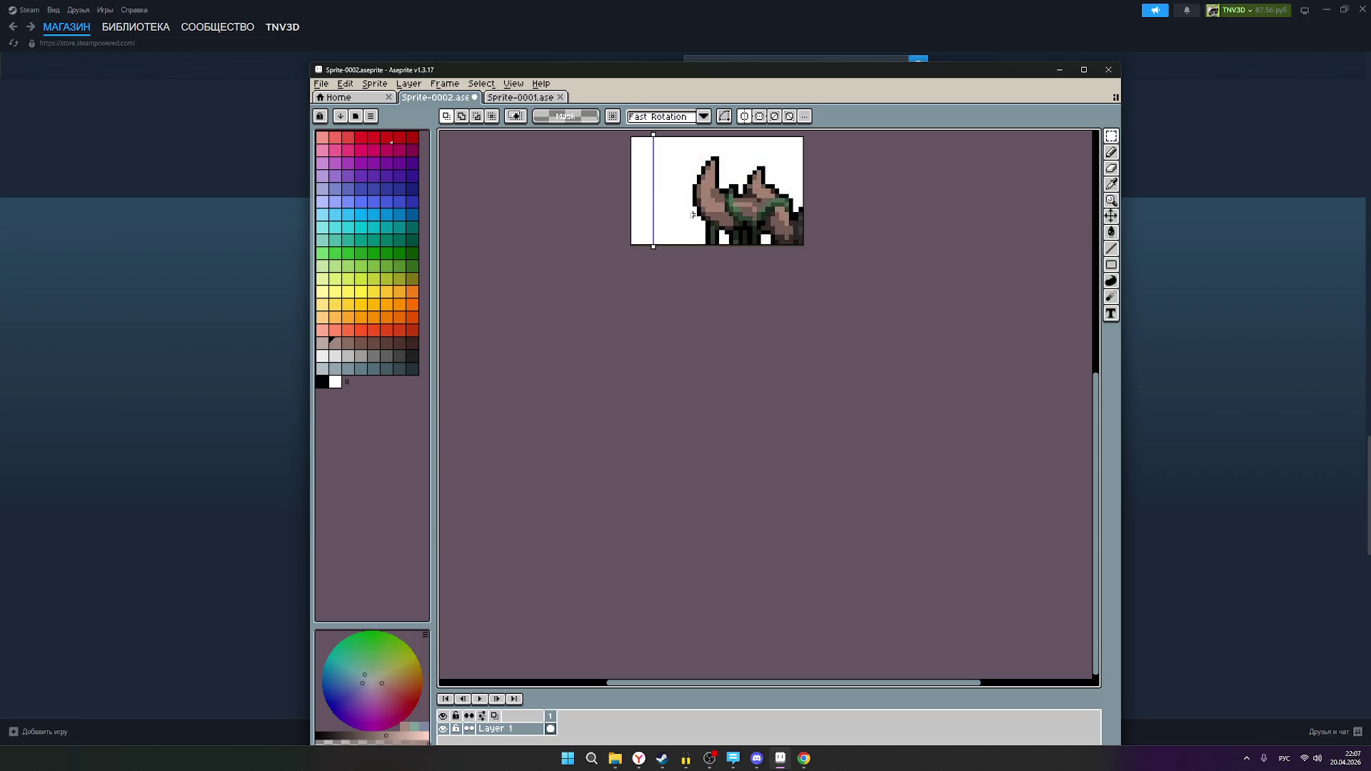
scroll(675, 228, "up", 2)
scroll(679, 239, "down", 1)
left_click_drag(708, 284, 701, 319)
scroll(743, 285, "down", 3)
scroll(782, 275, "up", 2)
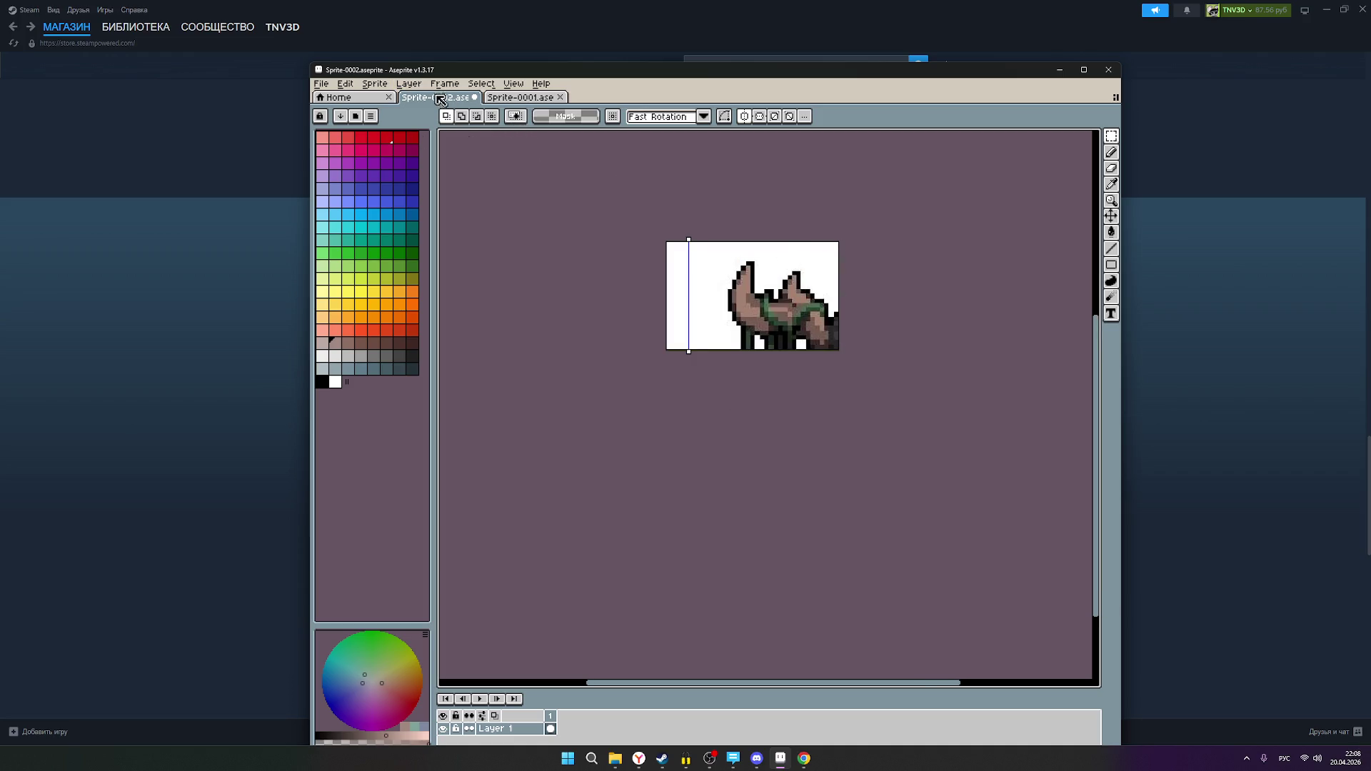
- Try extending the canvas down to 286 pixels high in Canvas Size, then cancel
left_click(378, 85)
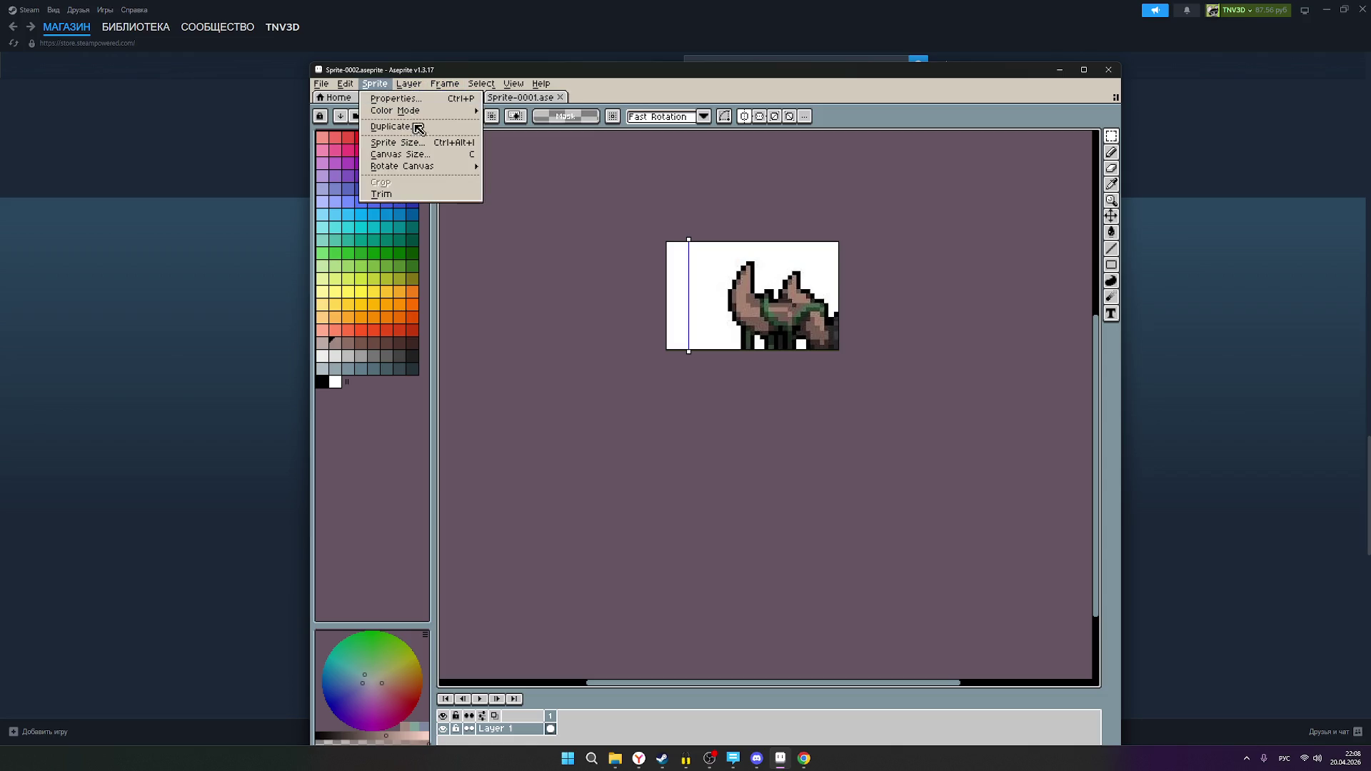
left_click(420, 155)
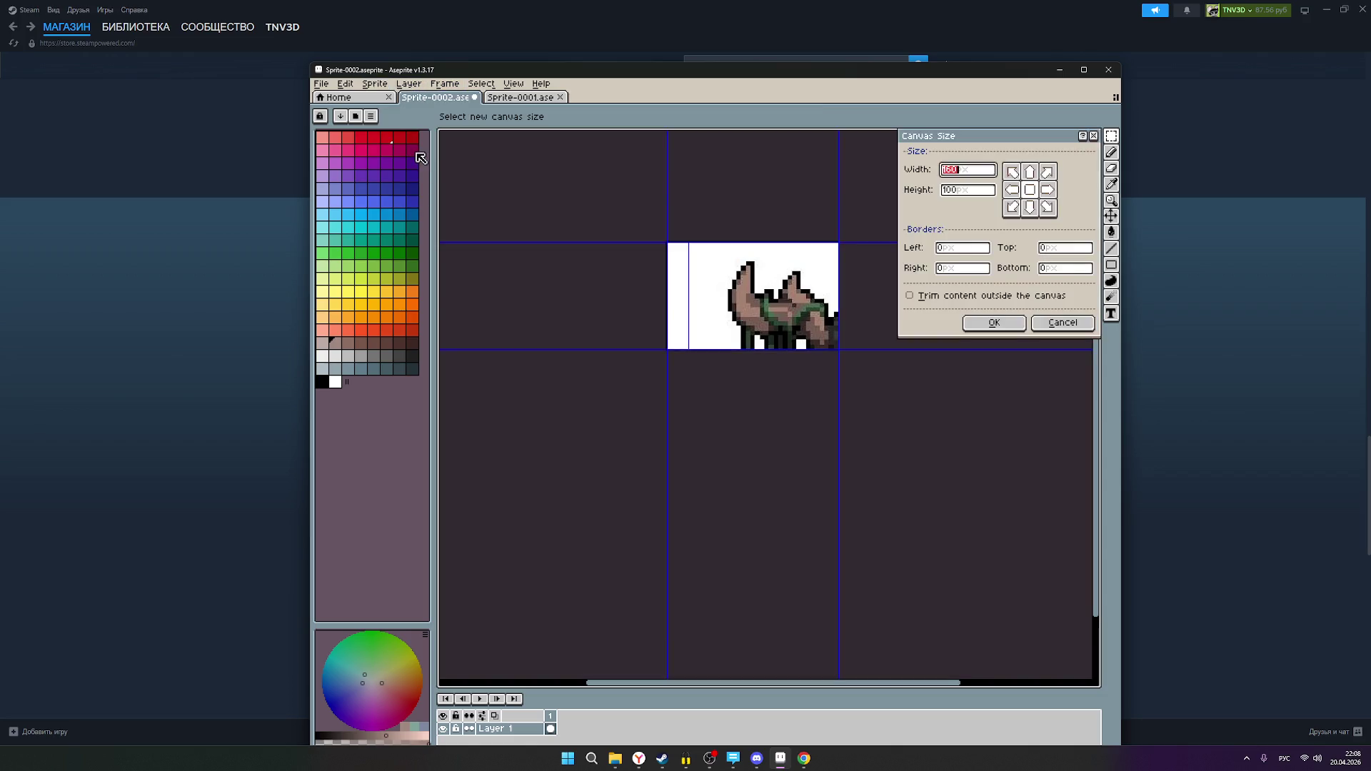
left_click_drag(776, 352, 791, 550)
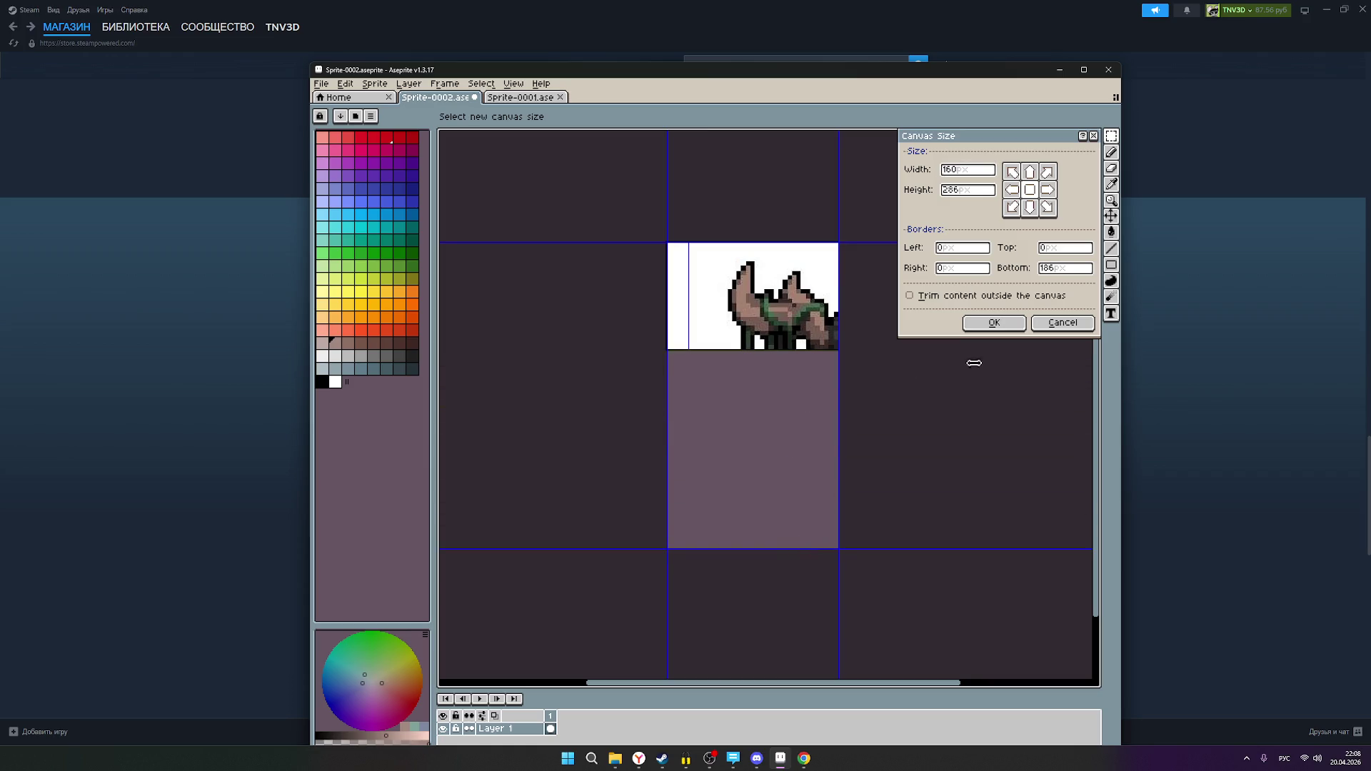
left_click(1063, 323)
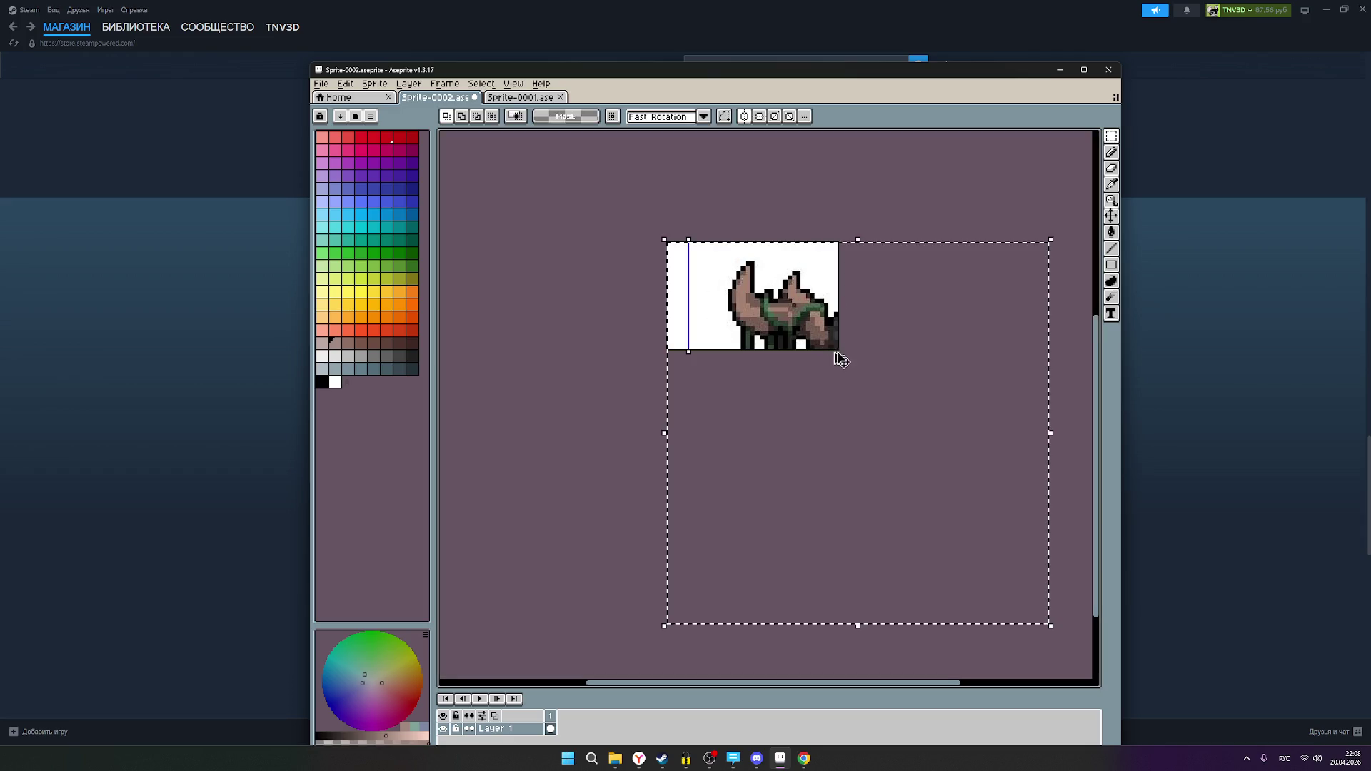
- Remove the pasted creature image and pan back to the base figure
key("Escape")
scroll(871, 366, "down", 2)
mouse_move(903, 402)
left_mouse_down()
mouse_move(638, 373)
mouse_move(696, 374)
left_mouse_up()
scroll(621, 352, "up", 1)
scroll(752, 312, "up", 3)
scroll(798, 314, "down", 2)
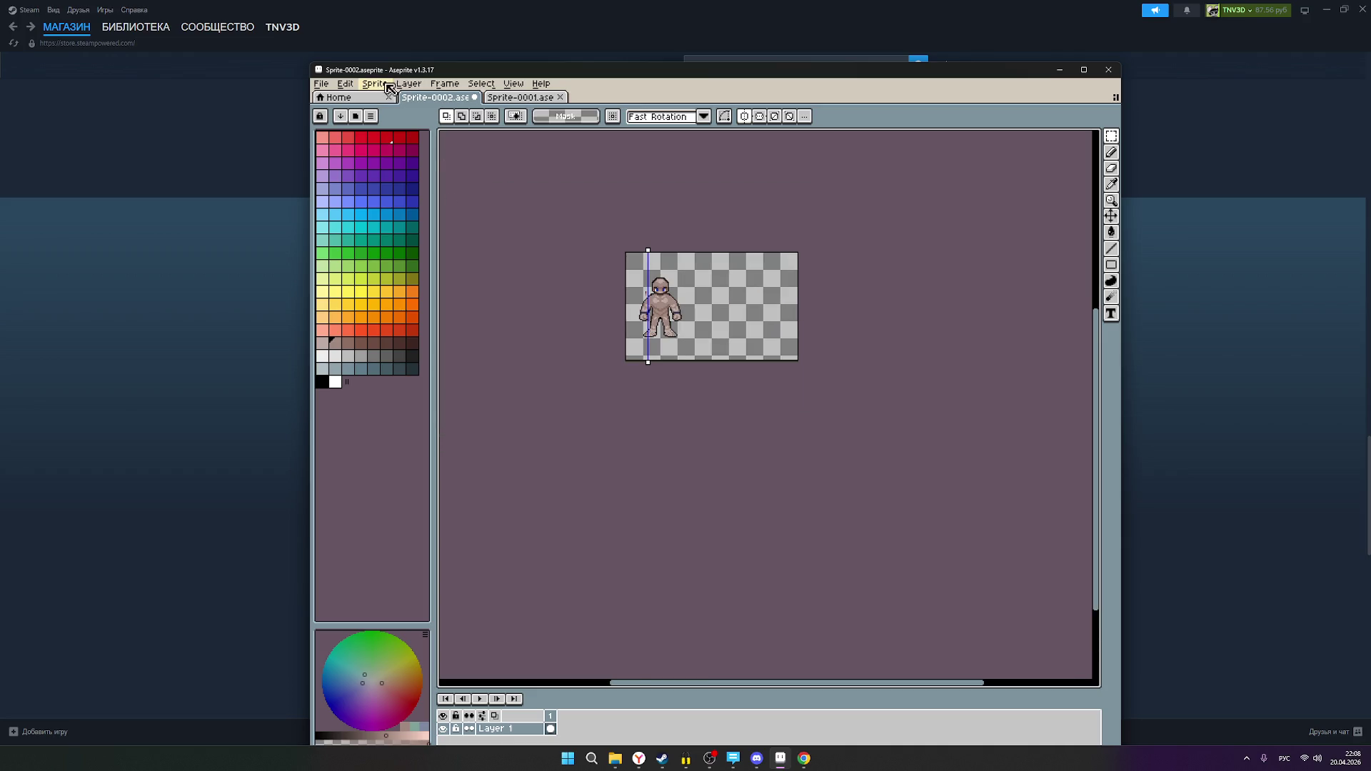
left_click(346, 84)
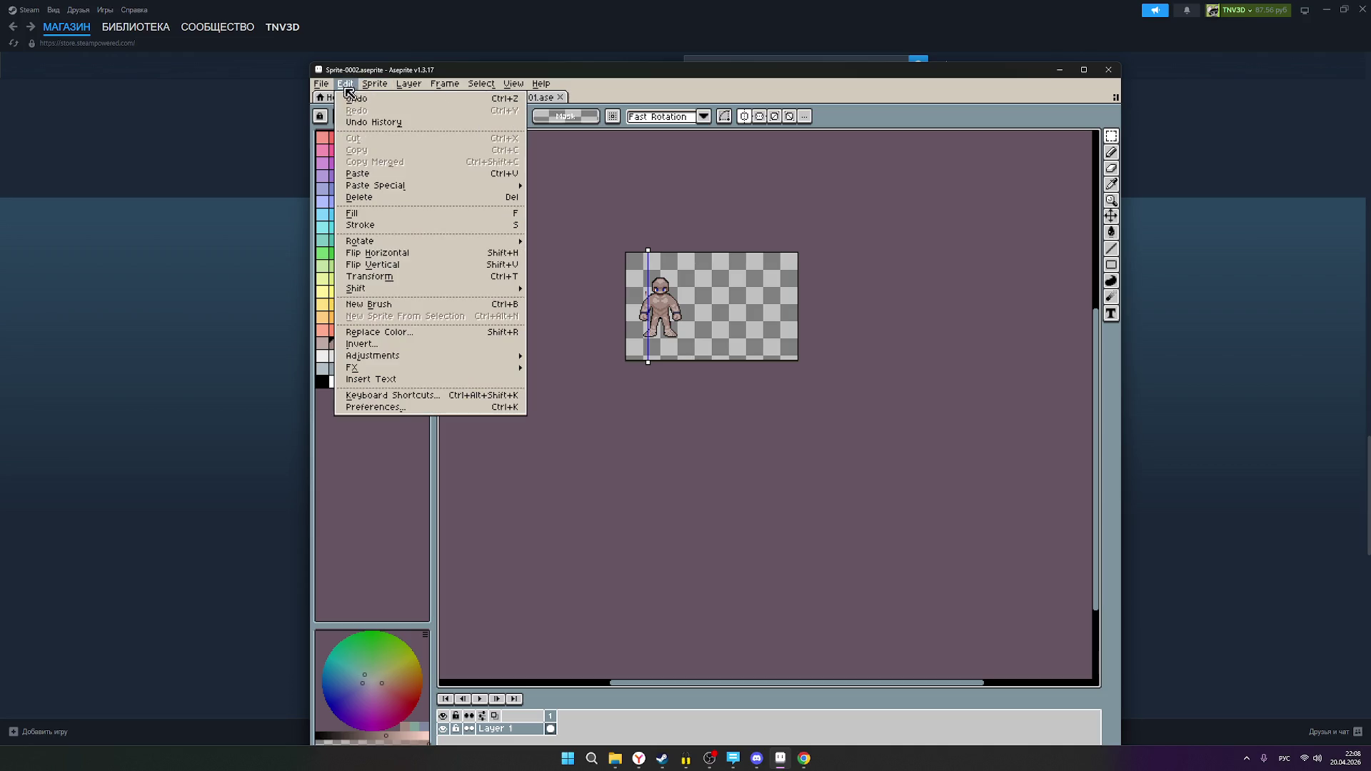
- Resize the canvas to 1229 pixels wide and about 760 high, extending right and down
mouse_move(378, 84)
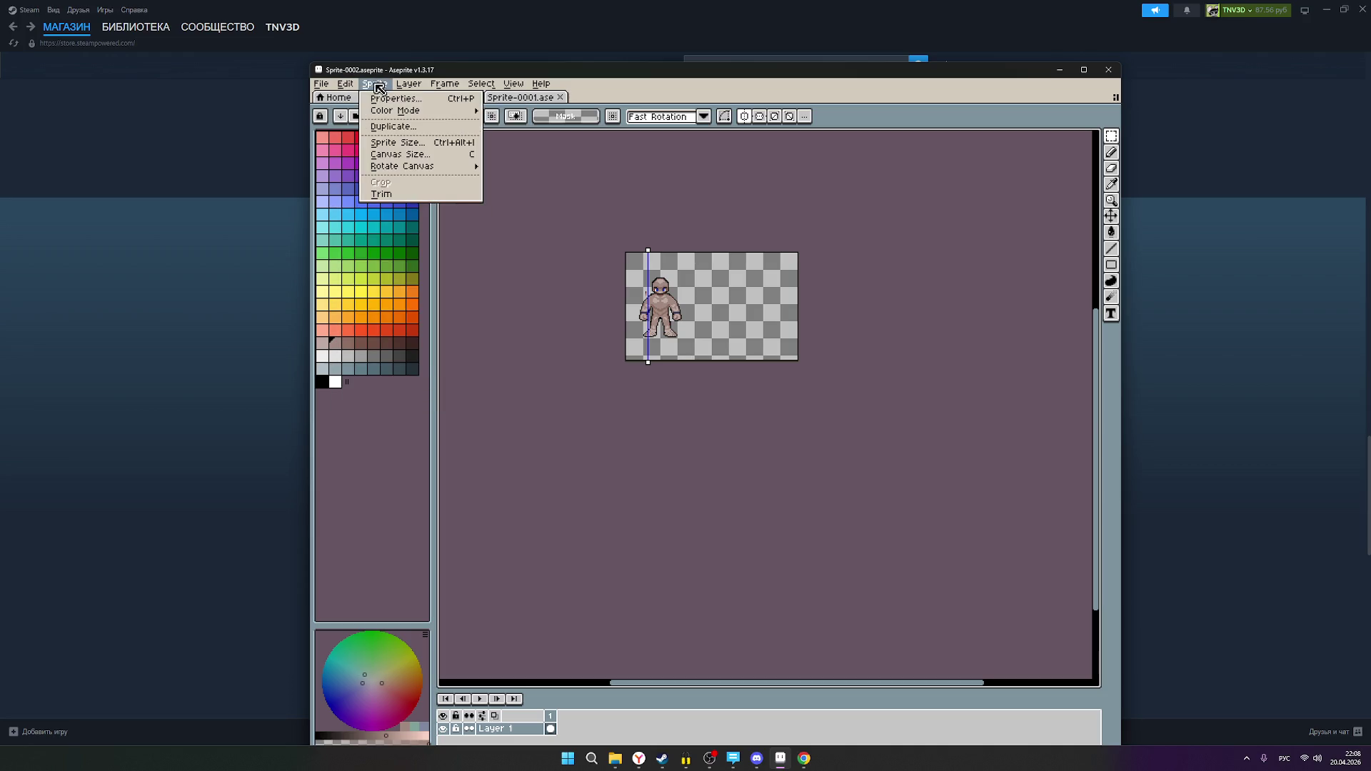
left_click(404, 154)
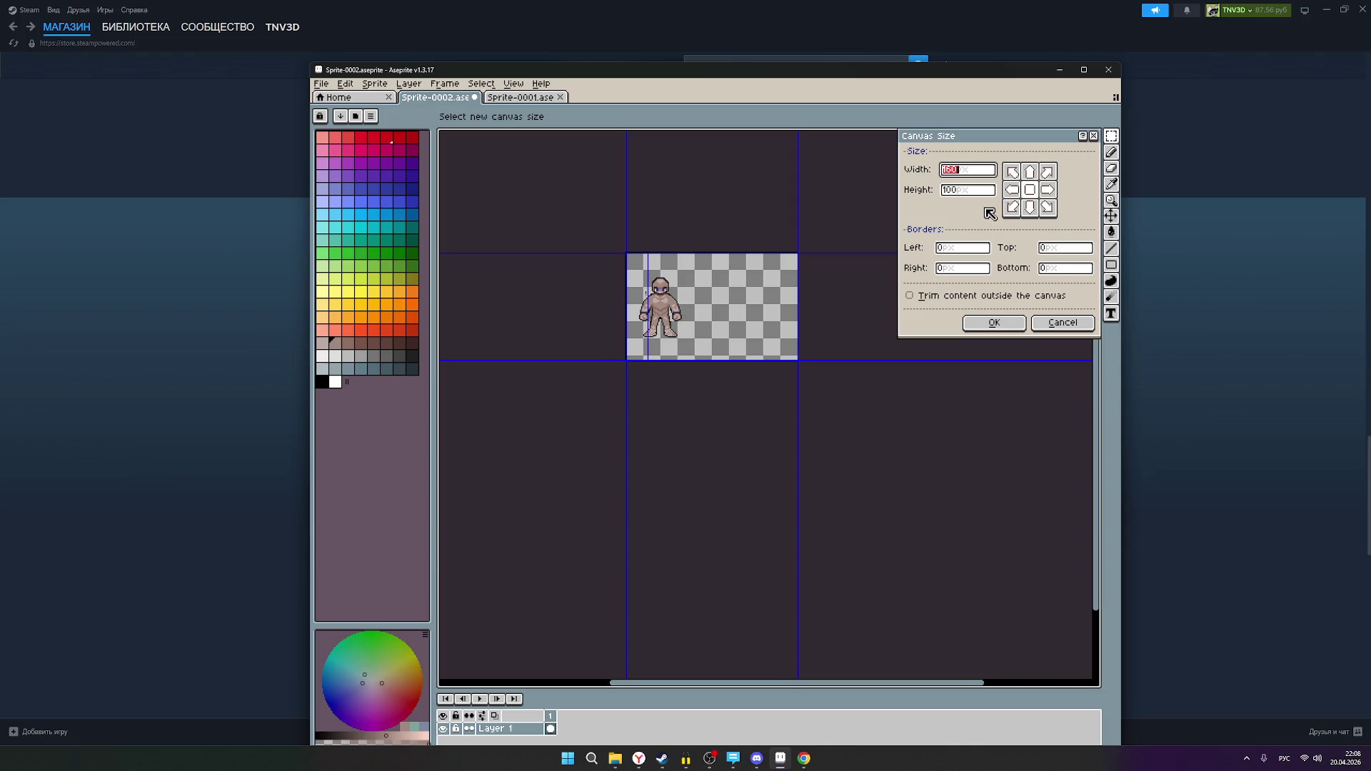
left_click_drag(796, 303, 1073, 306)
scroll(873, 417, "down", 3)
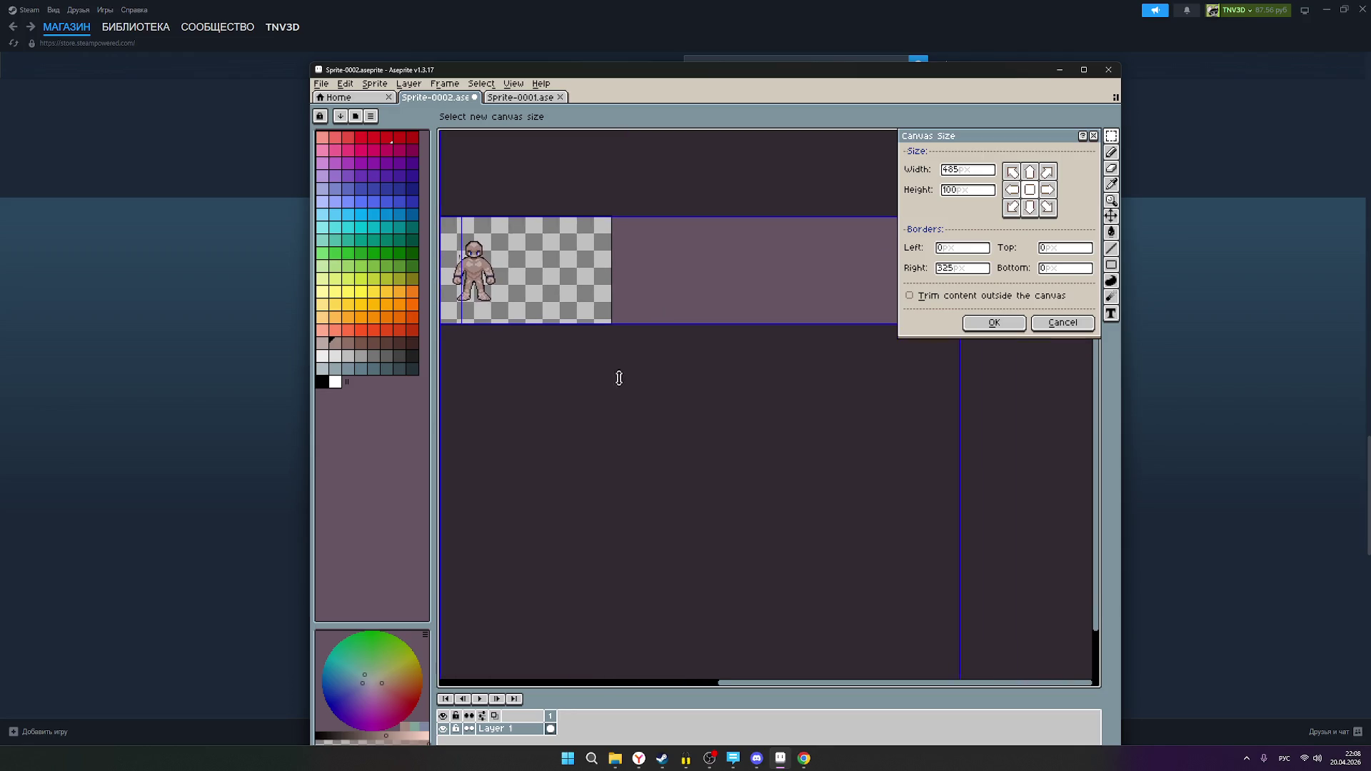
mouse_move(664, 325)
left_mouse_down()
mouse_move(676, 481)
mouse_move(674, 457)
left_mouse_up()
left_click_drag(731, 422, 991, 428)
left_click_drag(762, 461, 752, 557)
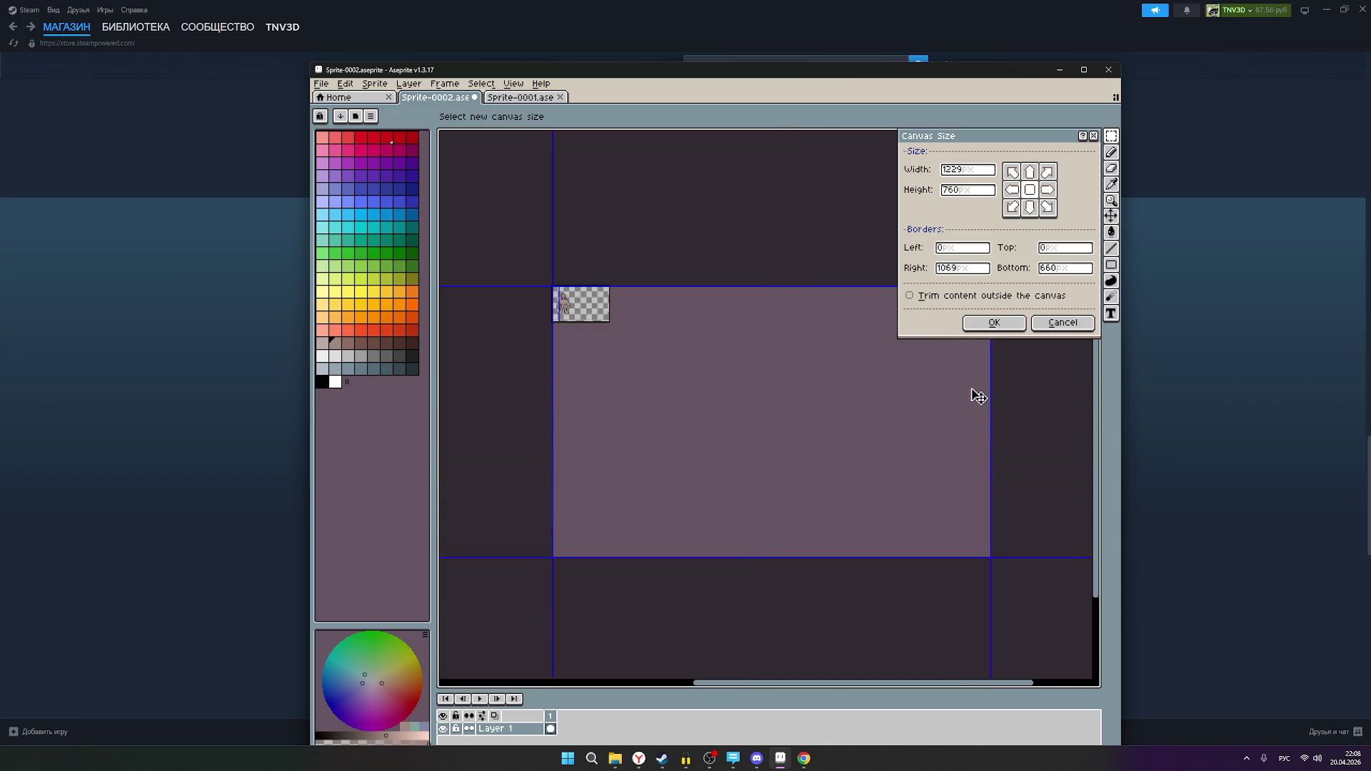
left_click(989, 326)
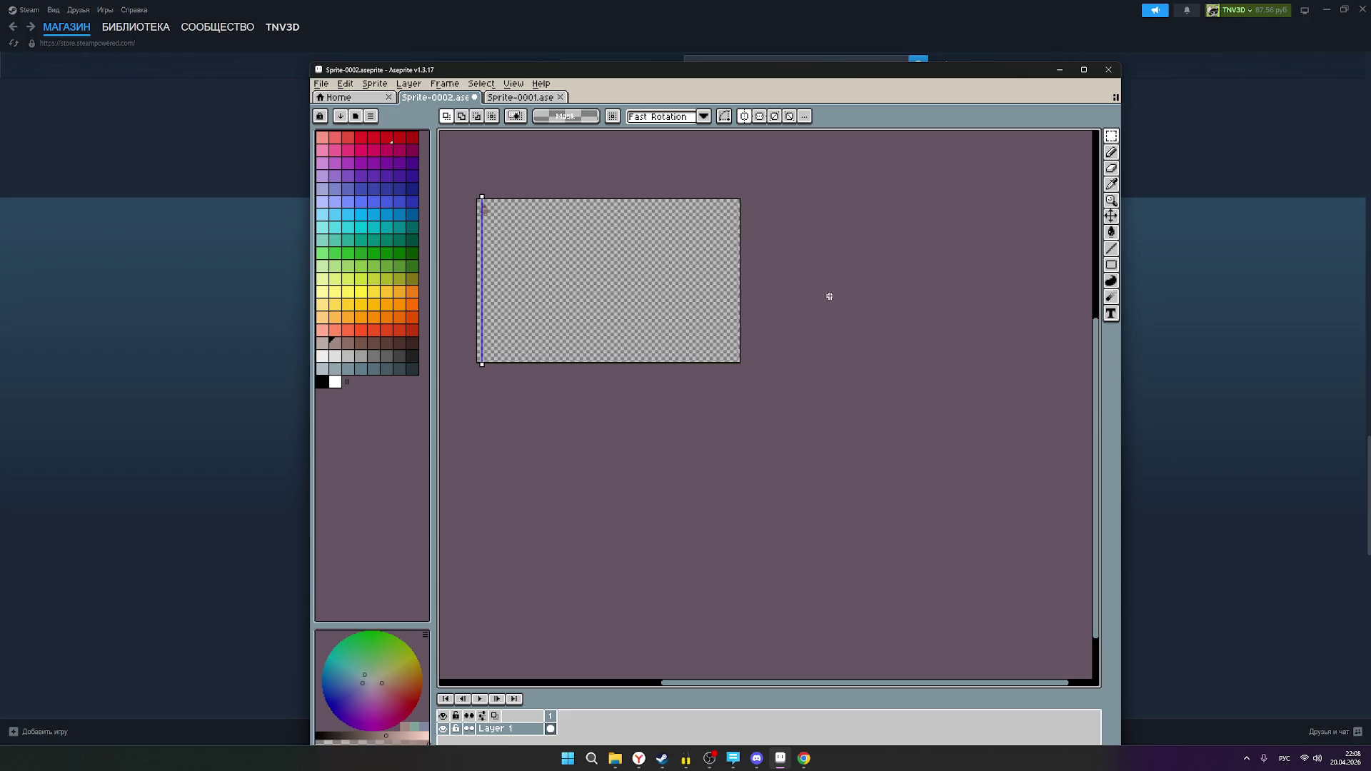
scroll(716, 319, "up", 4)
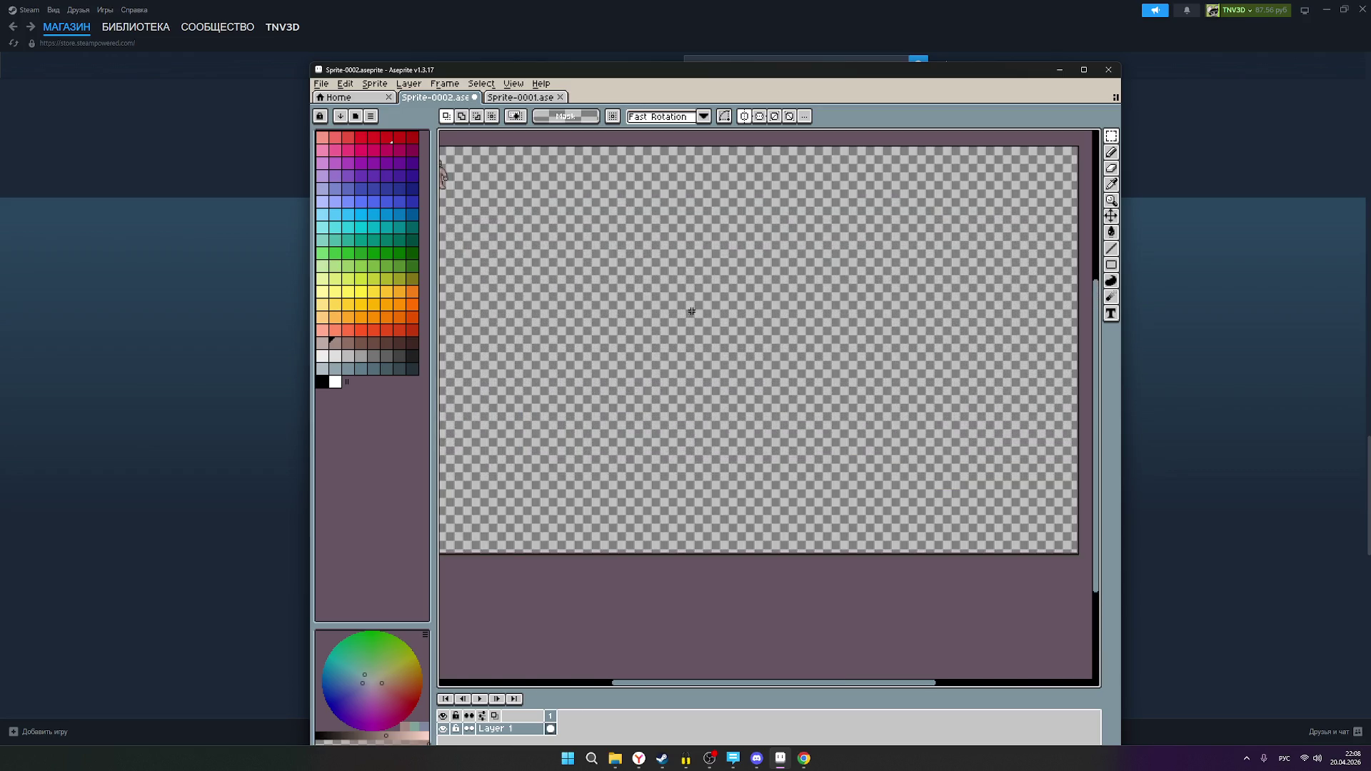
mouse_move(860, 371)
left_mouse_down()
mouse_move(869, 398)
mouse_move(636, 343)
left_mouse_up()
scroll(878, 386, "down", 3)
key("ctrl+v")
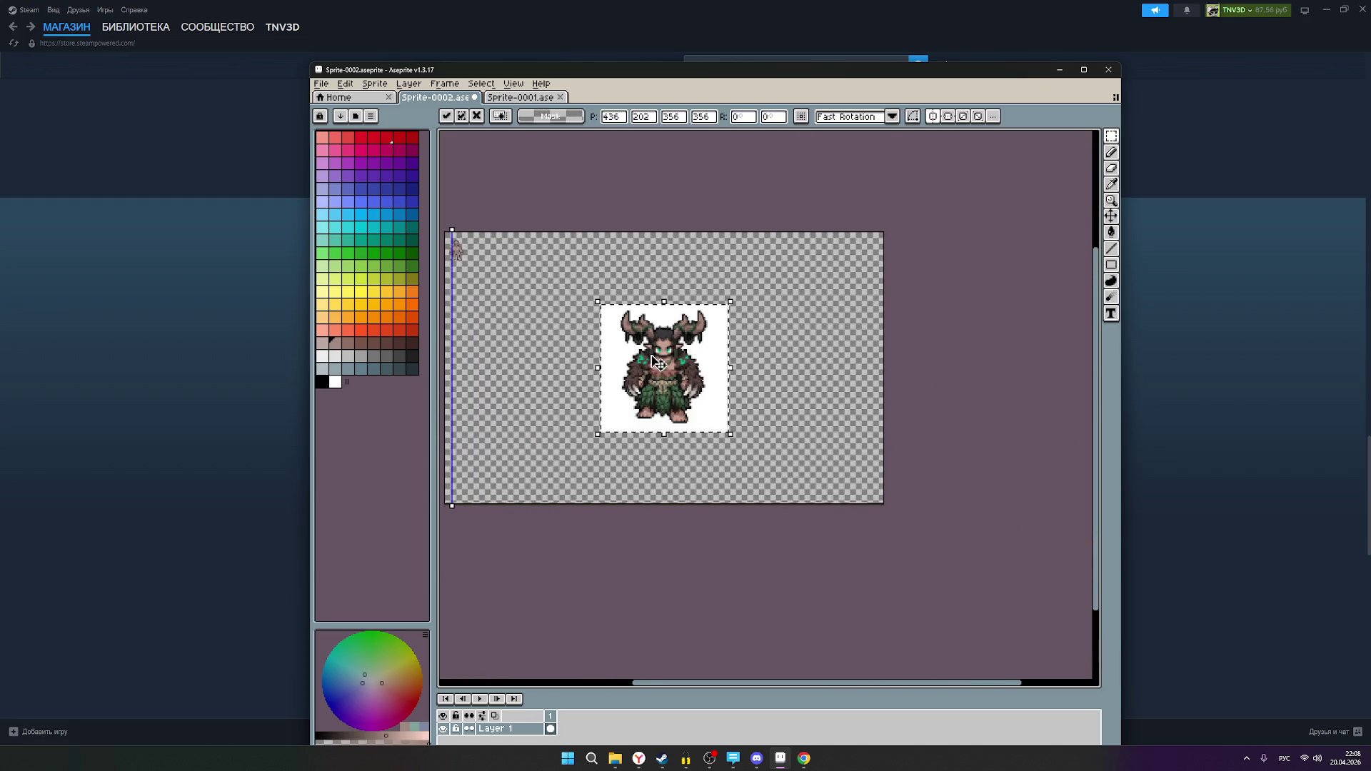
scroll(657, 363, "up", 1)
mouse_move(832, 331)
left_mouse_down()
mouse_move(995, 366)
mouse_move(916, 382)
left_mouse_up()
left_click_drag(752, 422, 711, 310)
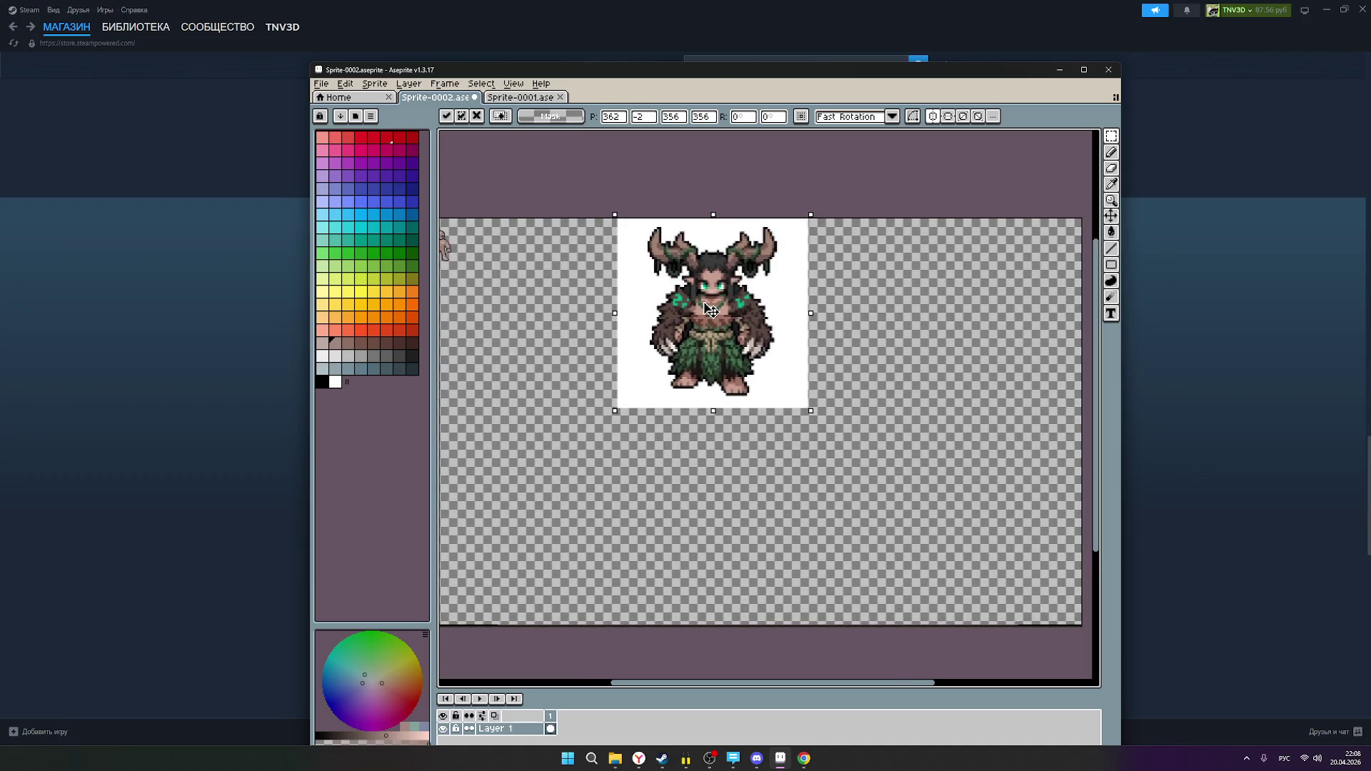
left_click_drag(569, 329, 694, 356)
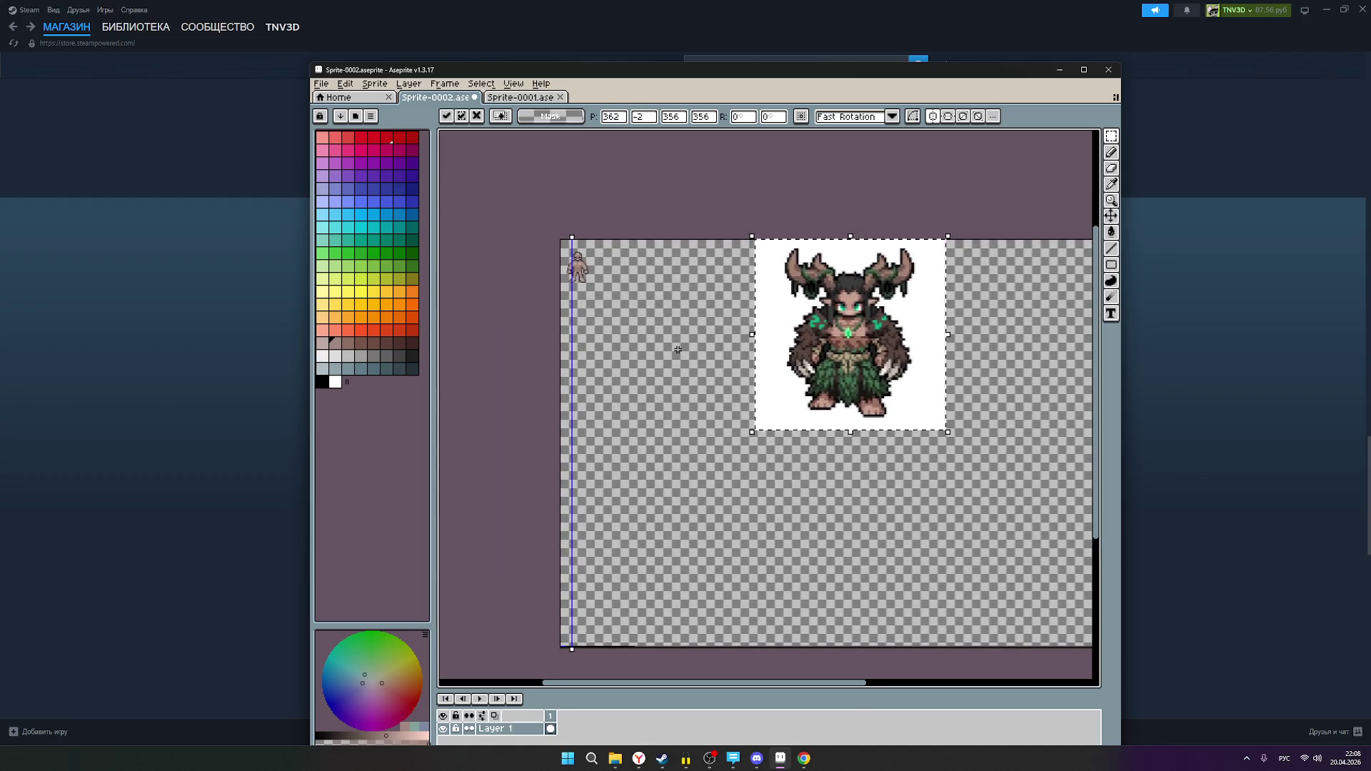
scroll(732, 321, "up", 1)
scroll(732, 321, "down", 1)
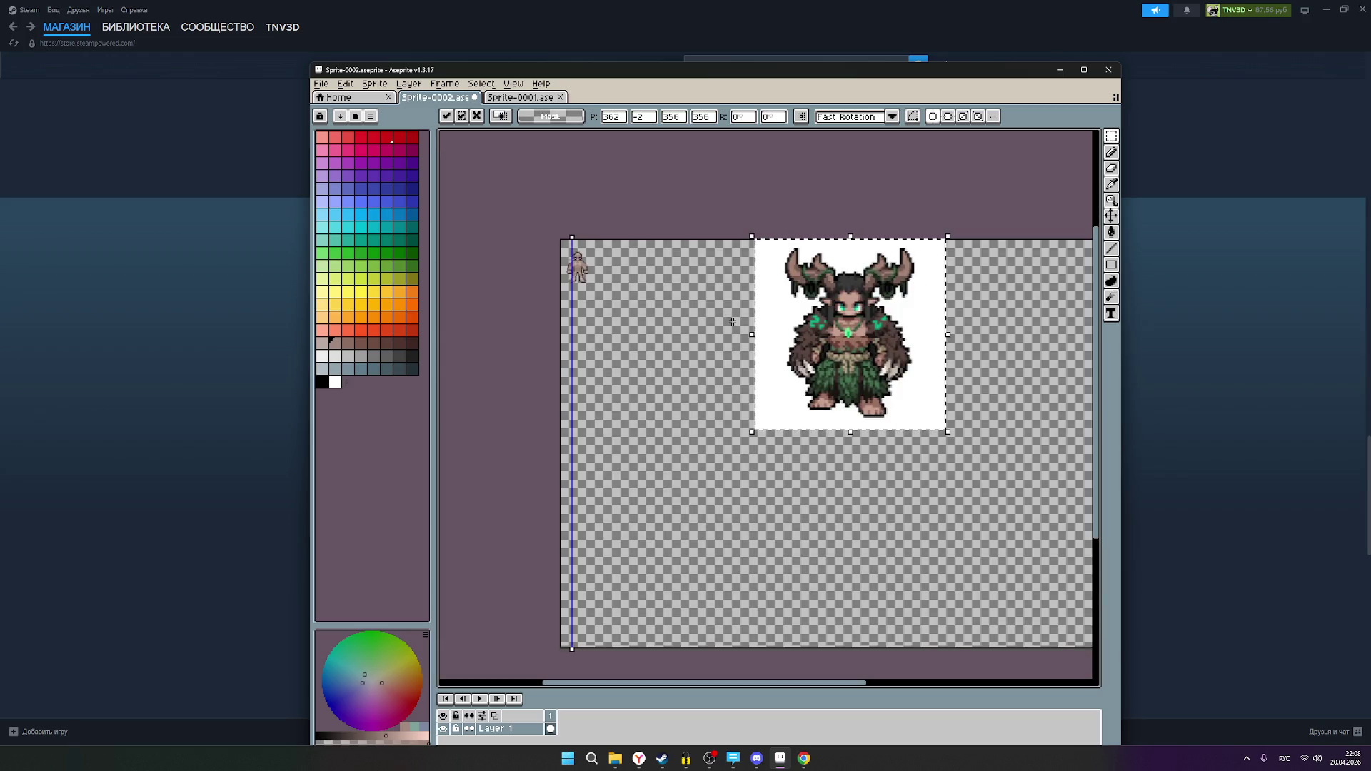
scroll(732, 322, "up", 1)
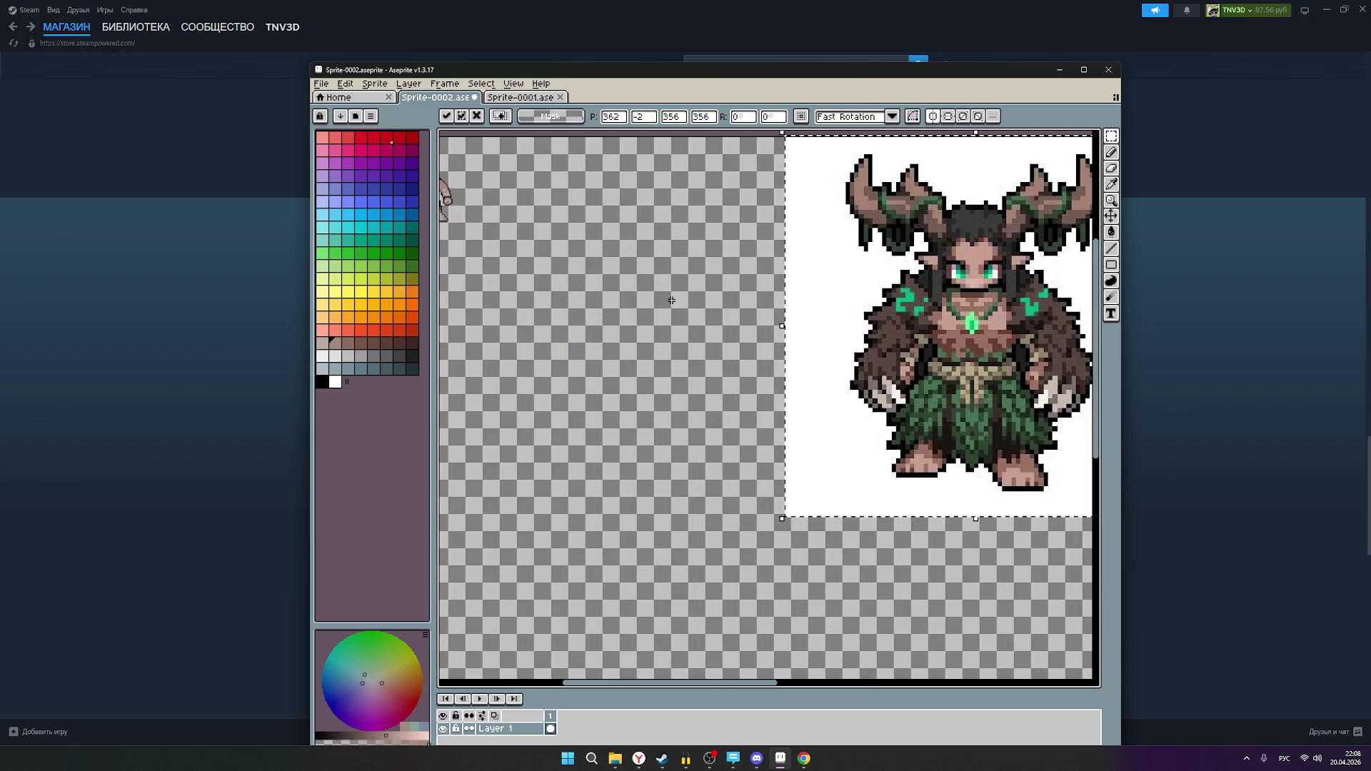
mouse_move(666, 299)
left_mouse_down()
mouse_move(729, 309)
mouse_move(921, 405)
mouse_move(740, 374)
left_mouse_up()
left_click_drag(1021, 366, 711, 365)
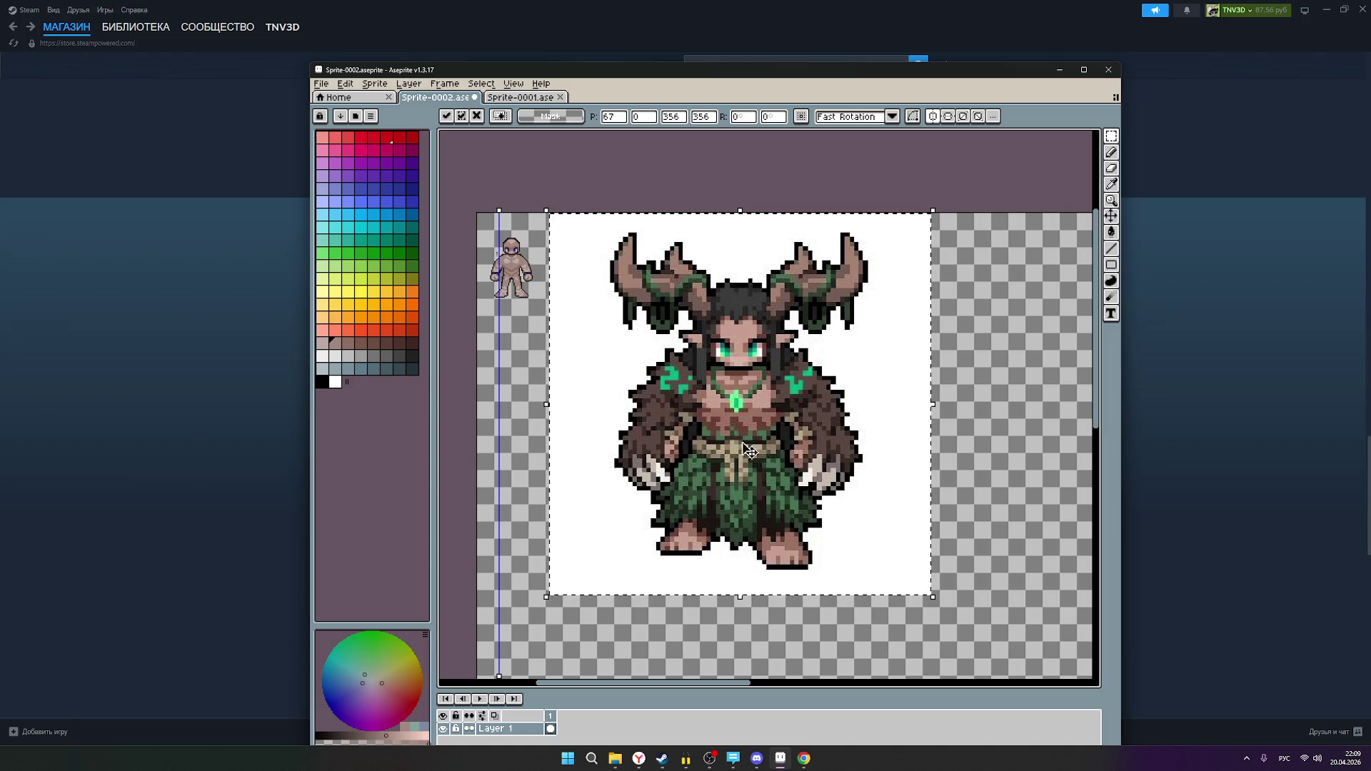
scroll(497, 252, "up", 2)
scroll(498, 251, "down", 4)
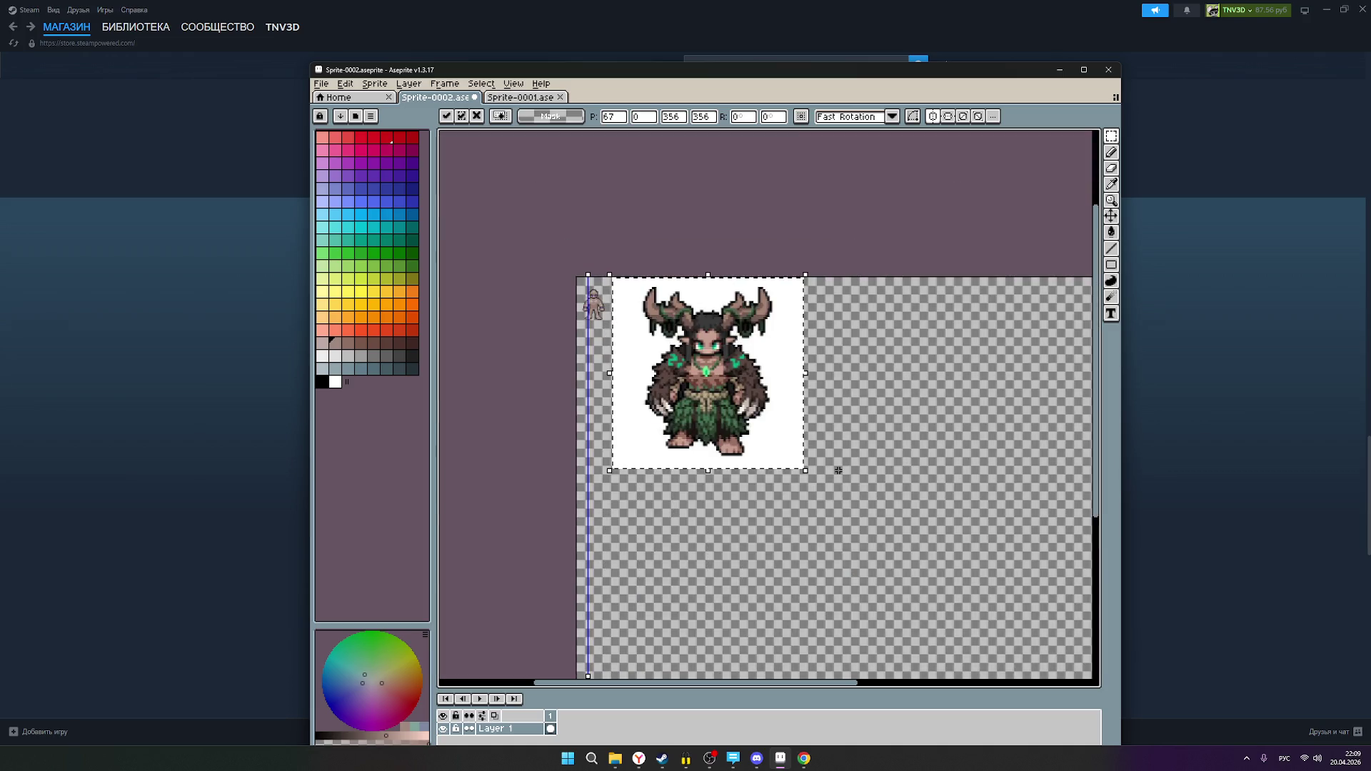
left_click_drag(807, 471, 811, 475)
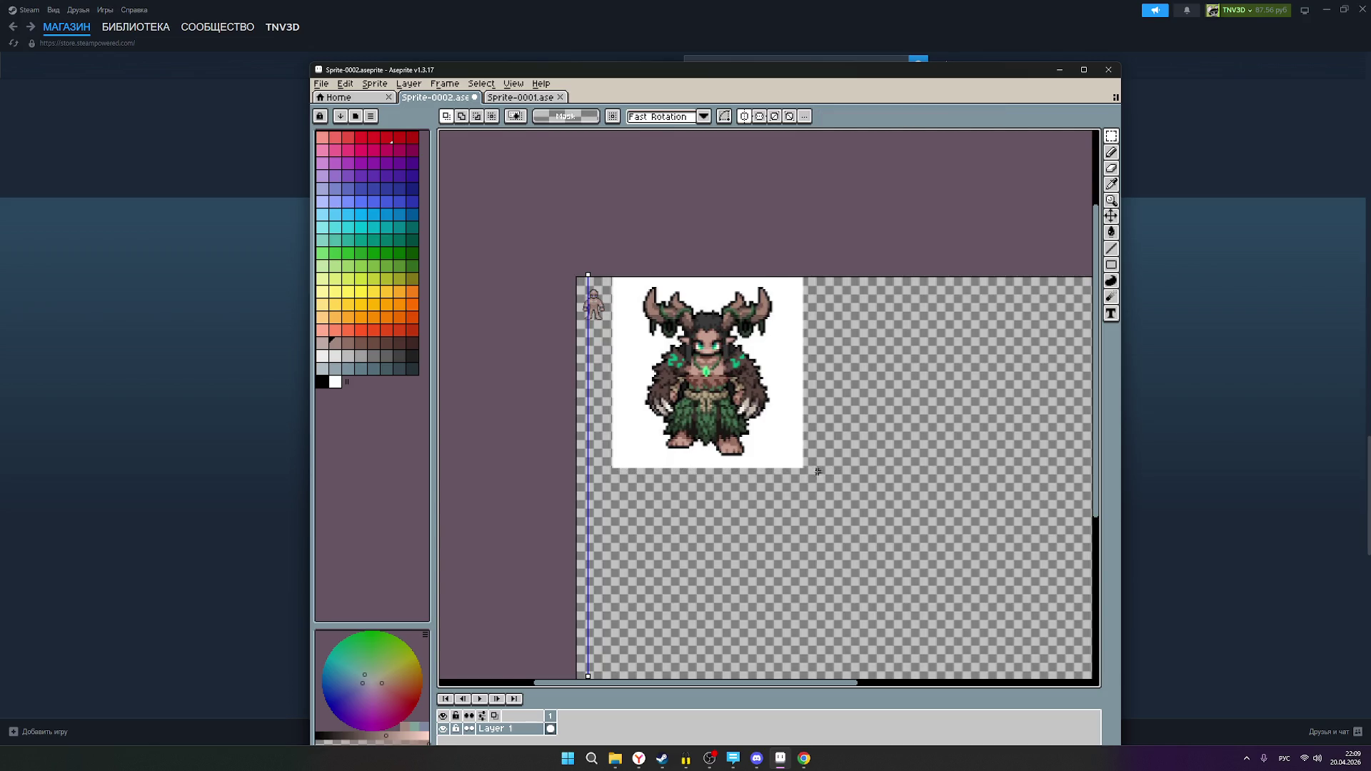
scroll(796, 462, "up", 1)
scroll(698, 405, "down", 3)
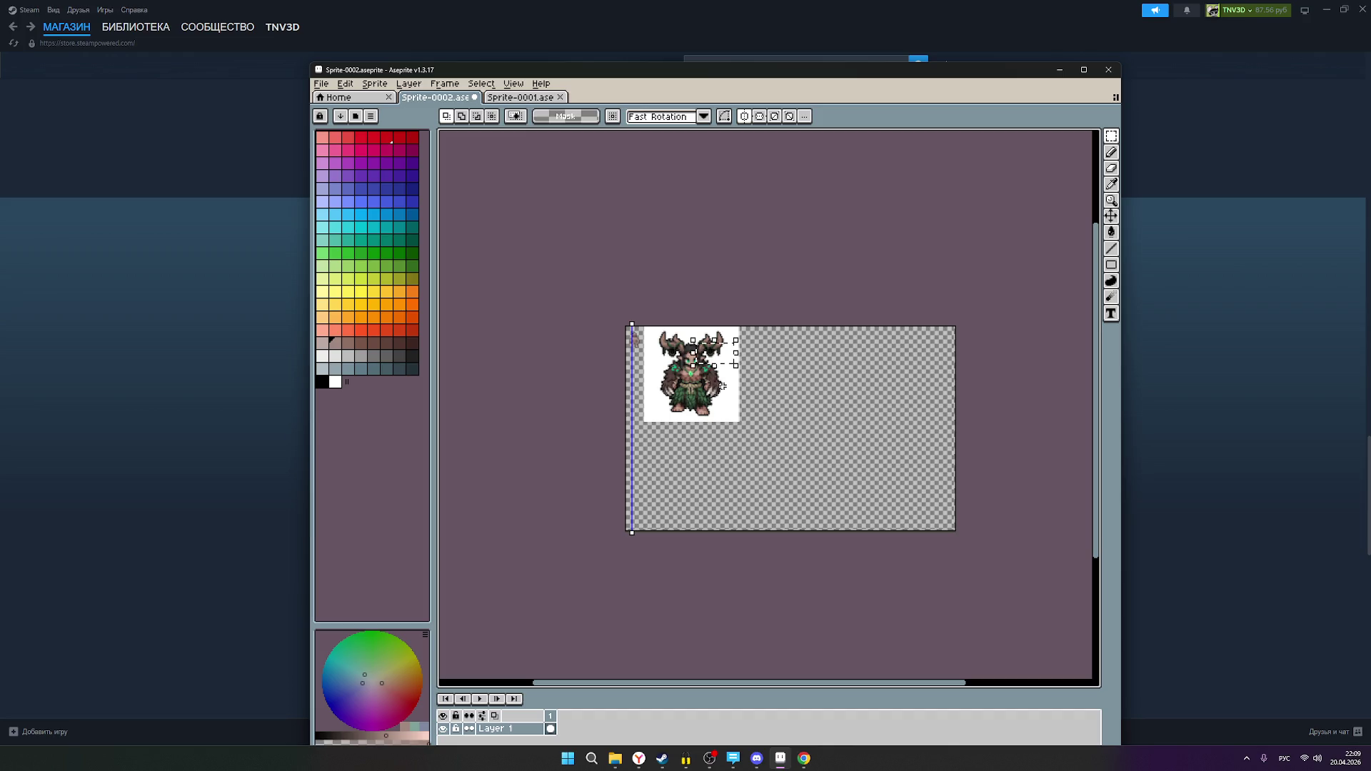
key("Delete")
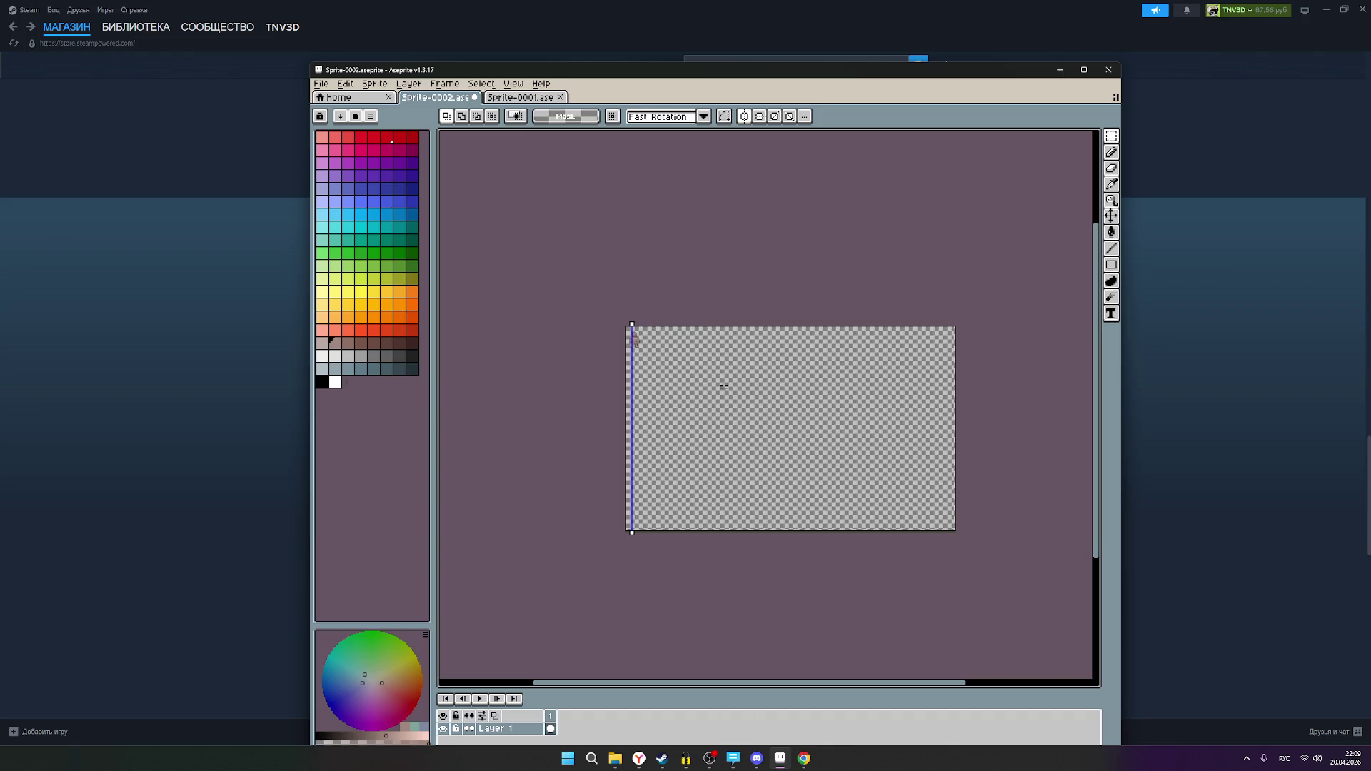
- Paste the druid reference again and shrink it slightly, zooming in on both figures
key("ctrl+v")
scroll(725, 391, "up", 2)
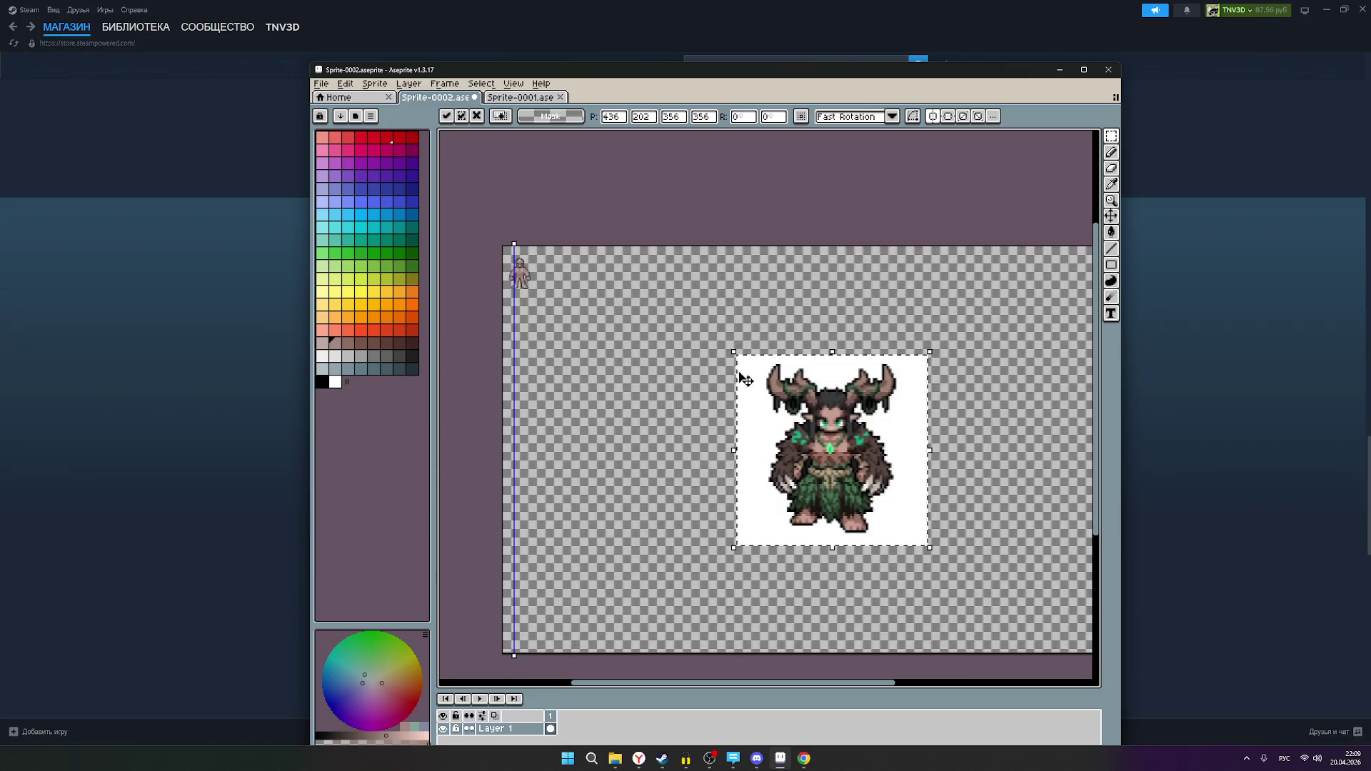
mouse_move(730, 351)
left_mouse_down()
mouse_move(874, 492)
mouse_move(566, 281)
left_mouse_up()
scroll(559, 283, "up", 3)
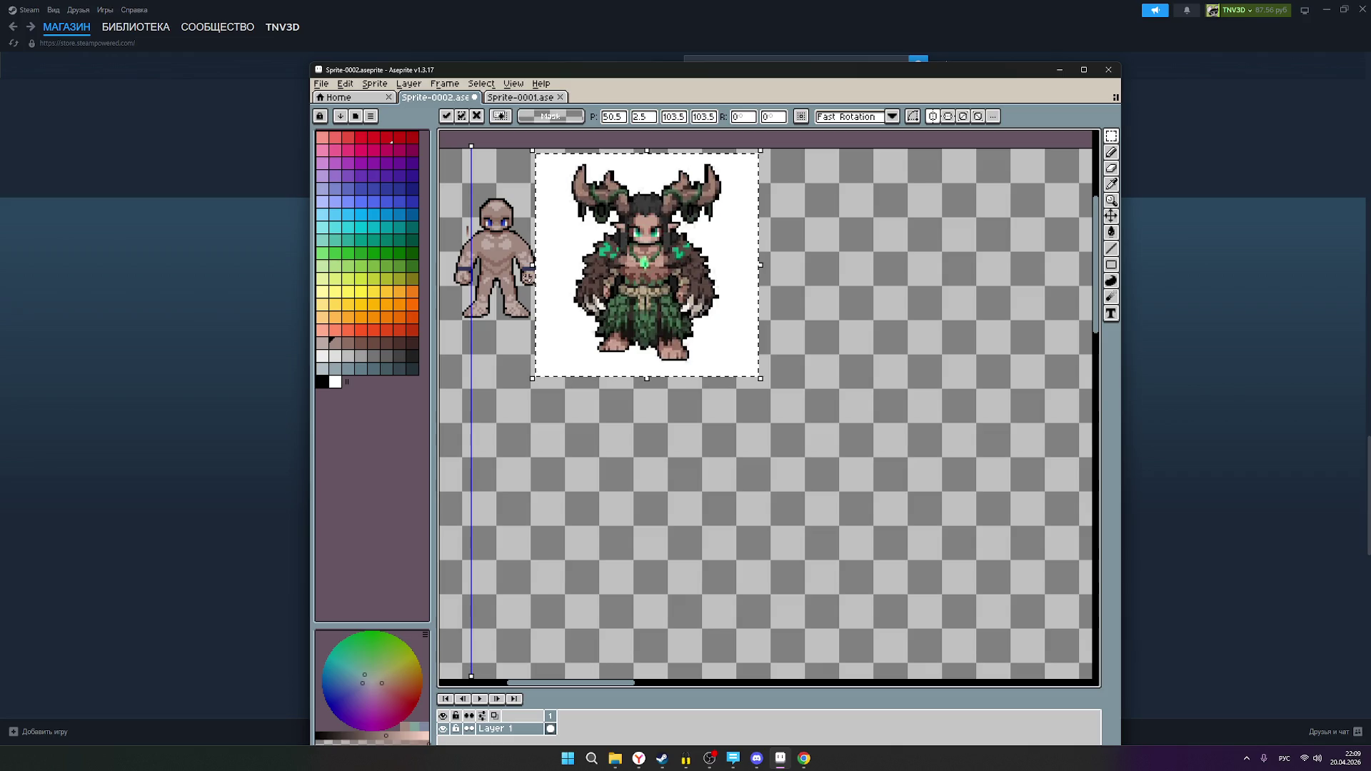
left_click_drag(624, 429, 714, 488)
scroll(623, 332, "up", 1)
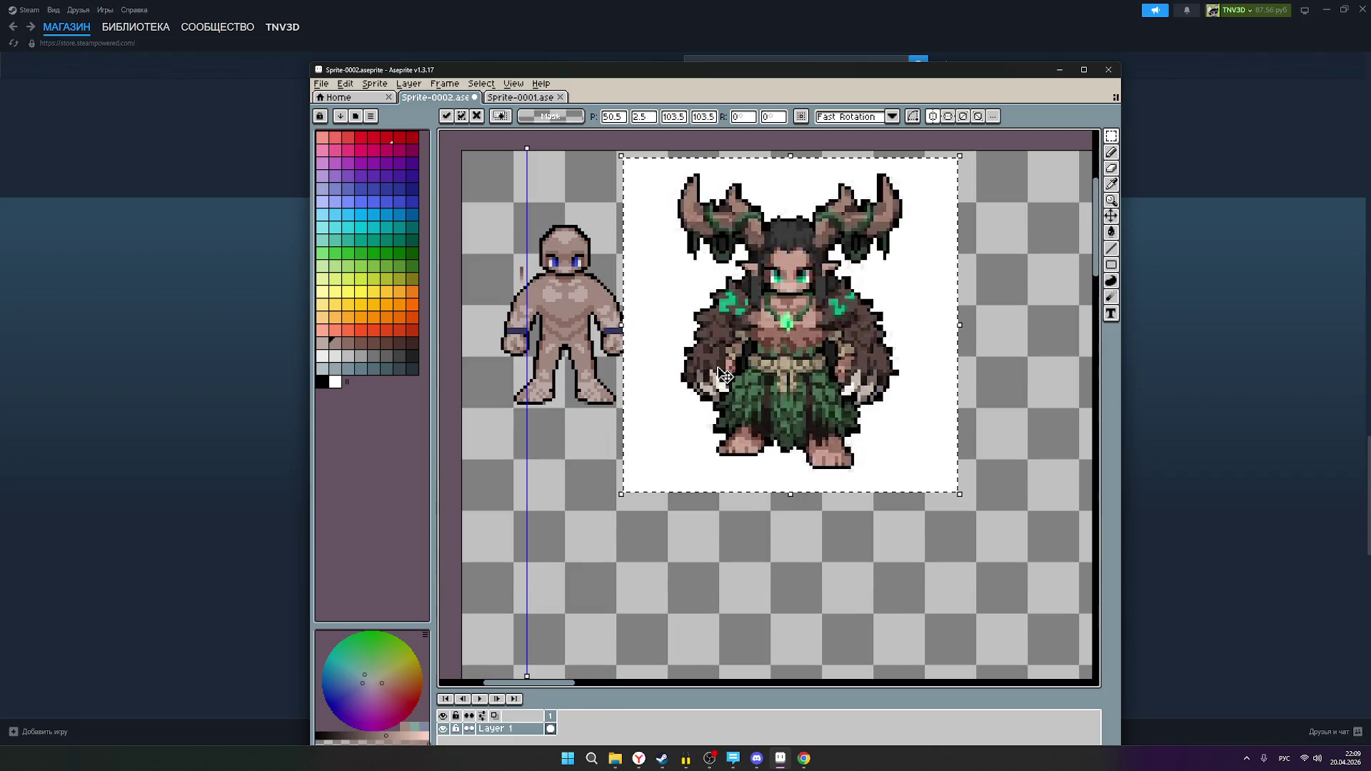
- Scale the druid to about 67.8% and move it beside the base figure, then discard it
scroll(758, 369, "down", 3)
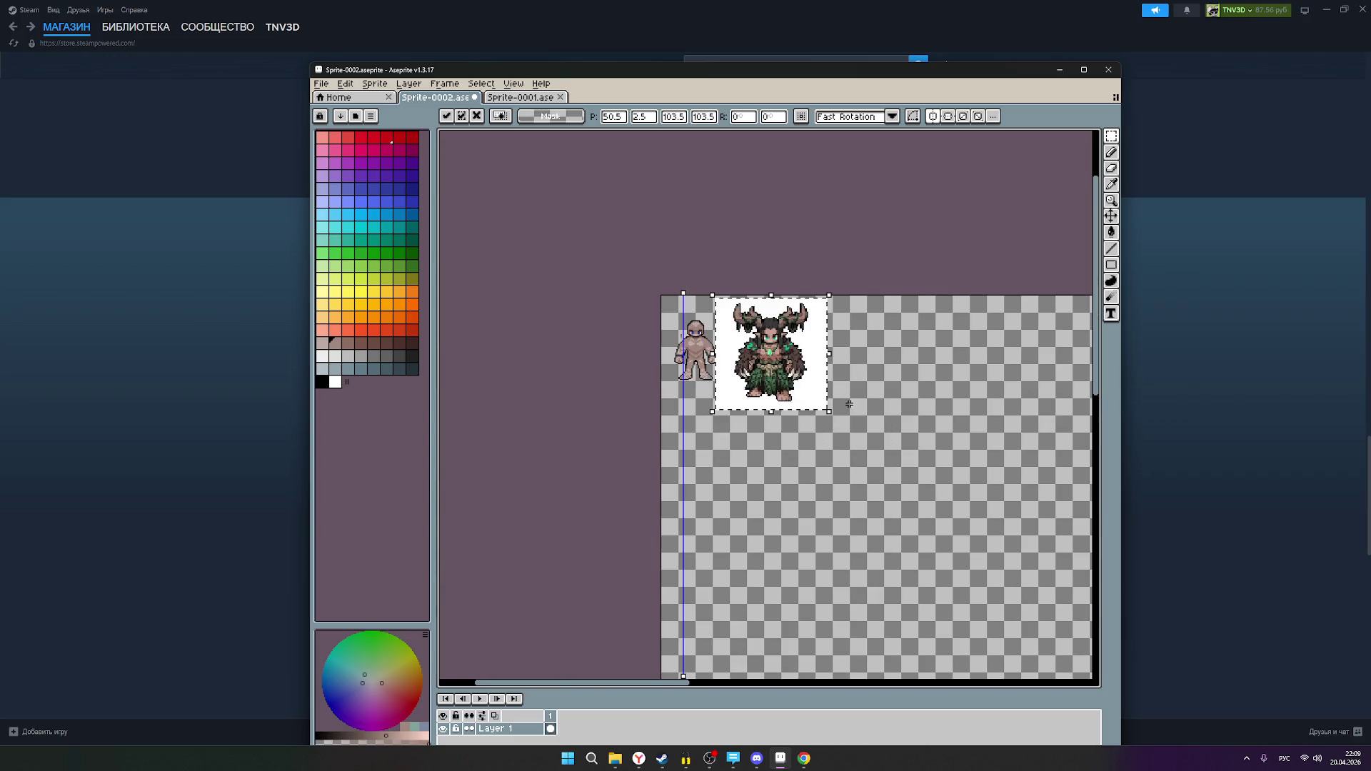
scroll(863, 366, "up", 1)
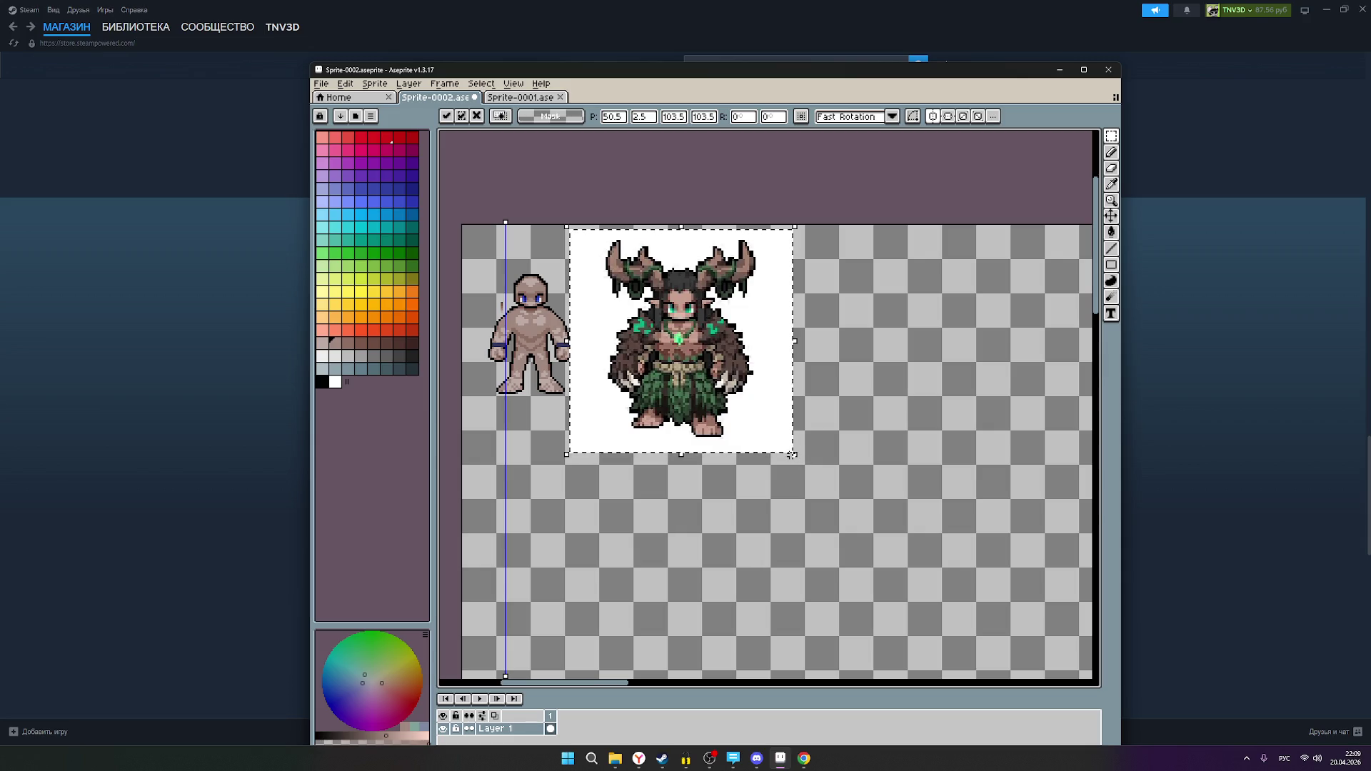
mouse_move(802, 463)
left_mouse_down()
mouse_move(743, 405)
mouse_move(735, 374)
left_mouse_up()
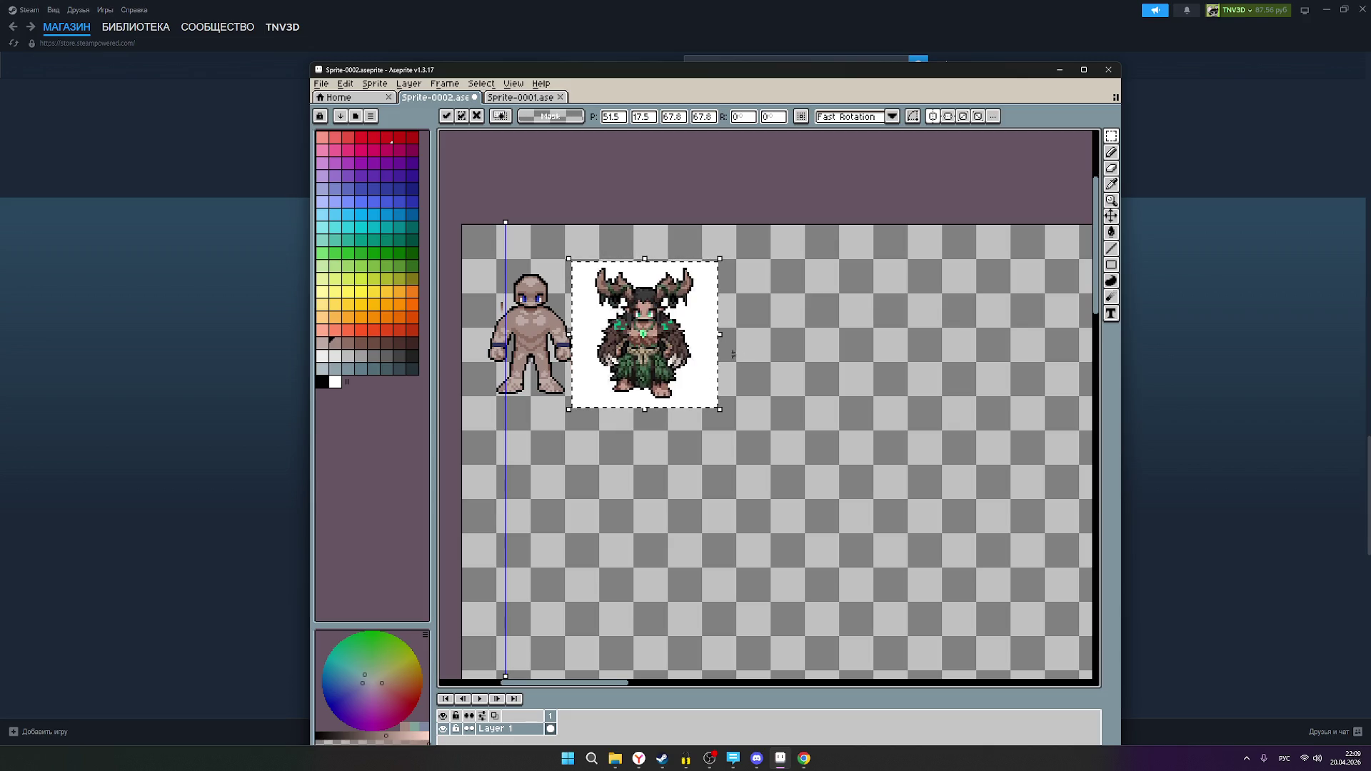
mouse_move(658, 344)
left_mouse_down()
mouse_move(553, 330)
mouse_move(657, 335)
left_mouse_up()
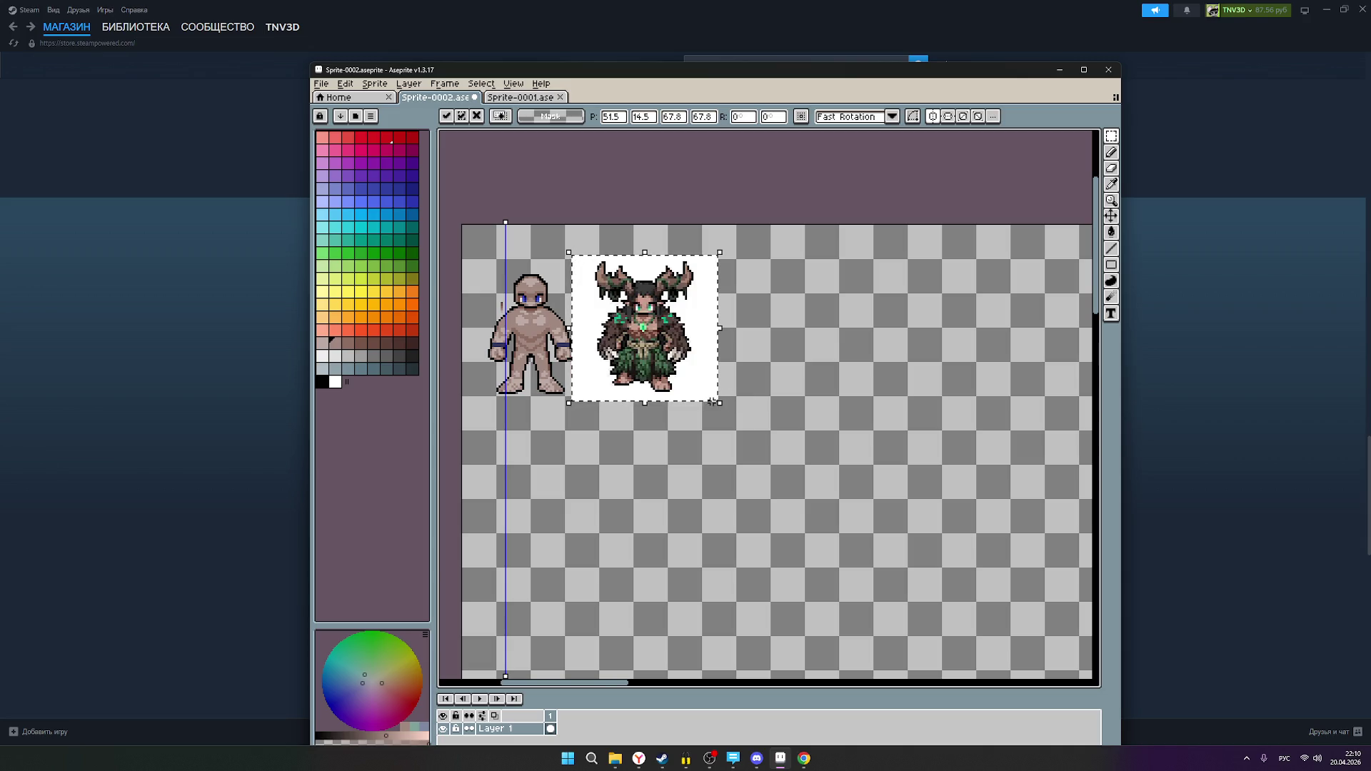
key("Escape")
- Undo the canvas enlargement to drop the druid reference, then select the Eraser tool
key("ctrl+z")
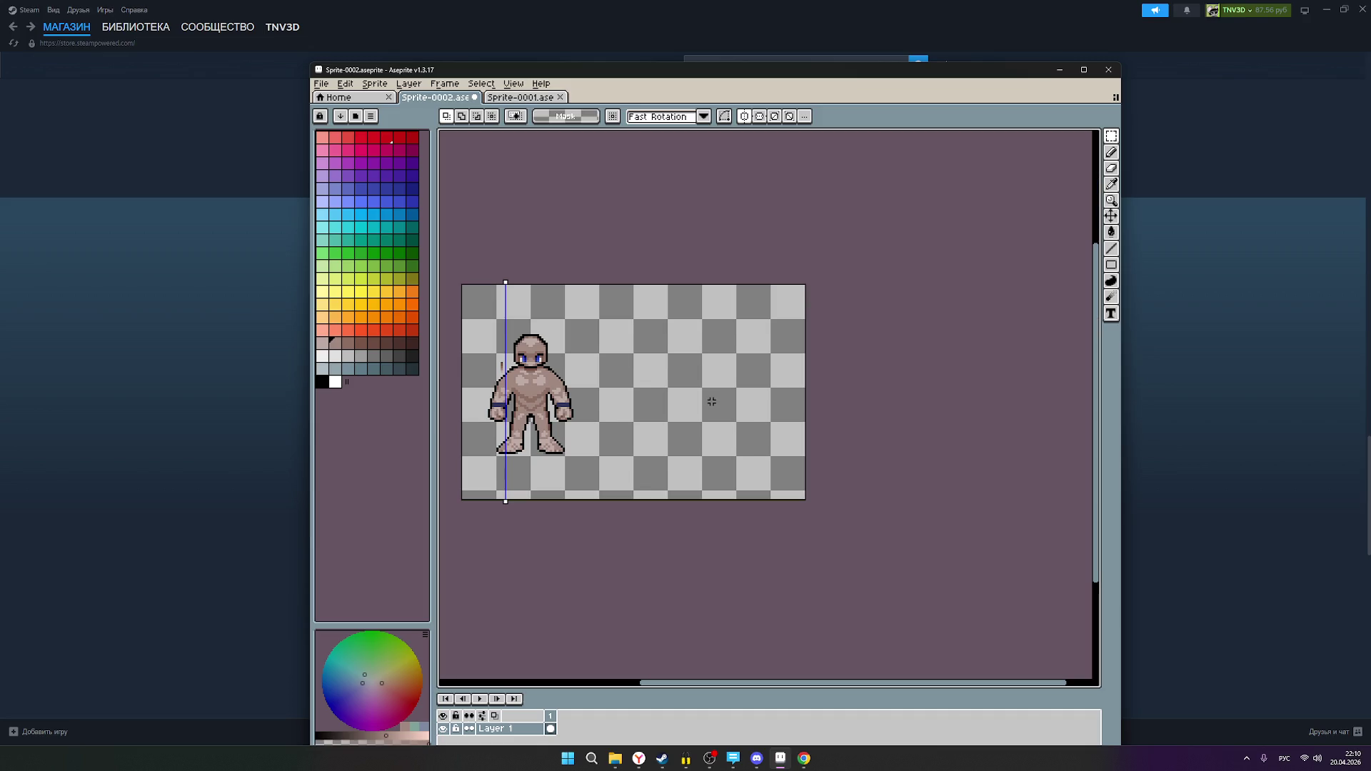
scroll(696, 401, "down", 5)
scroll(717, 409, "up", 3)
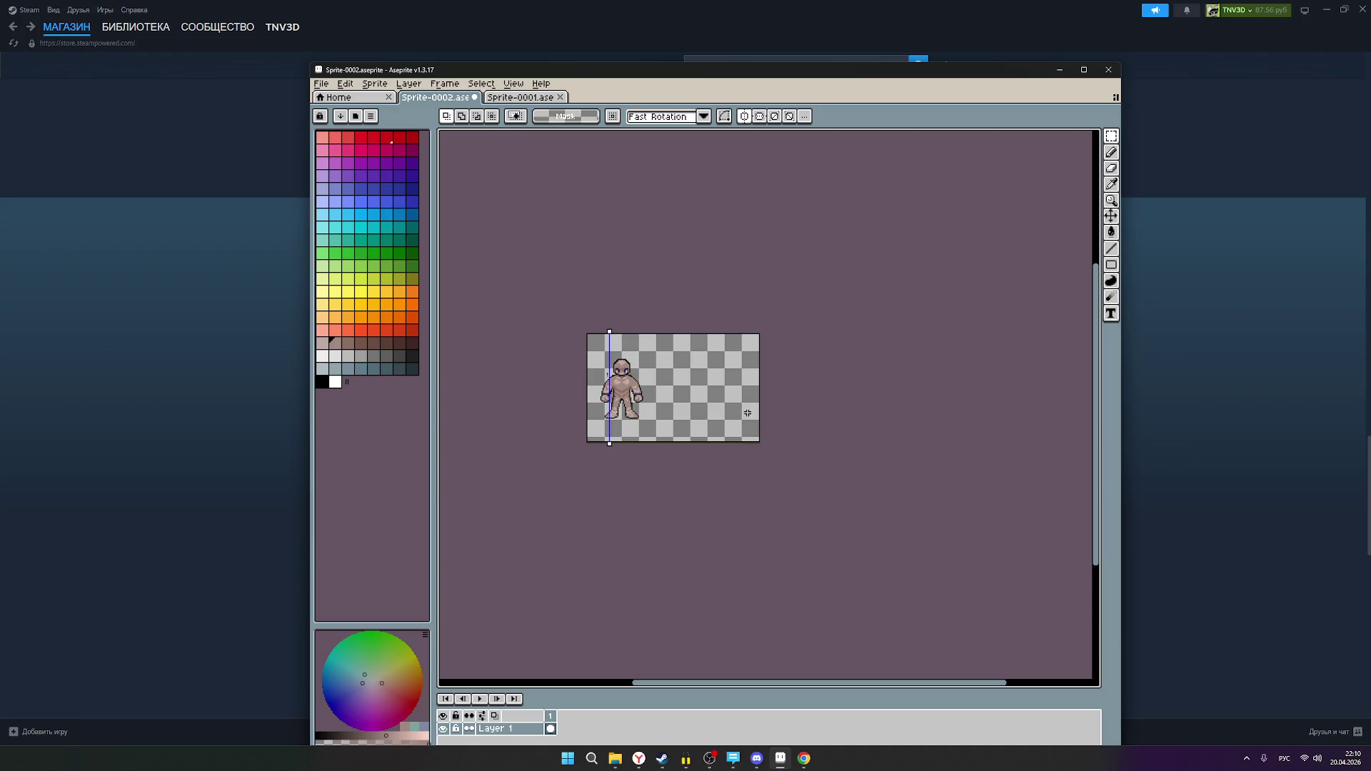
scroll(705, 375, "up", 1)
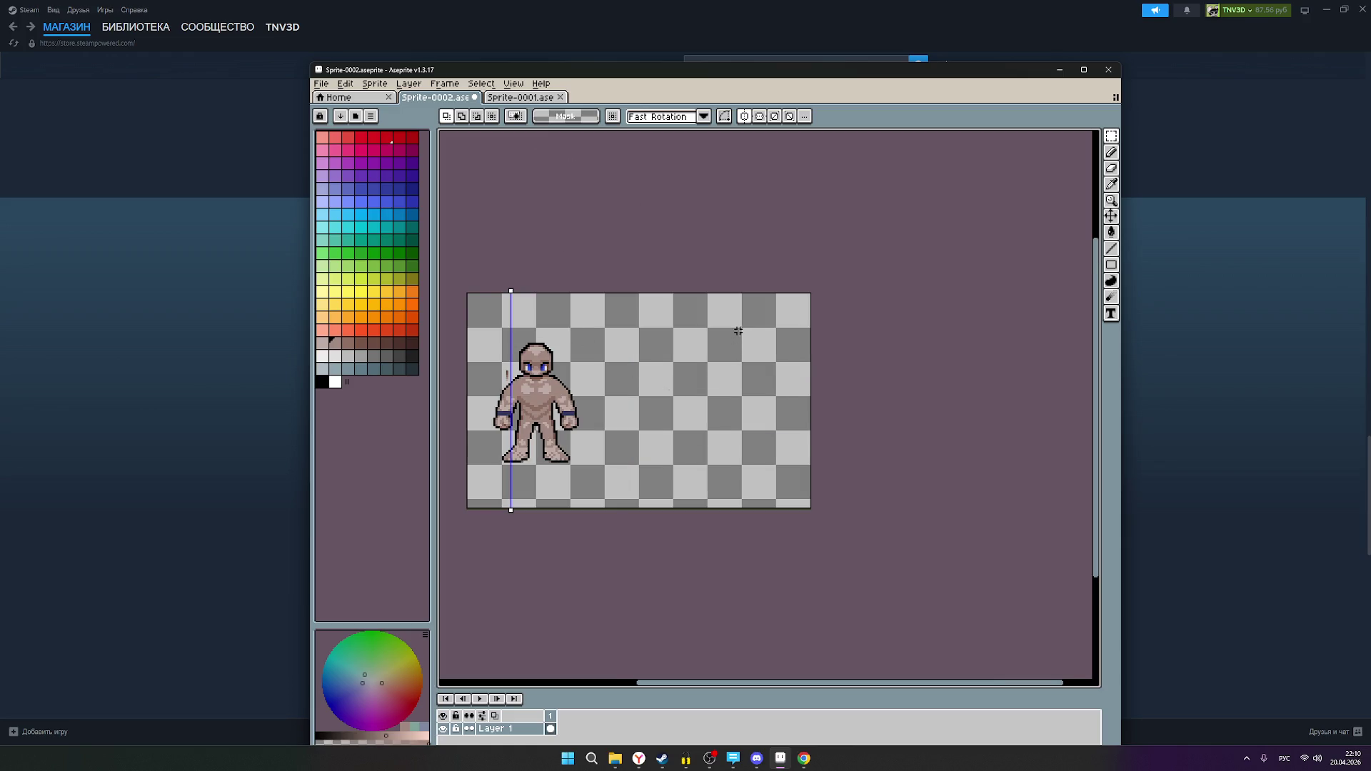
scroll(484, 372, "up", 2)
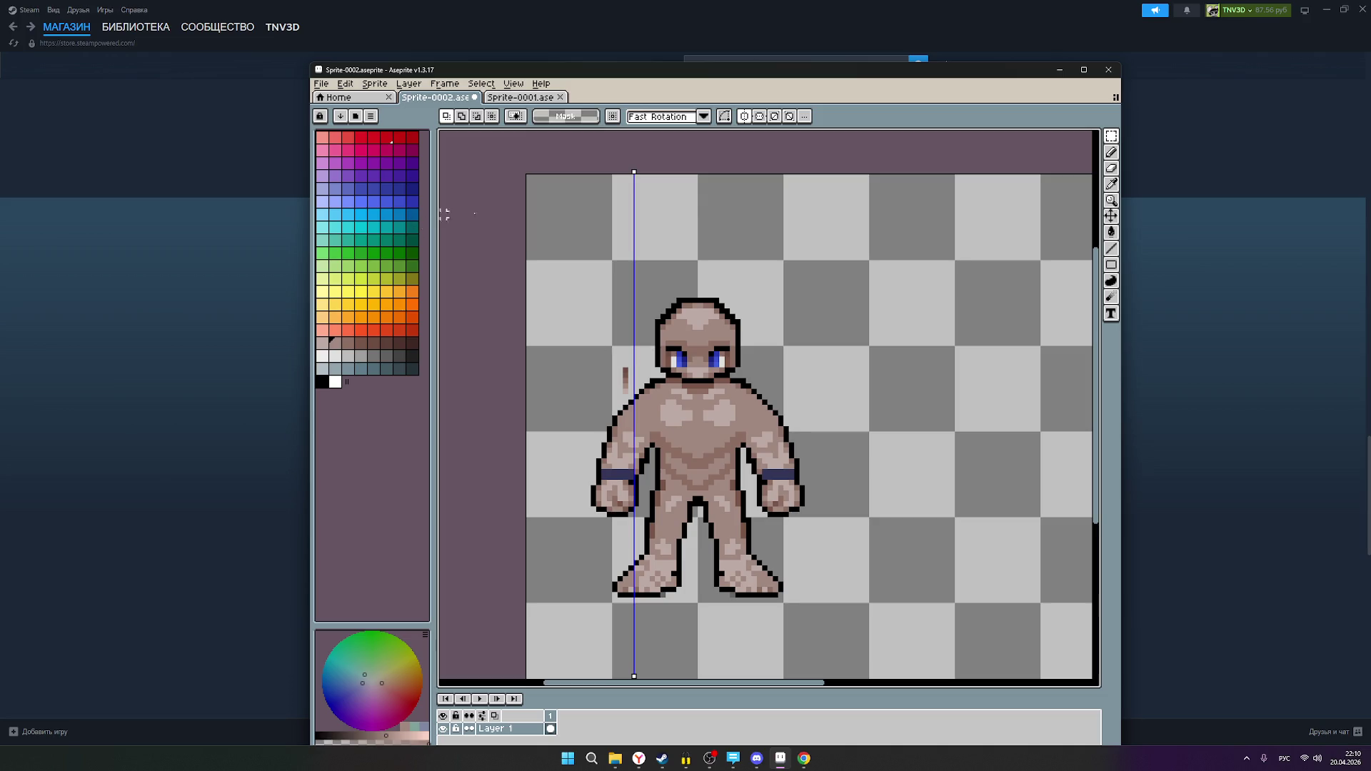
left_click(1112, 168)
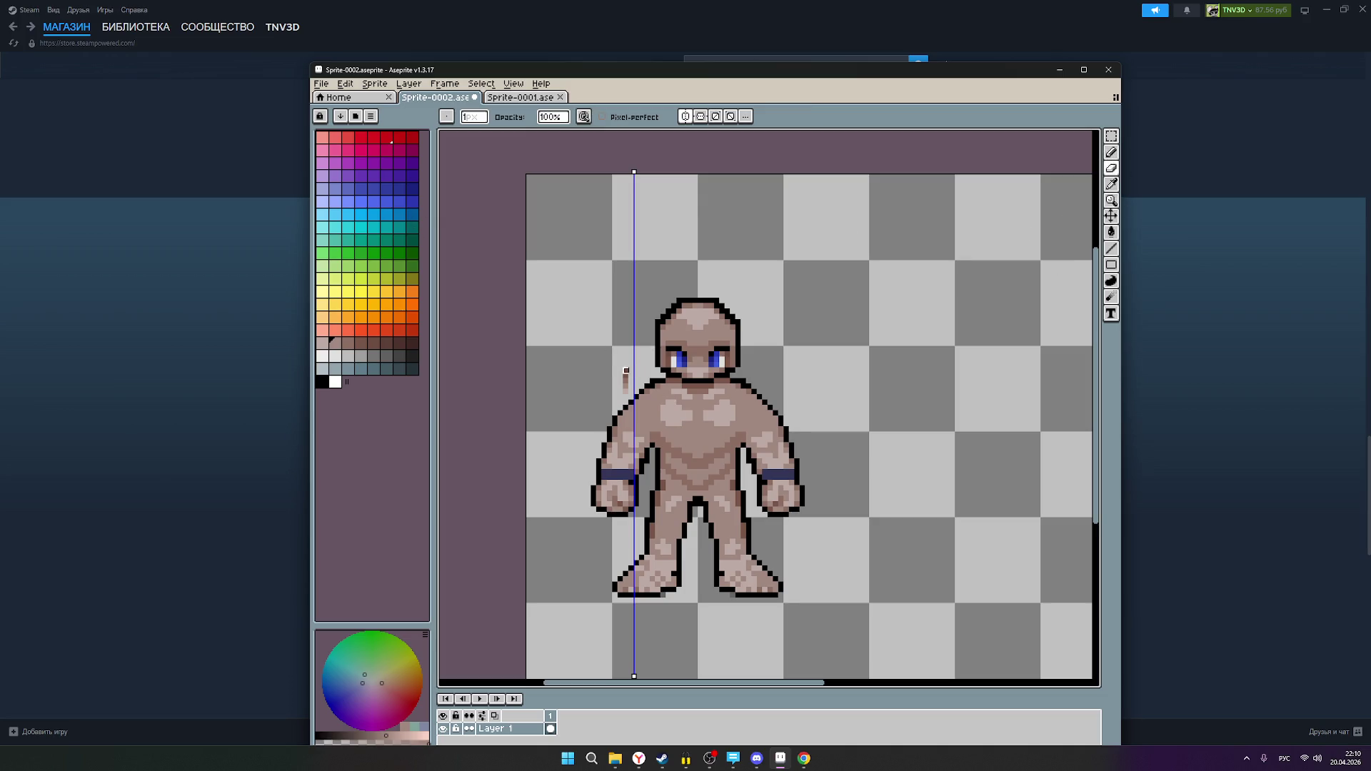
scroll(856, 359, "down", 1)
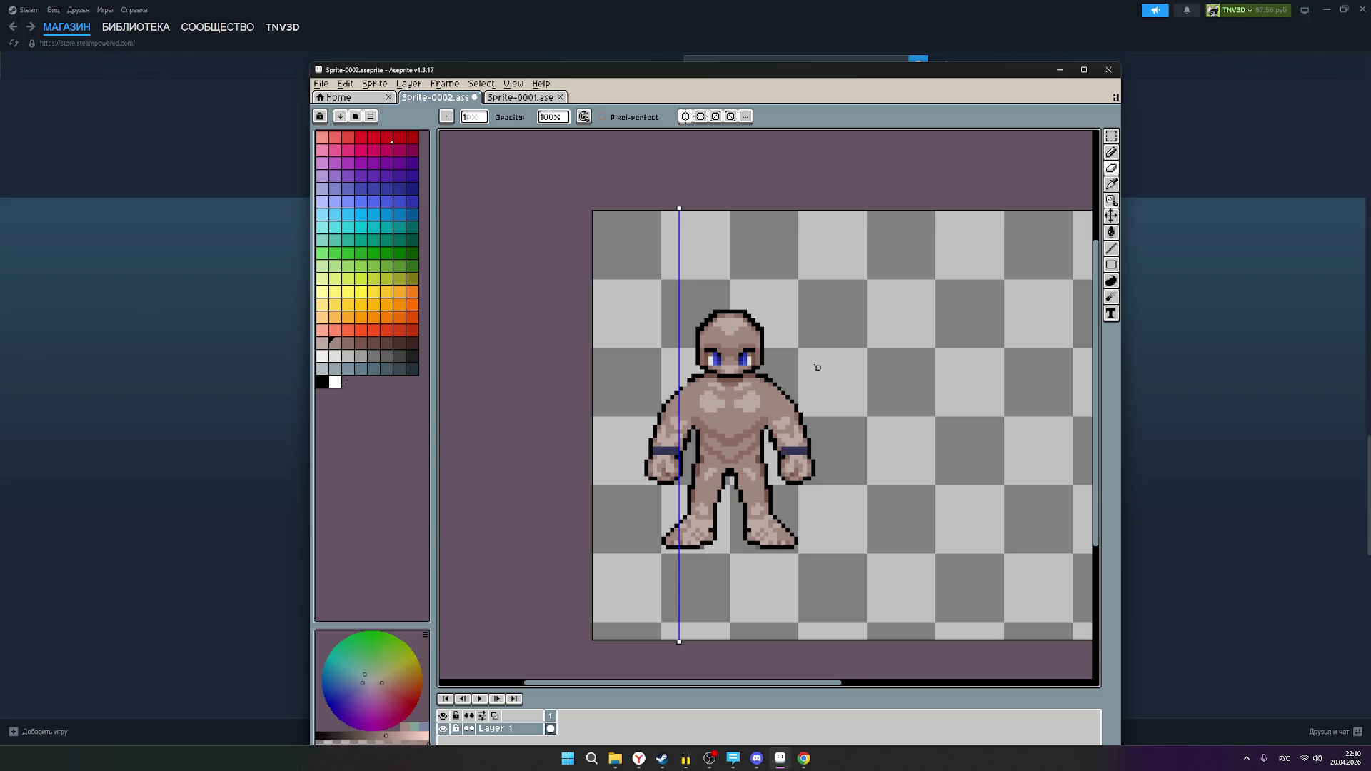
left_click(374, 83)
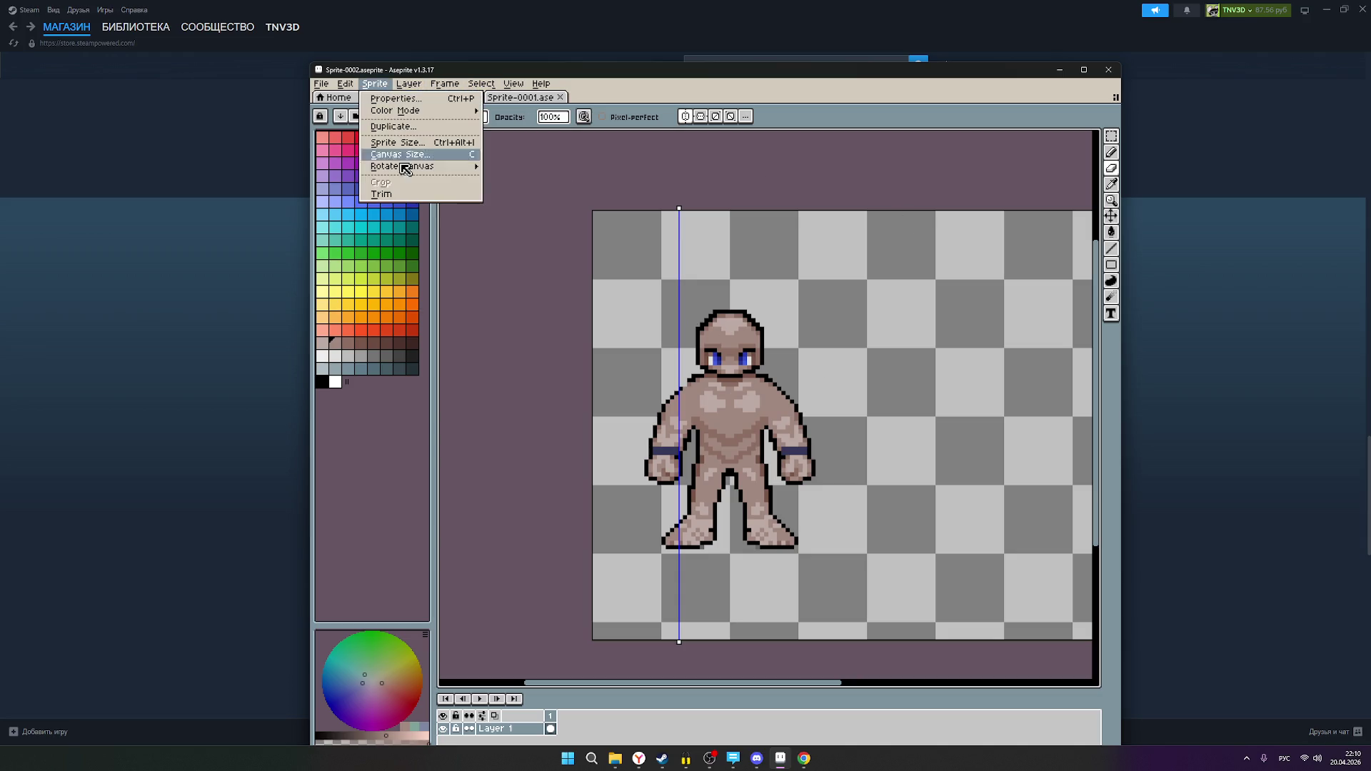
- Trim Sprite-0002 around the figure, then set Canvas Size to width 100 and height 100
left_click(392, 195)
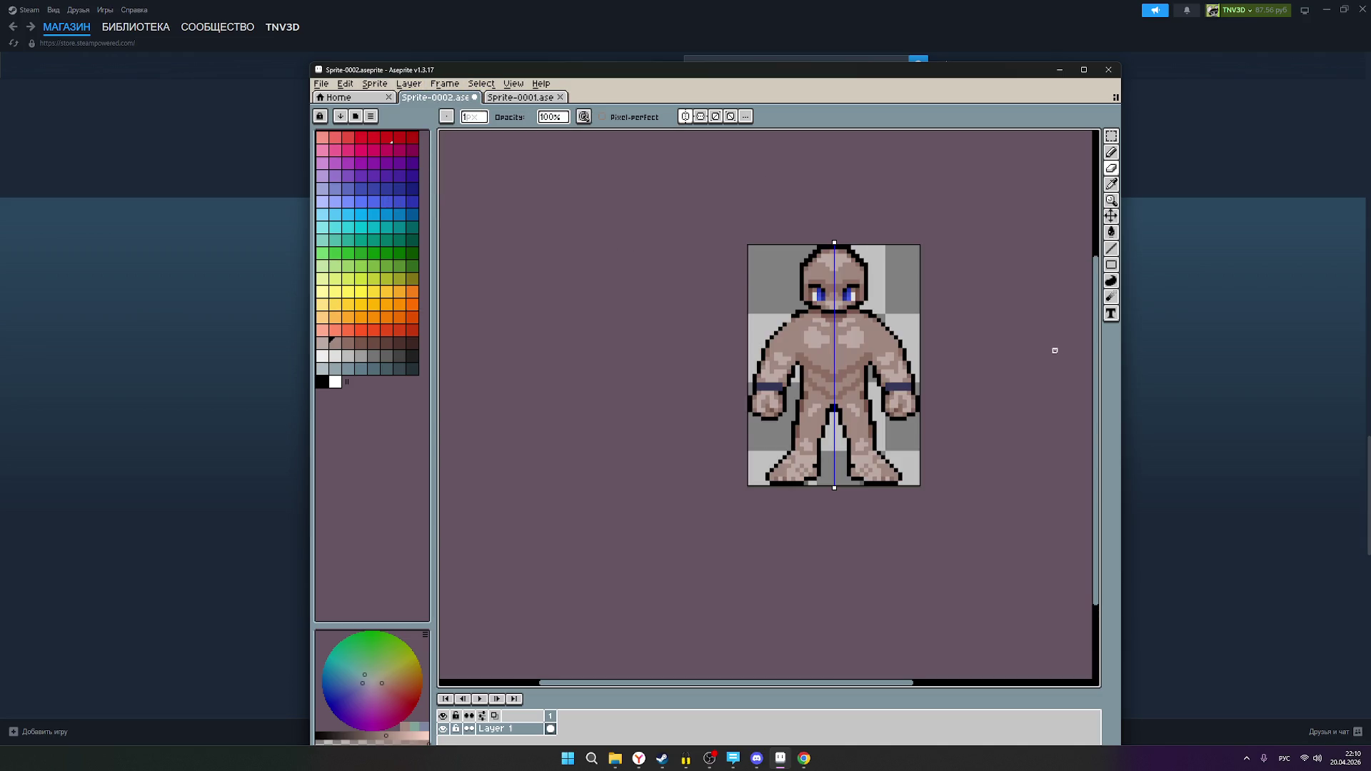
scroll(963, 334, "down", 1)
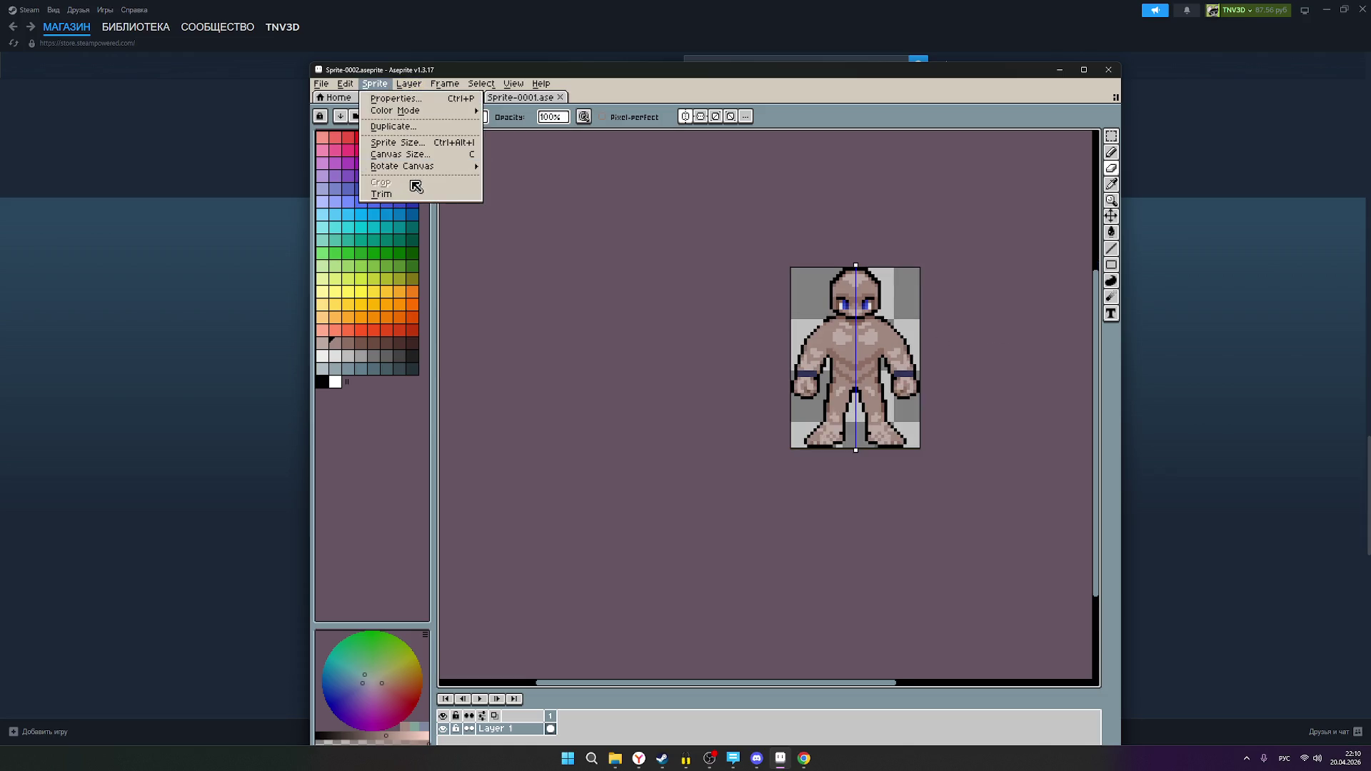
mouse_move(404, 168)
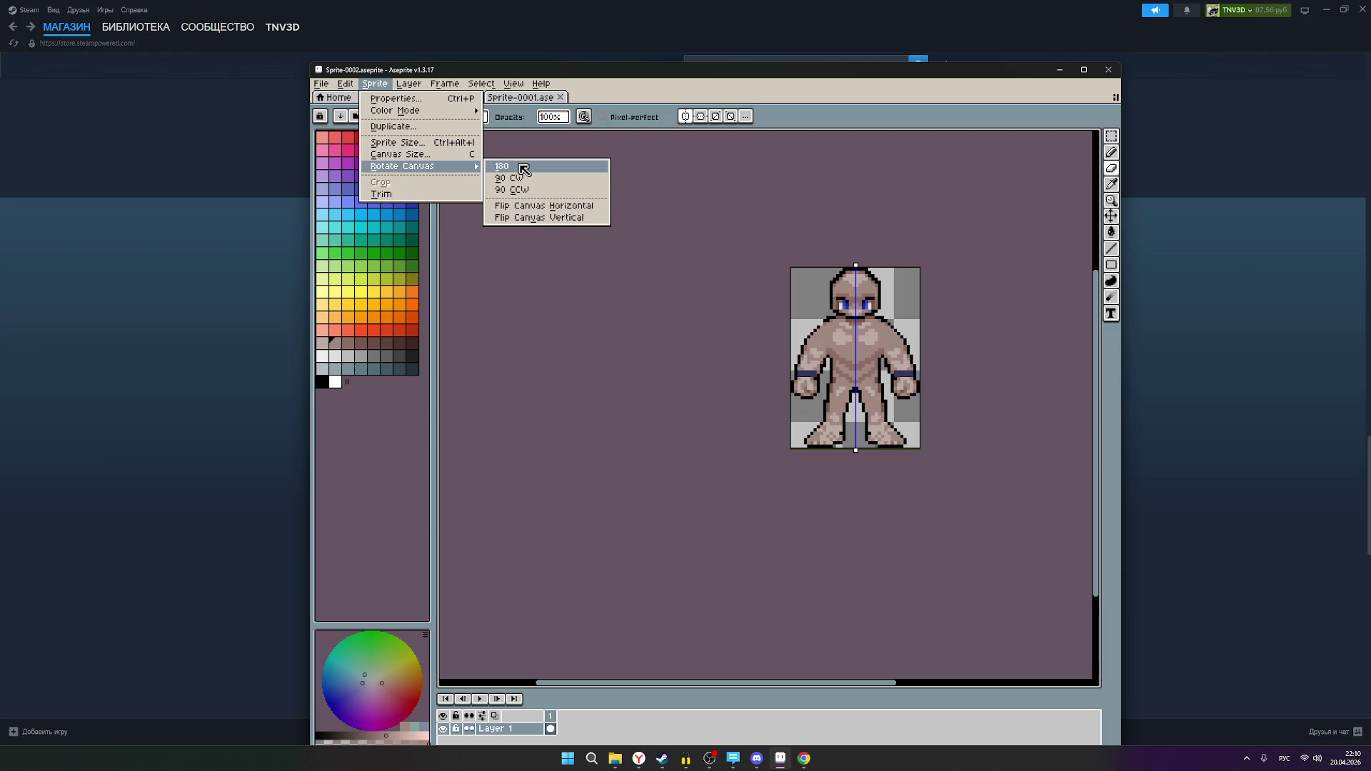
left_click(460, 156)
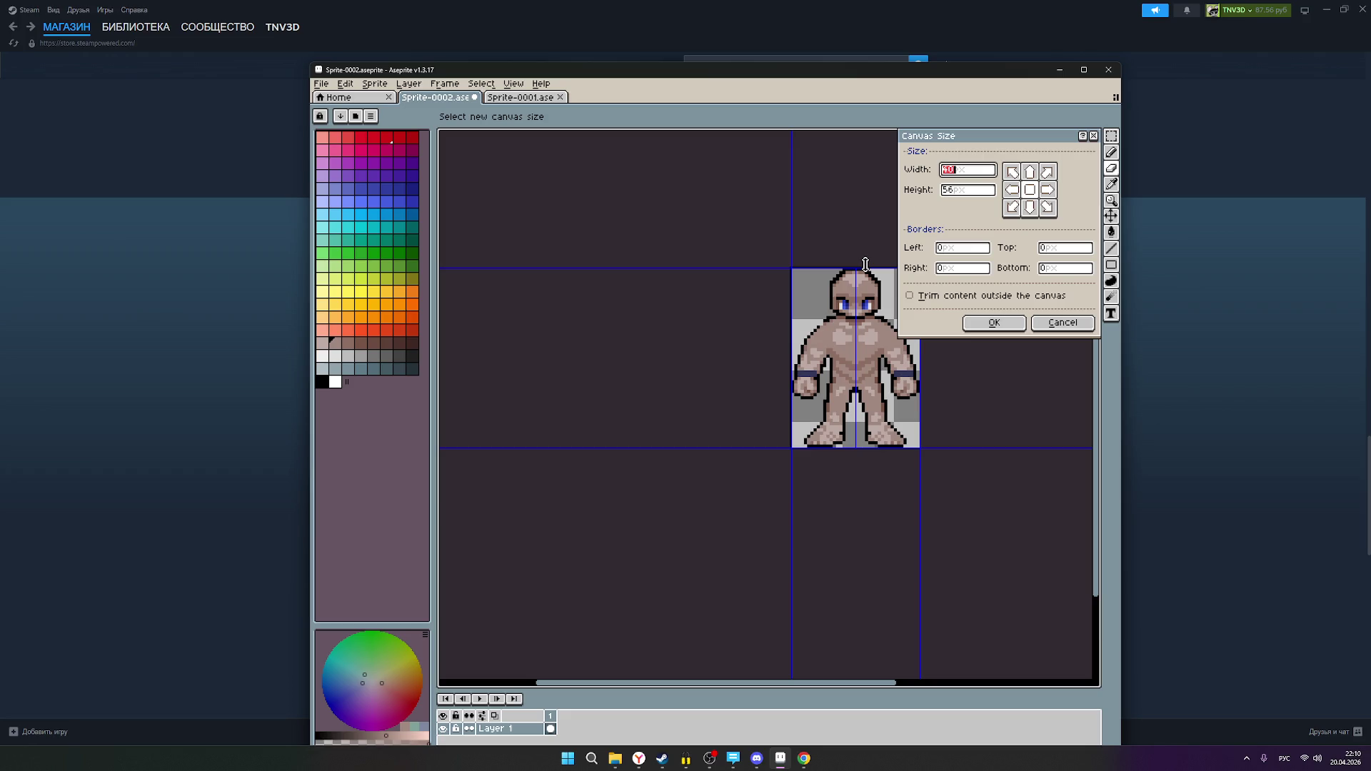
type("100")
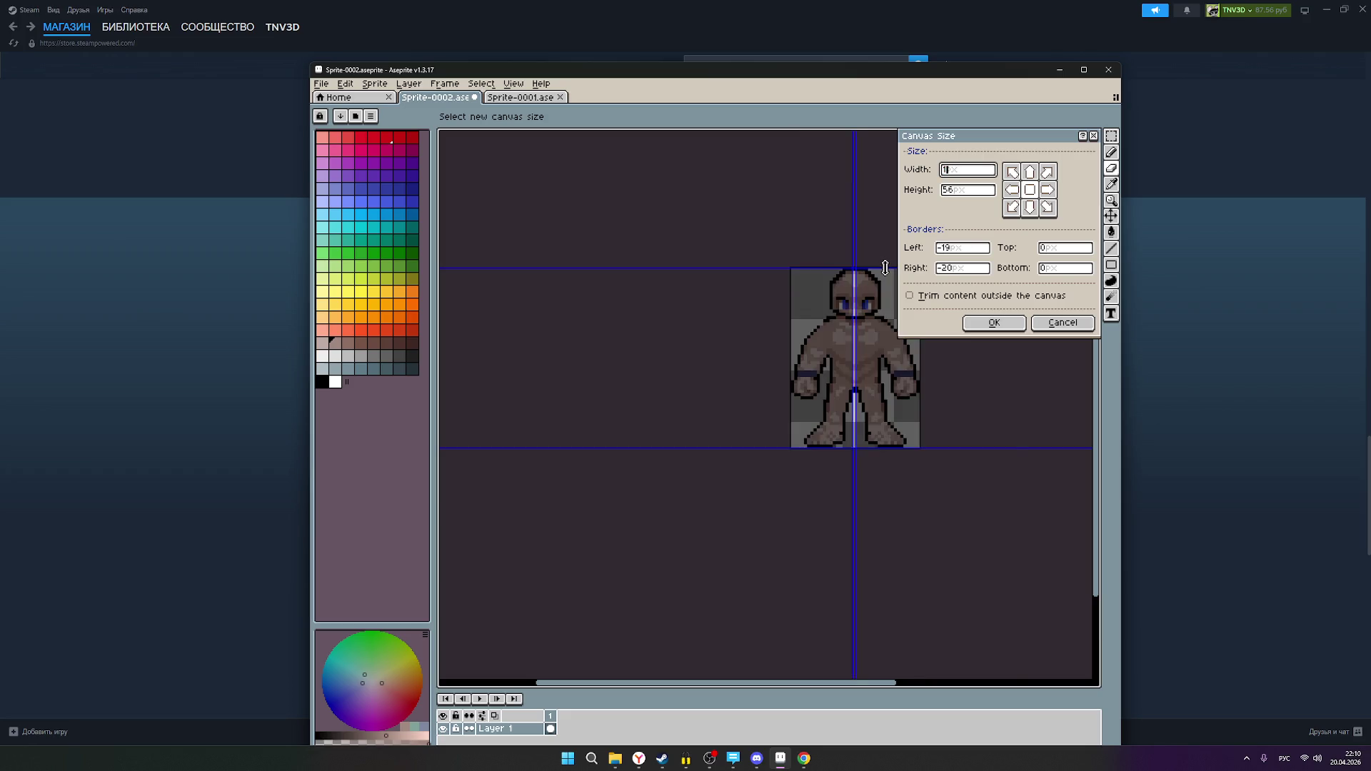
left_click(946, 192)
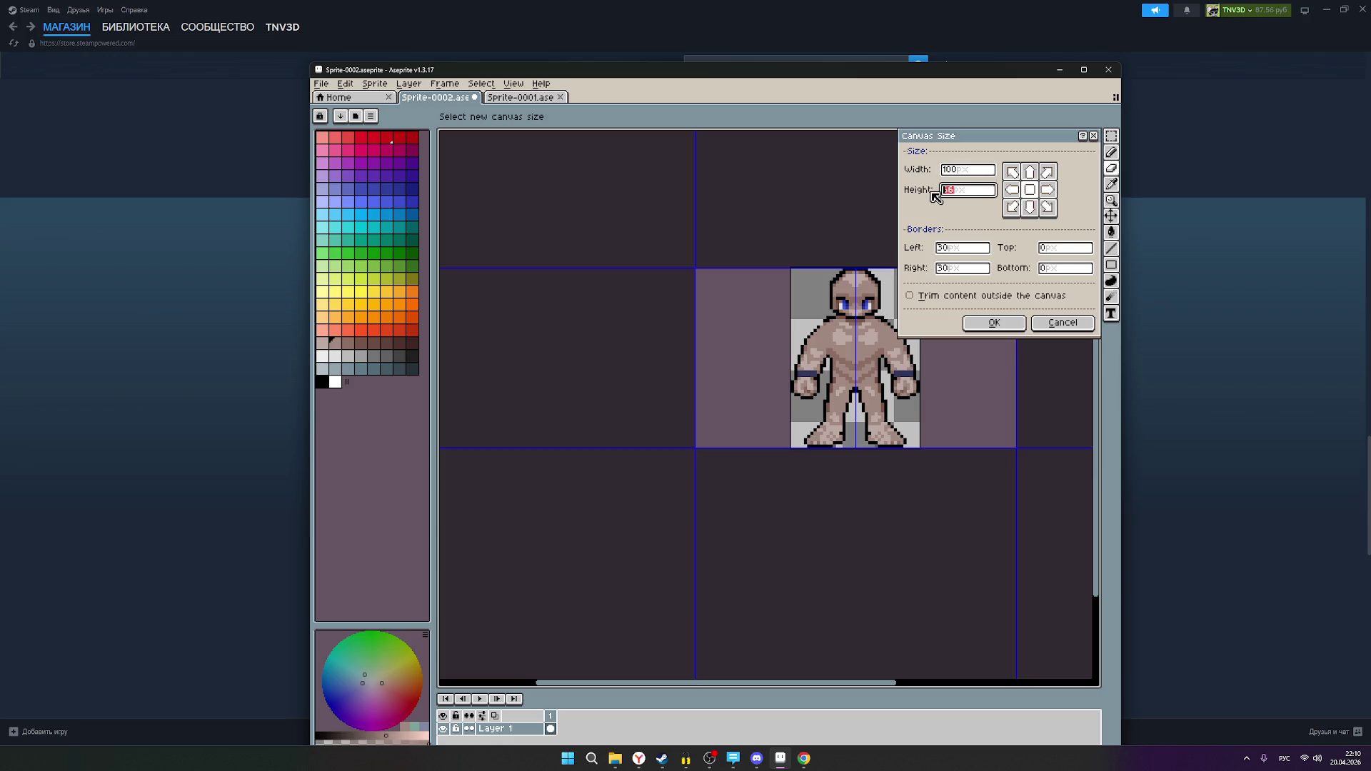
type("100")
left_click(1008, 320)
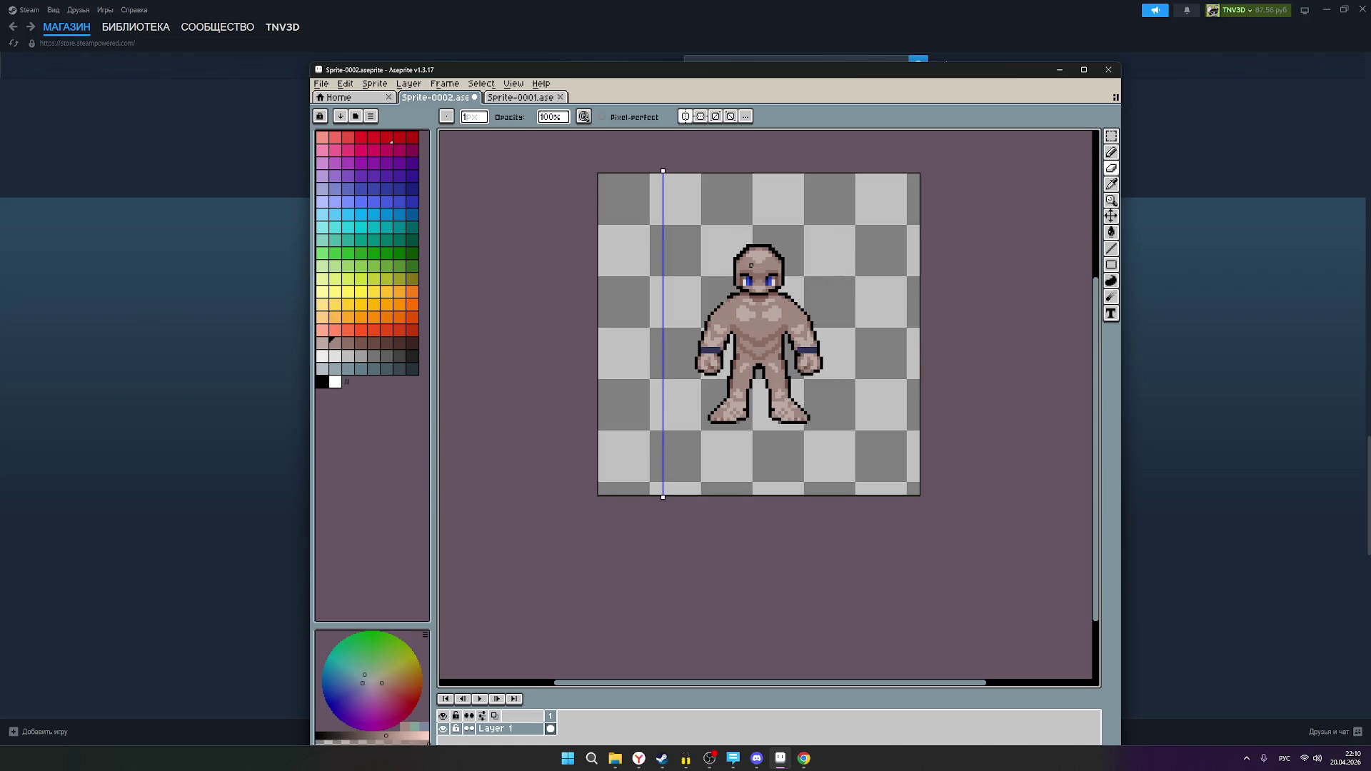
left_click(374, 83)
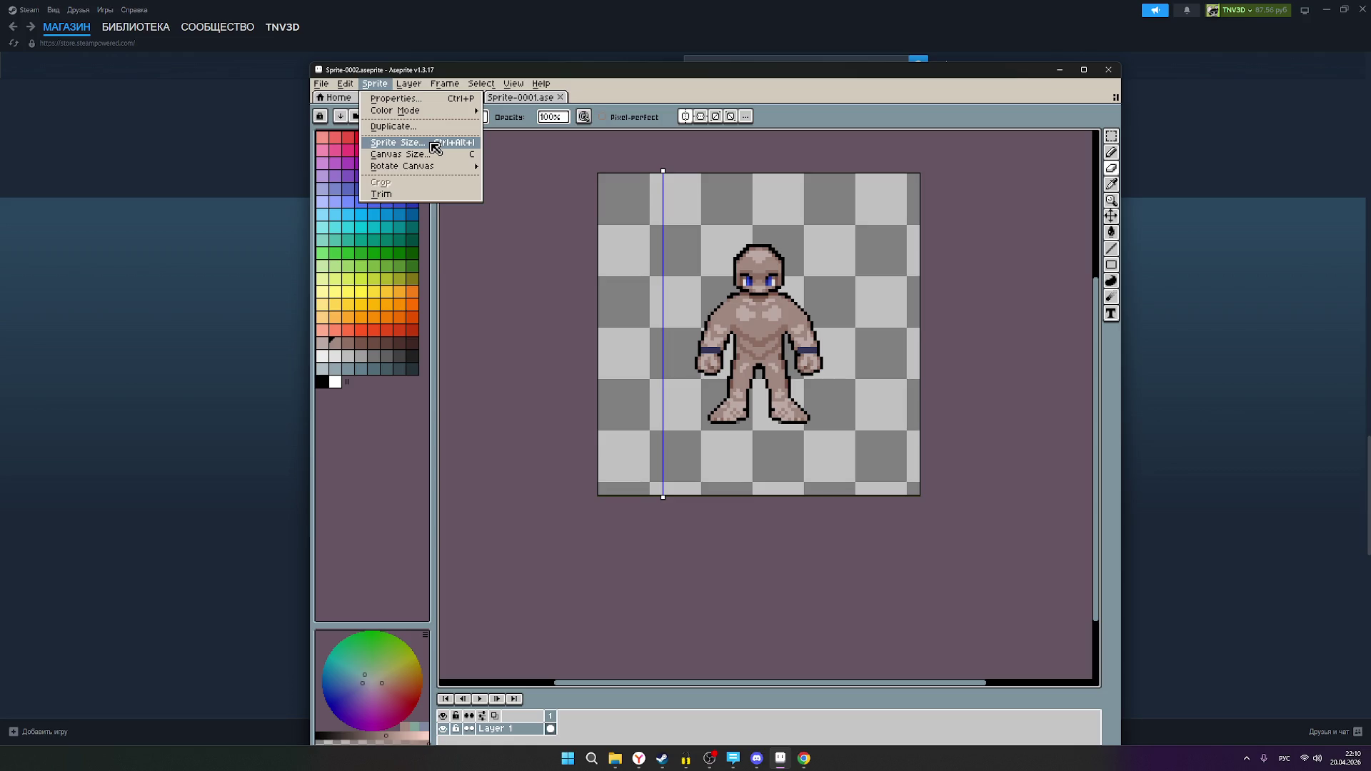
left_click(434, 145)
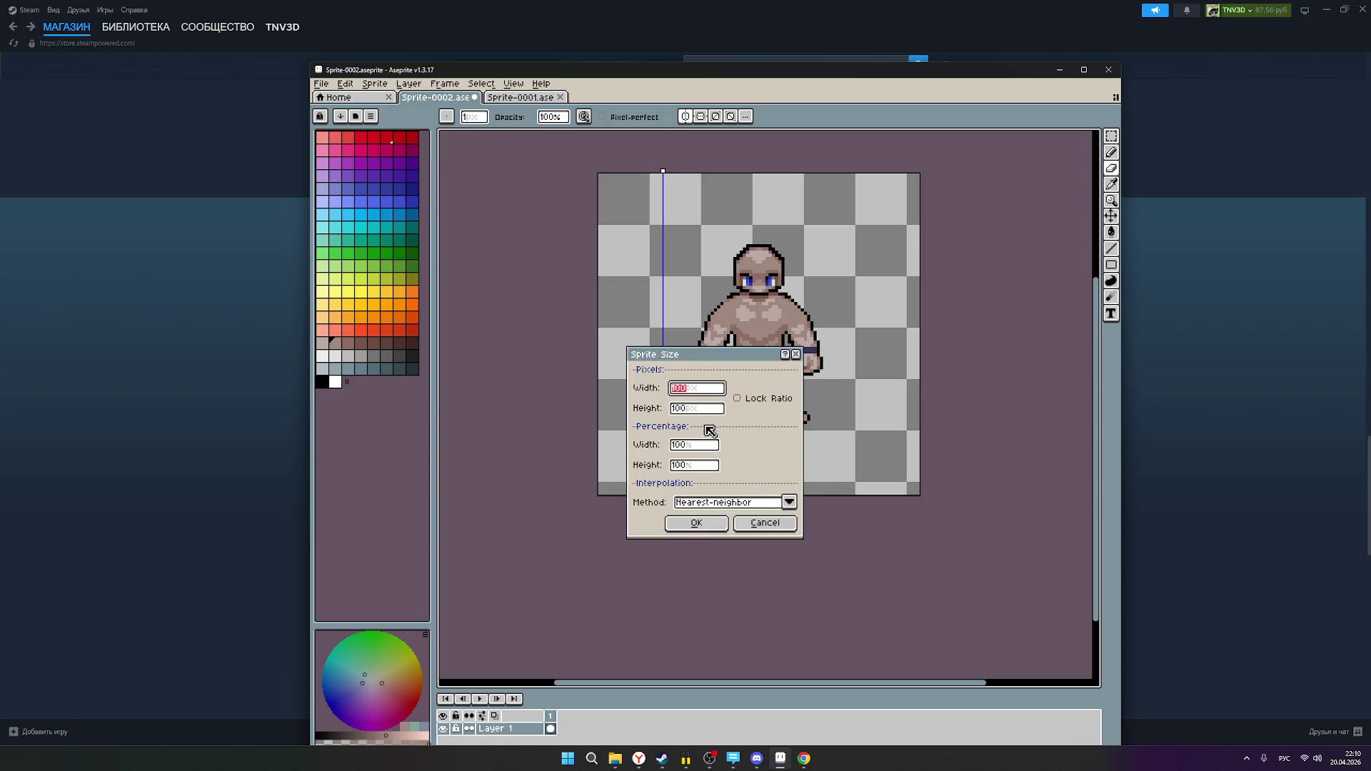
left_click(761, 522)
left_click(375, 83)
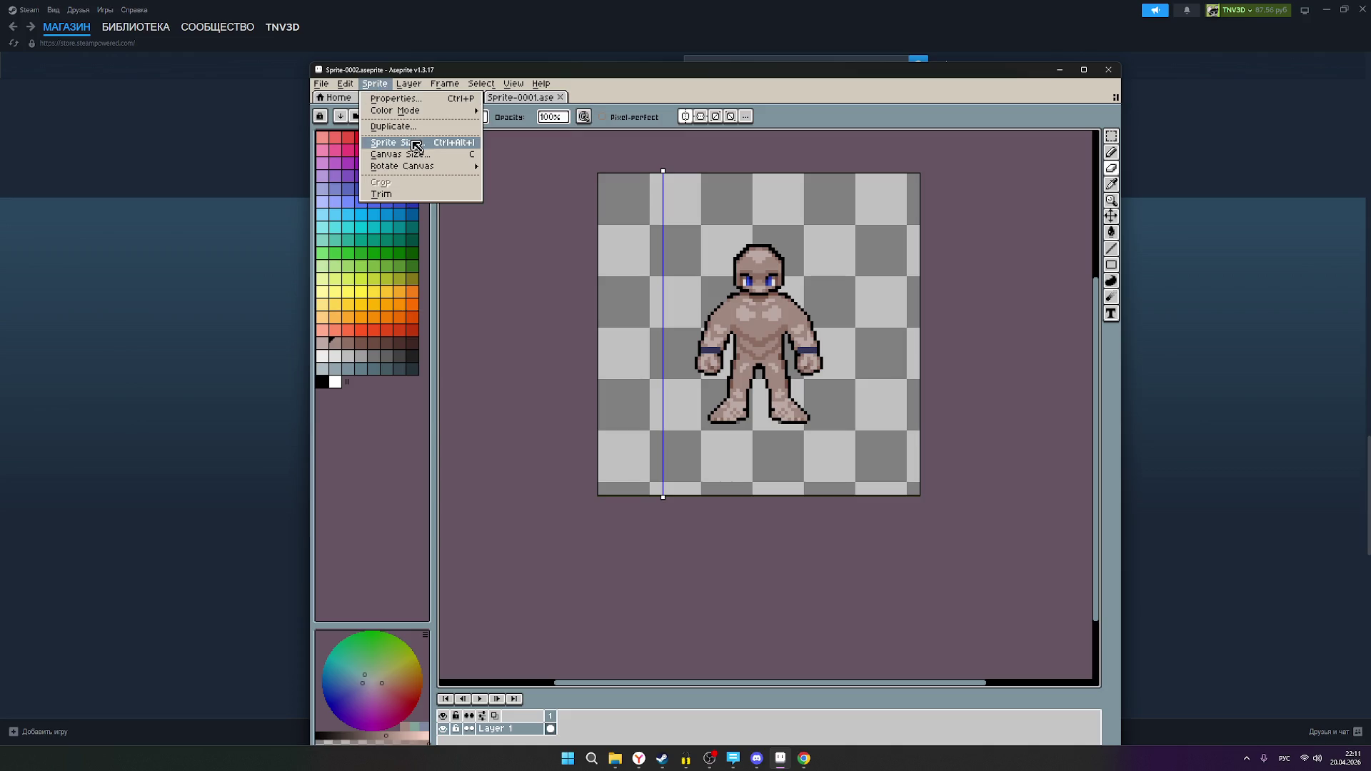
left_click(425, 156)
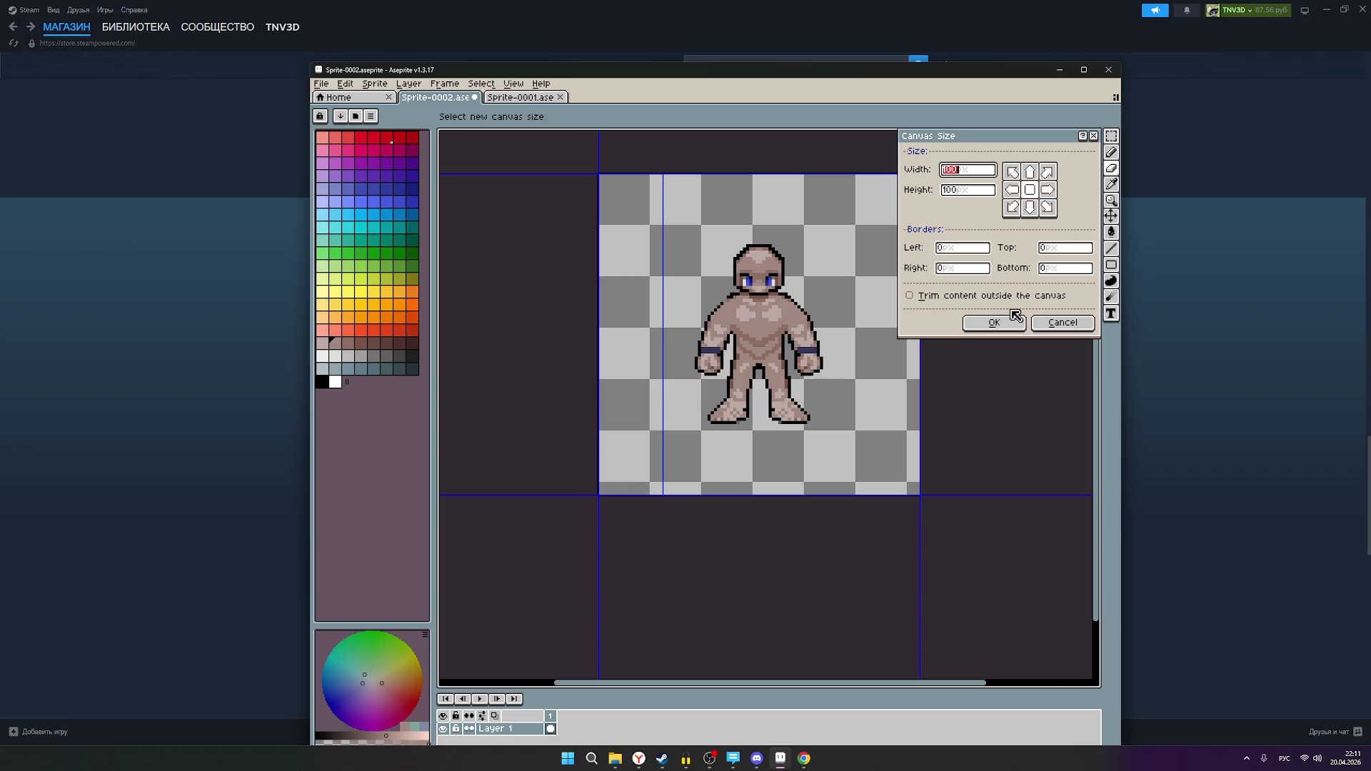
left_click(1062, 323)
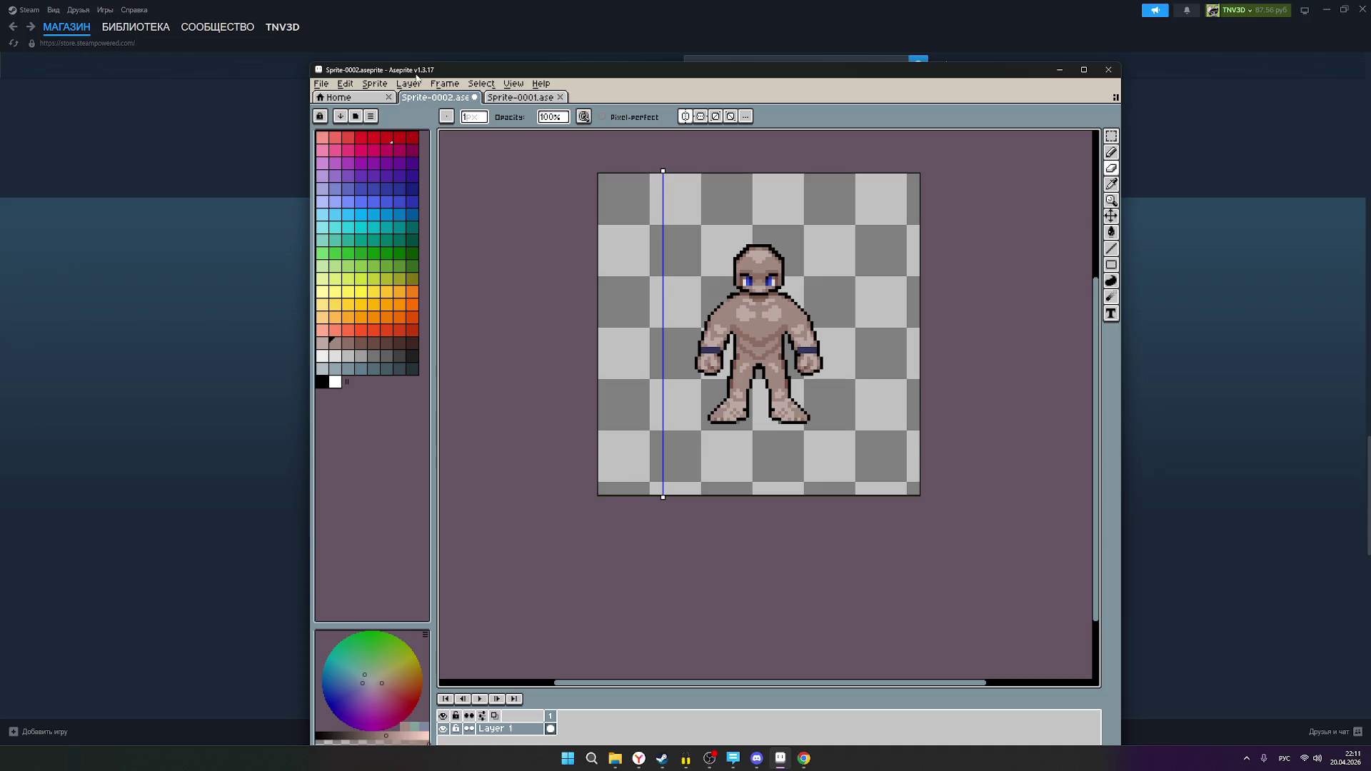
left_click(384, 85)
left_click(409, 155)
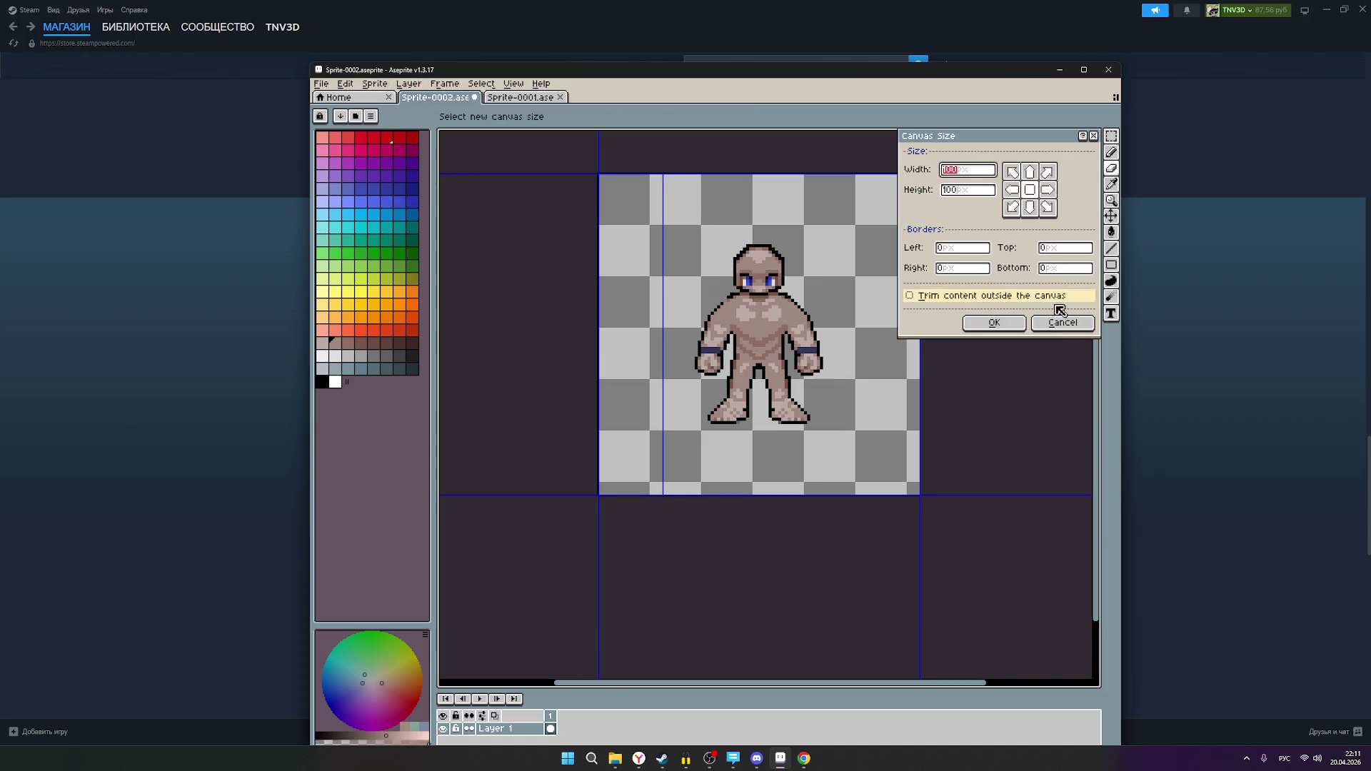
left_click(1057, 327)
left_click(375, 84)
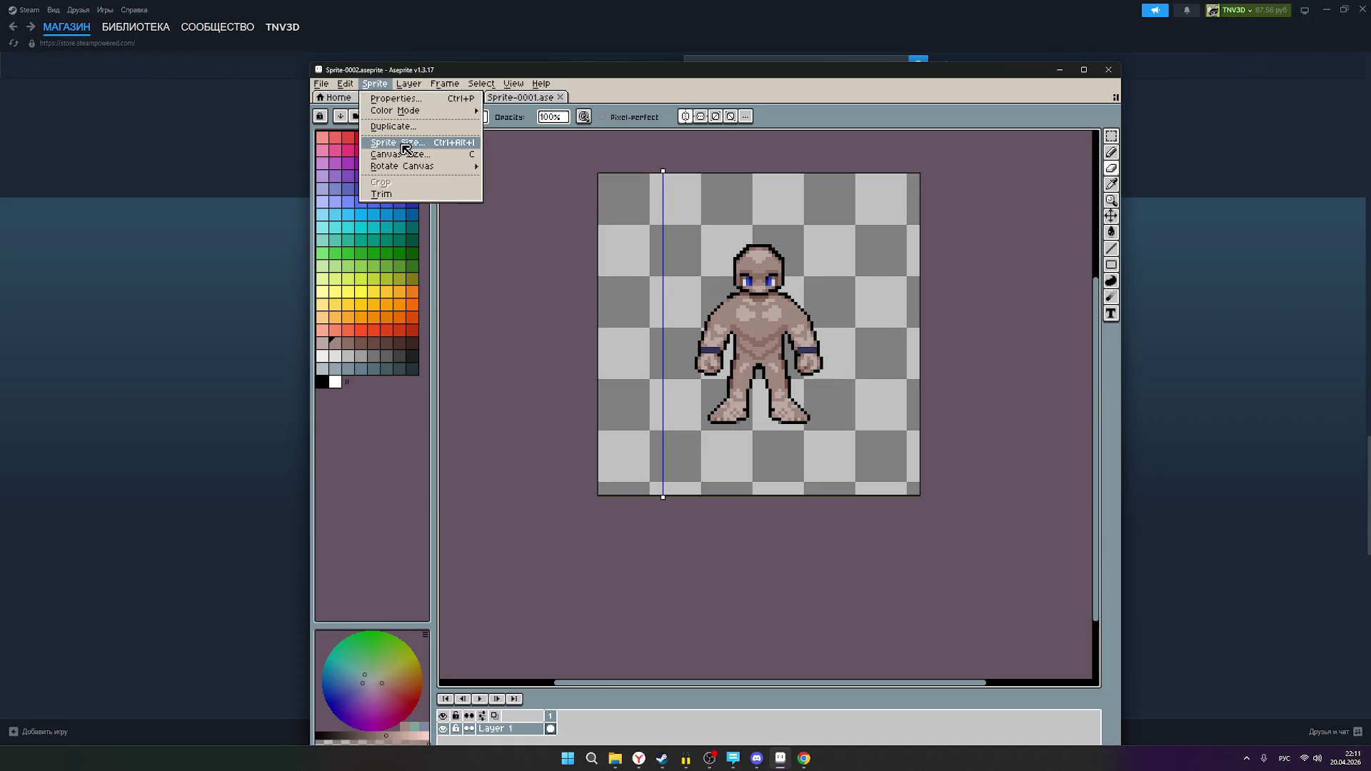
left_click(406, 149)
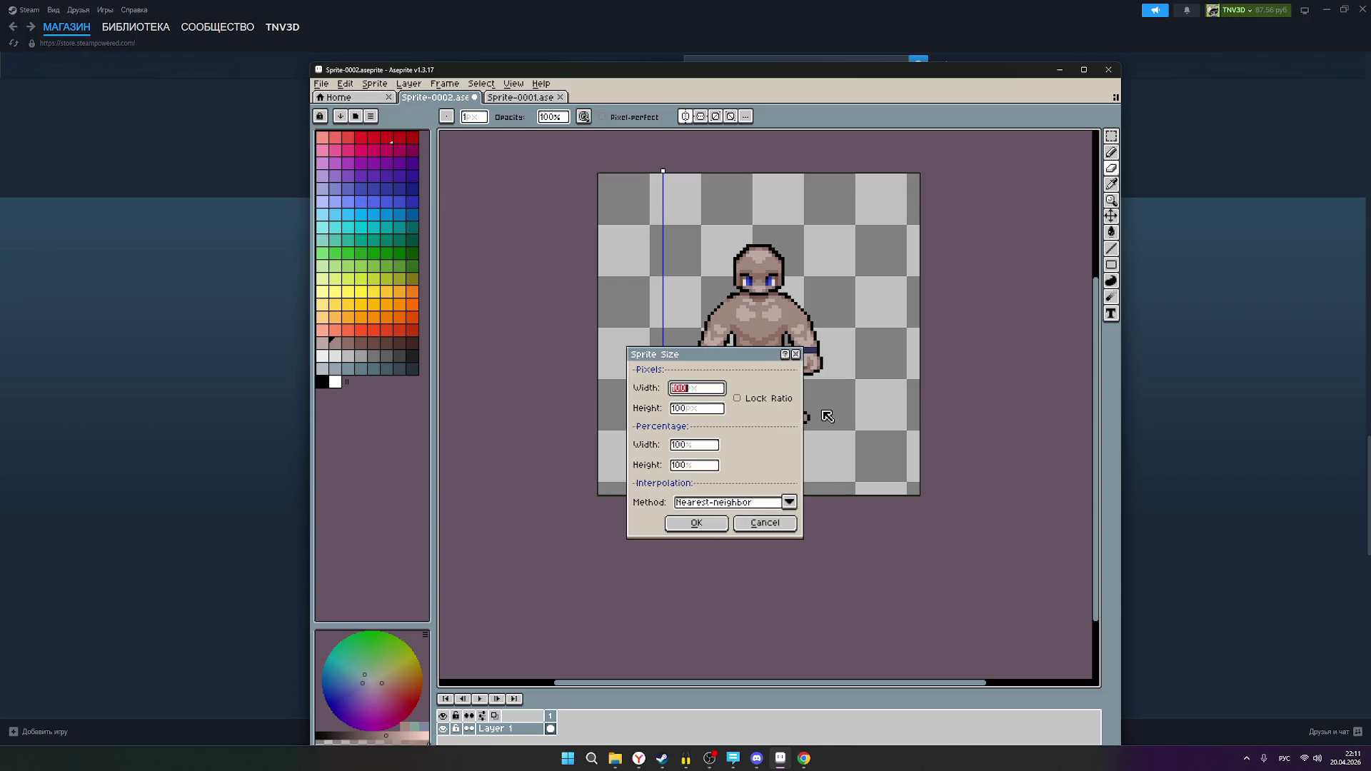
left_click(686, 446)
double_click(690, 449)
type("50")
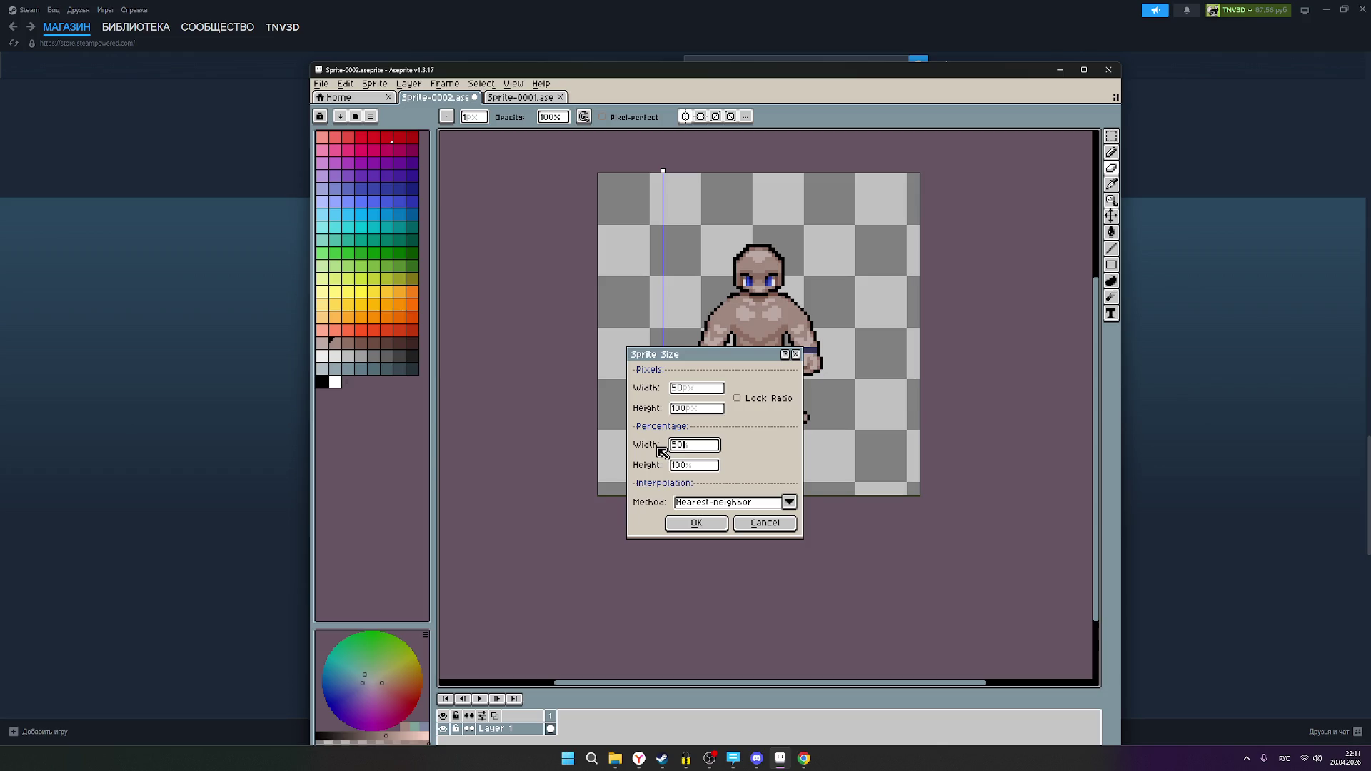
left_click(697, 525)
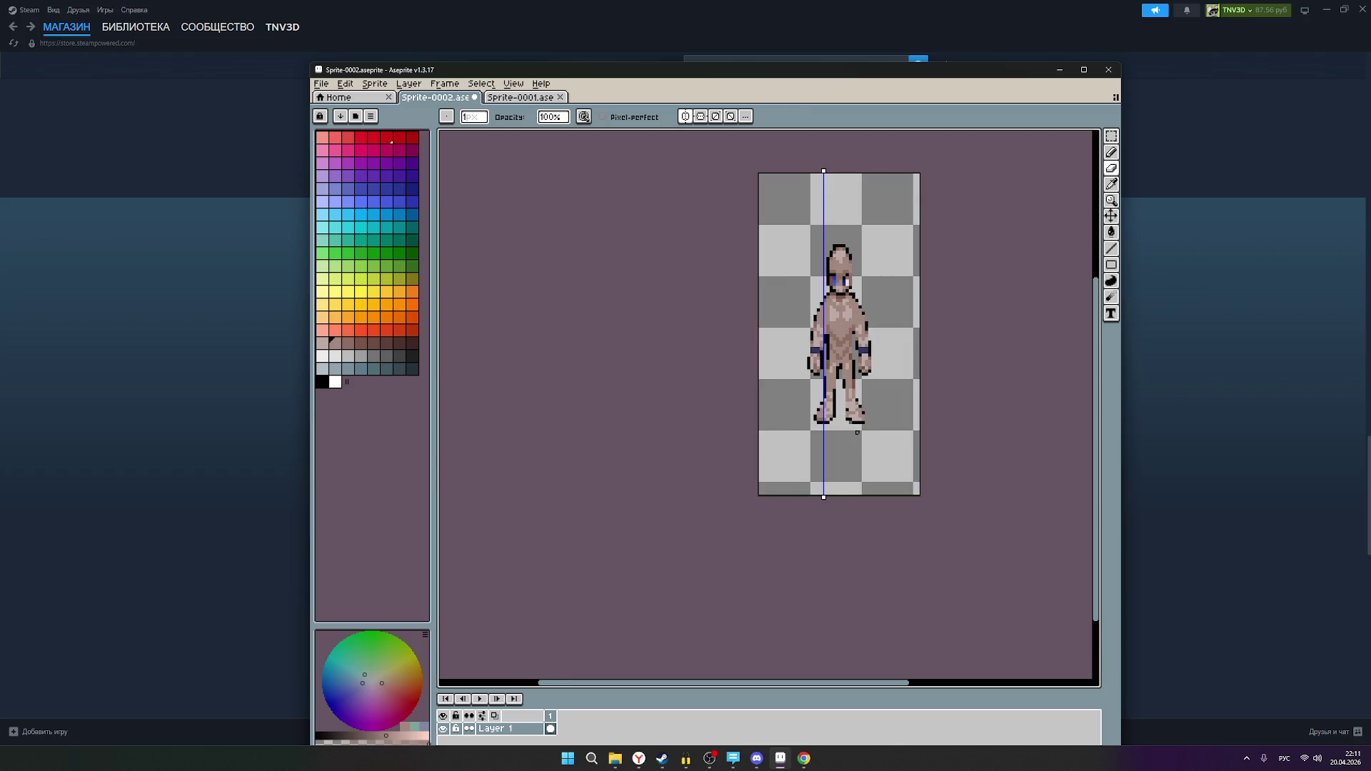
key("ctrl+z")
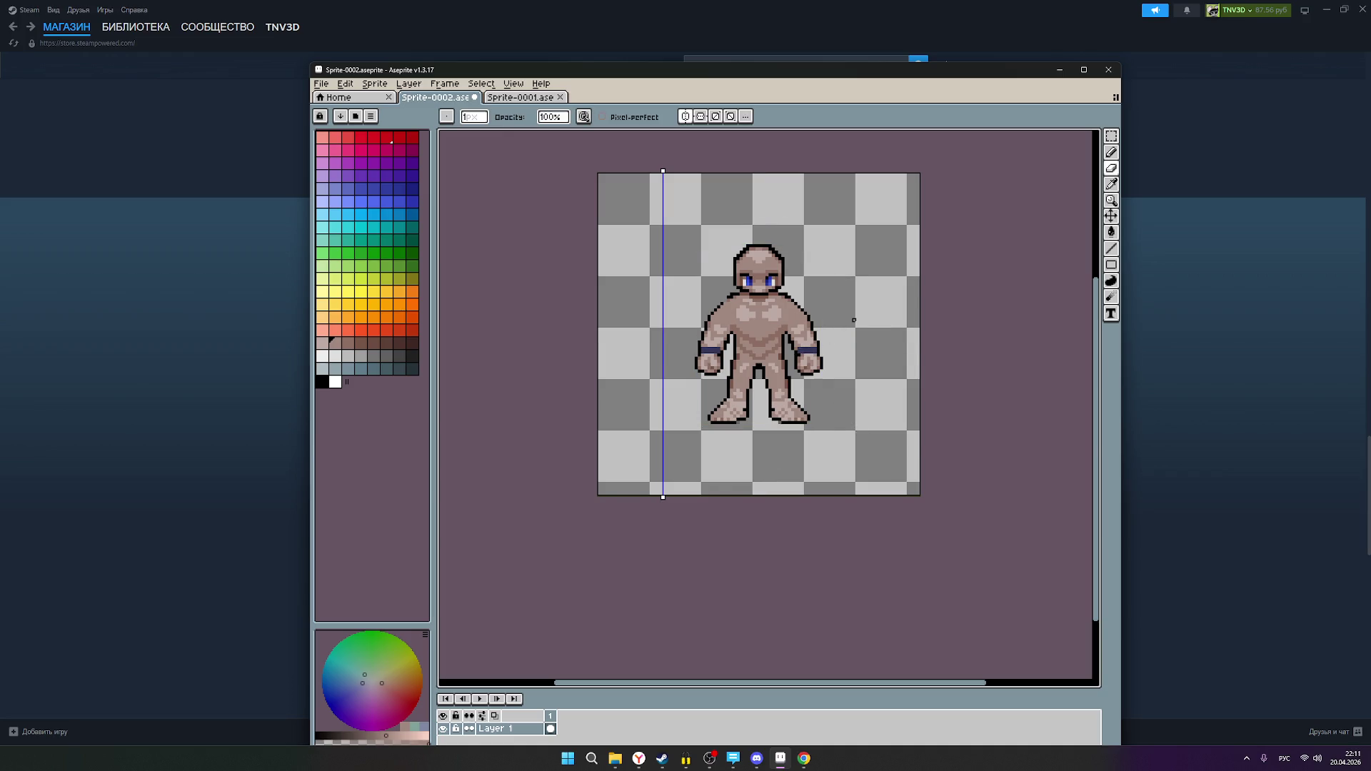
scroll(918, 334, "down", 1)
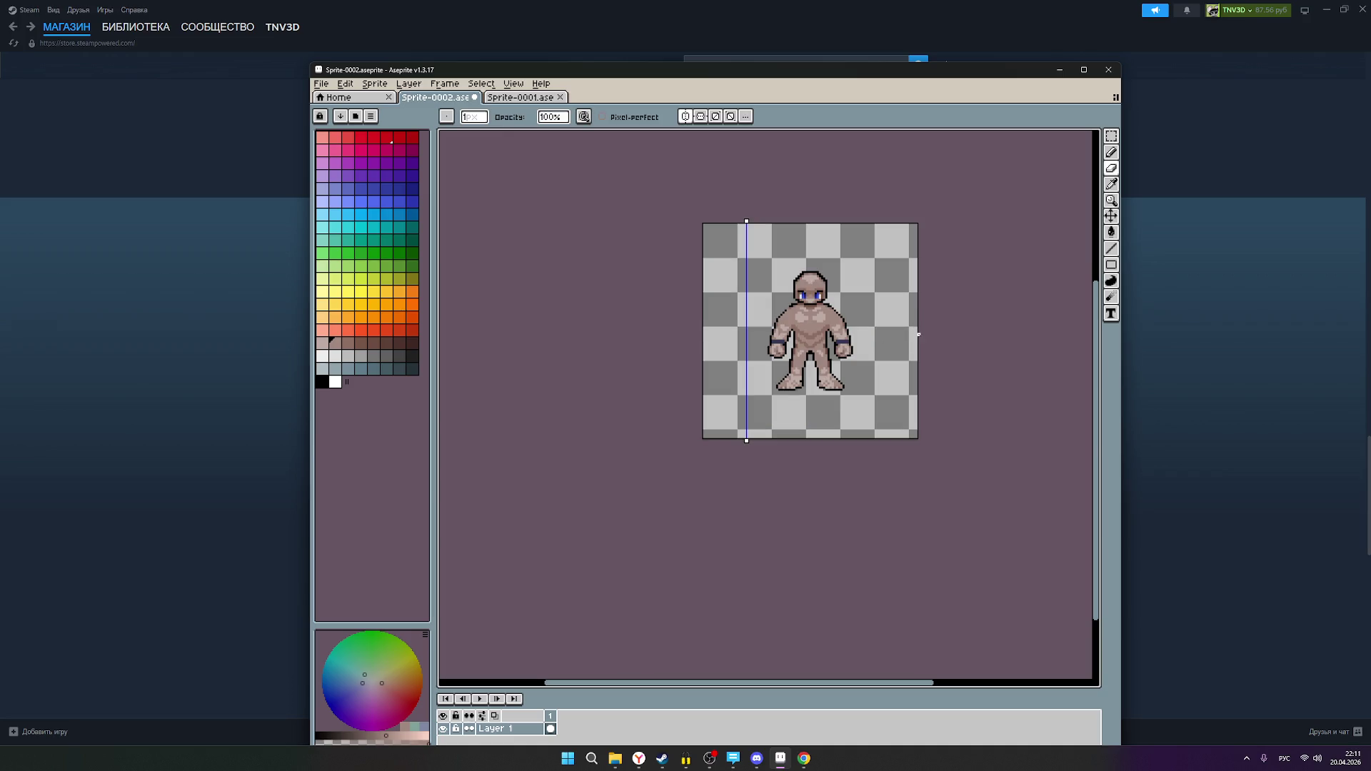
scroll(960, 369, "right", 2)
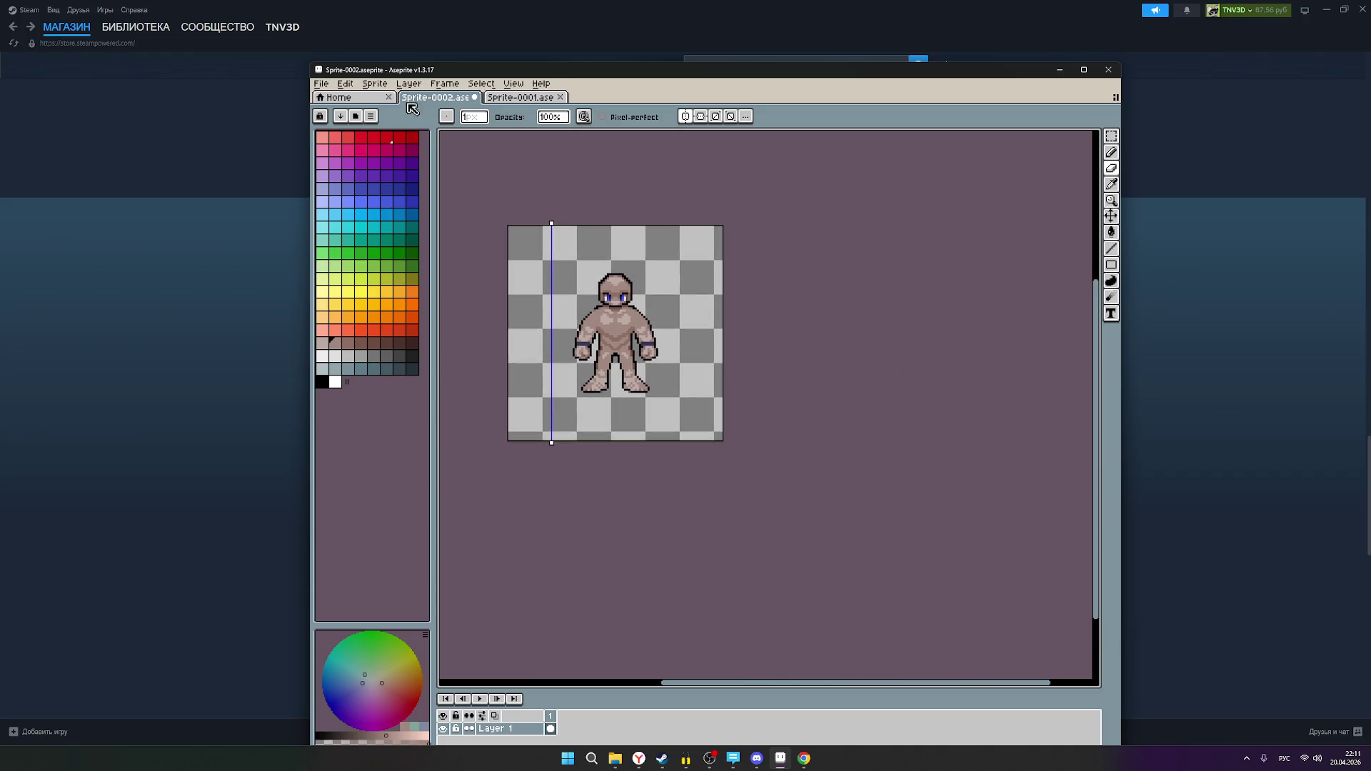
- Open the Canvas Size settings and set the canvas width to 200 pixels
left_click(374, 83)
left_click(396, 155)
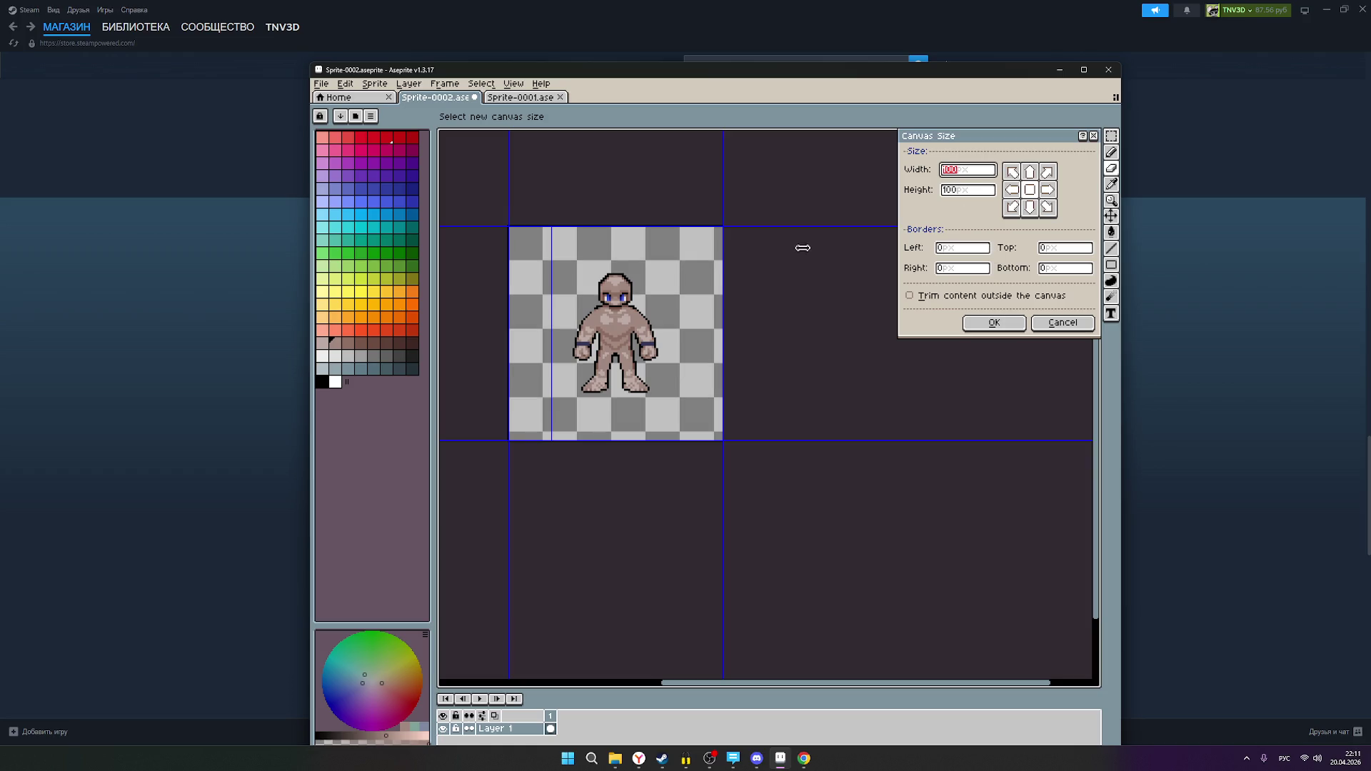
mouse_move(727, 287)
left_mouse_down()
mouse_move(897, 335)
mouse_move(1040, 401)
mouse_move(928, 438)
mouse_move(877, 408)
mouse_move(1009, 393)
mouse_move(781, 411)
left_mouse_up()
scroll(652, 407, "up", 2)
scroll(816, 438, "down", 1)
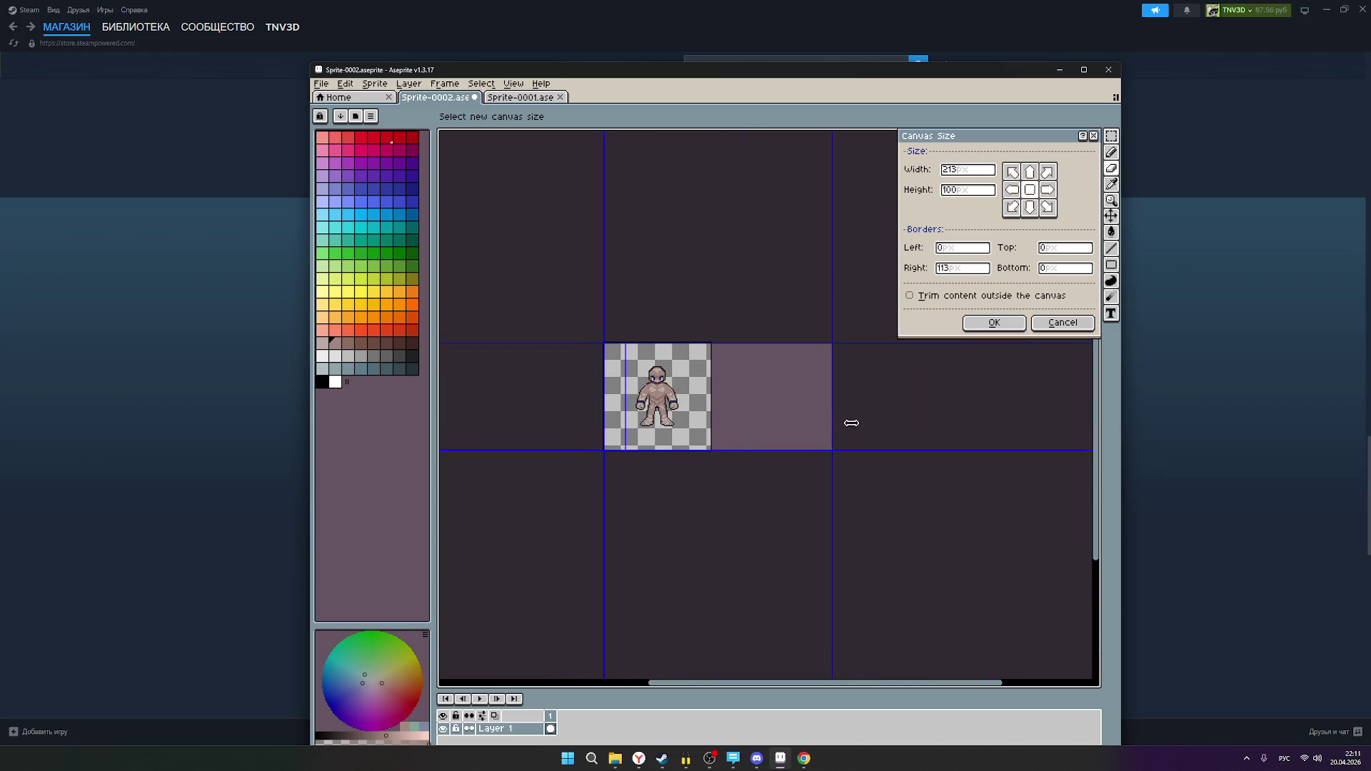
left_click_drag(830, 406, 818, 407)
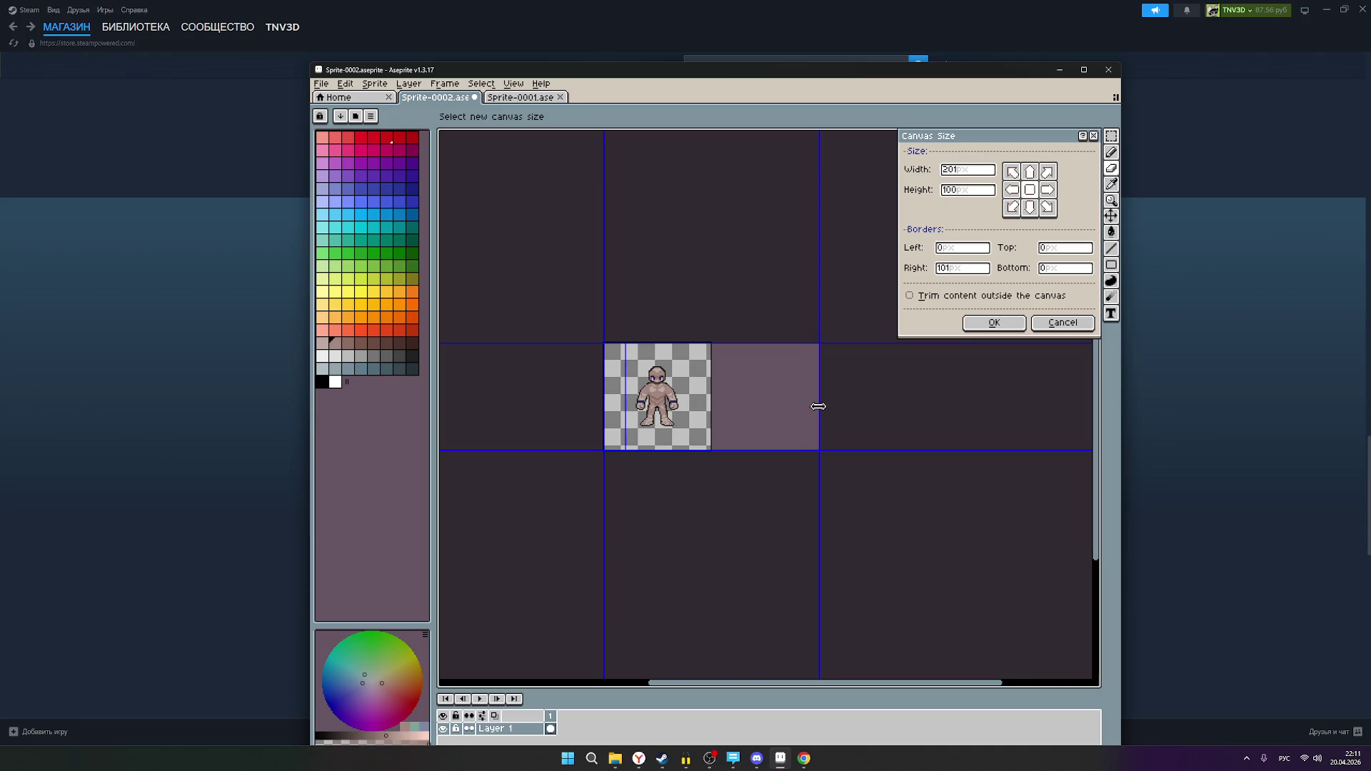
scroll(712, 403, "up", 1)
scroll(712, 404, "down", 1)
scroll(693, 413, "up", 2)
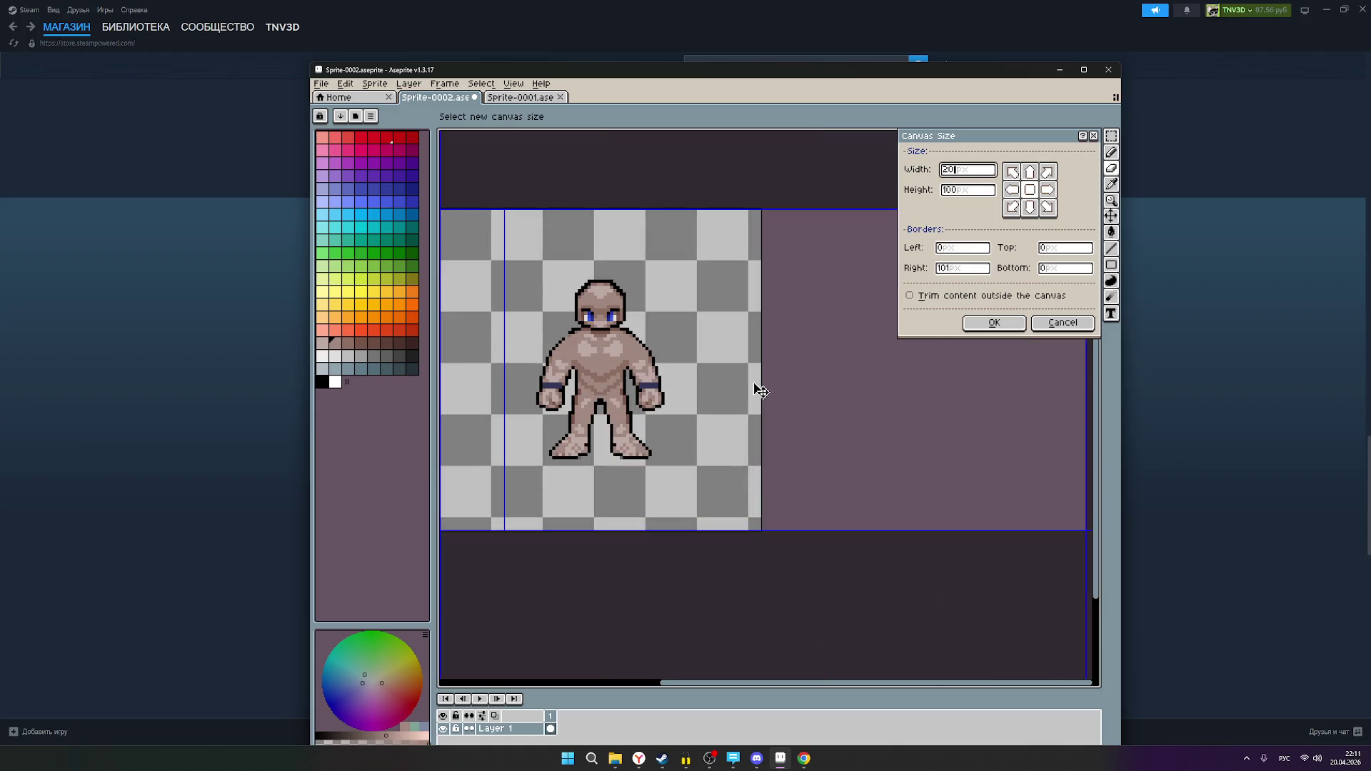
scroll(790, 379, "up", 1)
left_click(943, 174)
type("200")
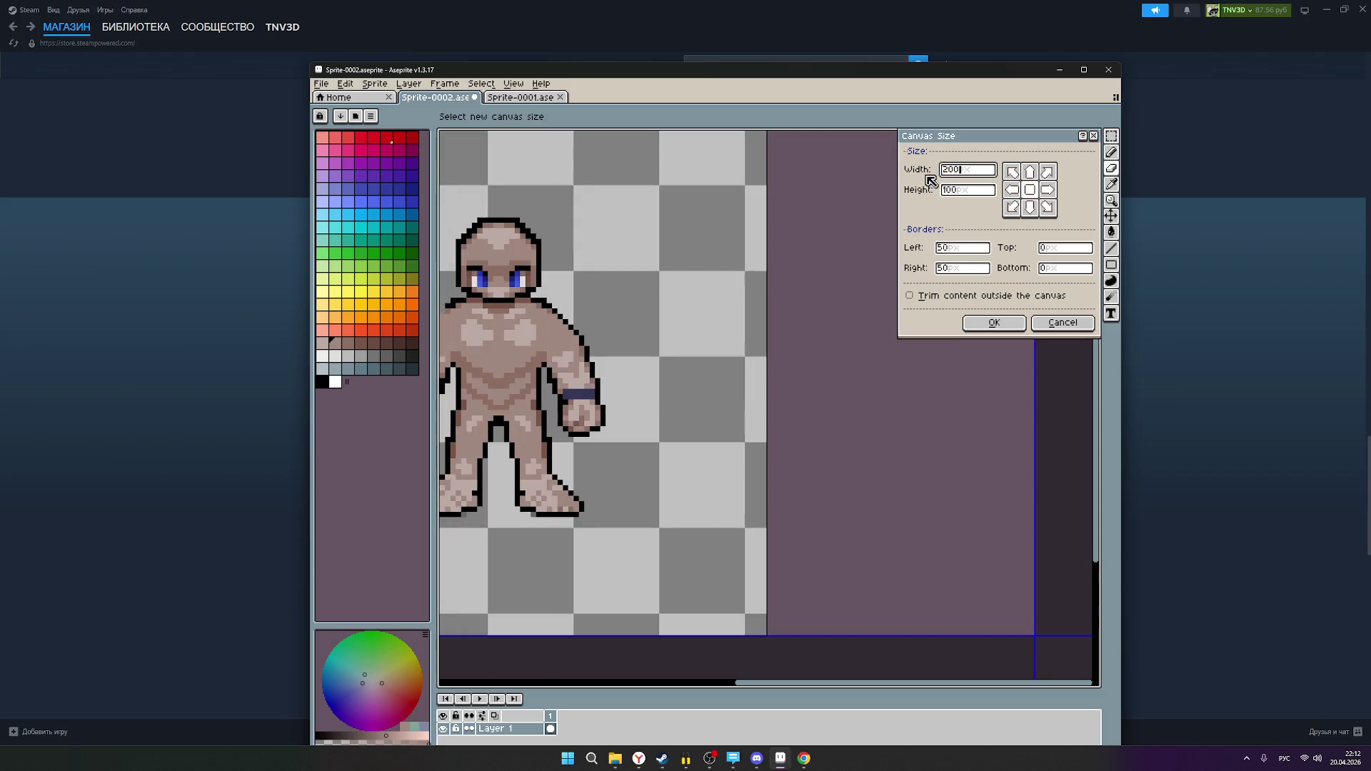
- Drag the canvas bounds so Left, Top and Bottom are 0 and Right is 100
scroll(788, 335, "down", 2)
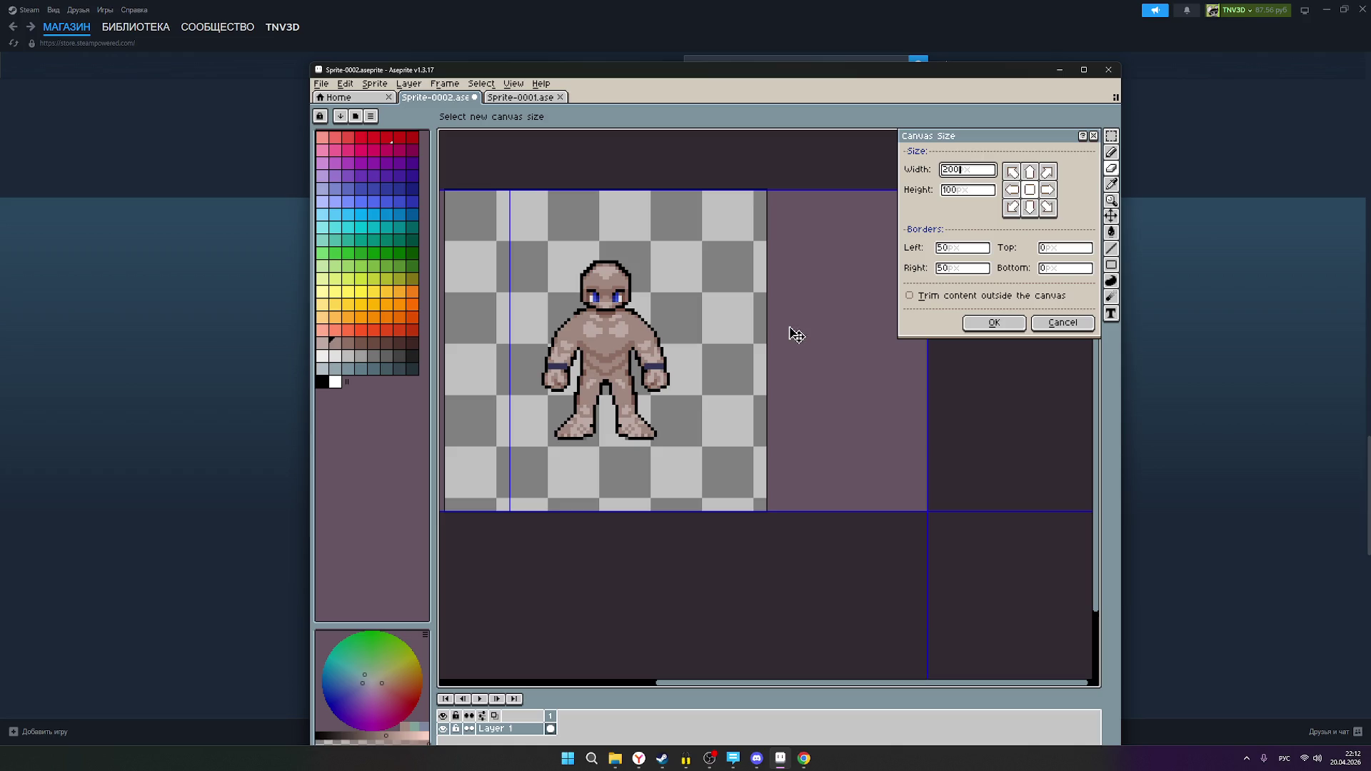
scroll(787, 337, "down", 1)
scroll(792, 344, "up", 1)
scroll(794, 347, "down", 1)
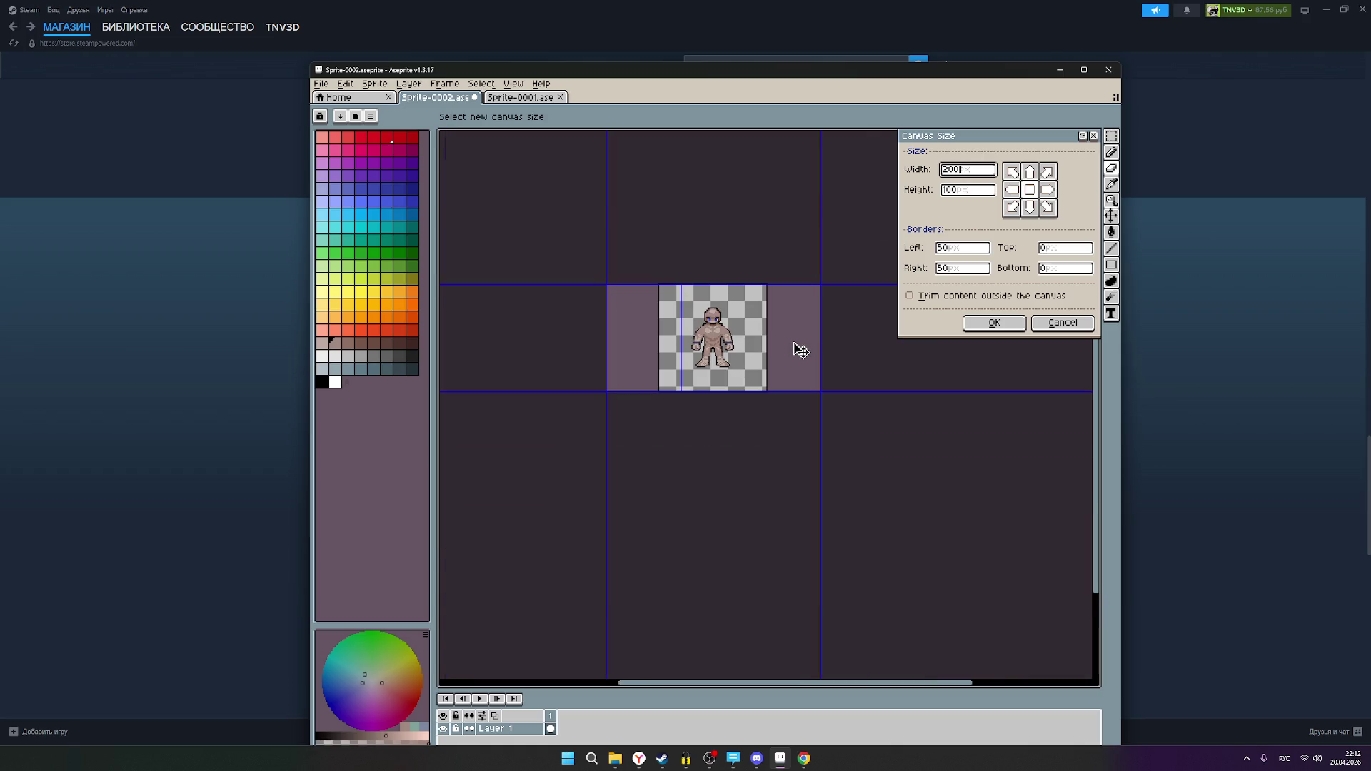
left_click_drag(791, 344, 749, 320)
scroll(750, 320, "up", 1)
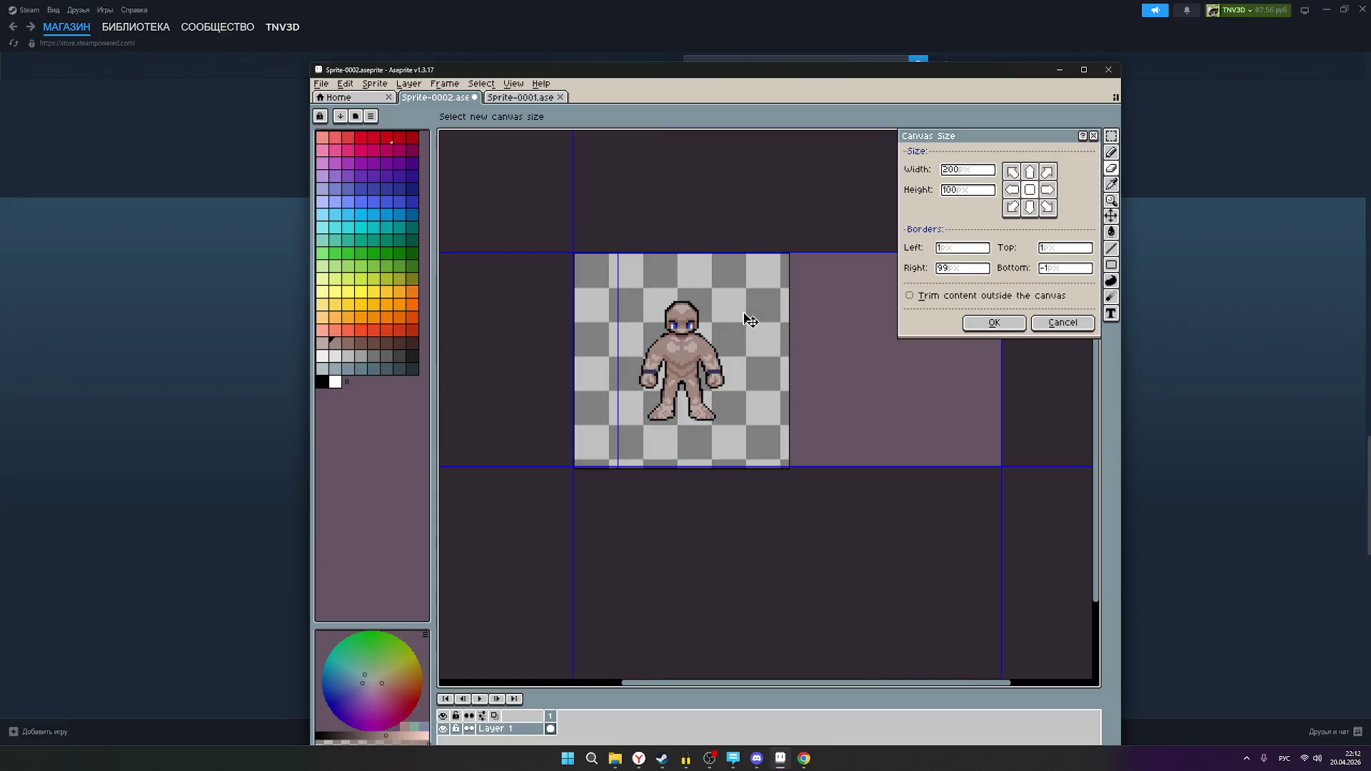
scroll(750, 320, "up", 1)
scroll(756, 321, "down", 1)
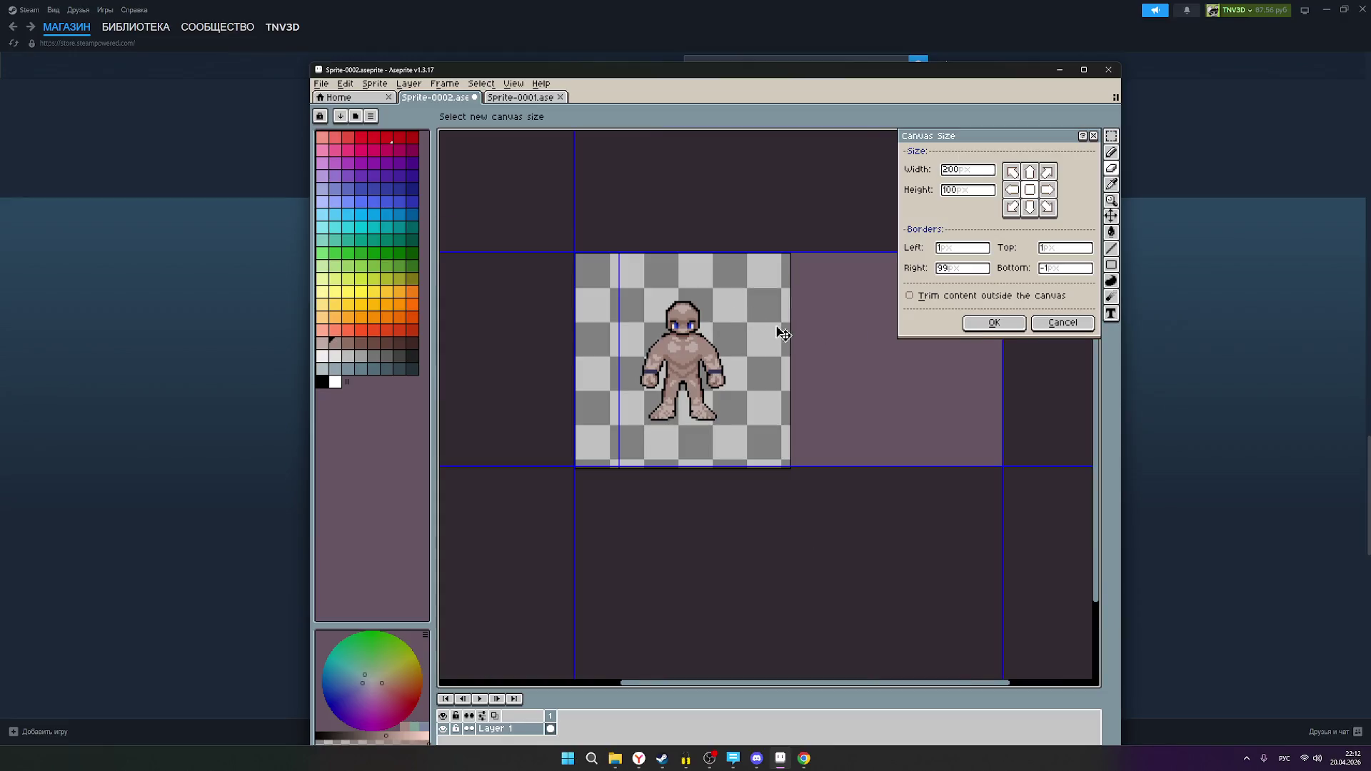
scroll(820, 363, "up", 1)
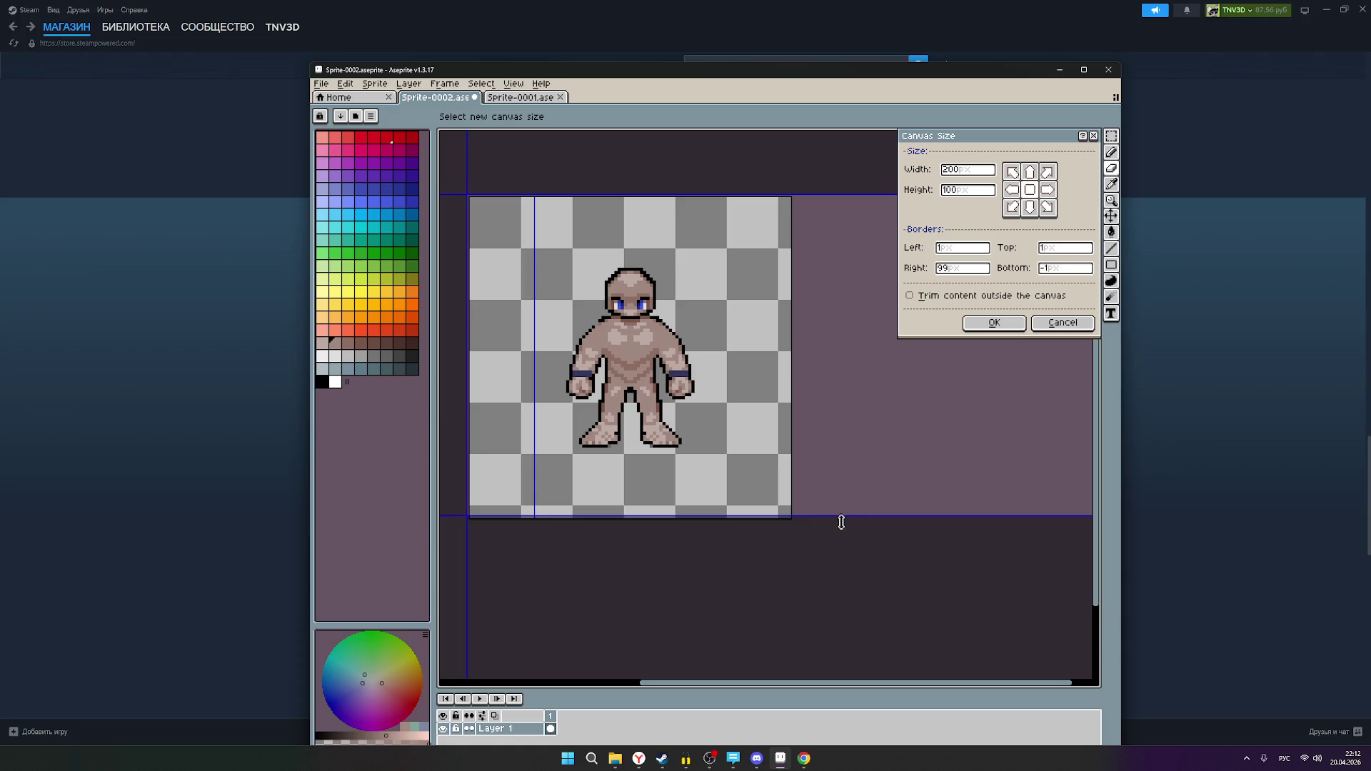
scroll(823, 551, "up", 1)
scroll(790, 499, "down", 1)
left_click_drag(855, 421, 849, 423)
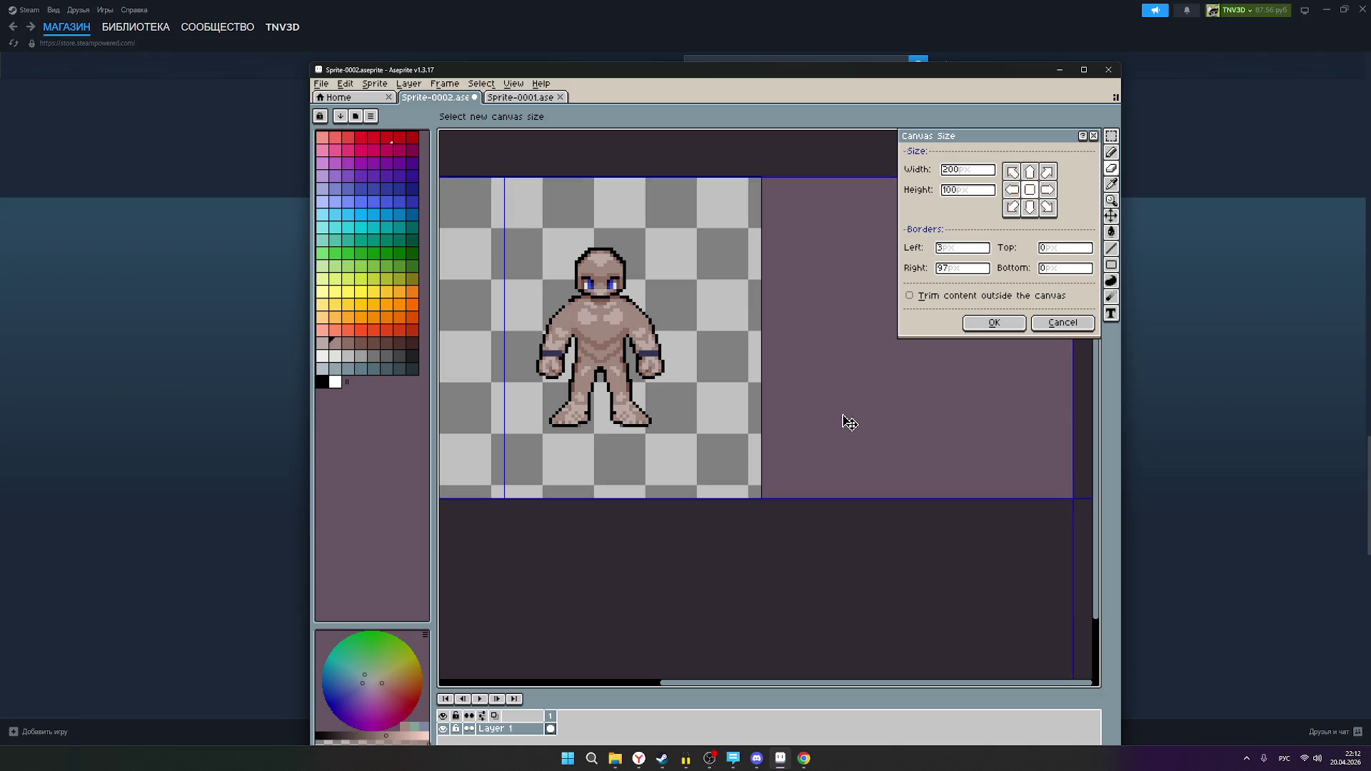
scroll(850, 395, "down", 1)
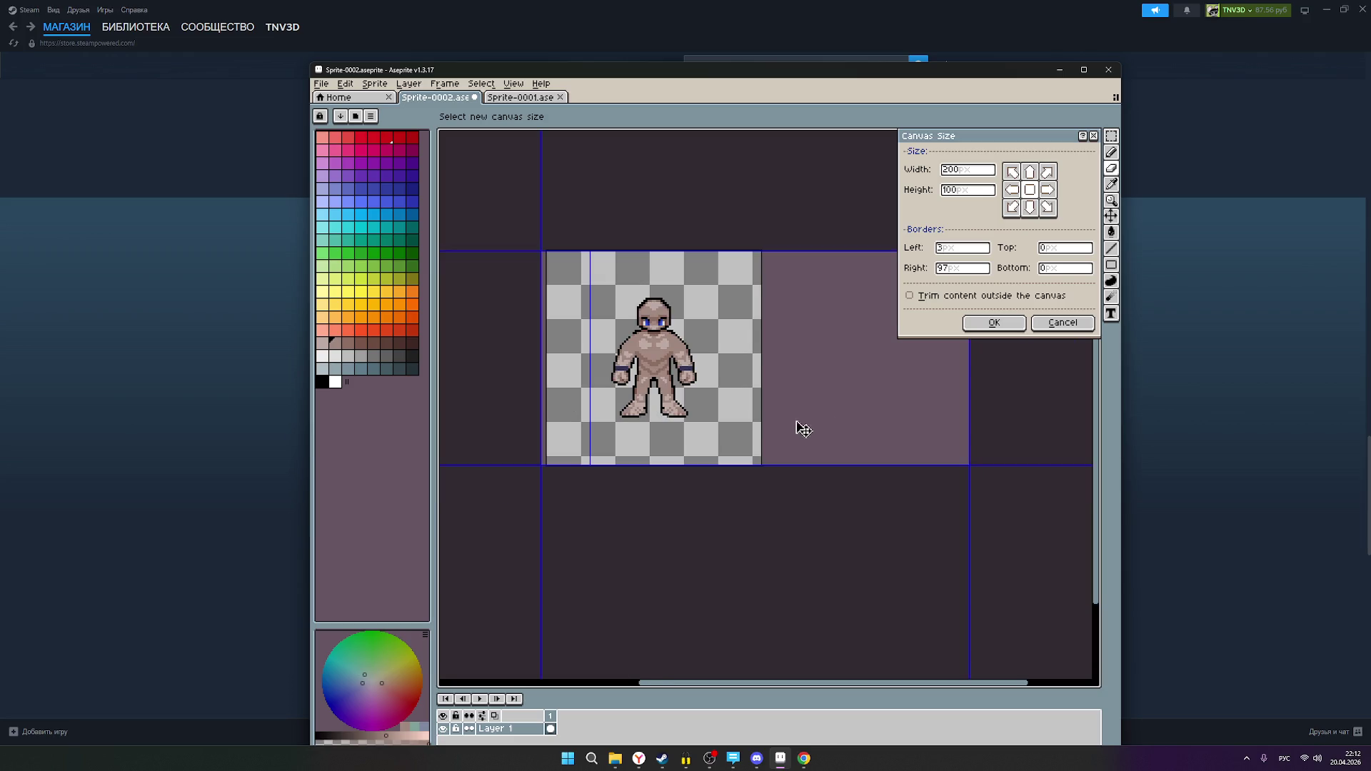
left_click_drag(847, 392, 850, 392)
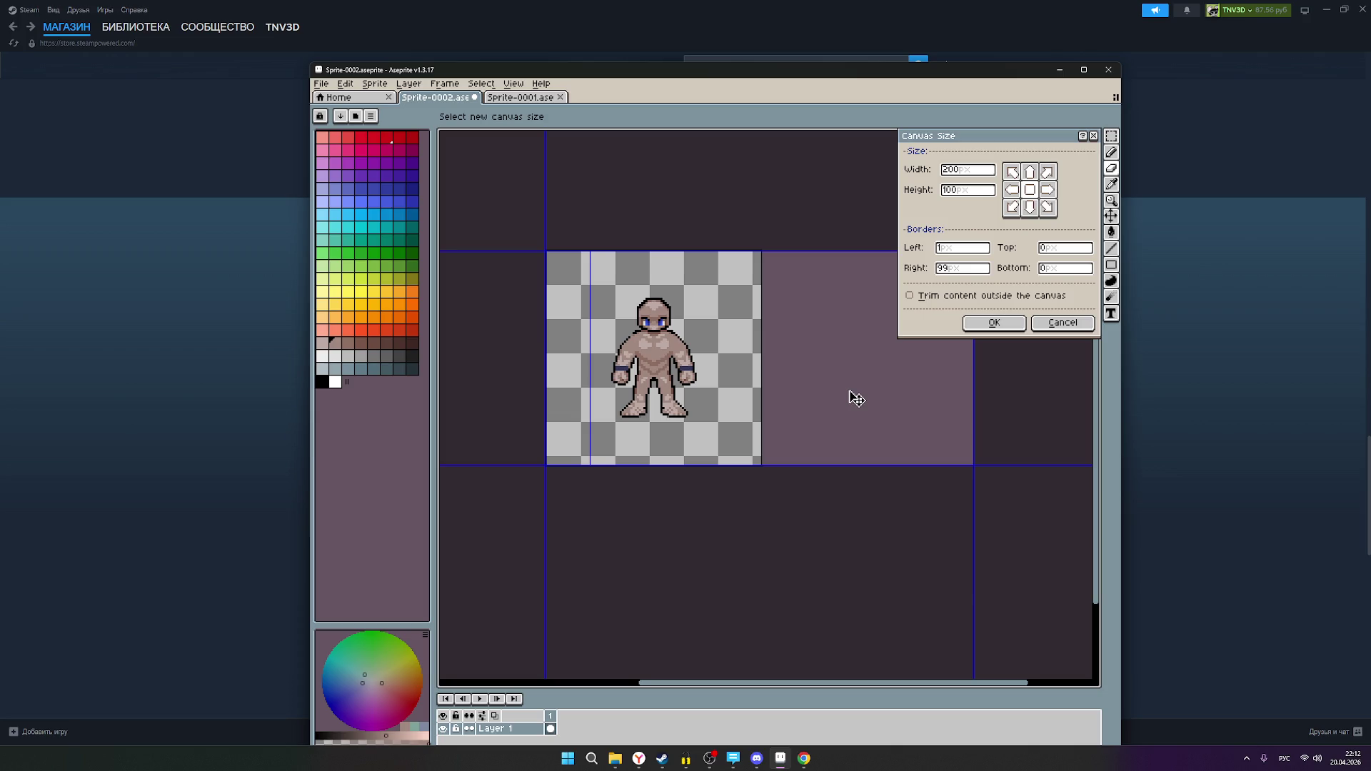
left_click_drag(851, 392, 852, 392)
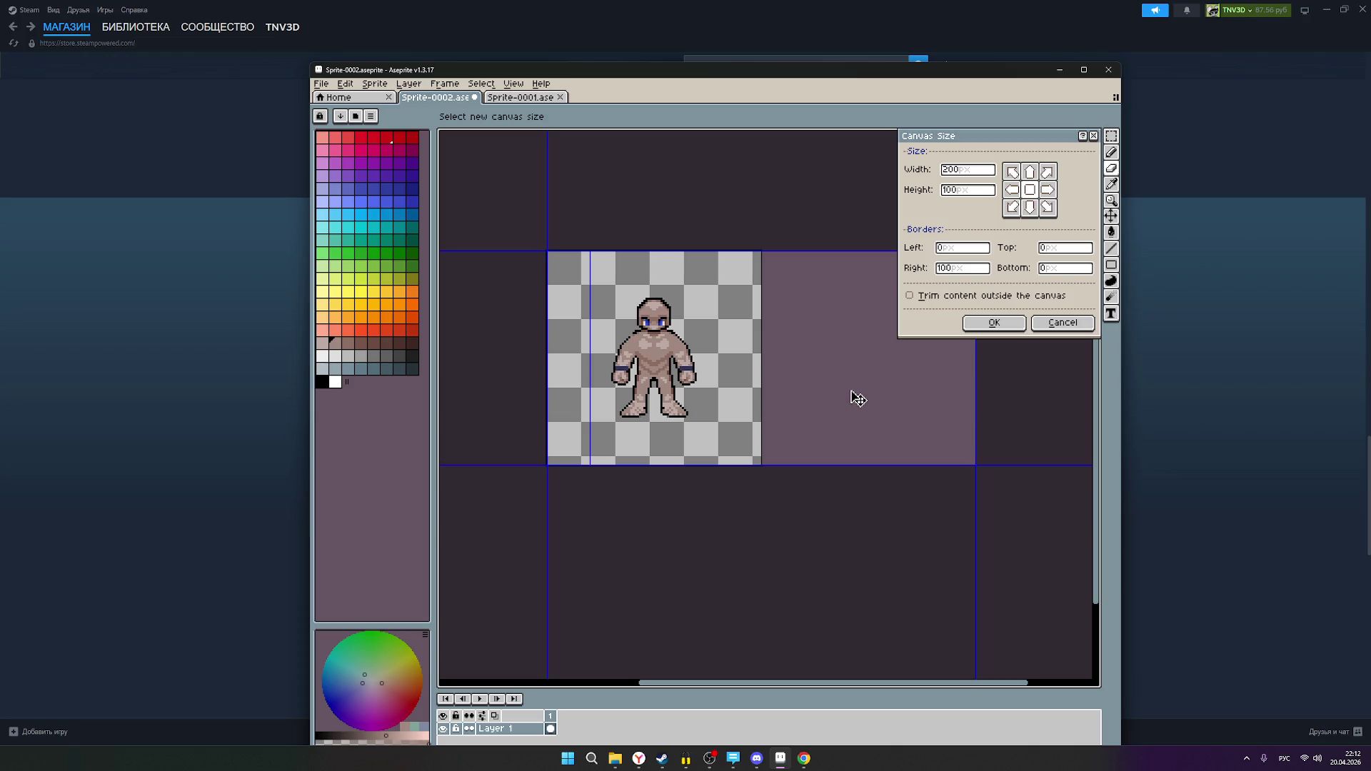
scroll(578, 432, "up", 6)
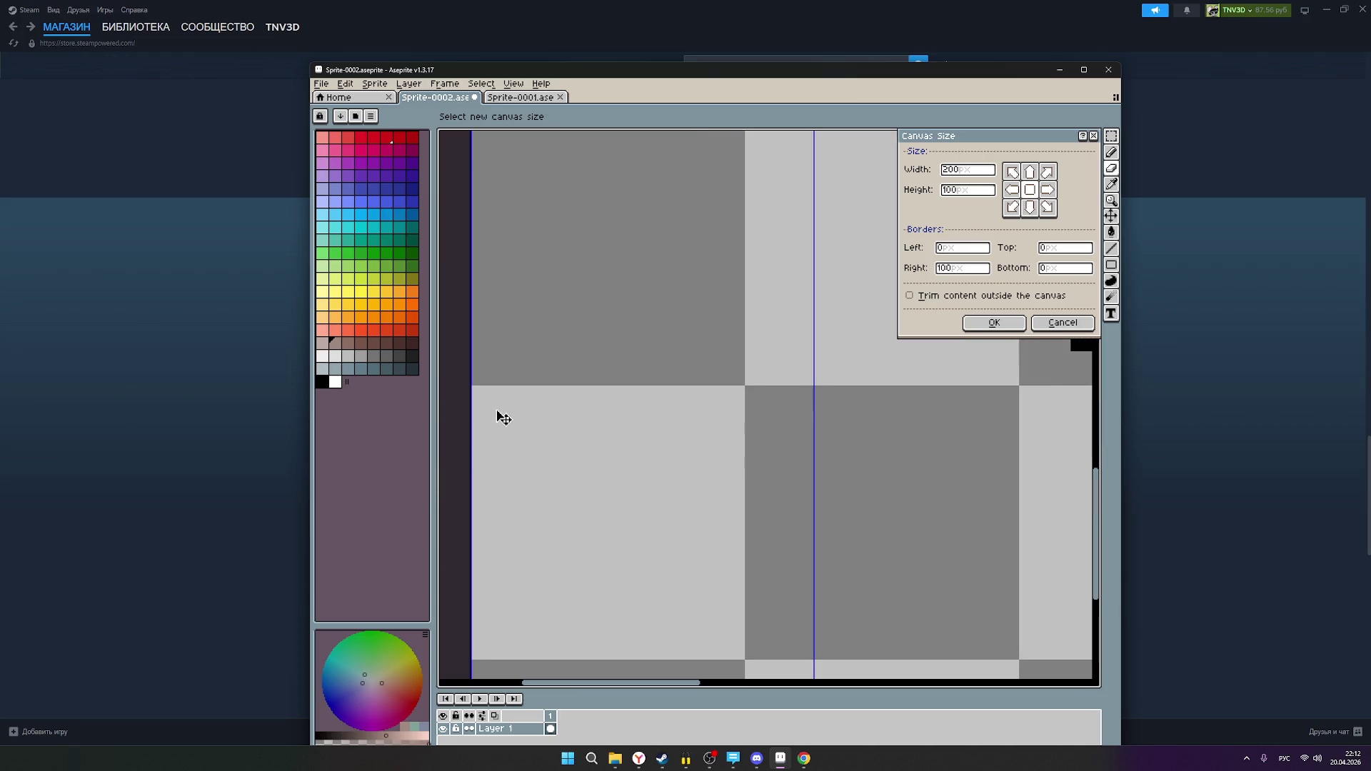
scroll(504, 418, "down", 3)
- Pan across the canvas preview to check its edges, keeping the height unchanged
left_click_drag(839, 474, 600, 383)
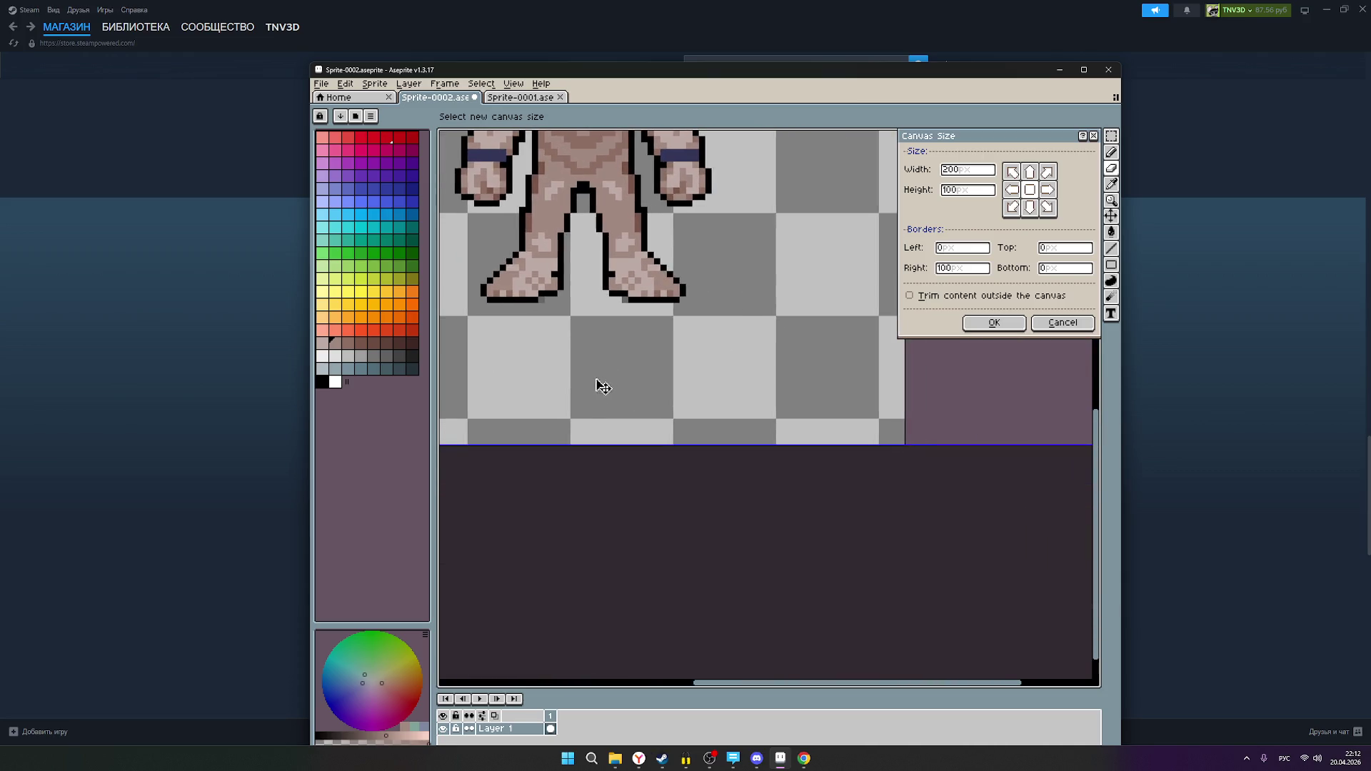
scroll(833, 418, "up", 2)
left_click_drag(833, 417, 576, 324)
scroll(814, 367, "up", 1)
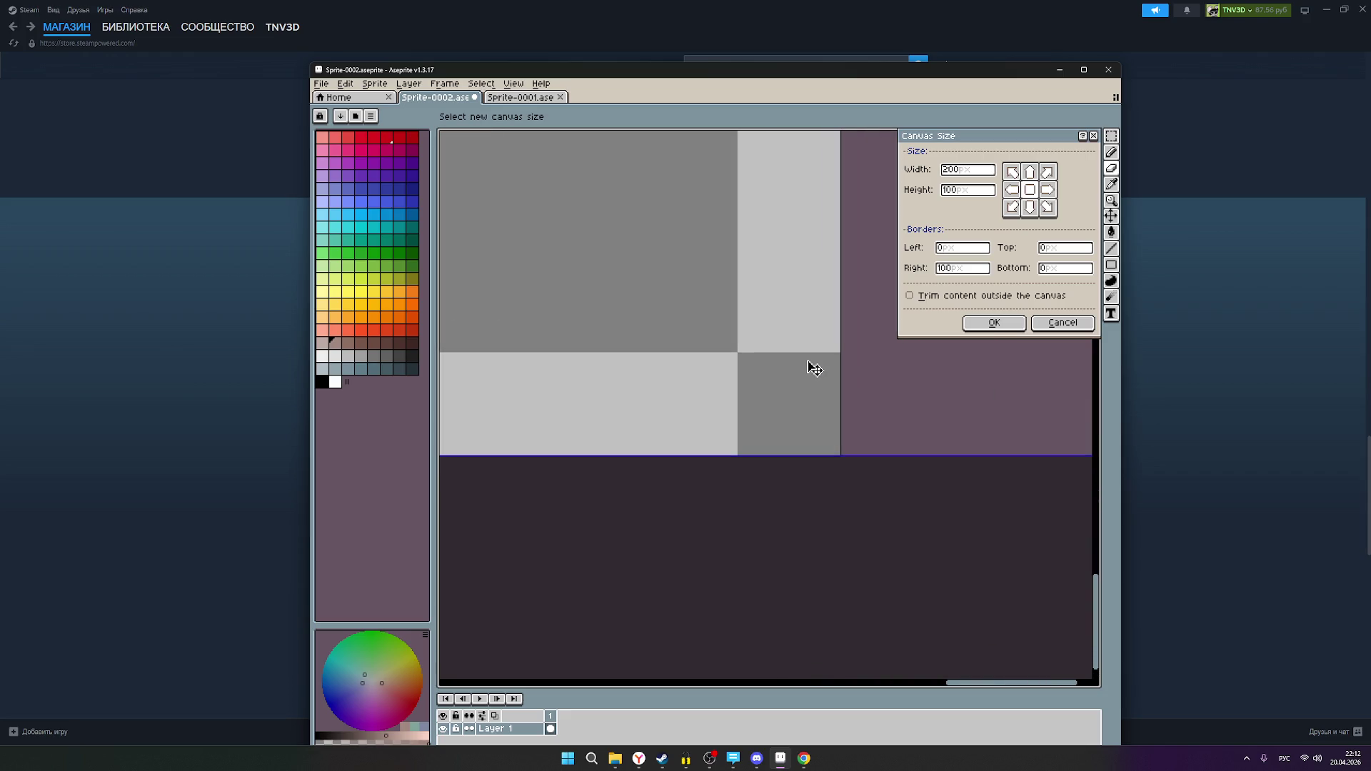
left_click_drag(813, 368, 795, 611)
scroll(795, 418, "down", 3)
left_click_drag(795, 407, 785, 682)
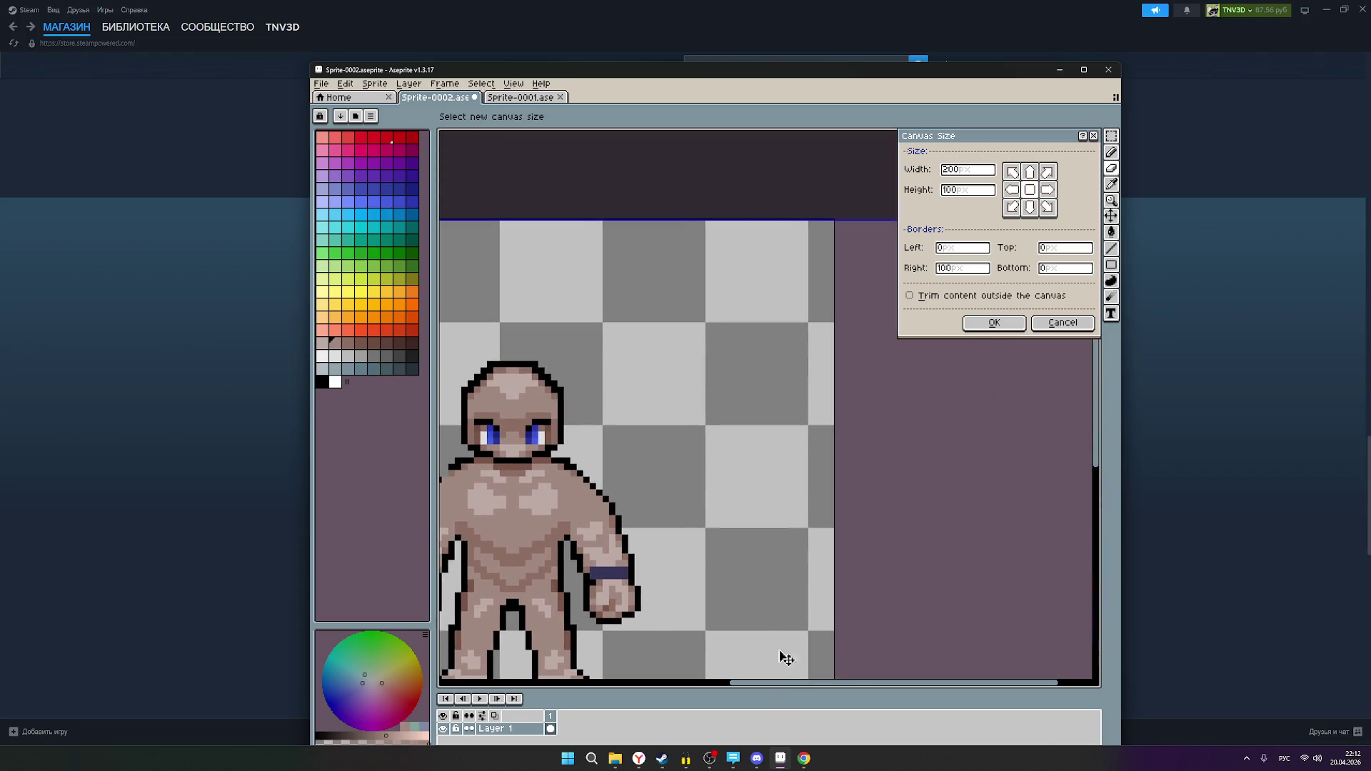
left_click_drag(795, 426, 740, 495)
scroll(756, 406, "up", 5)
left_click_drag(790, 407, 566, 450)
scroll(828, 404, "up", 1)
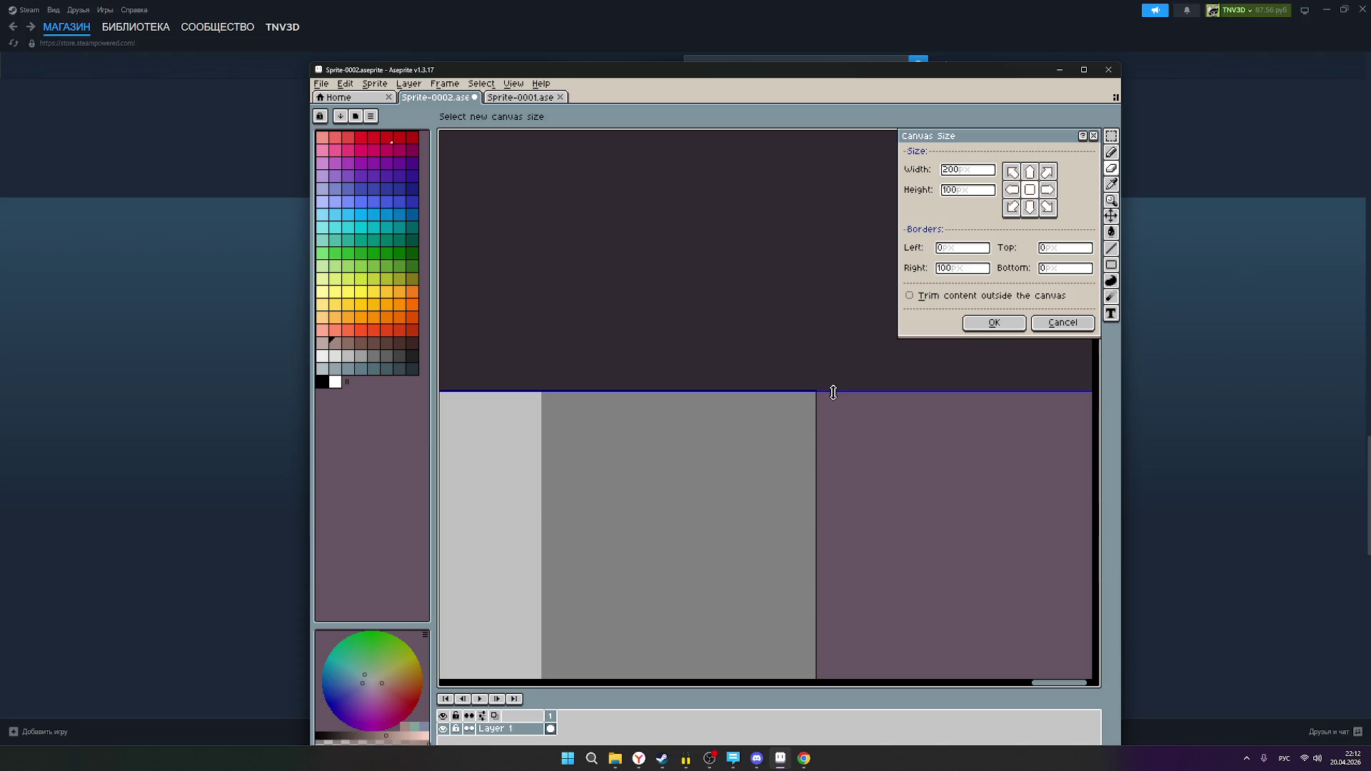
mouse_move(832, 391)
left_mouse_down()
mouse_move(832, 321)
mouse_move(832, 390)
left_mouse_up()
scroll(728, 468, "down", 5)
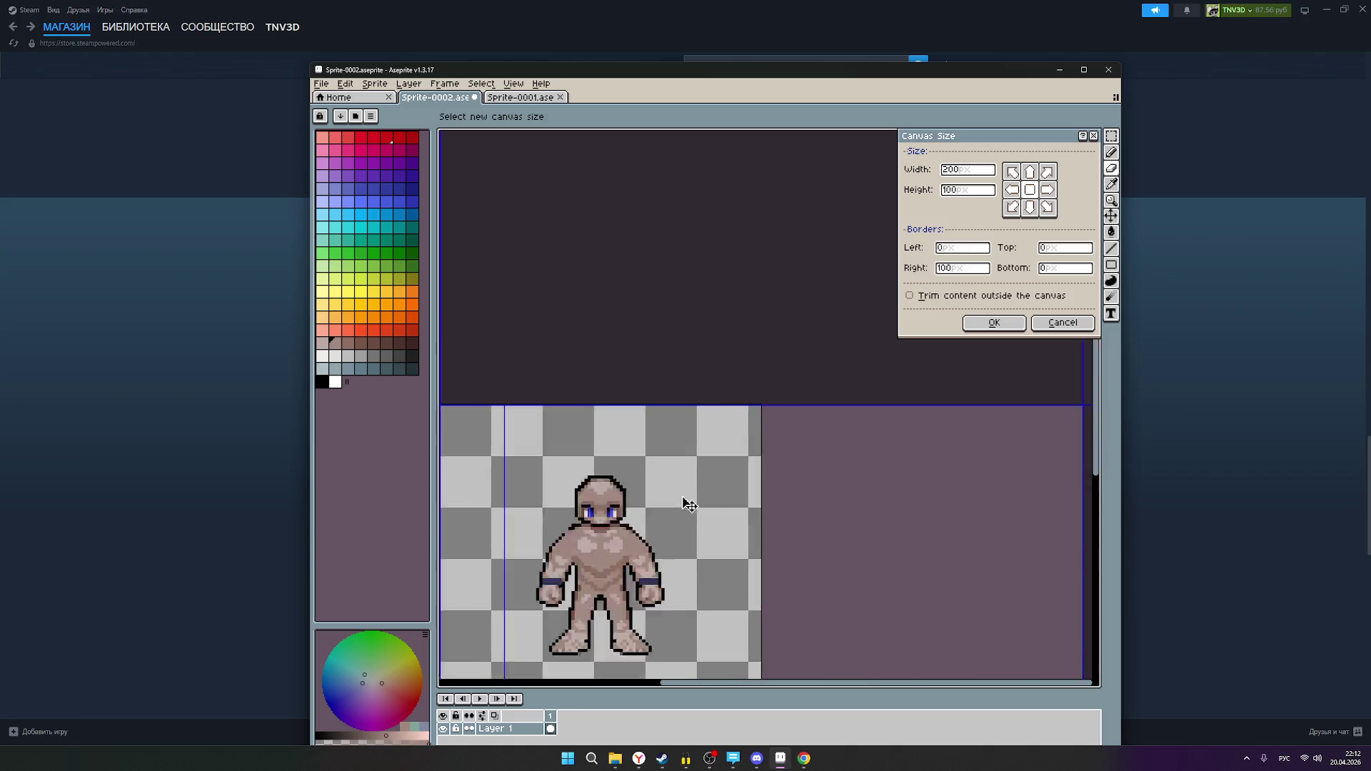
- Apply the 200×100 canvas size and paste the druid reference image
left_click(994, 323)
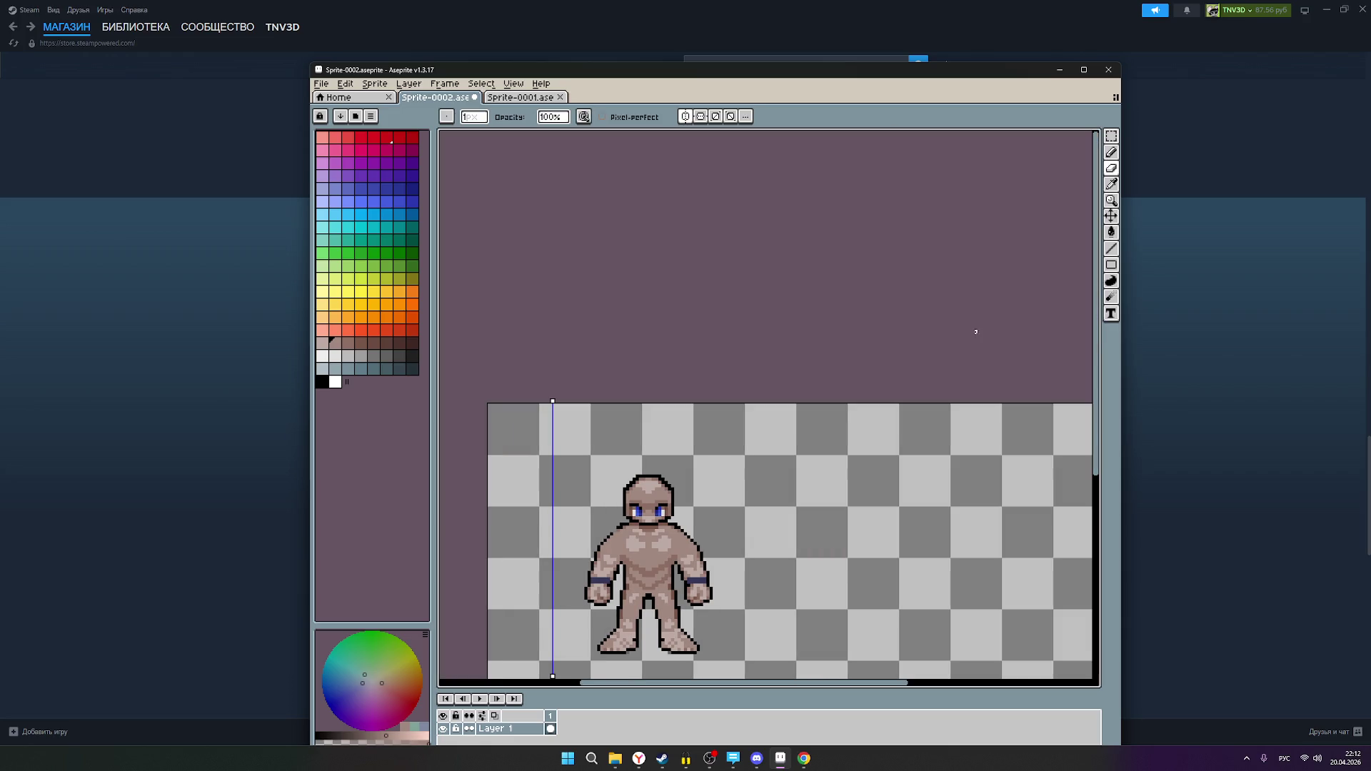
scroll(904, 351, "down", 1)
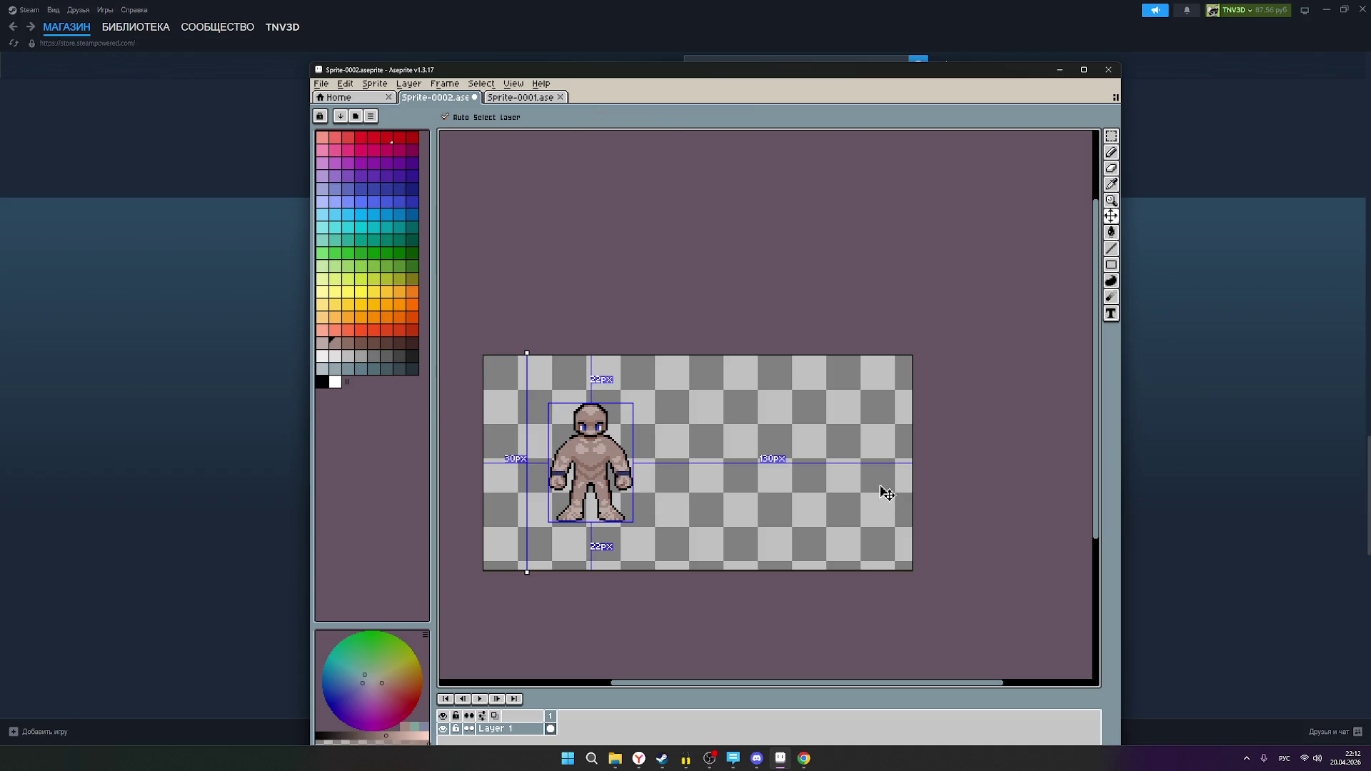
key("ctrl+v")
scroll(886, 494, "down", 3)
scroll(871, 492, "up", 1)
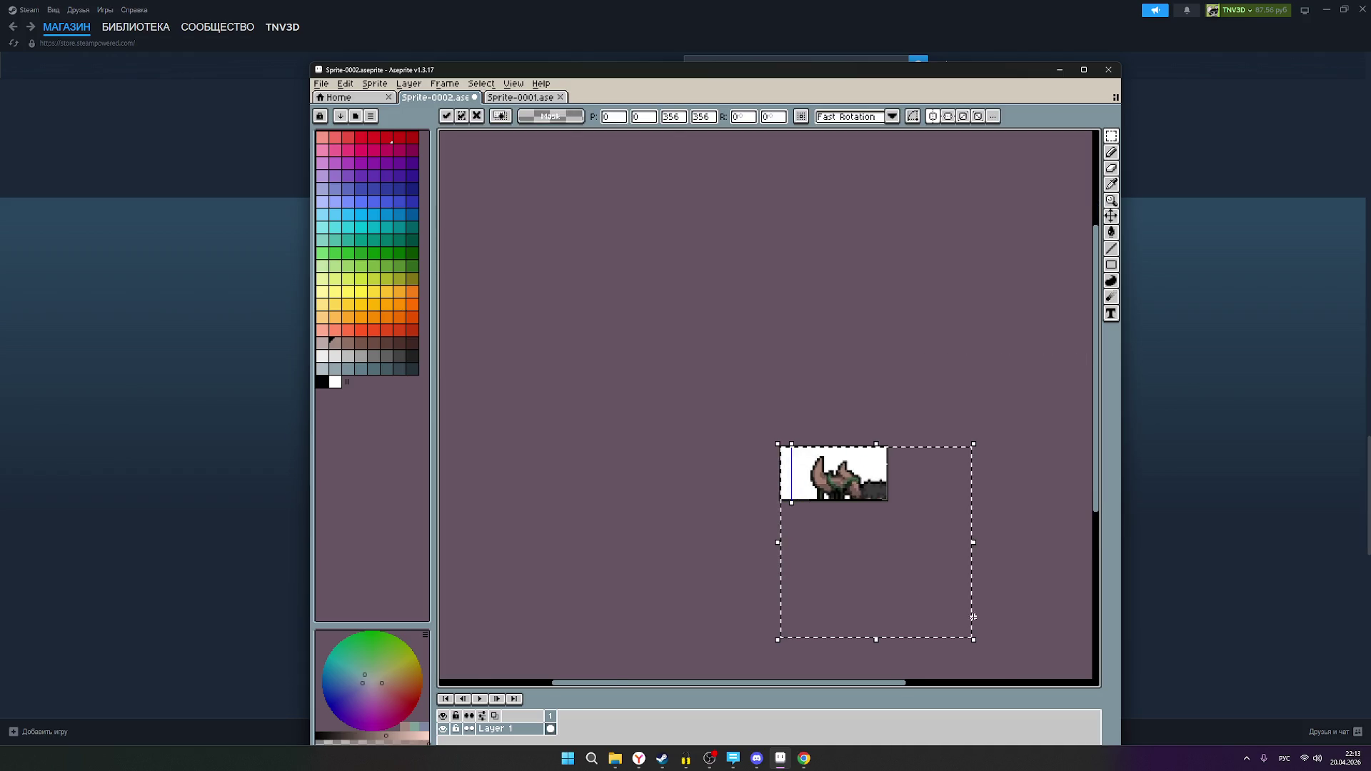
- Scale the druid reference to the canvas height, move it into the right half, and commit it
left_click_drag(972, 640, 853, 491)
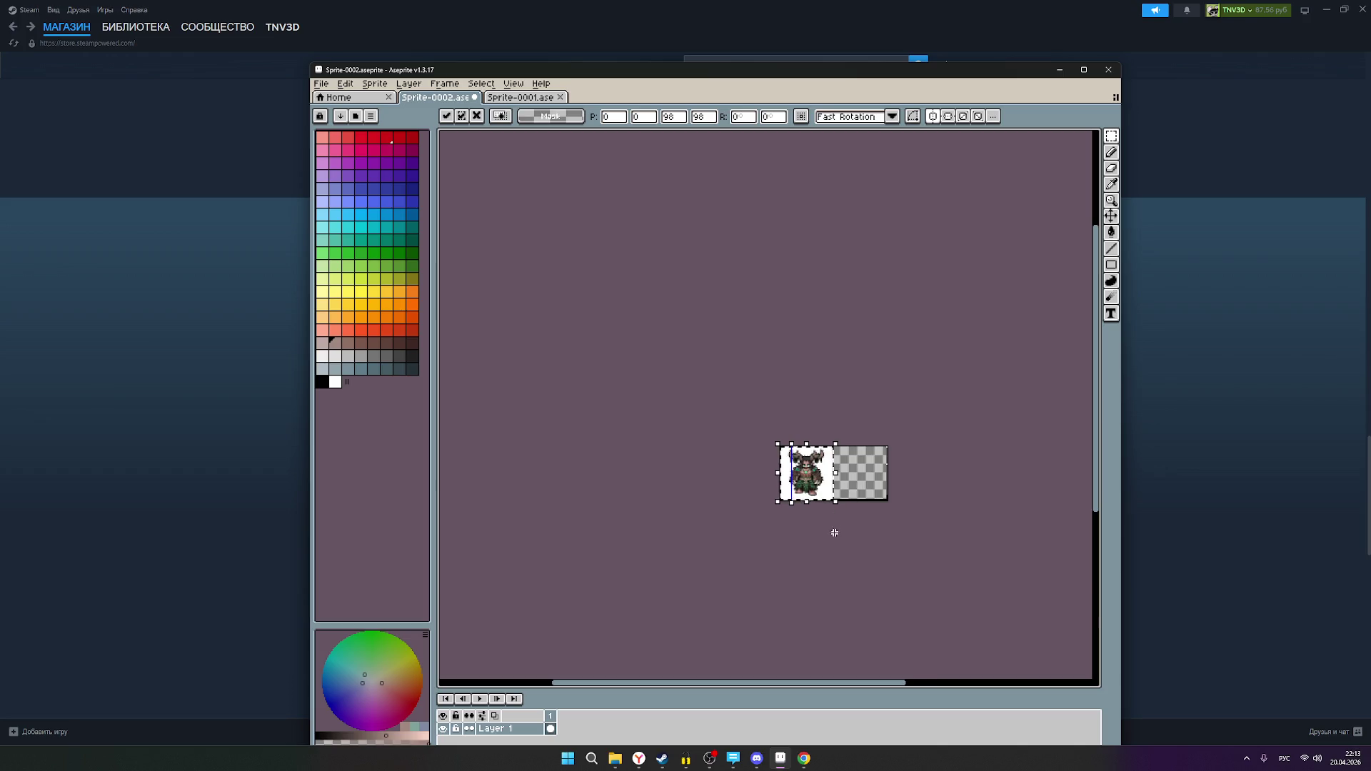
scroll(834, 501, "up", 3)
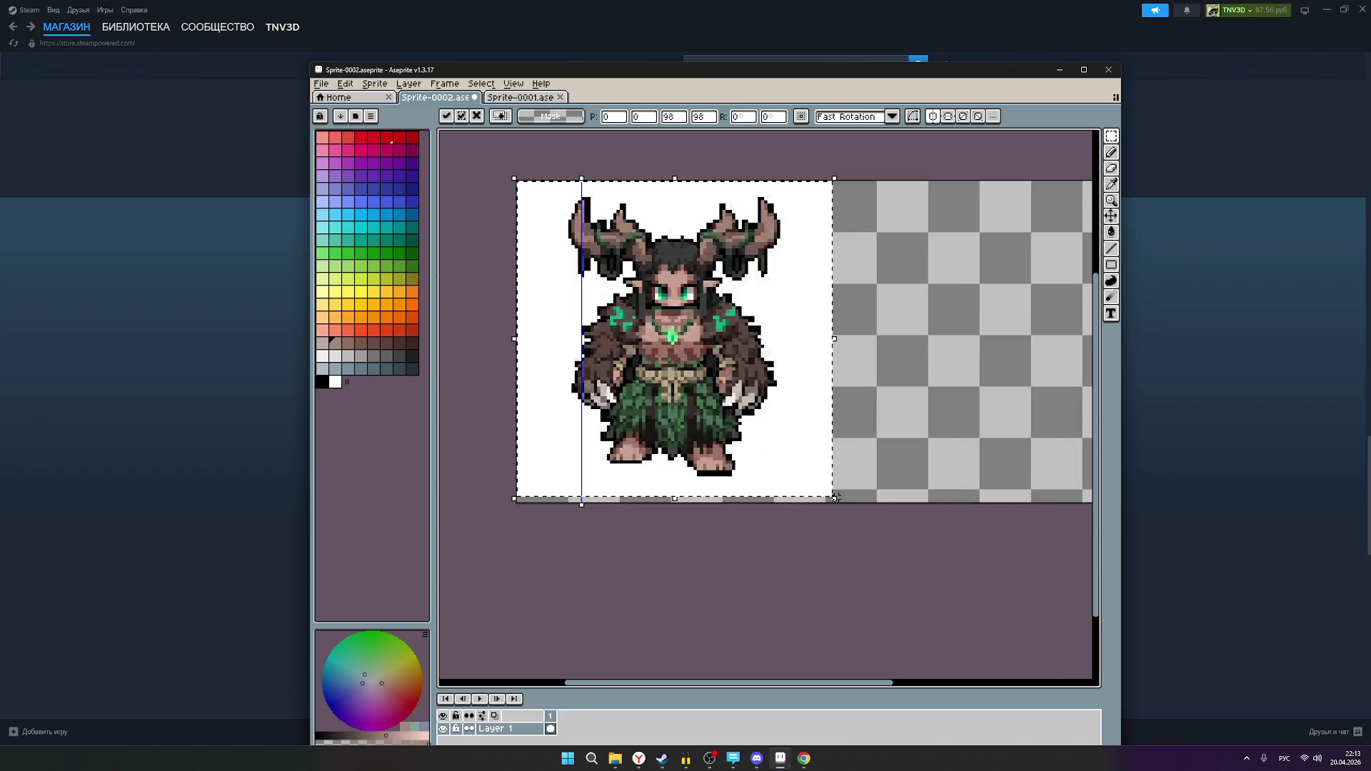
left_click_drag(835, 500, 843, 505)
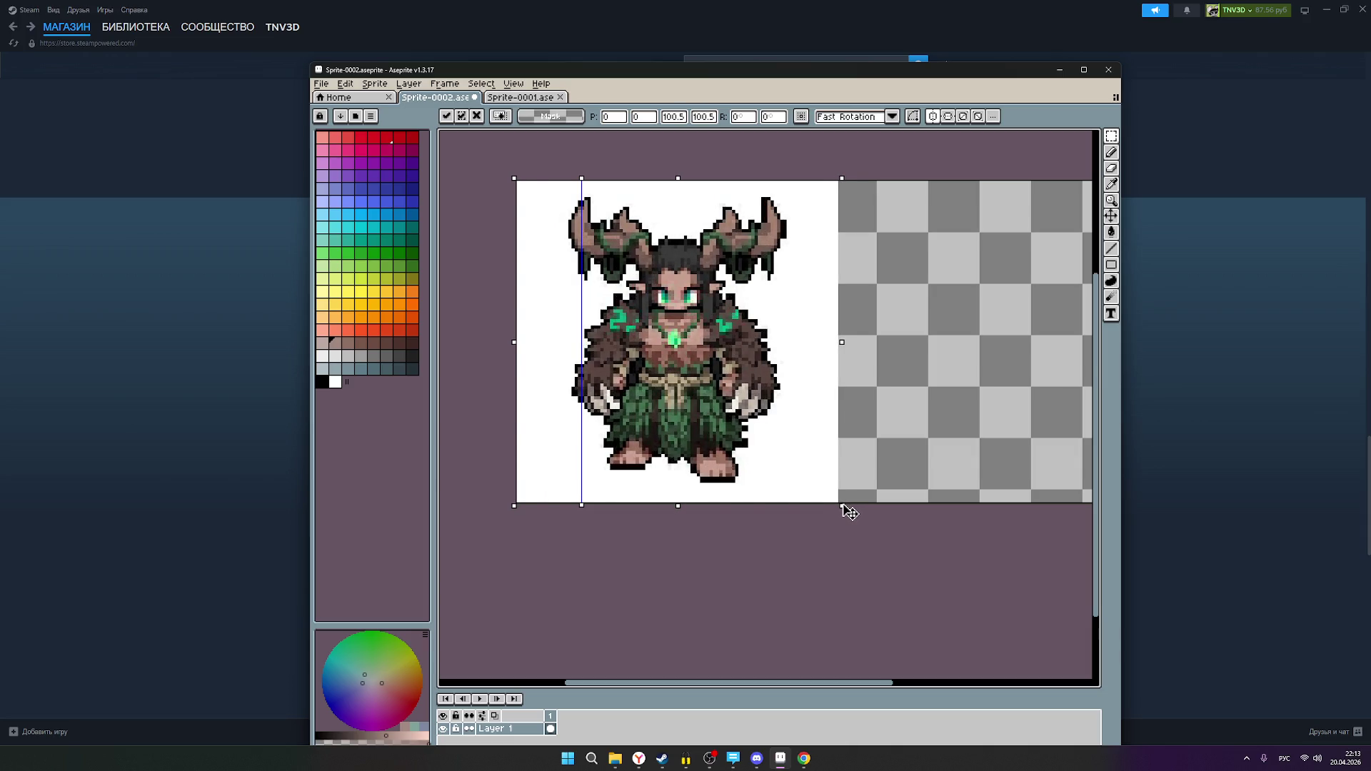
scroll(849, 511, "down", 1)
scroll(786, 550, "right", 2)
left_click_drag(655, 432, 871, 432)
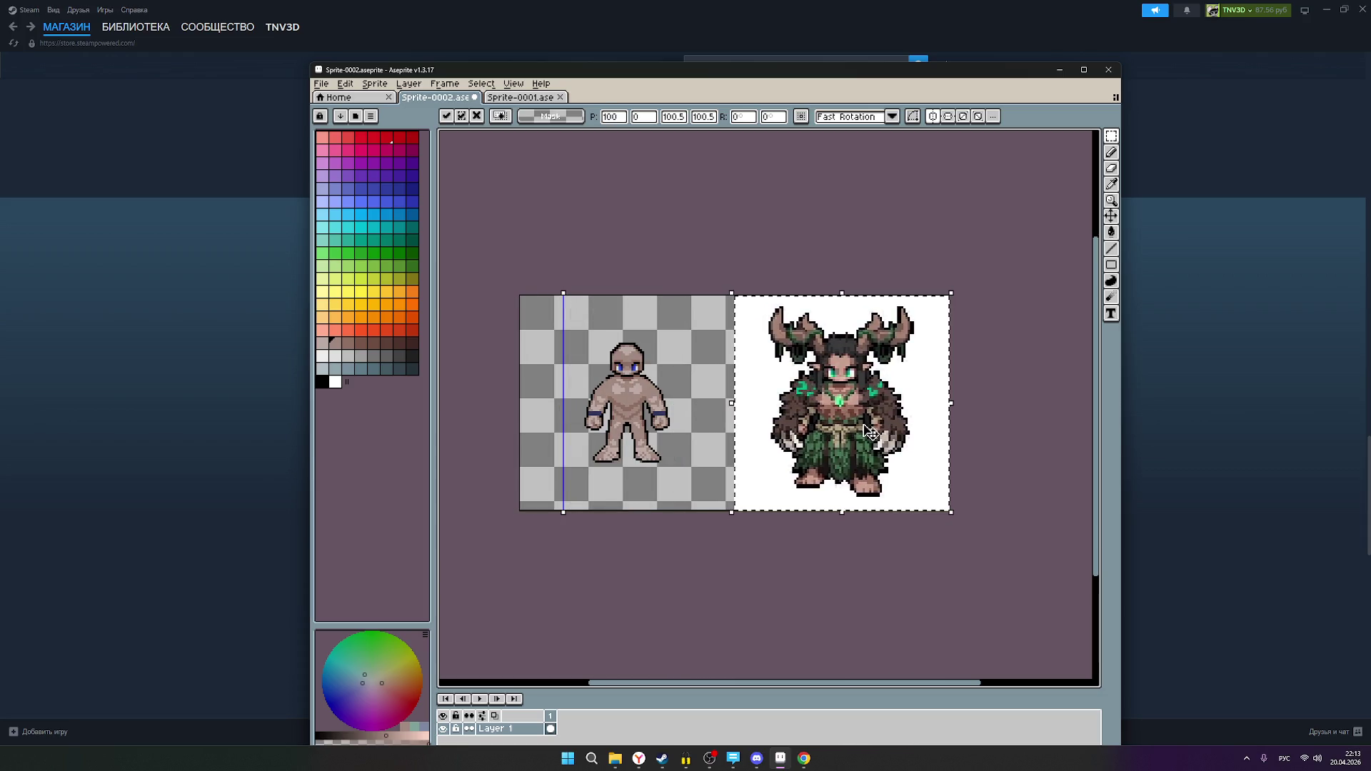
left_click(997, 406)
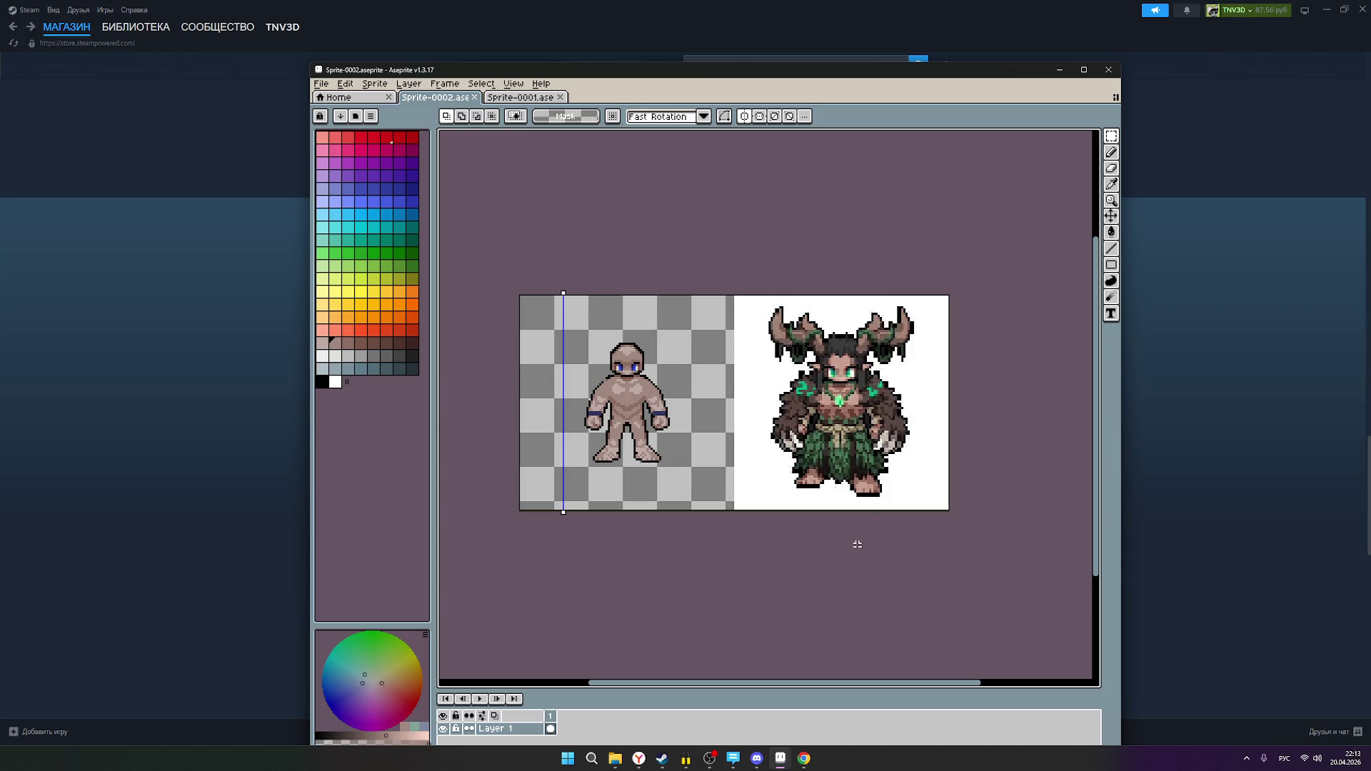
- Check the streaming software's chat users and messages, then minimize it back to Aseprite
left_click(715, 758)
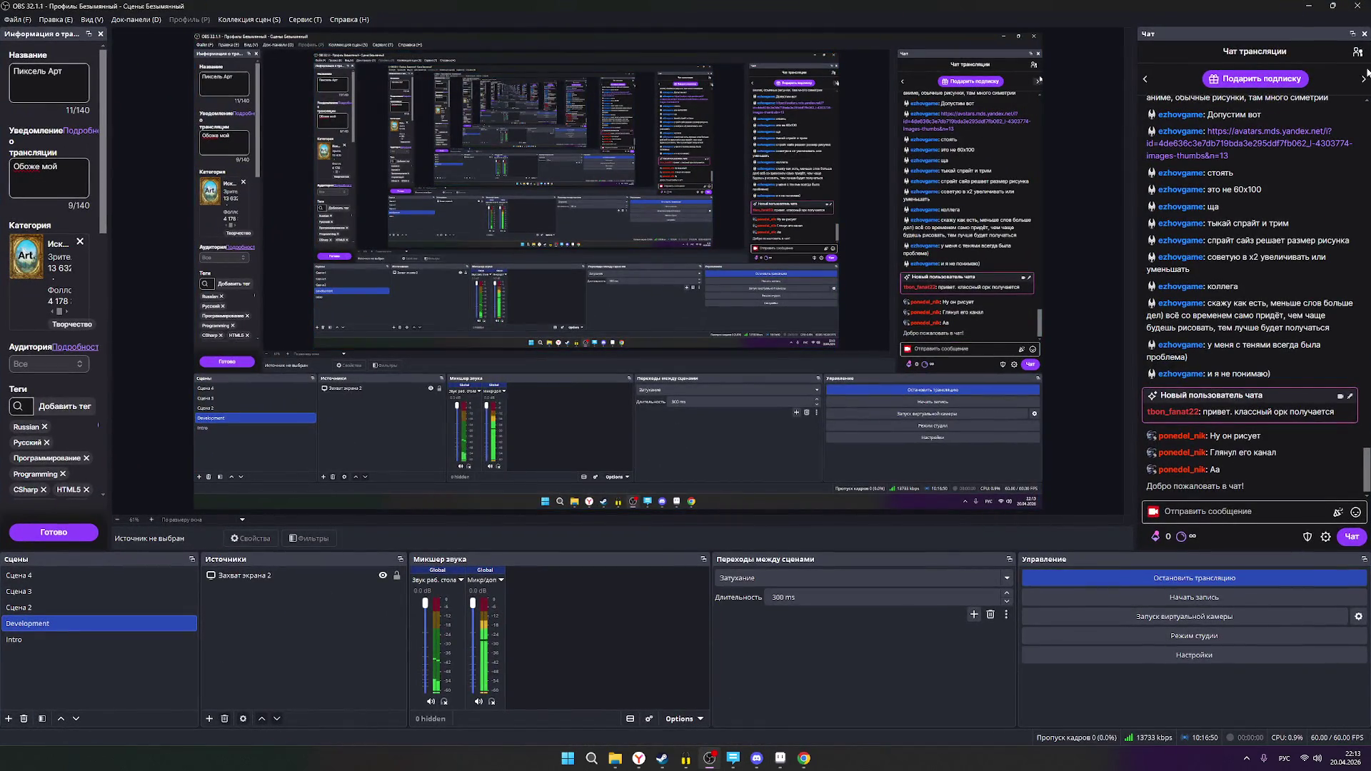
left_click(1358, 54)
left_click(1358, 55)
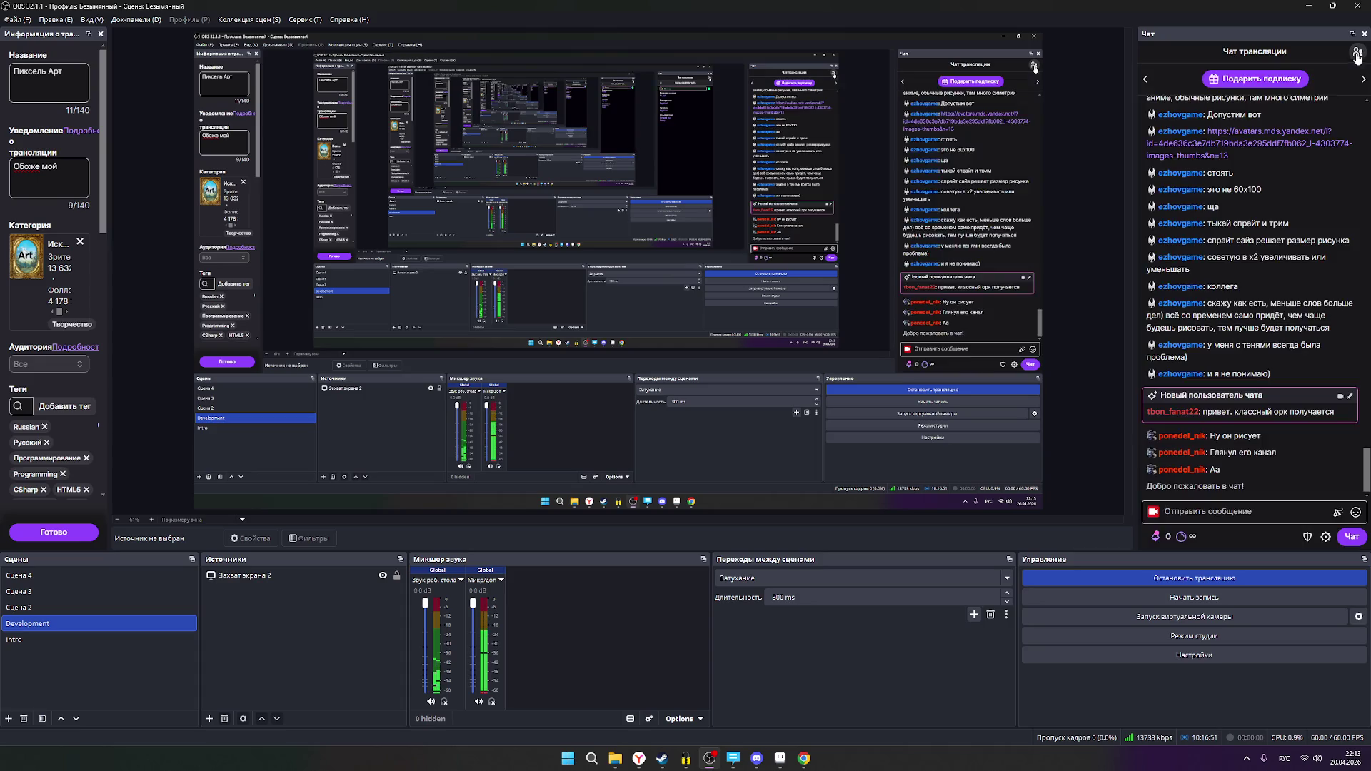
left_click(1310, 8)
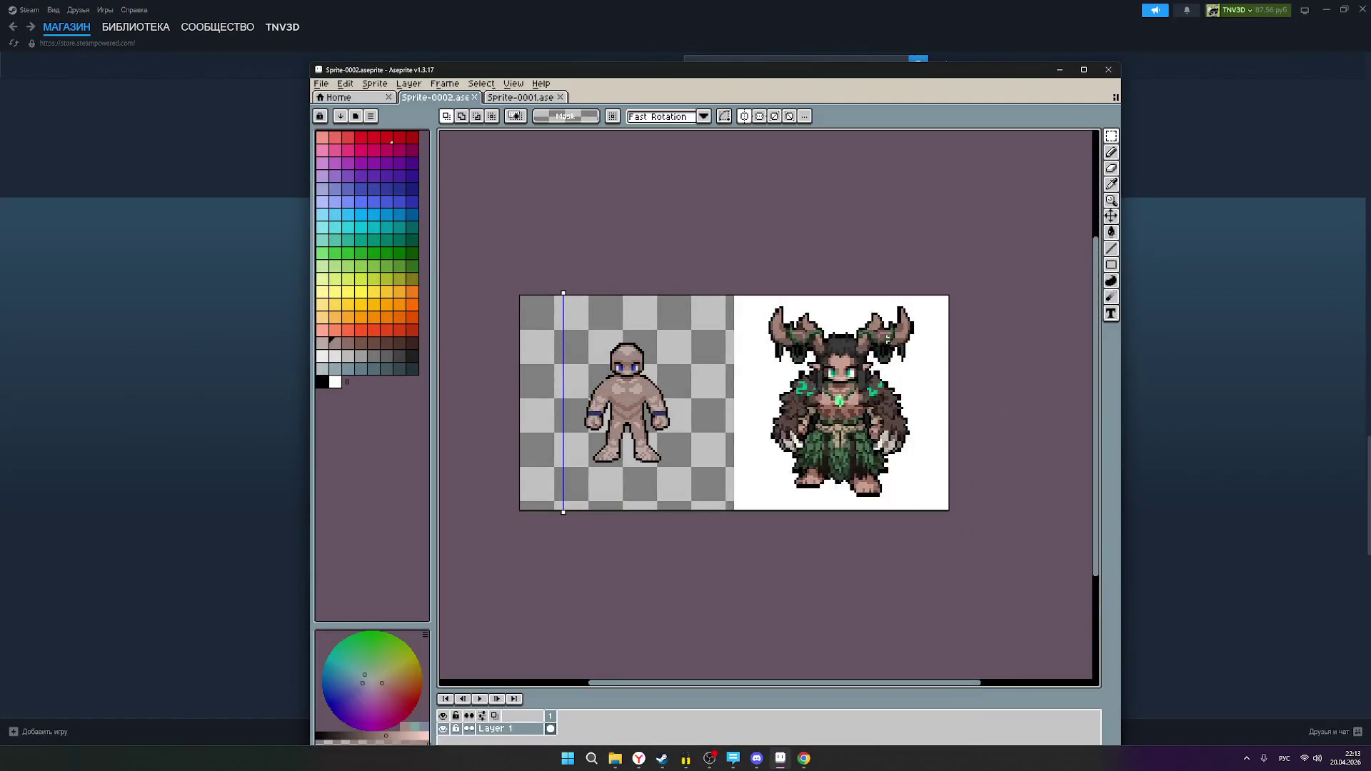
- Pan and zoom between the bald base figure and the druid reference to compare them
scroll(690, 418, "up", 1)
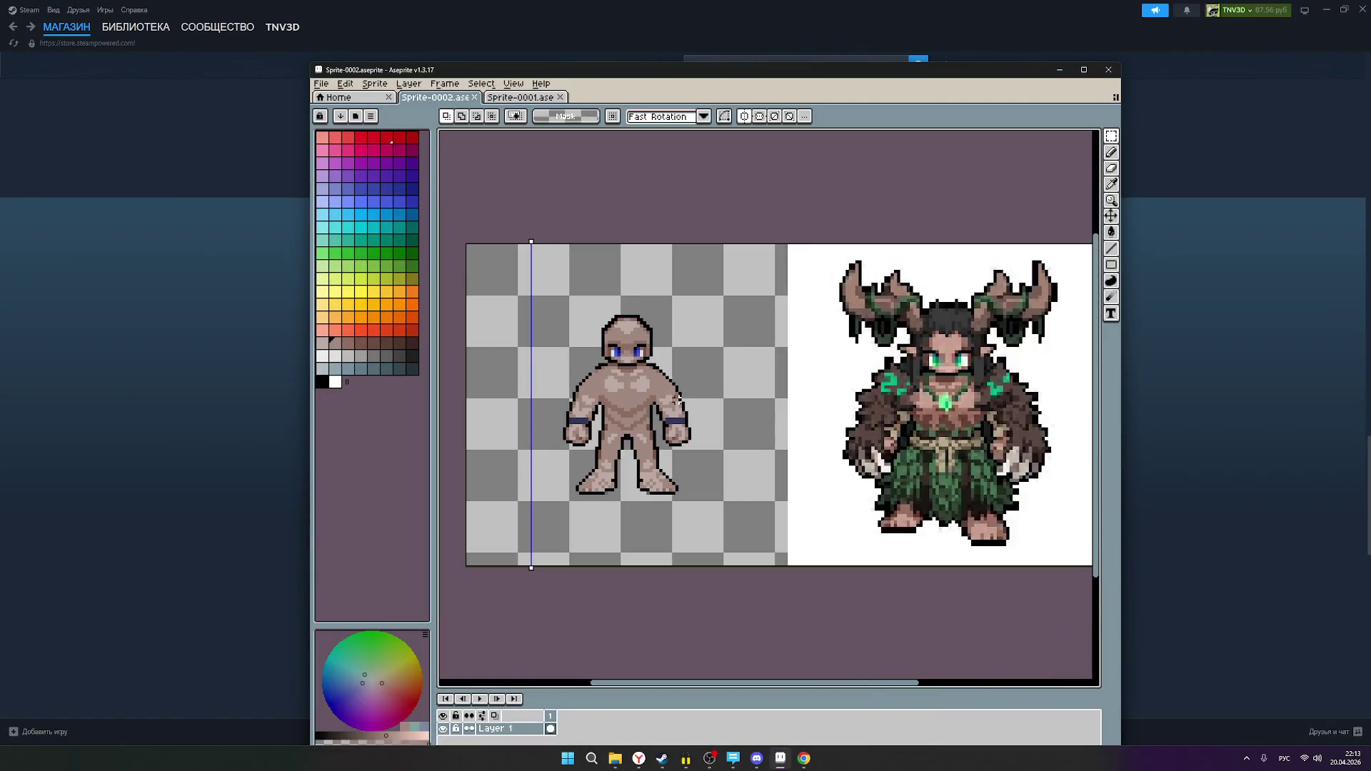
scroll(936, 361, "up", 5)
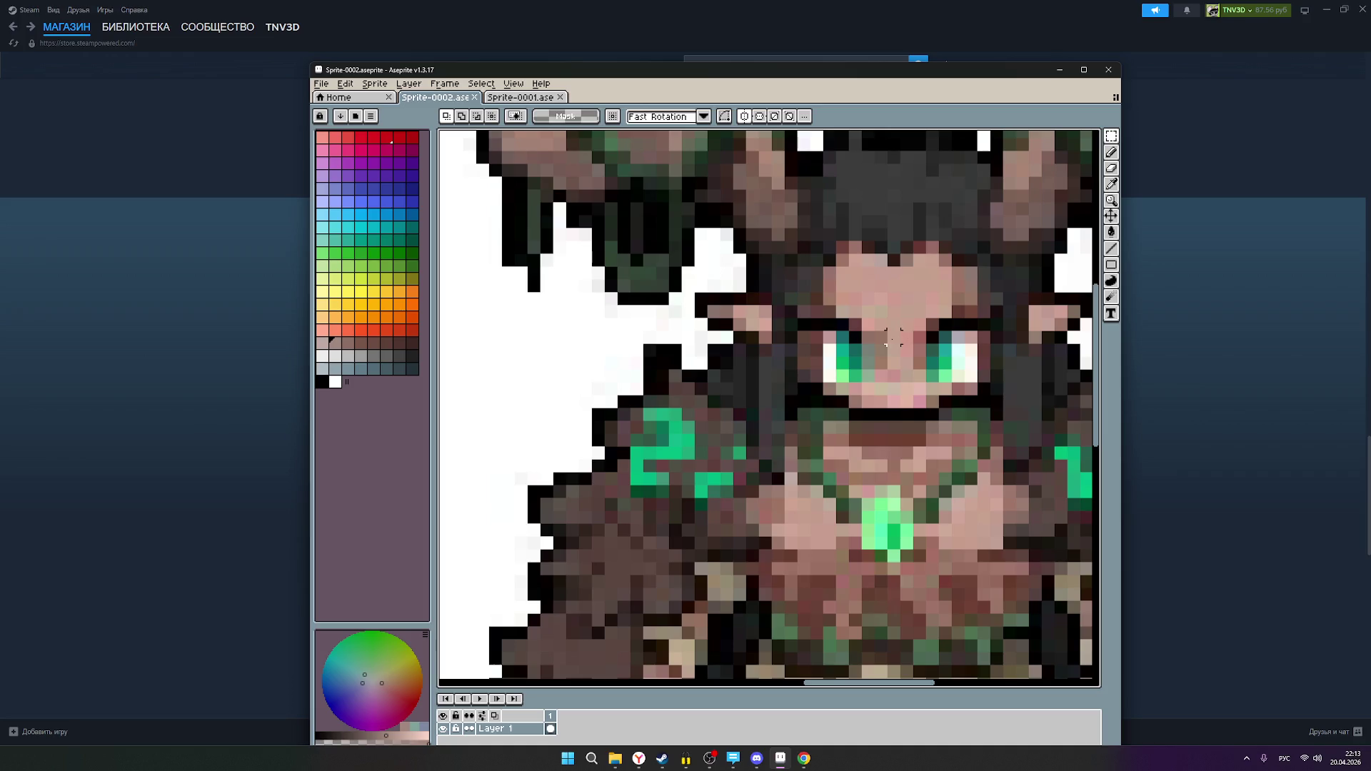
scroll(714, 402, "down", 2)
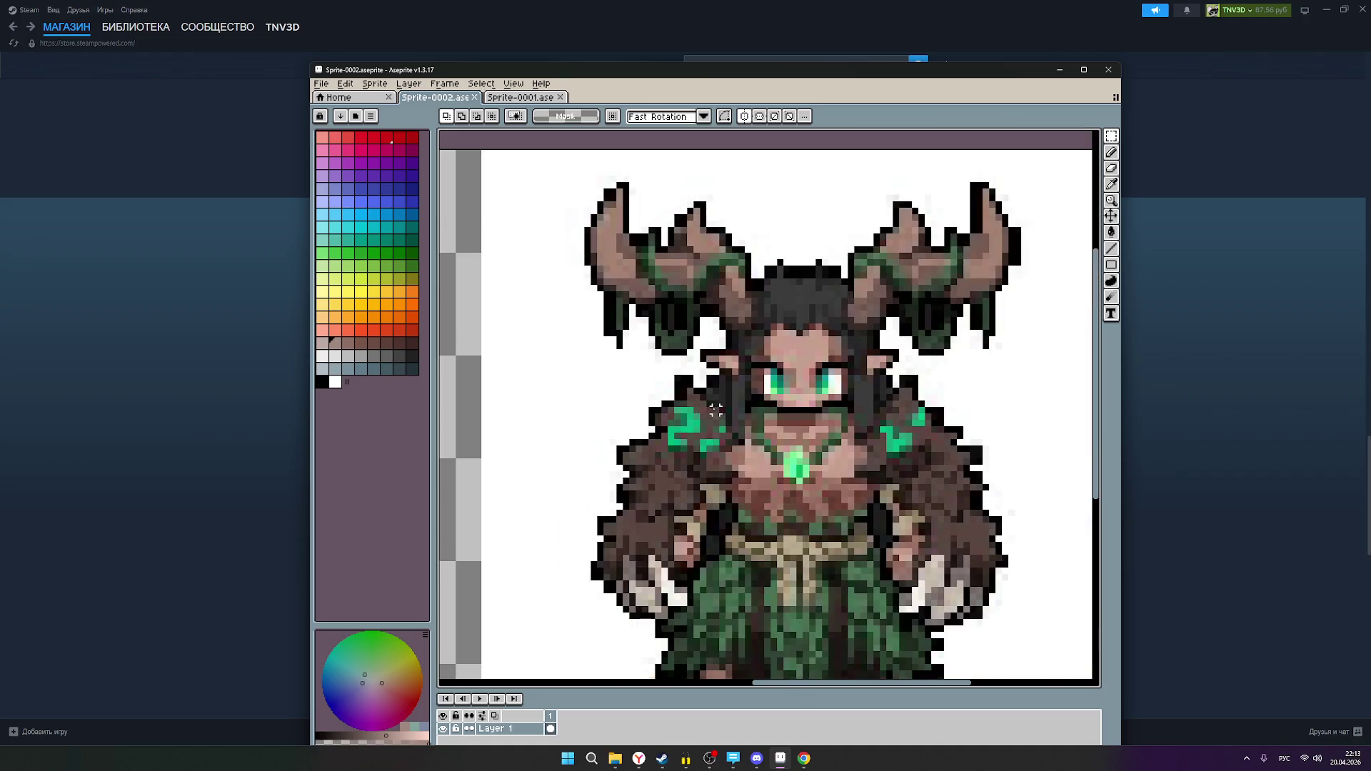
scroll(708, 410, "down", 1)
left_click_drag(489, 417, 881, 413)
scroll(703, 382, "up", 3)
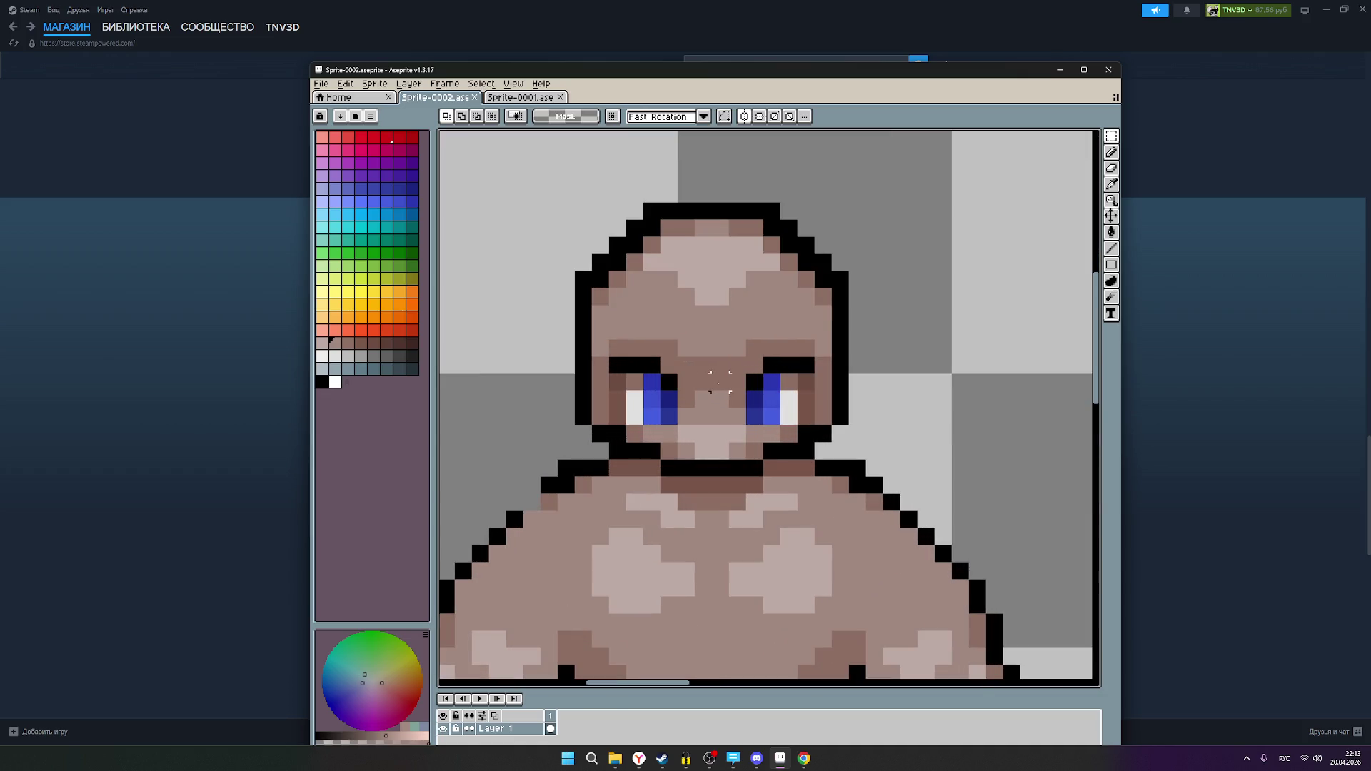
scroll(737, 382, "down", 3)
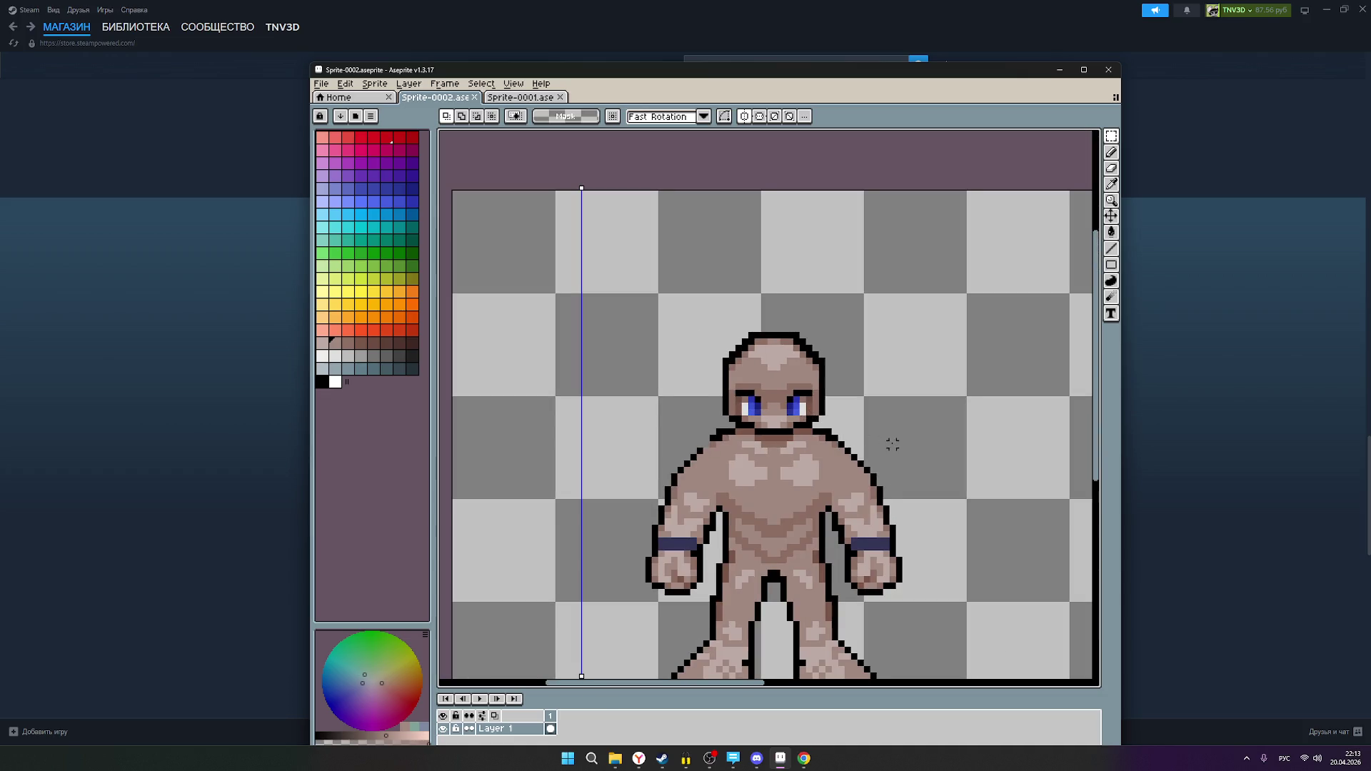
left_click_drag(892, 444, 478, 386)
left_click_drag(702, 420, 779, 366)
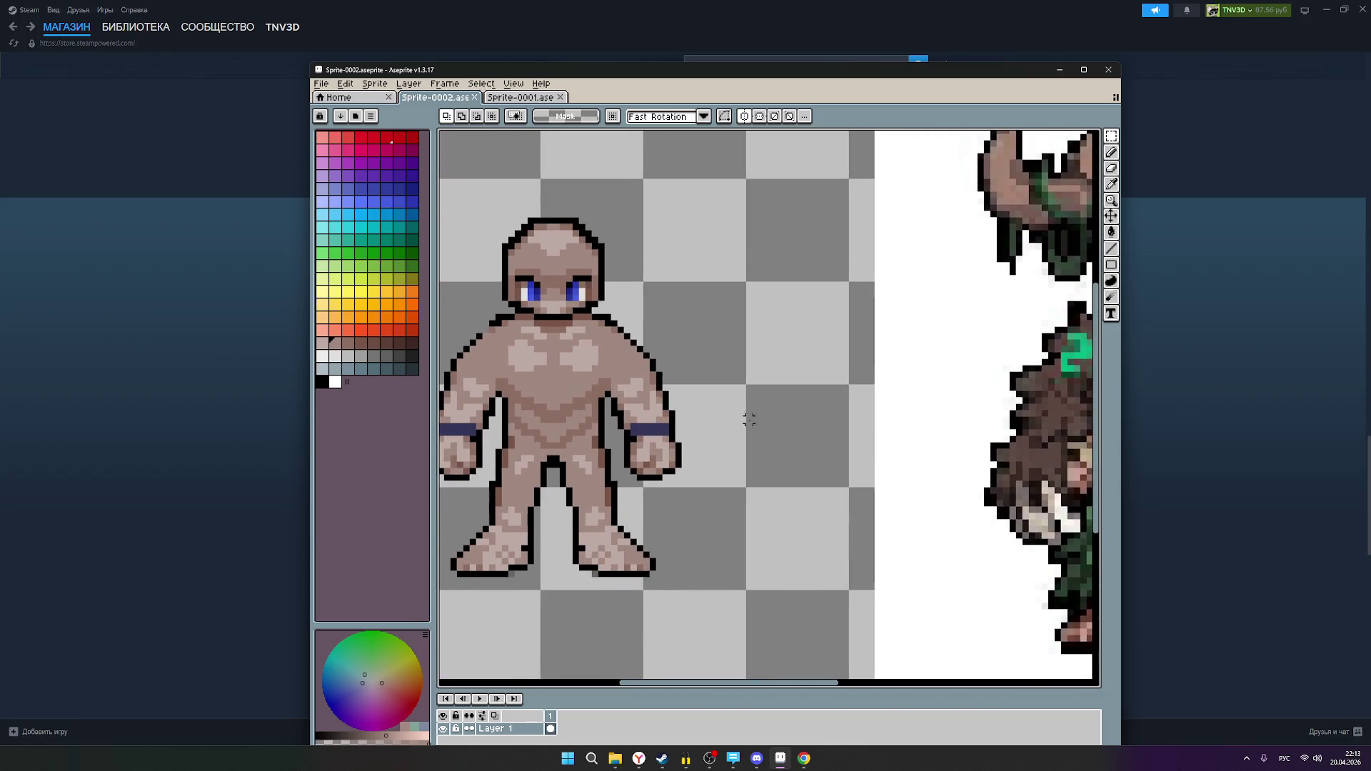
left_click_drag(748, 415, 496, 414)
left_click_drag(631, 440, 526, 466)
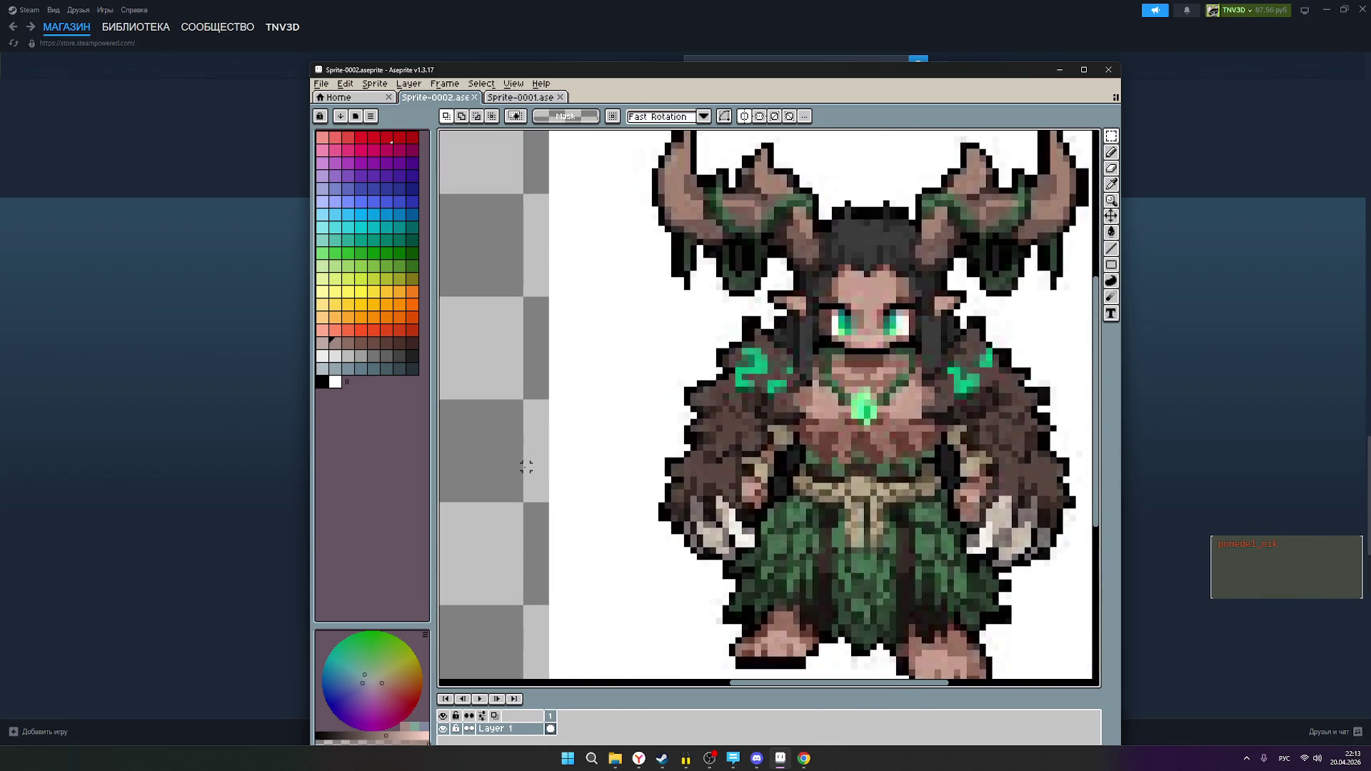
scroll(730, 454, "down", 3)
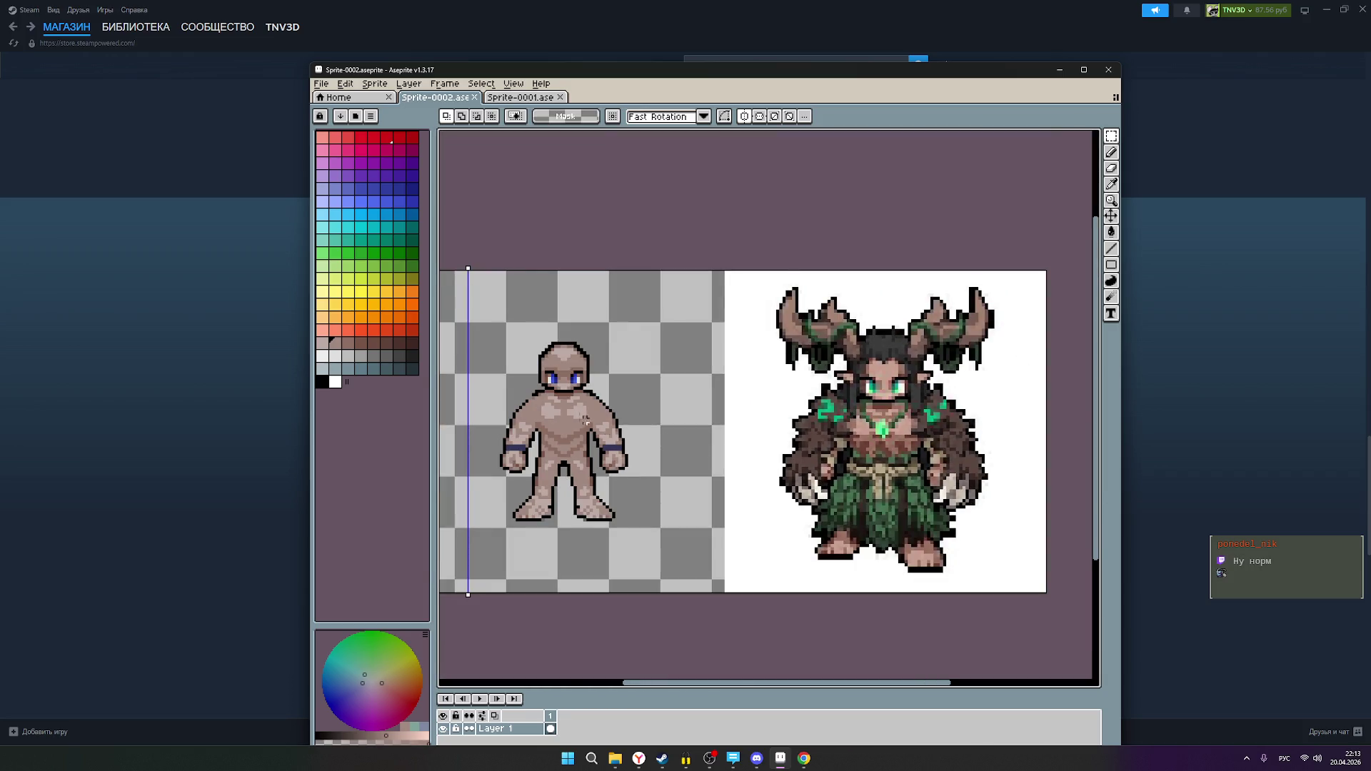
scroll(591, 422, "up", 3)
left_click_drag(599, 417, 702, 427)
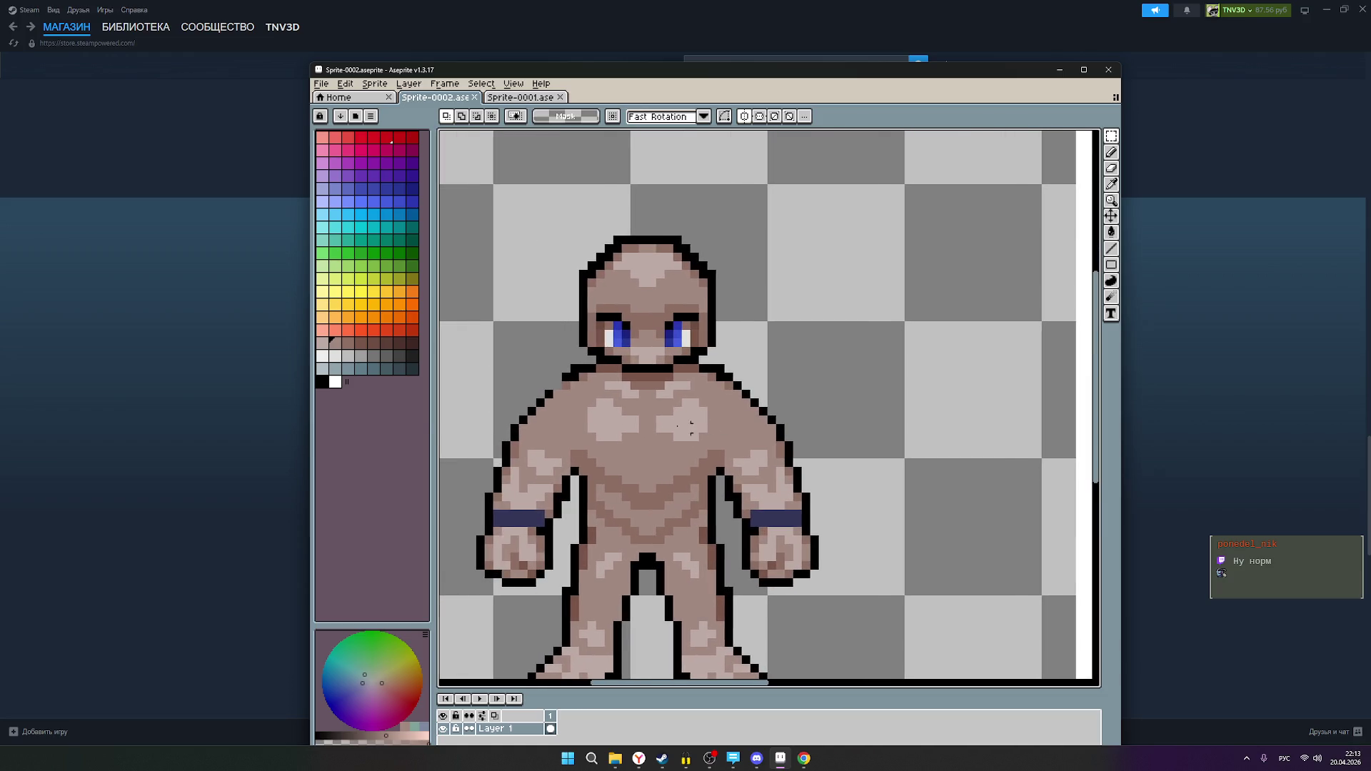
- Choose black in the palette, select the Pencil tool, and frame both figures side by side
left_click(322, 382)
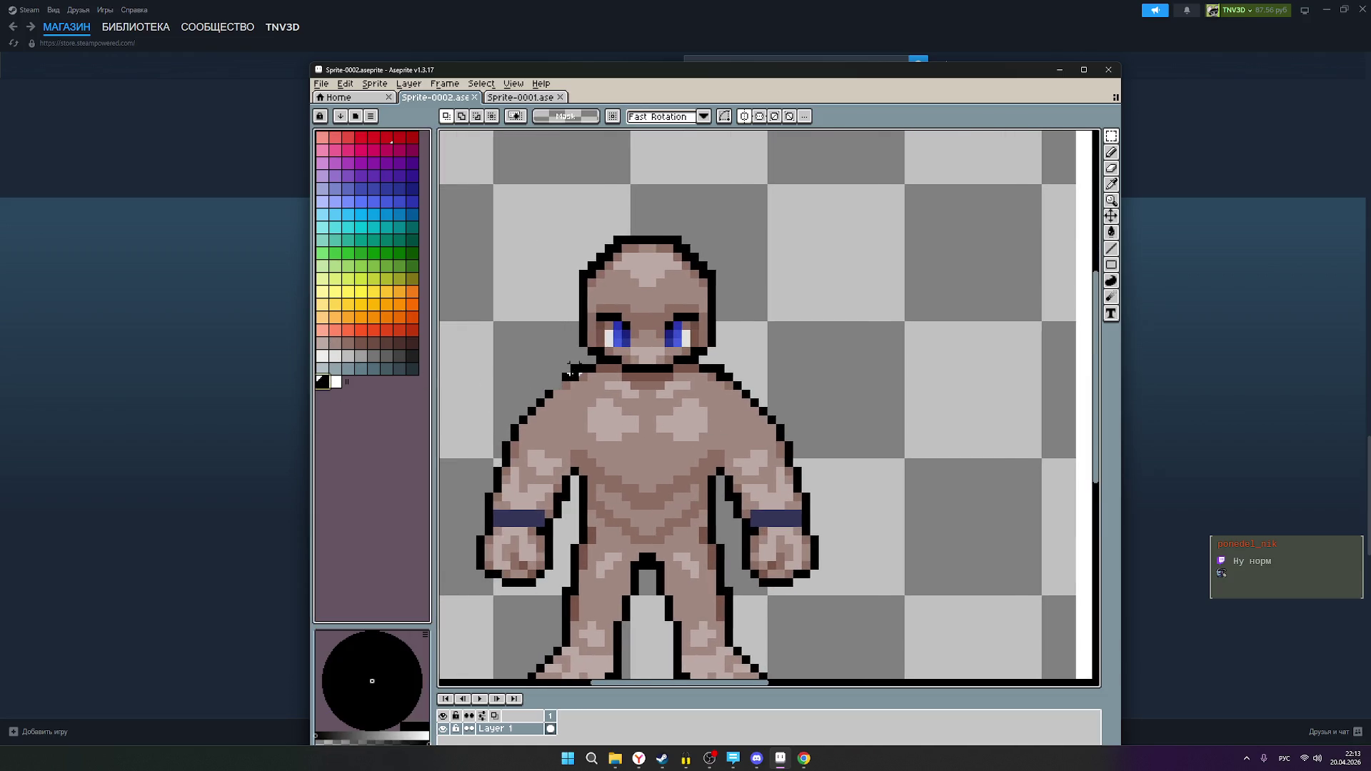
left_click(1110, 152)
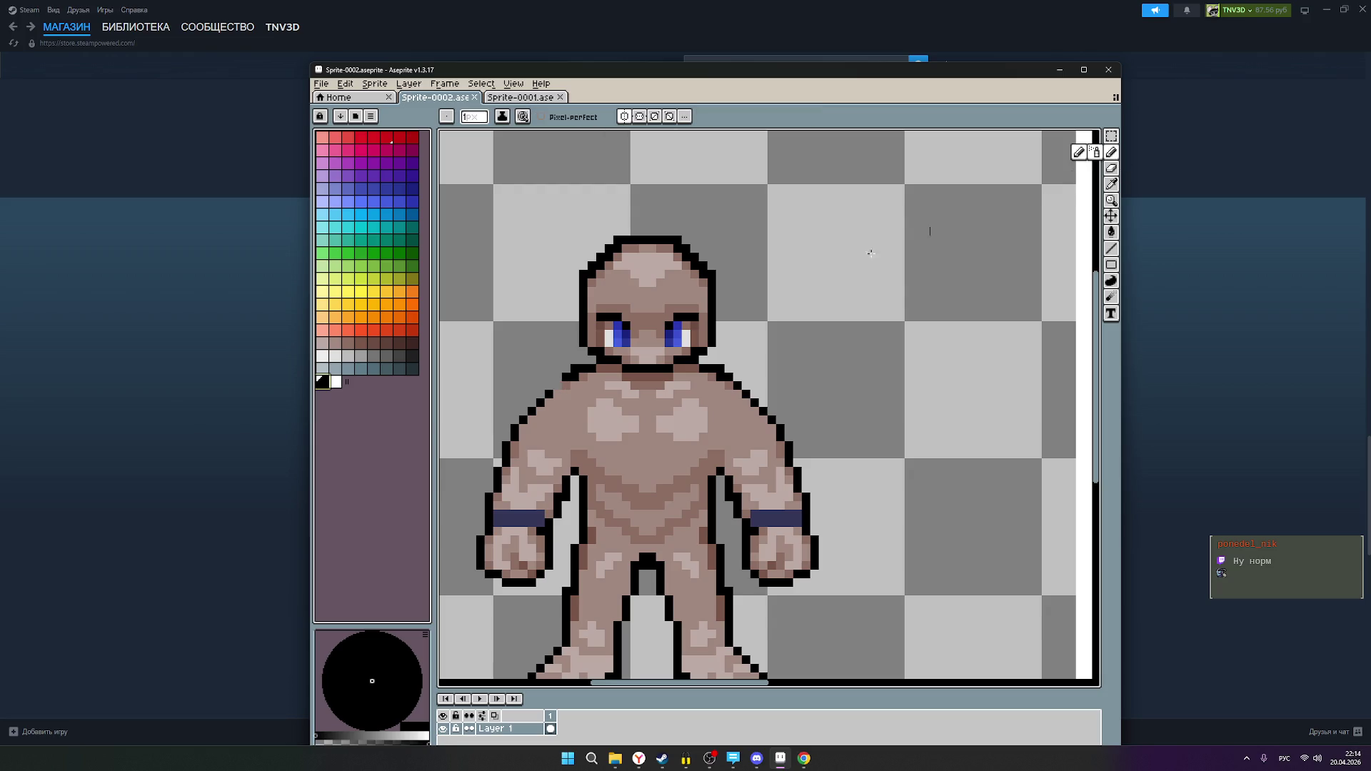
scroll(851, 451, "down", 5)
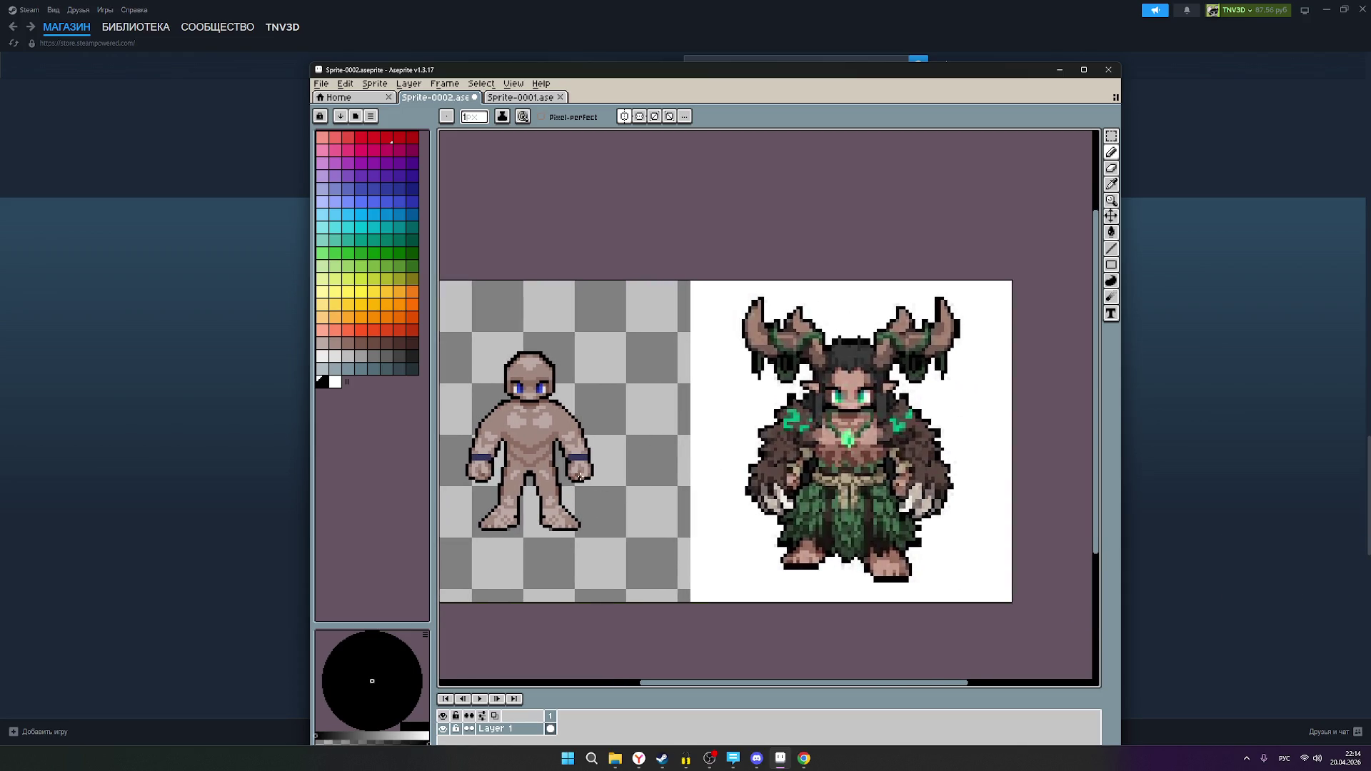
scroll(582, 474, "up", 1)
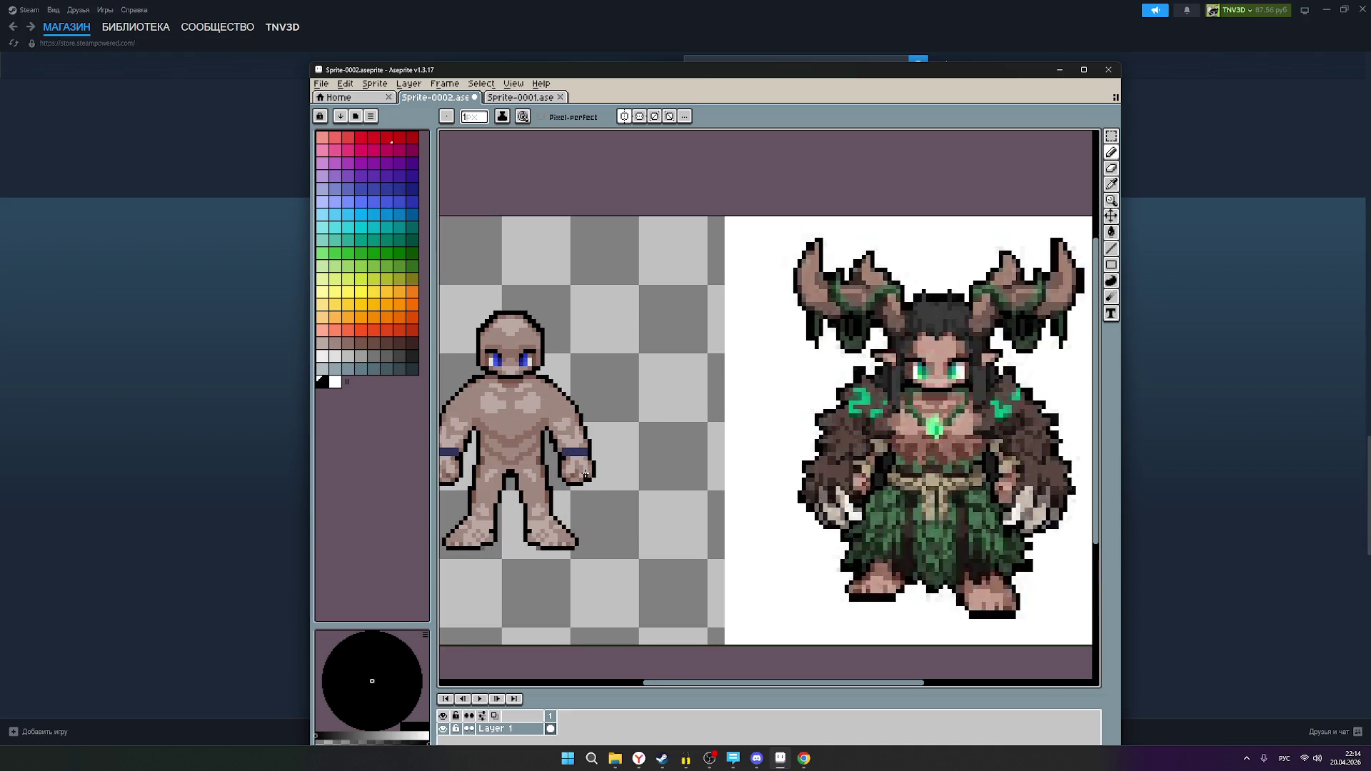
scroll(585, 474, "down", 1)
scroll(832, 486, "down", 1)
scroll(780, 450, "up", 2)
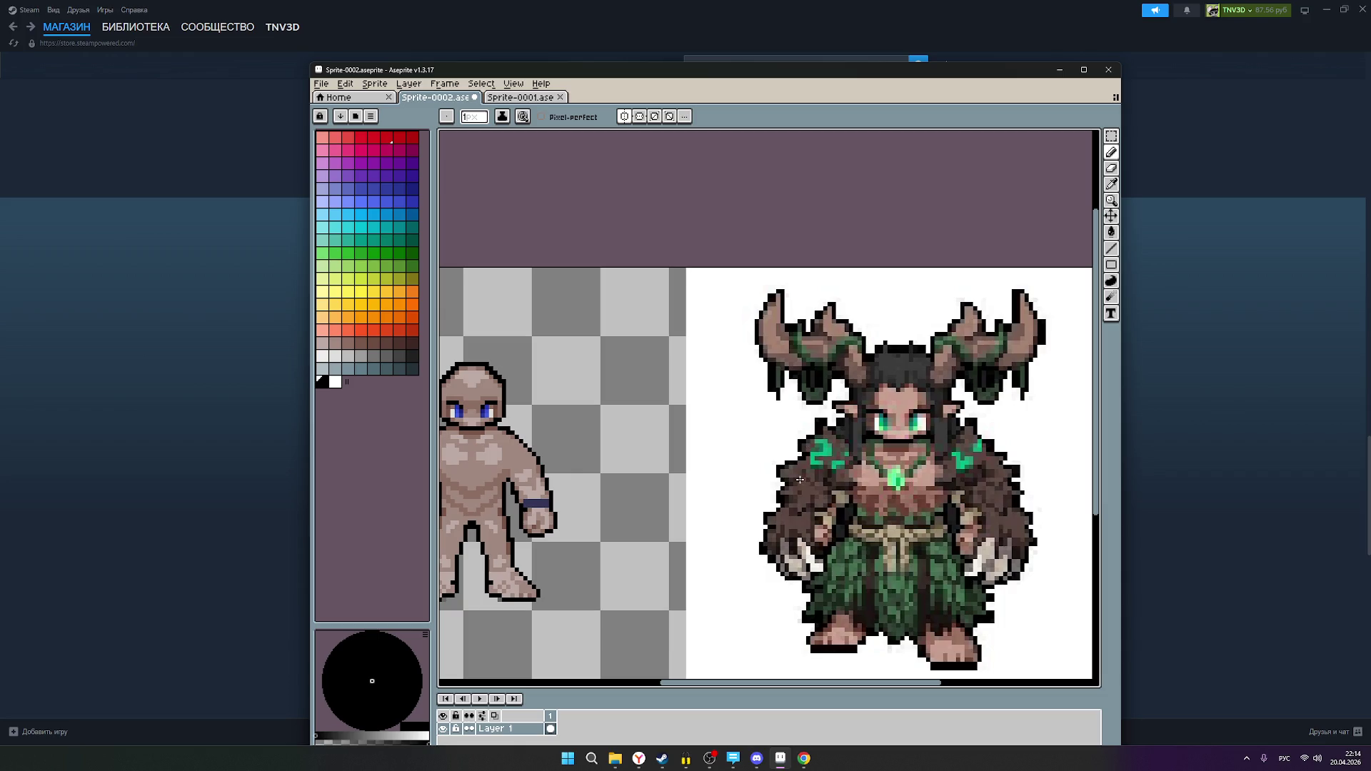
mouse_move(652, 491)
left_mouse_down()
mouse_move(750, 459)
mouse_move(670, 453)
left_mouse_up()
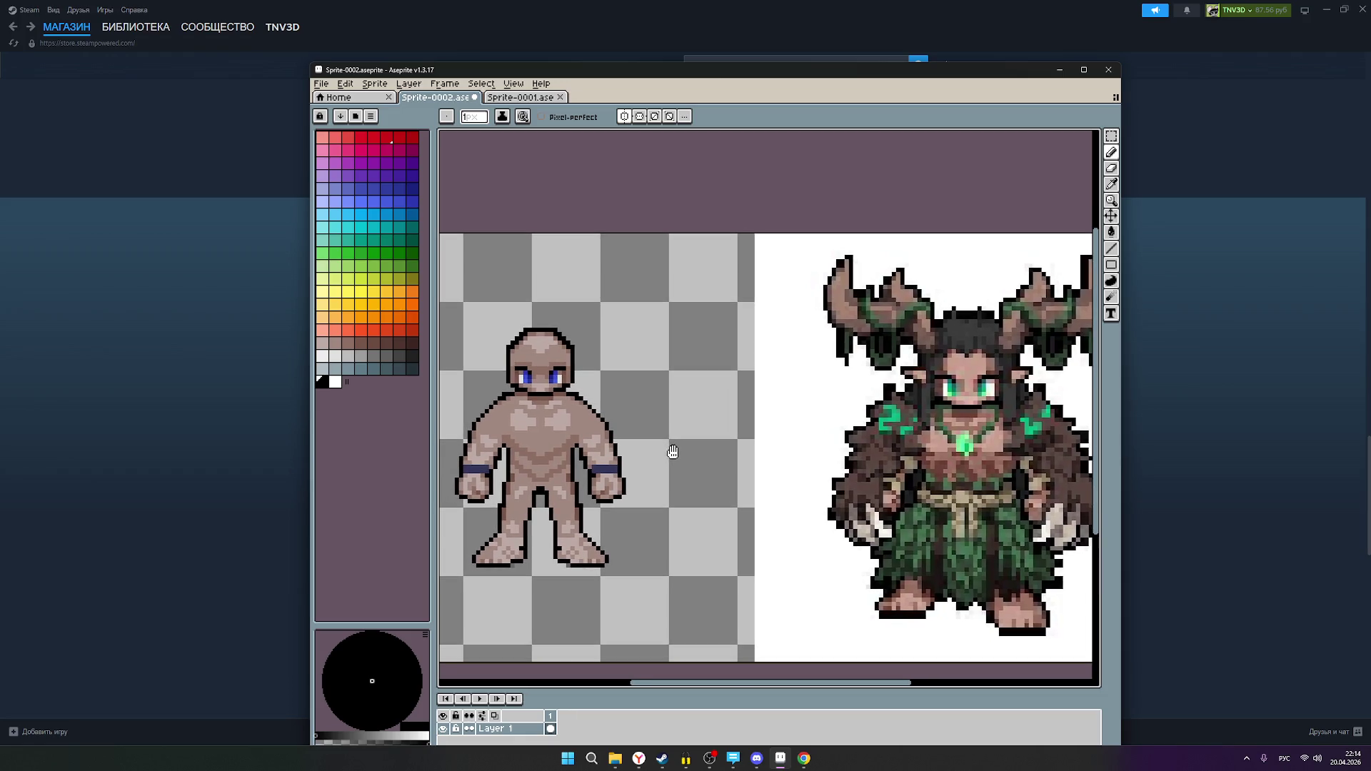
scroll(547, 495, "up", 1)
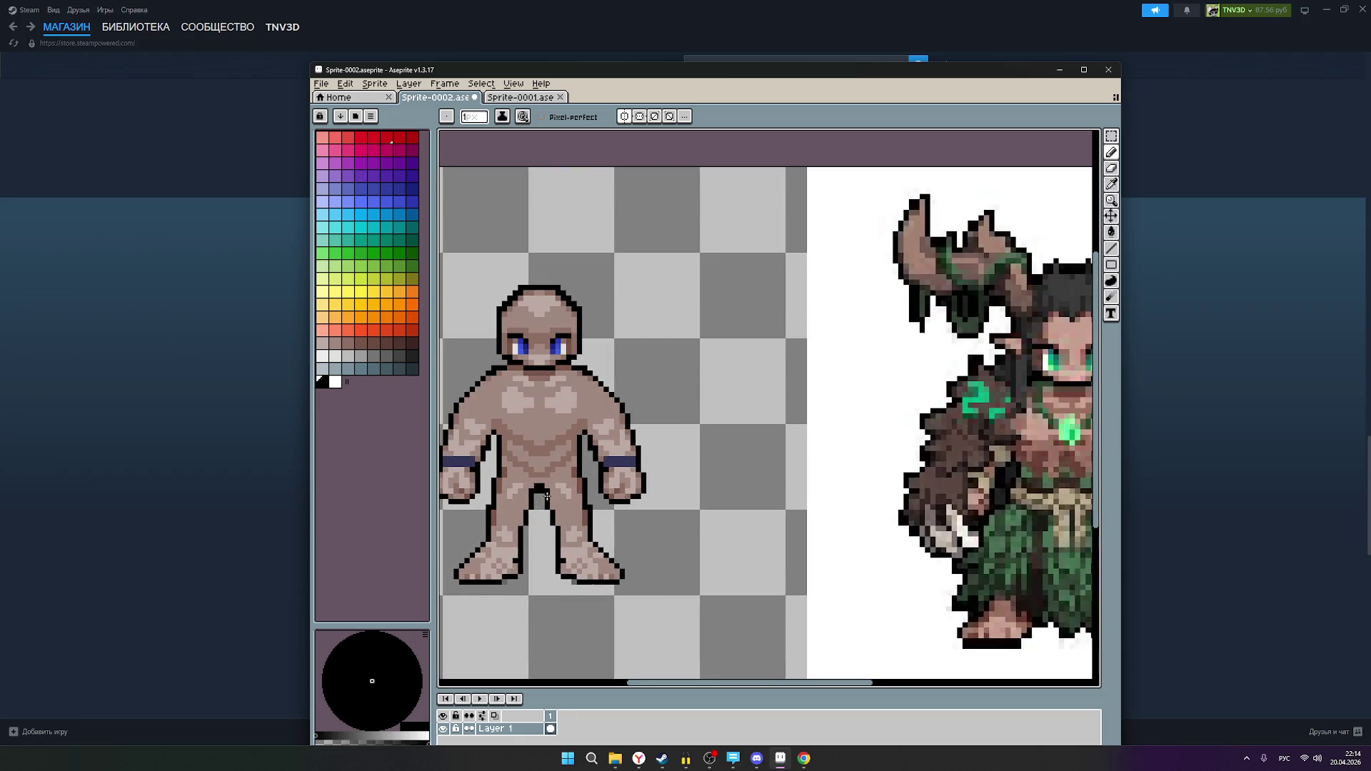
scroll(649, 452, "down", 3)
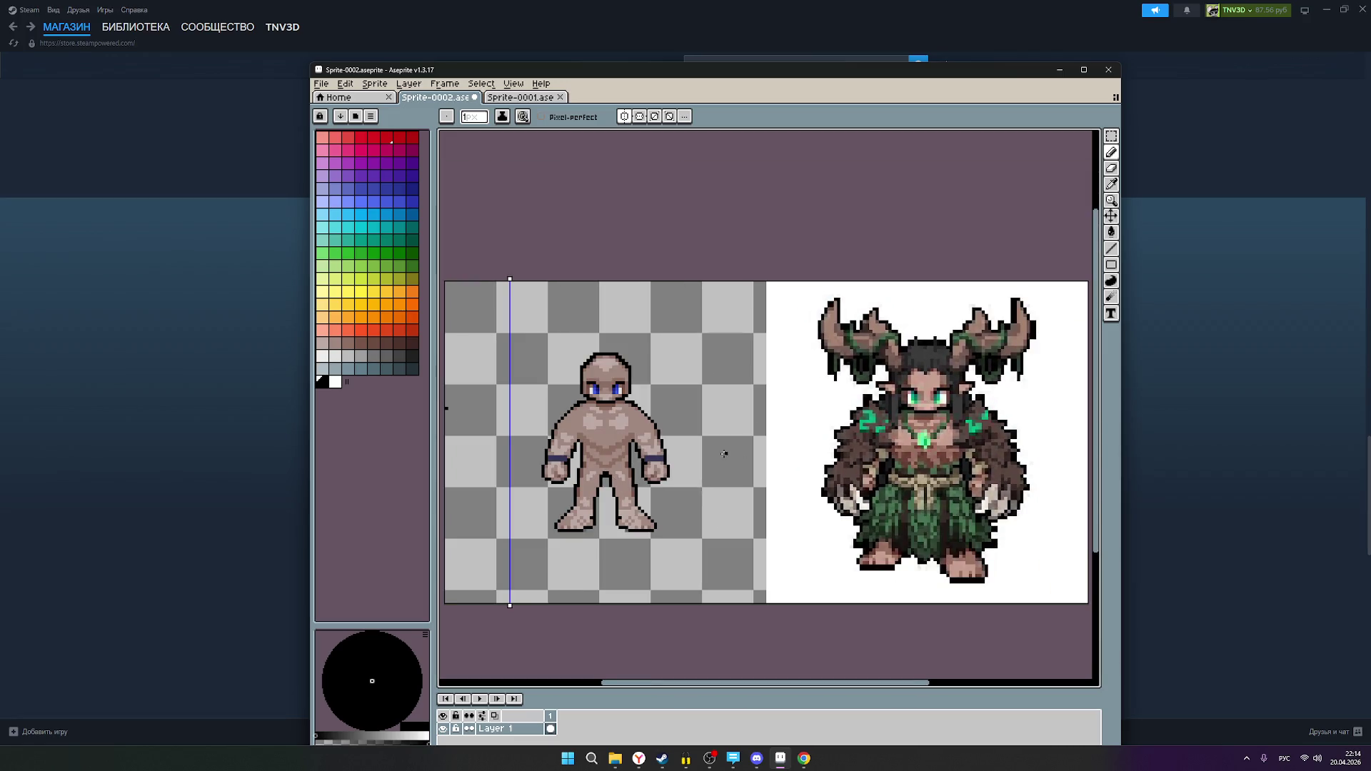
scroll(630, 462, "up", 1)
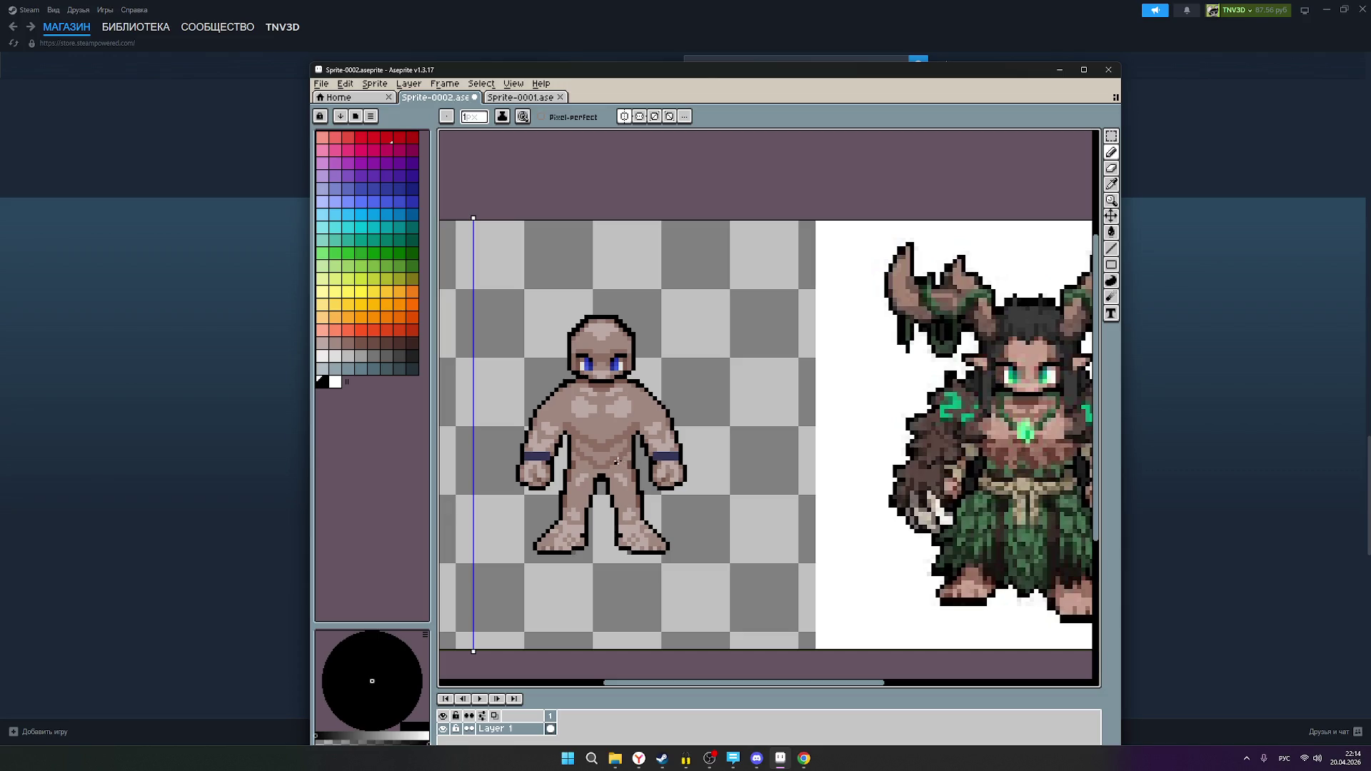
left_click_drag(715, 484, 698, 490)
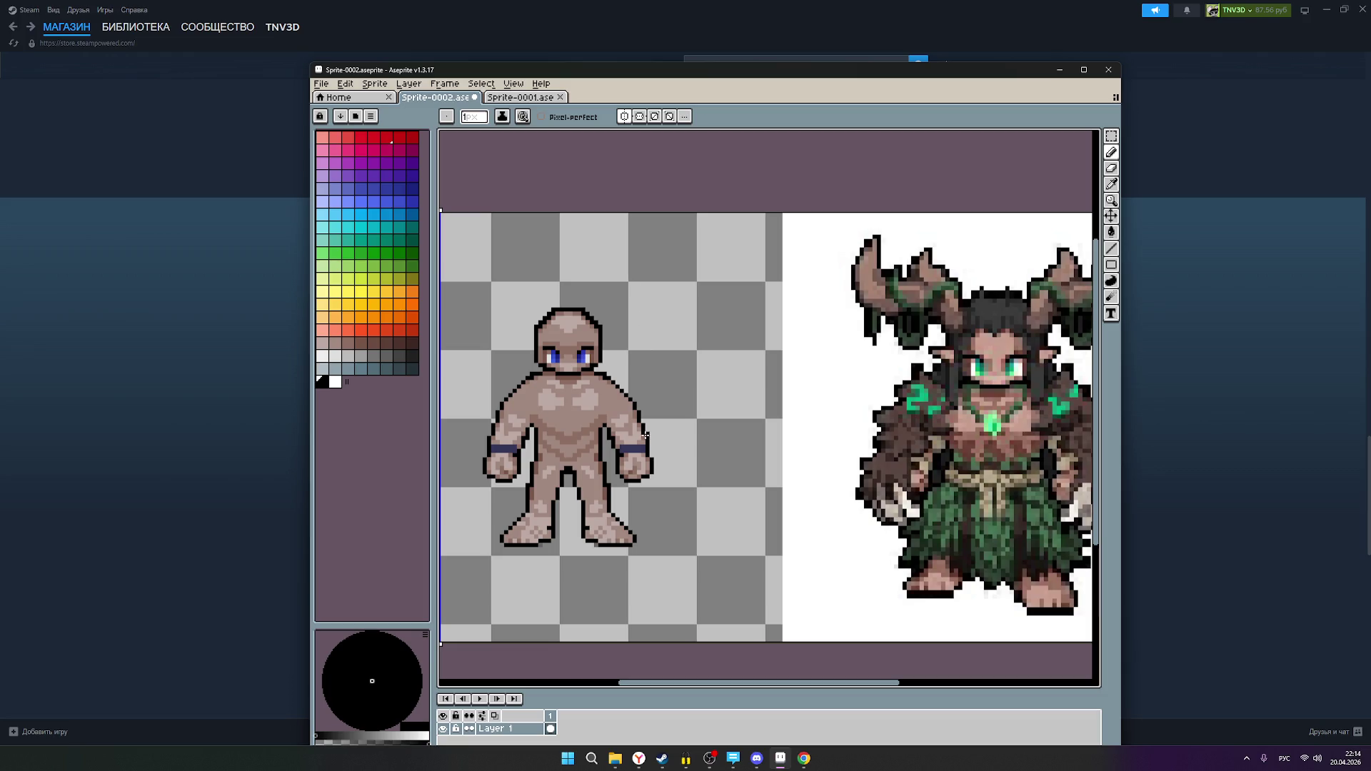
- Draw a black diagonal line under the feet with the Pencil, then undo it
key("b")
left_click_drag(477, 574, 621, 512)
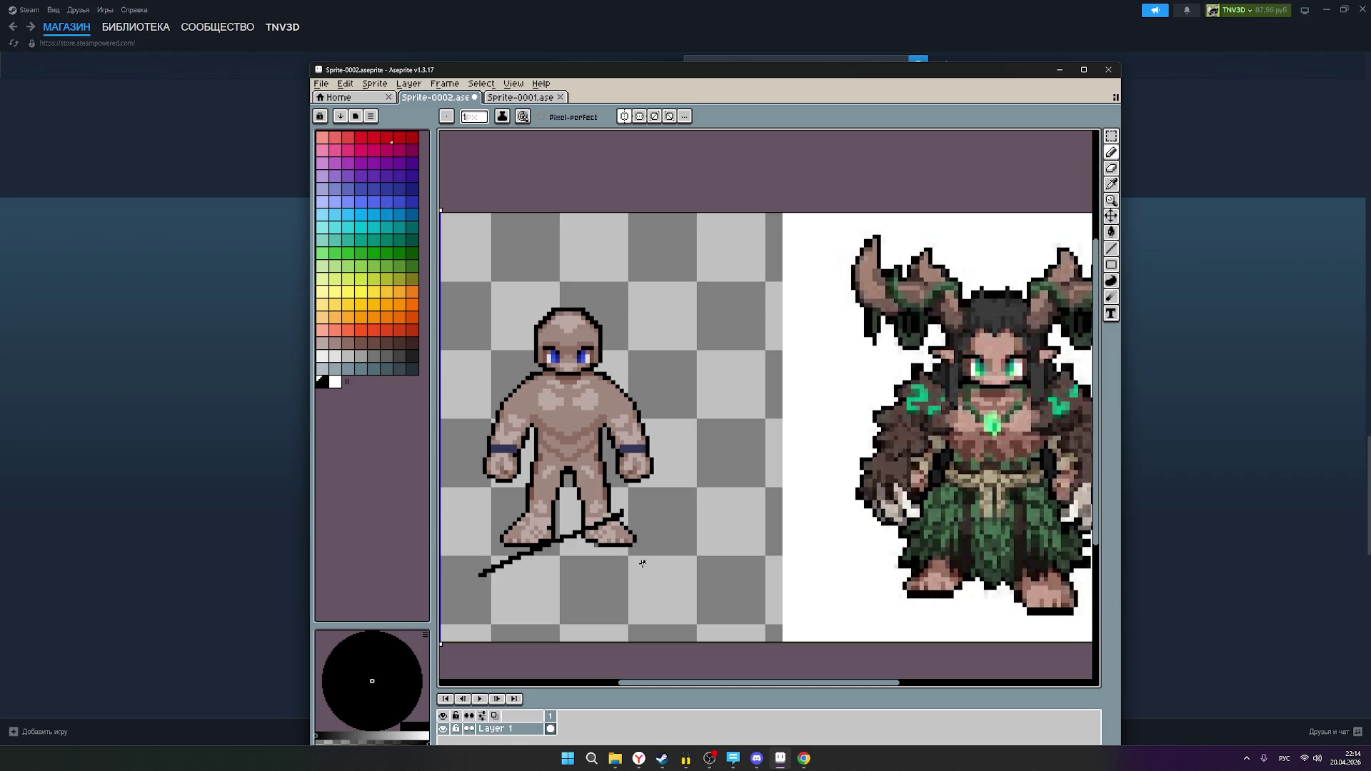
key("ctrl+z")
- Select the figure's legs with the Rectangular Marquee and scale them slightly narrower
left_click(1111, 136)
left_click_drag(480, 571, 647, 488)
left_click_drag(581, 534, 578, 615)
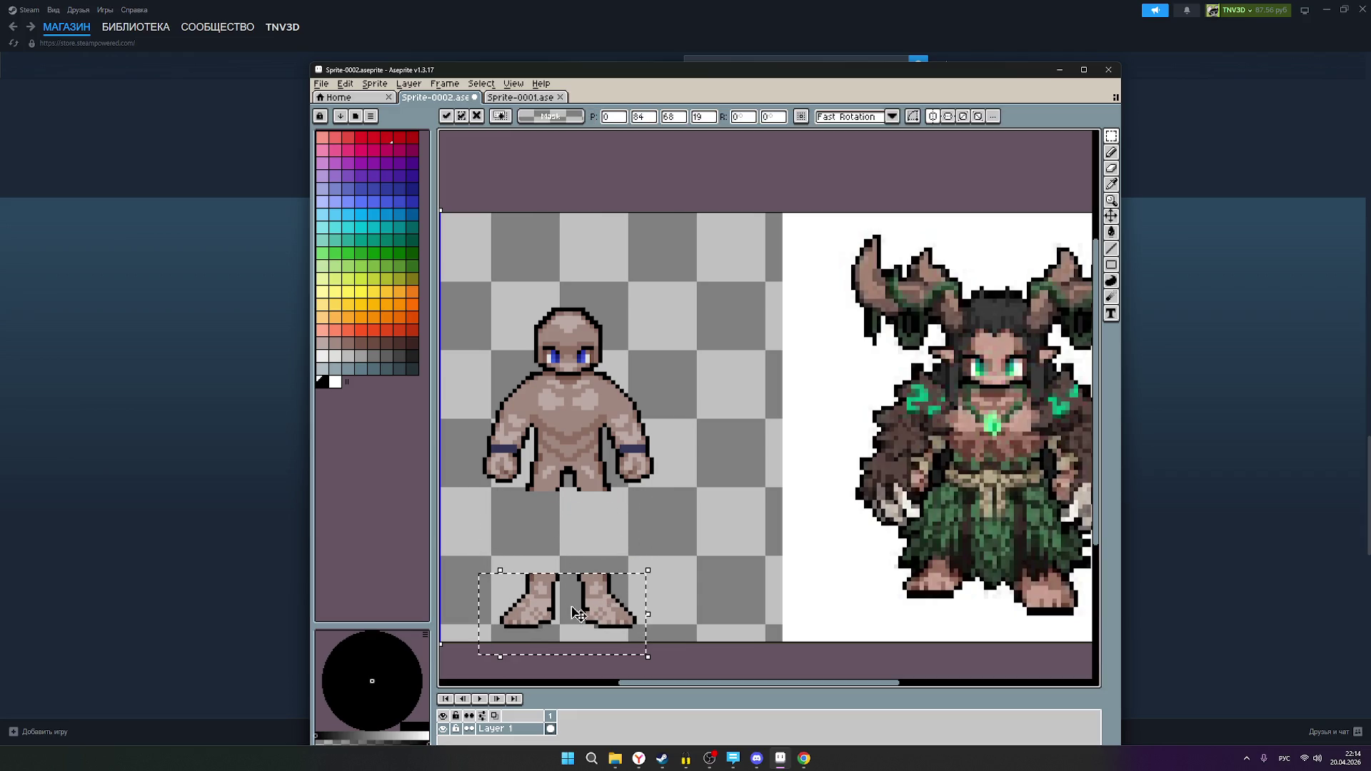
key("ctrl+z")
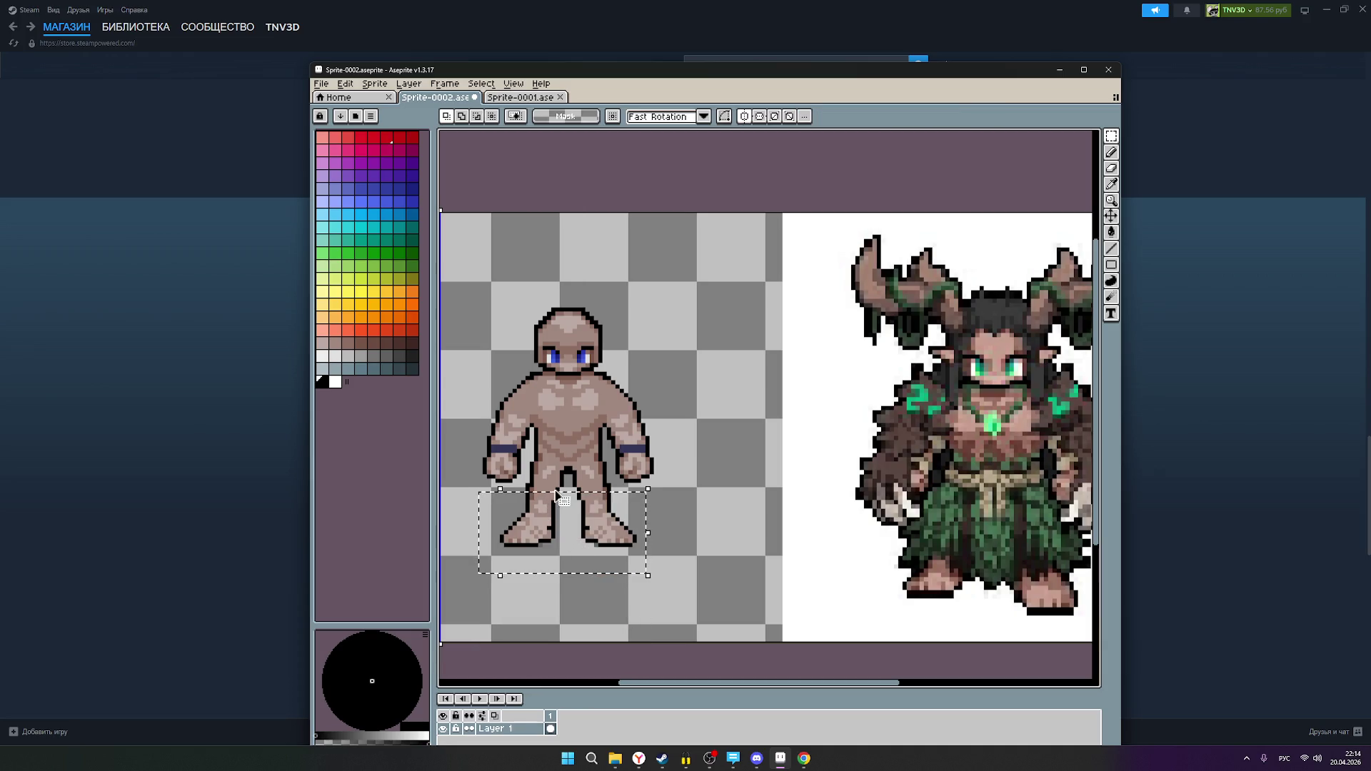
left_click(500, 489)
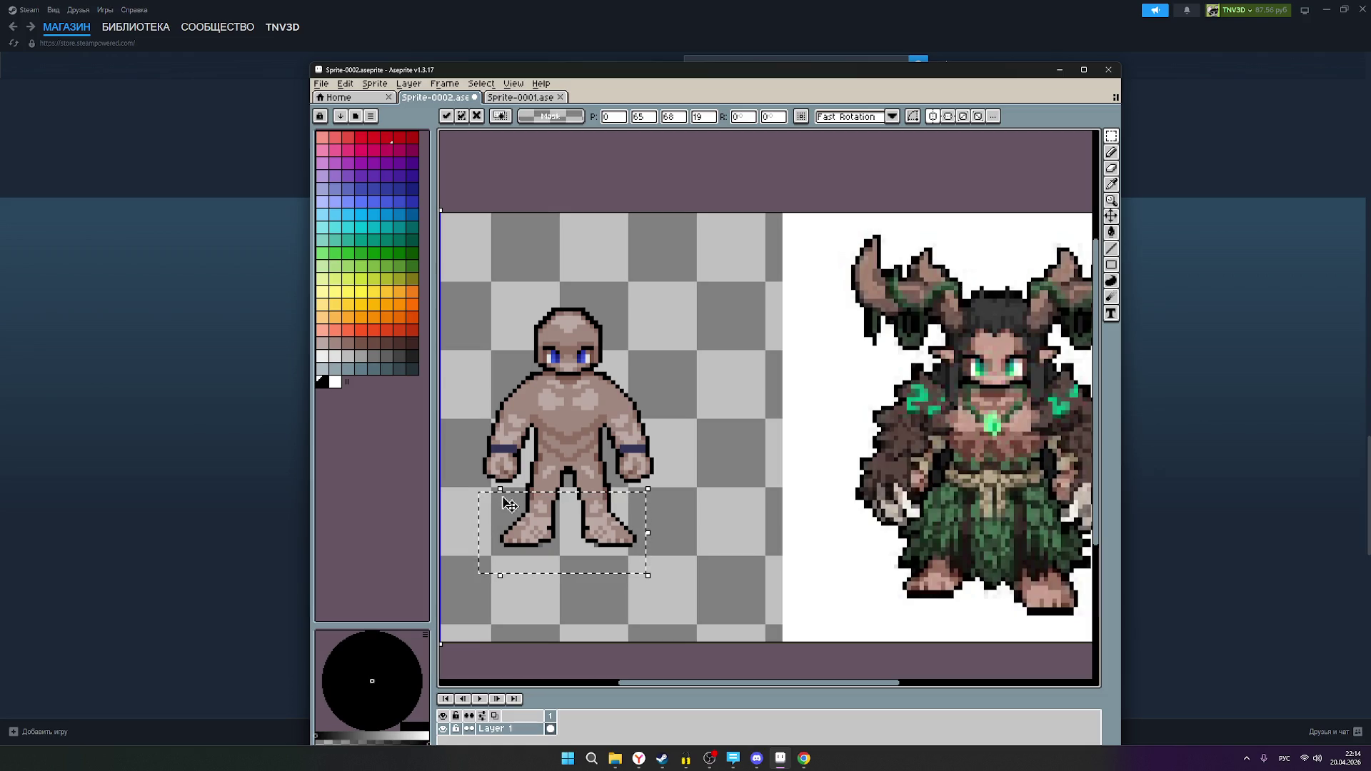
left_click_drag(648, 534, 656, 541)
key("Return")
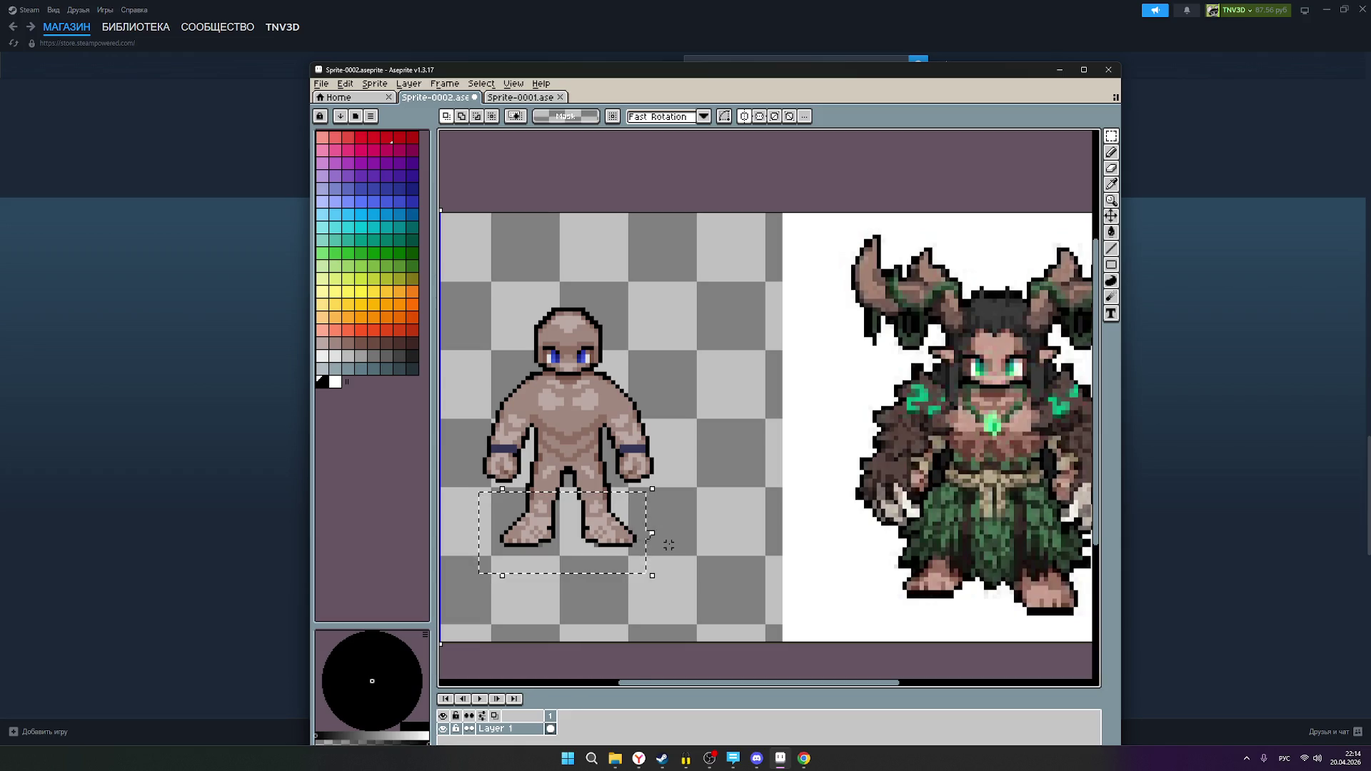
left_click(679, 540)
- Reselect the legs and move them down, away from the torso
left_click(1095, 135)
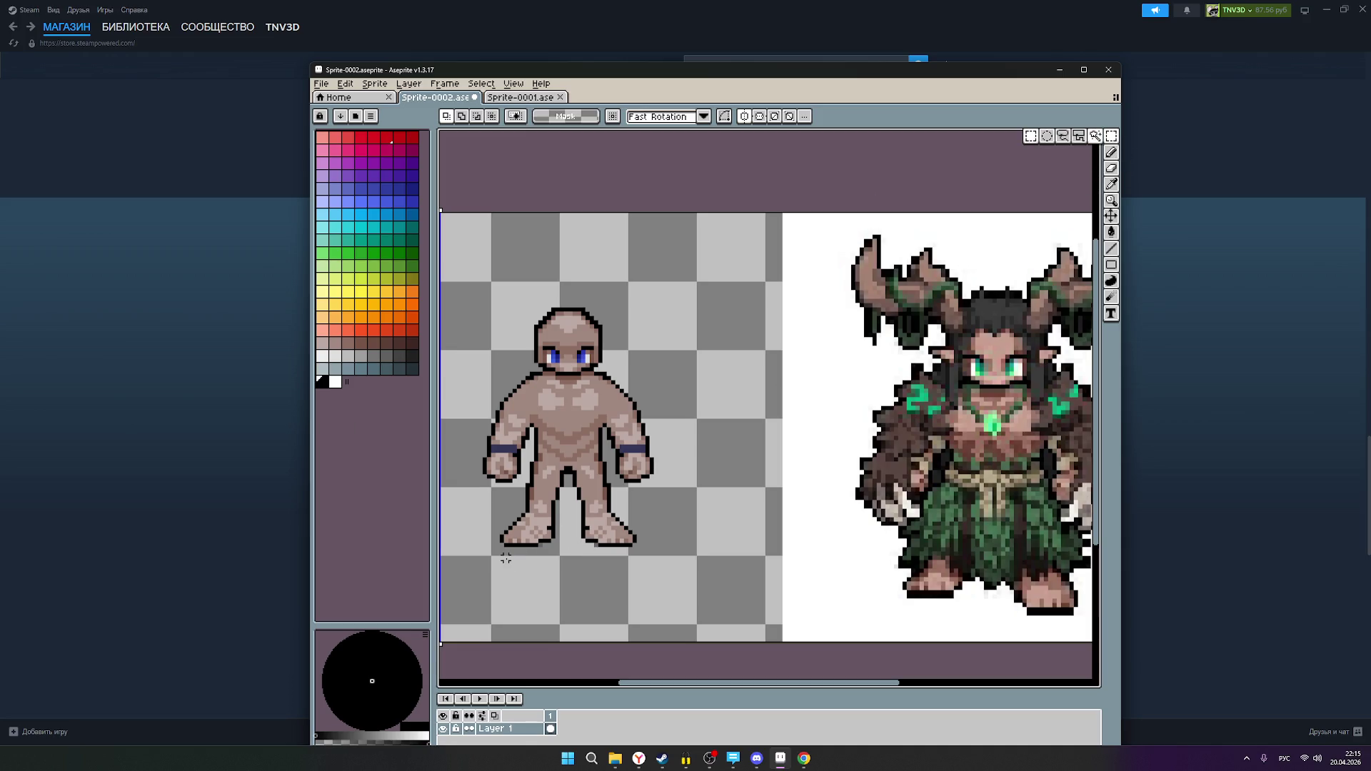
mouse_move(498, 545)
left_mouse_down()
mouse_move(552, 513)
mouse_move(634, 506)
mouse_move(630, 485)
left_mouse_up()
left_click_drag(572, 521, 572, 597)
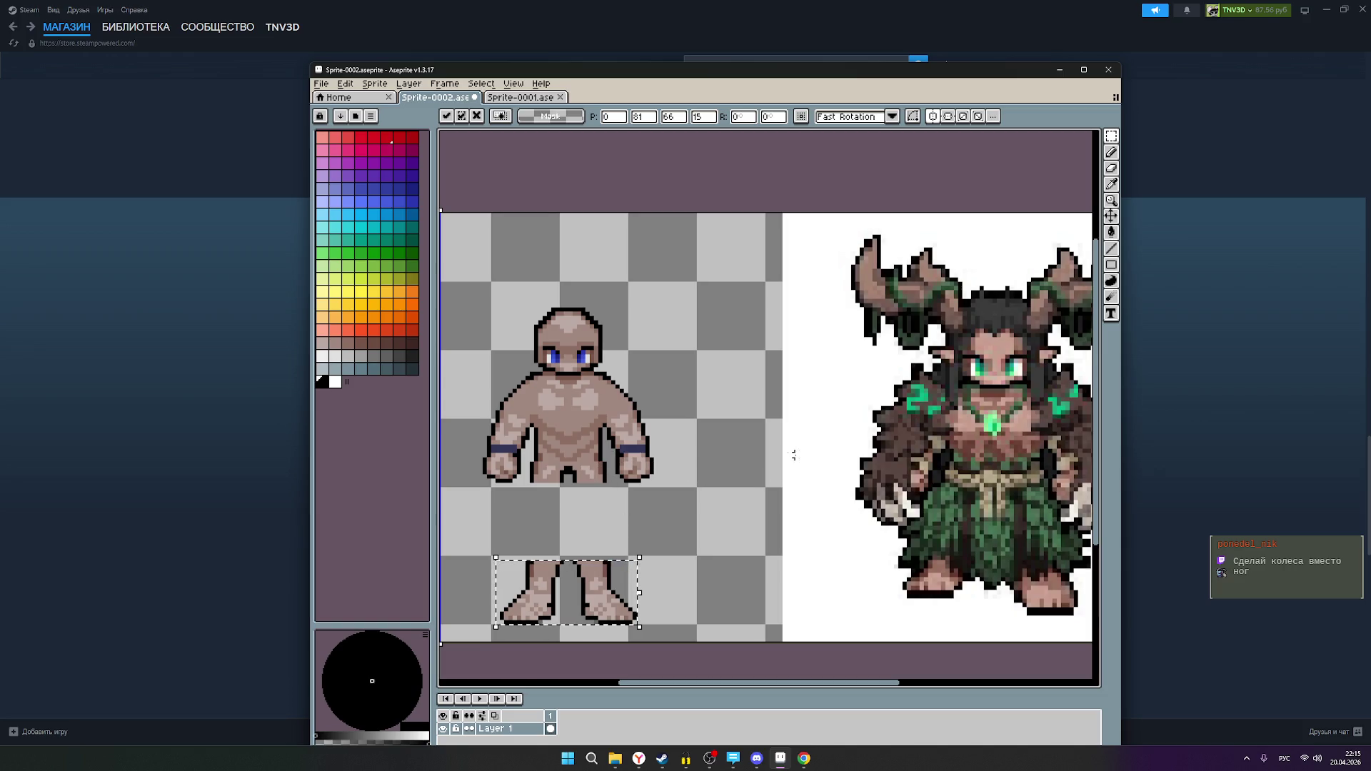
- Zoom in and out on the canvas, then switch to the Yandex browser showing YouTube
scroll(598, 448, "up", 1)
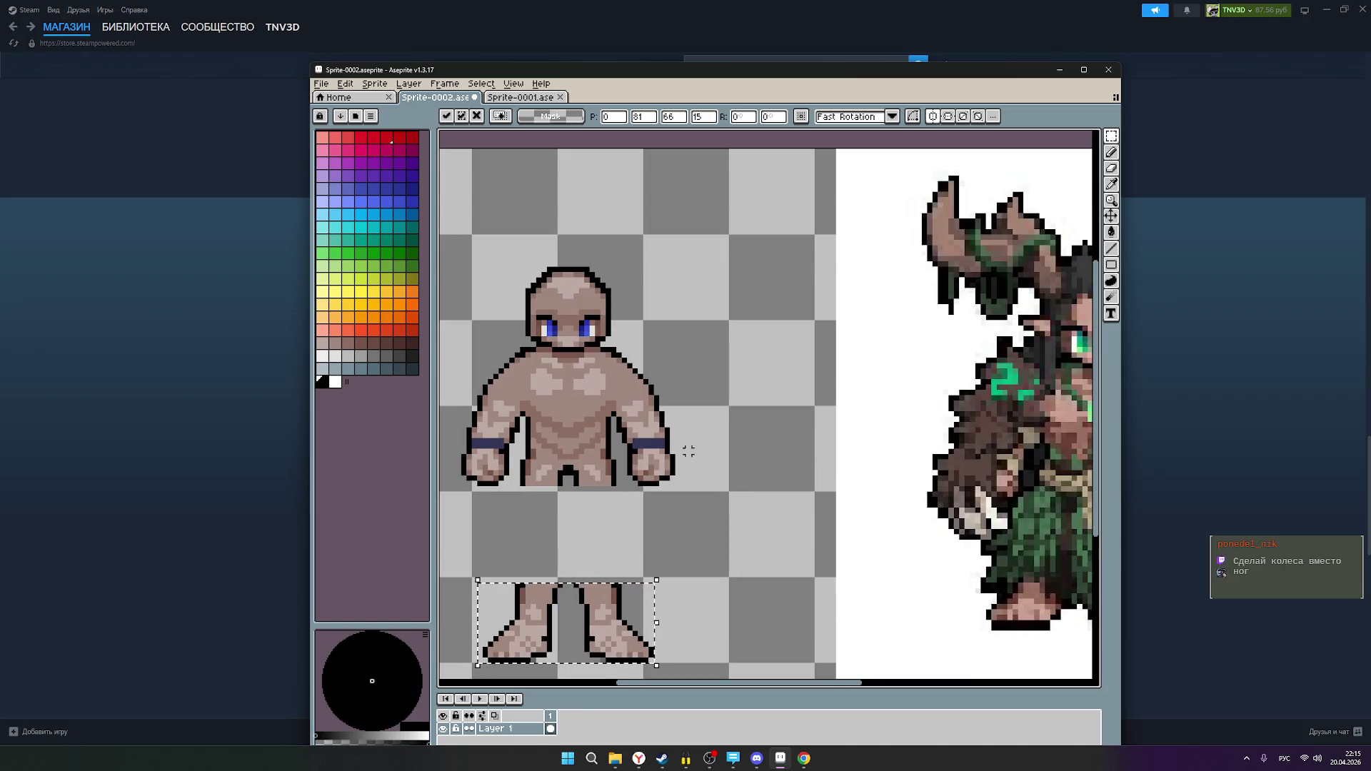
scroll(697, 451, "down", 3)
scroll(759, 432, "up", 2)
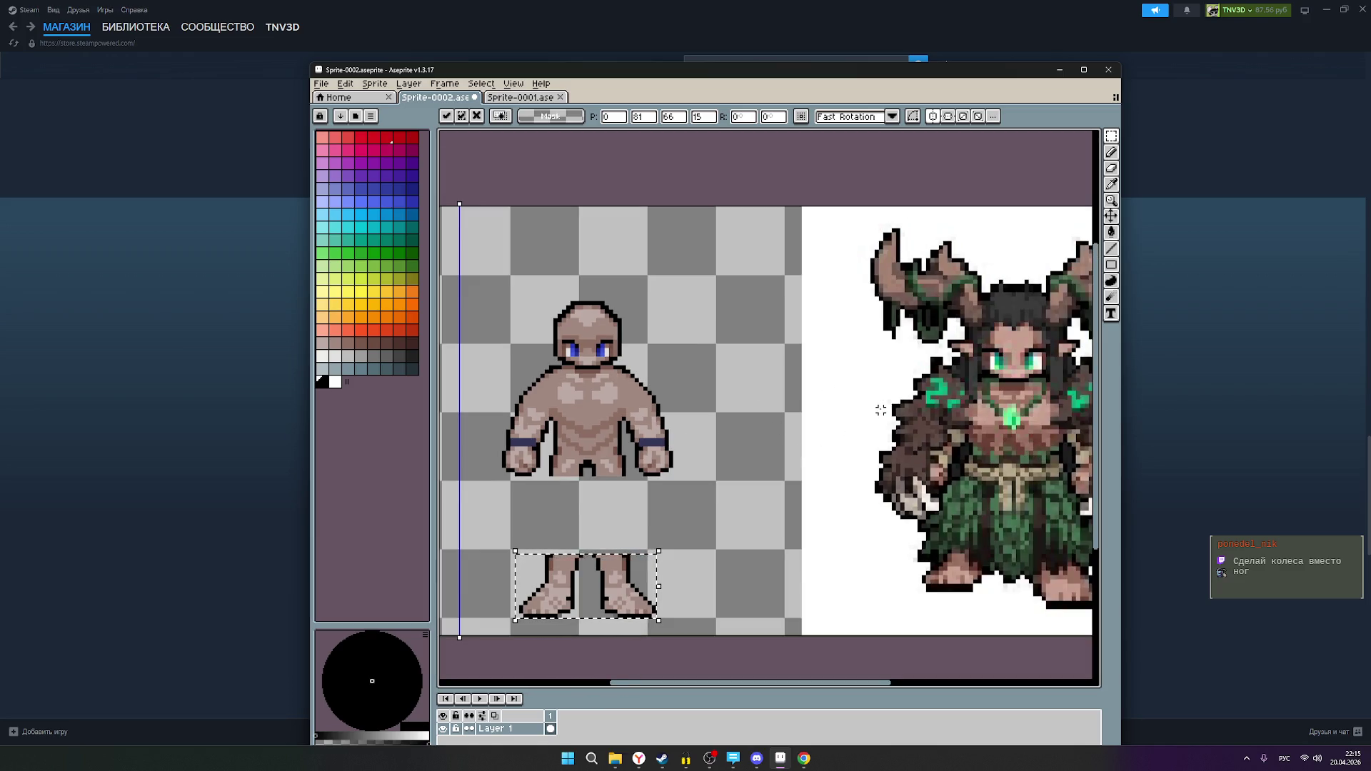
scroll(920, 412, "down", 1)
scroll(1022, 403, "up", 1)
scroll(1022, 403, "up", 2)
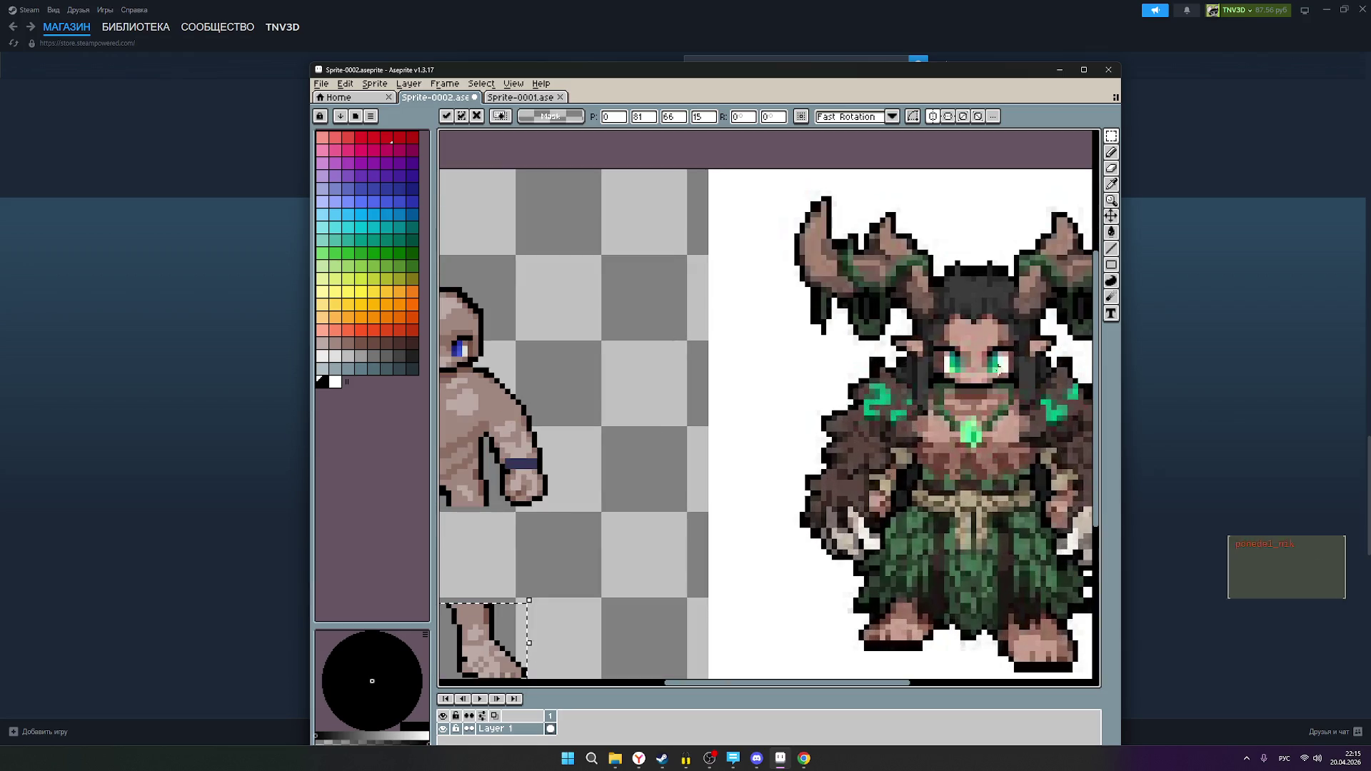
scroll(988, 355, "down", 2)
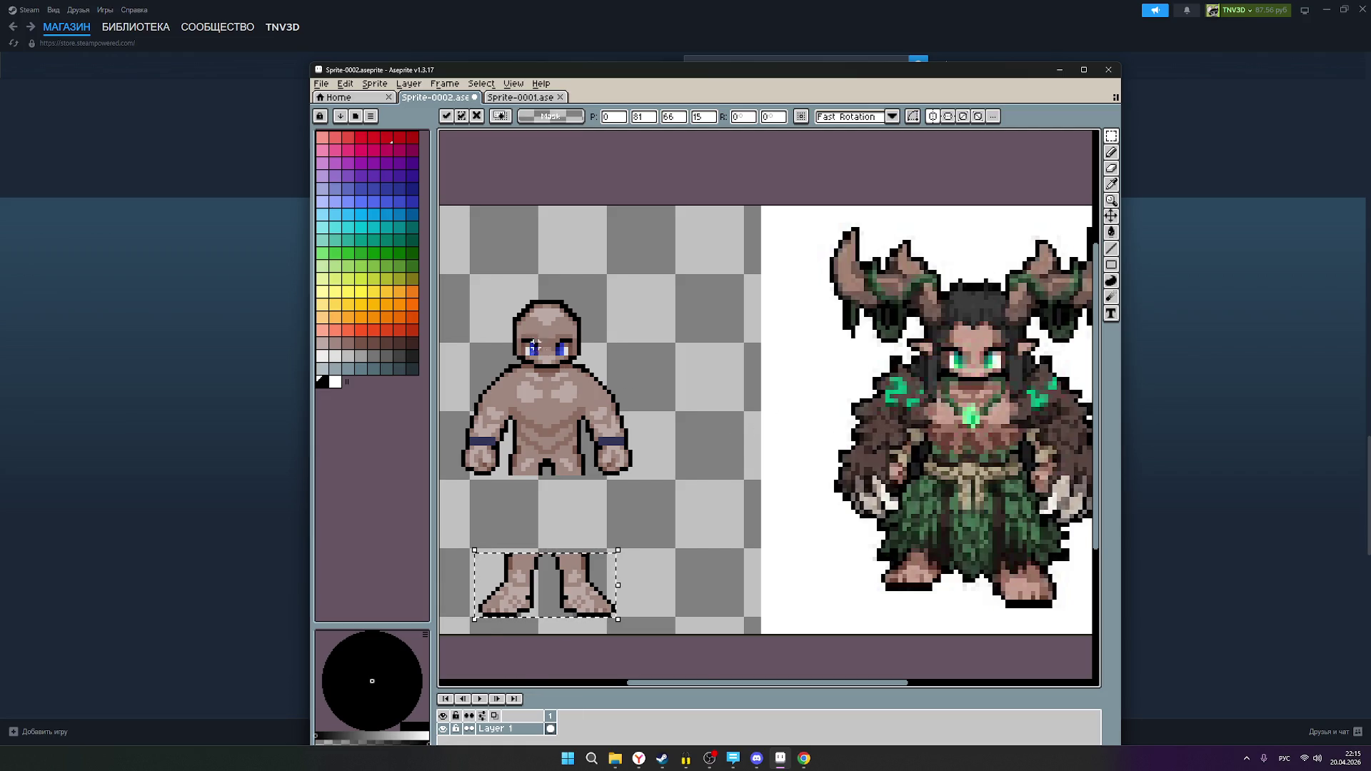
scroll(535, 344, "up", 1)
scroll(555, 345, "down", 1)
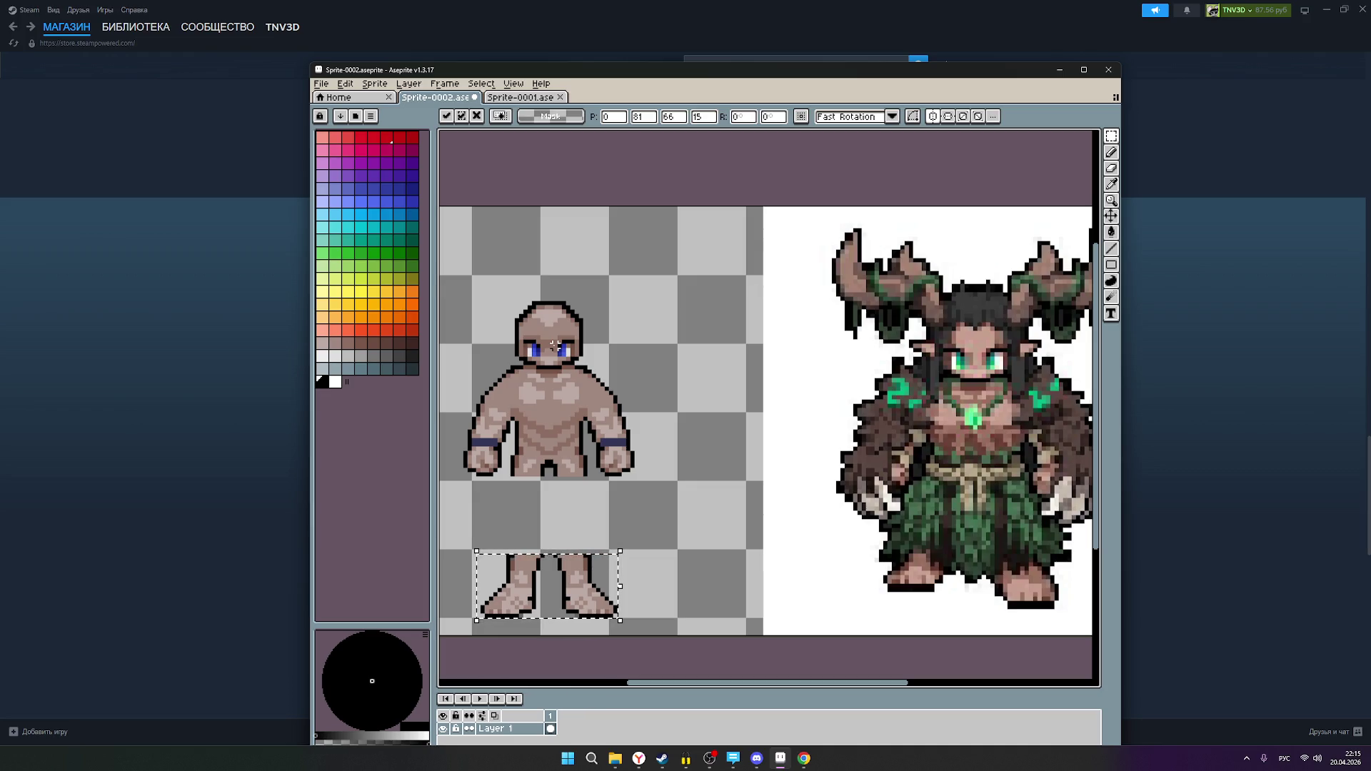
scroll(554, 346, "up", 1)
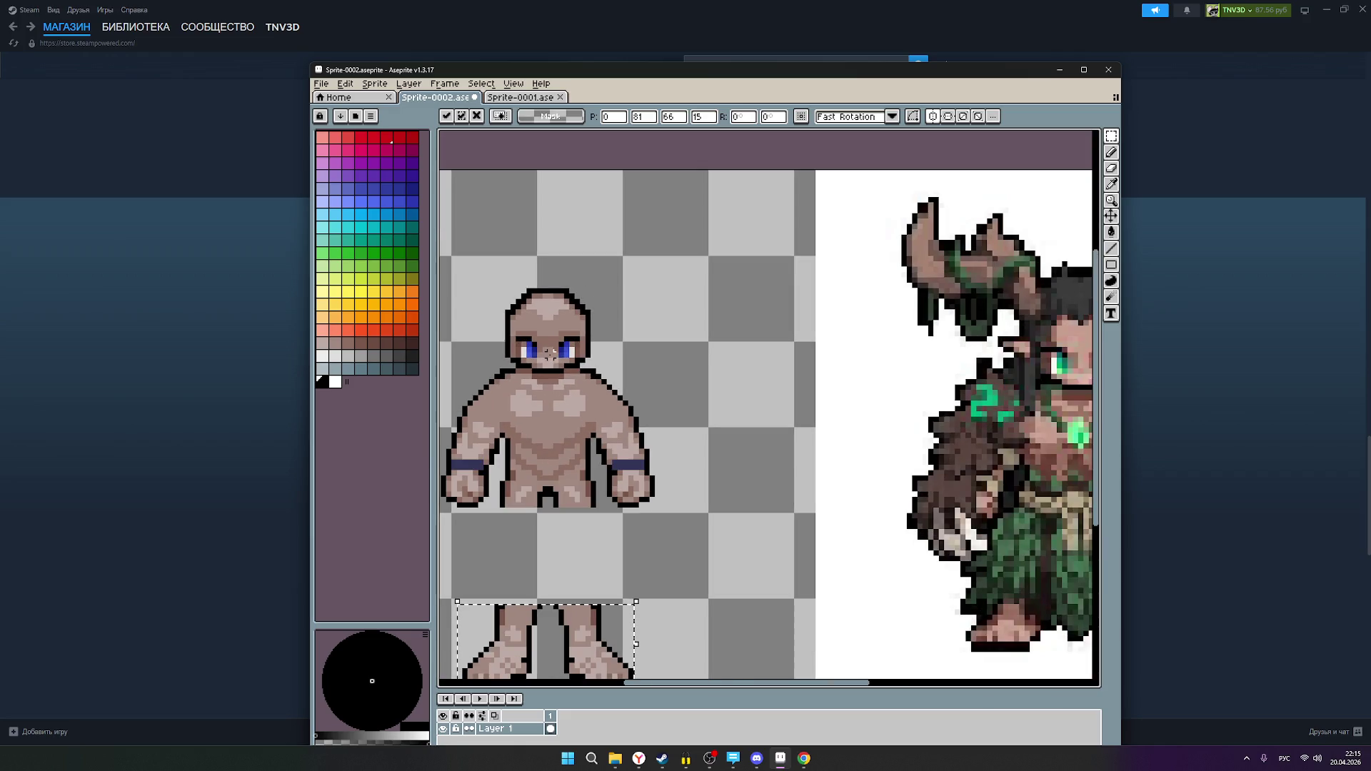
scroll(549, 353, "down", 3)
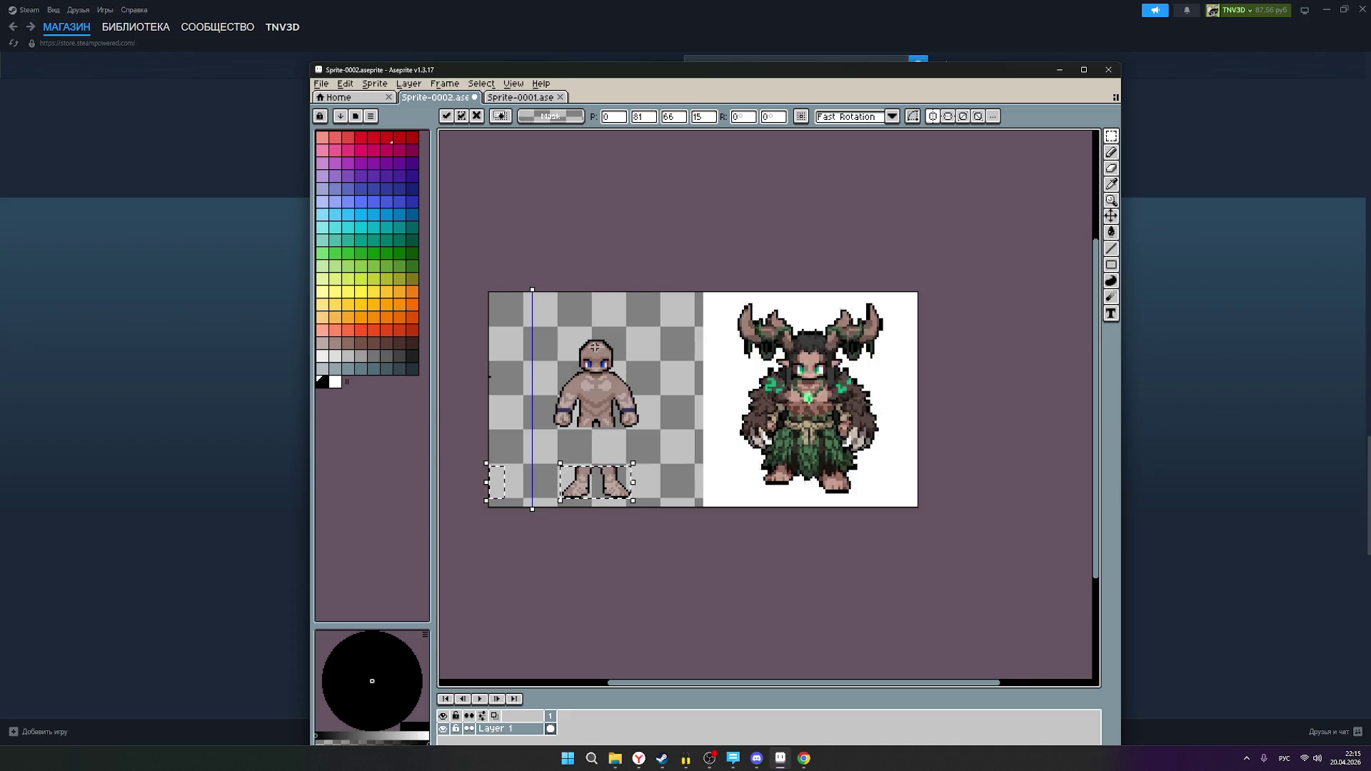
scroll(595, 347, "up", 2)
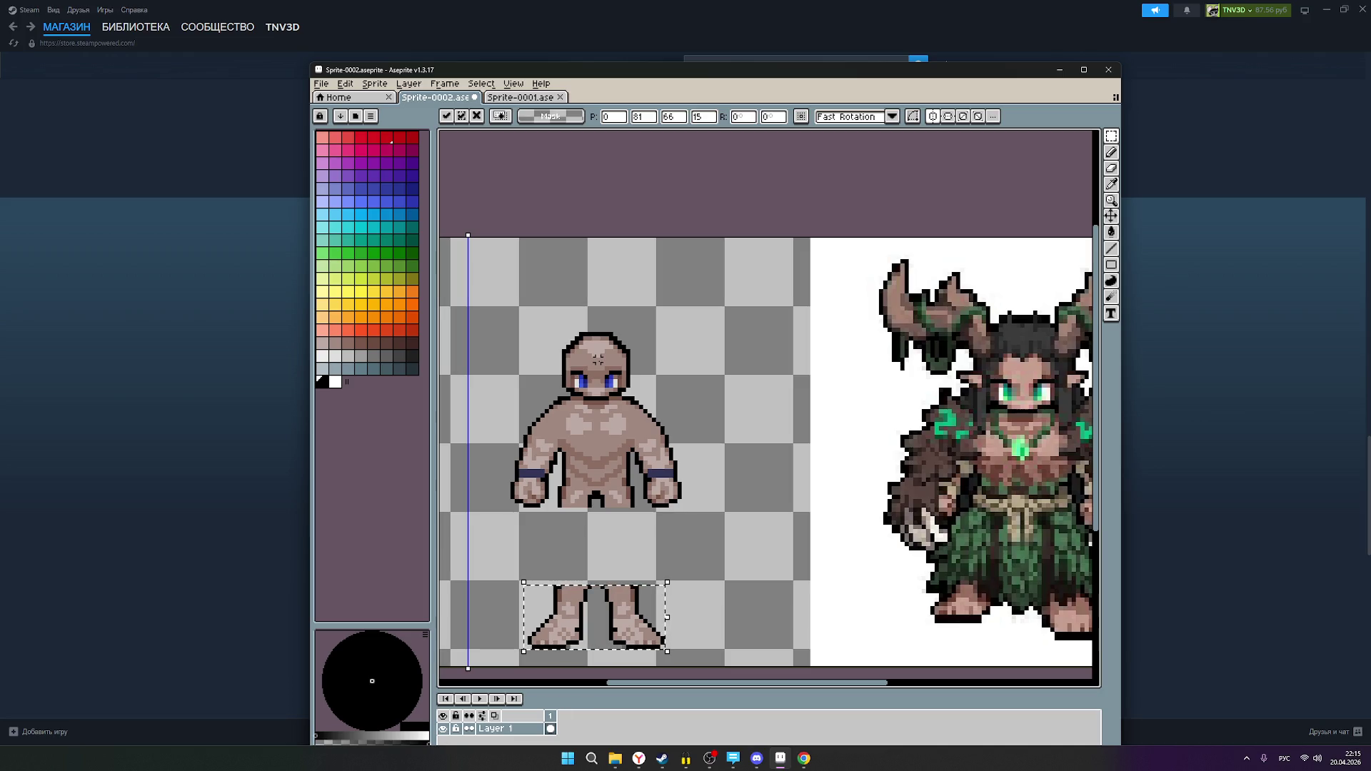
scroll(597, 359, "up", 1)
scroll(598, 383, "down", 2)
scroll(1037, 381, "up", 3)
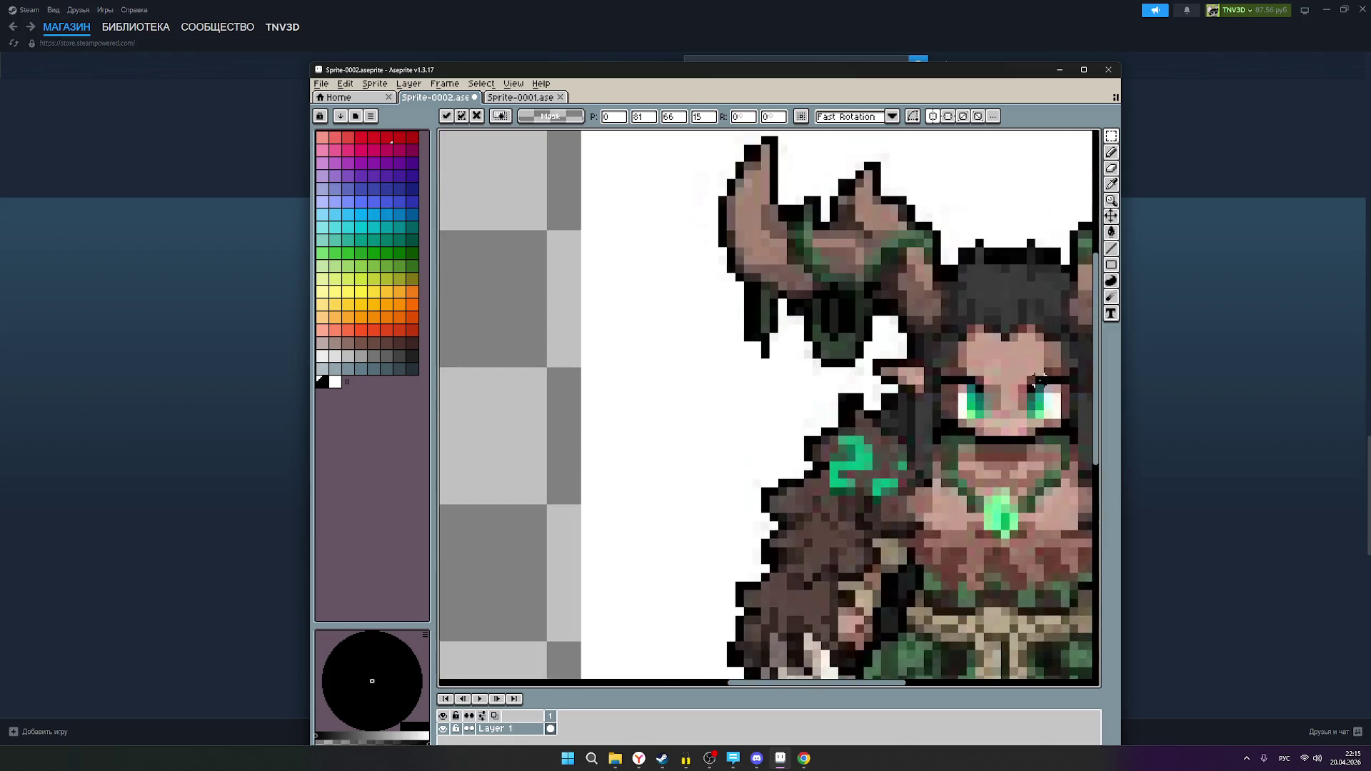
scroll(1037, 380, "up", 2)
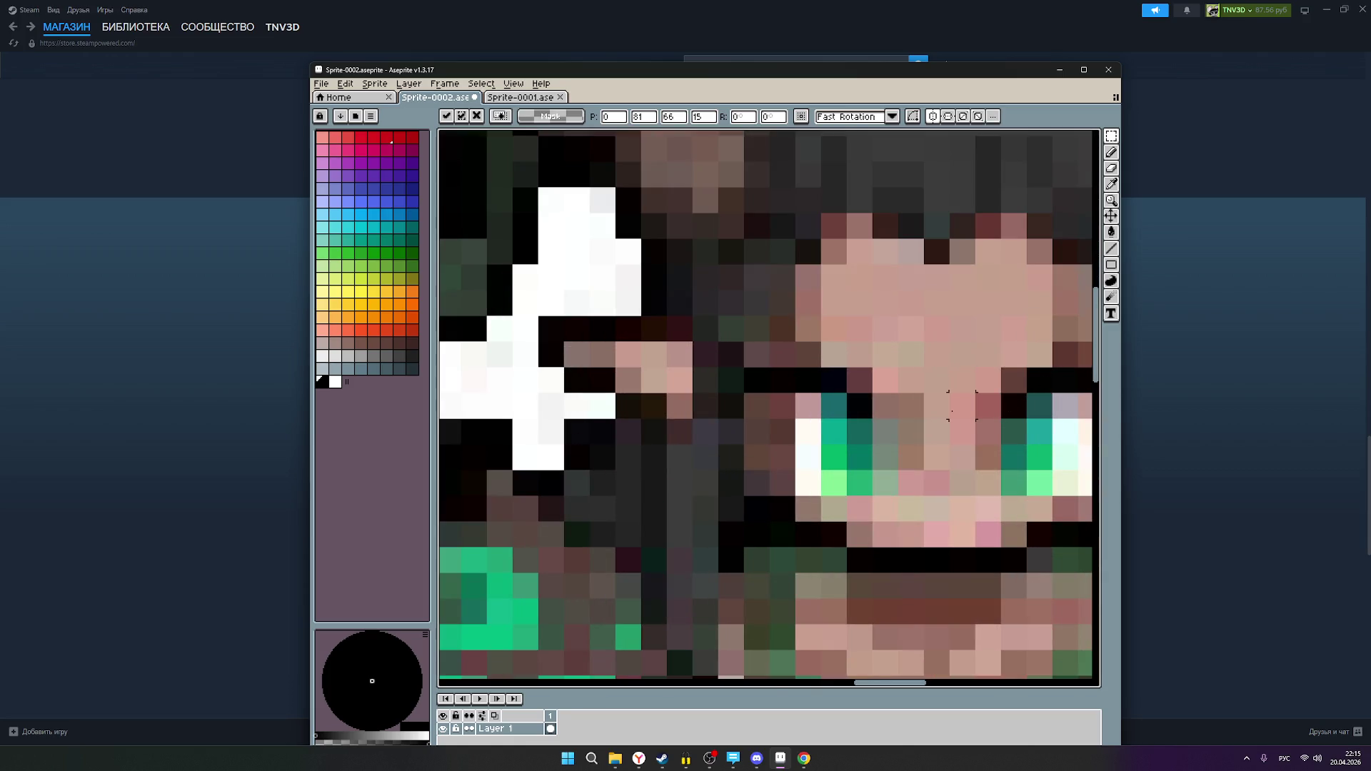
left_click(640, 758)
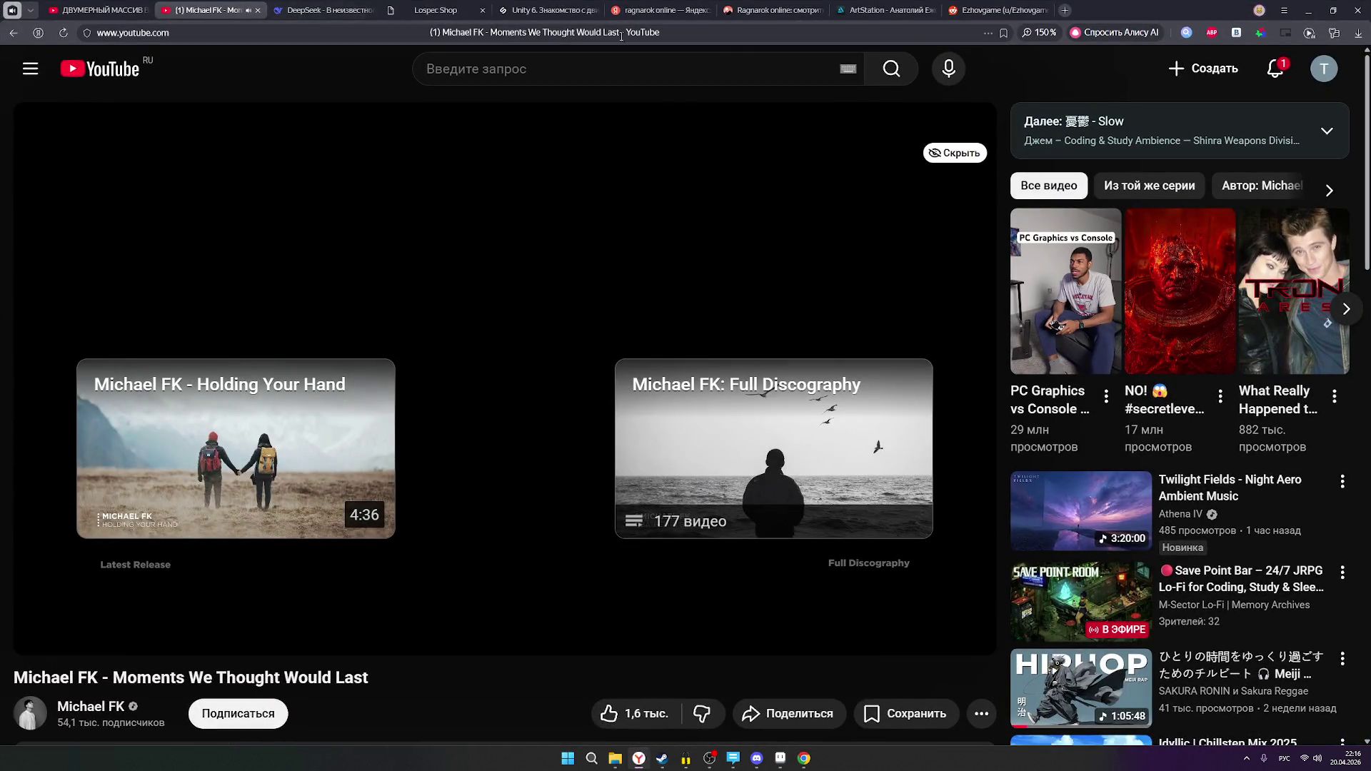
left_click(804, 761)
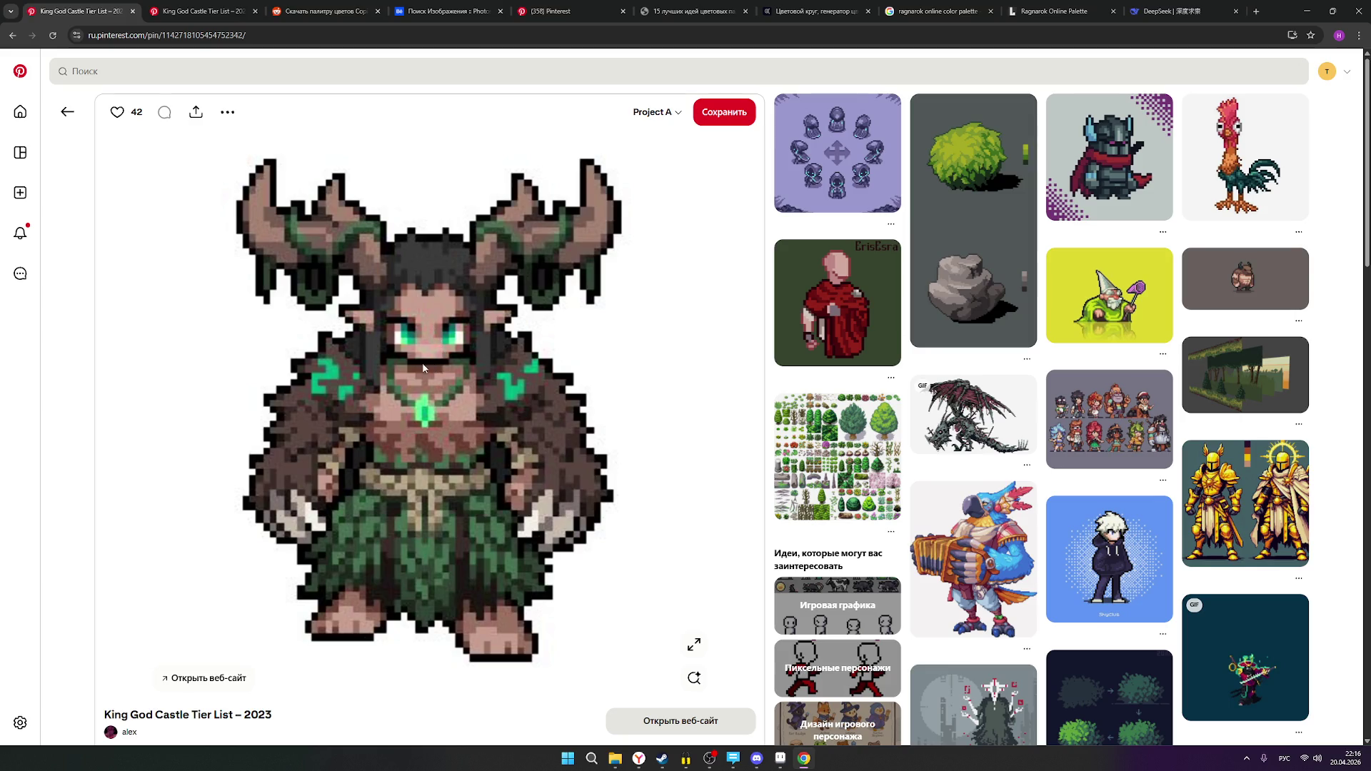
scroll(426, 358, "up", 2, "ctrl")
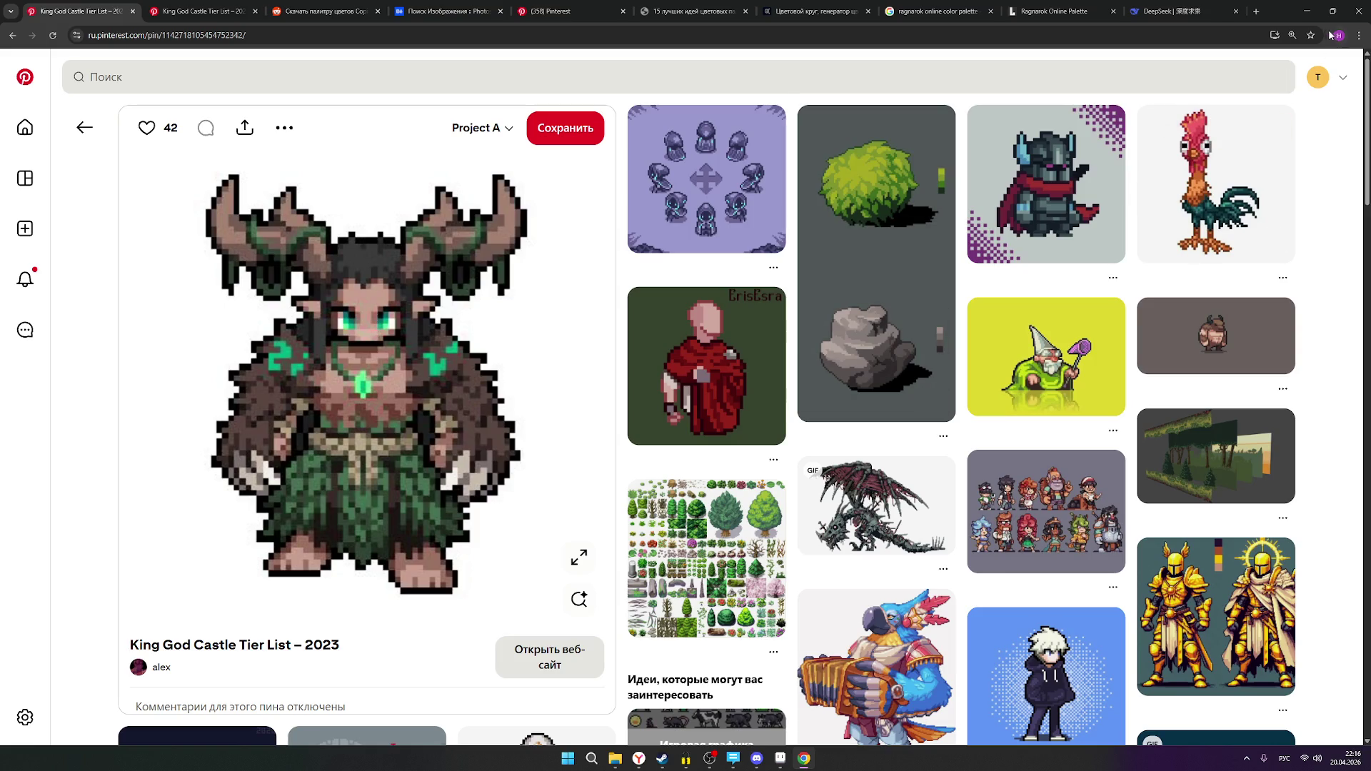
left_click(1307, 11)
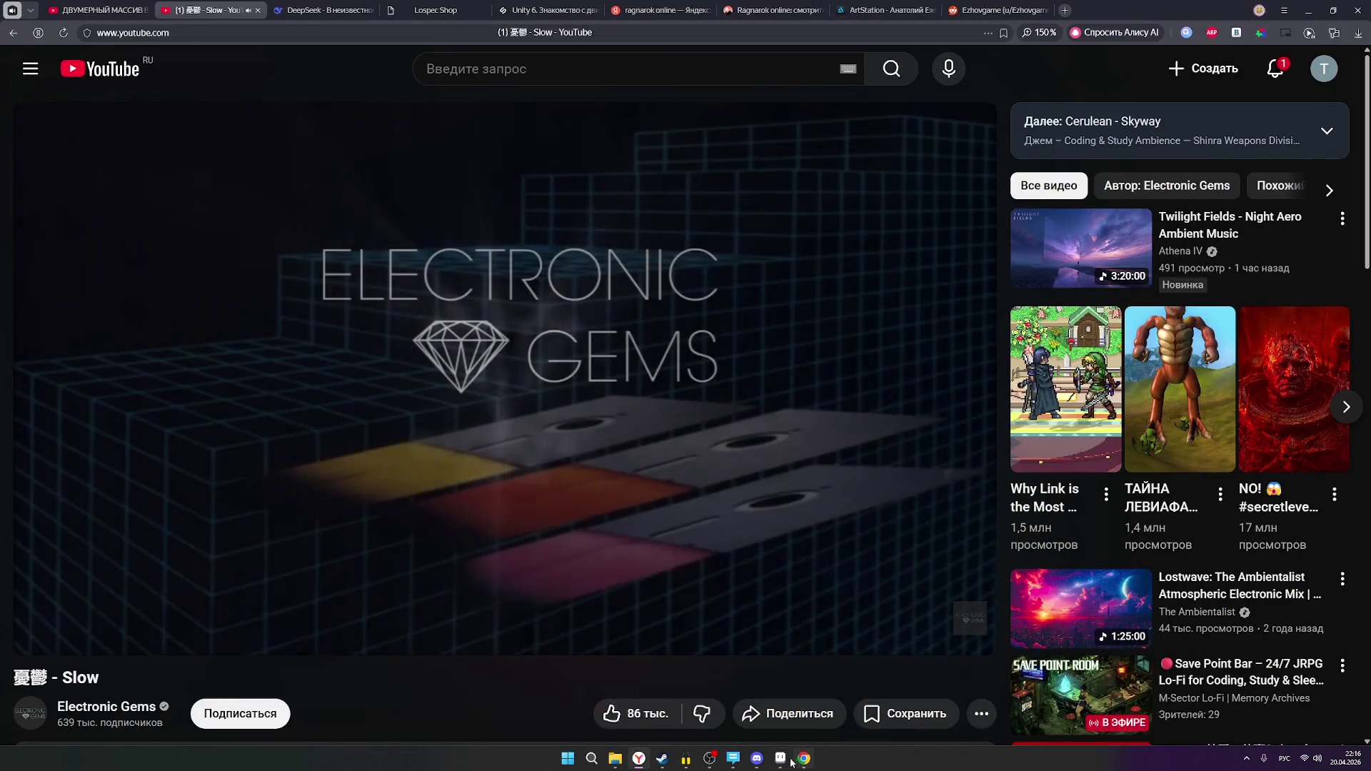
key("alt+Tab")
- Zoom and pan until the base figure and the whole horned druid sprite are in view
scroll(912, 534, "down", 2)
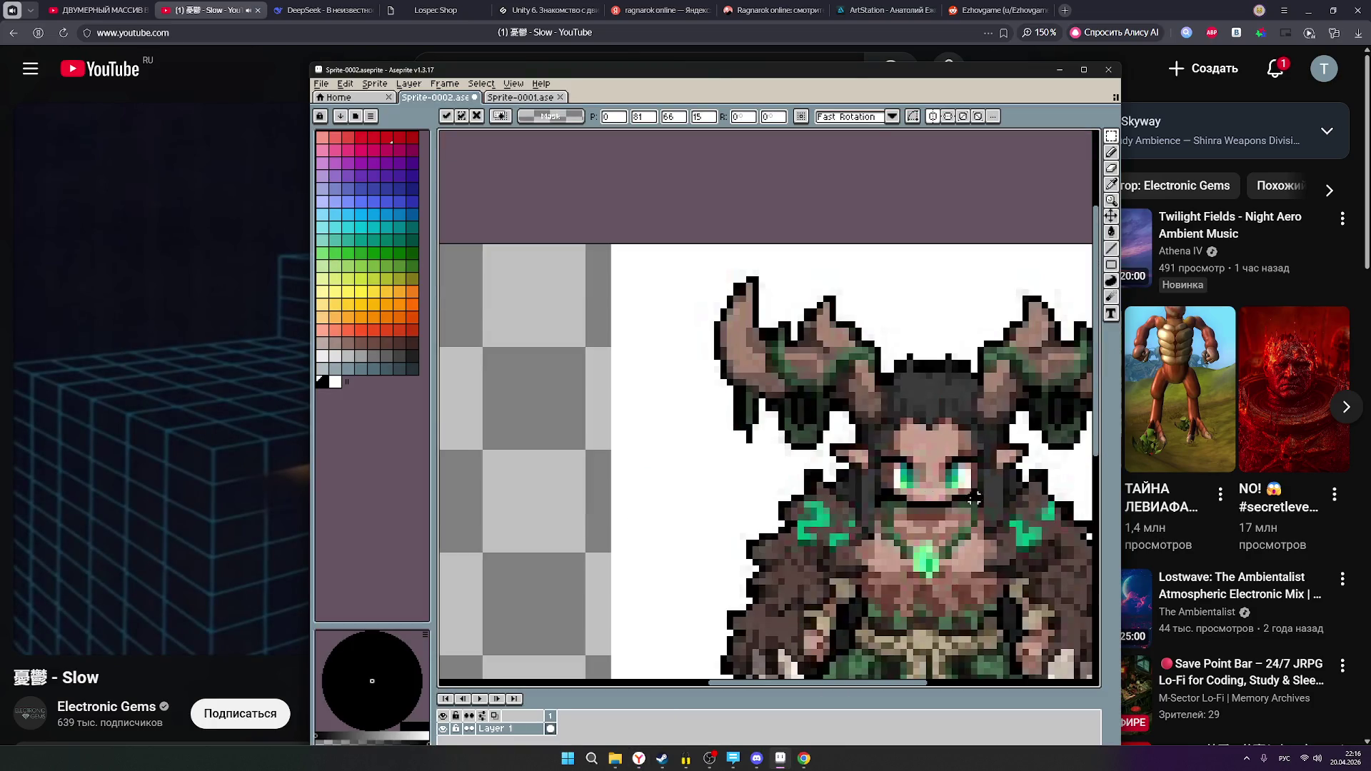
scroll(974, 497, "up", 2)
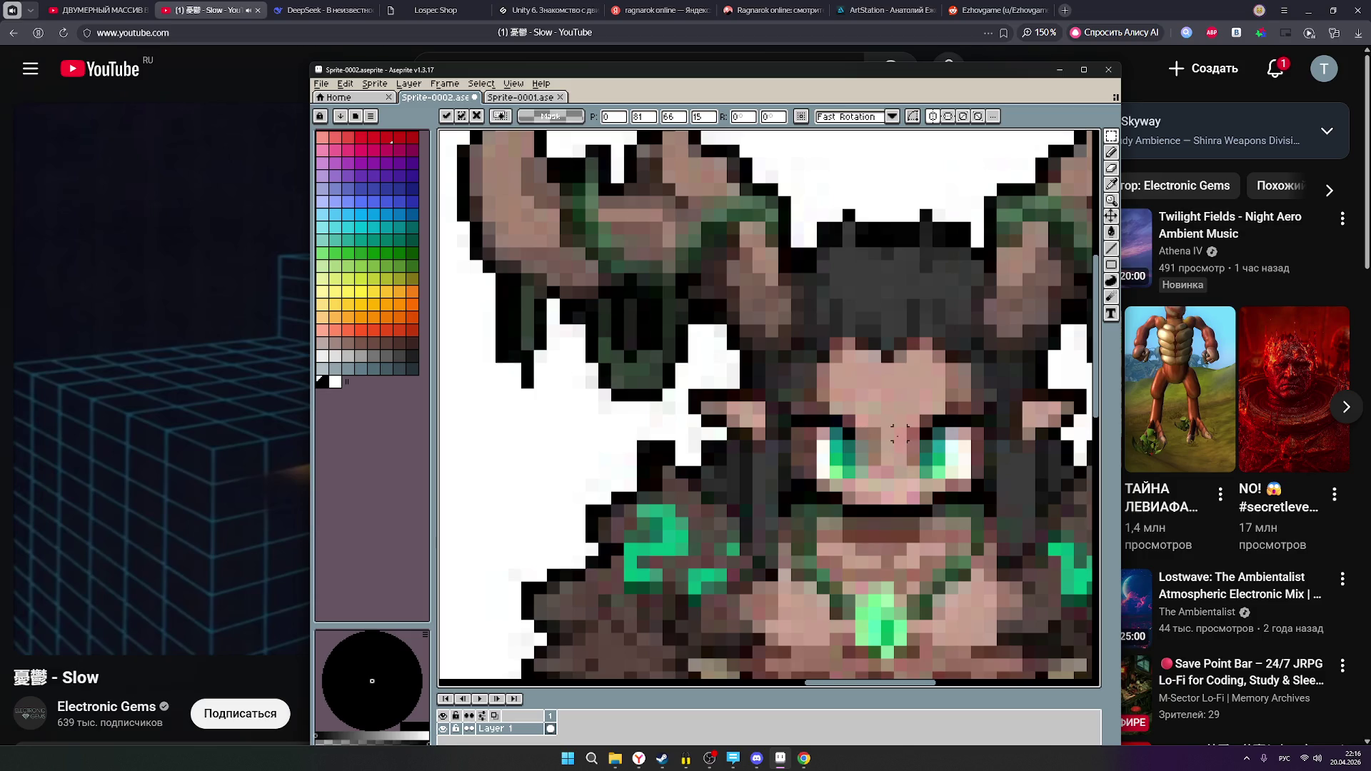
scroll(913, 432, "down", 3)
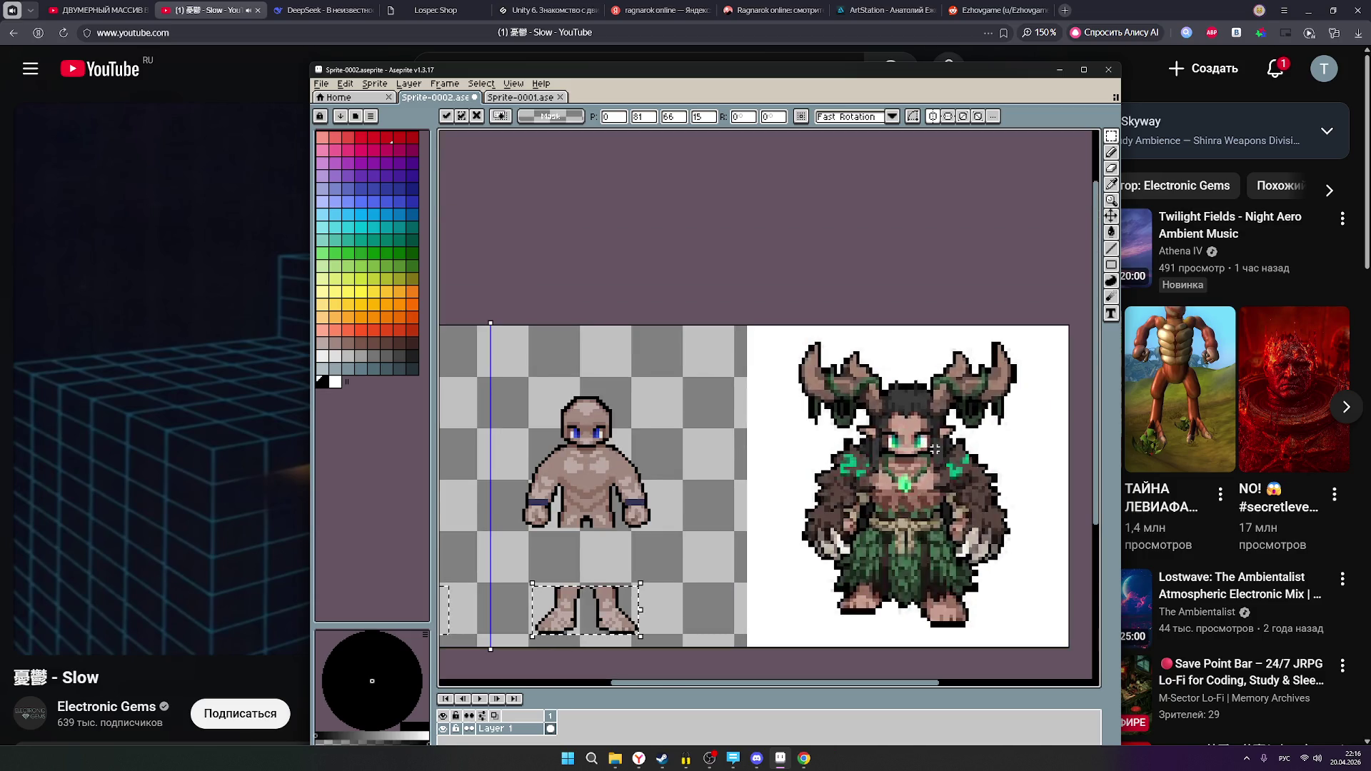
scroll(944, 445, "up", 2)
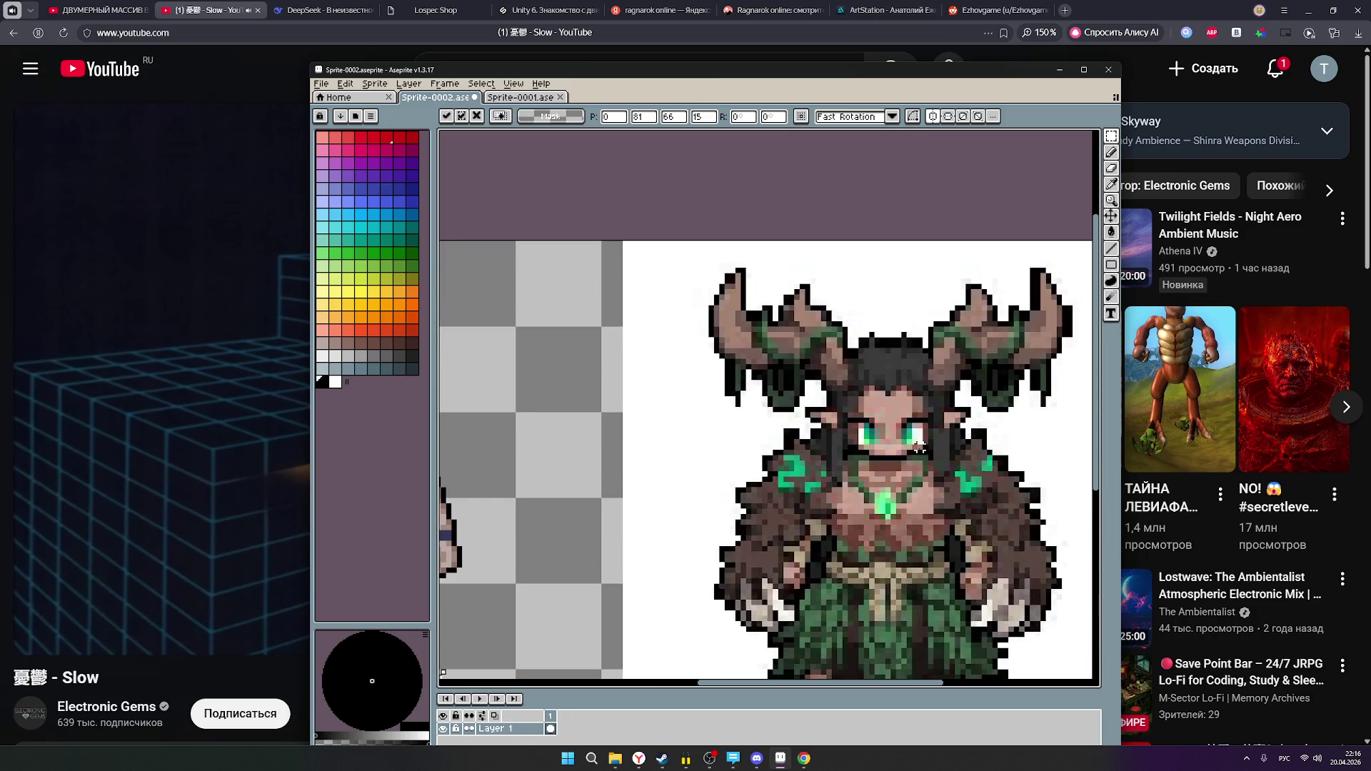
scroll(931, 447, "down", 3)
scroll(921, 451, "up", 2)
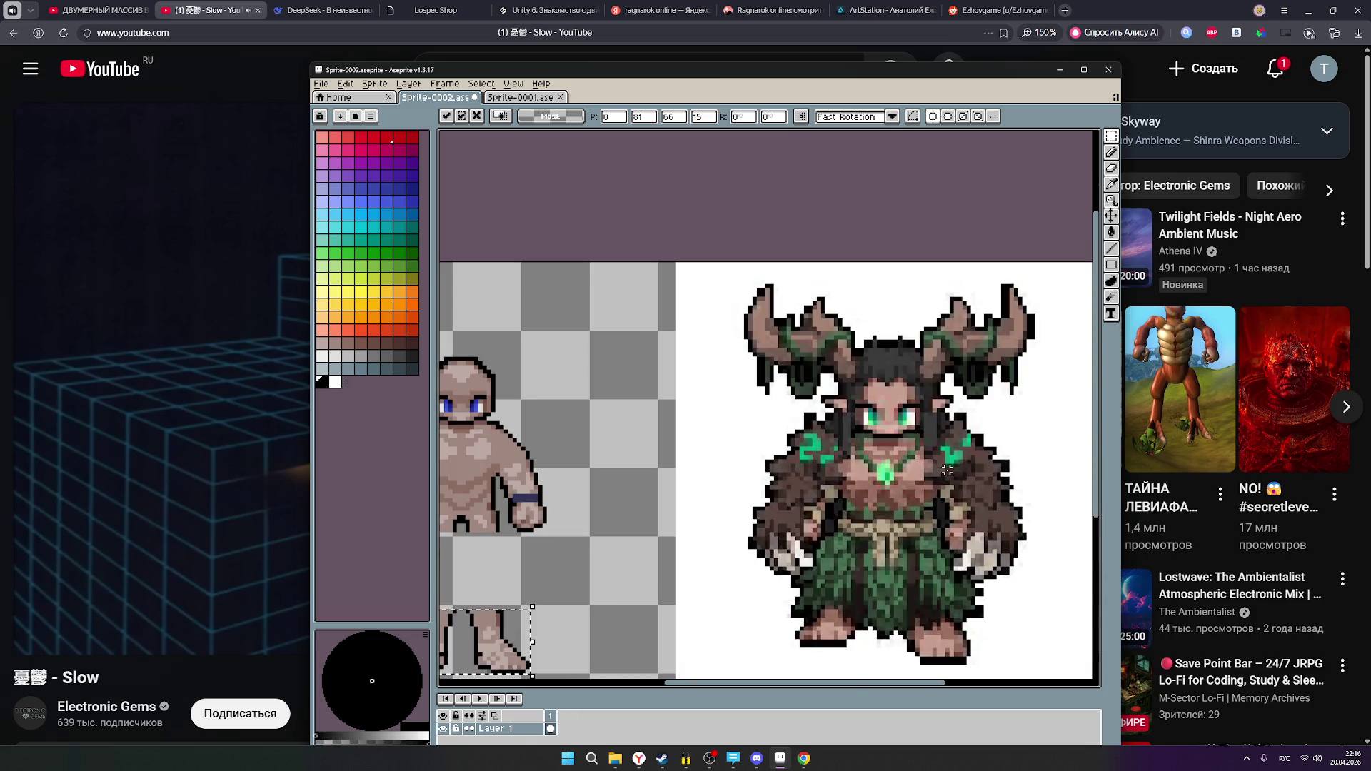
scroll(903, 454, "up", 2)
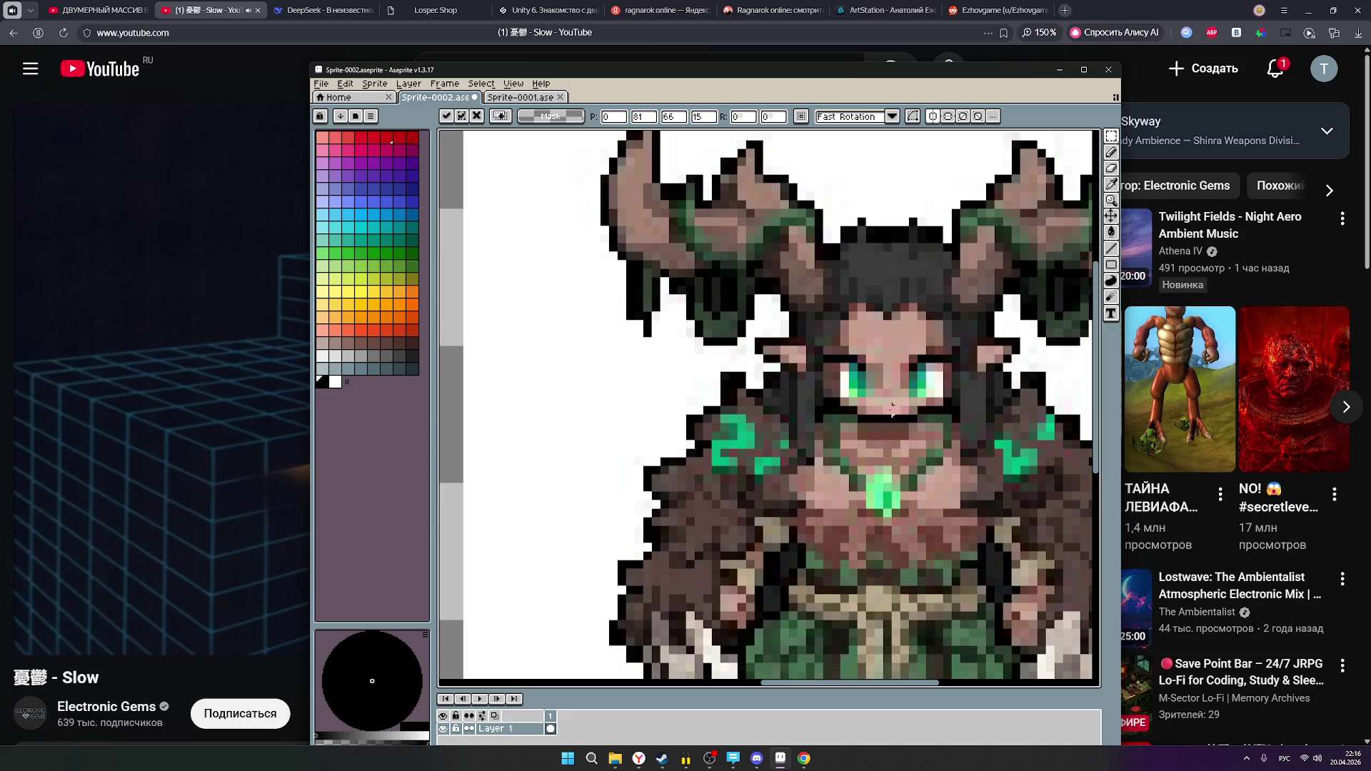
scroll(861, 411, "up", 1)
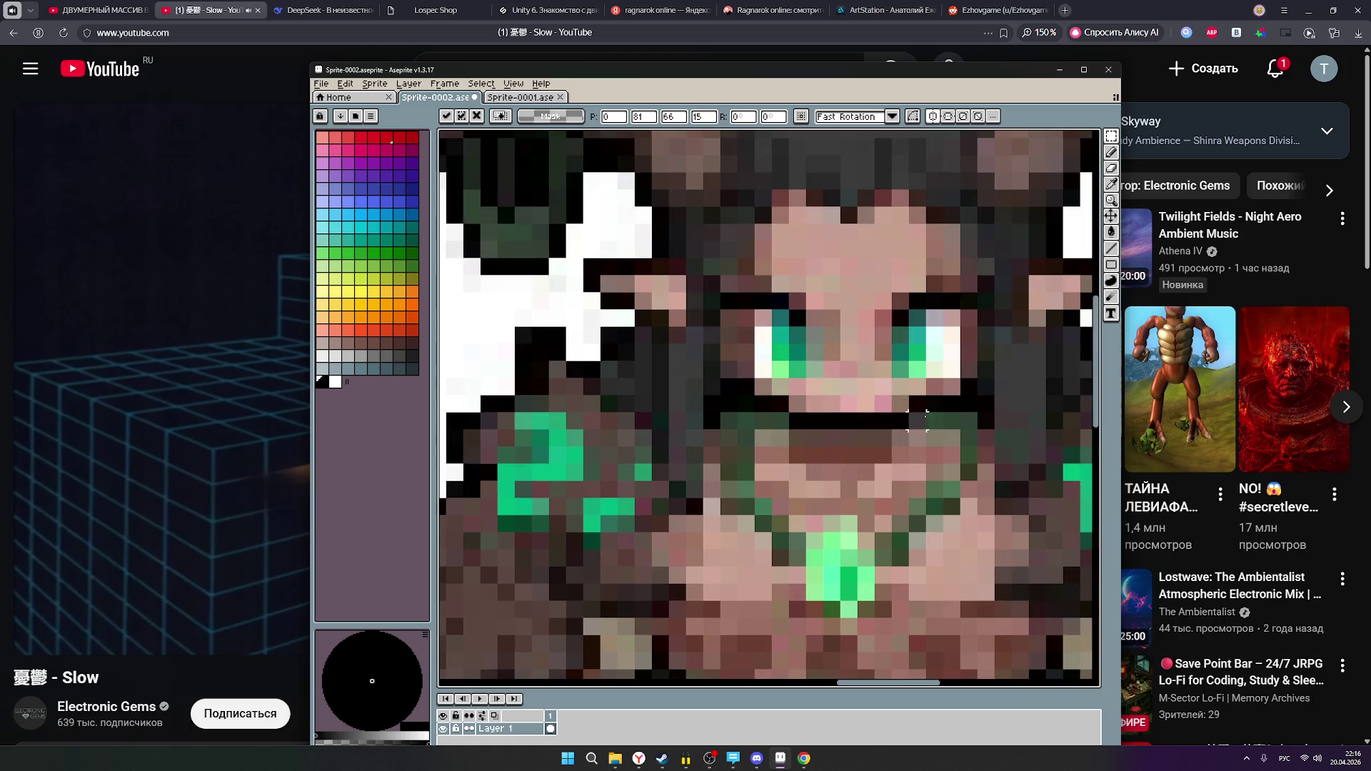
scroll(861, 411, "down", 6)
scroll(831, 419, "up", 2)
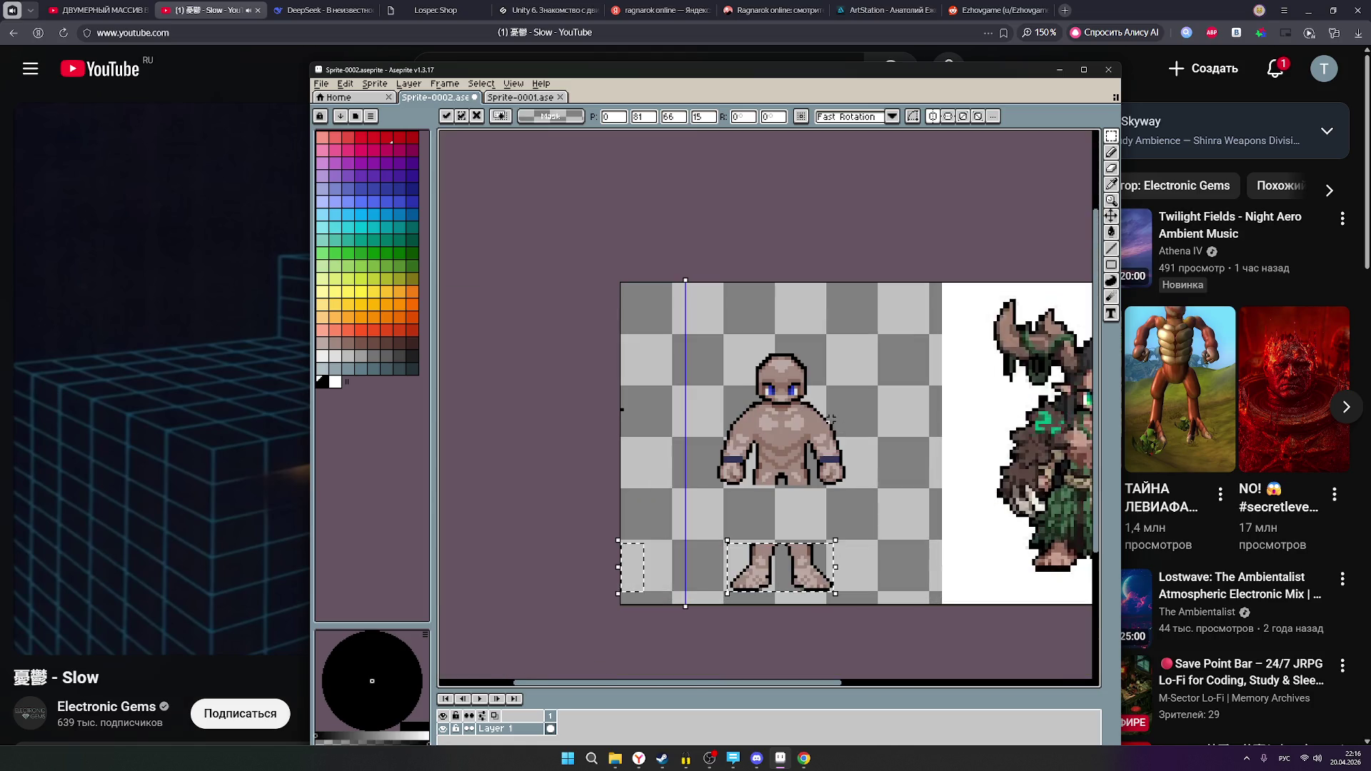
left_click_drag(946, 447, 801, 431)
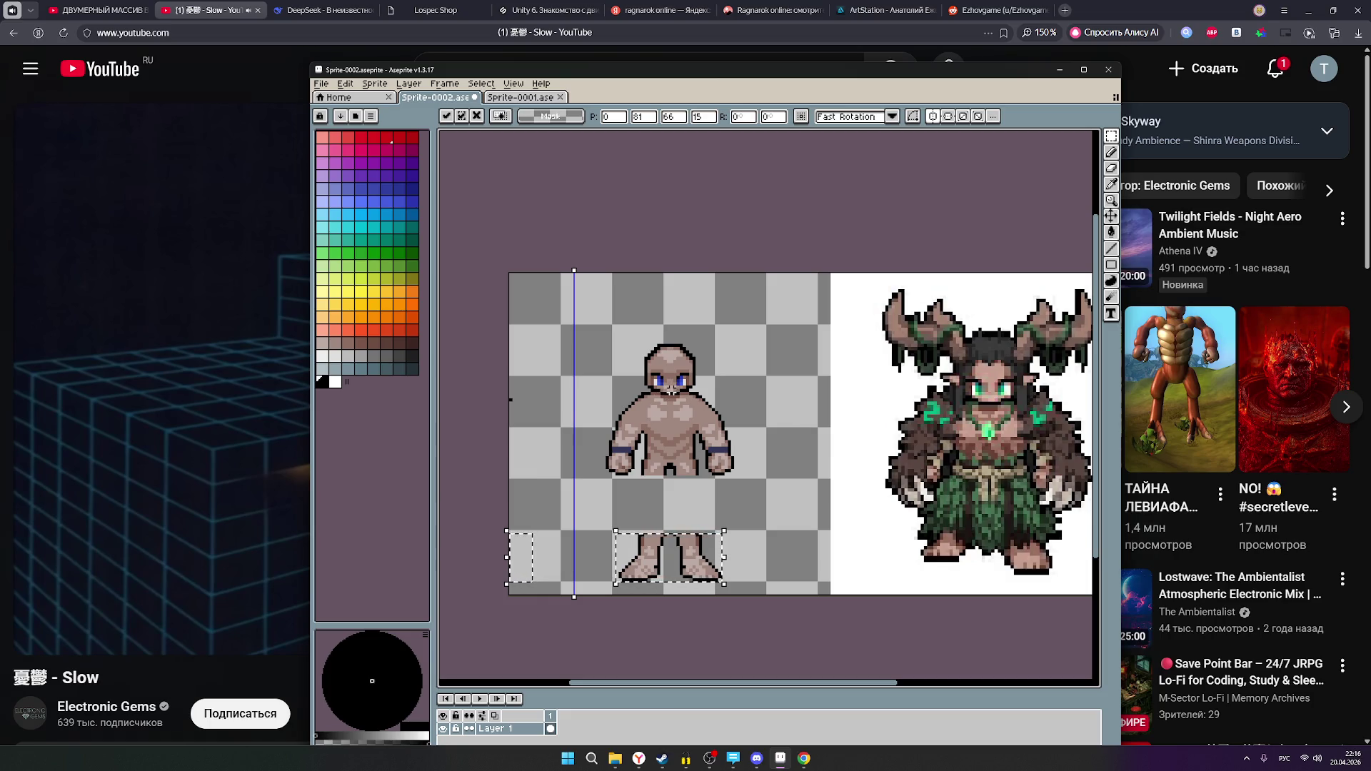
scroll(960, 442, "down", 3)
scroll(966, 442, "up", 3)
mouse_move(684, 752)
scroll(978, 400, "up", 1)
scroll(976, 398, "up", 1)
scroll(977, 399, "down", 2)
scroll(975, 397, "up", 2)
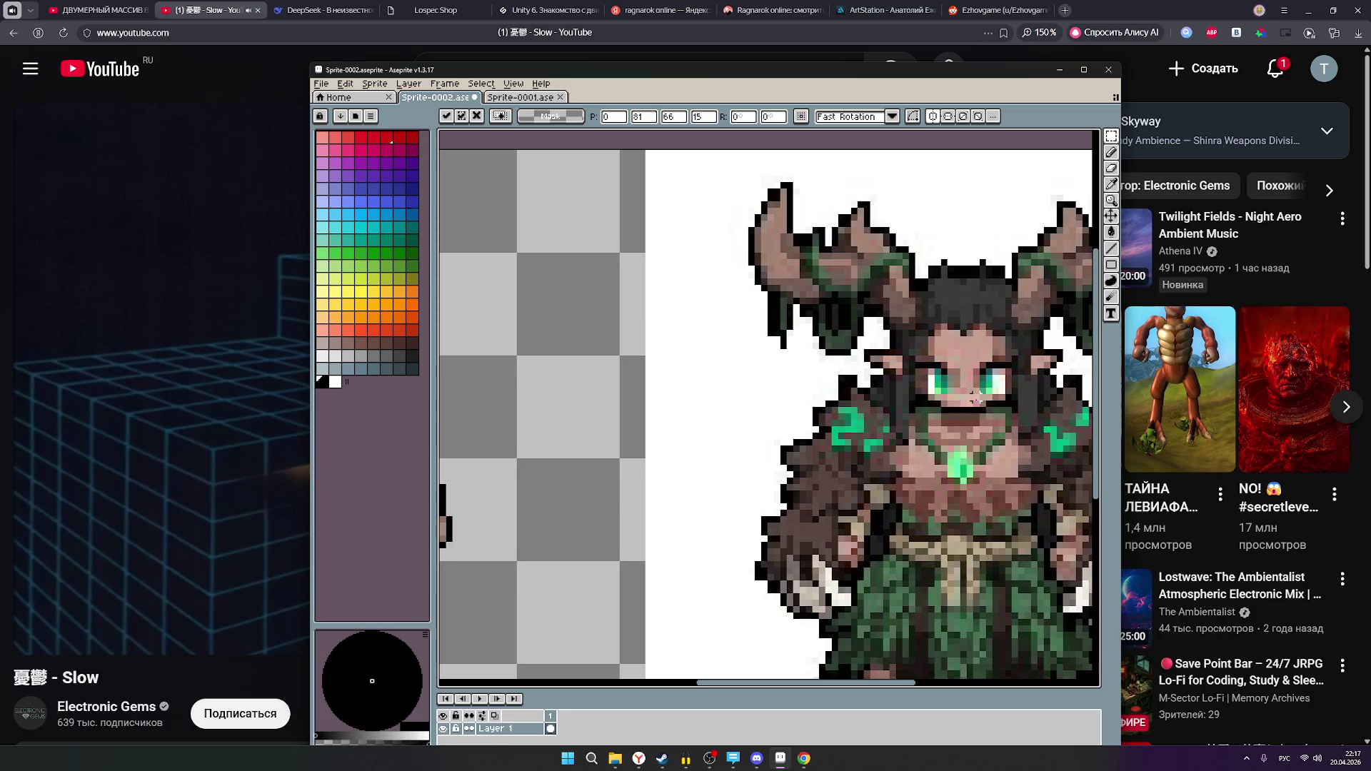
scroll(975, 397, "down", 3)
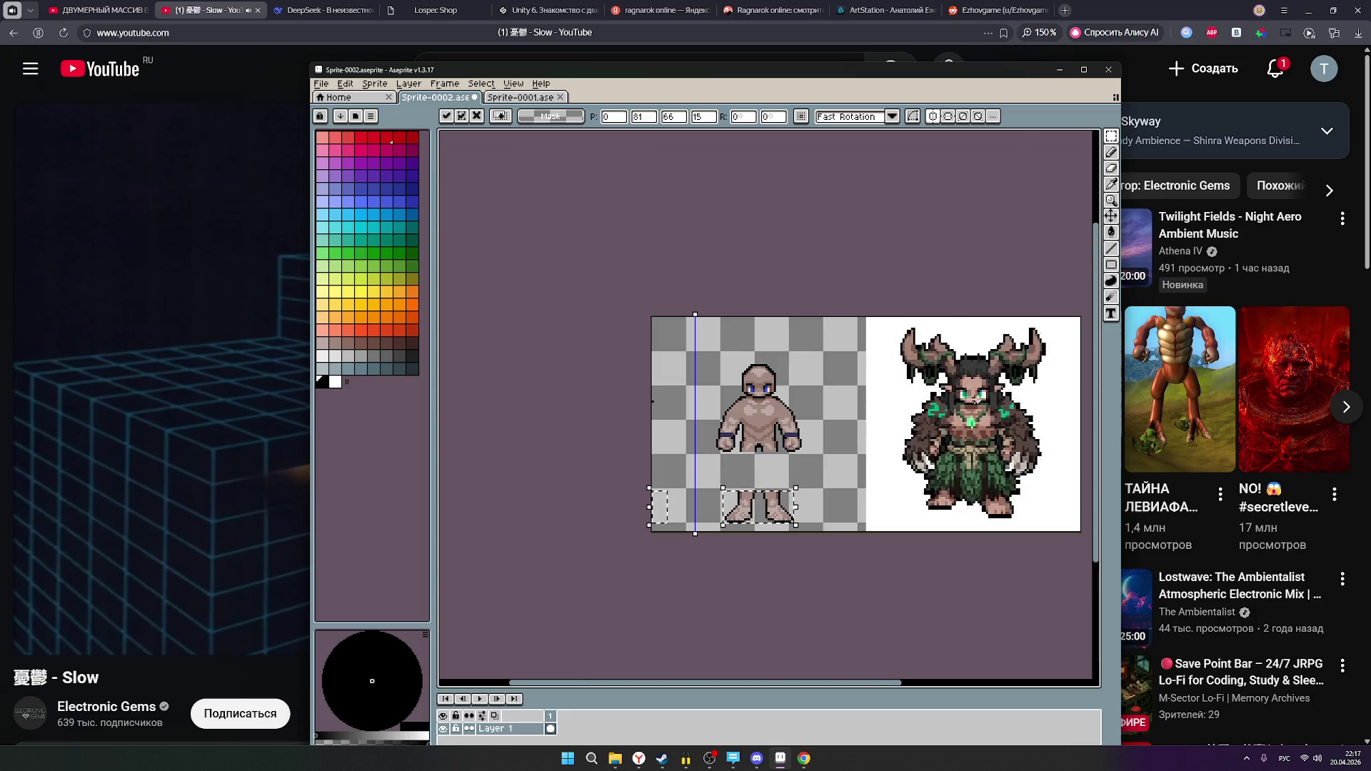
scroll(975, 397, "up", 1)
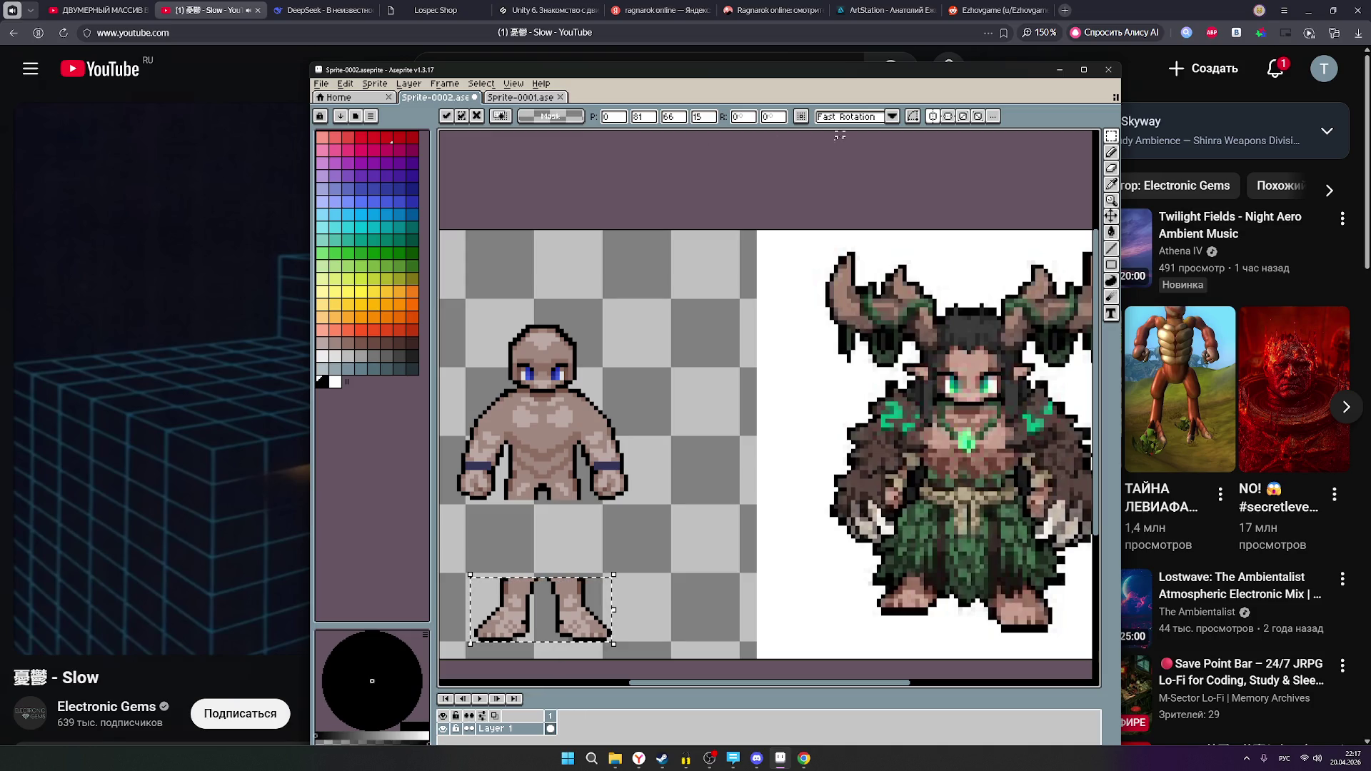
scroll(534, 416, "up", 2)
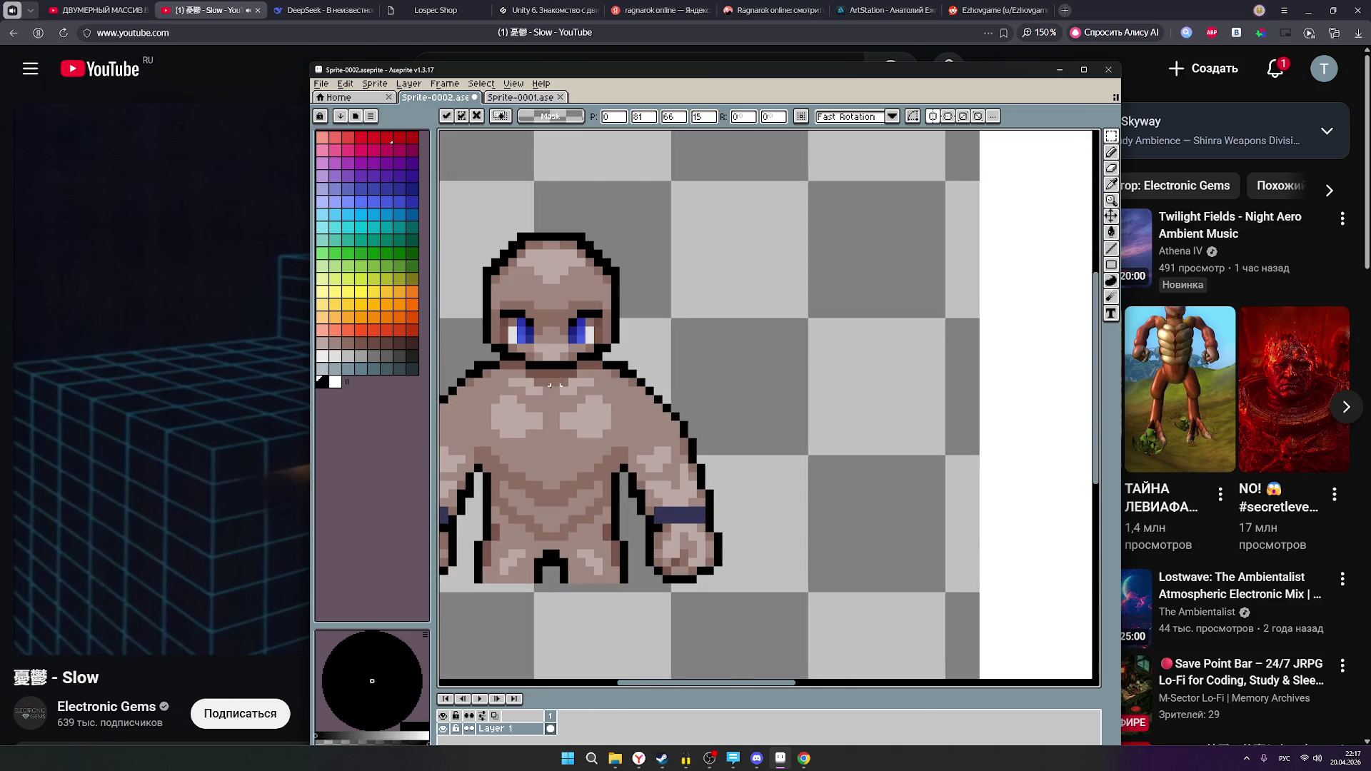
scroll(721, 379, "down", 2)
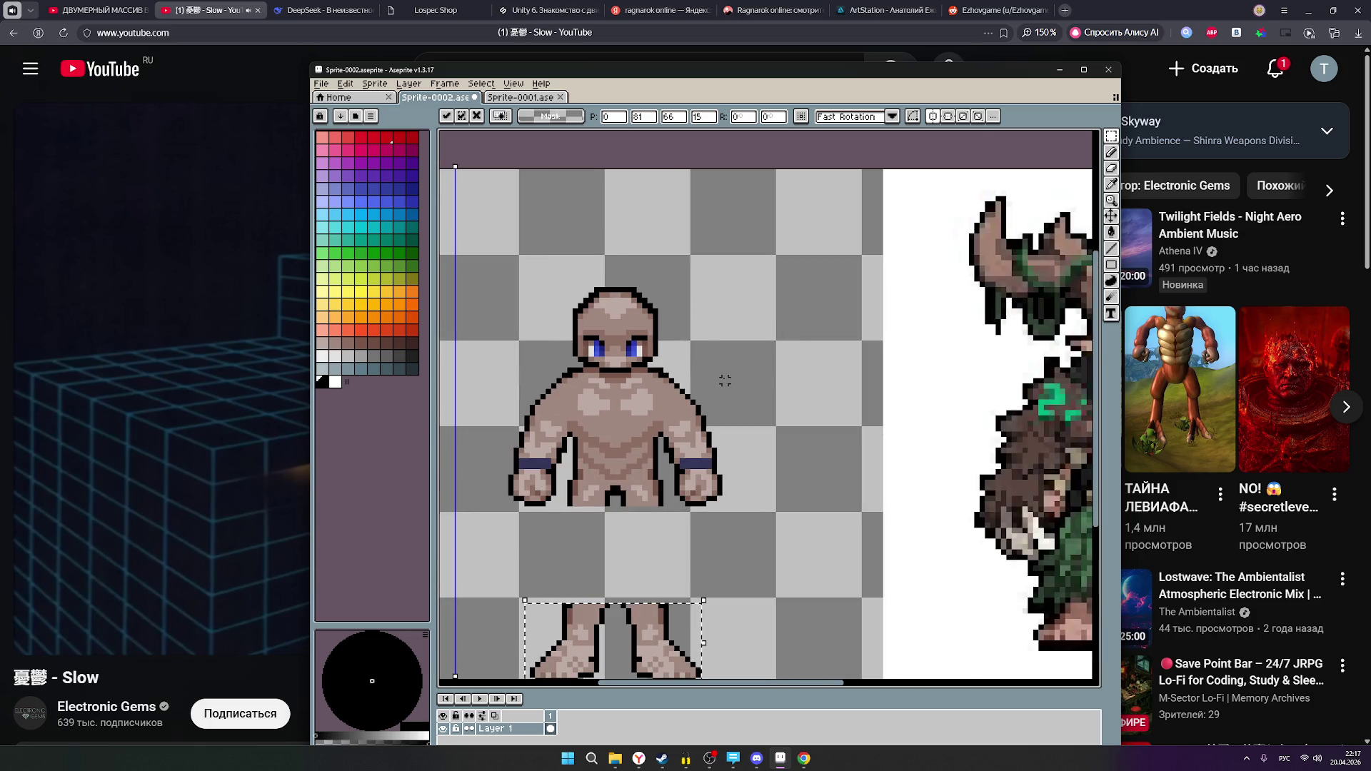
scroll(724, 379, "down", 1)
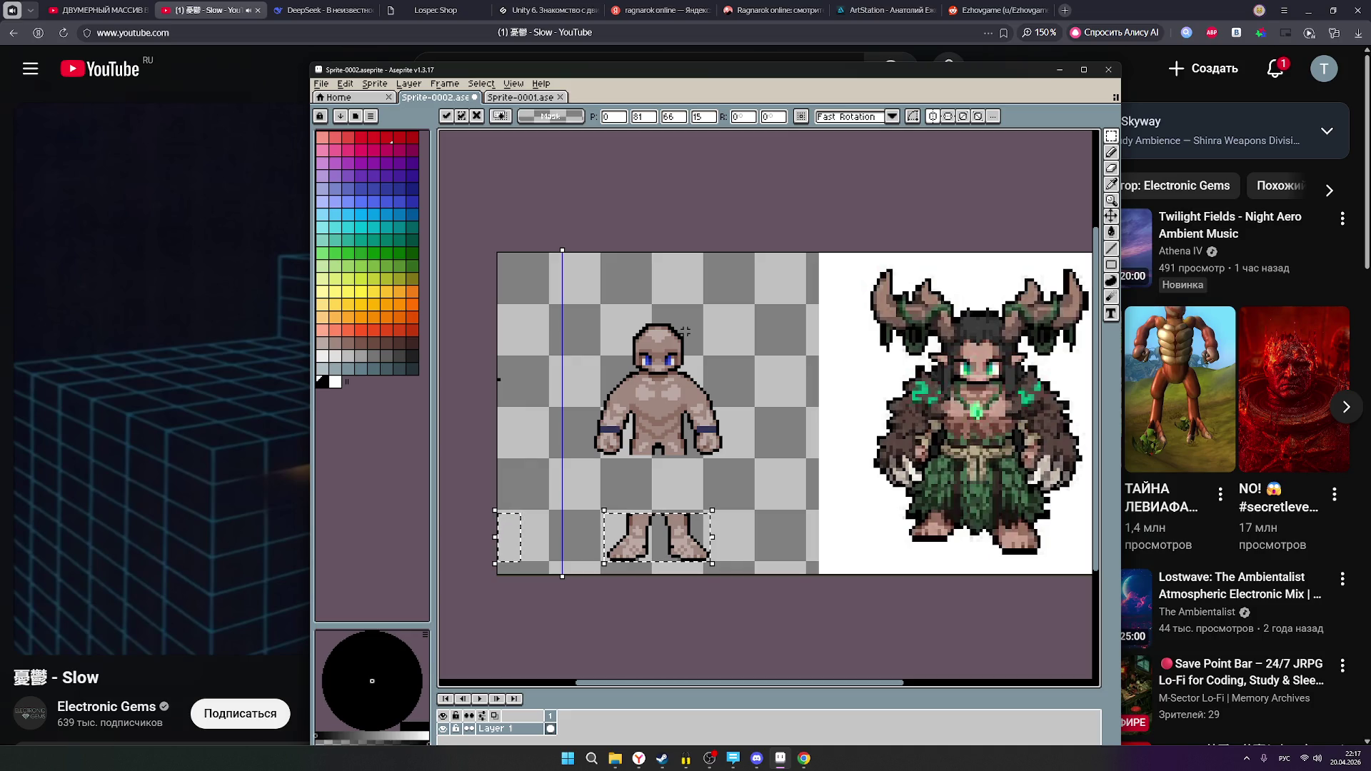
scroll(841, 318, "down", 1)
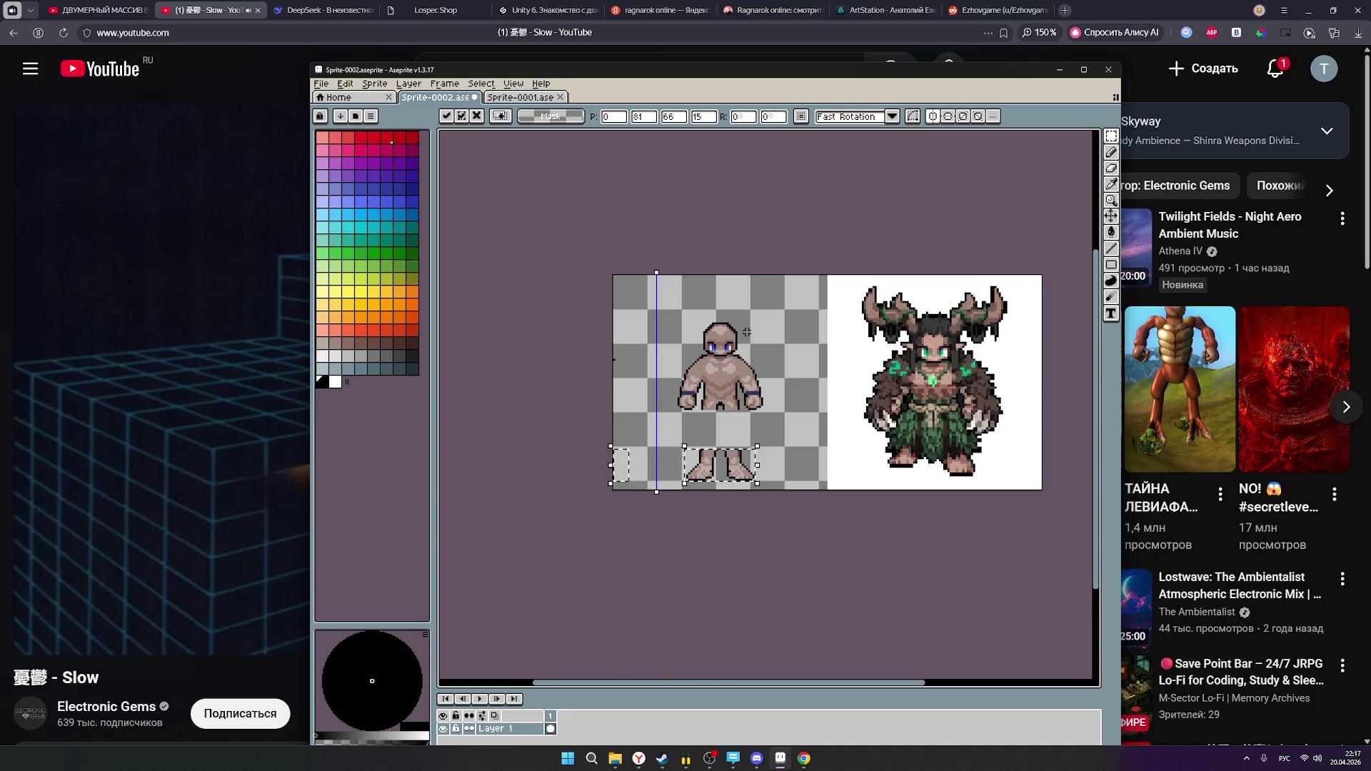
scroll(735, 400, "up", 3)
scroll(726, 365, "down", 1)
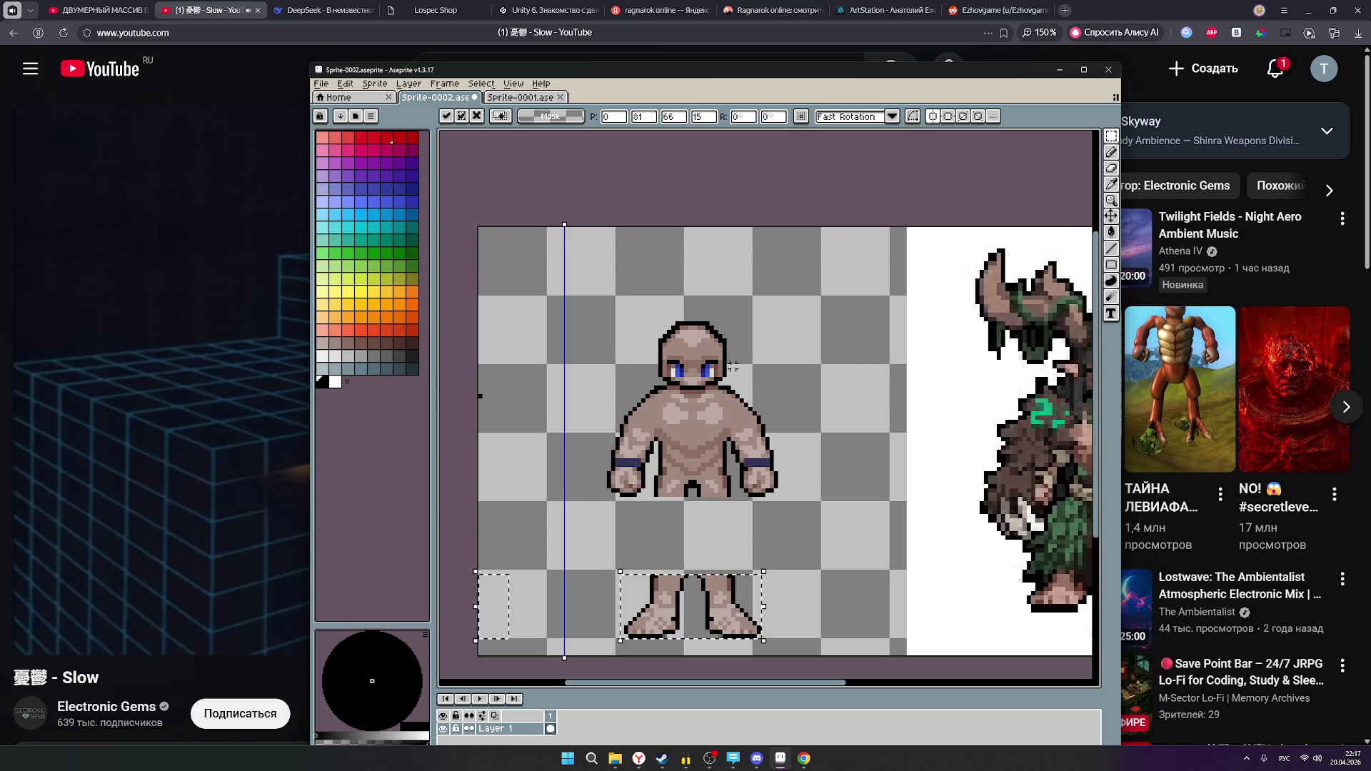
- Clear the selection around the feet, then marquee-select the right half of the head
left_click(1111, 136)
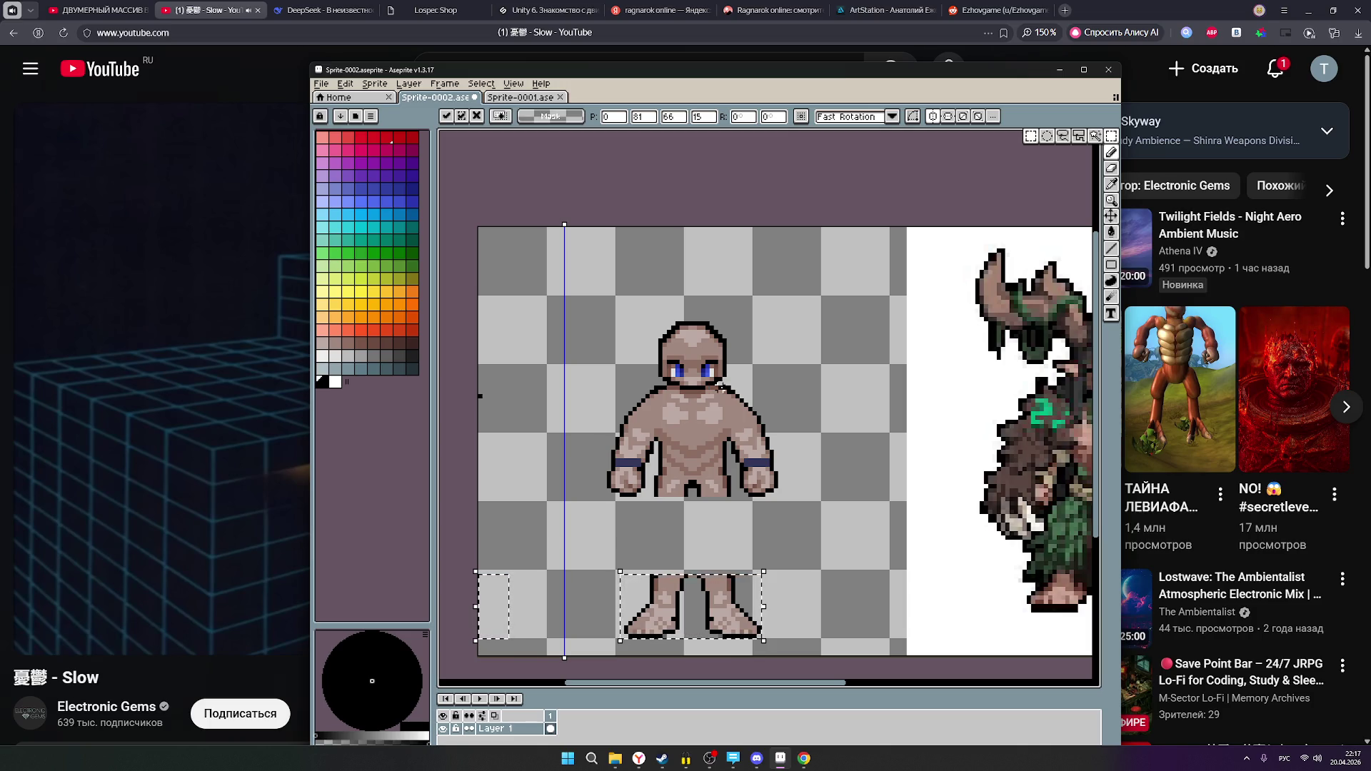
left_click(725, 386)
mouse_move(725, 386)
left_mouse_down()
mouse_move(713, 340)
mouse_move(684, 320)
mouse_move(694, 315)
left_mouse_up()
- Shift the right half-head one pixel right and commit it, then pick a grey-brown skin swatch
left_click(721, 360)
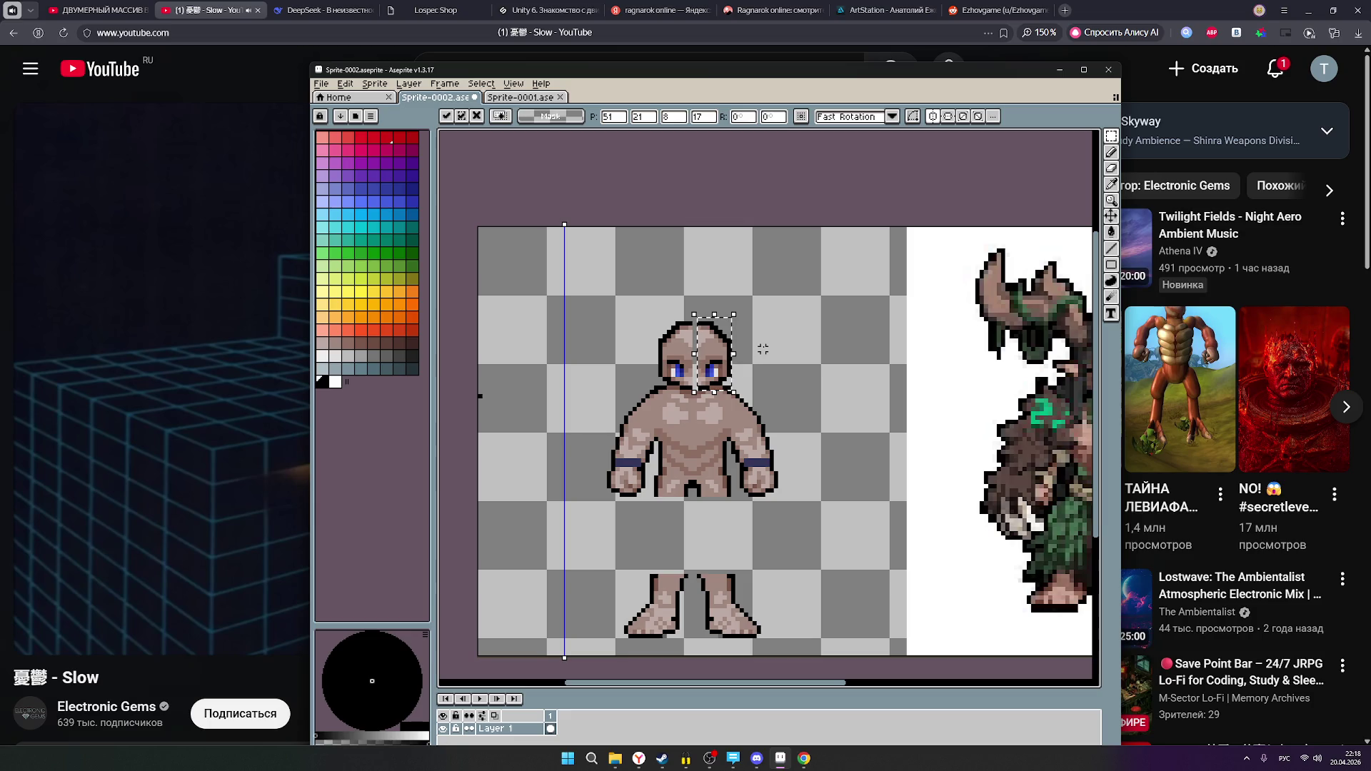
key("Return")
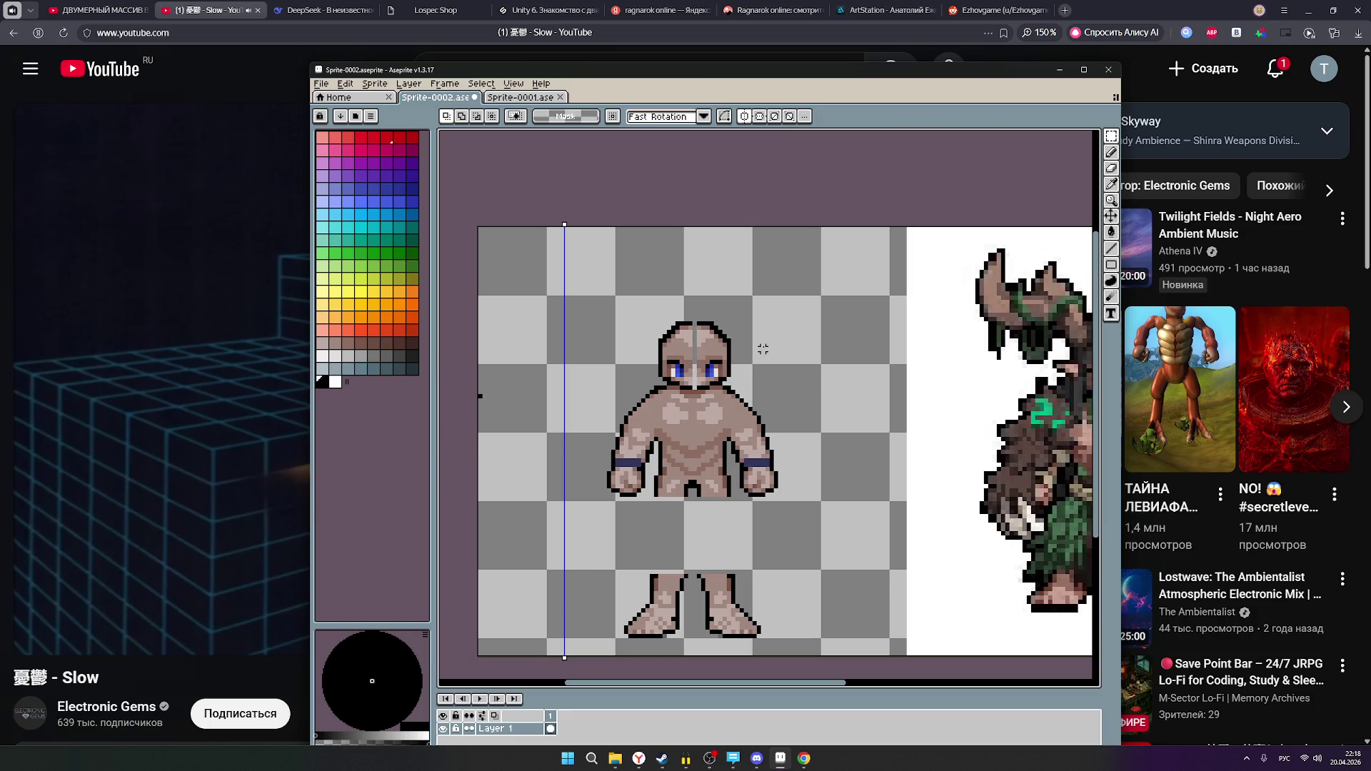
scroll(762, 348, "down", 1)
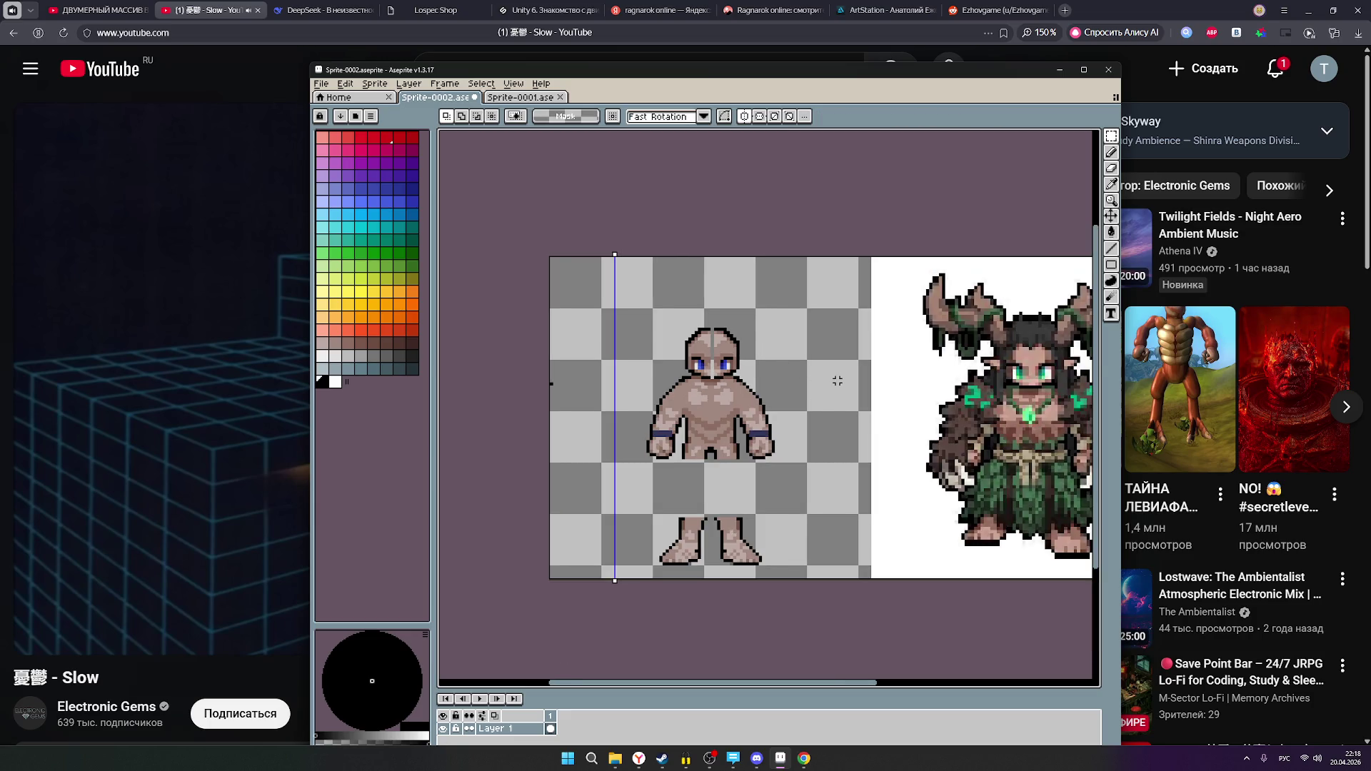
scroll(778, 368, "up", 2)
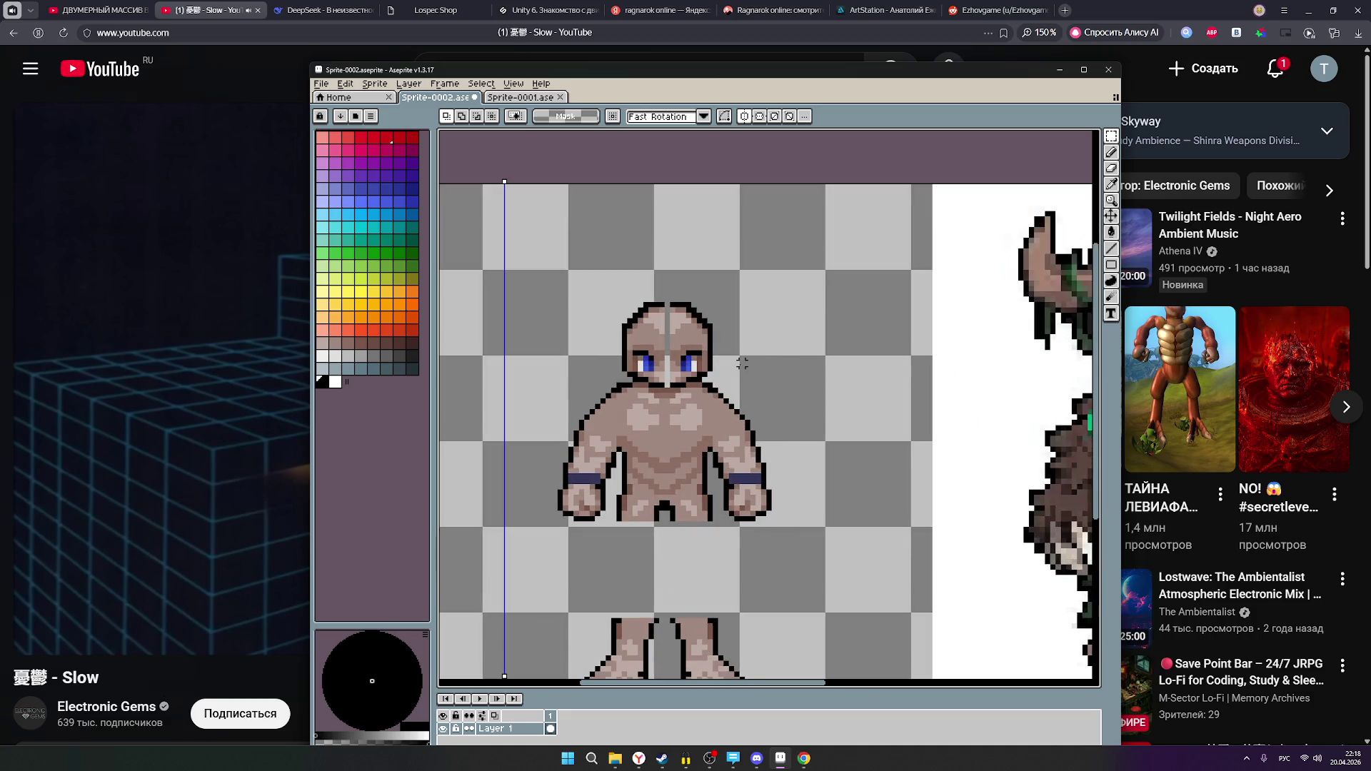
scroll(778, 363, "down", 2)
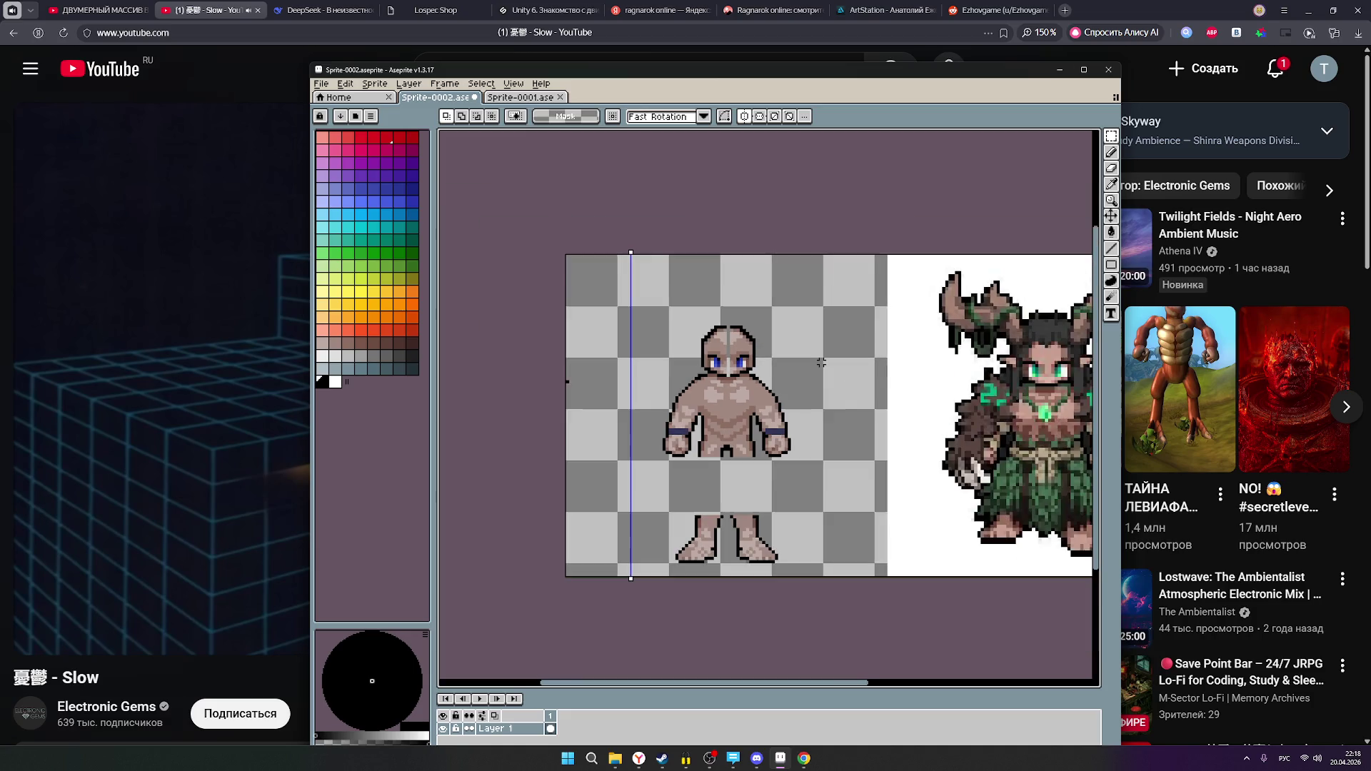
scroll(821, 362, "down", 2)
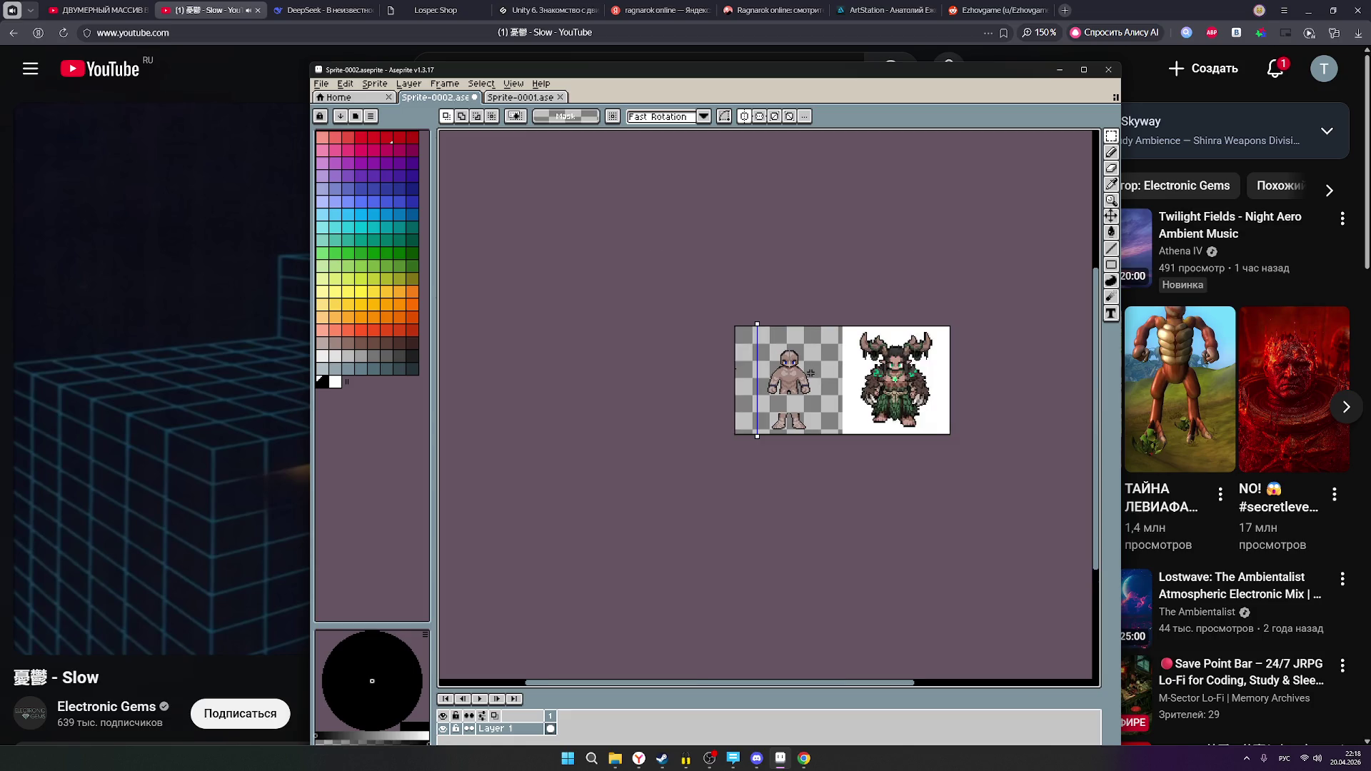
scroll(810, 373, "up", 5)
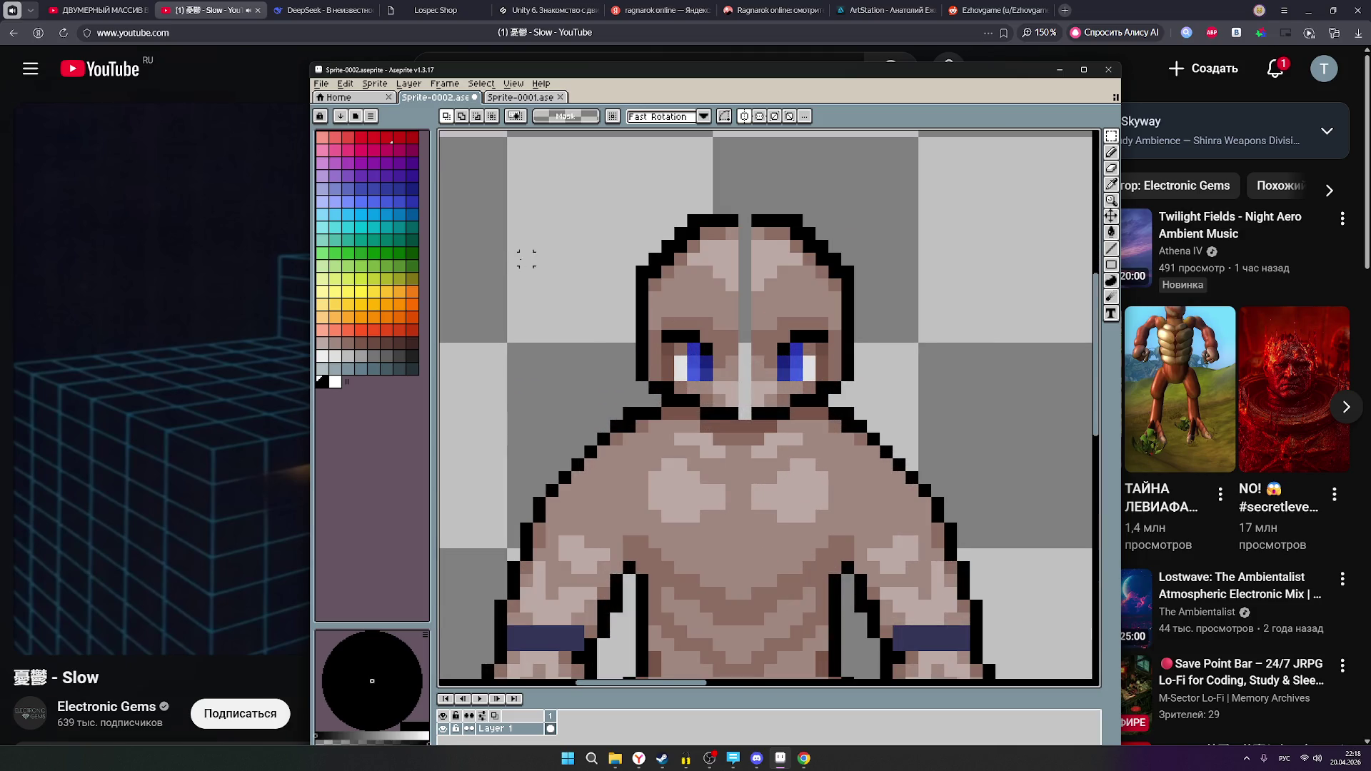
scroll(544, 627, "down", 2)
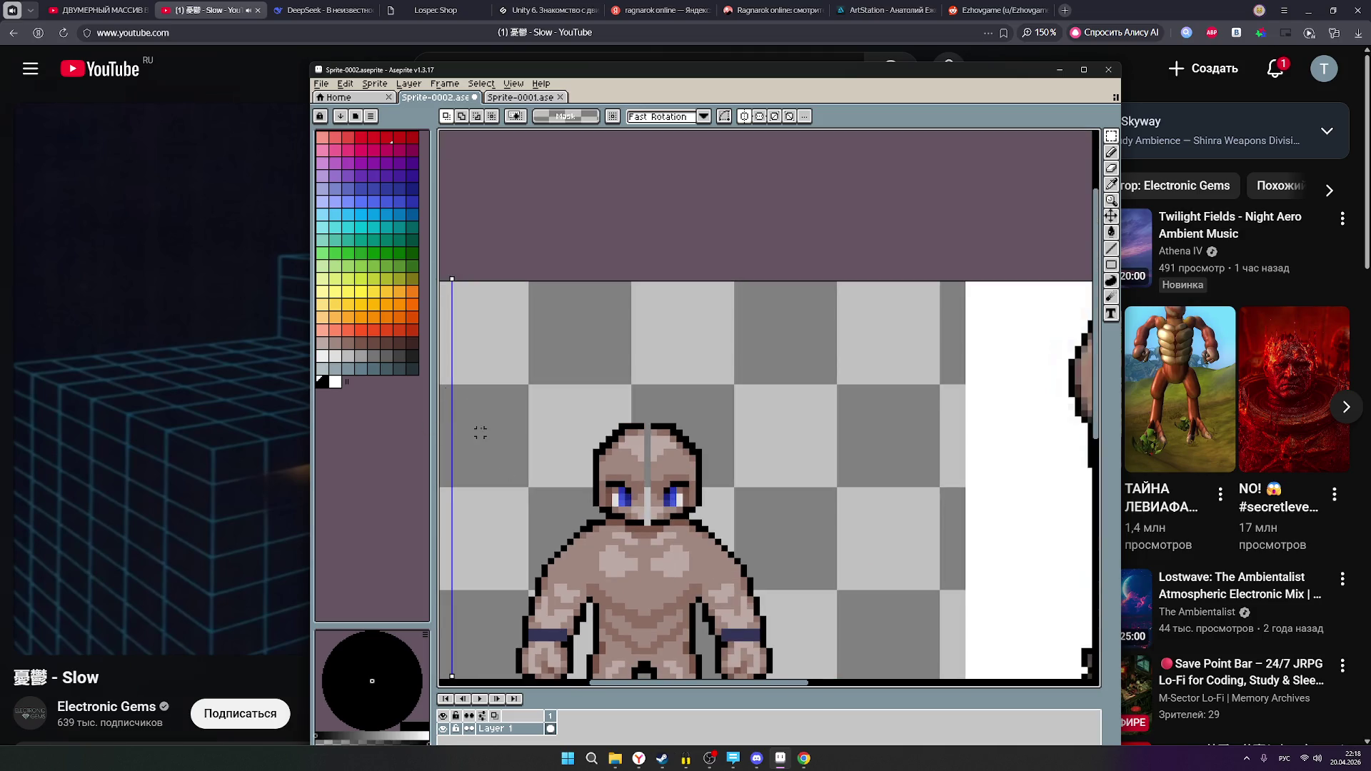
left_click(335, 343)
- With the pencil, fill the seam between the eyes with skin and redo the black mouth pixels
scroll(647, 509, "up", 3)
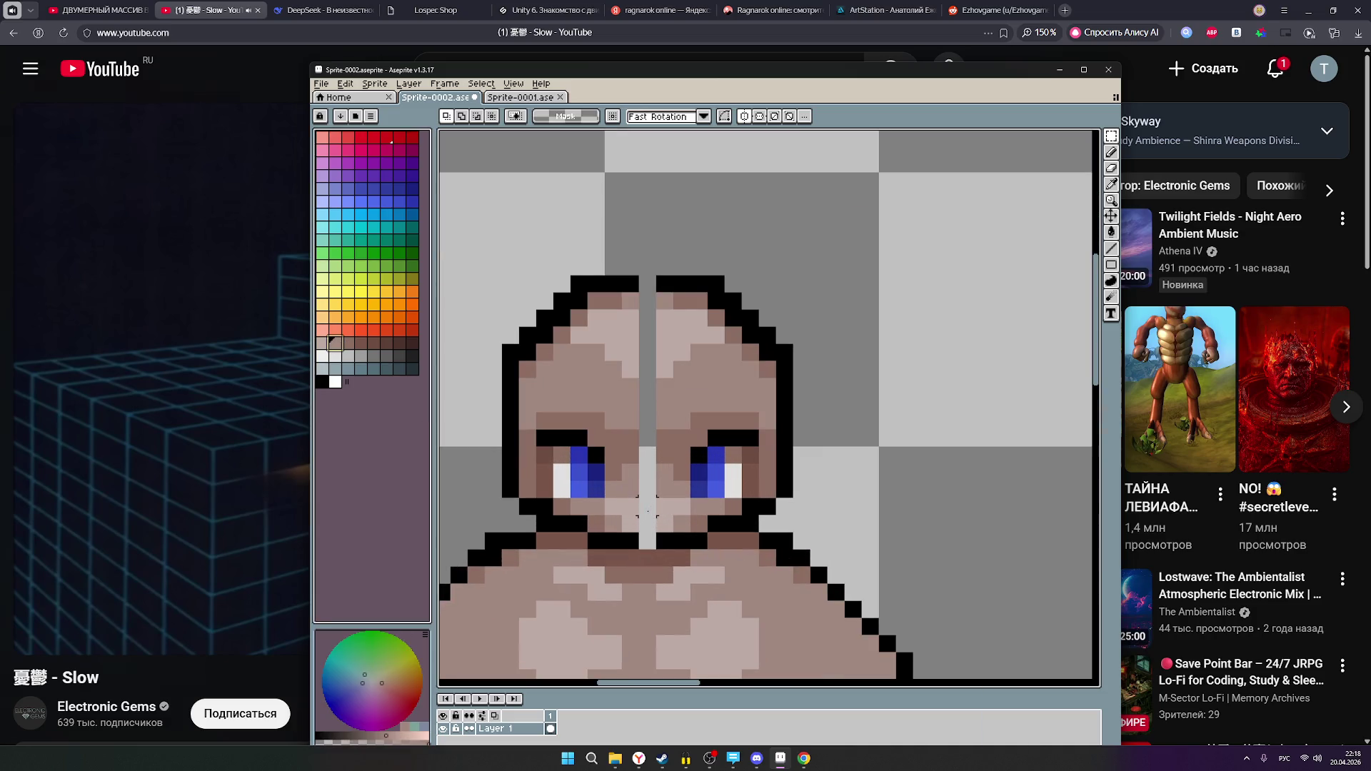
left_click(1111, 152)
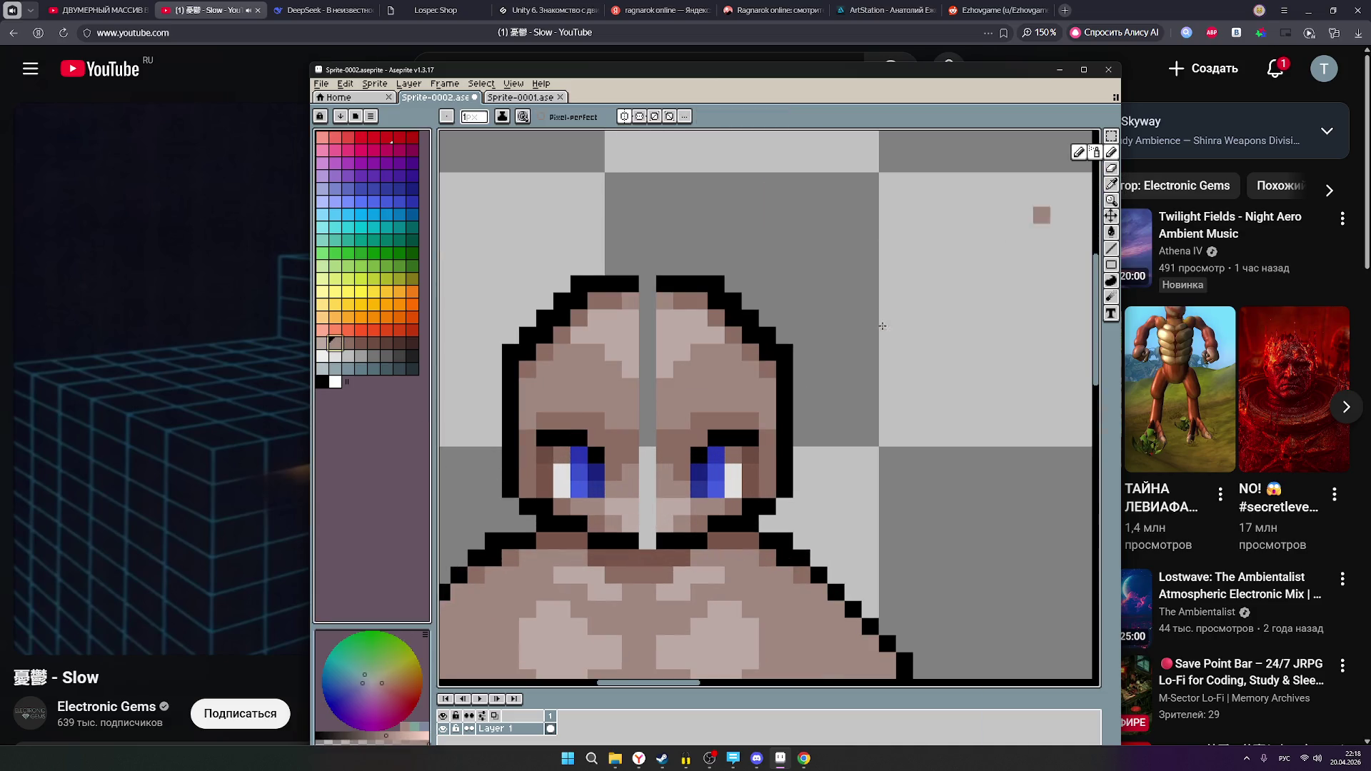
left_click(324, 345)
left_click(647, 506)
left_click(647, 523)
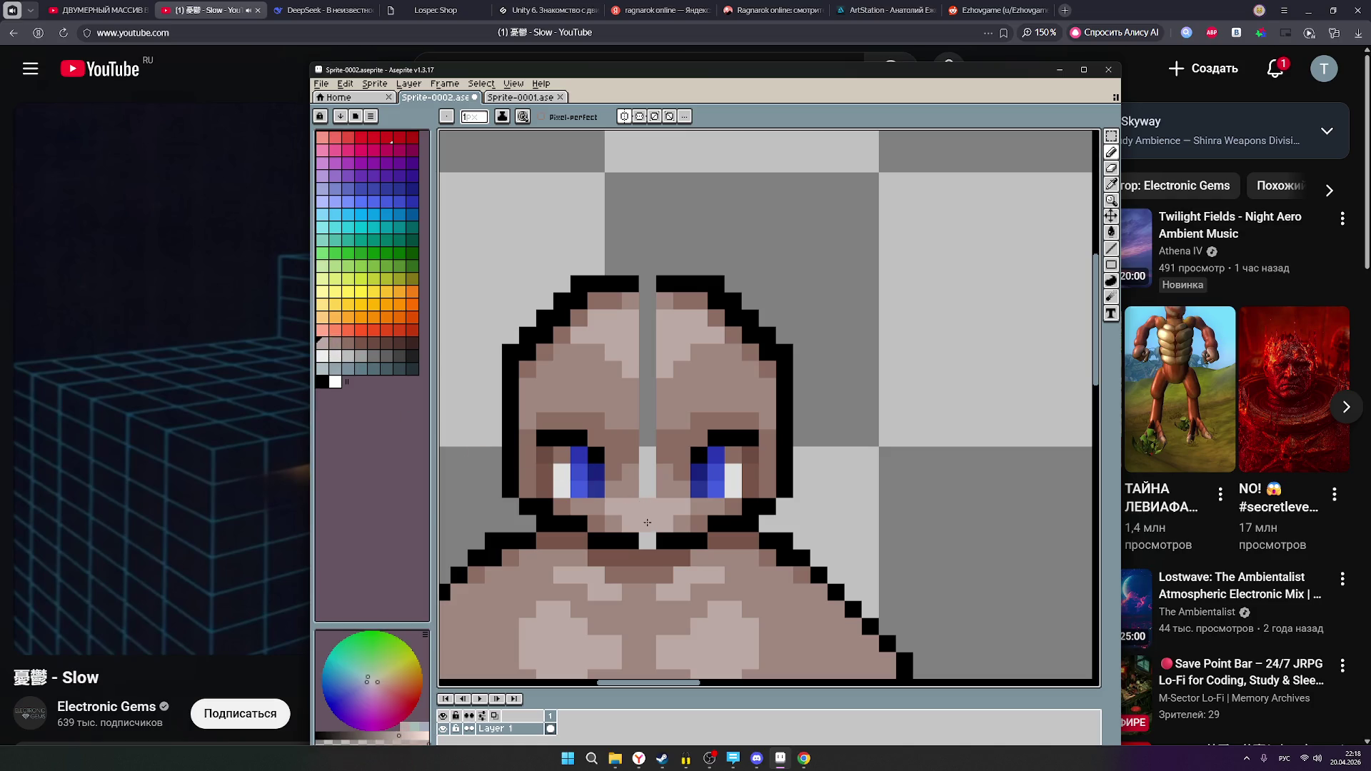
left_click(322, 382)
left_click(647, 540)
left_click(647, 523)
key("ctrl+z")
key("ctrl+z")
key("ctrl+z")
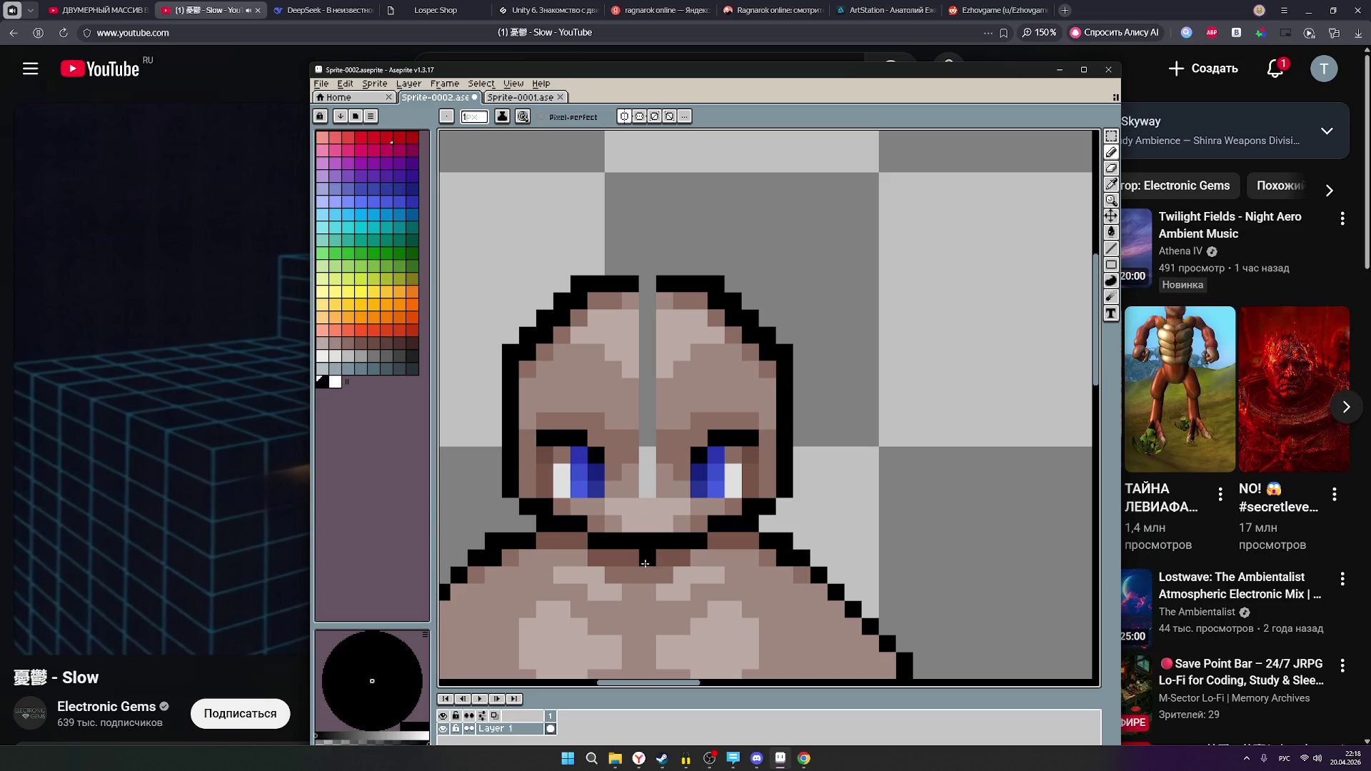
key("ctrl+z")
- Paint the nose seam pixels light skin and the pixels above the nose a darker shade
left_click(334, 343)
left_click(647, 488)
left_click(647, 471)
left_click(347, 343)
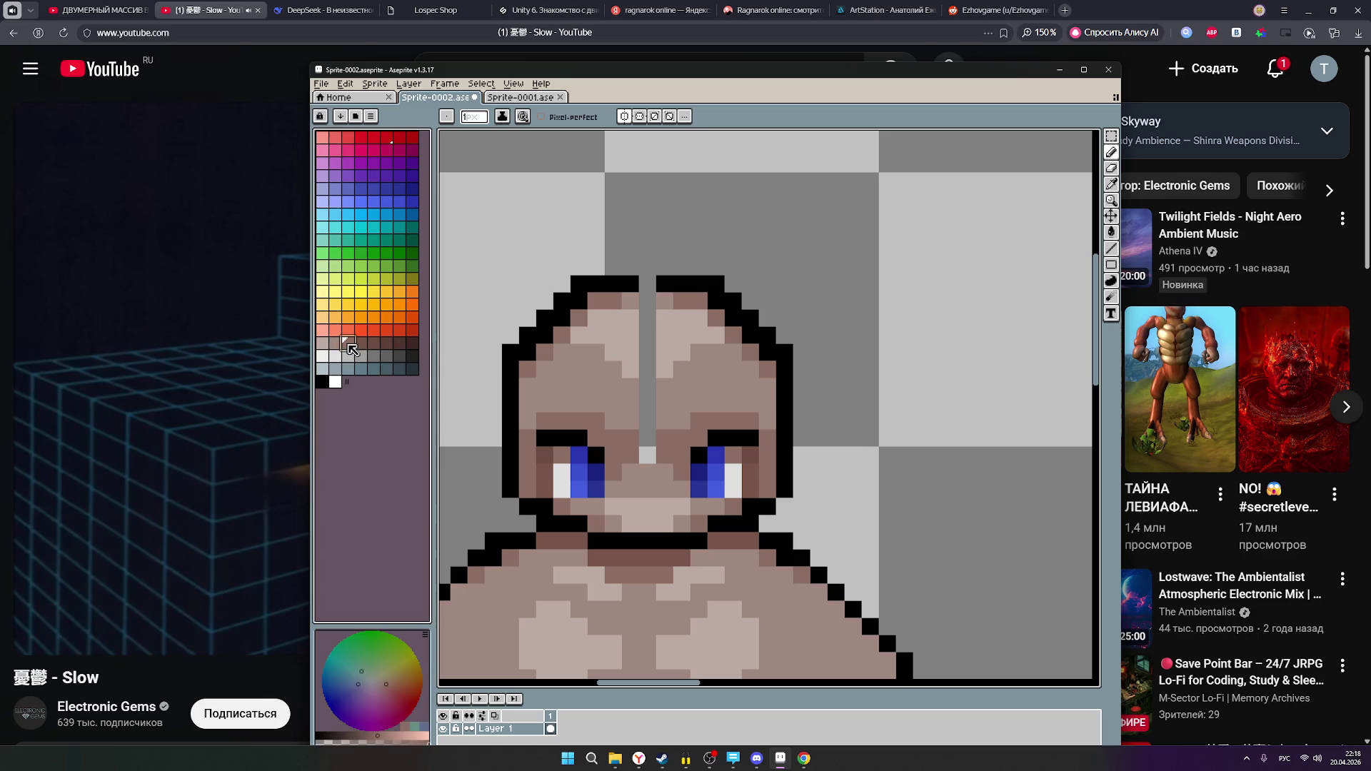
left_click(647, 455)
left_click(647, 439)
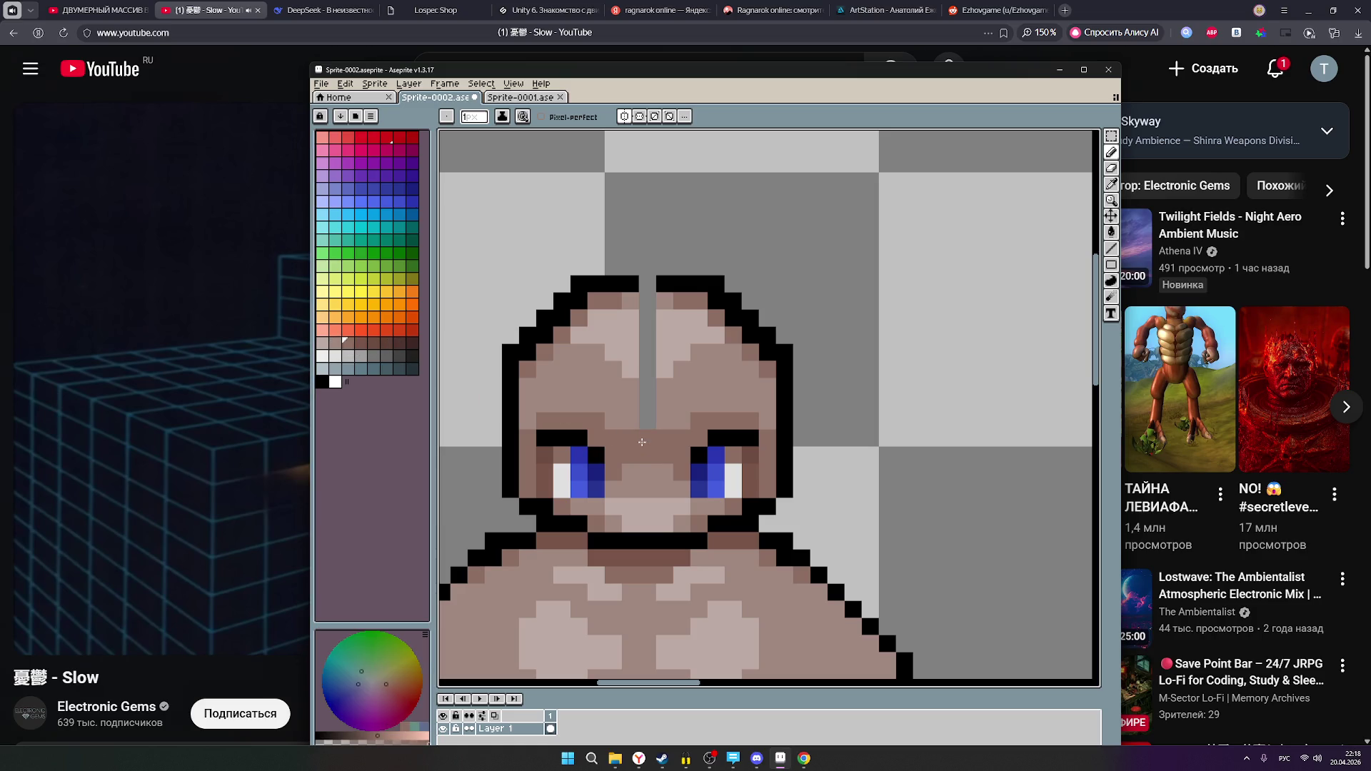
- Fill the forehead seam pixels up the top of the head with matching skin tones
left_click(334, 344)
left_click(647, 421)
left_click(647, 404)
left_click(647, 387)
left_click(324, 343)
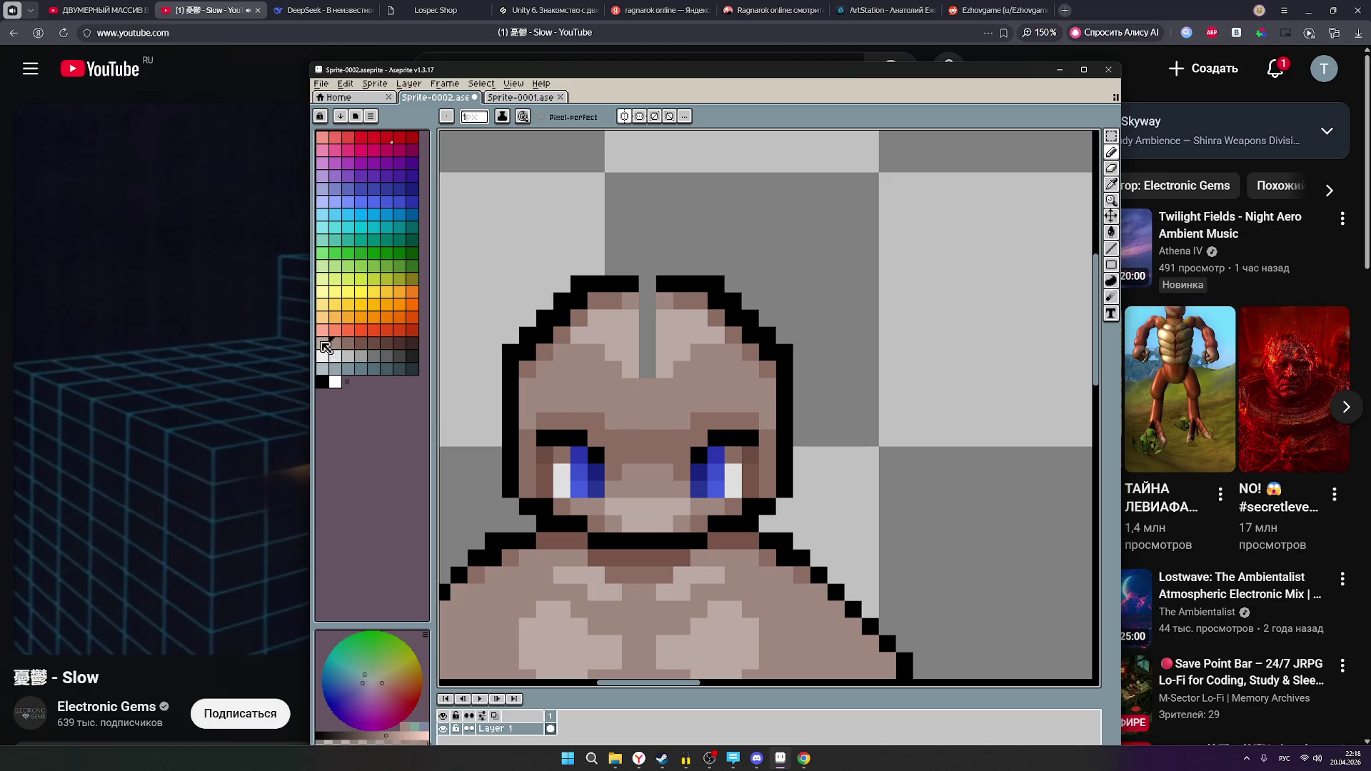
left_click(646, 370)
left_click(647, 353)
left_click(647, 335)
left_click(647, 318)
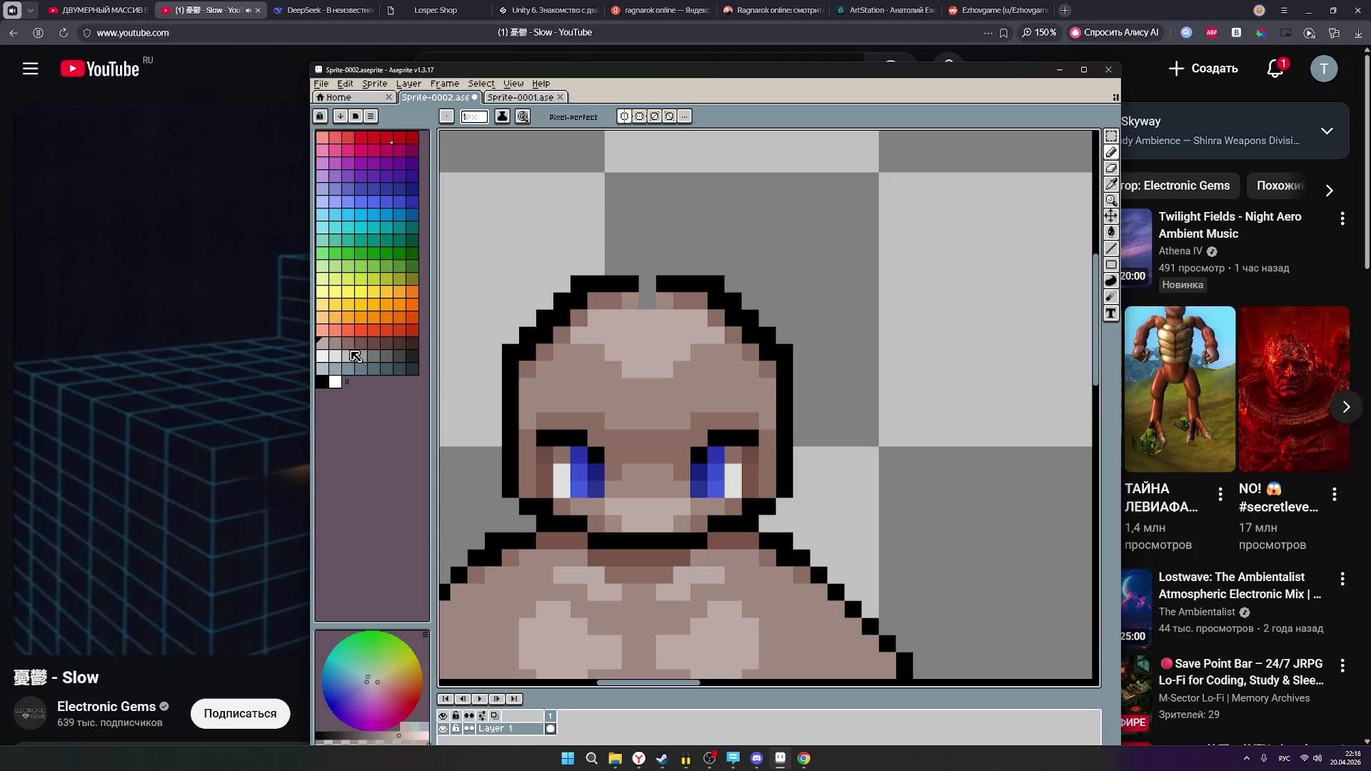
- Fill the notch at the very top of the head and switch the colour back to black
left_click(335, 344)
left_click(647, 301)
left_click(323, 383)
left_click(647, 285)
scroll(743, 396, "down", 3)
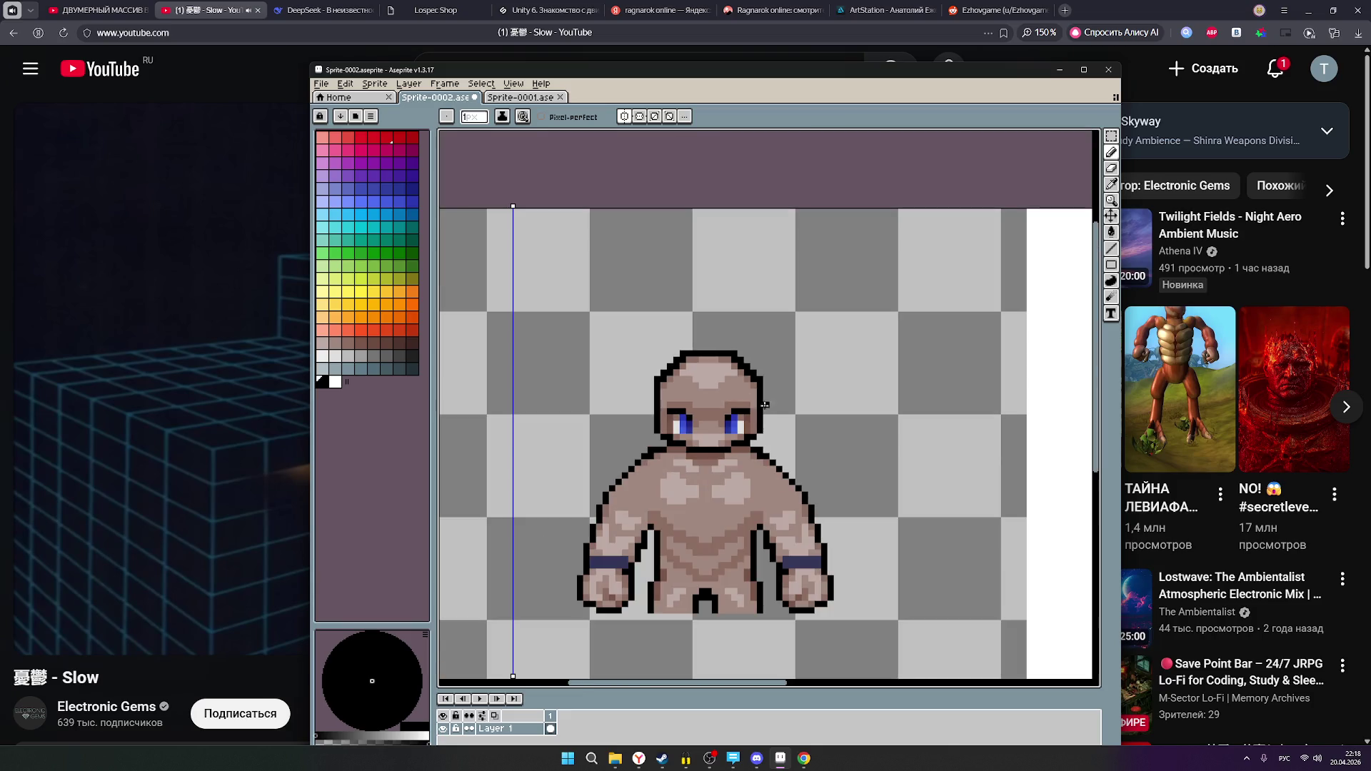
- Bring the druid reference into view and minimise the Yandex browser from the taskbar
scroll(818, 447, "down", 2)
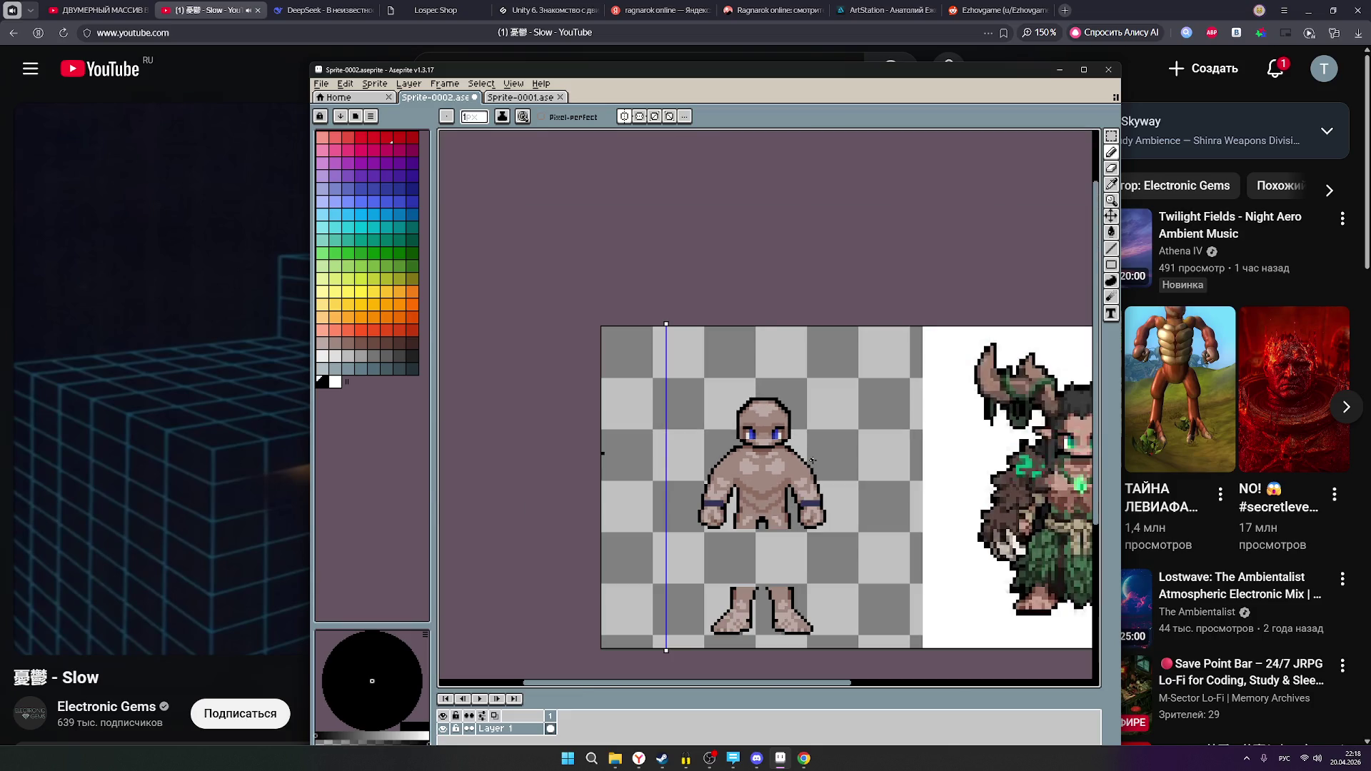
left_click_drag(845, 463, 703, 442)
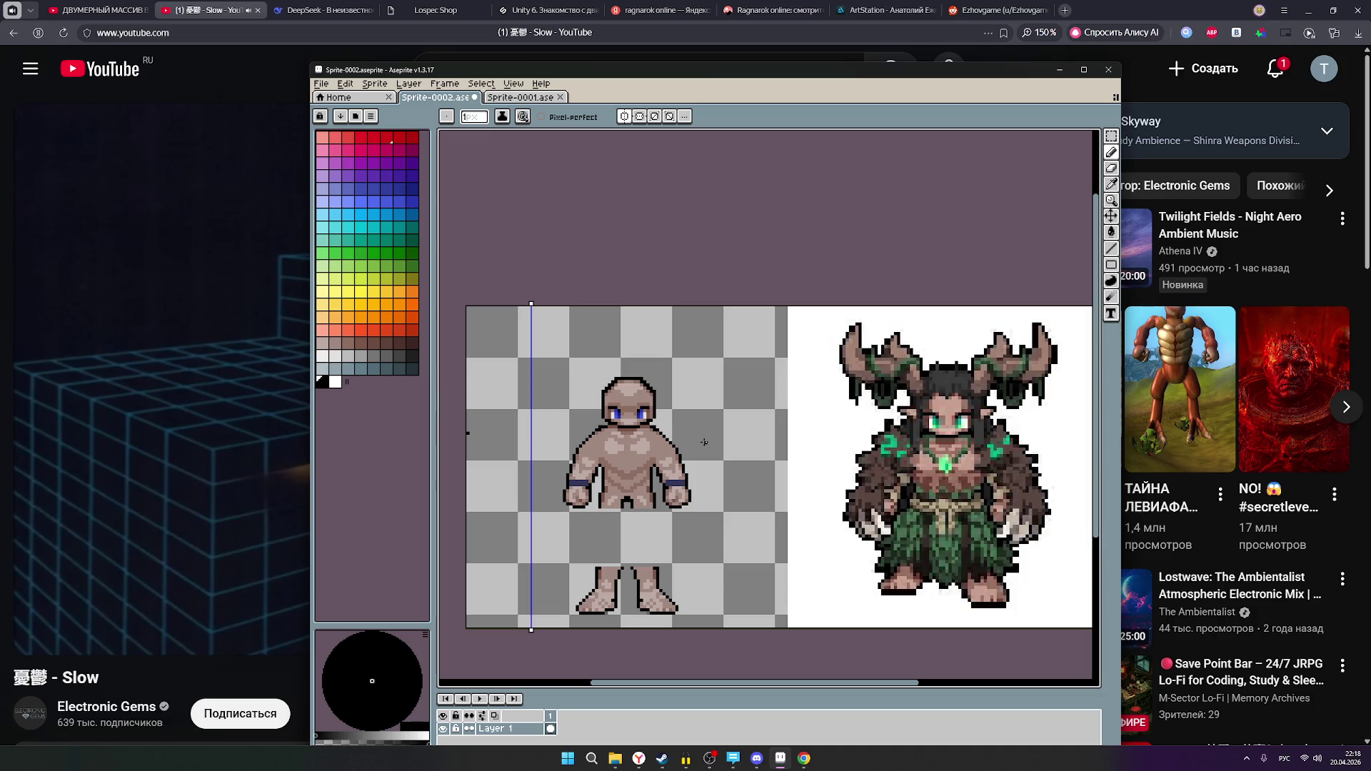
left_click(643, 763)
left_click(645, 765)
- Recentre and zoom back onto the base figure's face, then pick a brown skin shade
scroll(775, 511, "down", 2)
scroll(775, 511, "up", 1)
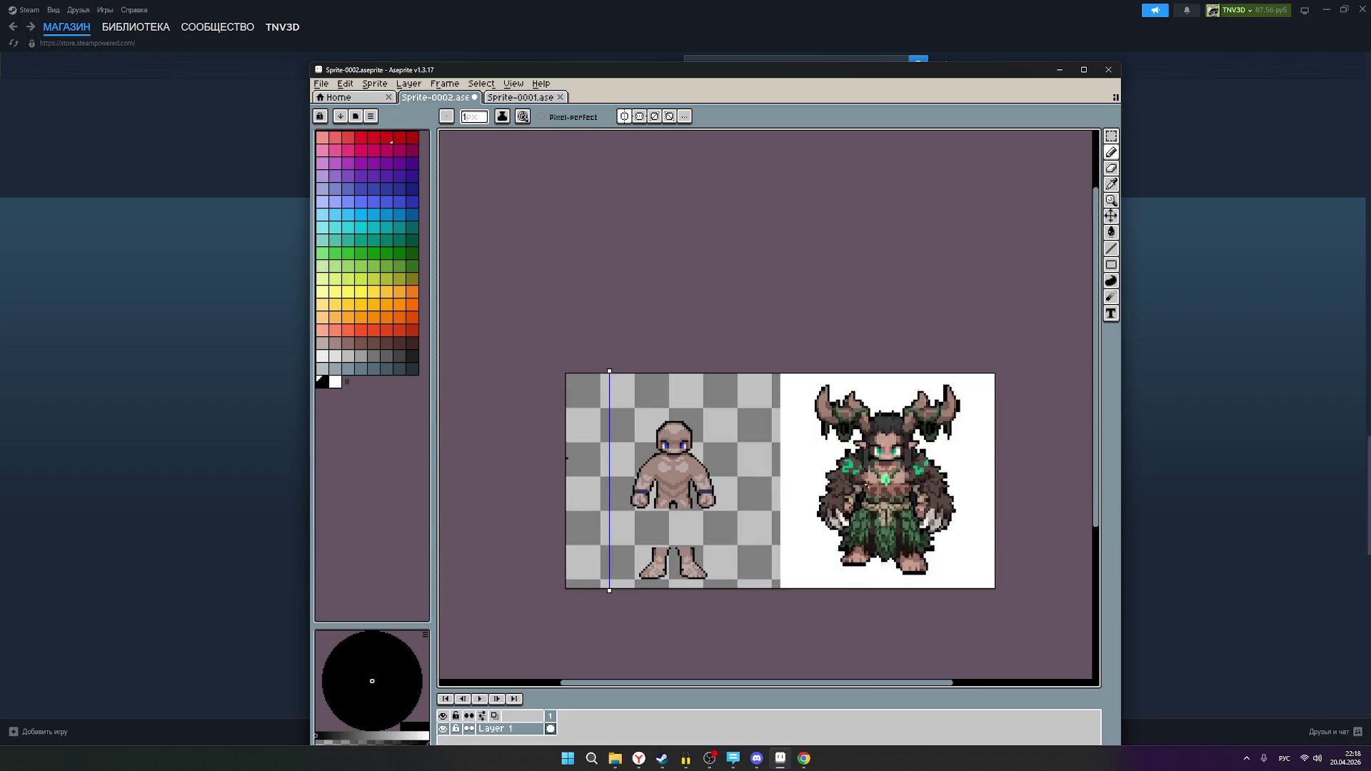
scroll(693, 440, "up", 1)
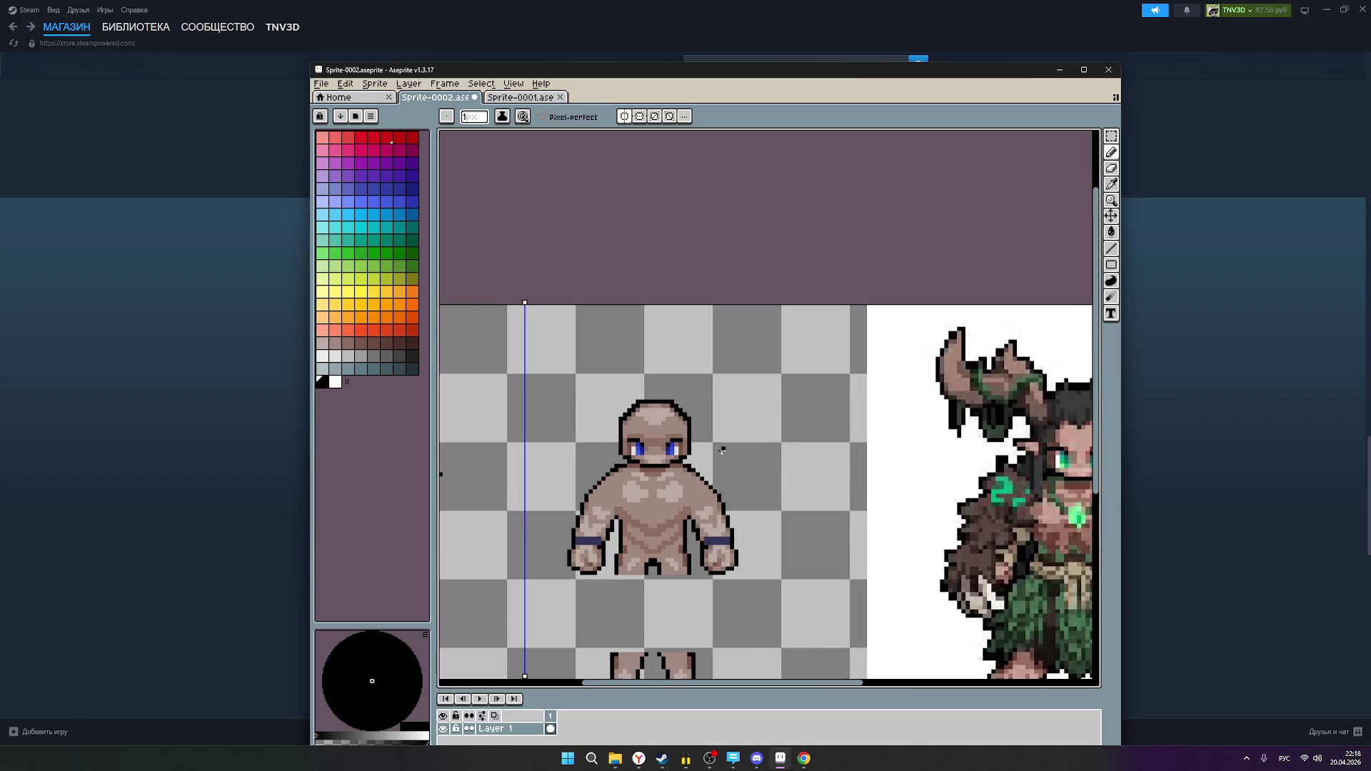
mouse_move(741, 469)
left_mouse_down()
mouse_move(621, 457)
mouse_move(643, 450)
left_mouse_up()
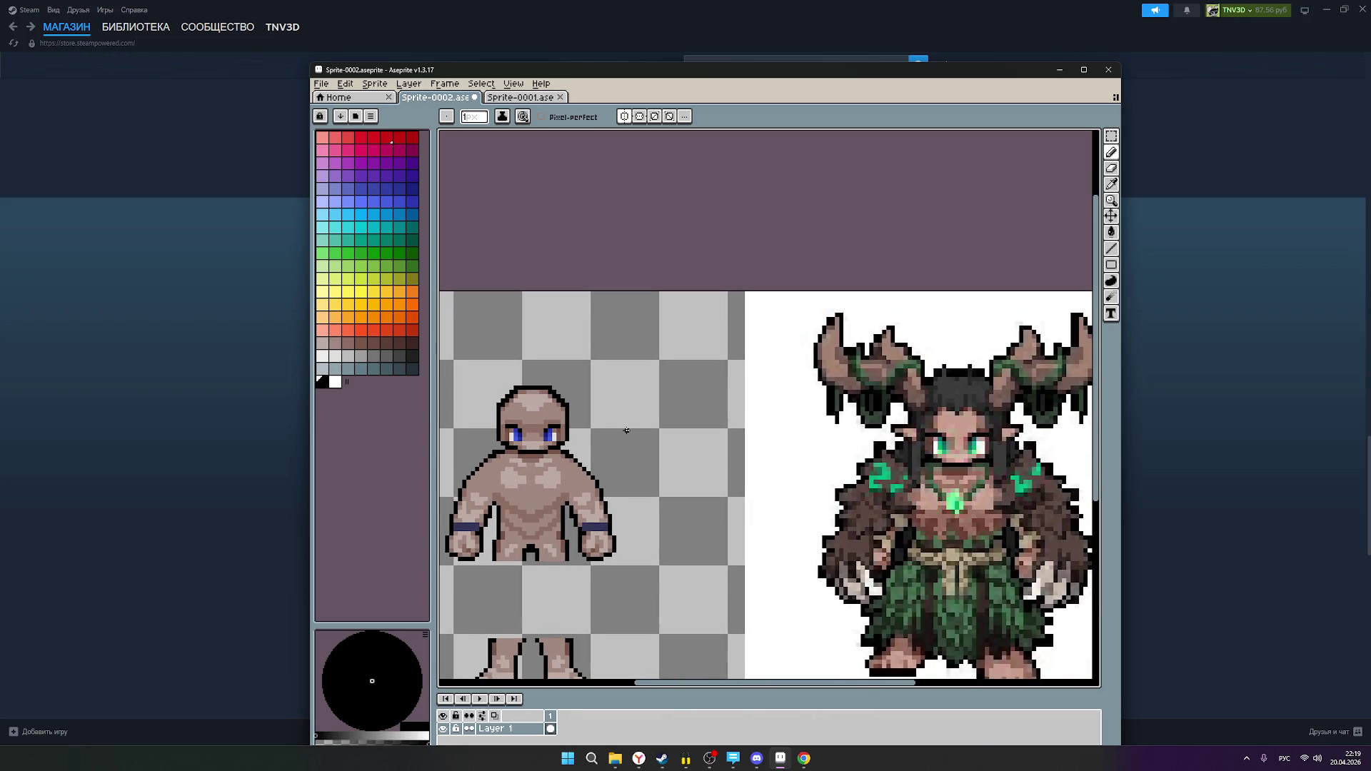
left_click_drag(631, 434, 687, 410)
scroll(621, 450, "up", 3)
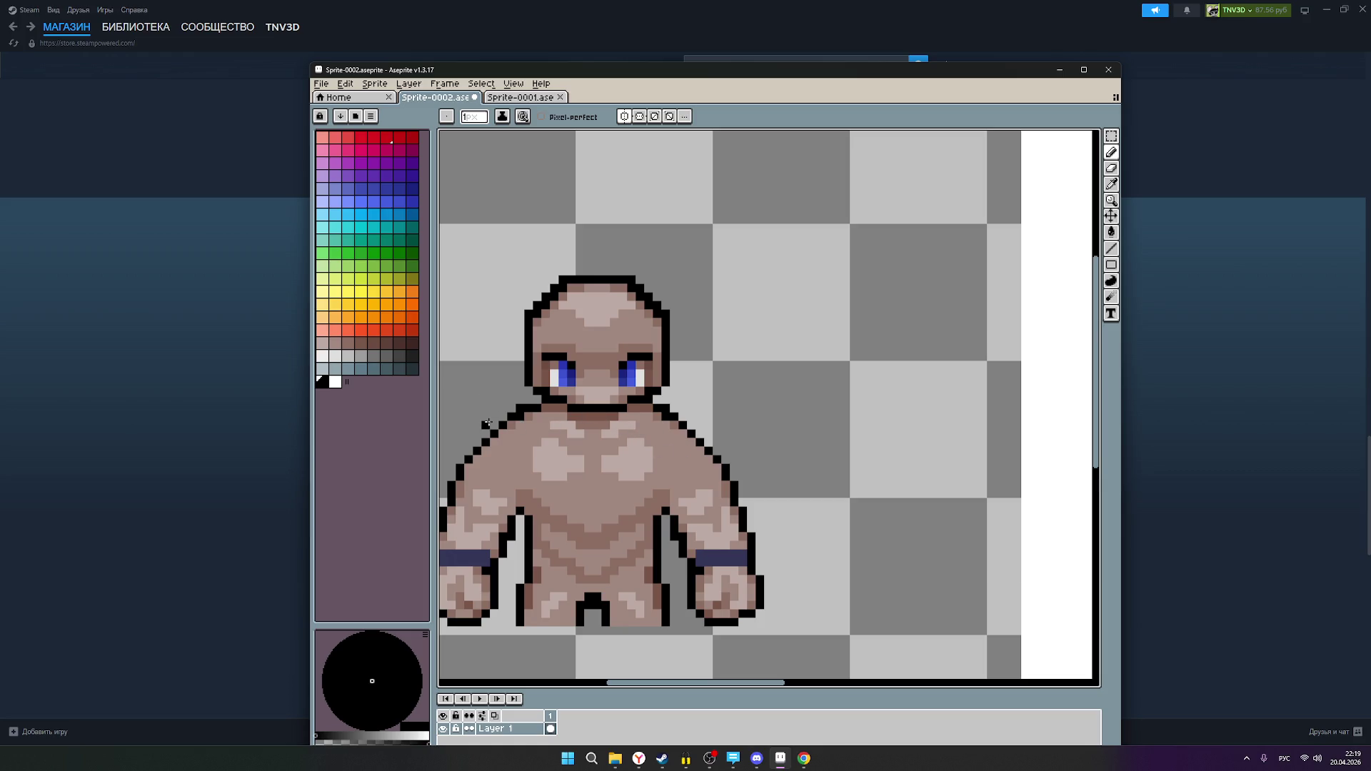
scroll(690, 411, "down", 2)
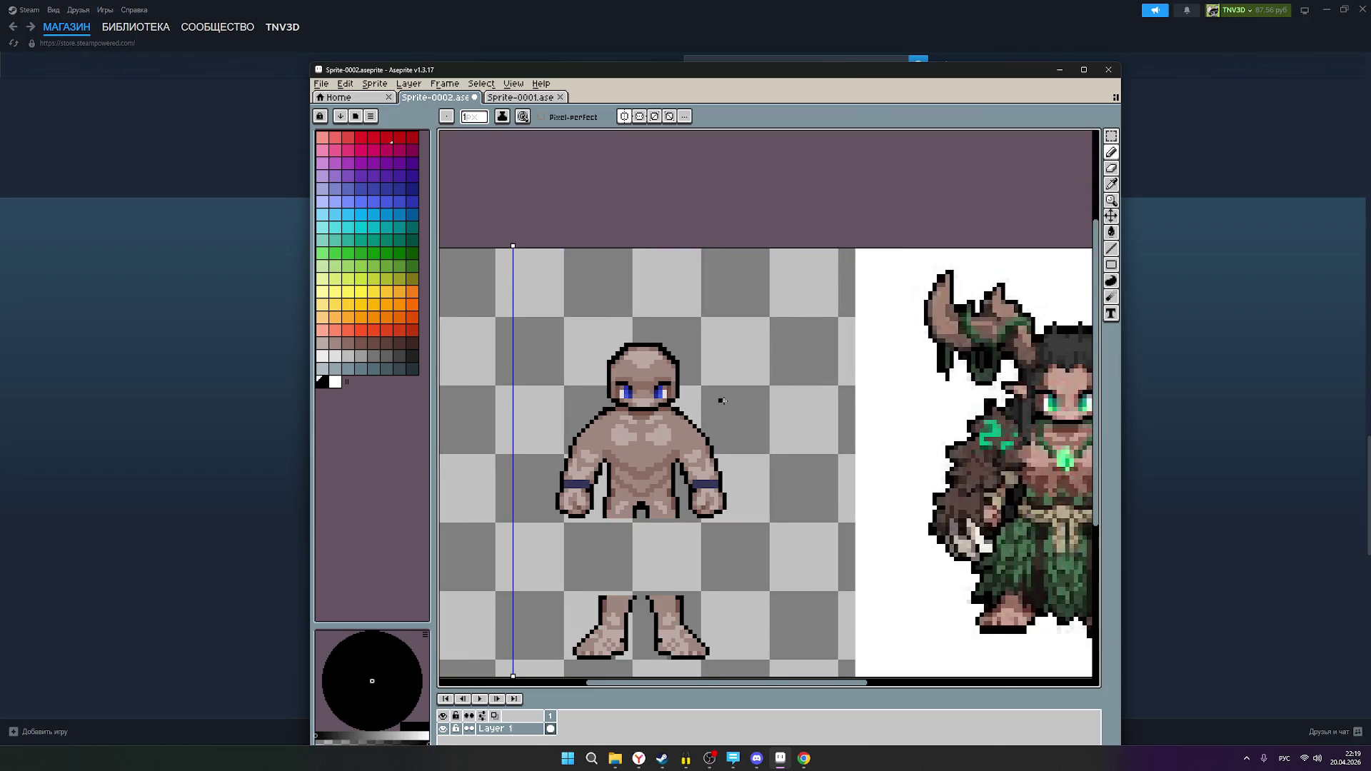
scroll(711, 403, "down", 1)
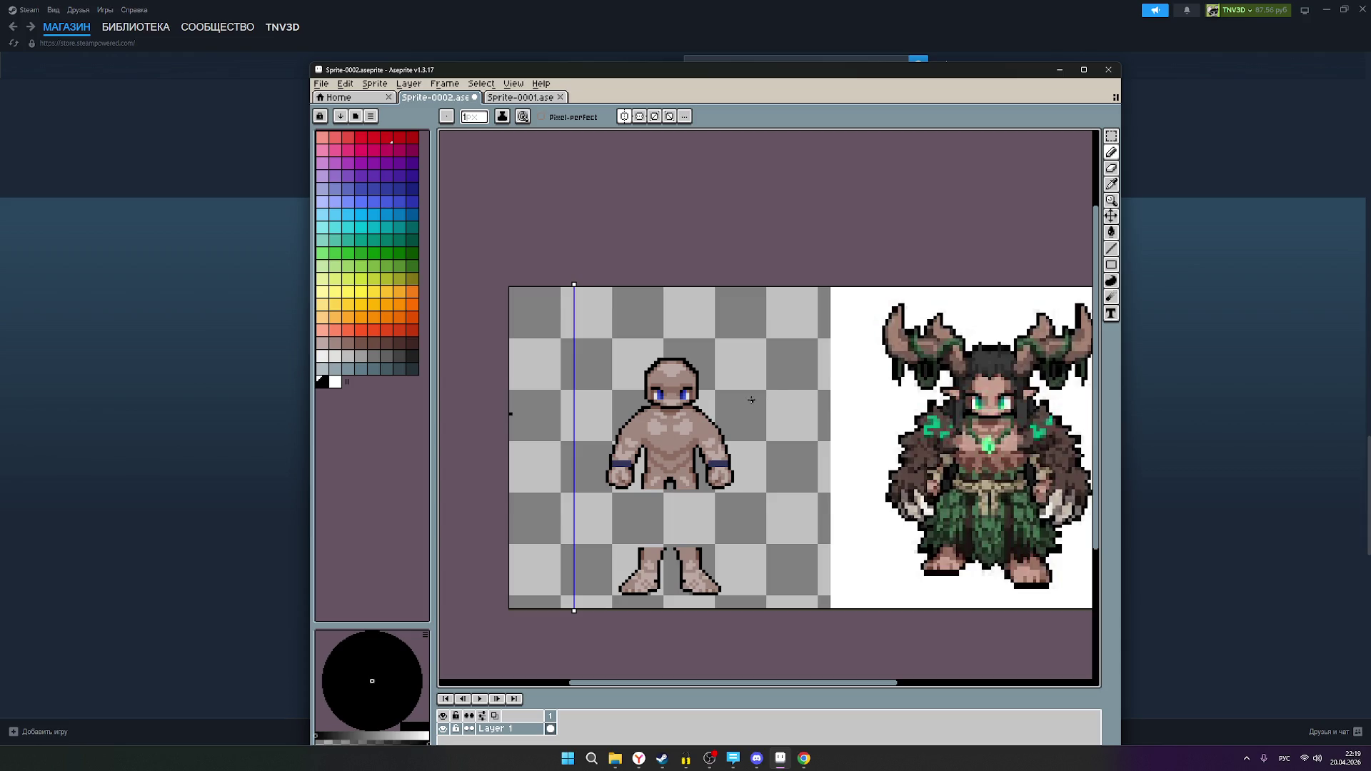
scroll(711, 420, "up", 2)
scroll(614, 394, "up", 2)
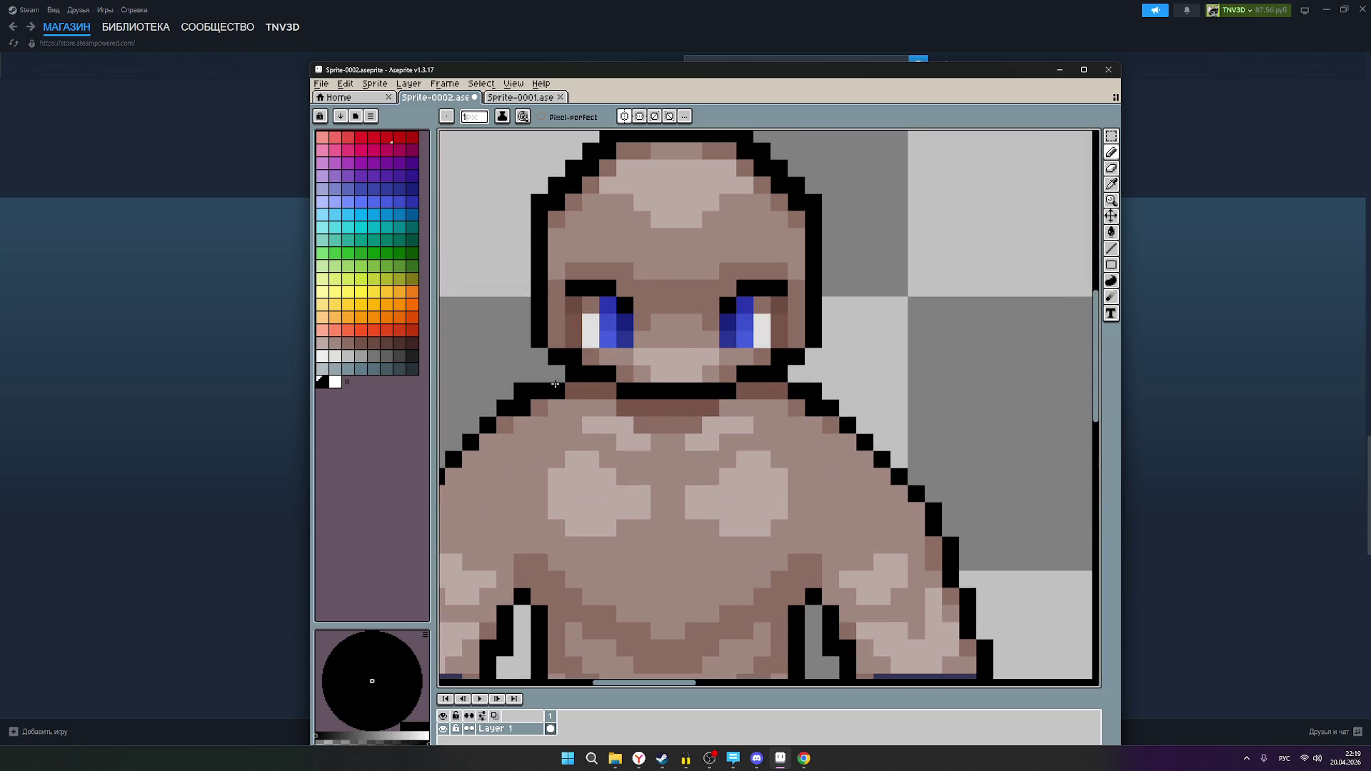
left_click(580, 391, "alt")
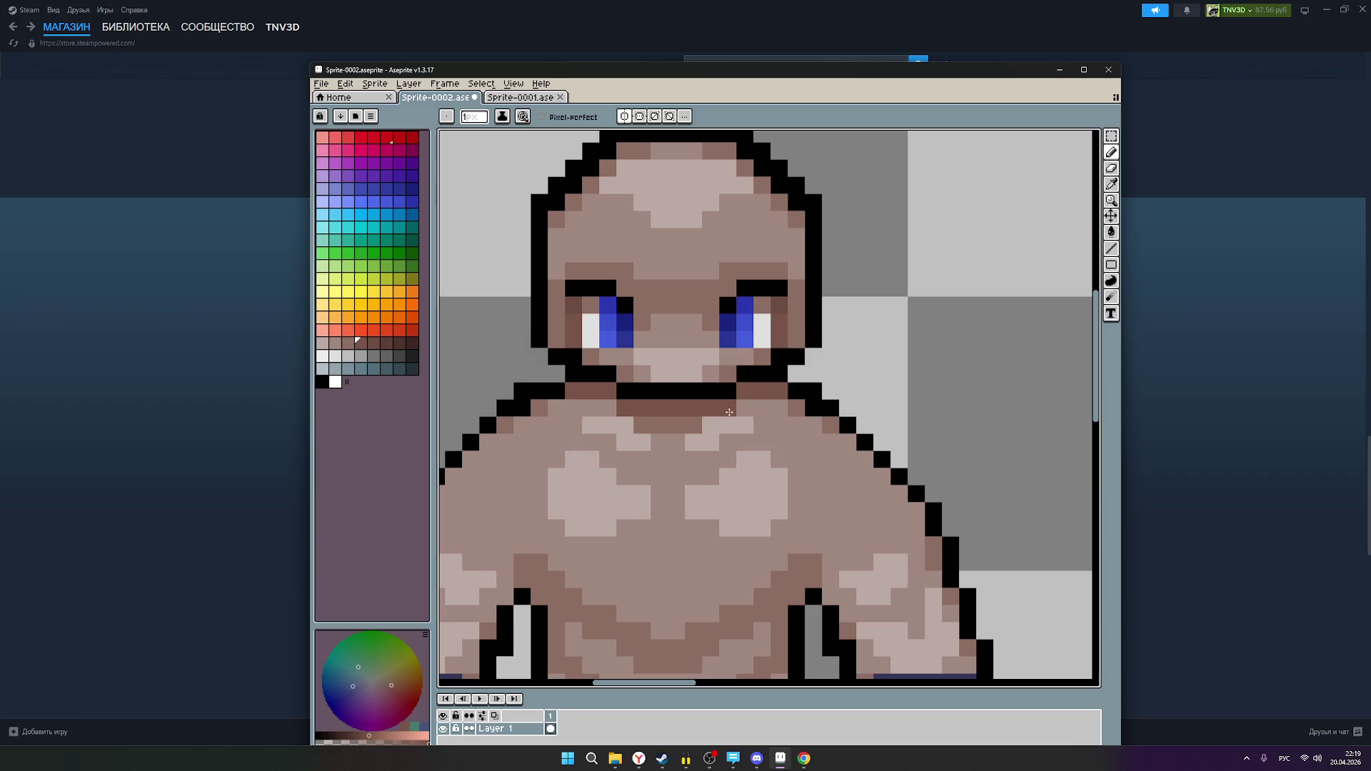
- Lighten one chest pixel below the neck and right-click another to a mid skin tone
left_click(347, 343)
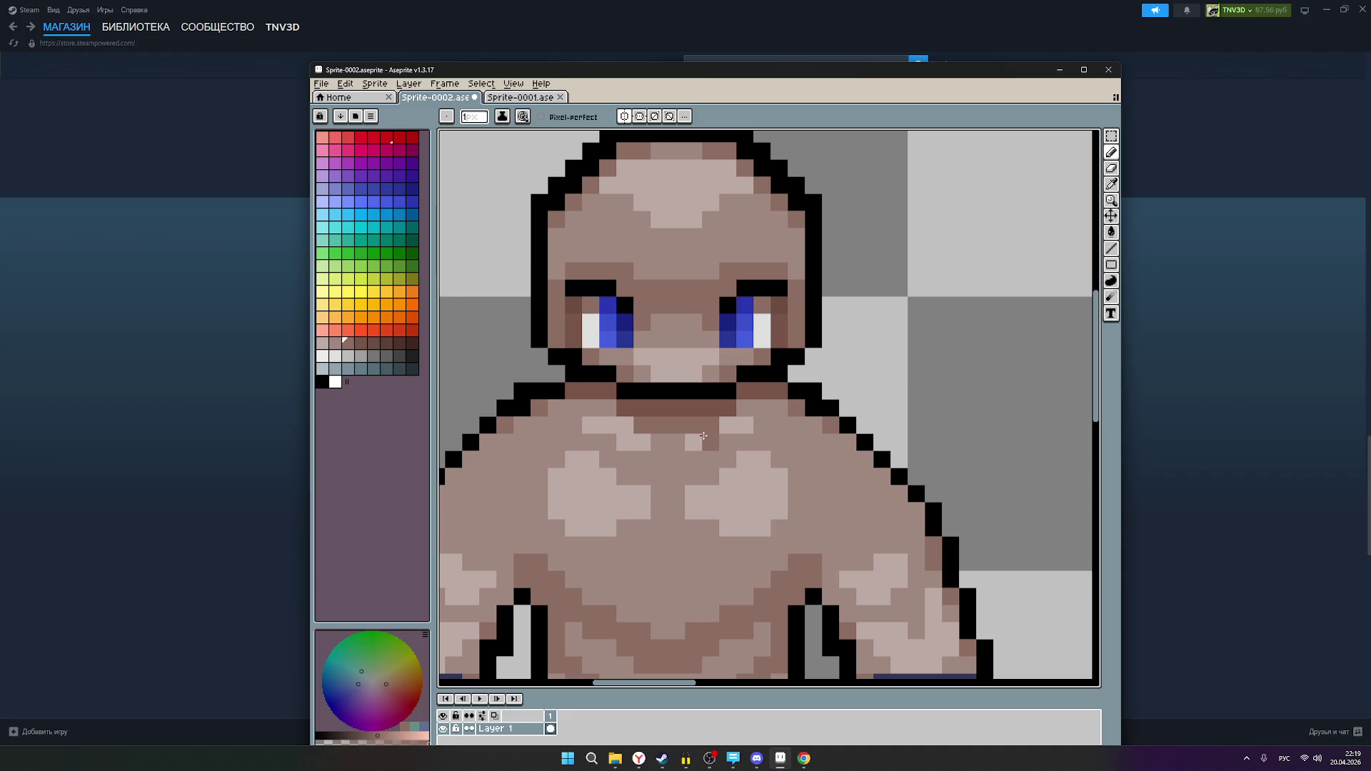
left_click(340, 347)
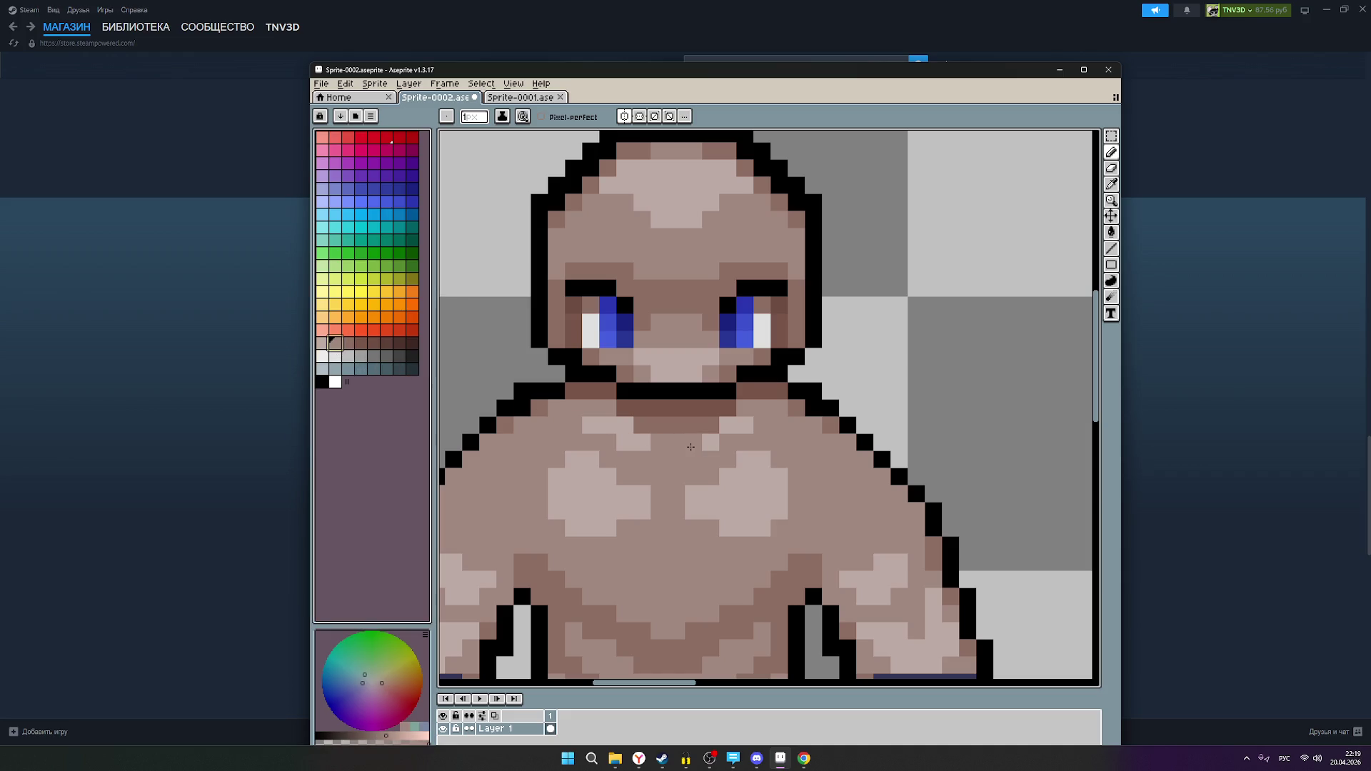
left_click(690, 447)
right_click(746, 429)
scroll(865, 405, "down", 2)
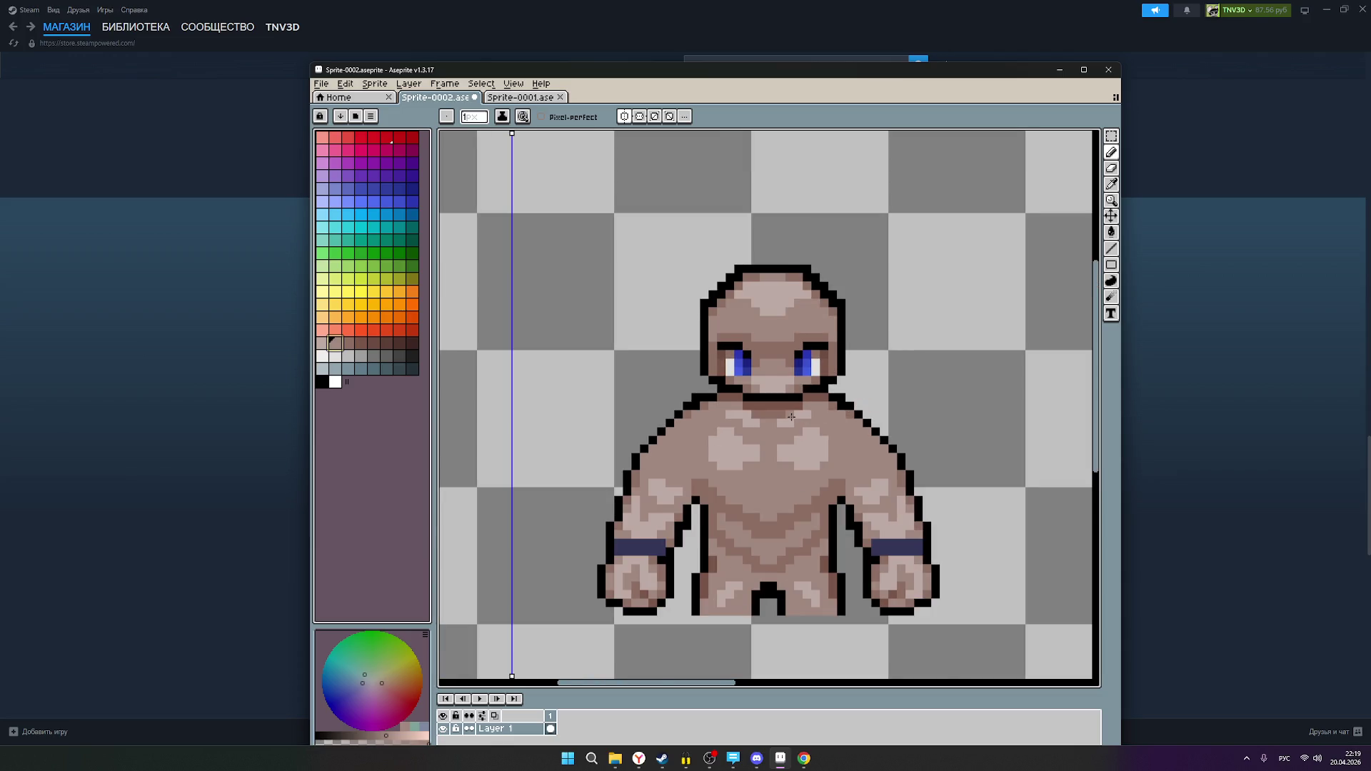
scroll(791, 416, "up", 2)
scroll(821, 428, "down", 2)
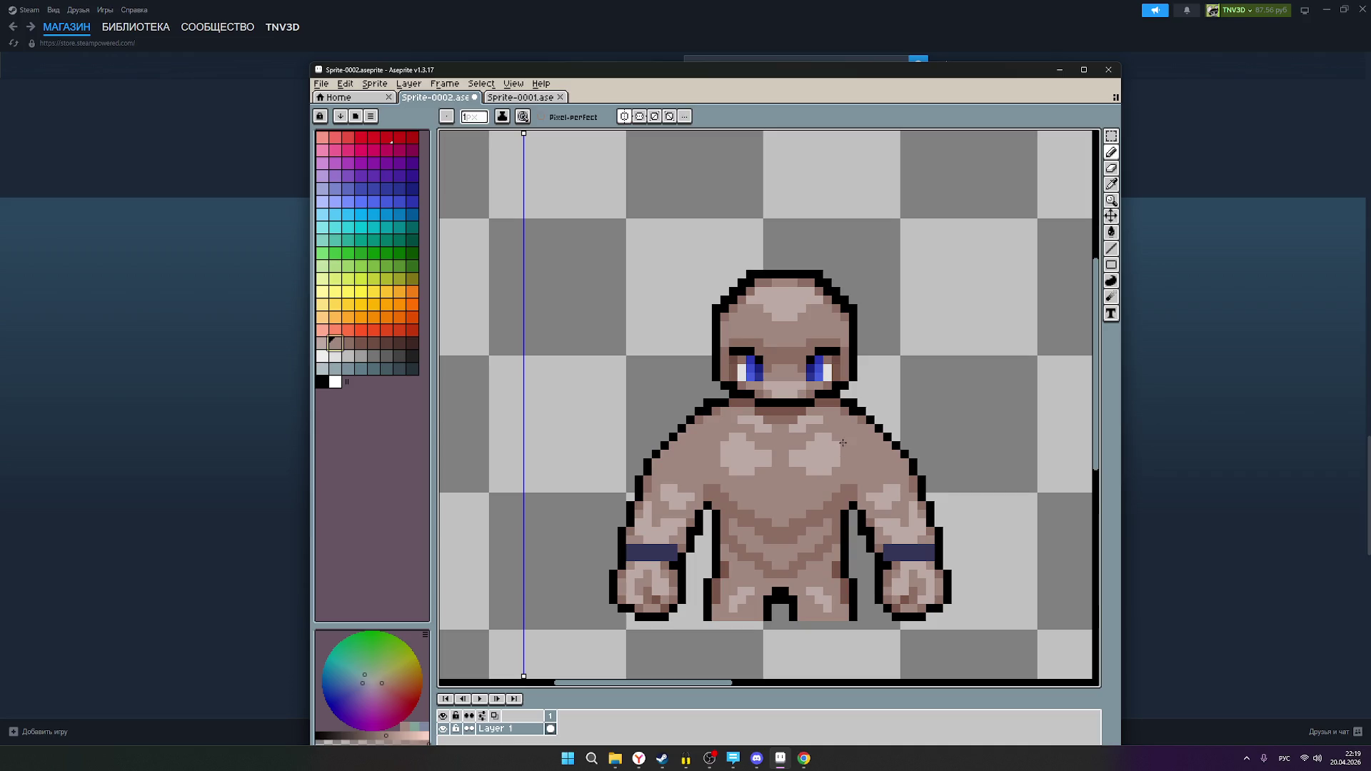
left_click_drag(884, 455, 821, 371)
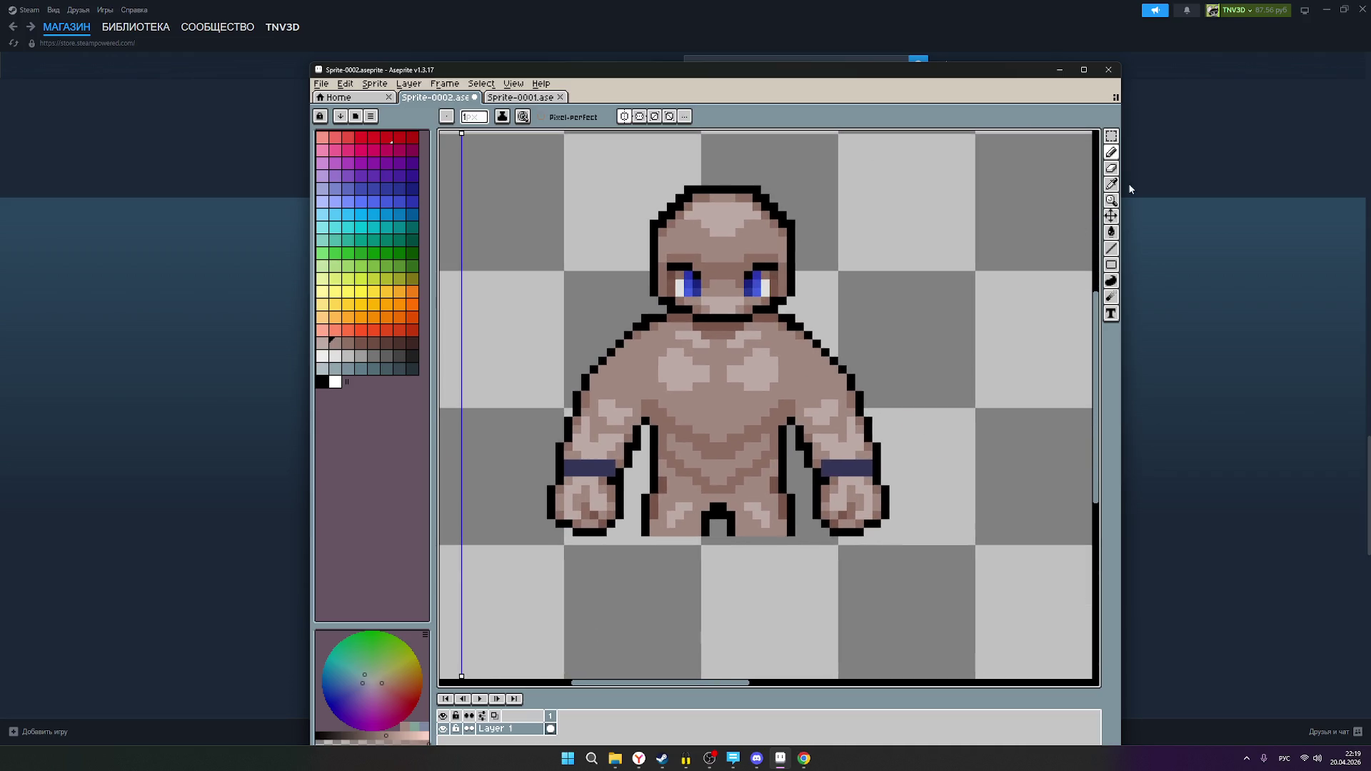
- Marquee the body's right half up to the neck, move it 1 px right (X 50→51), and deselect
left_click(1112, 137)
mouse_move(894, 541)
left_mouse_down()
mouse_move(869, 458)
mouse_move(786, 348)
mouse_move(716, 320)
left_mouse_up()
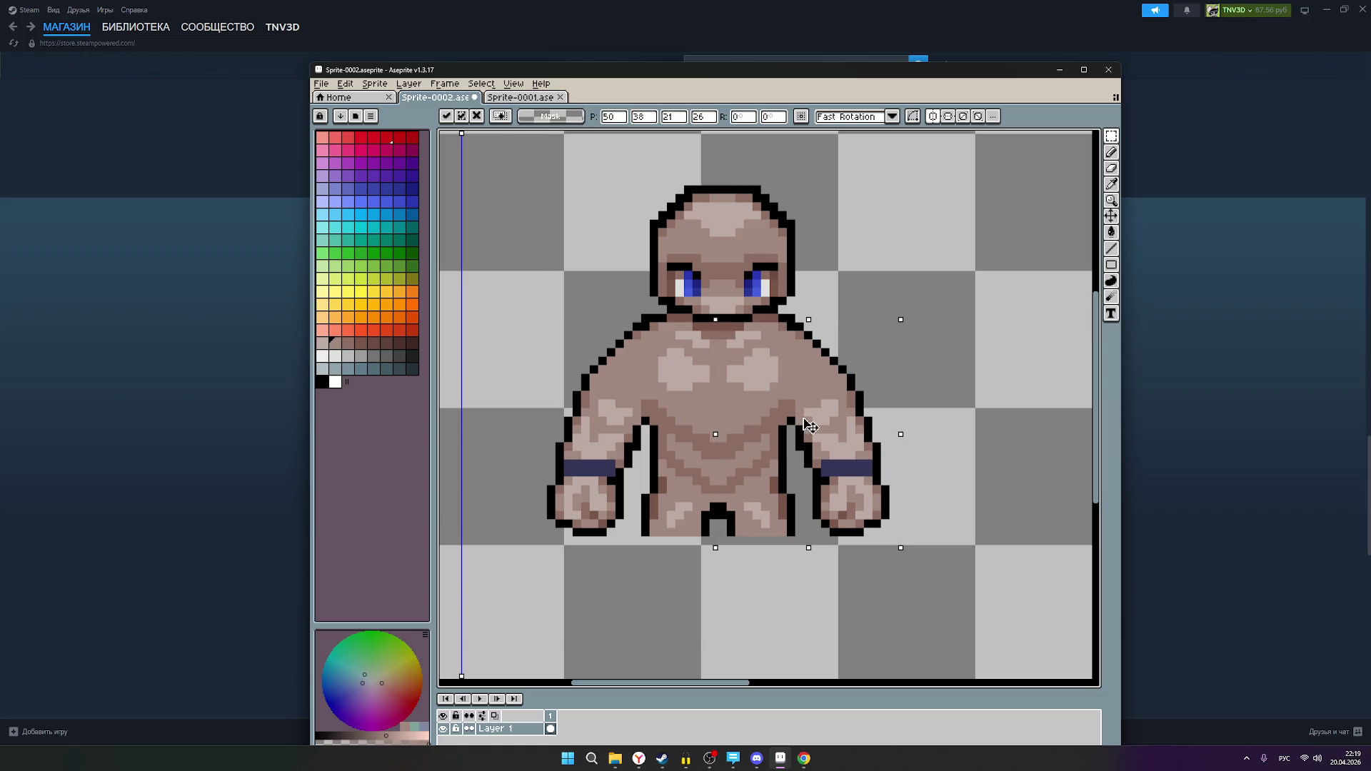
left_click_drag(806, 427, 811, 425)
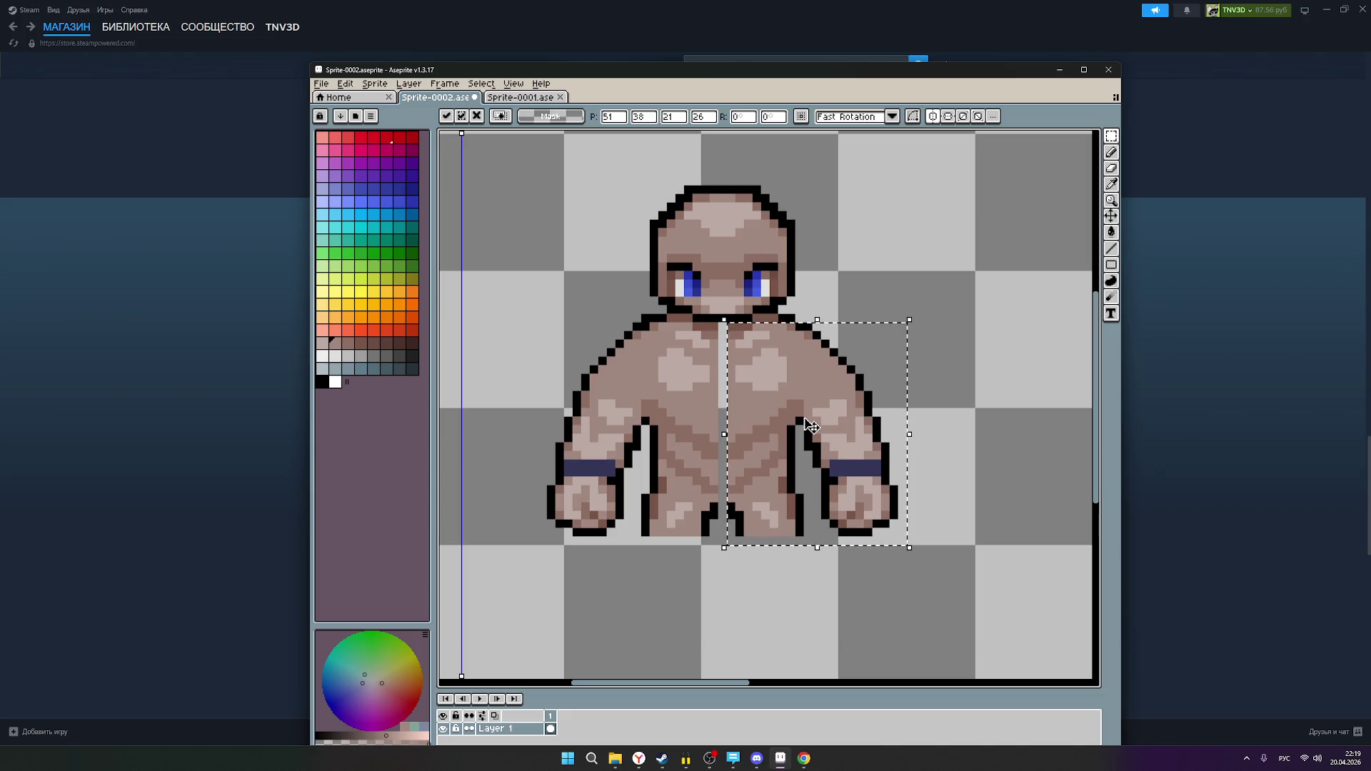
left_click(985, 367)
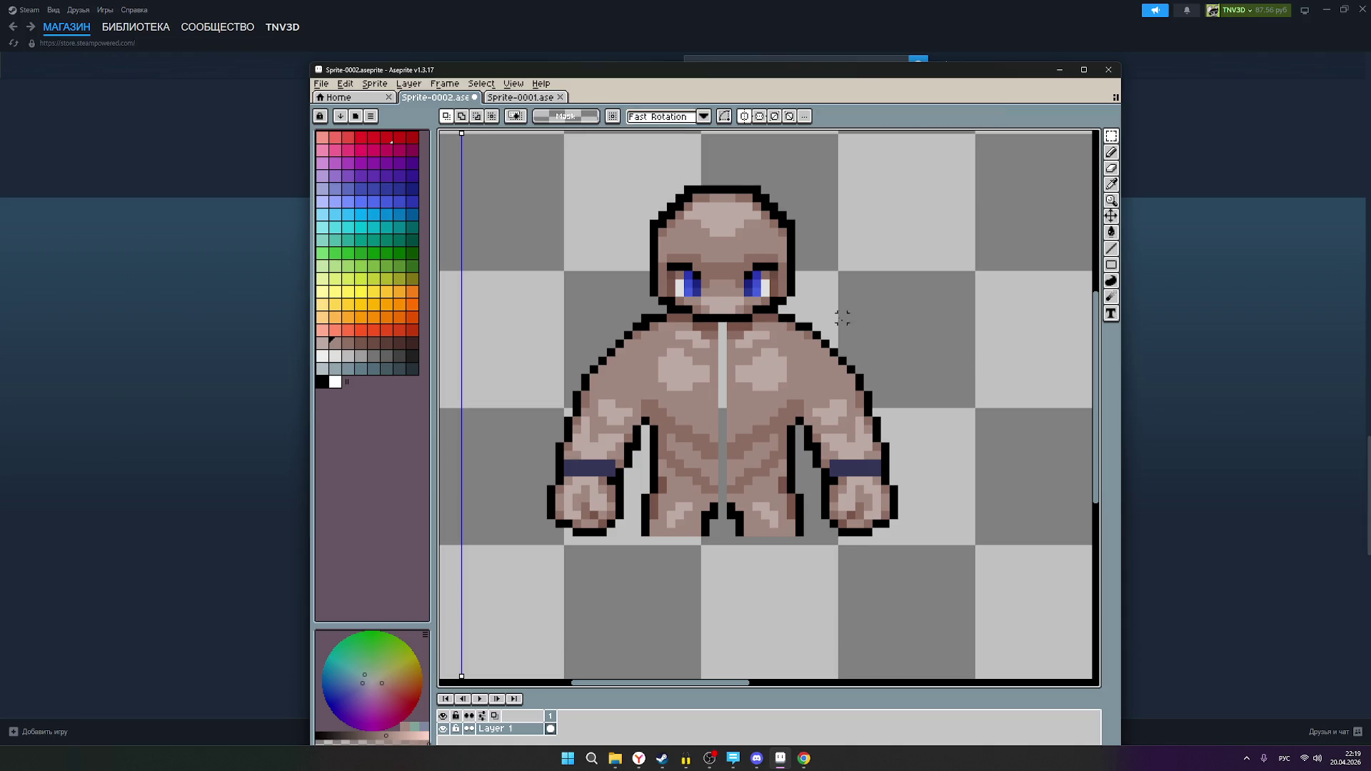
scroll(842, 318, "up", 2)
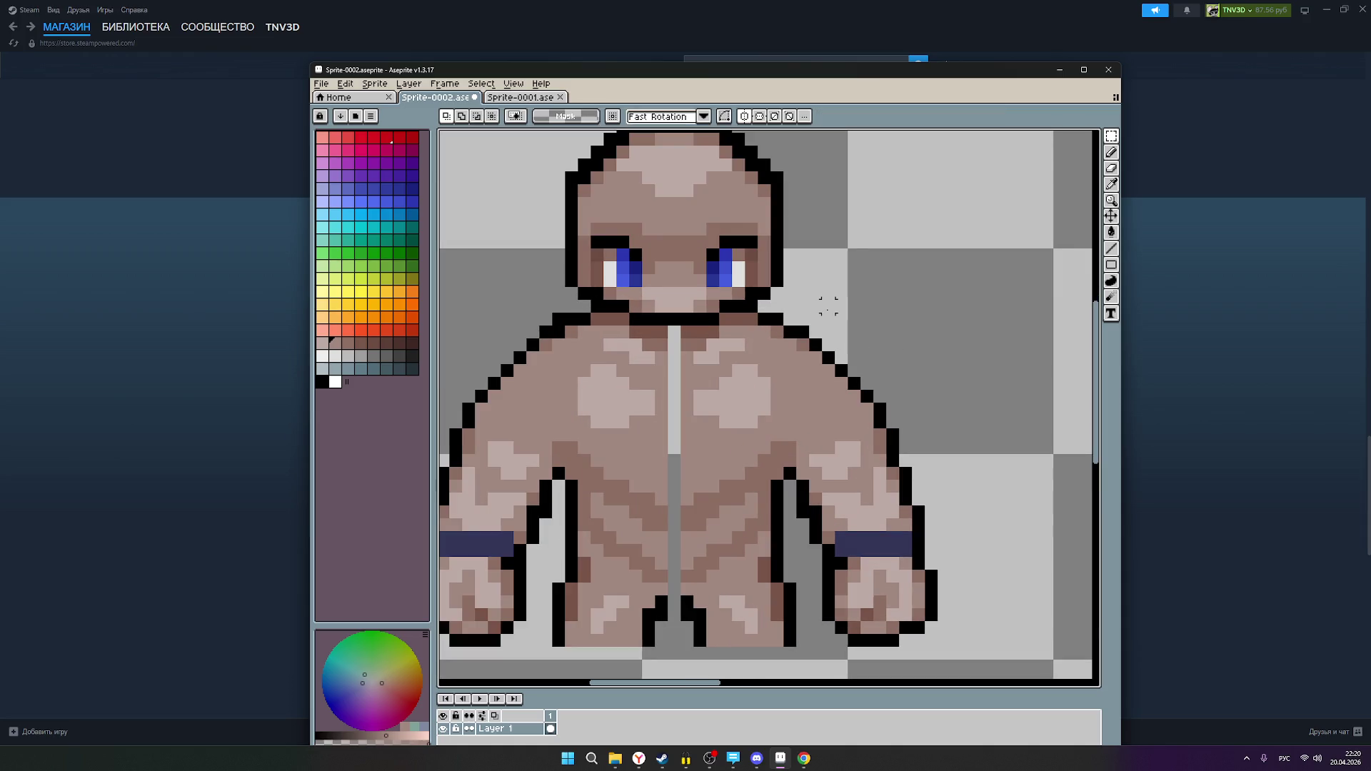
scroll(828, 306, "down", 2)
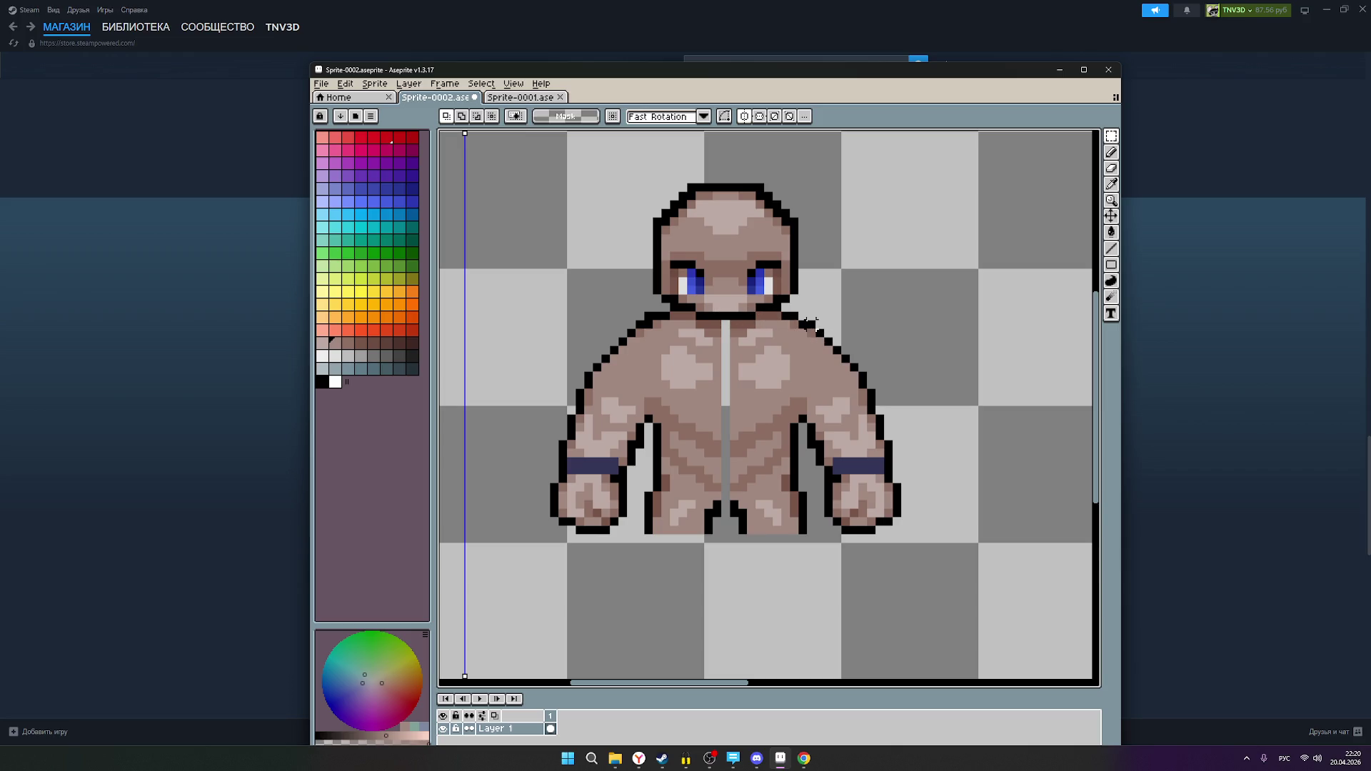
- Switch between the single-pixel Pencil with black and the Eraser while framing both figures
left_click(1111, 152)
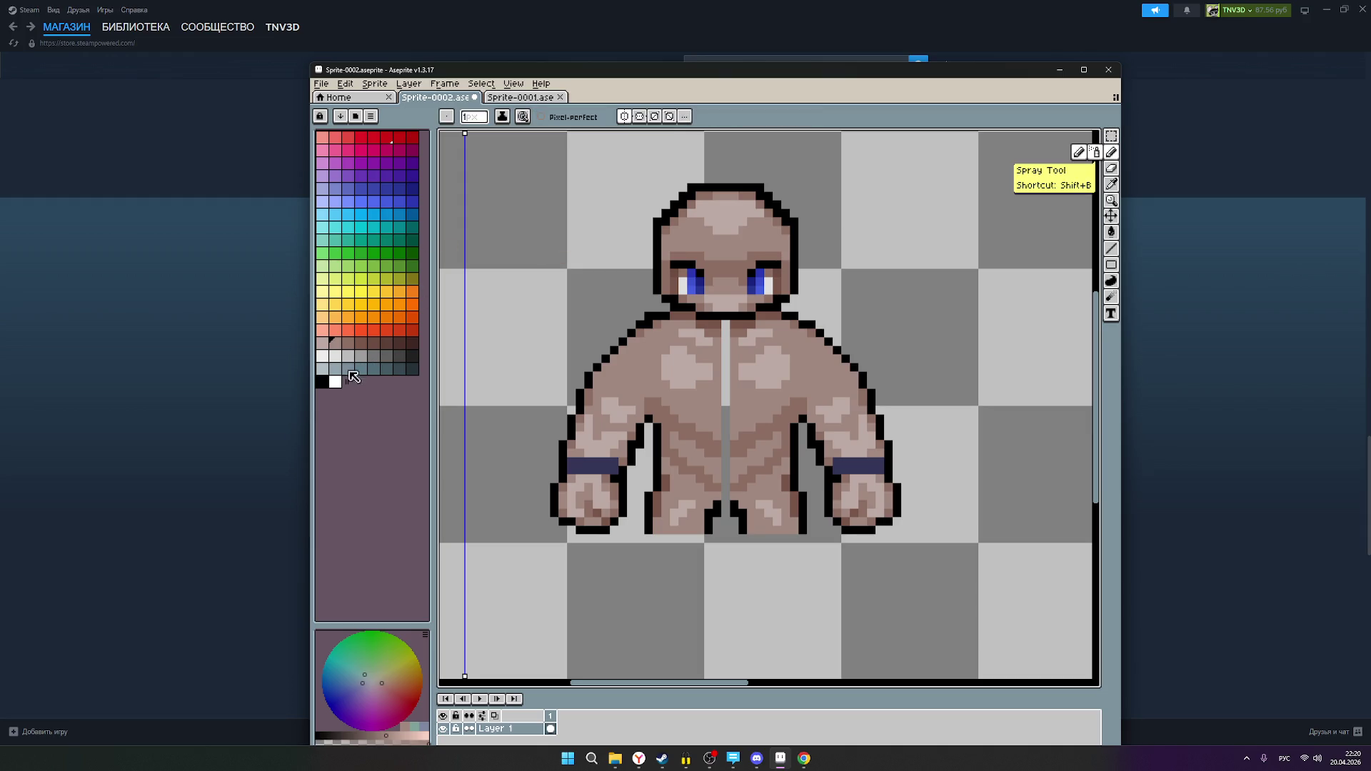
left_click(323, 382)
scroll(769, 332, "up", 3)
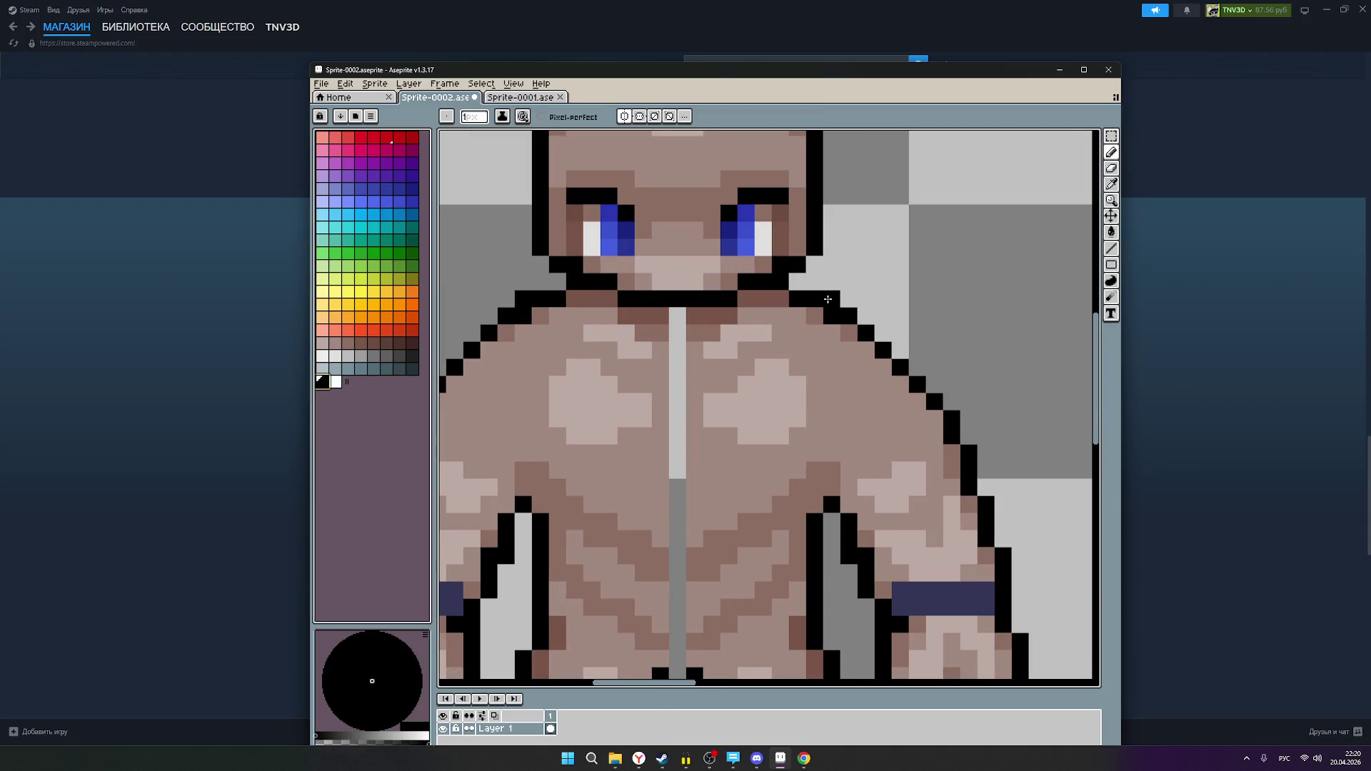
scroll(879, 355, "down", 4)
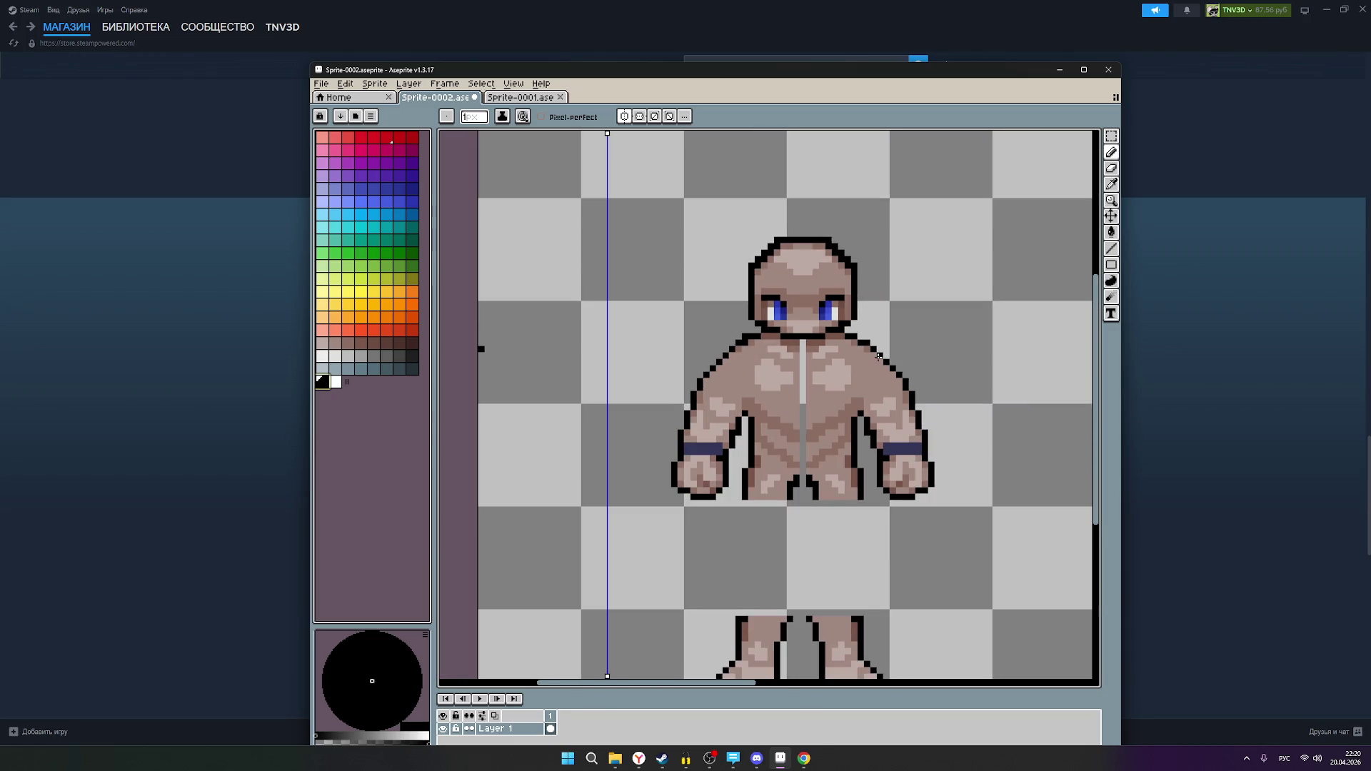
scroll(763, 364, "up", 1)
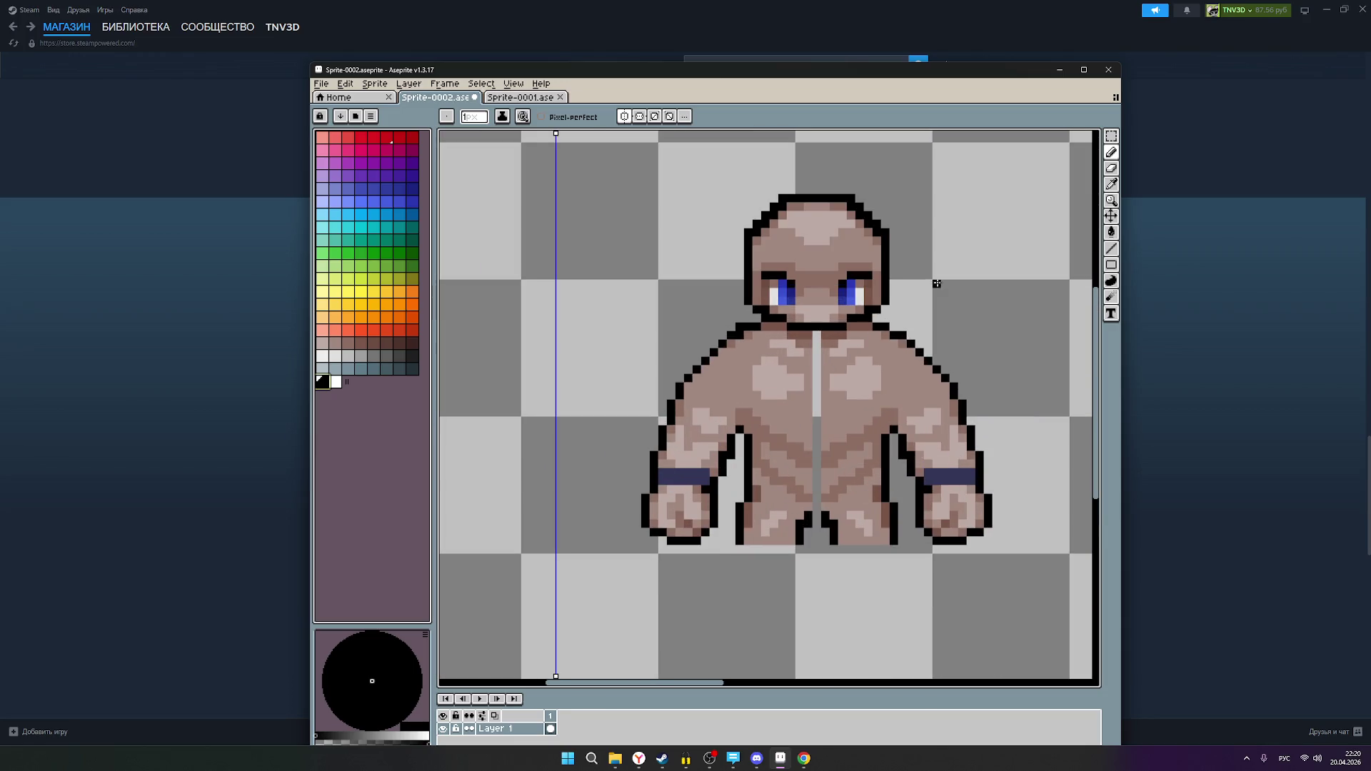
left_click(1111, 169)
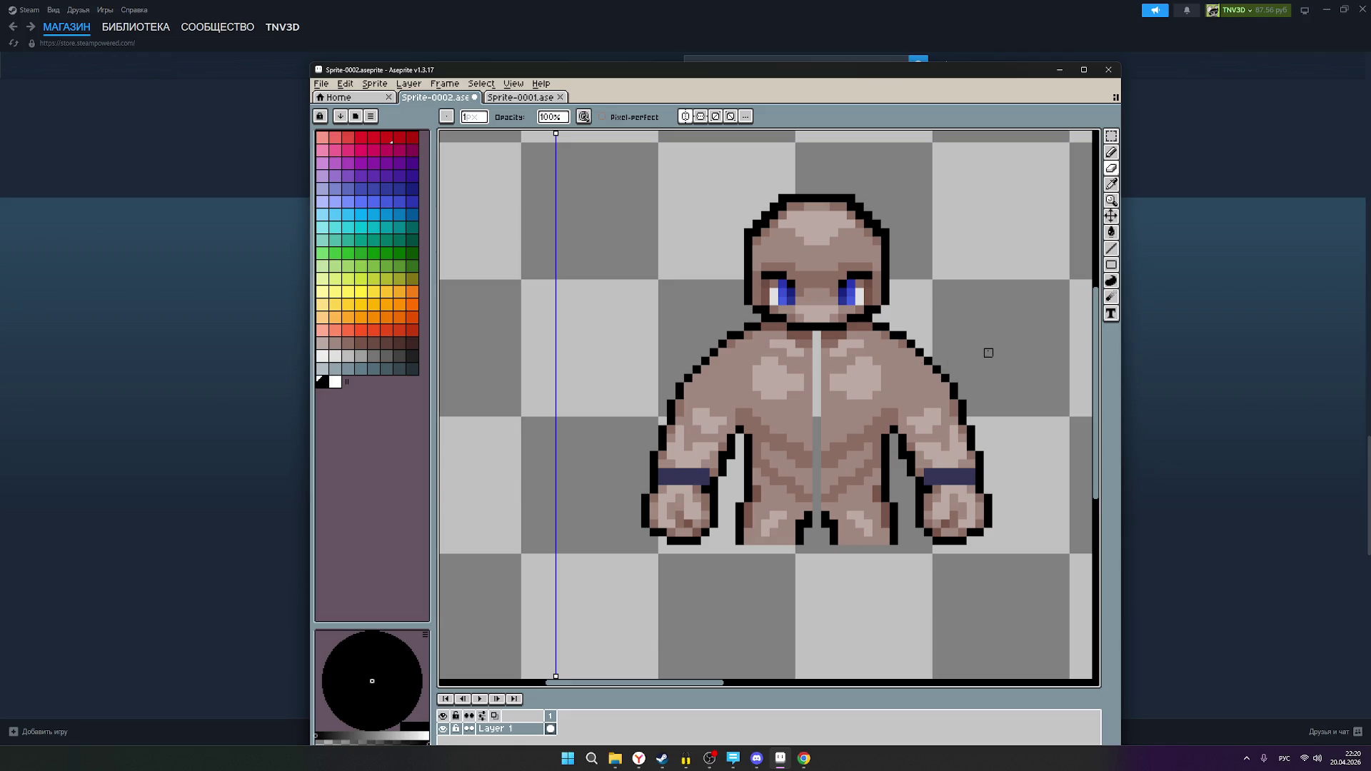
scroll(988, 353, "down", 2)
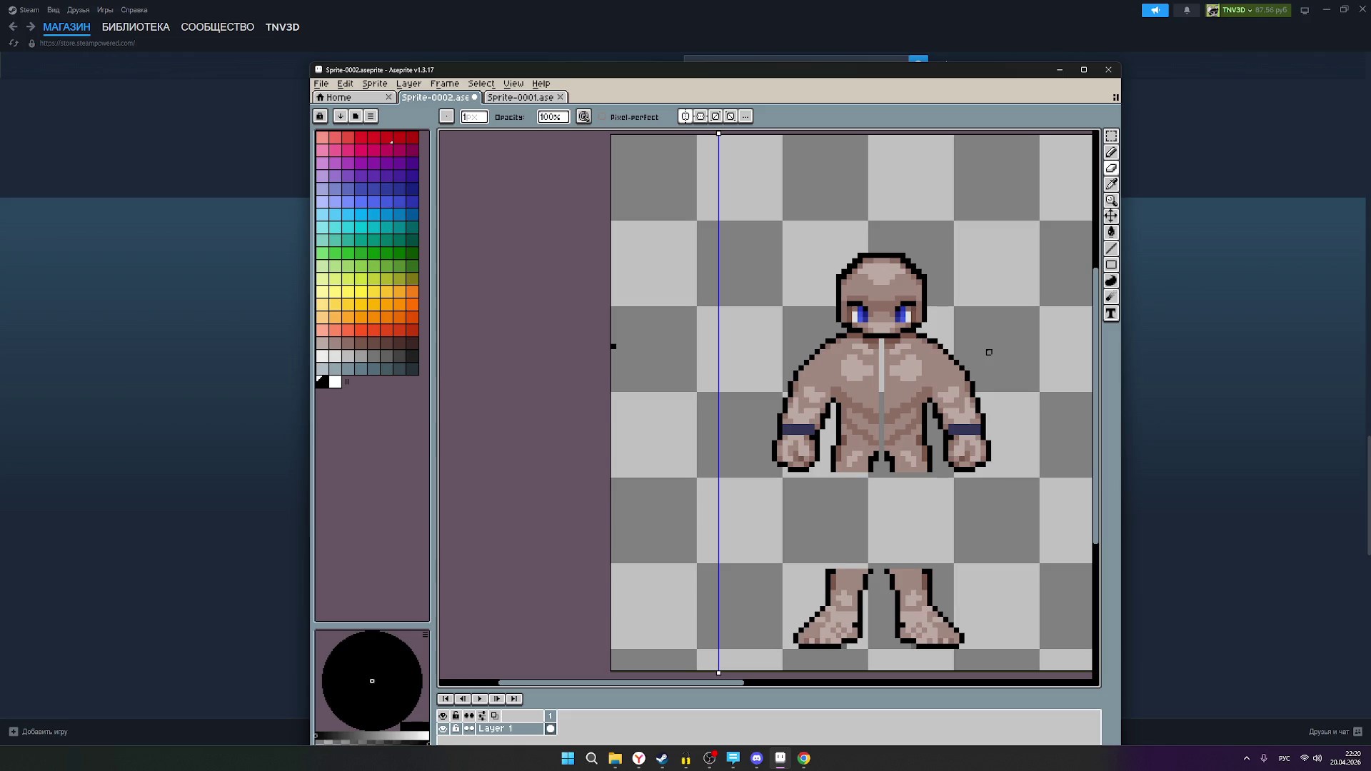
scroll(994, 373, "down", 4)
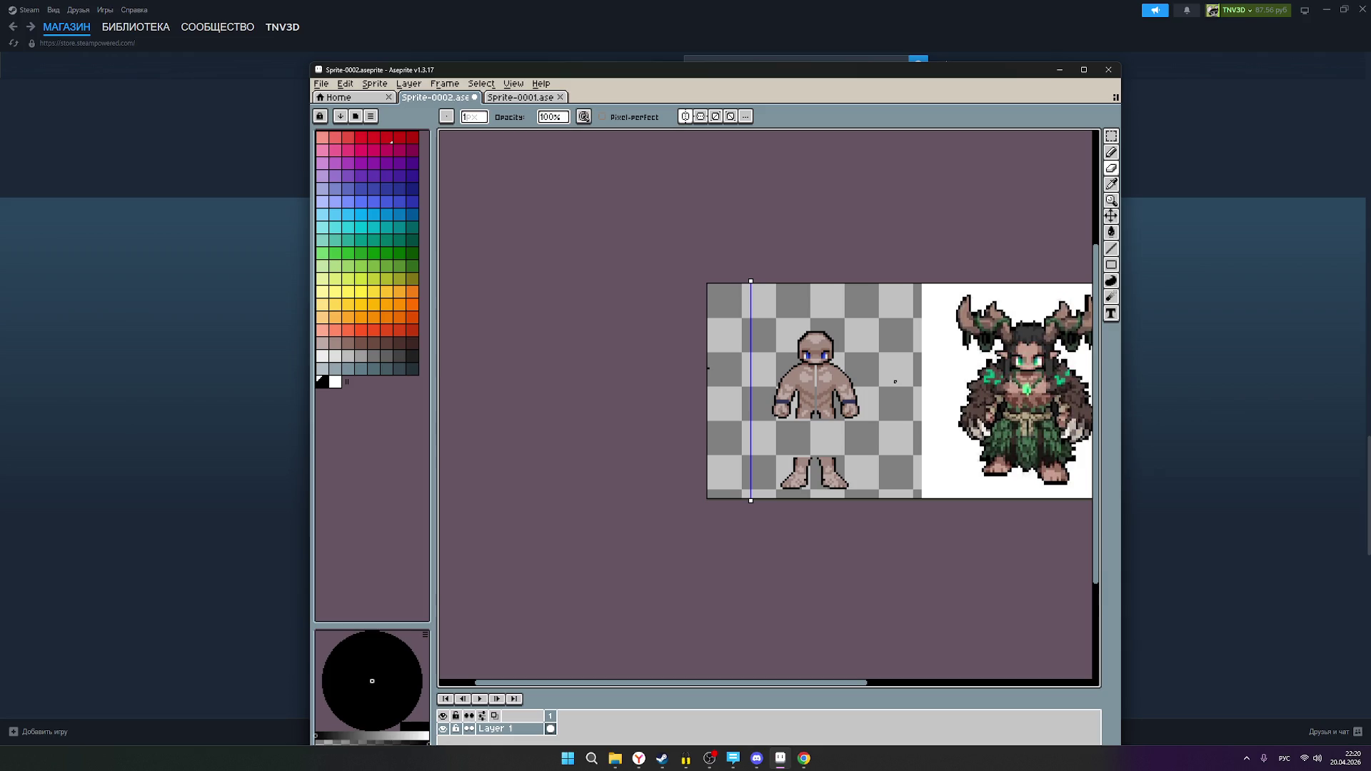
left_click_drag(895, 381, 876, 380)
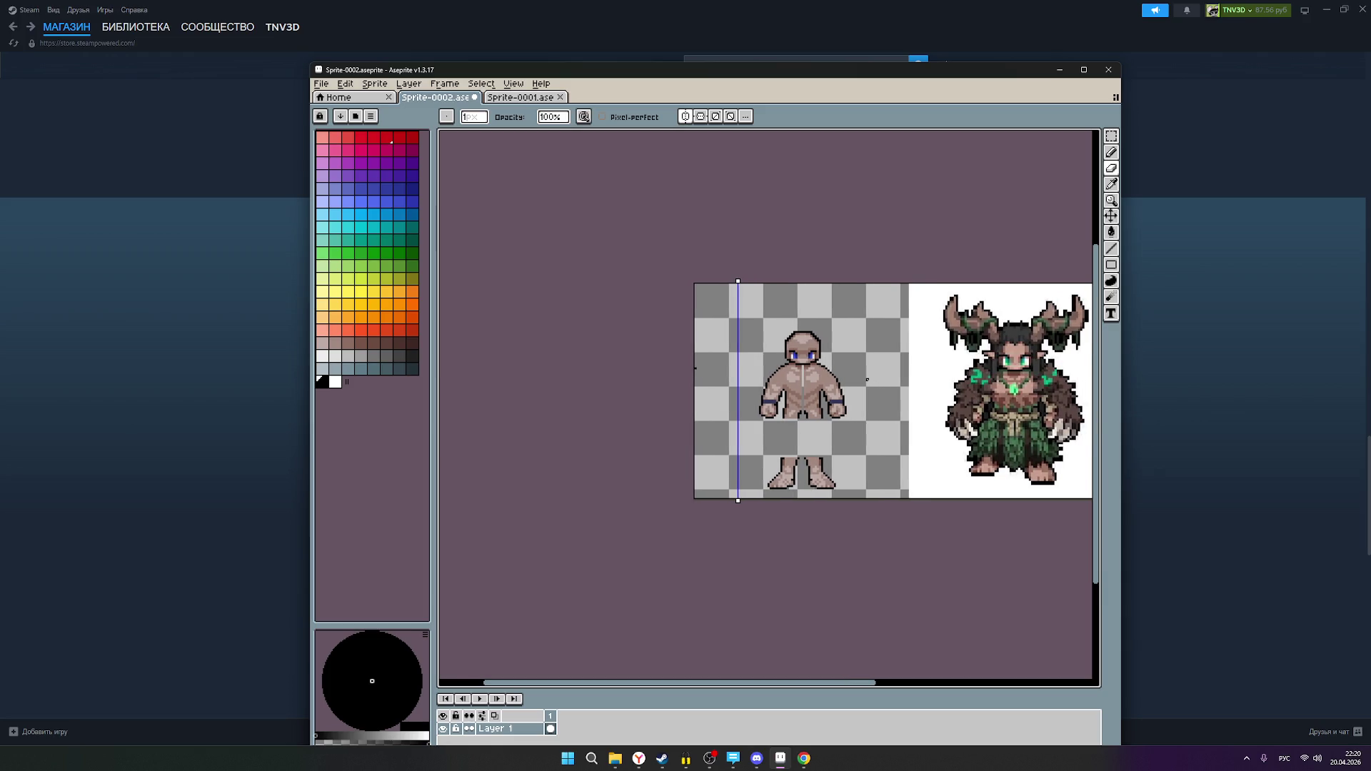
scroll(873, 393, "up", 1)
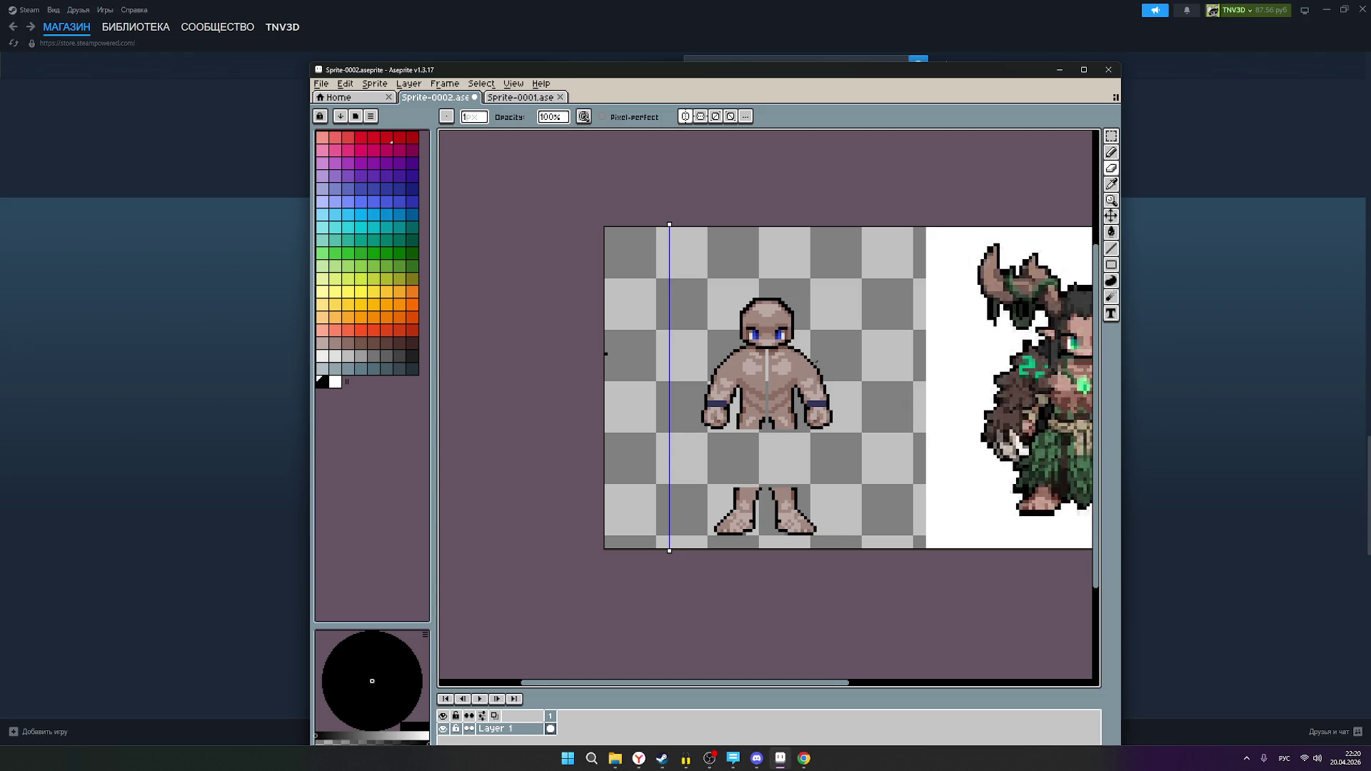
scroll(818, 363, "up", 1)
scroll(790, 360, "up", 1)
scroll(791, 357, "up", 1)
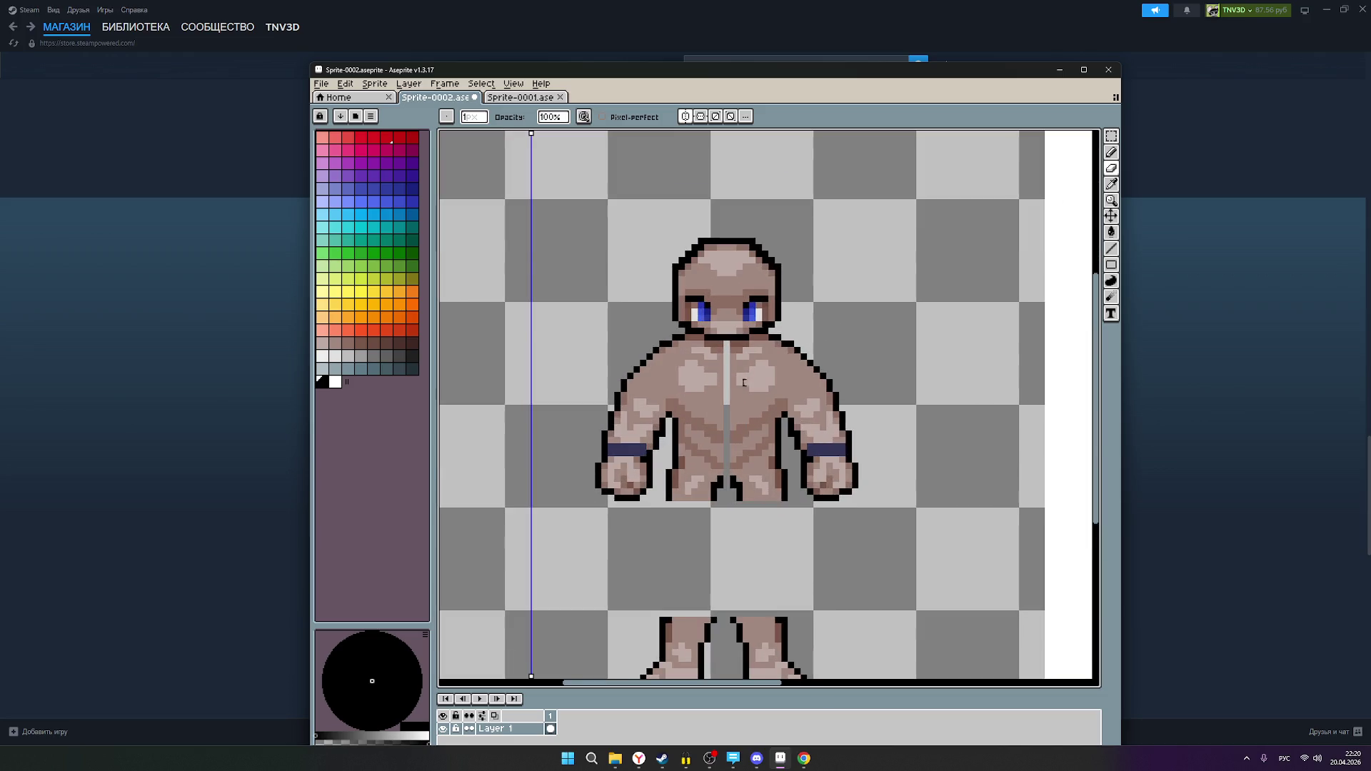
scroll(727, 396, "up", 1)
- Paint over the light chest stripe with two brown skin-tone swatches
left_click(1112, 164)
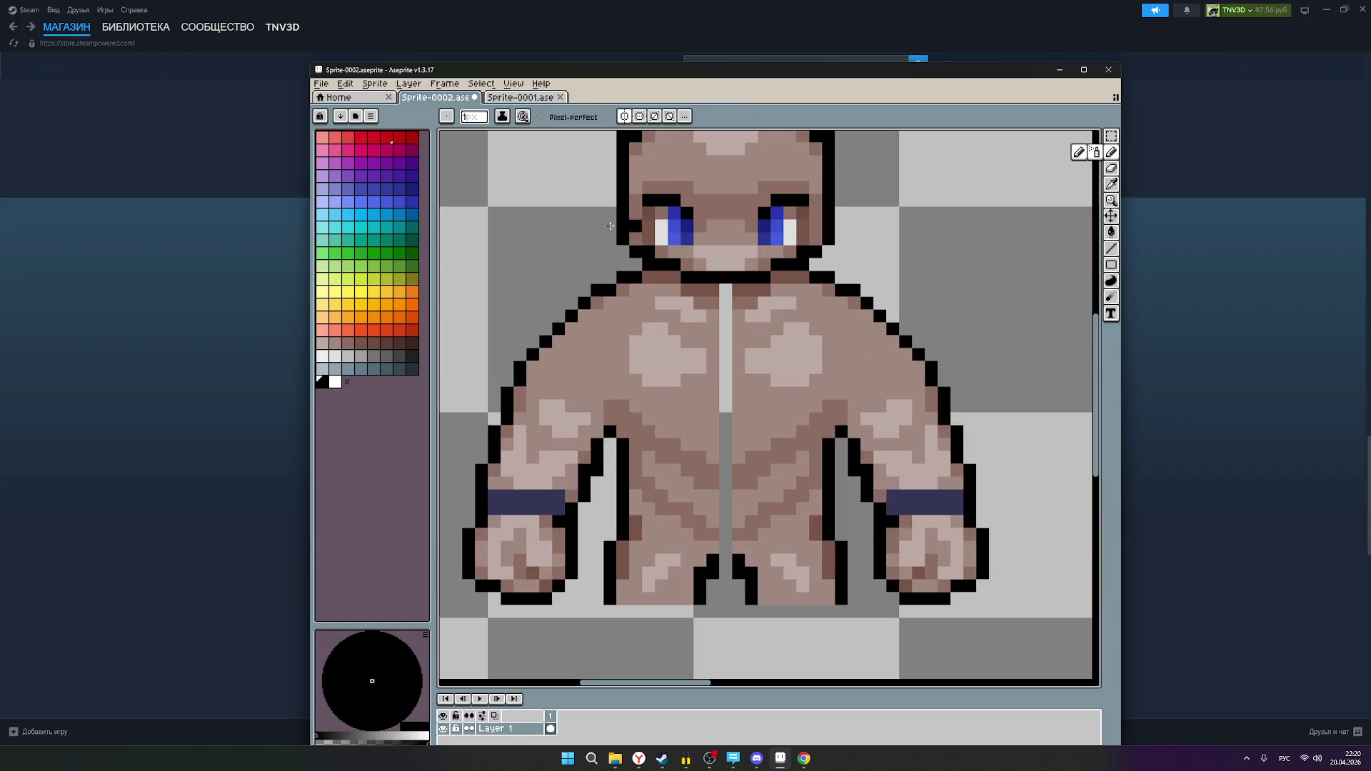
left_click(335, 342)
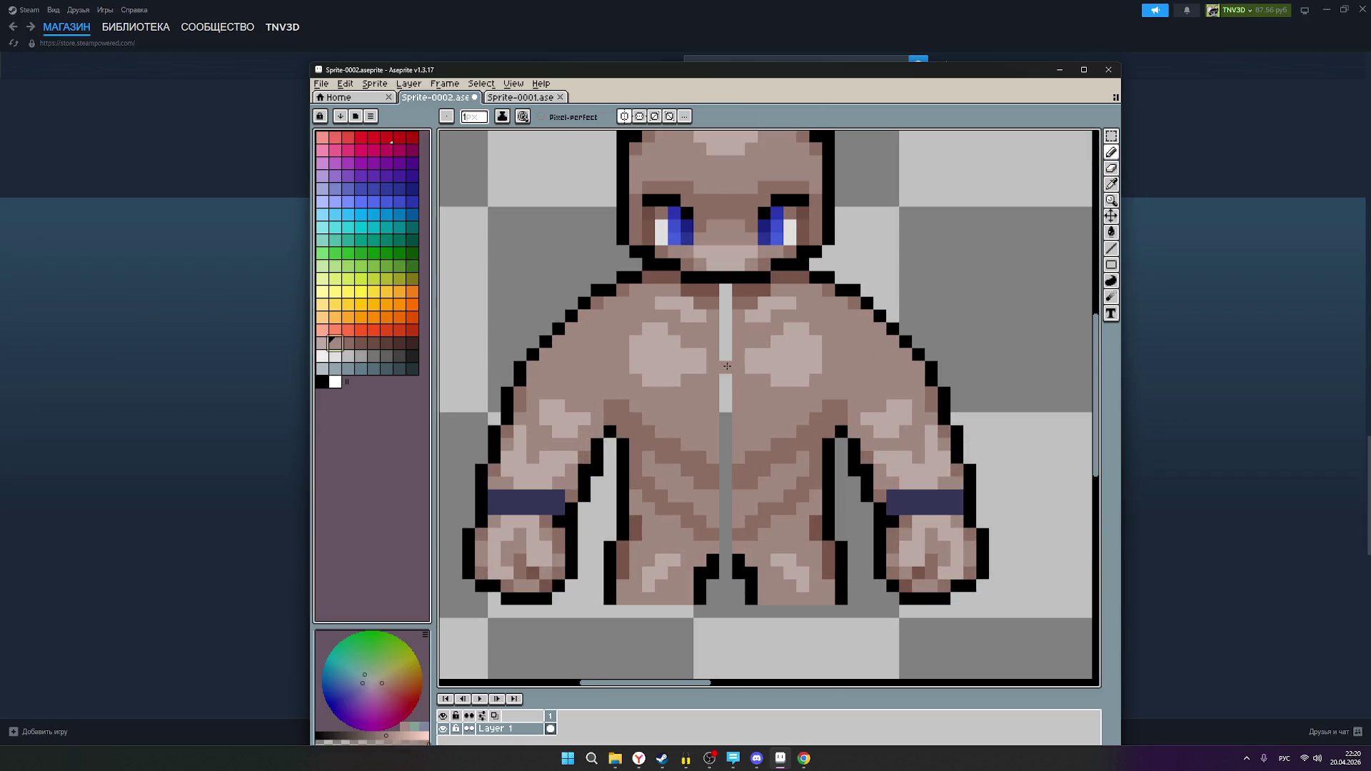
left_click_drag(725, 457, 725, 304)
left_click(347, 344)
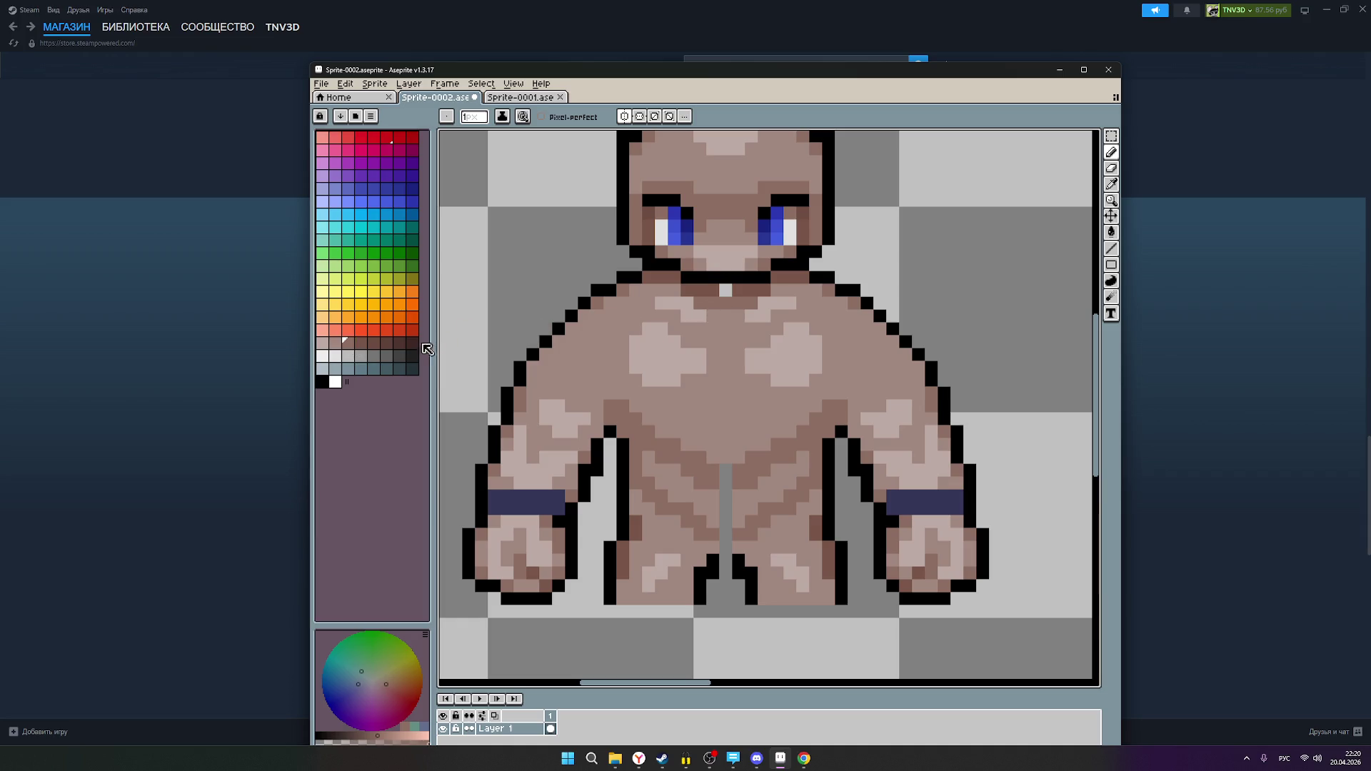
left_click(361, 343)
left_click(728, 292)
- Look over the painted torso and pick a new skin colour
scroll(733, 294, "down", 3)
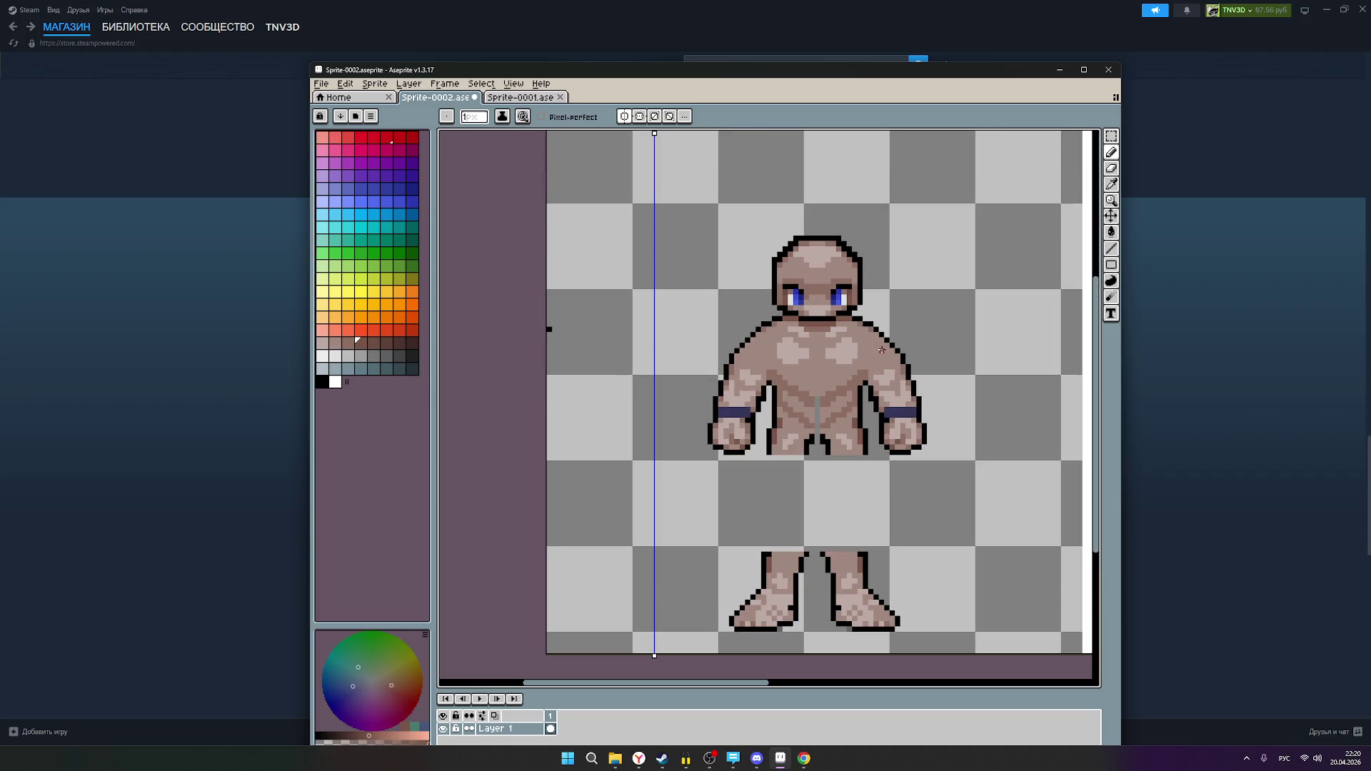
scroll(913, 354, "down", 1)
scroll(919, 357, "down", 1)
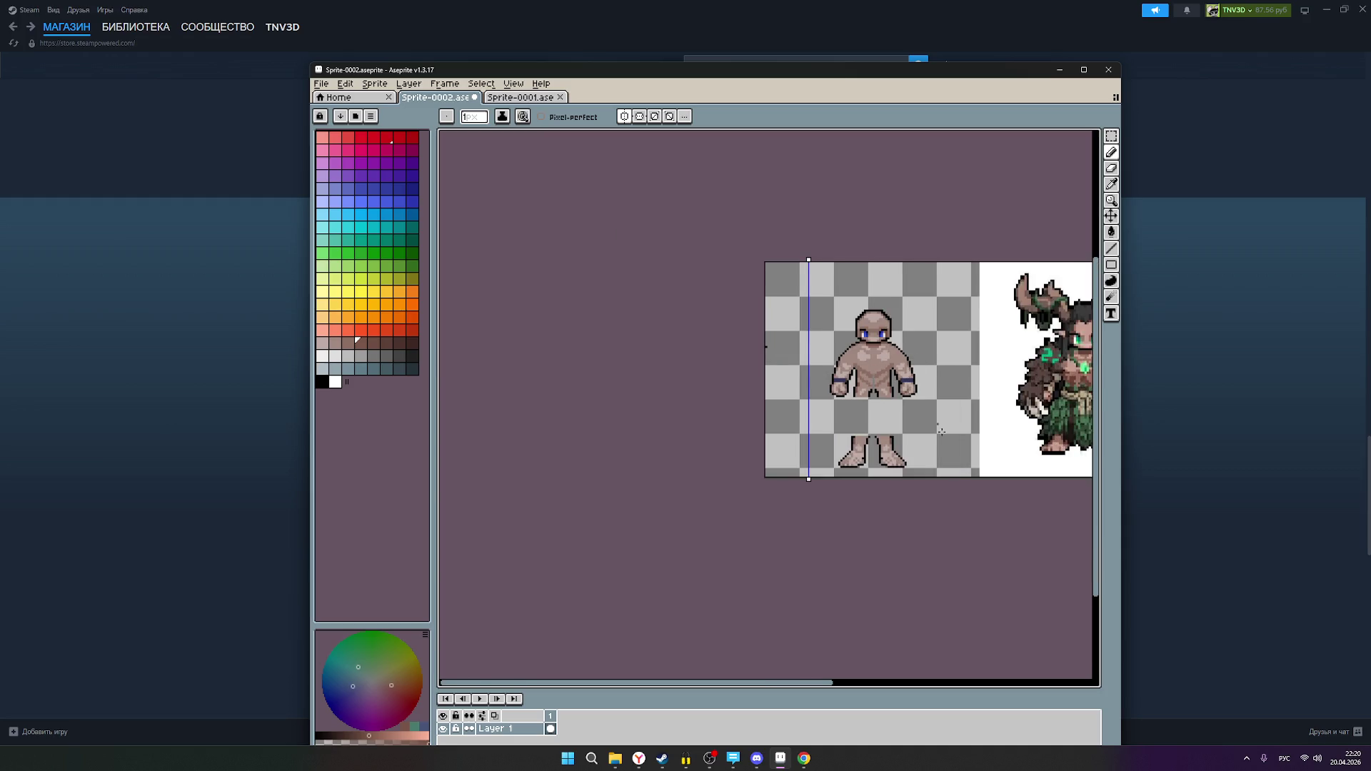
scroll(850, 511, "right", 5)
scroll(818, 405, "up", 1)
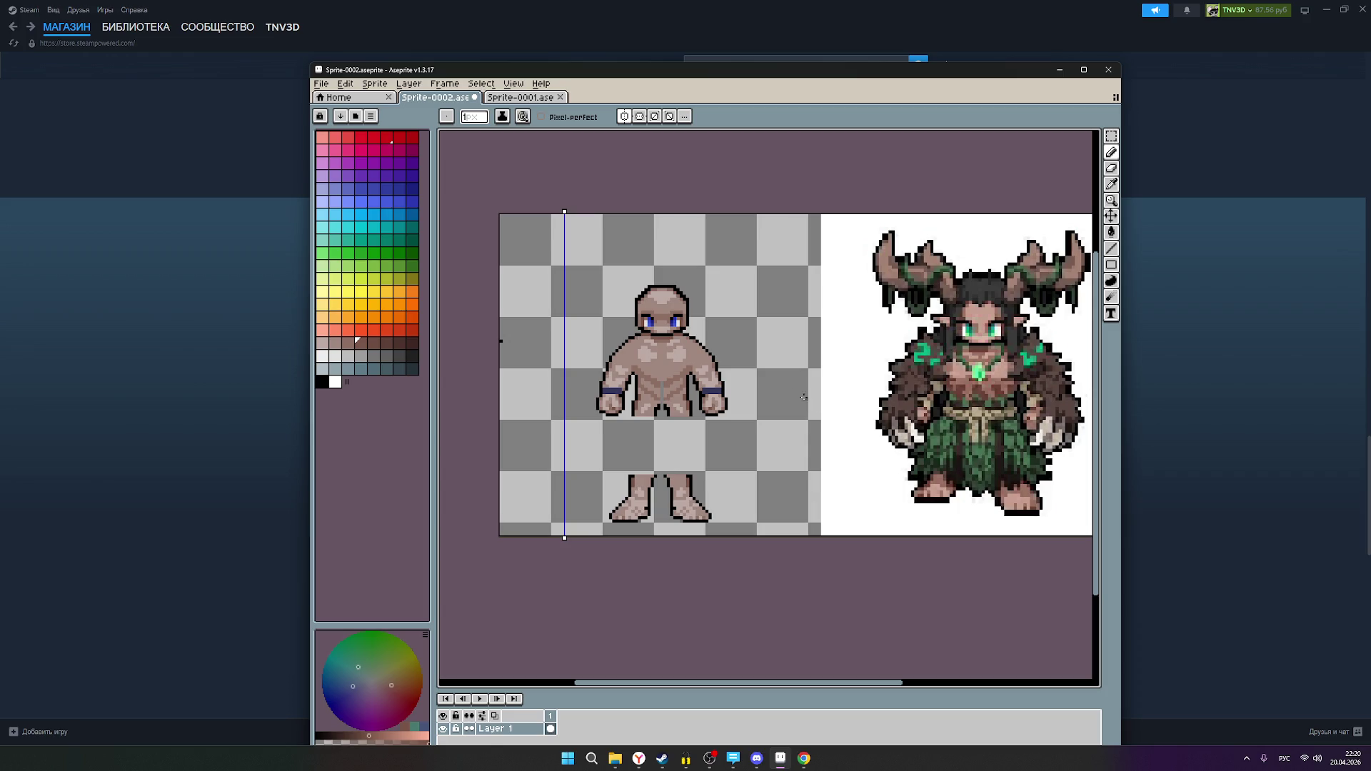
scroll(660, 342, "up", 4)
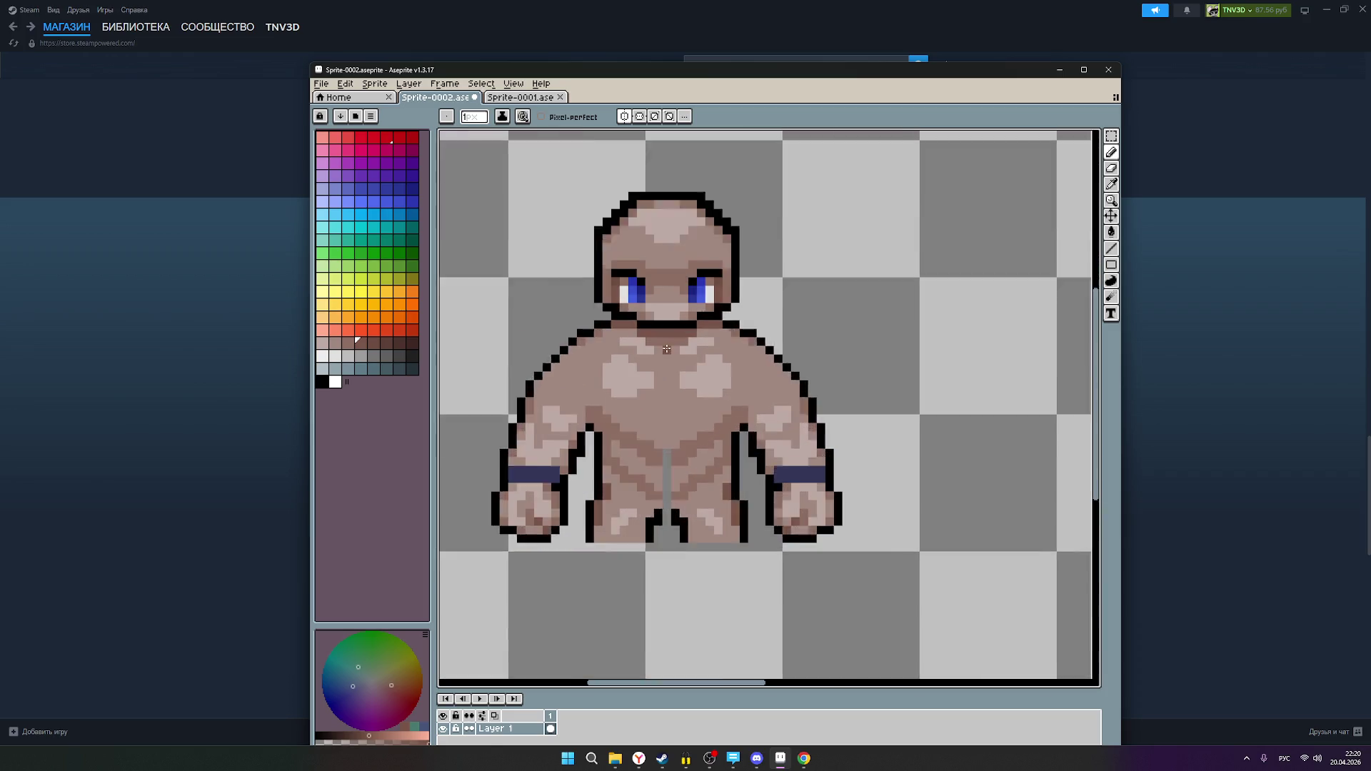
scroll(666, 348, "up", 1)
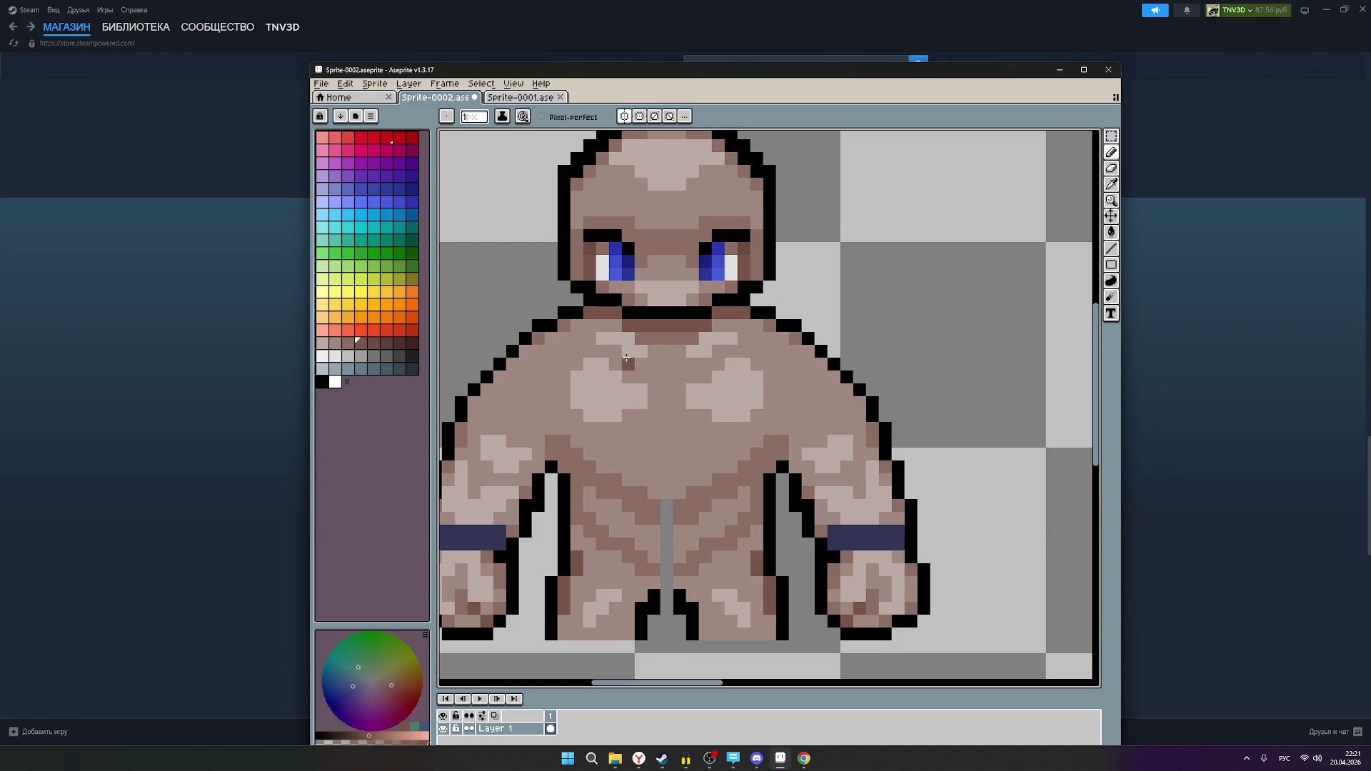
left_click(644, 354, "alt")
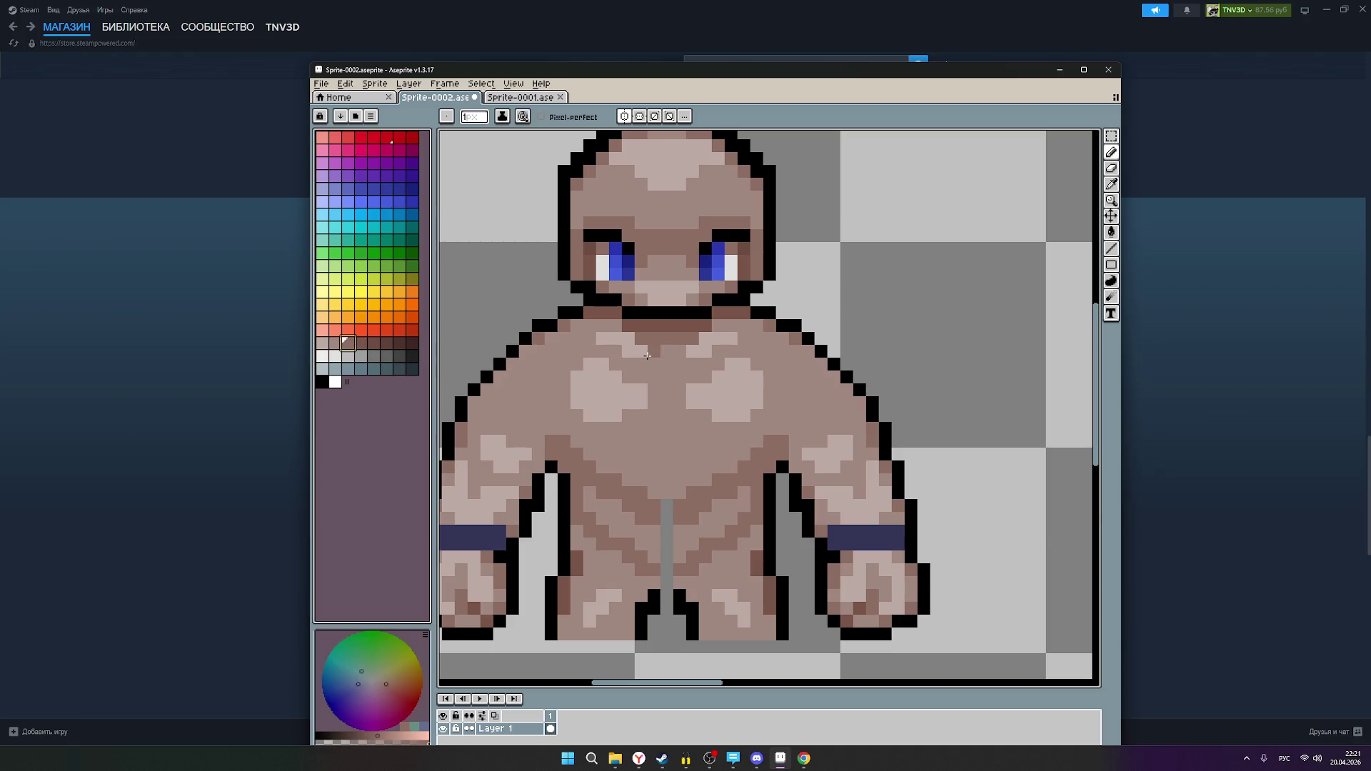
scroll(846, 386, "down", 4)
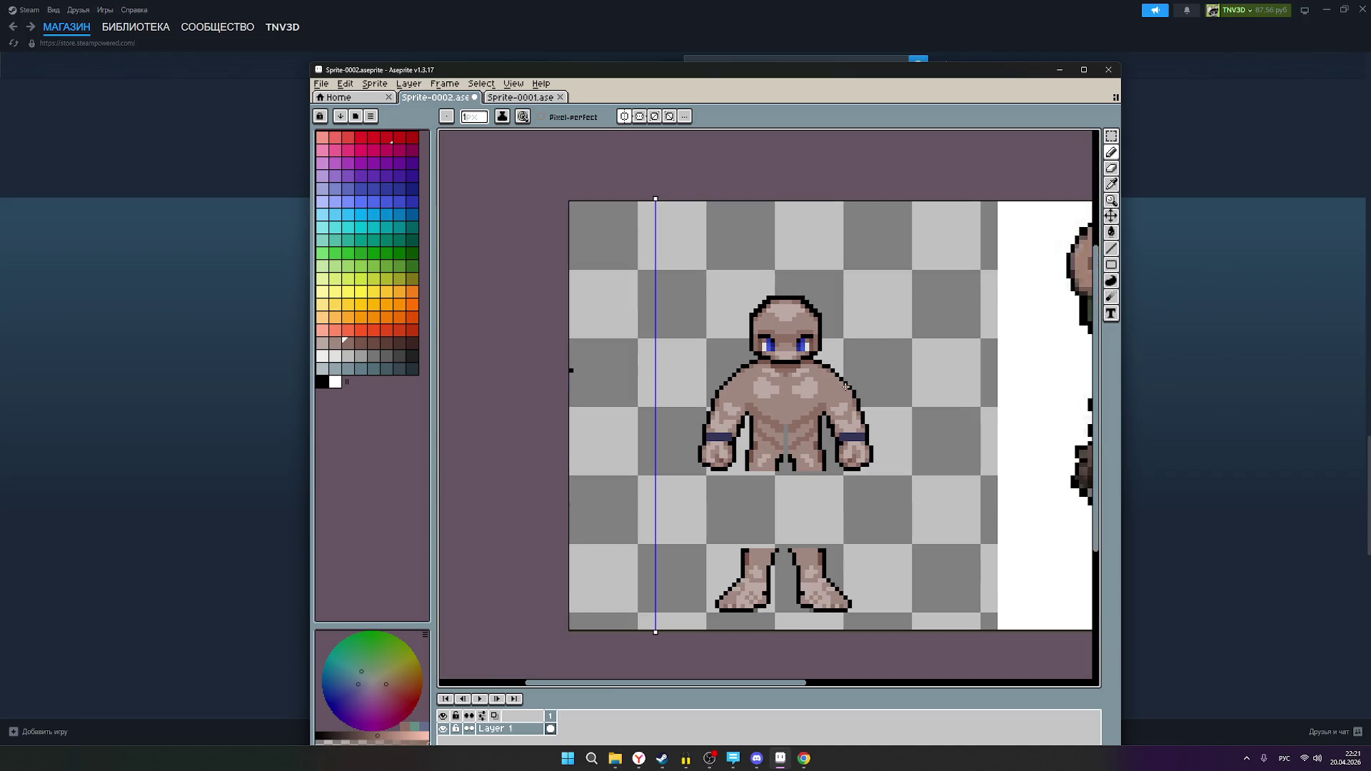
scroll(846, 386, "down", 2)
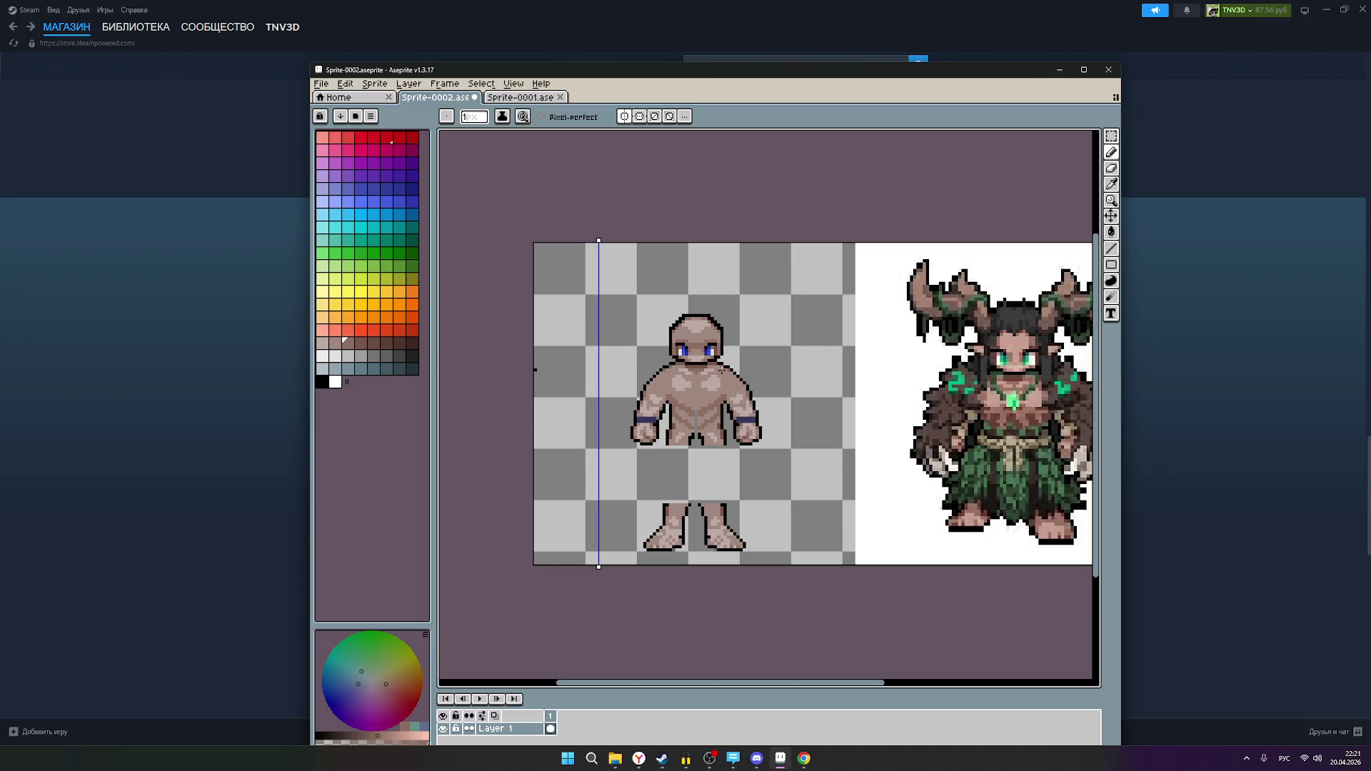
scroll(720, 349, "up", 1)
scroll(718, 349, "down", 1)
scroll(716, 349, "up", 2)
mouse_move(777, 358)
left_mouse_down()
mouse_move(617, 363)
mouse_move(642, 362)
left_mouse_up()
scroll(649, 389, "up", 3)
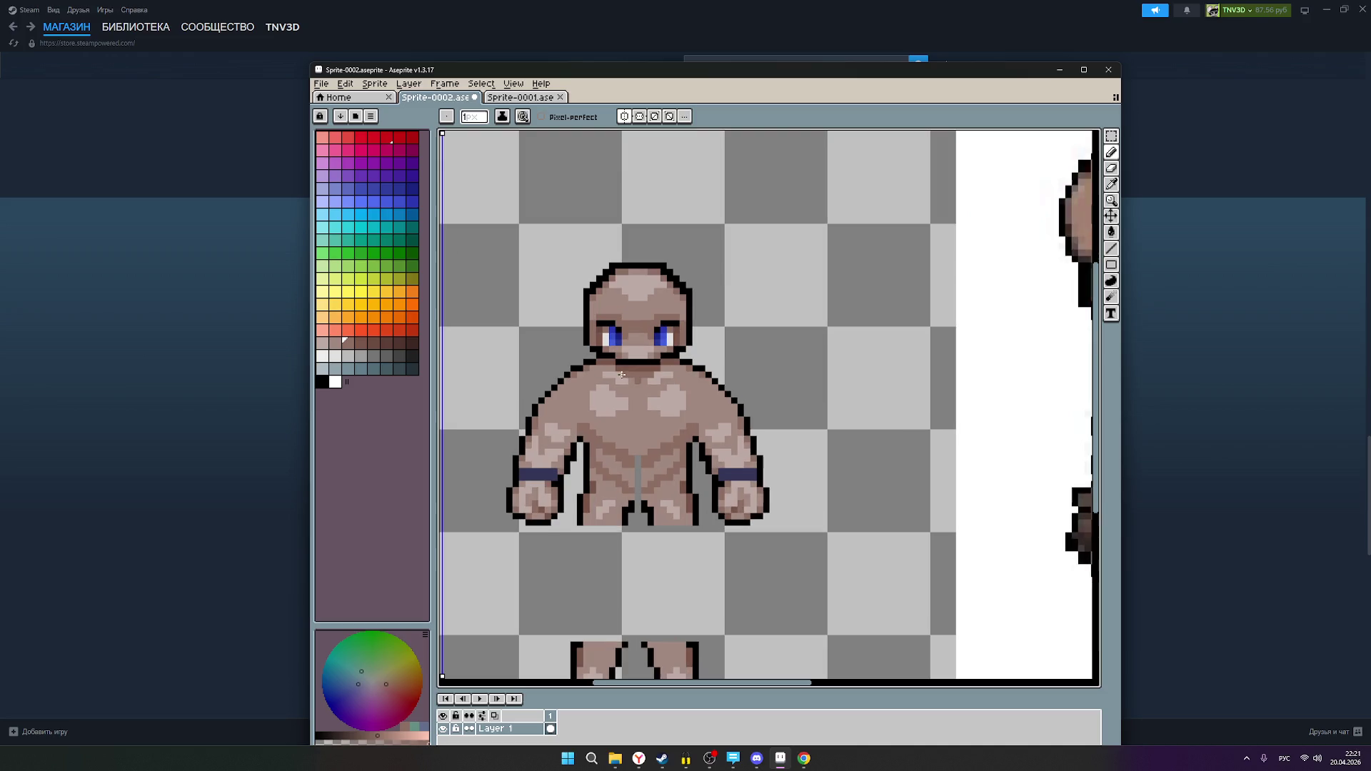
scroll(648, 389, "up", 1)
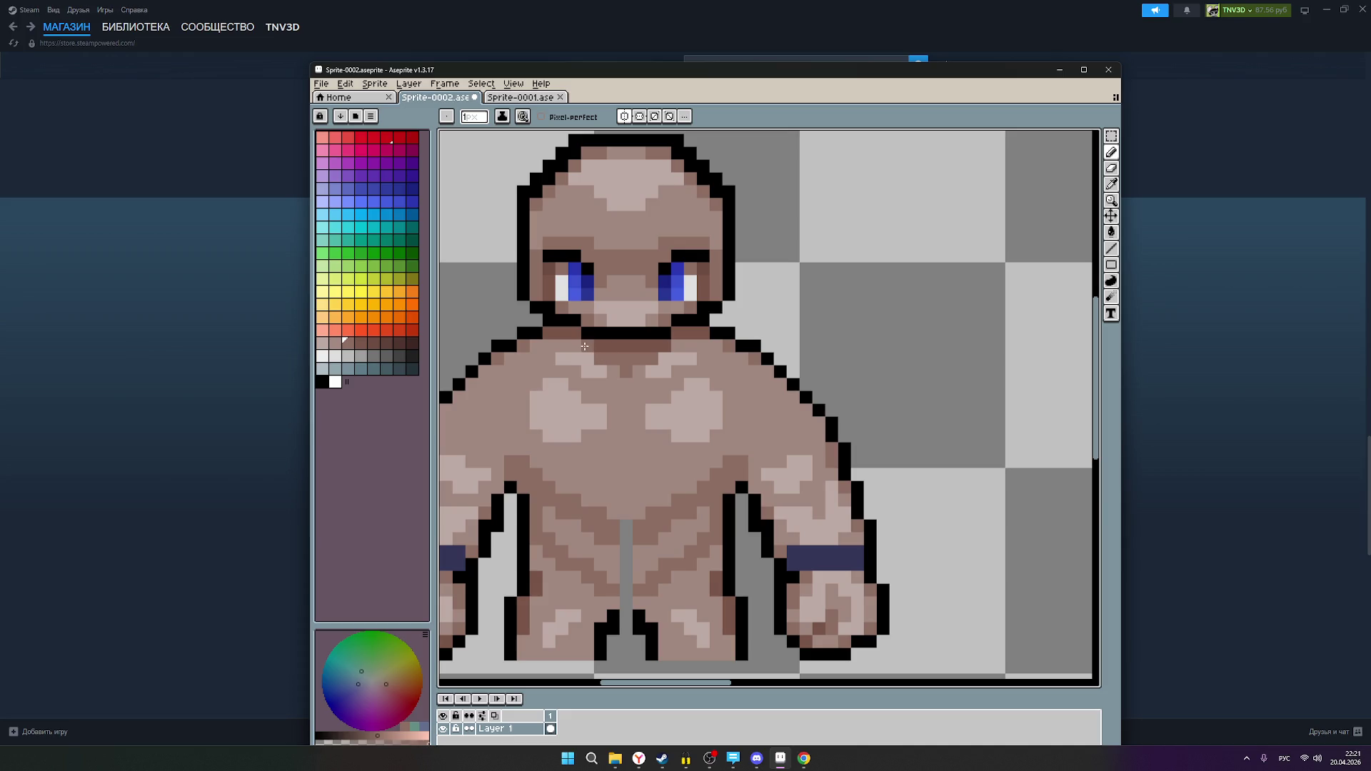
left_click(336, 343)
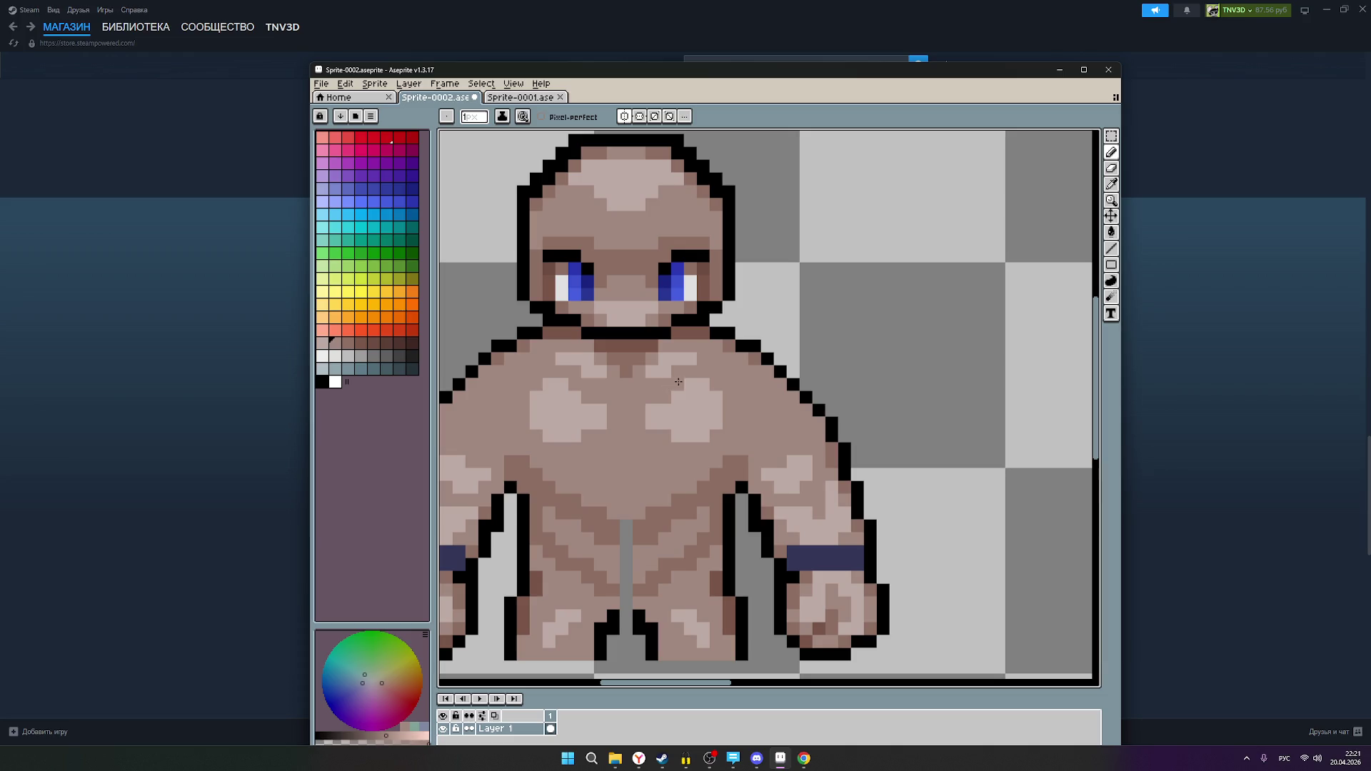
key("v")
key("b")
scroll(701, 368, "down", 3)
scroll(705, 375, "down", 1)
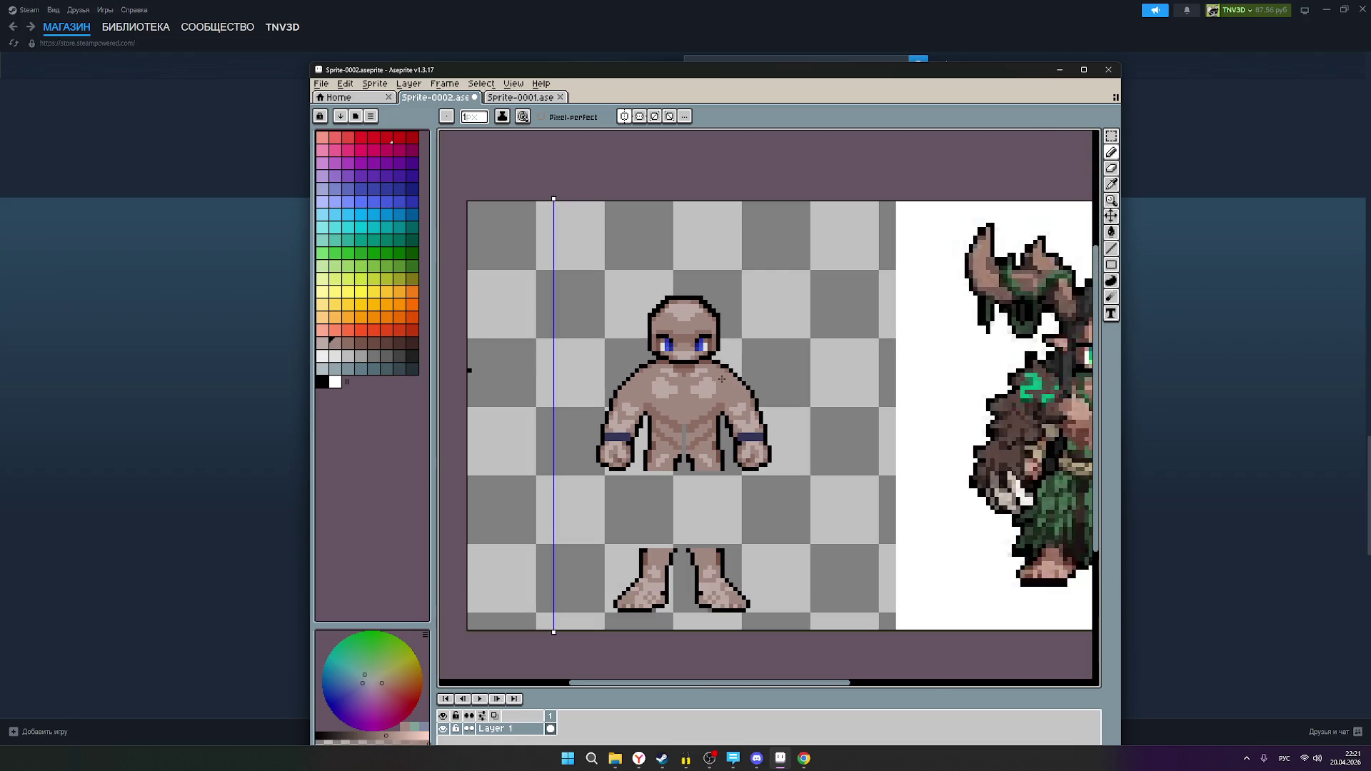
- Zoom and pan past the plain base figure onto the horned druid reference to study it
scroll(721, 379, "down", 1)
scroll(721, 378, "up", 1)
scroll(759, 387, "up", 3)
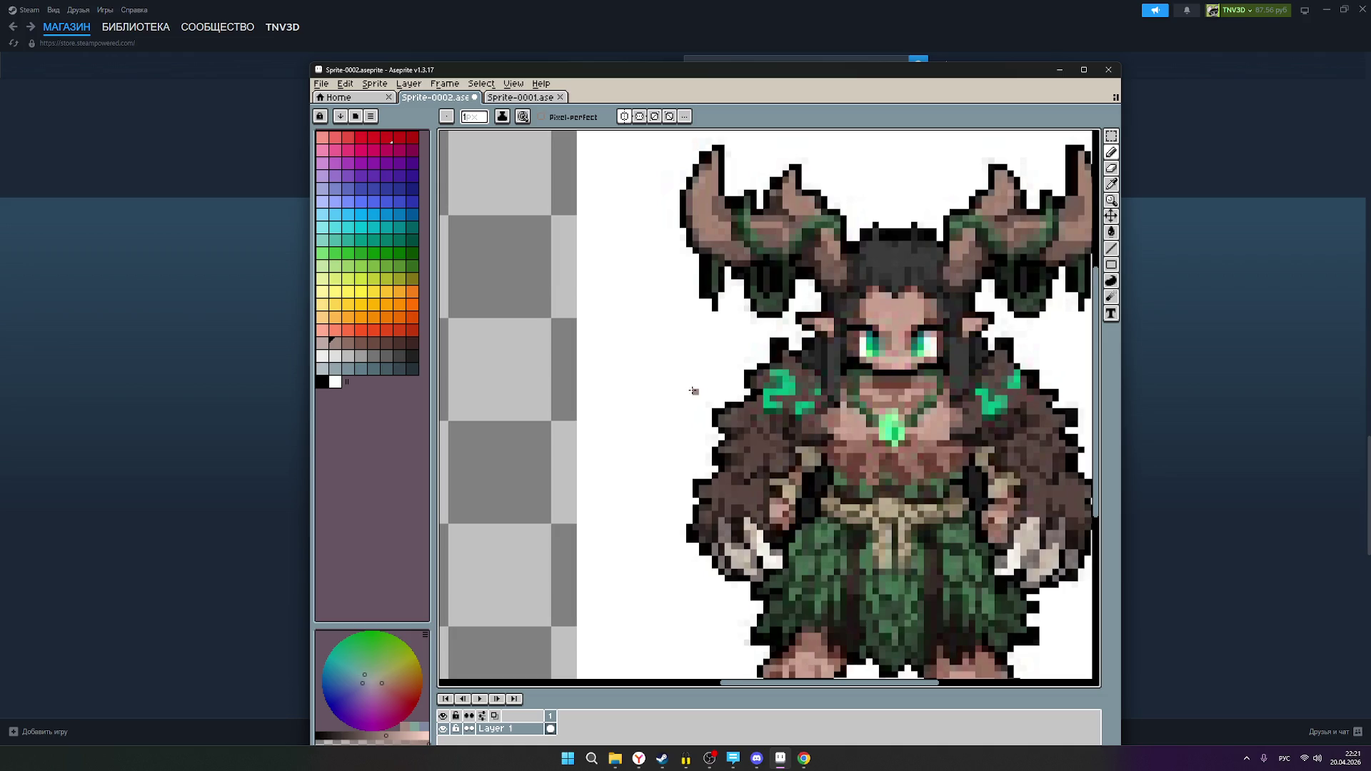
left_click_drag(670, 389, 872, 400)
mouse_move(638, 412)
left_mouse_down()
mouse_move(750, 415)
mouse_move(485, 384)
left_mouse_up()
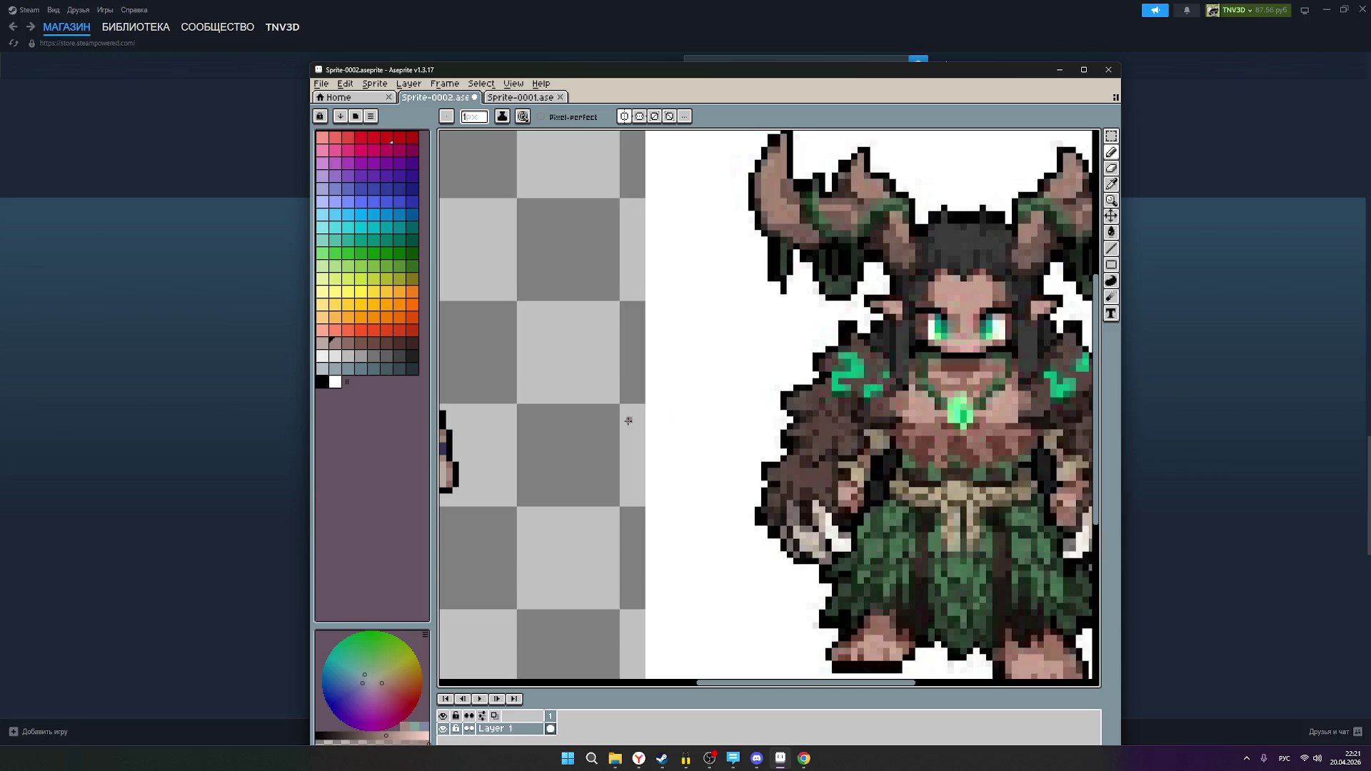
mouse_move(591, 428)
left_mouse_down()
mouse_move(817, 430)
mouse_move(602, 414)
mouse_move(771, 390)
mouse_move(621, 388)
left_mouse_up()
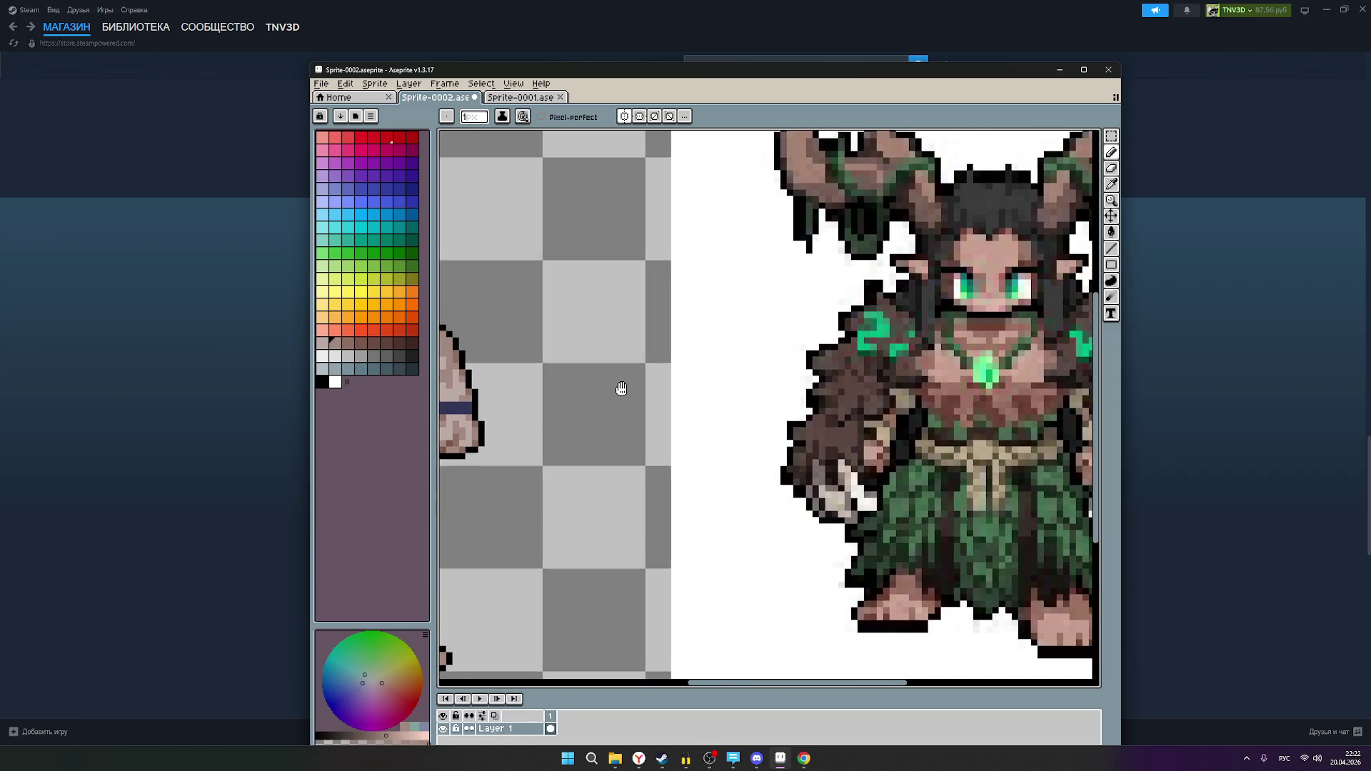
scroll(939, 412, "down", 5)
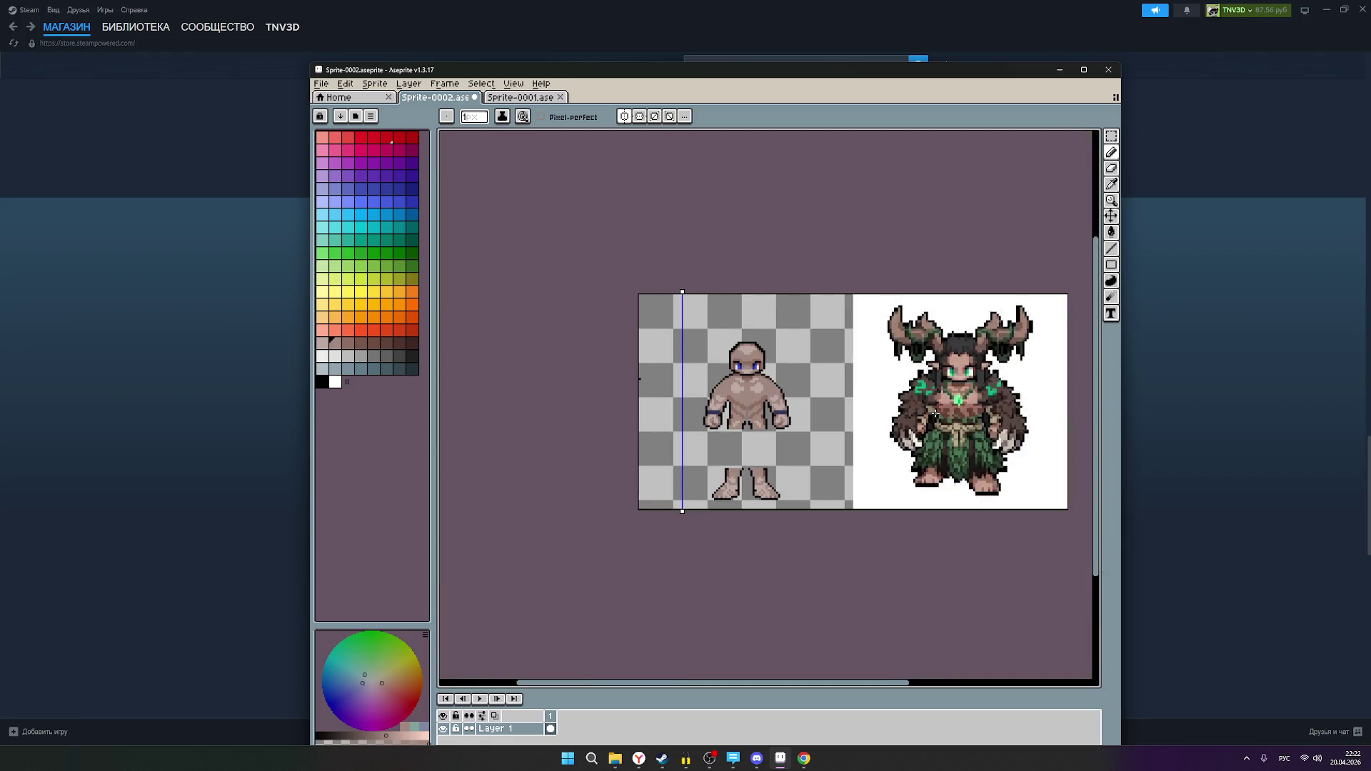
- Pick the darker brown skin shade and darken the stray light pixel on the bare figure's chest
scroll(933, 412, "up", 3)
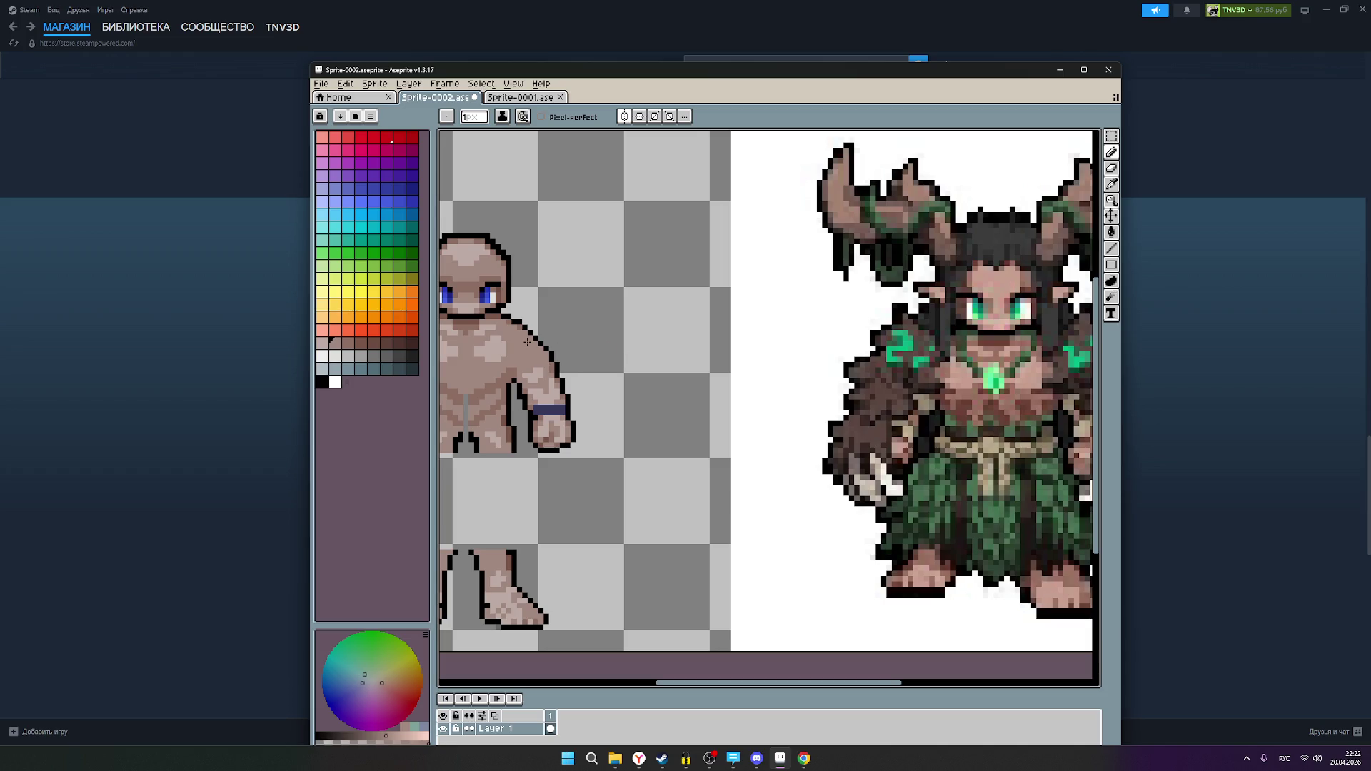
scroll(523, 343, "down", 1)
left_click_drag(541, 351, 622, 352)
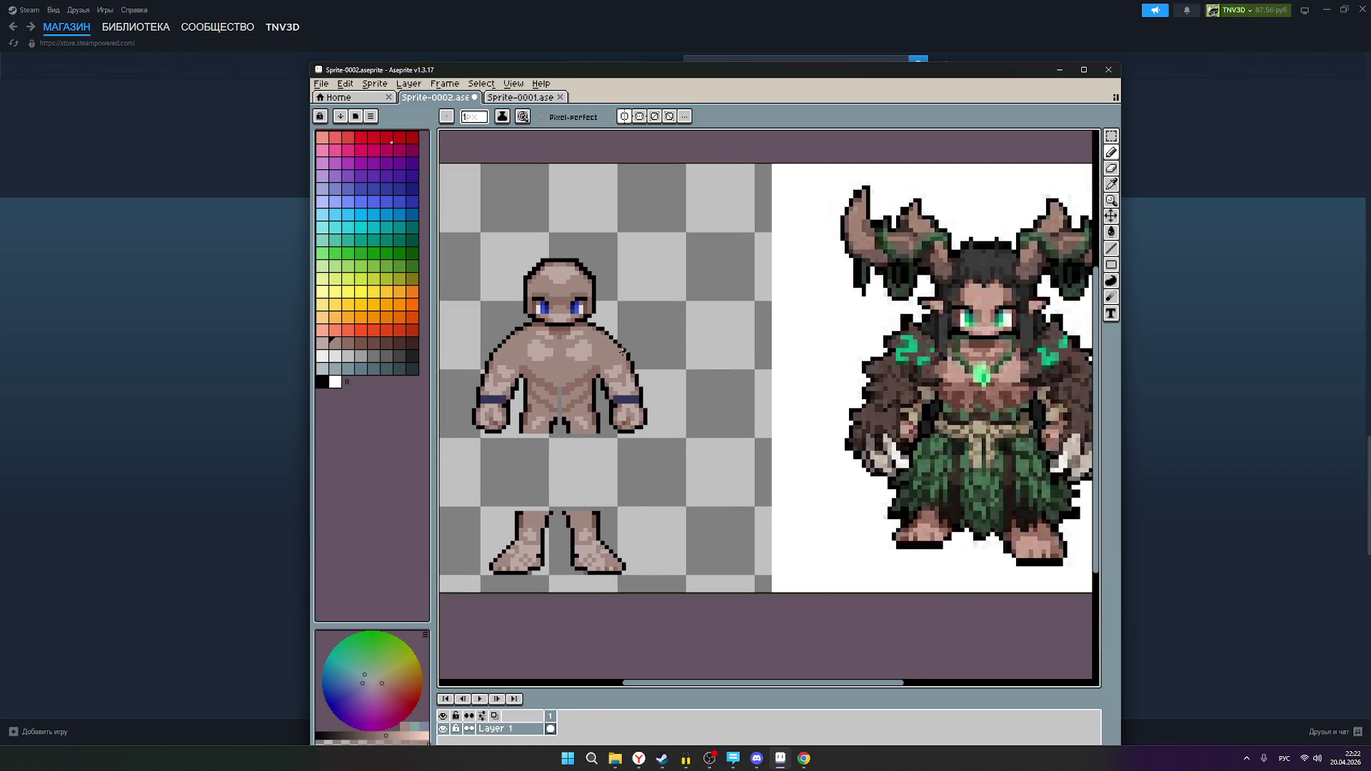
scroll(568, 343, "up", 3)
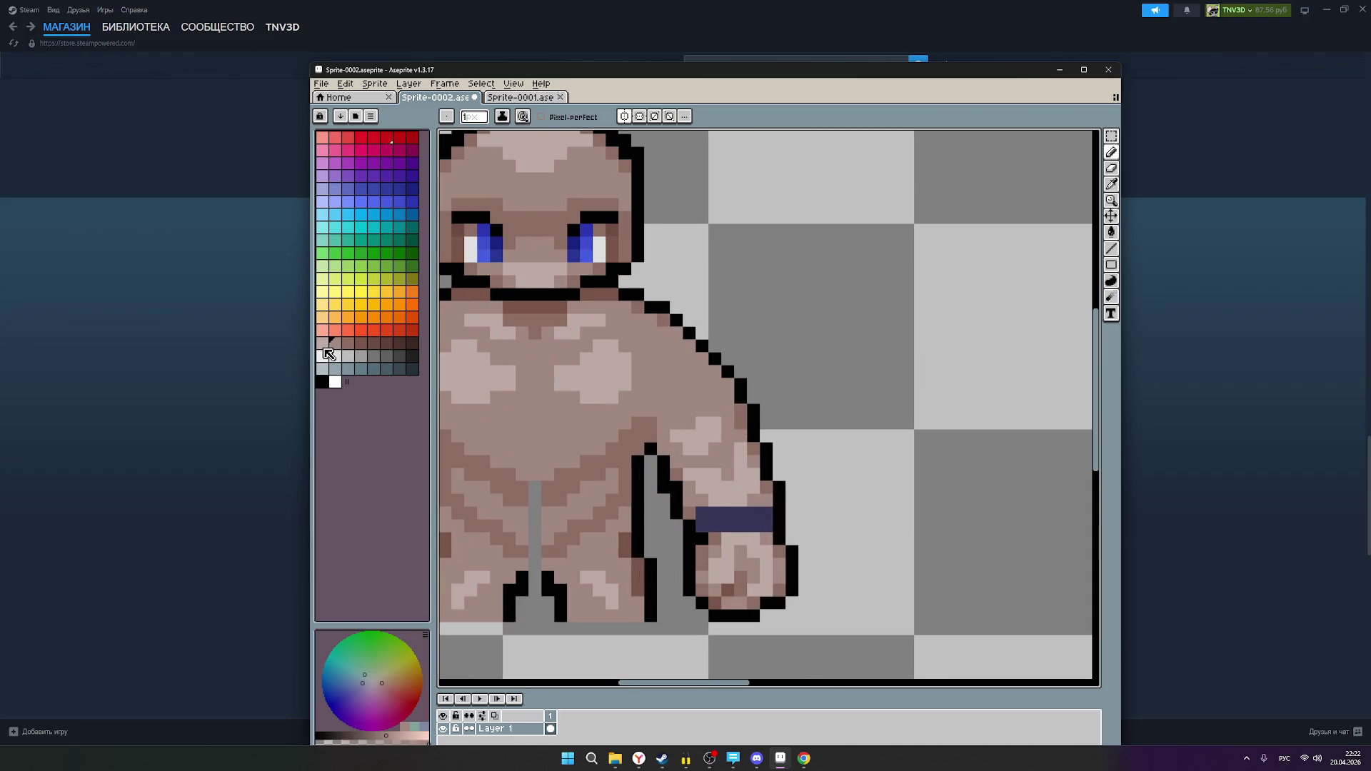
left_click(335, 343)
left_click(575, 329)
left_click(495, 324)
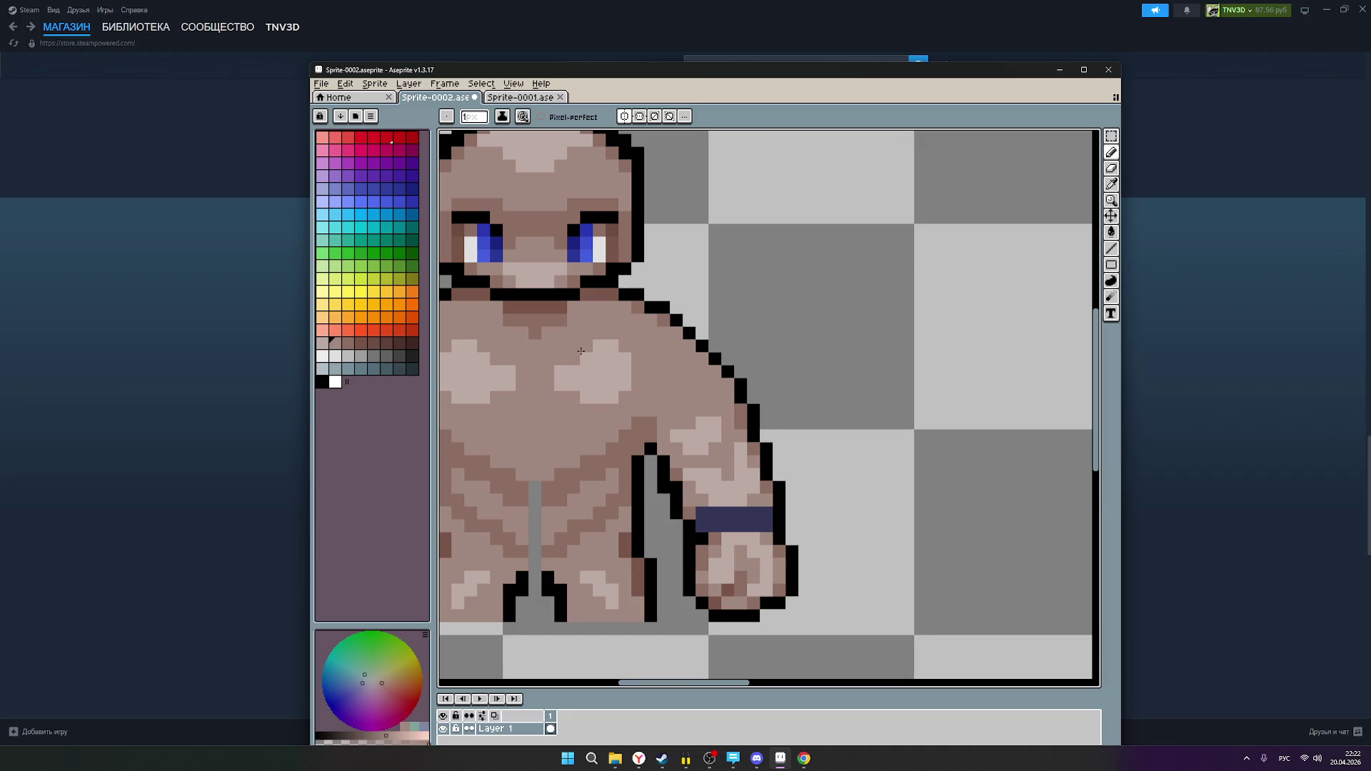
scroll(580, 351, "down", 1)
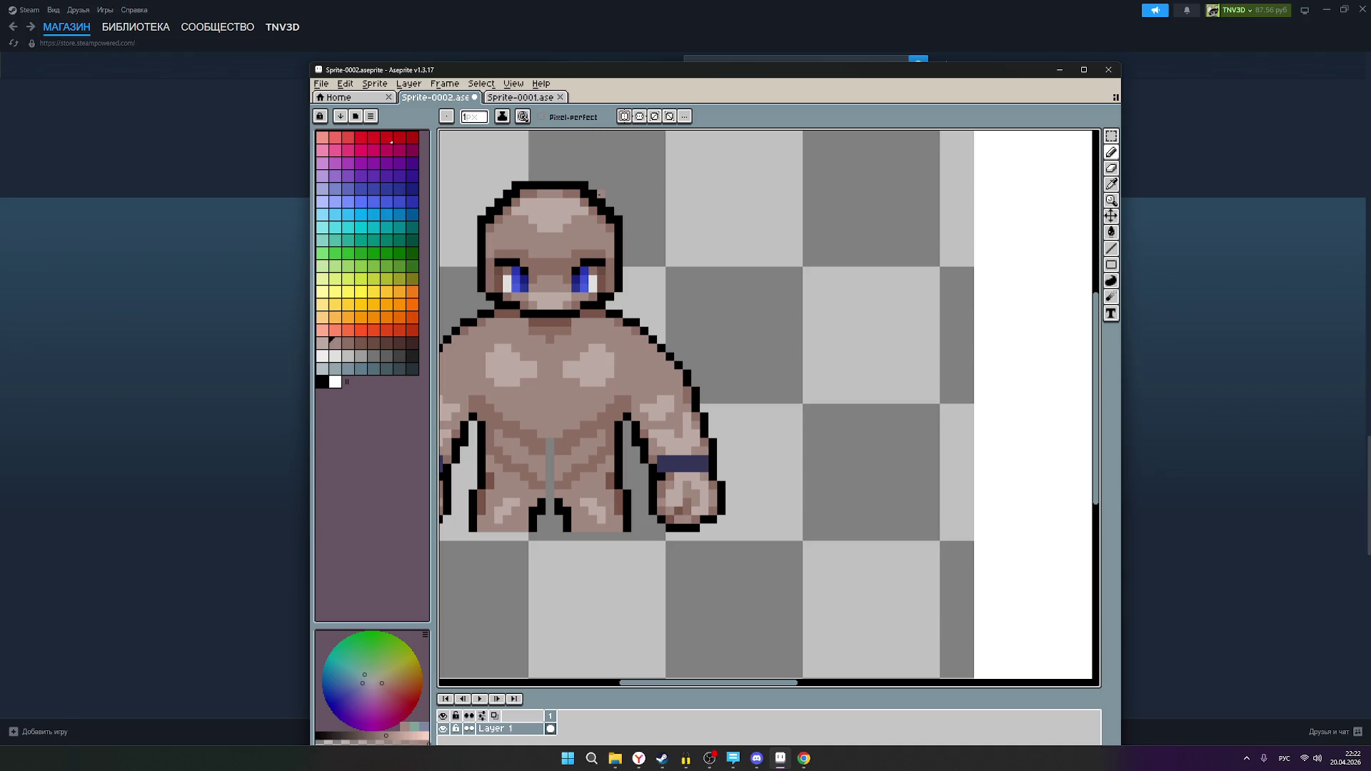
scroll(555, 243, "down", 2)
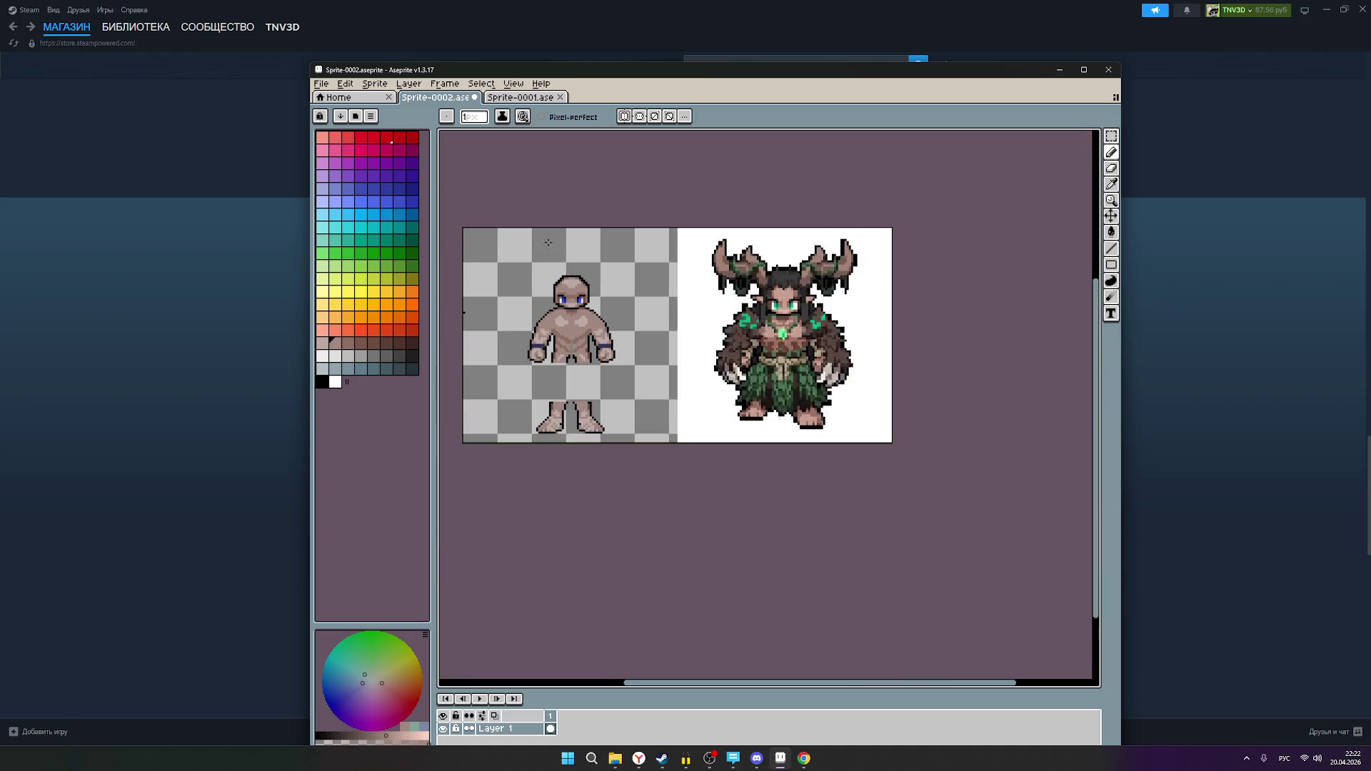
- Turn on vertical symmetry and centre its axis on the bare figure
left_click(625, 116)
left_click_drag(507, 226, 571, 226)
scroll(561, 273, "up", 3)
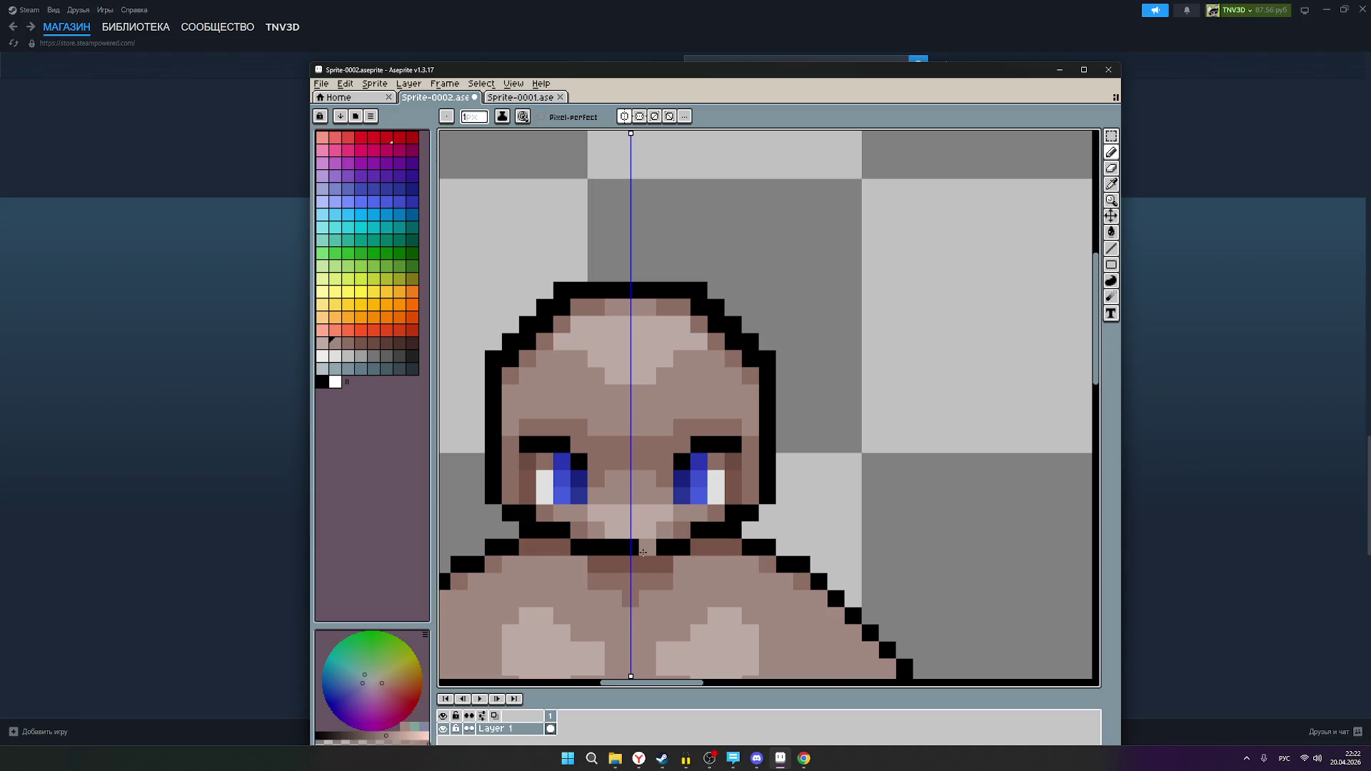
scroll(661, 555, "down", 2)
scroll(682, 575, "down", 1)
scroll(686, 557, "up", 1)
scroll(728, 500, "down", 2)
scroll(762, 457, "down", 1)
scroll(714, 478, "up", 2)
scroll(687, 501, "down", 2)
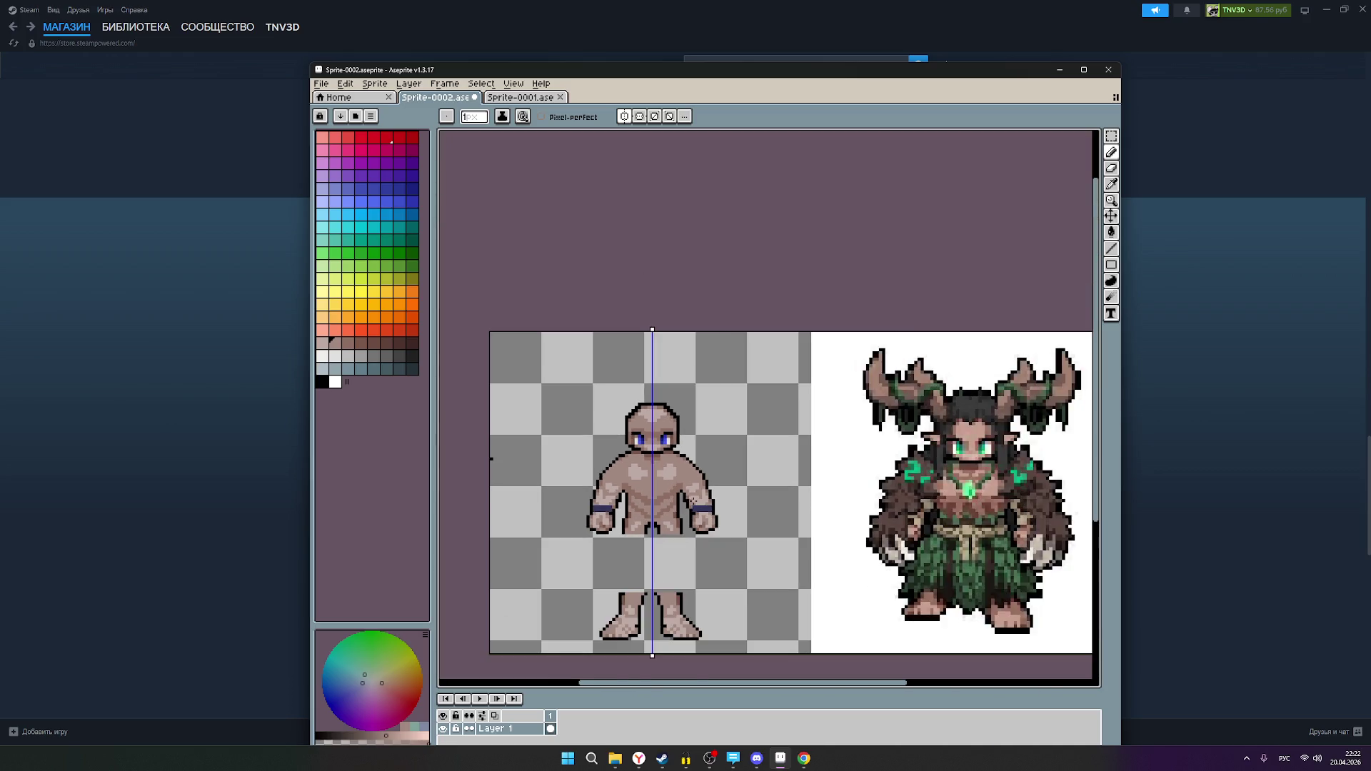
scroll(686, 499, "up", 4)
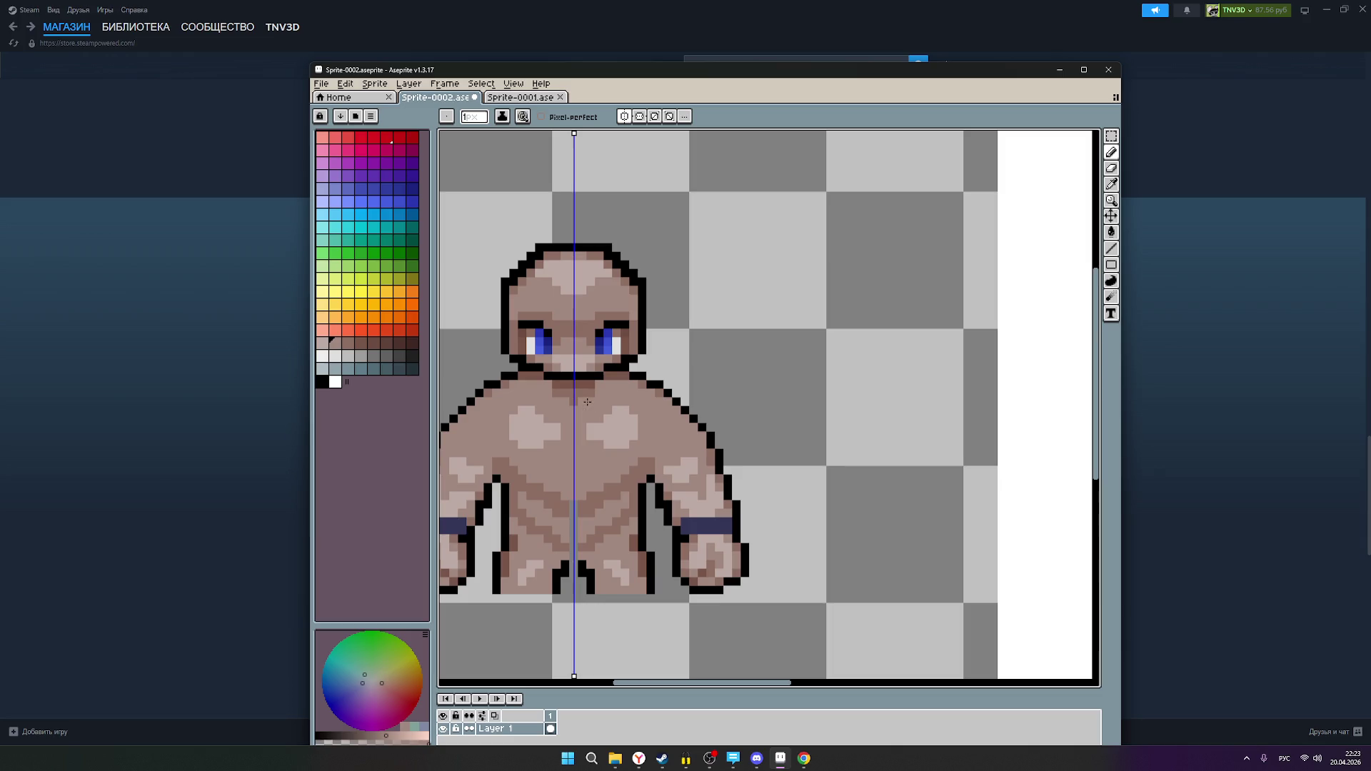
- Paint mirrored light skin highlights below the neck and along the shoulders
mouse_move(789, 420)
left_mouse_down()
mouse_move(443, 398)
mouse_move(544, 431)
mouse_move(713, 428)
left_mouse_up()
scroll(576, 397, "down", 2)
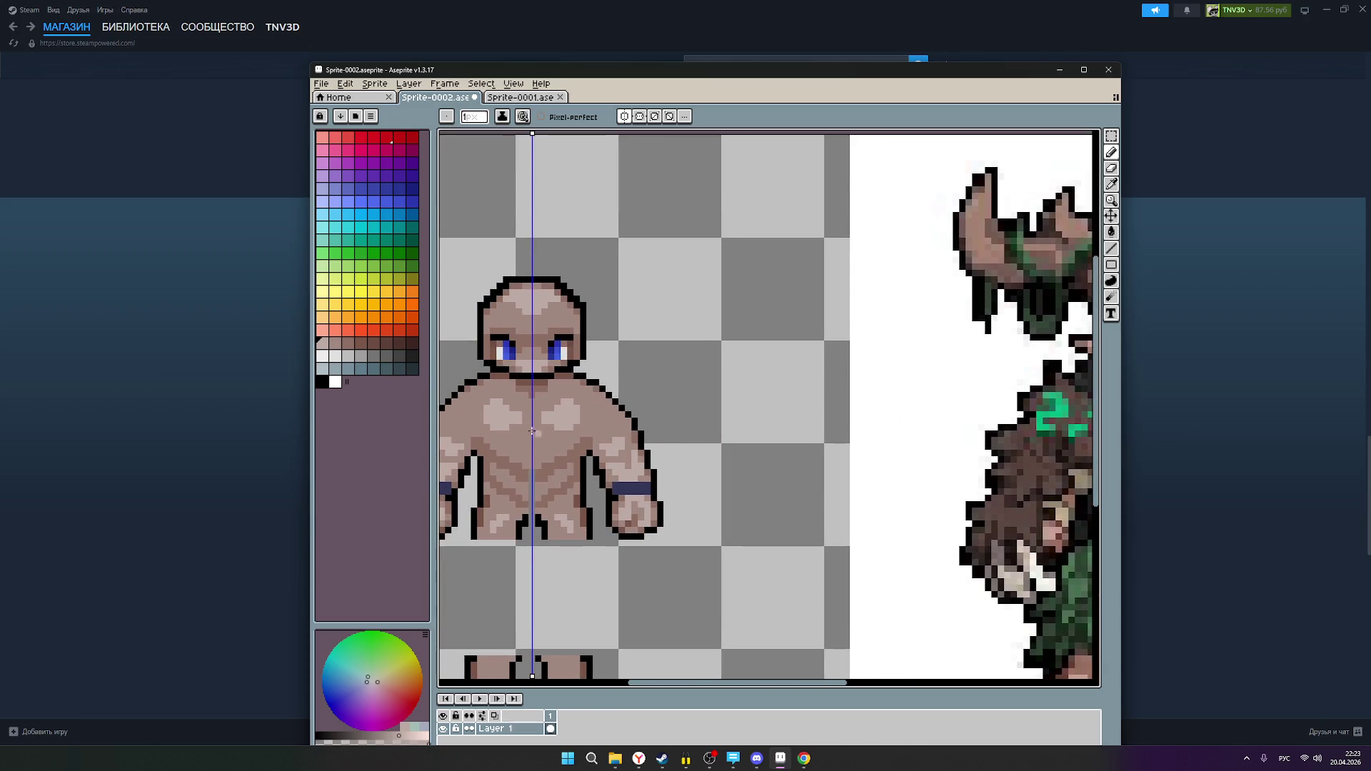
scroll(547, 394, "up", 2)
left_click_drag(548, 395, 560, 393)
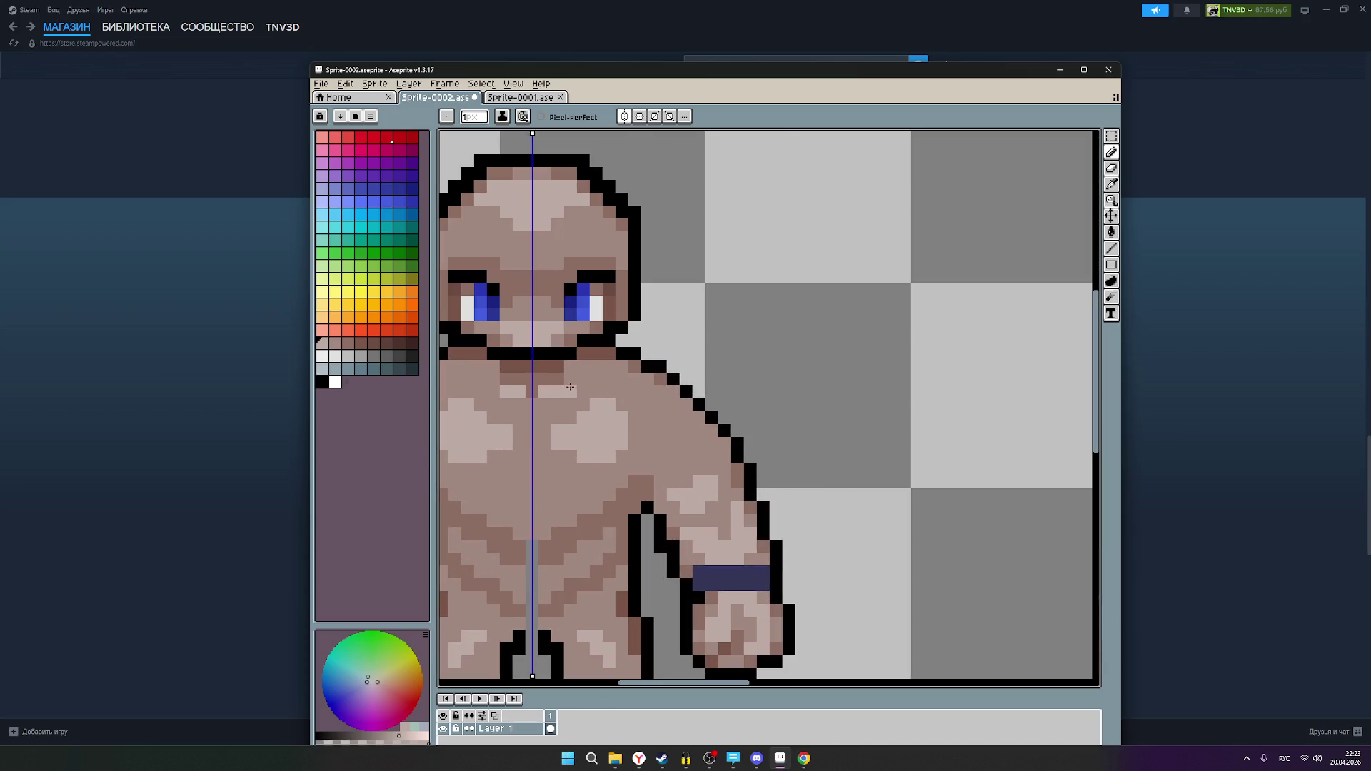
scroll(796, 429, "down", 2)
mouse_move(795, 428)
left_mouse_down()
mouse_move(510, 428)
mouse_move(685, 452)
mouse_move(464, 444)
mouse_move(635, 444)
left_mouse_up()
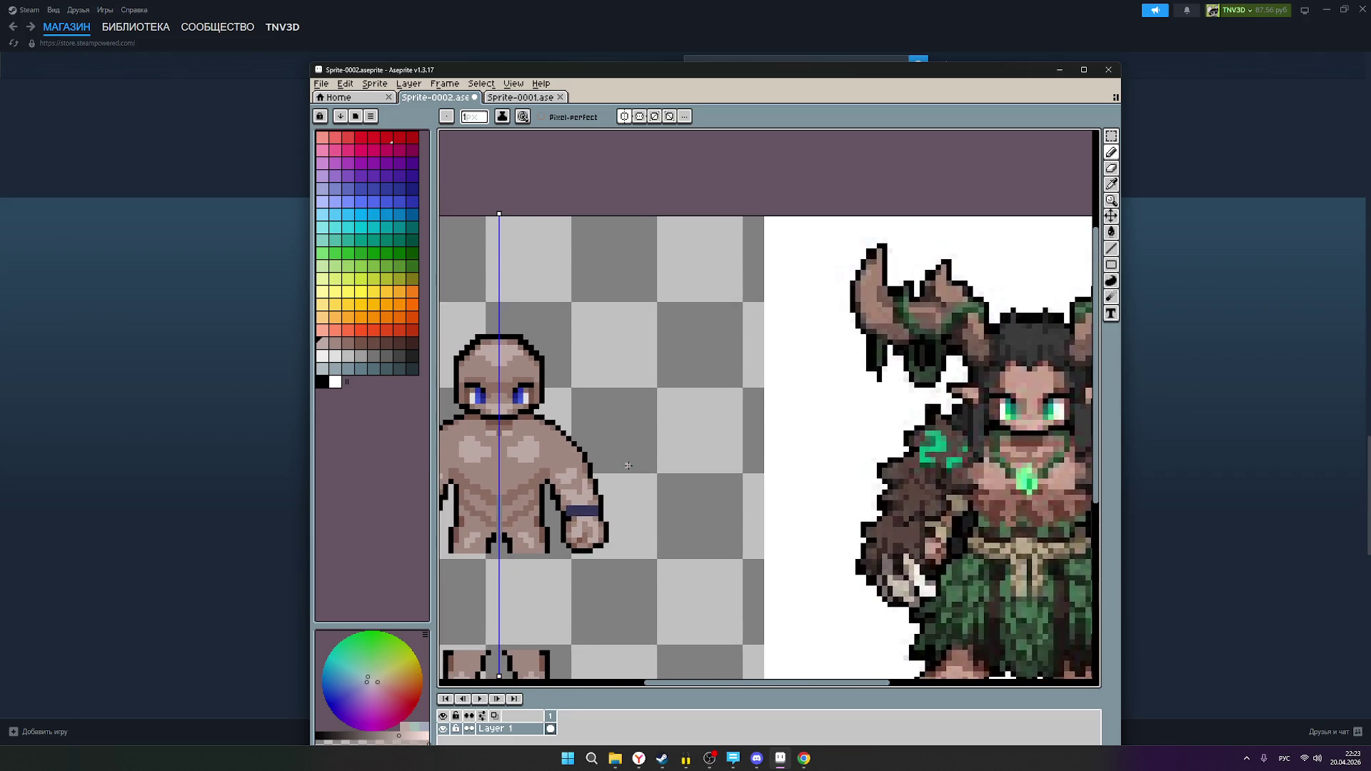
scroll(478, 418, "up", 4)
left_click_drag(550, 414, 578, 414)
scroll(630, 425, "down", 1)
scroll(629, 425, "down", 1)
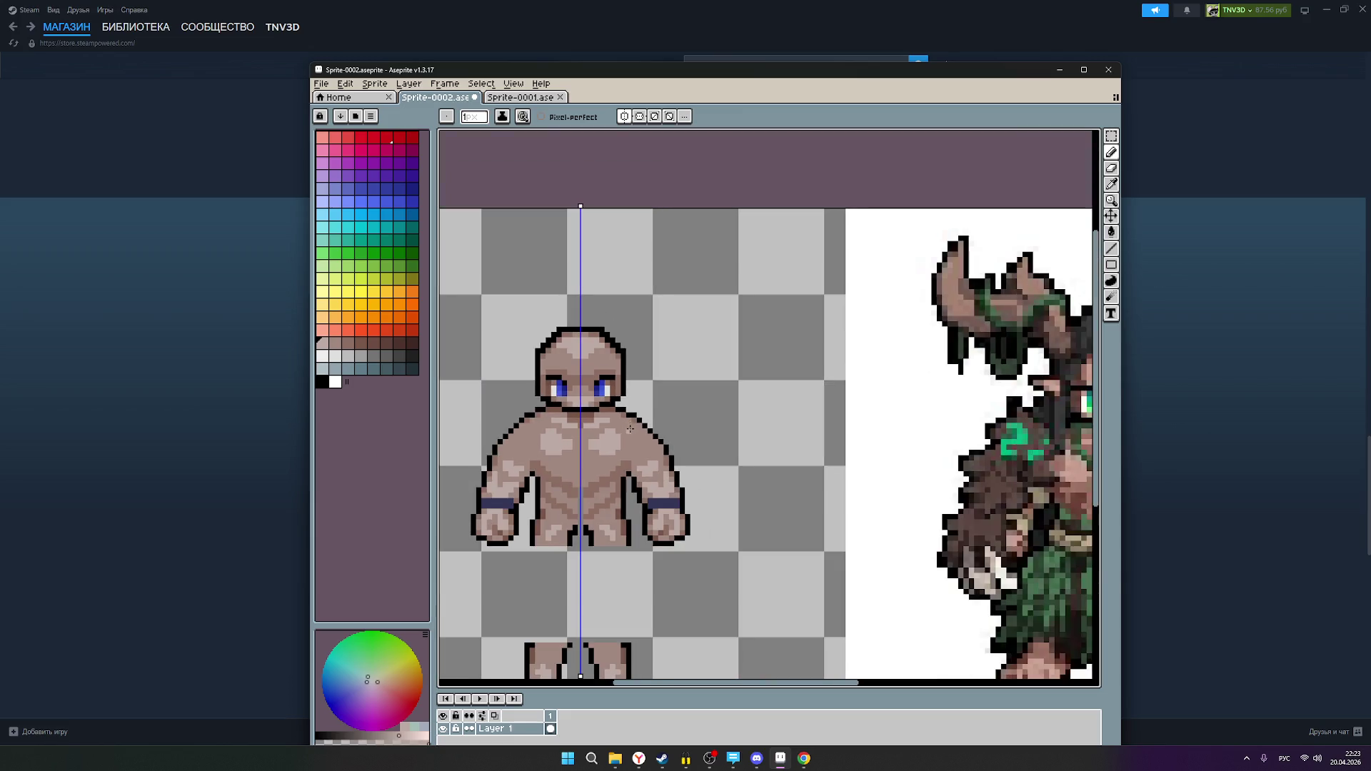
scroll(571, 443, "right", 2)
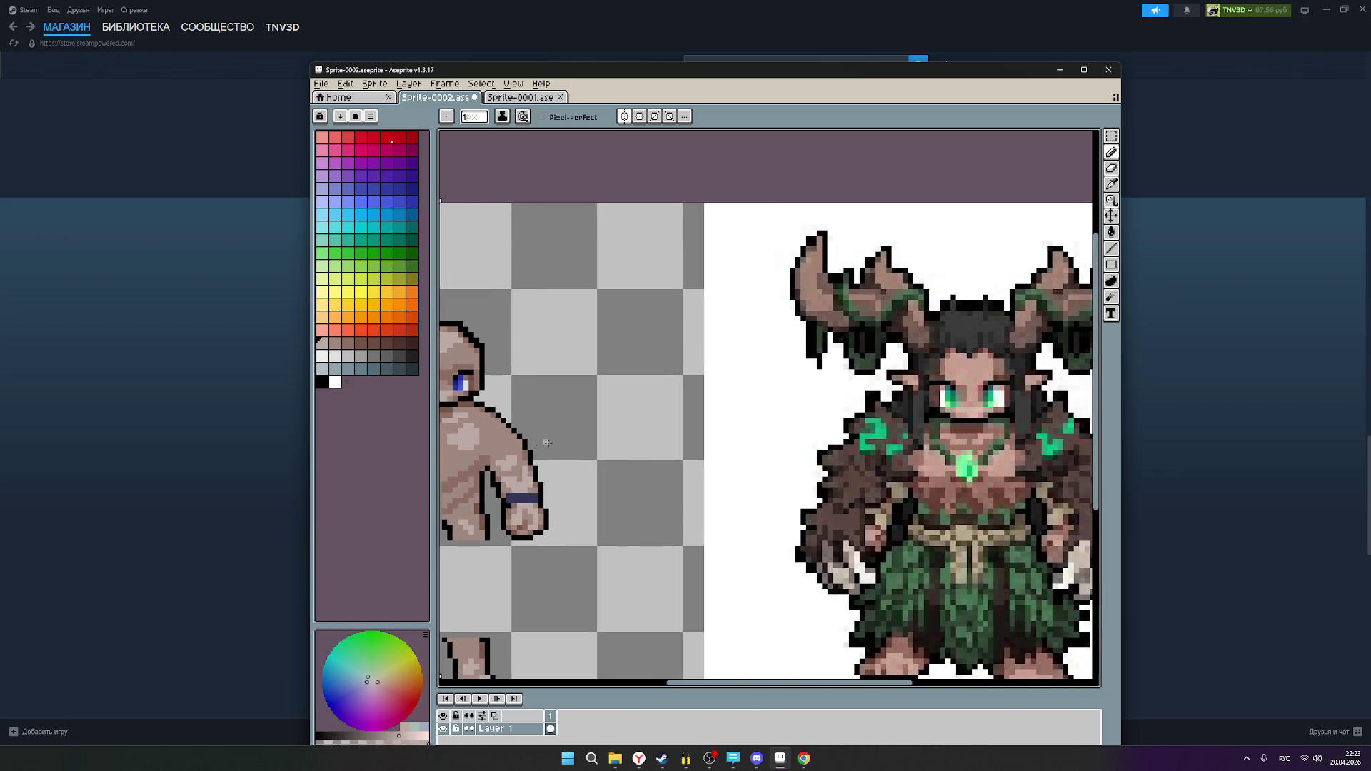
- Reframe the view to centre the bare figure beside the horned reference
mouse_move(556, 431)
left_mouse_down()
mouse_move(710, 426)
mouse_move(651, 426)
mouse_move(700, 393)
left_mouse_up()
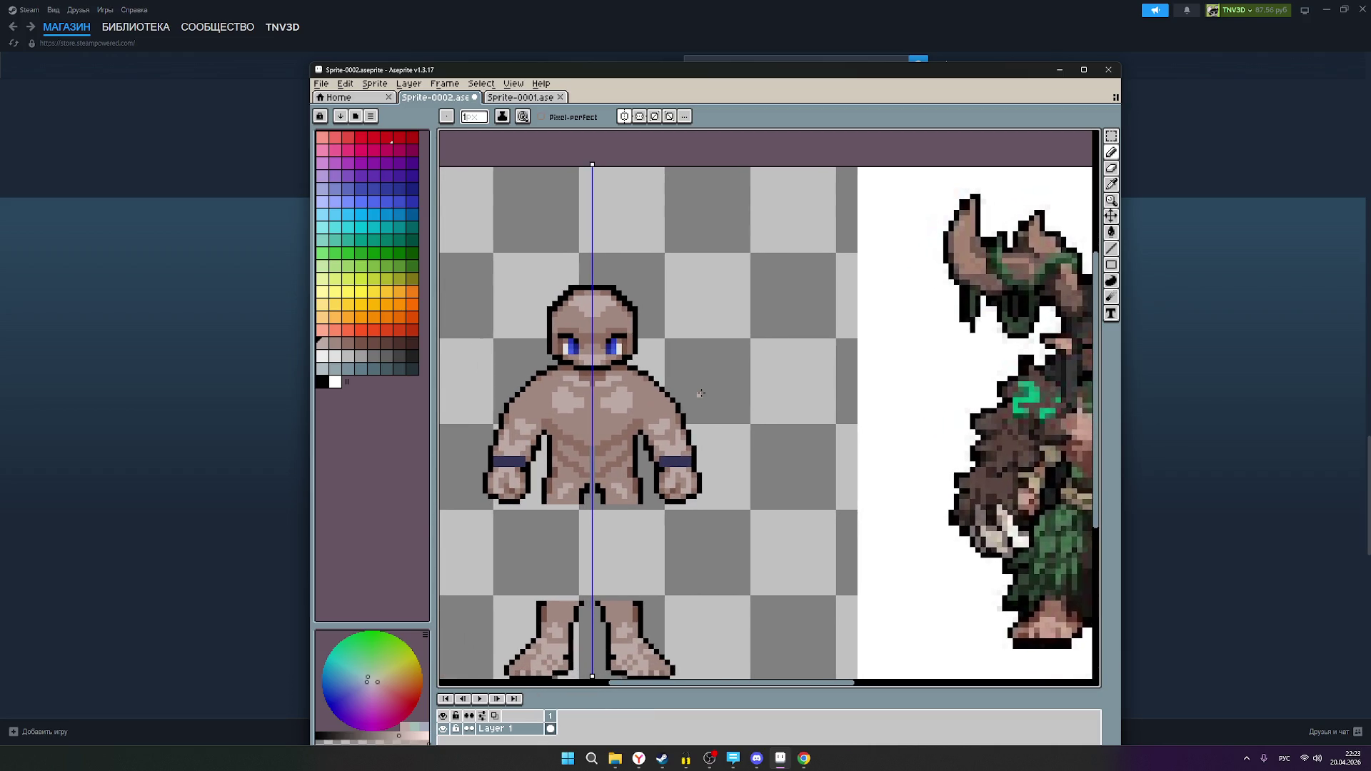
scroll(700, 392, "down", 3)
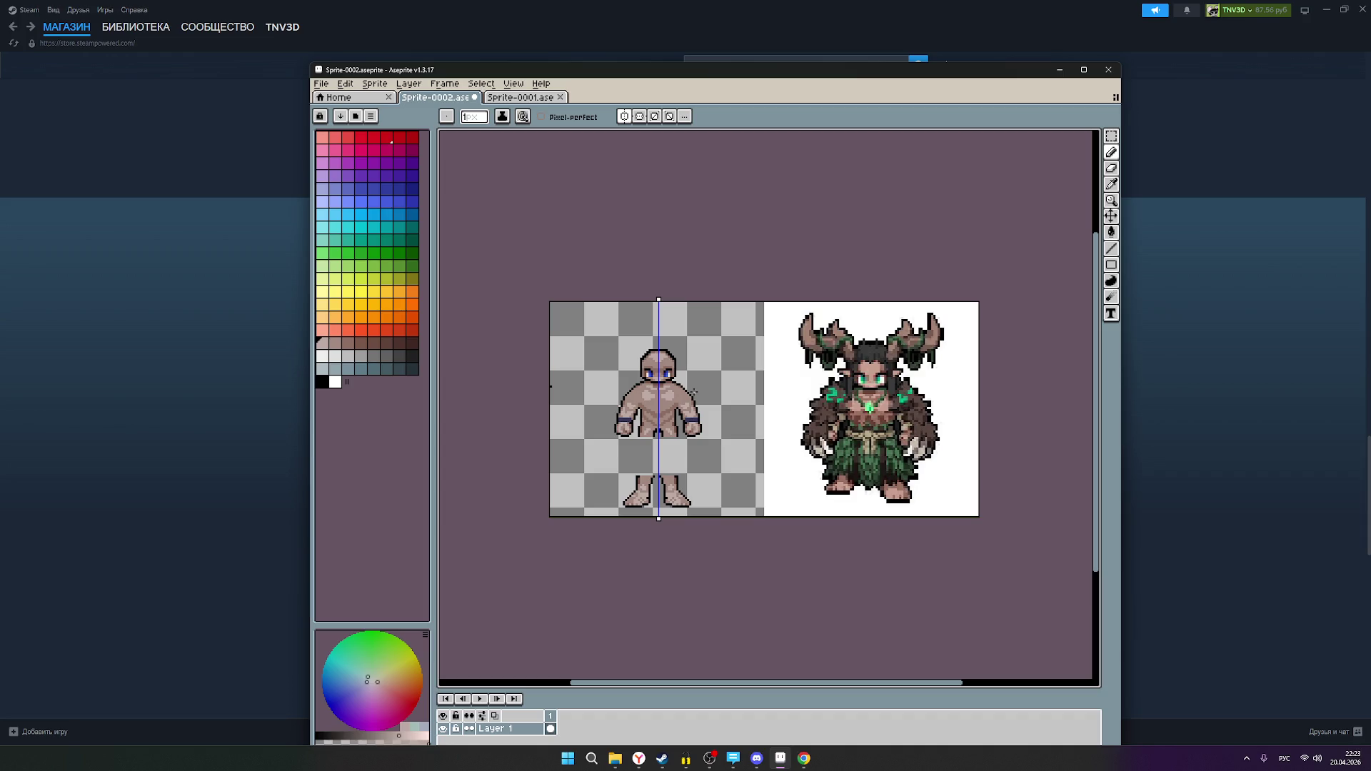
scroll(667, 394, "up", 2)
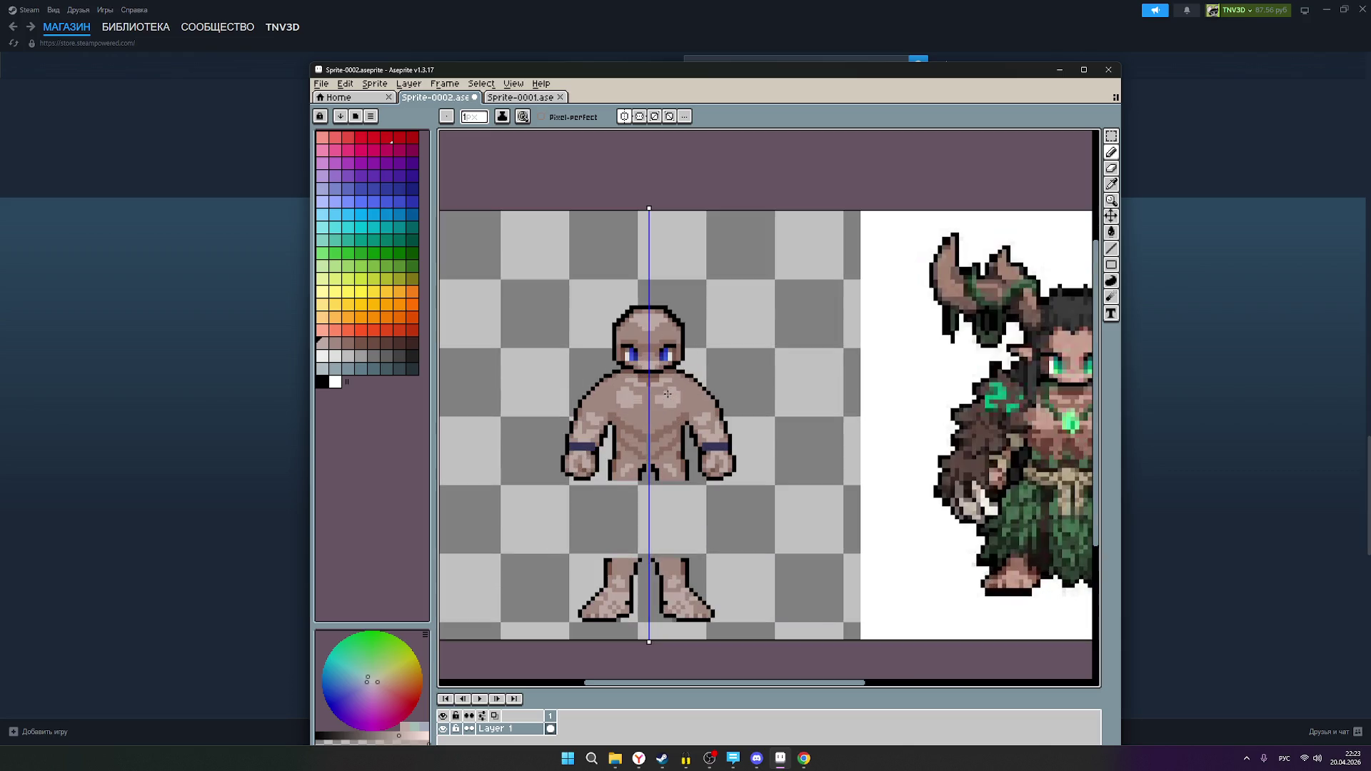
scroll(662, 394, "down", 1)
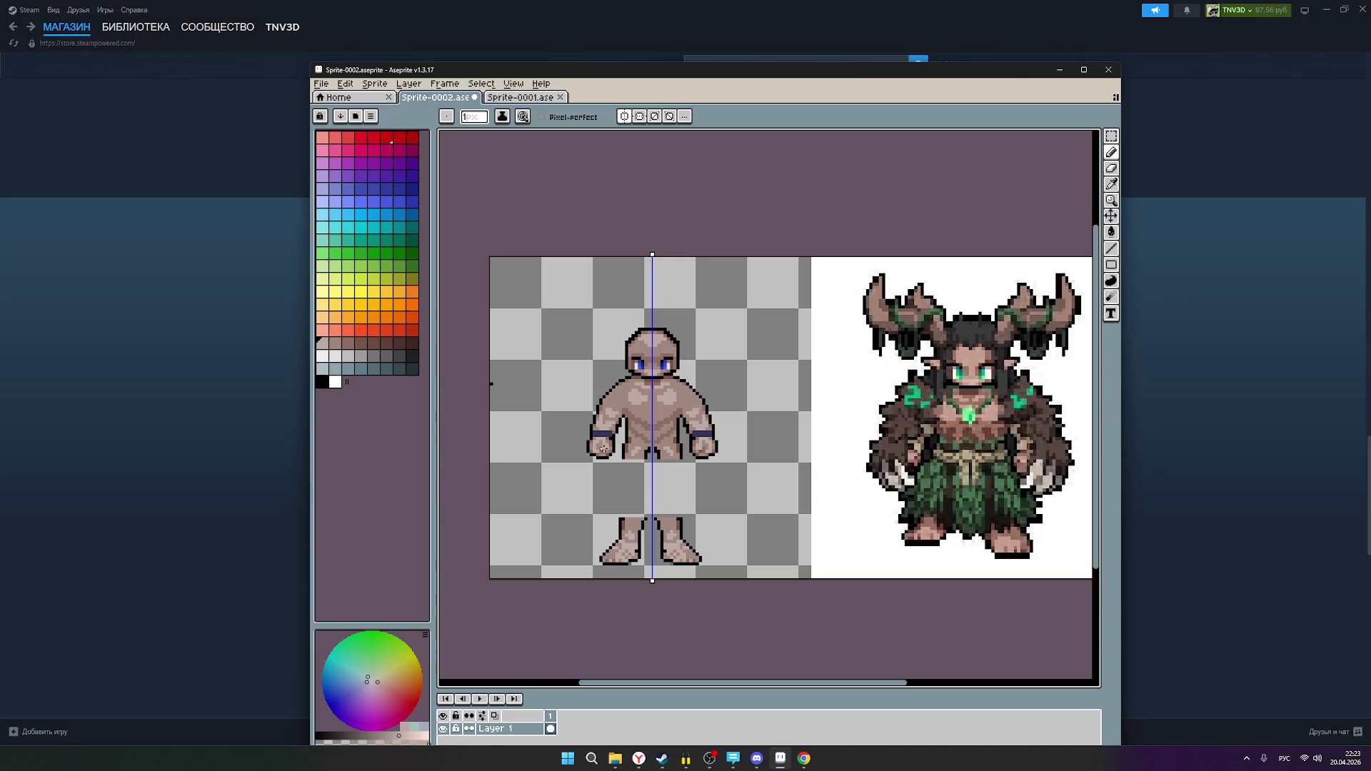
scroll(673, 412, "up", 1)
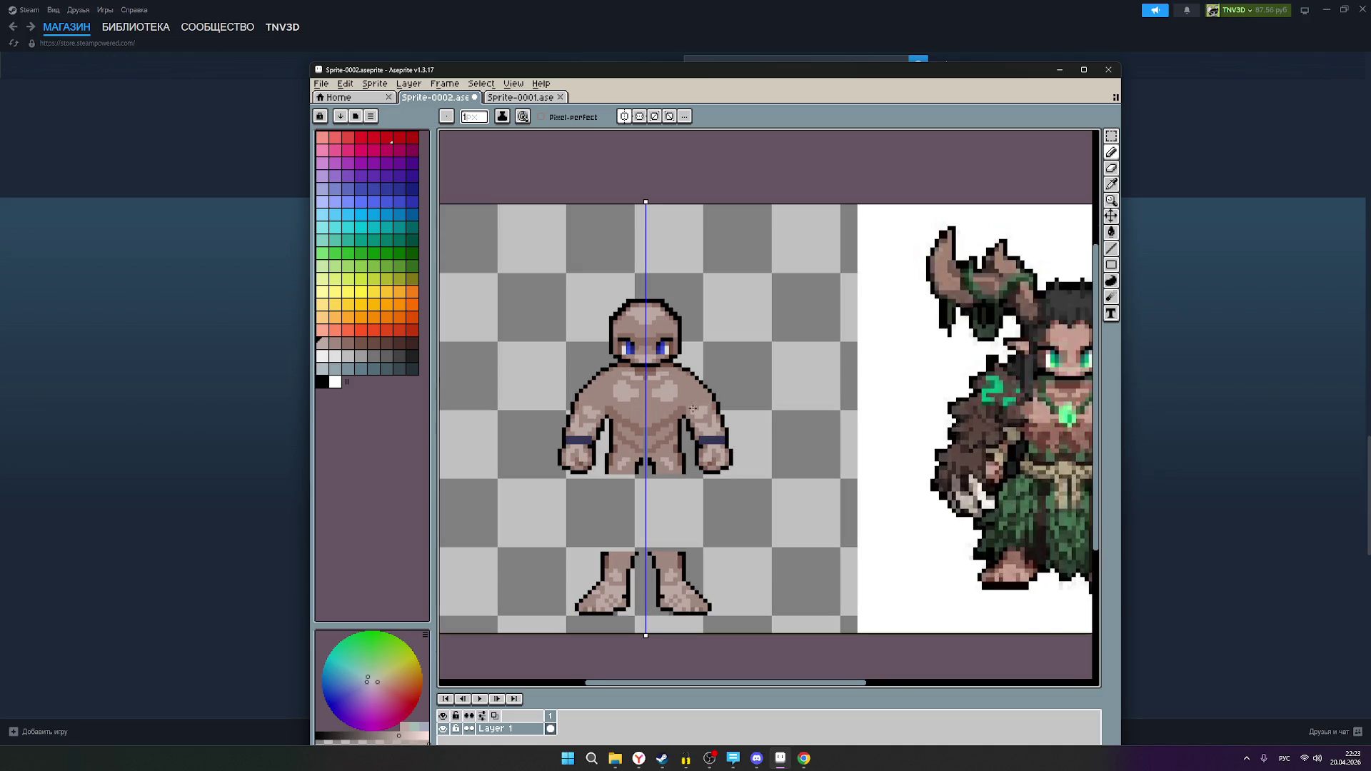
mouse_move(757, 422)
left_mouse_down()
mouse_move(741, 340)
mouse_move(714, 412)
mouse_move(658, 428)
mouse_move(688, 413)
left_mouse_up()
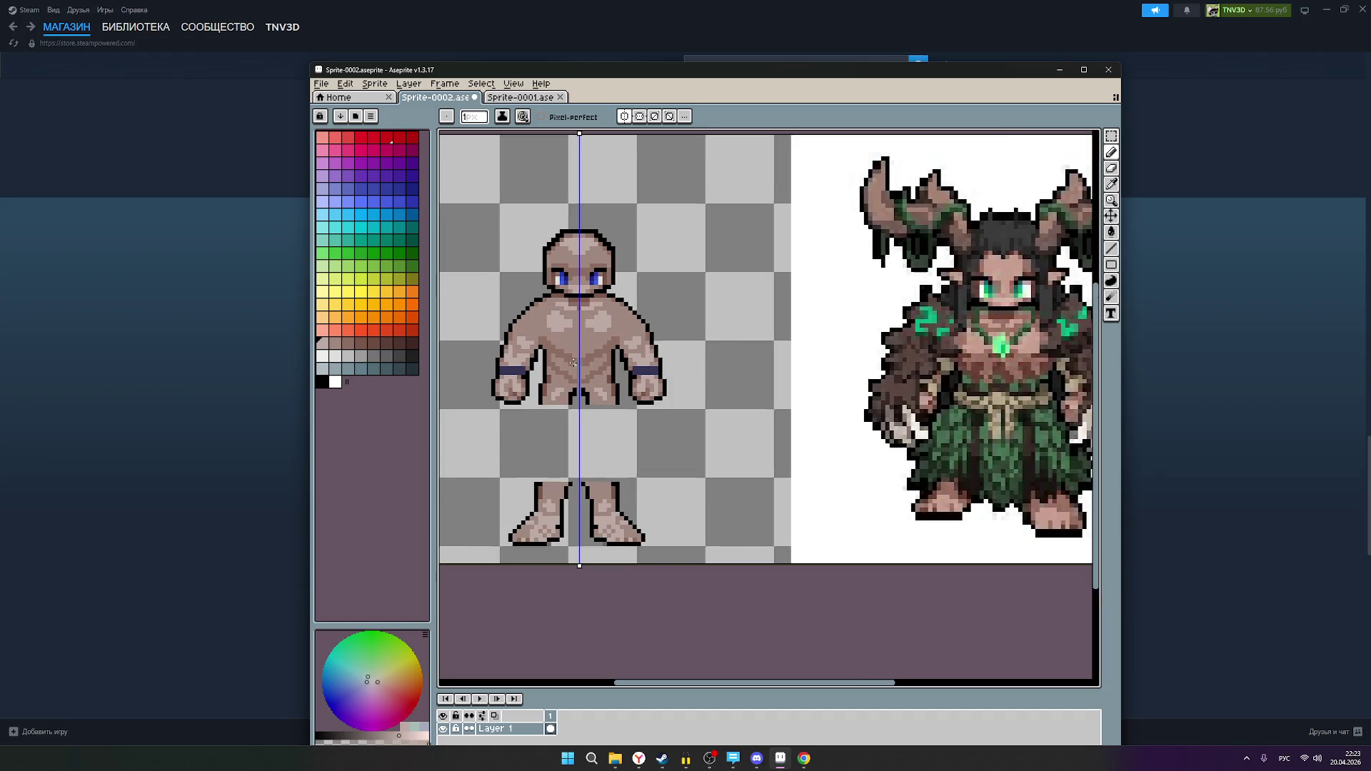
- Pick the skin tone and repaint the torso shading symmetrically from crotch to sides
scroll(579, 364, "up", 1)
left_click(549, 356, "alt")
left_click_drag(551, 353, 594, 362)
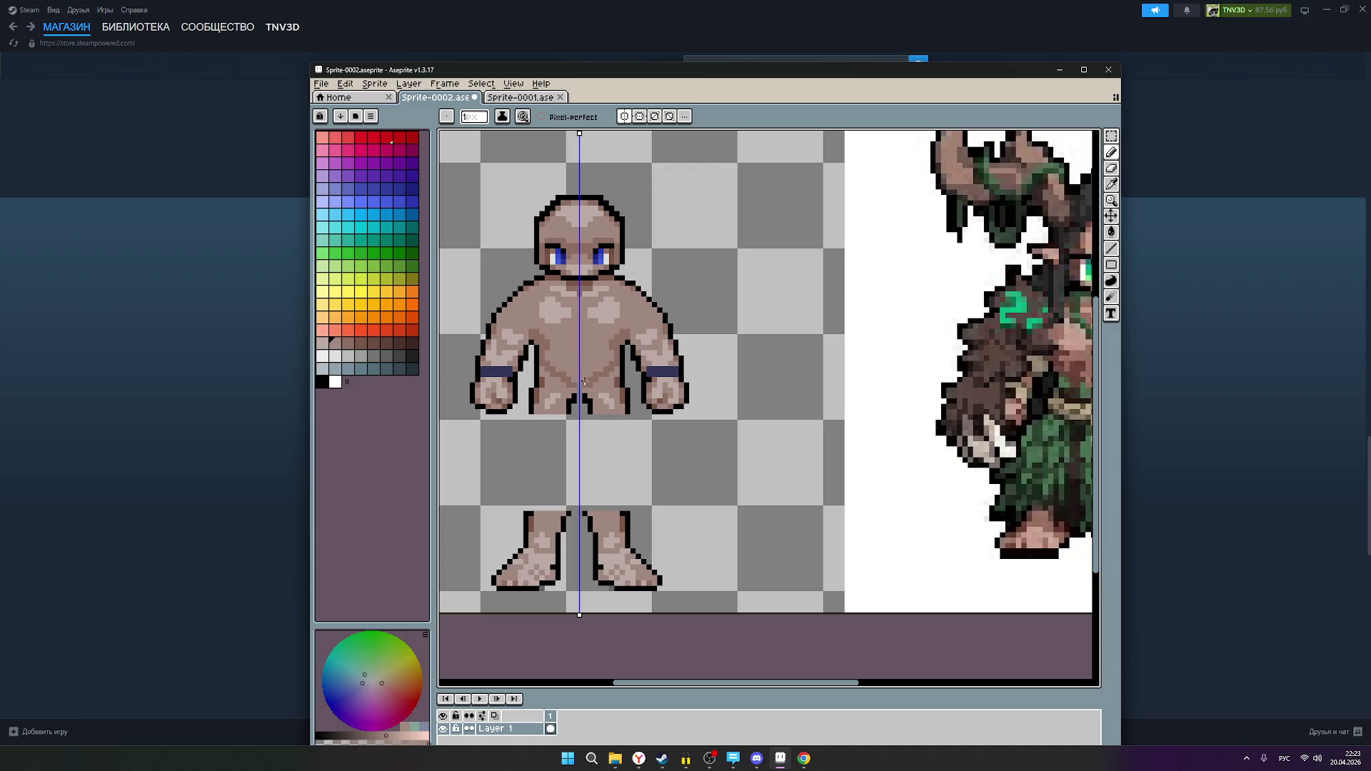
scroll(584, 382, "up", 2)
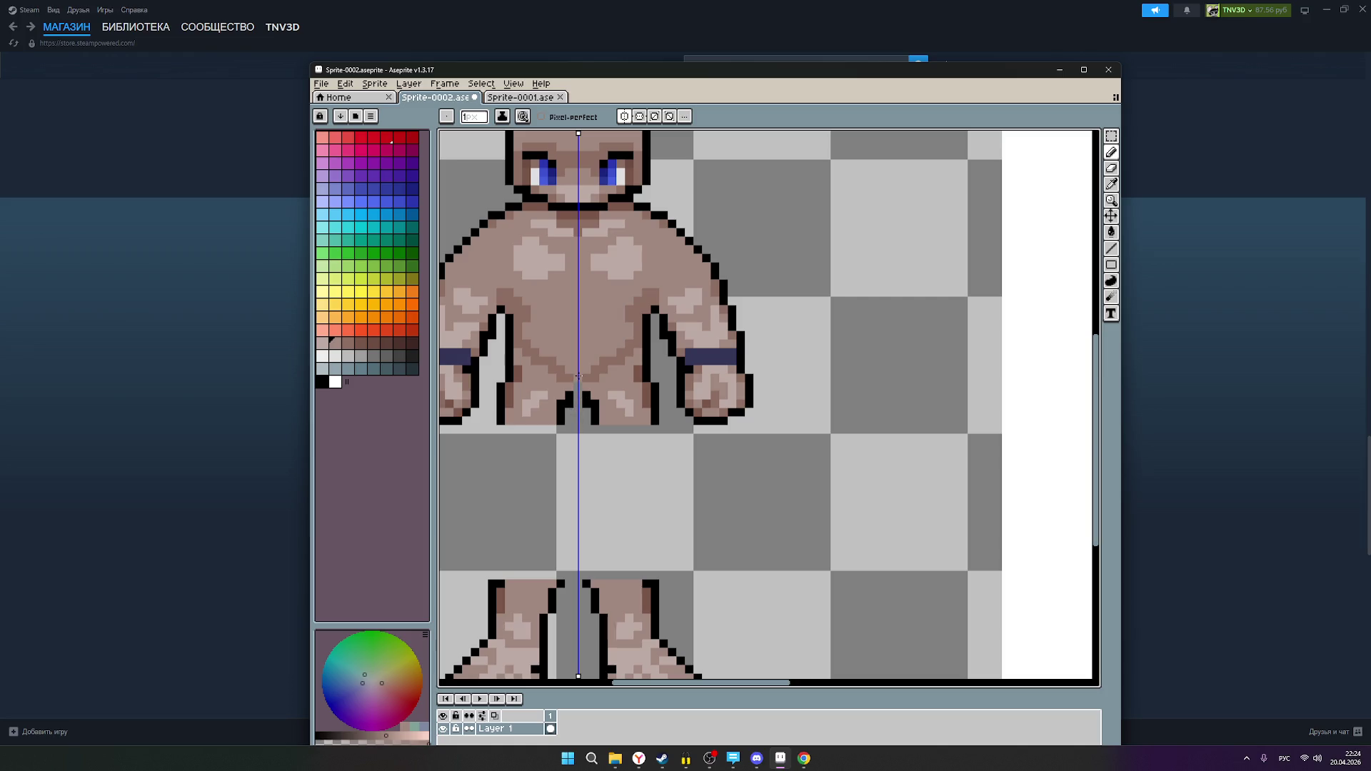
mouse_move(579, 383)
left_mouse_down()
mouse_move(629, 345)
mouse_move(621, 352)
mouse_move(629, 305)
left_mouse_up()
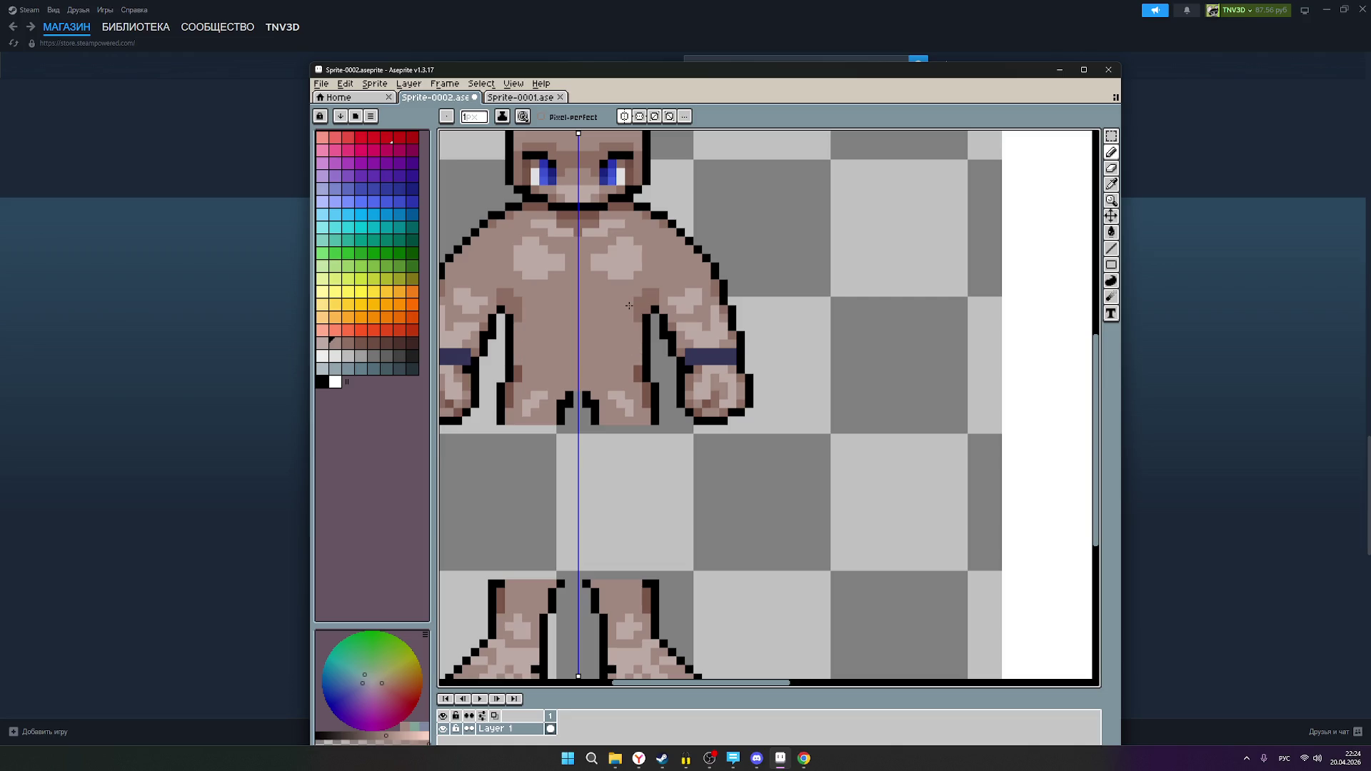
- Add mirrored dark torso shading and cover the dark belly V with lighter skin
scroll(620, 328, "down", 3)
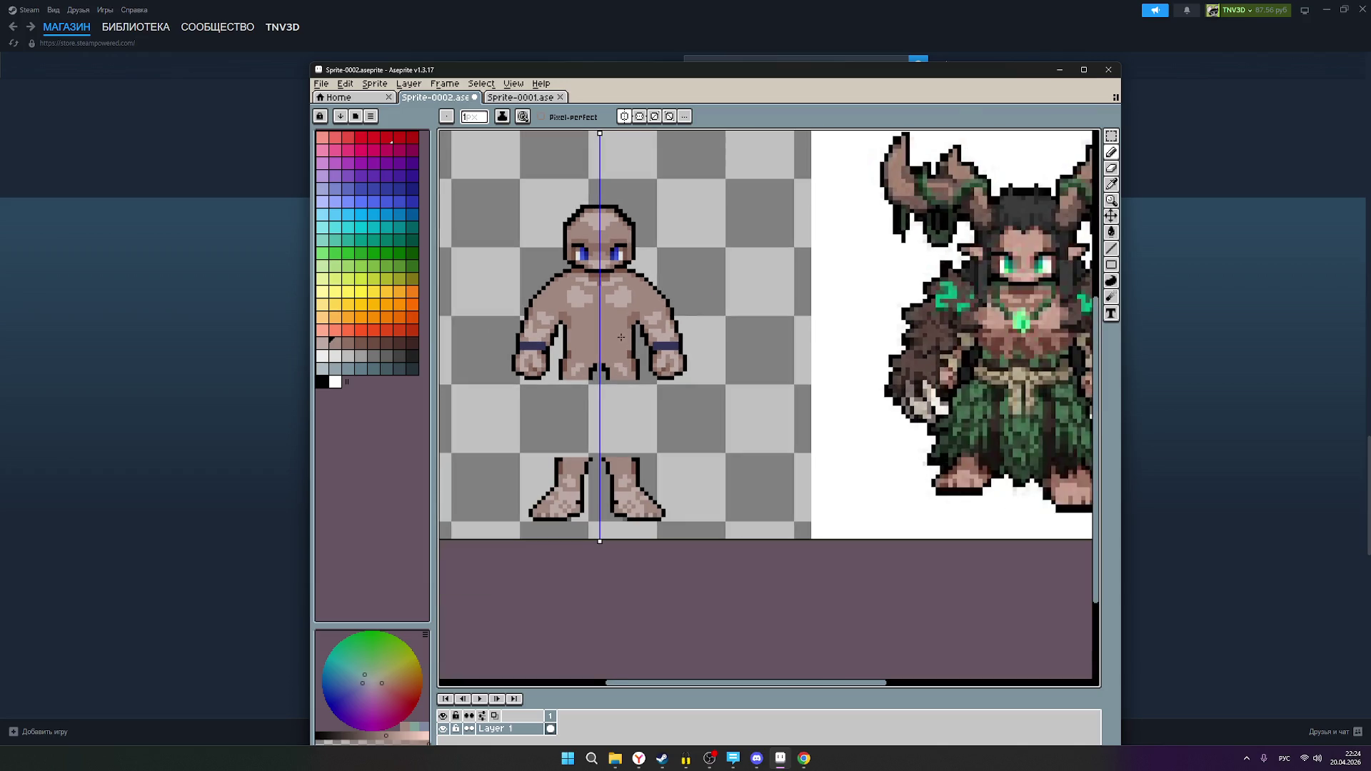
scroll(624, 336, "up", 1)
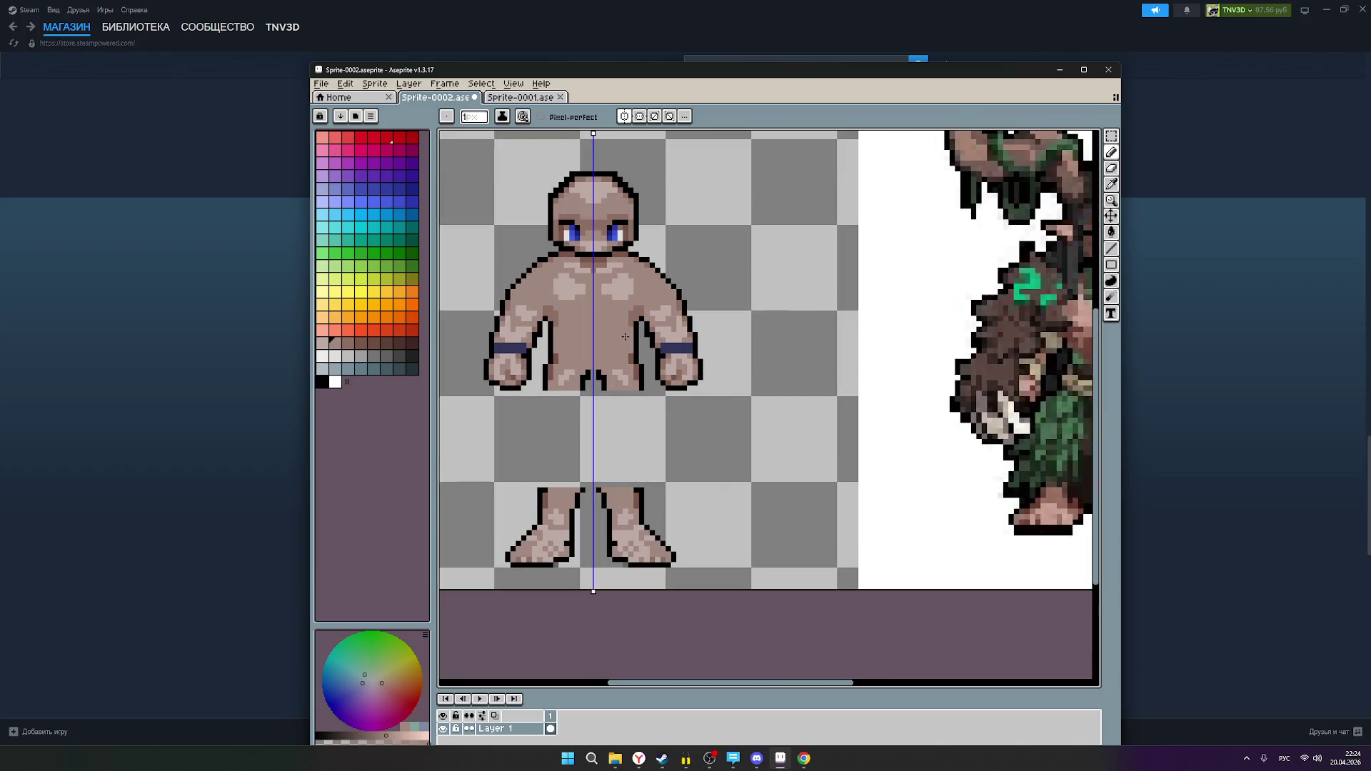
scroll(625, 336, "up", 1)
left_click_drag(624, 337, 607, 367)
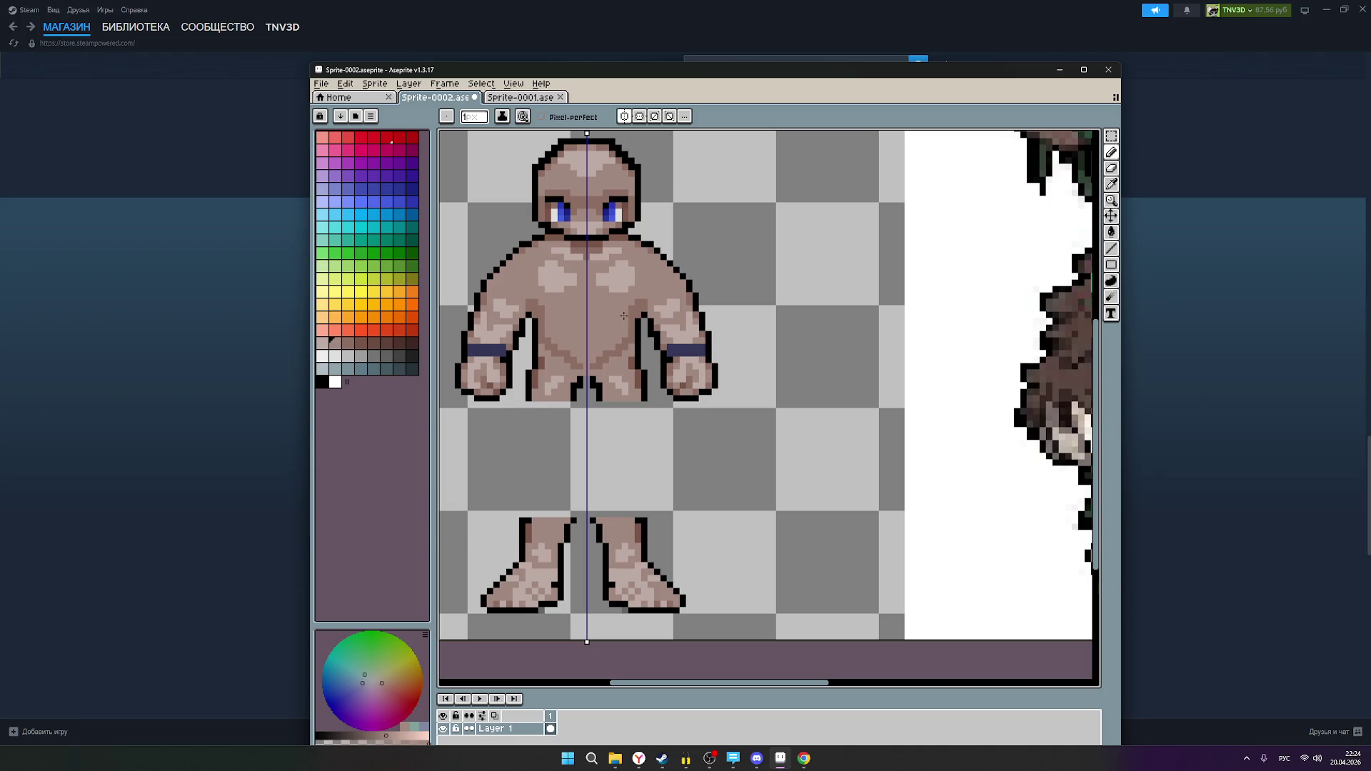
mouse_move(621, 335)
left_mouse_down()
mouse_move(621, 354)
mouse_move(598, 365)
mouse_move(592, 352)
left_mouse_up()
scroll(614, 343, "down", 1)
scroll(615, 343, "down", 1)
scroll(646, 351, "up", 1)
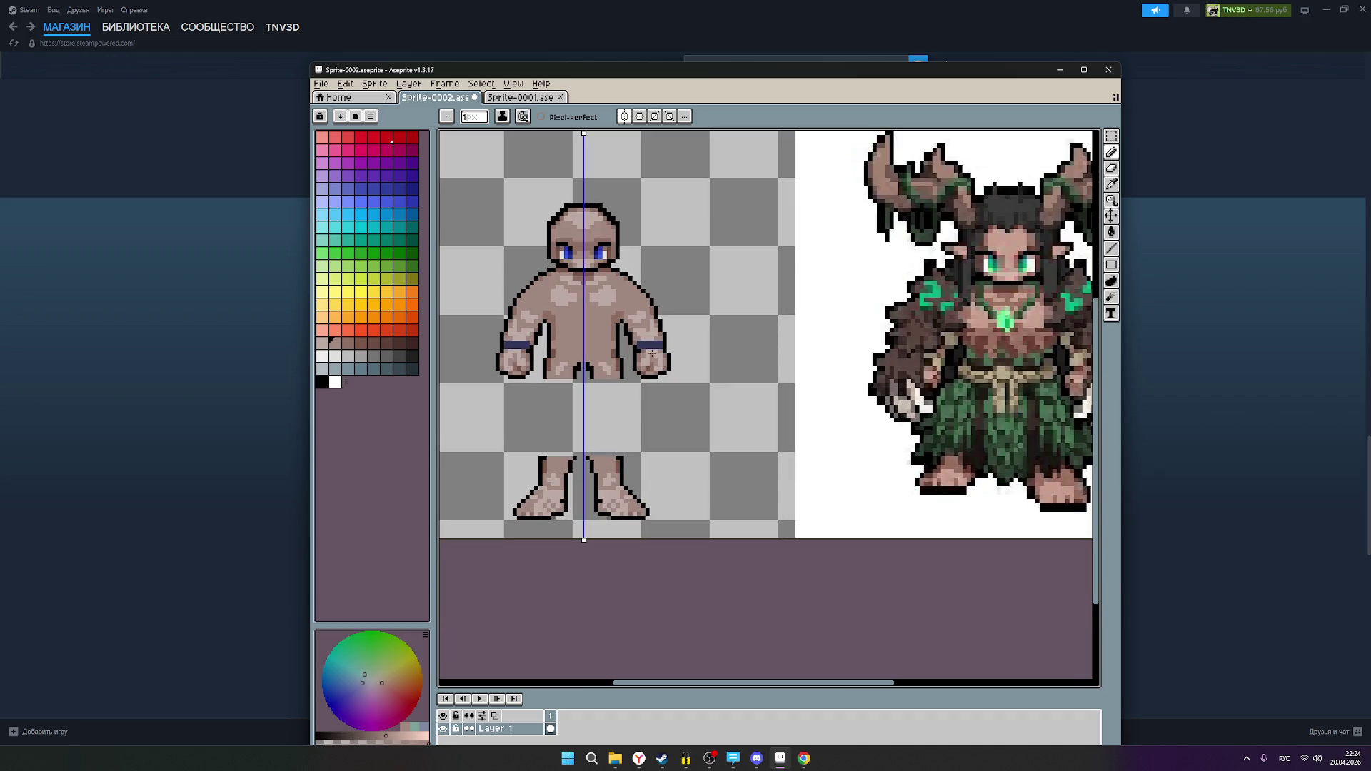
mouse_move(694, 355)
left_mouse_down()
mouse_move(626, 349)
mouse_move(668, 347)
left_mouse_up()
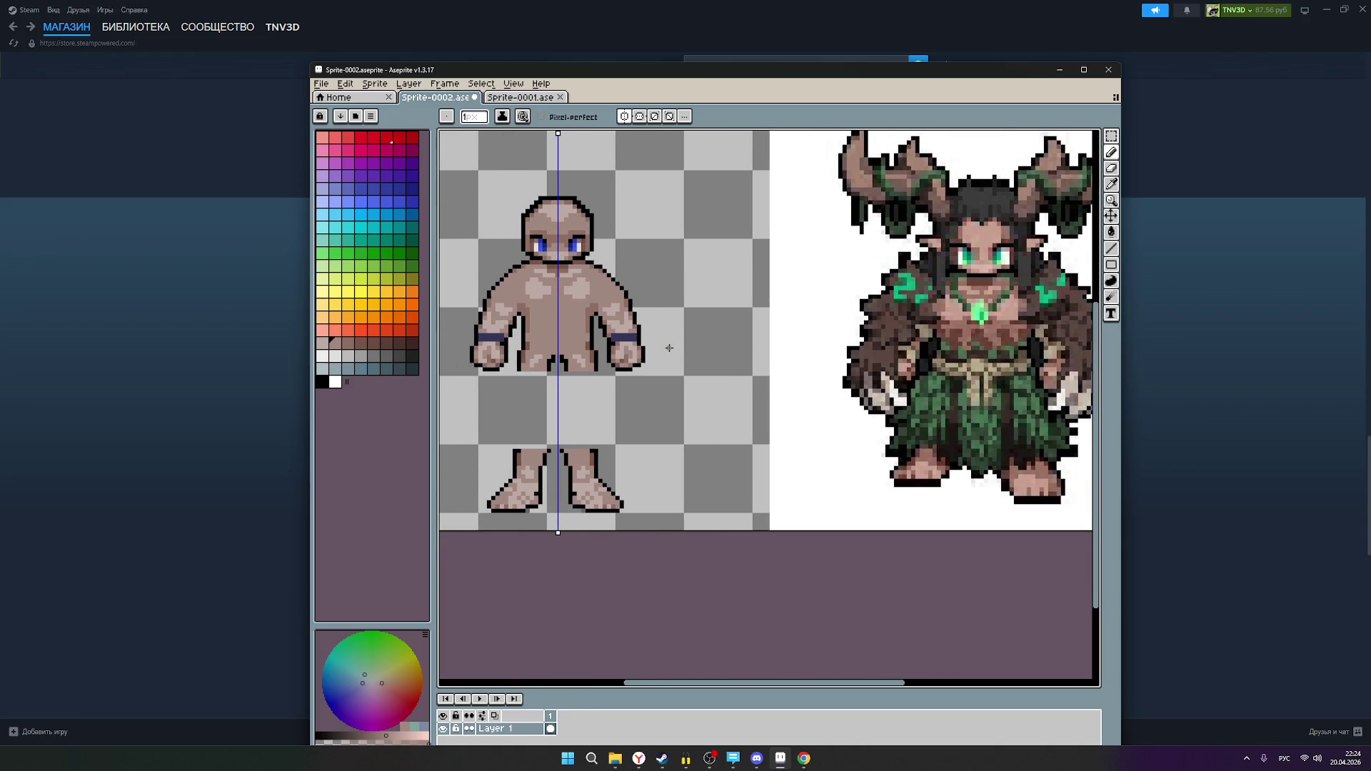